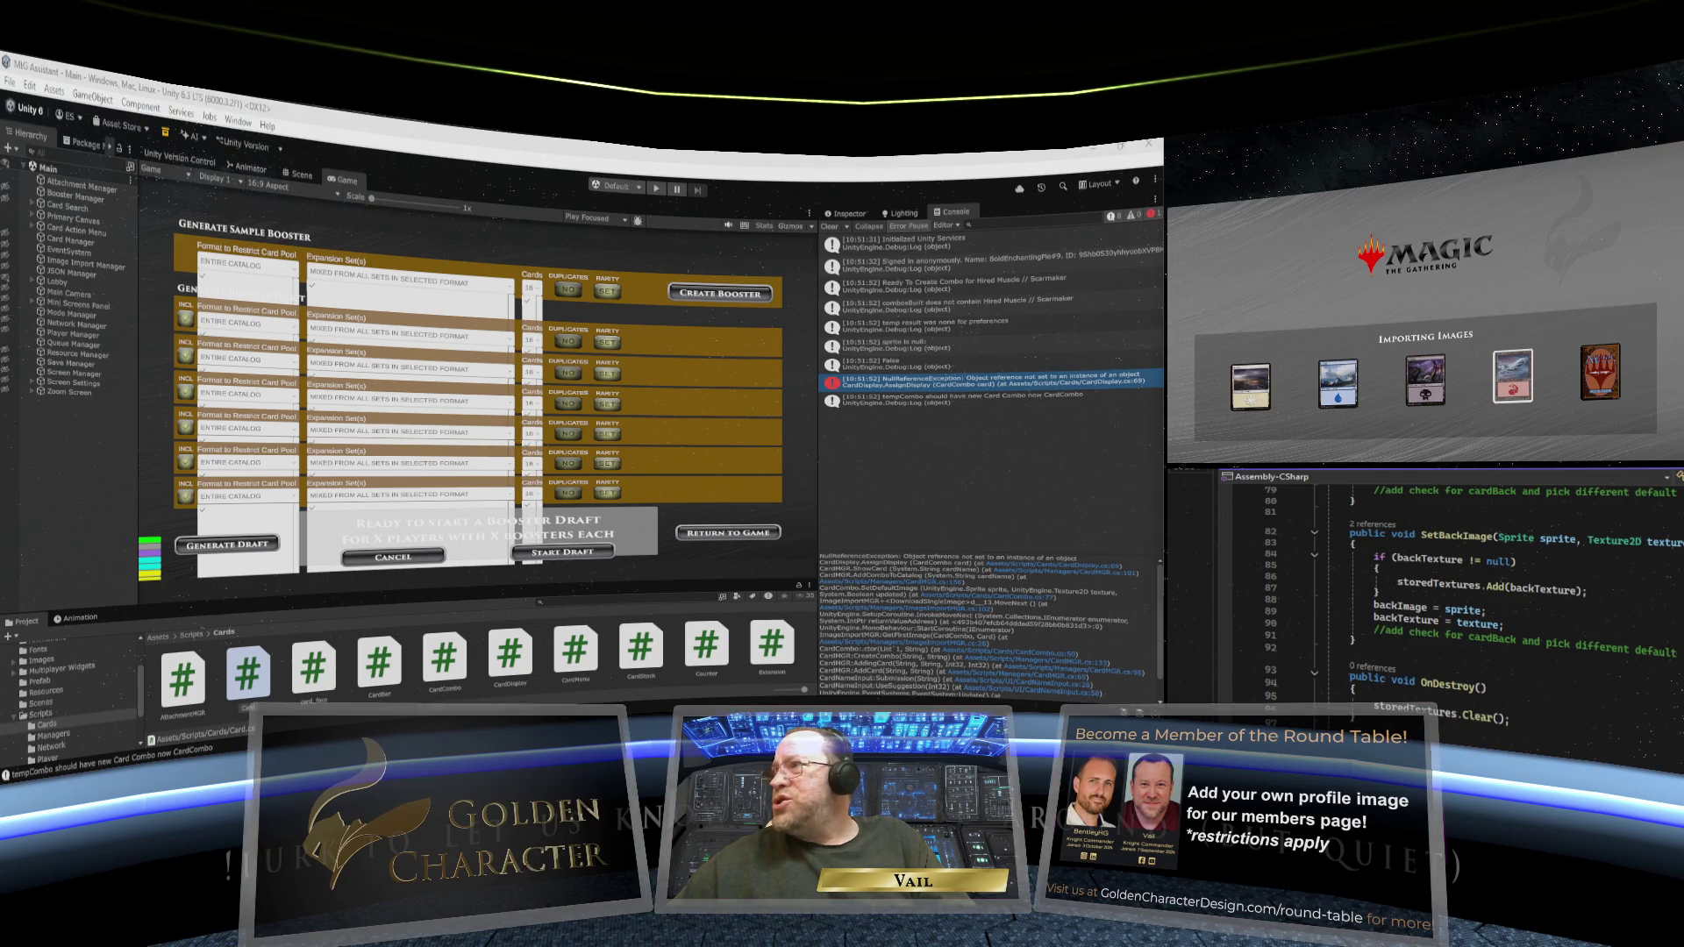
- Scroll up and down through the current script to review its code
scroll(1456, 596, up, 20)
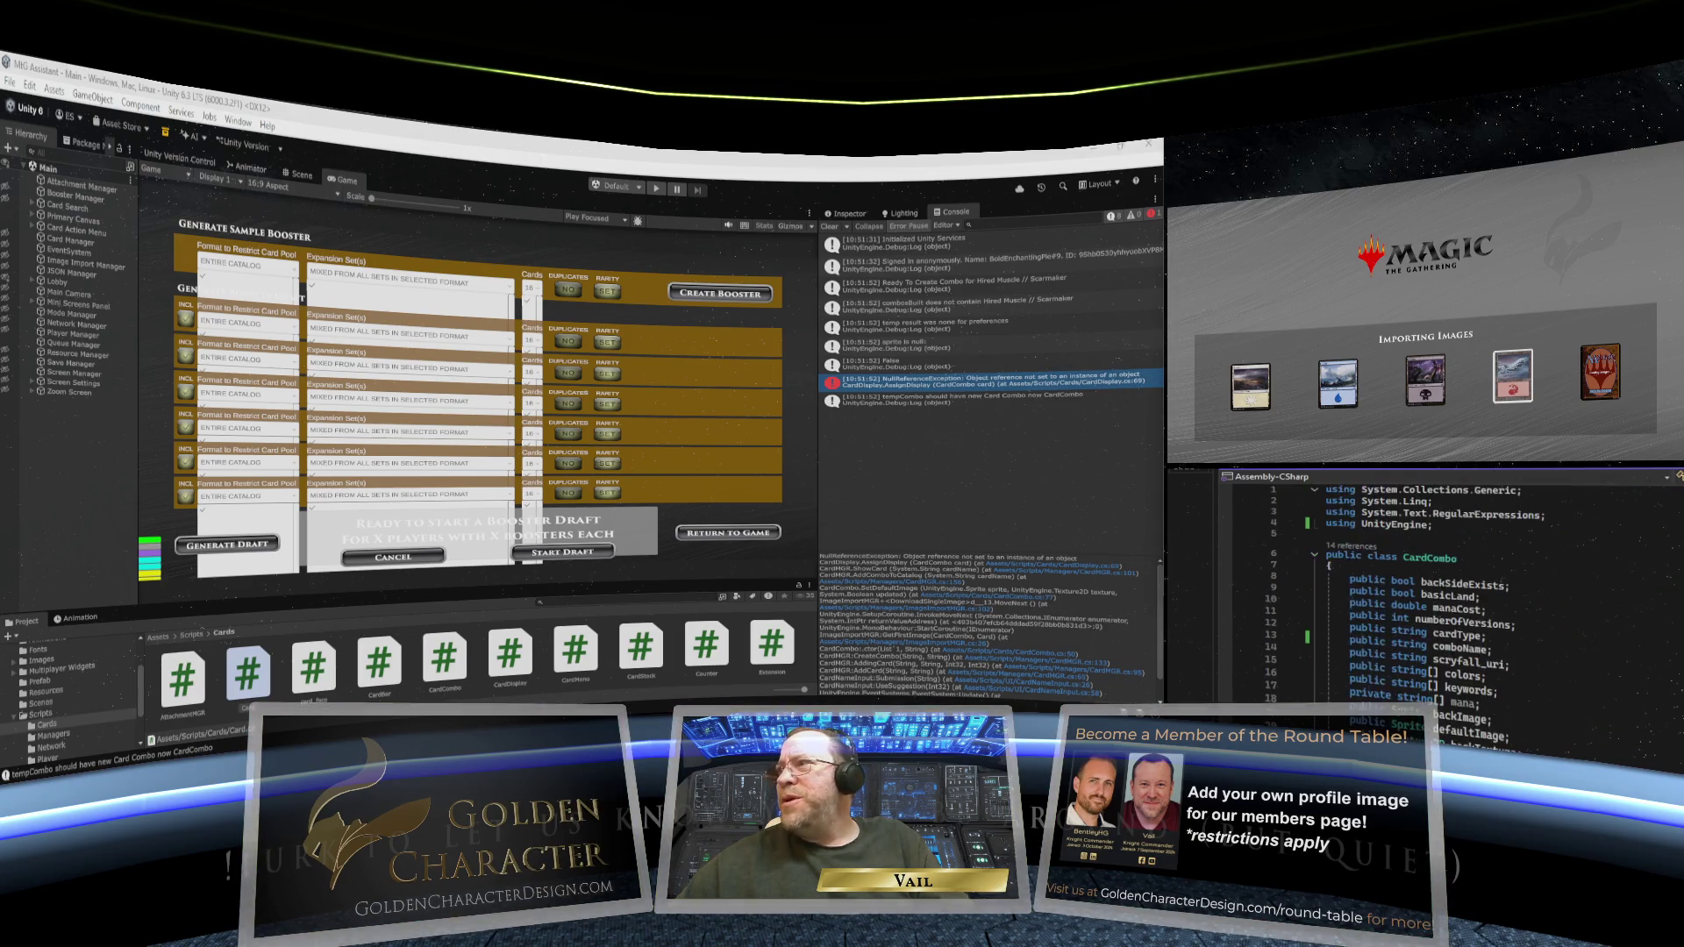
scroll(1455, 596, down, 2)
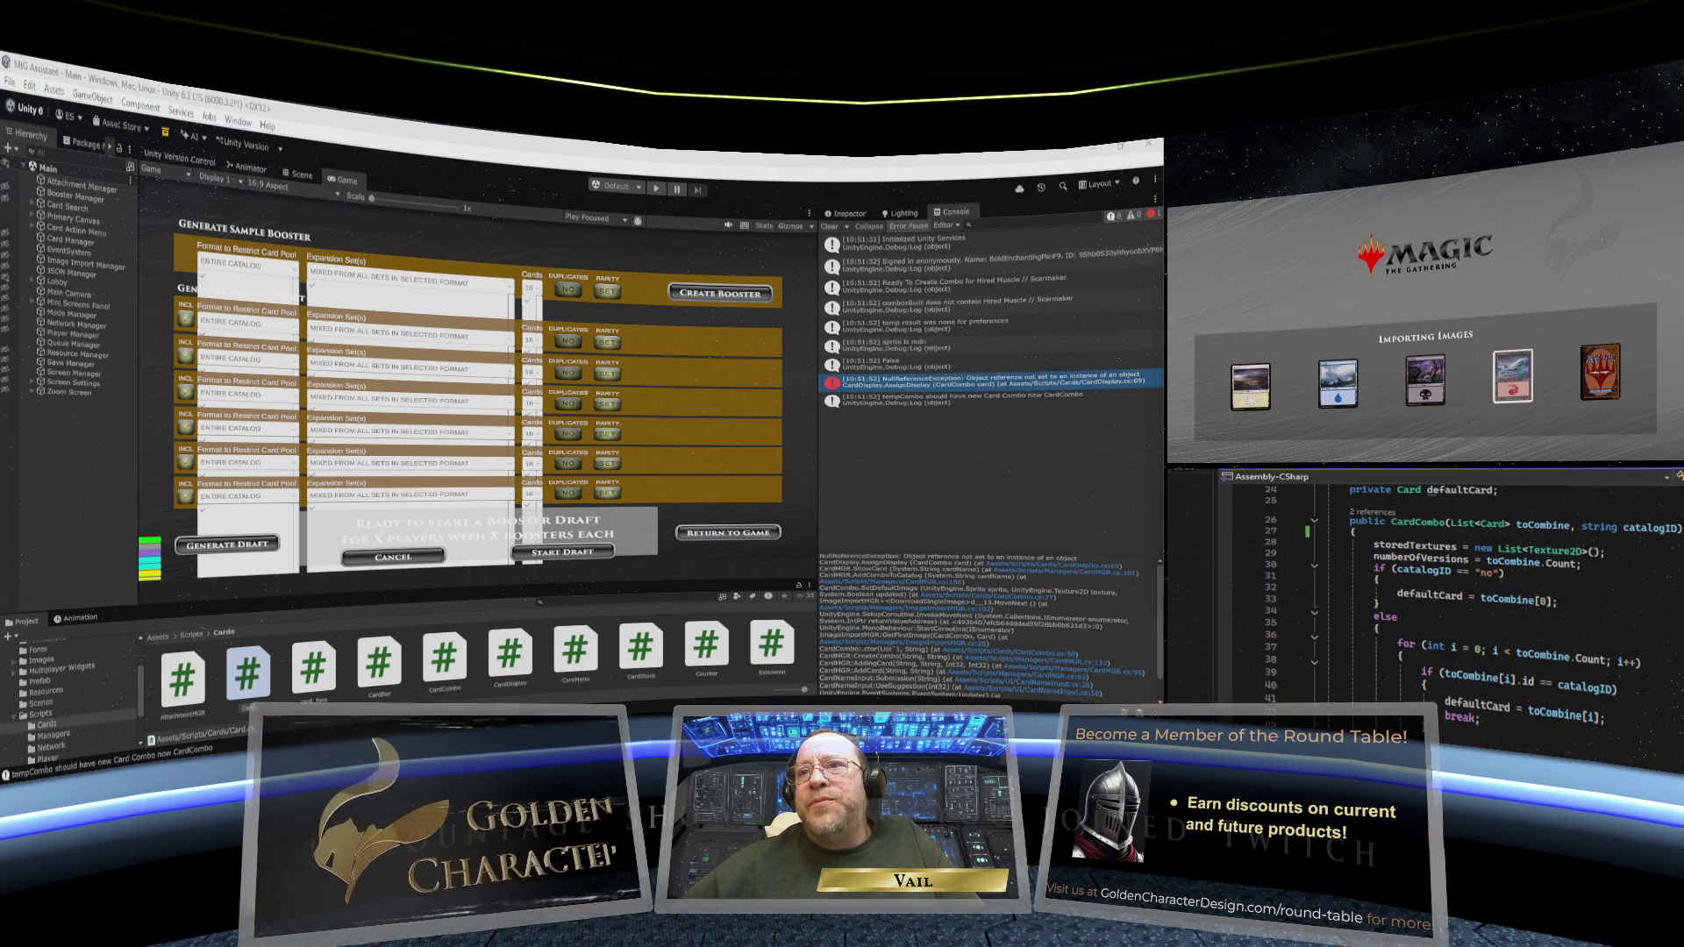
scroll(1456, 605, up, 2)
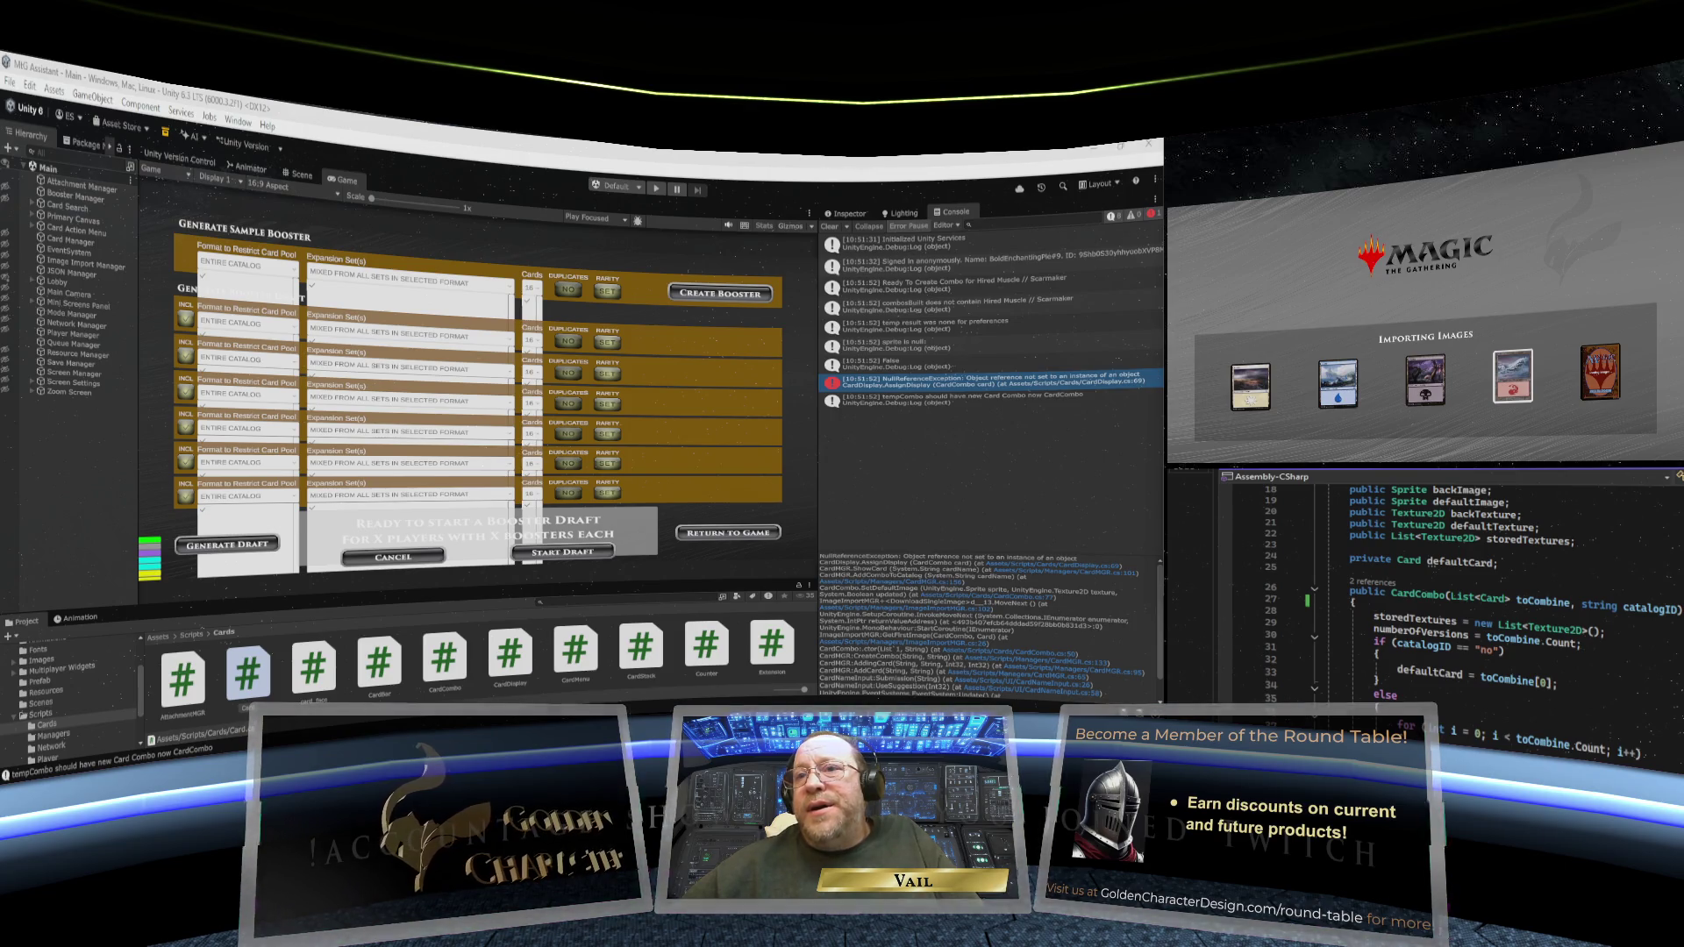
scroll(1456, 614, down, 9)
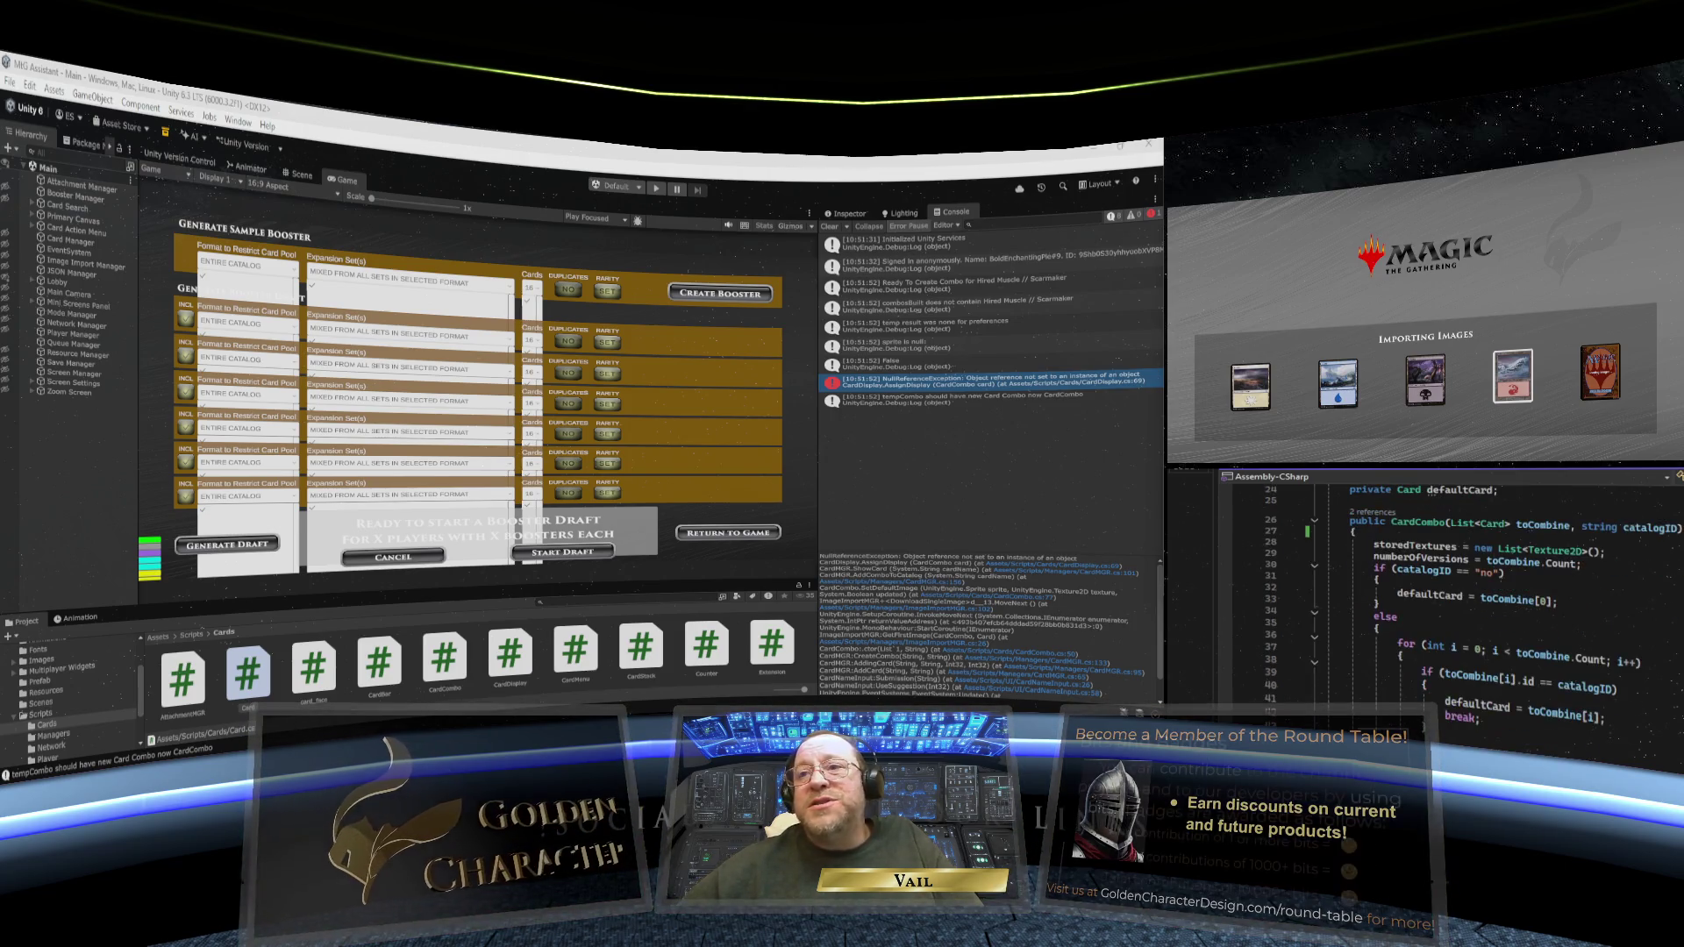
scroll(1456, 614, up, 3)
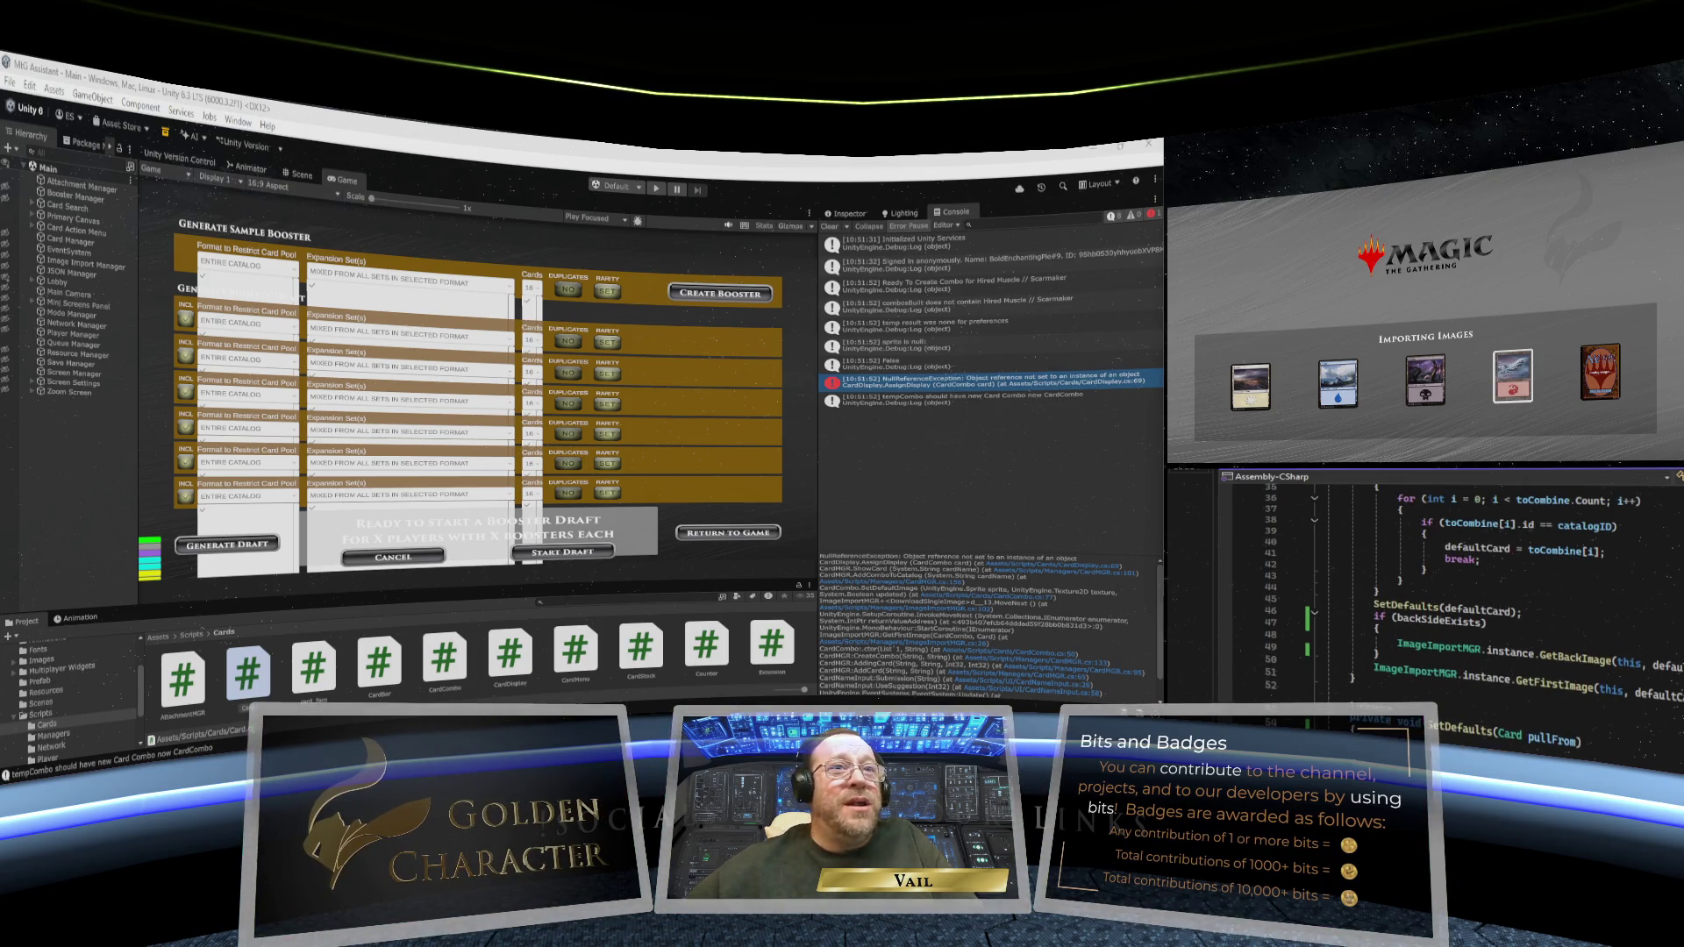
scroll(1456, 614, up, 1)
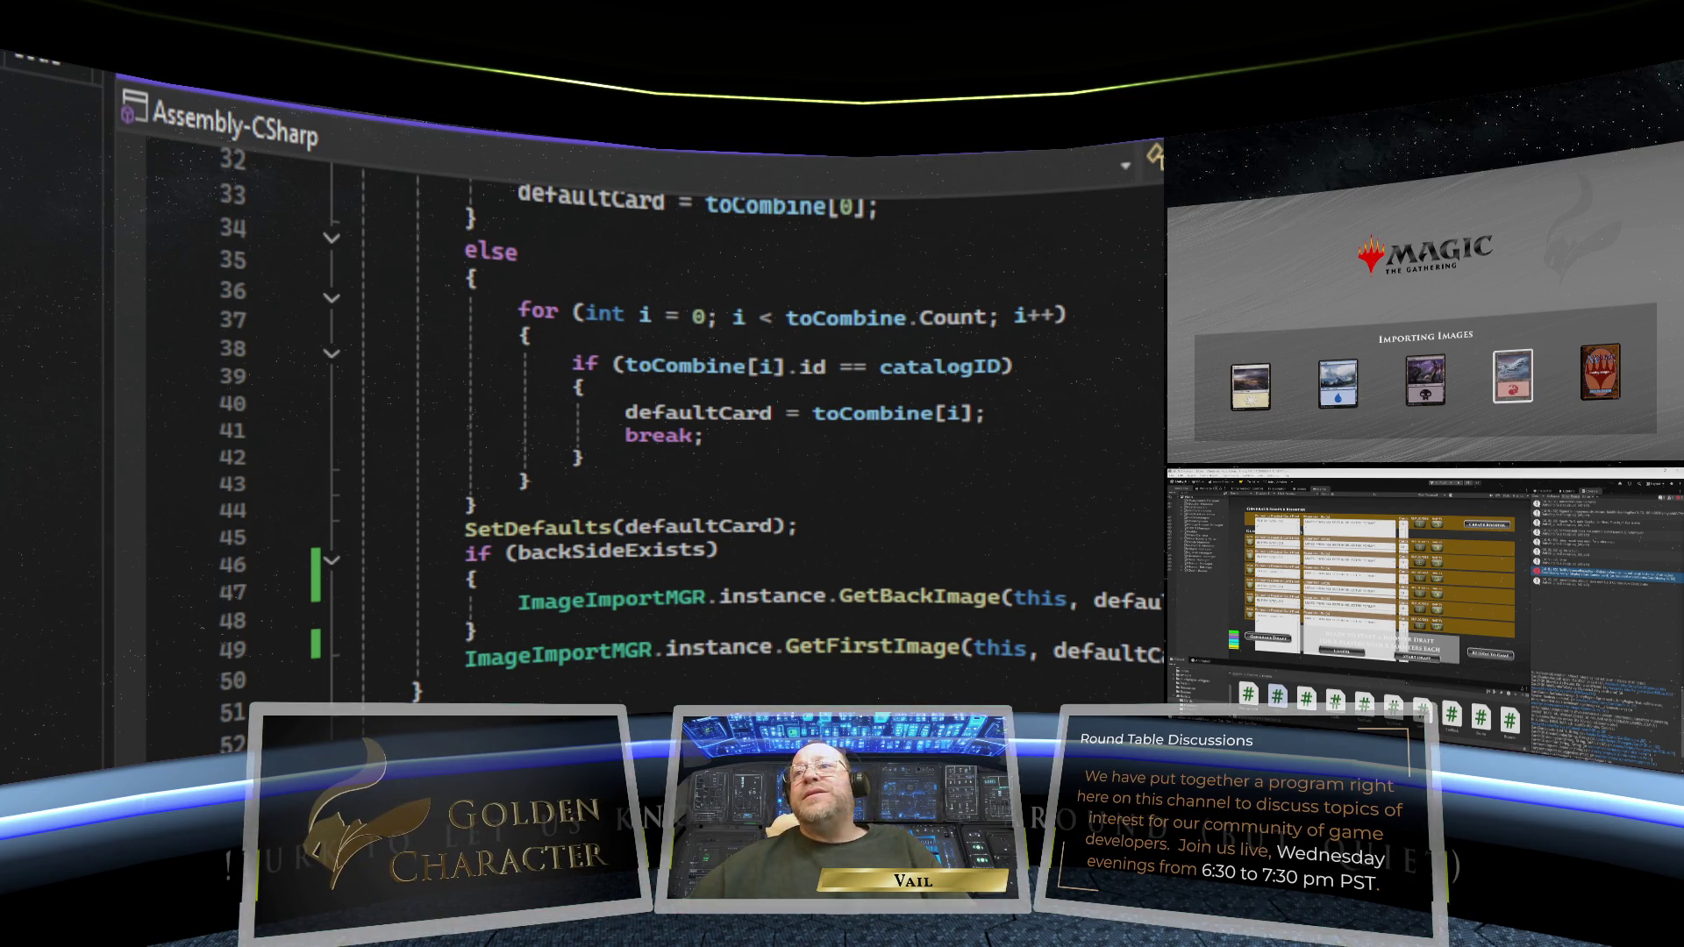
scroll(971, 505, up, 10)
scroll(972, 505, down, 4)
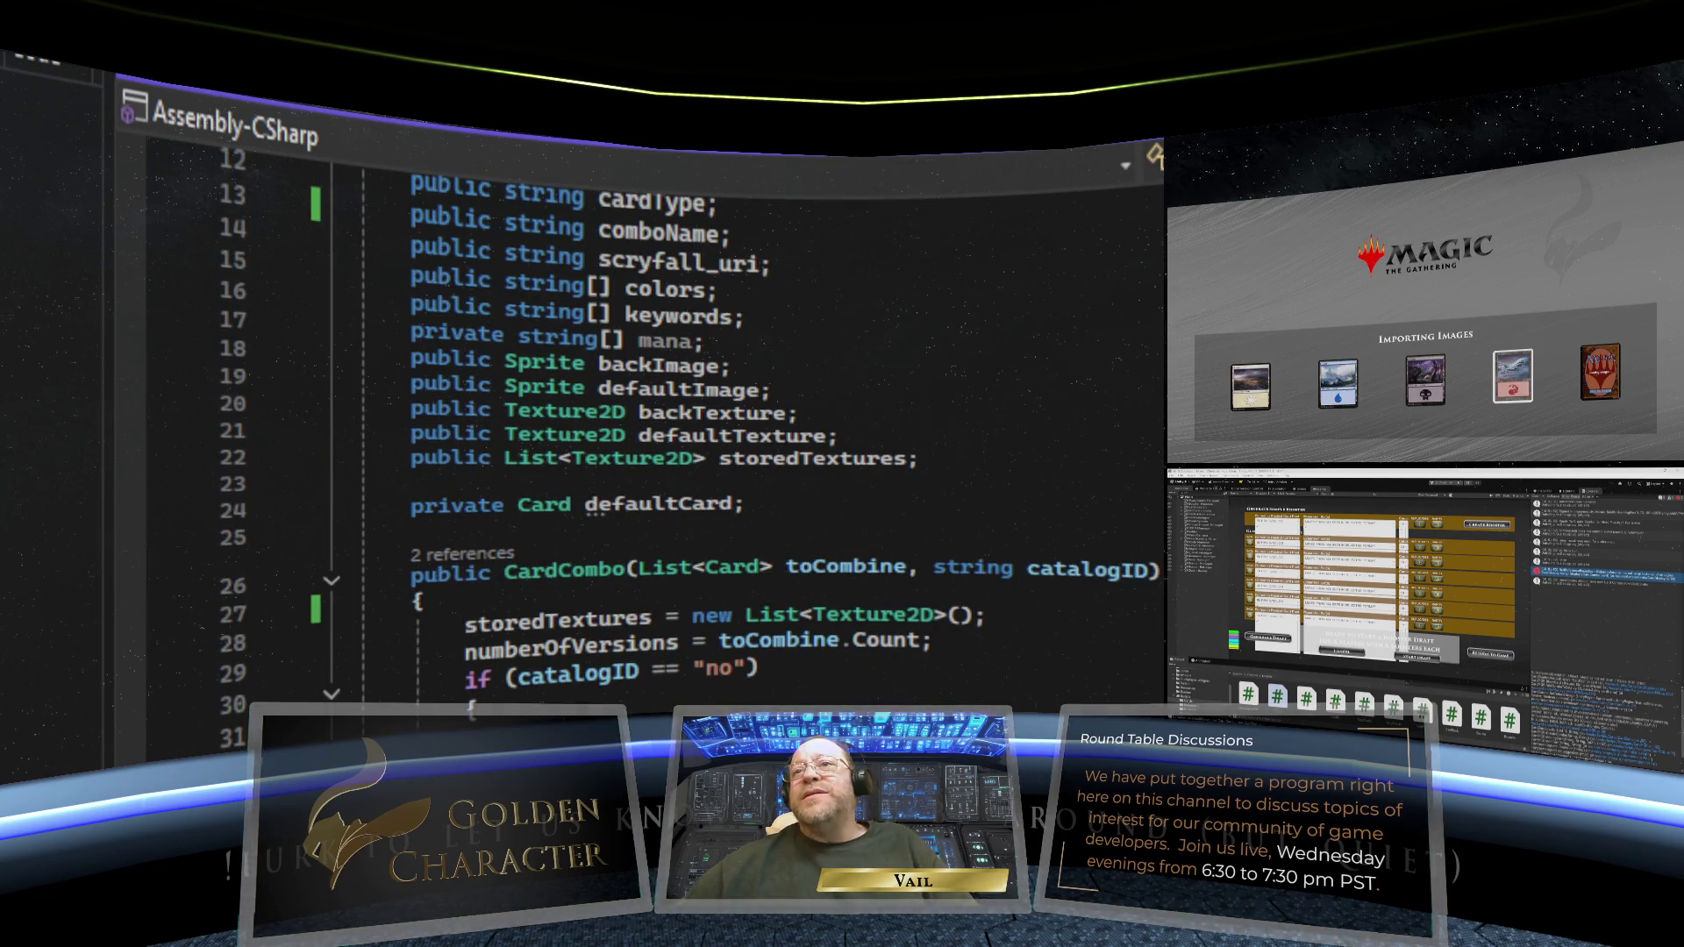
scroll(780, 447, down, 2)
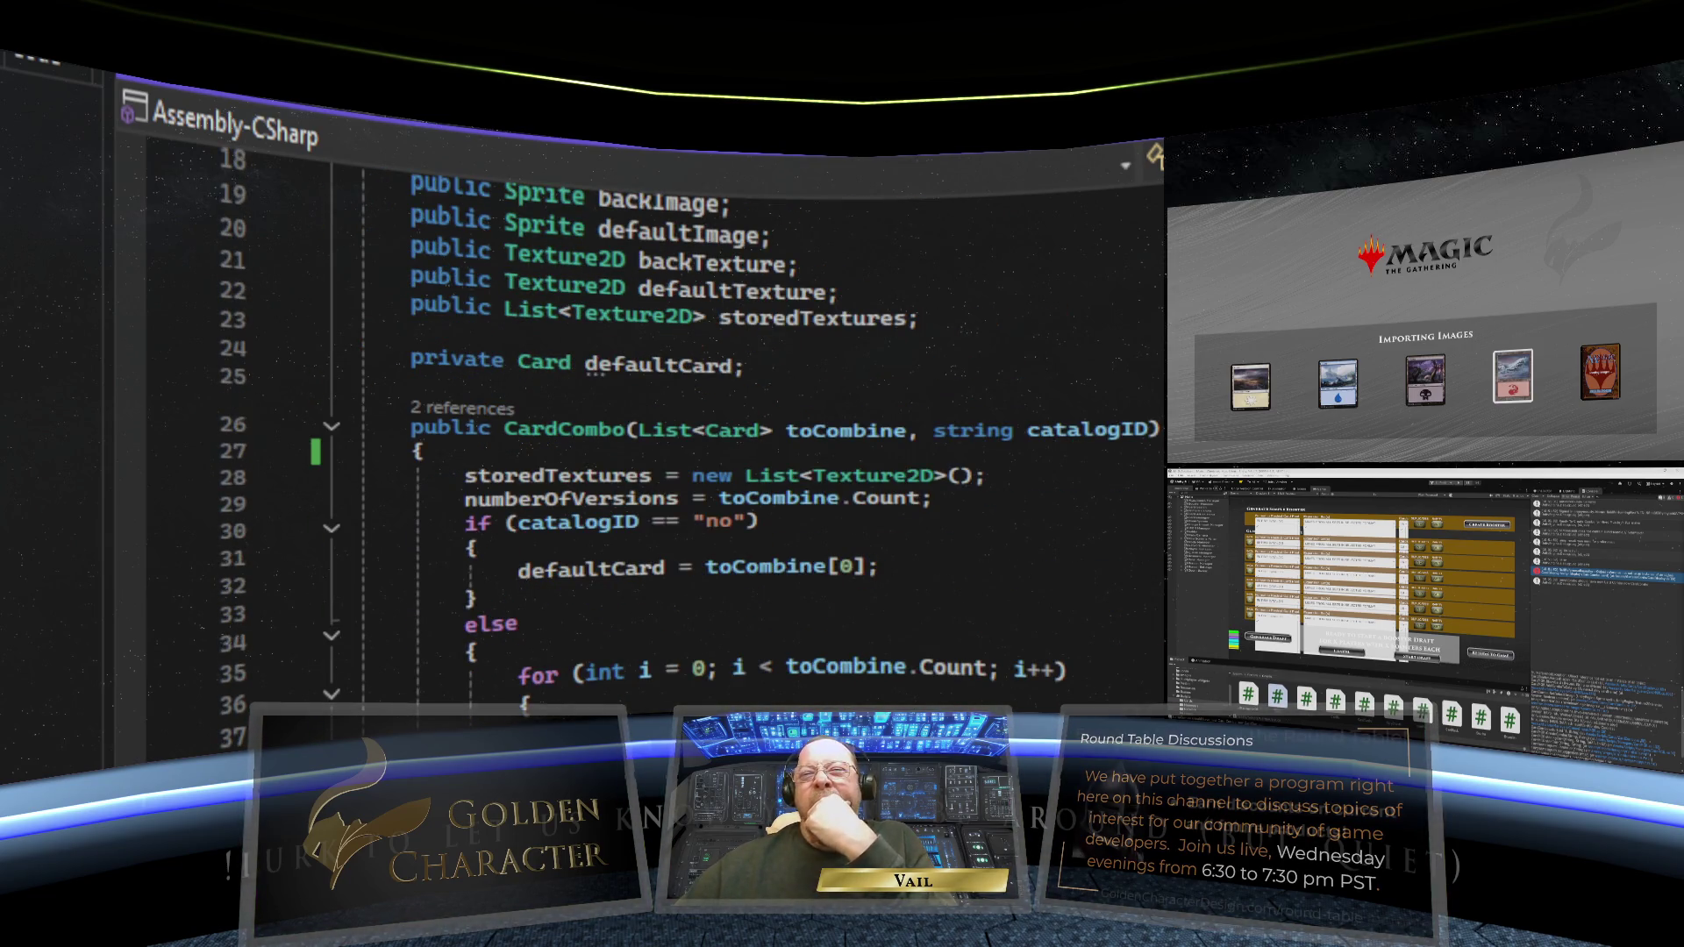
scroll(780, 447, down, 8)
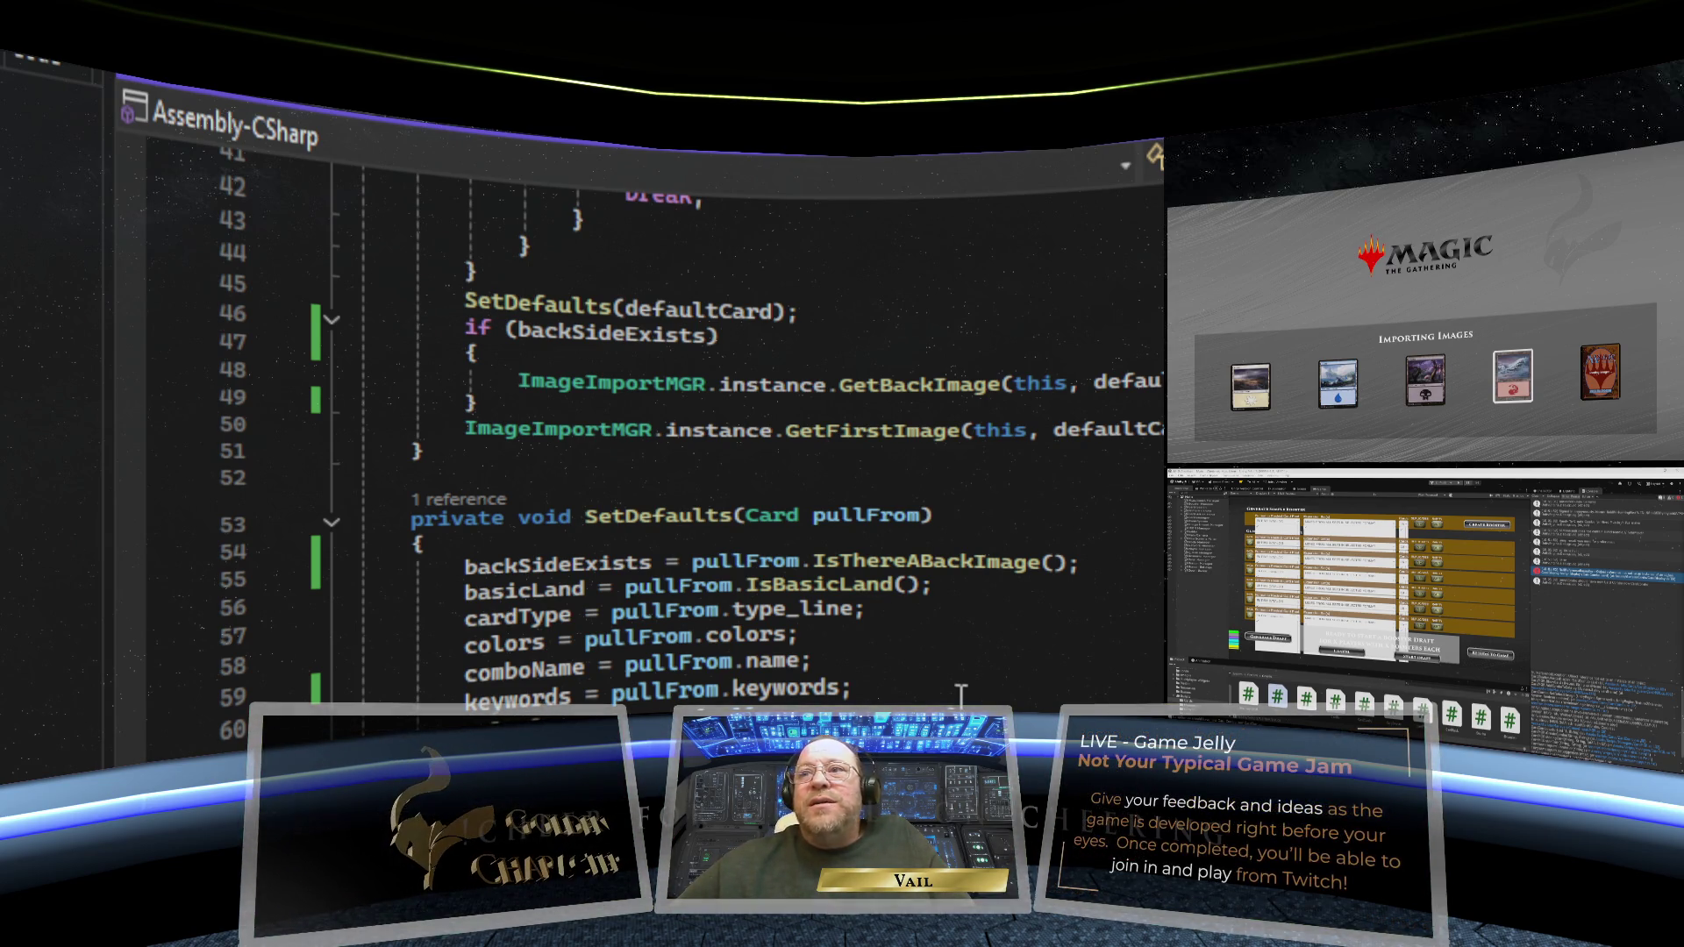
scroll(1017, 574, down, 3)
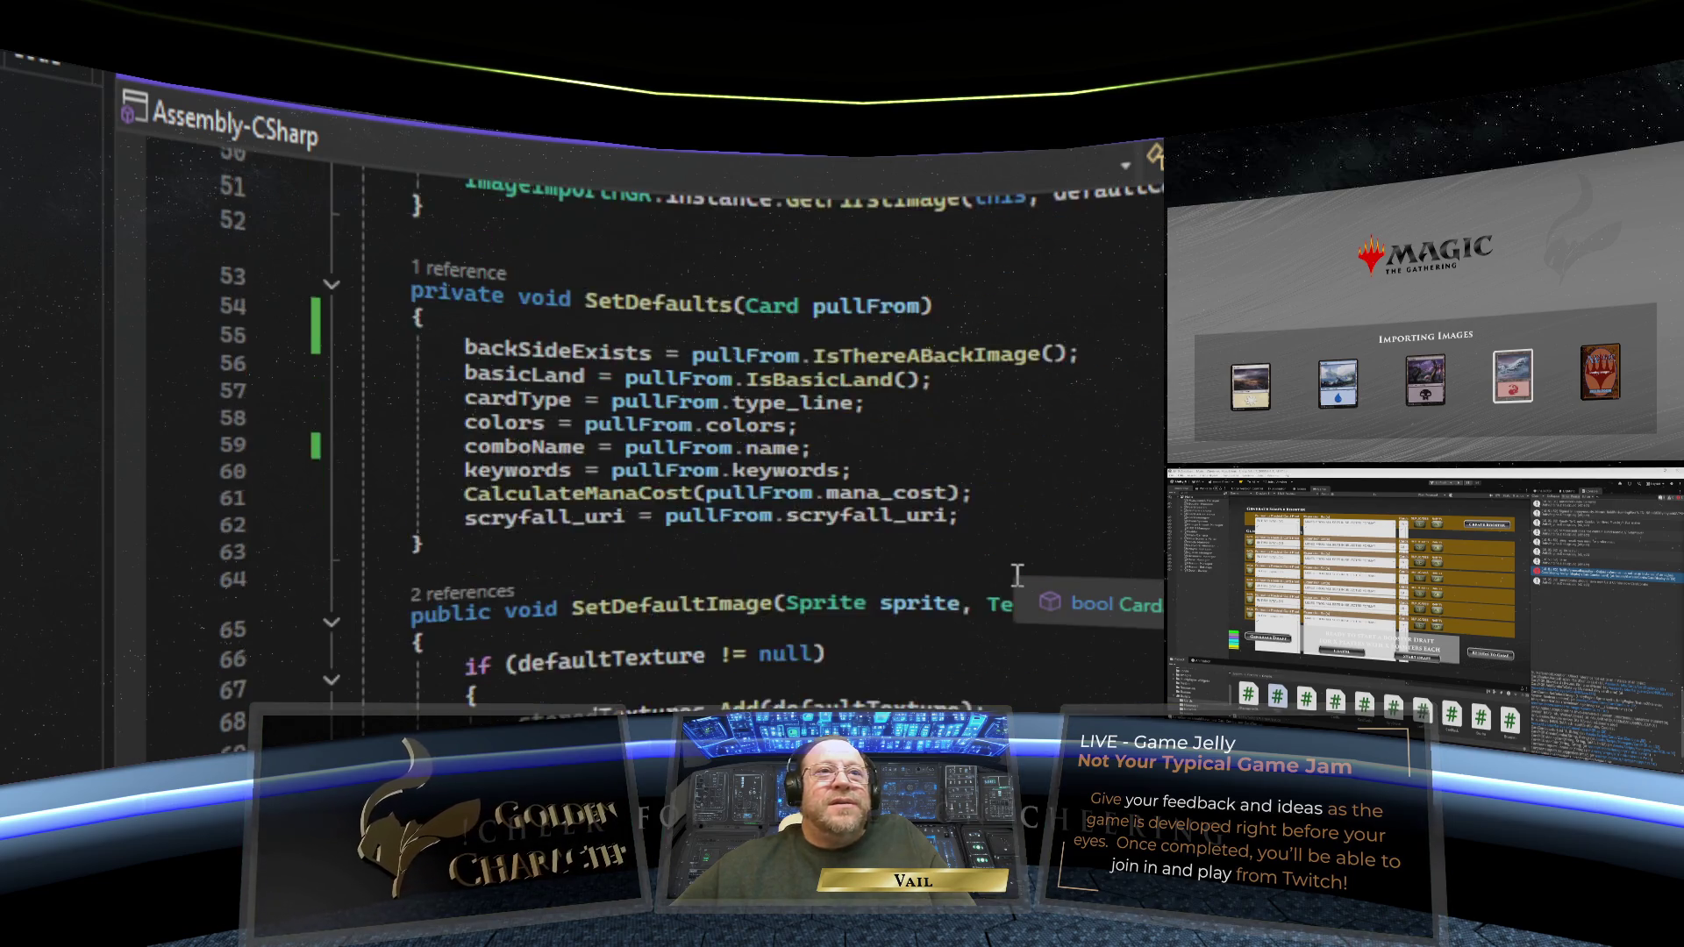
scroll(1017, 574, down, 6)
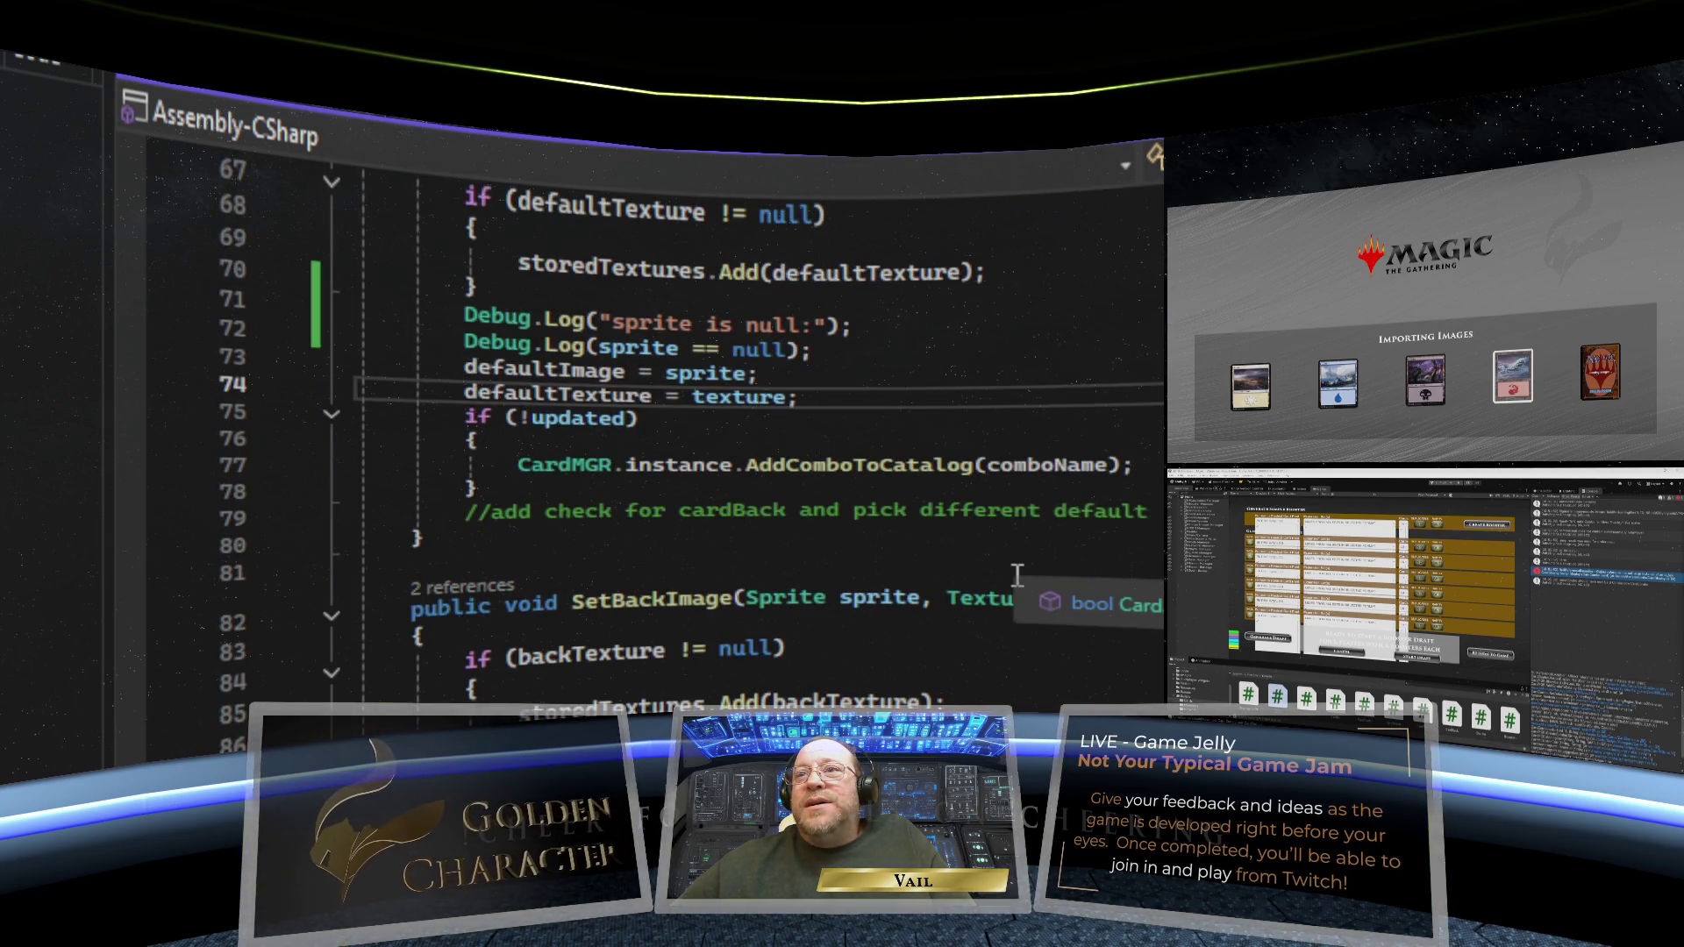
scroll(961, 579, down, 3)
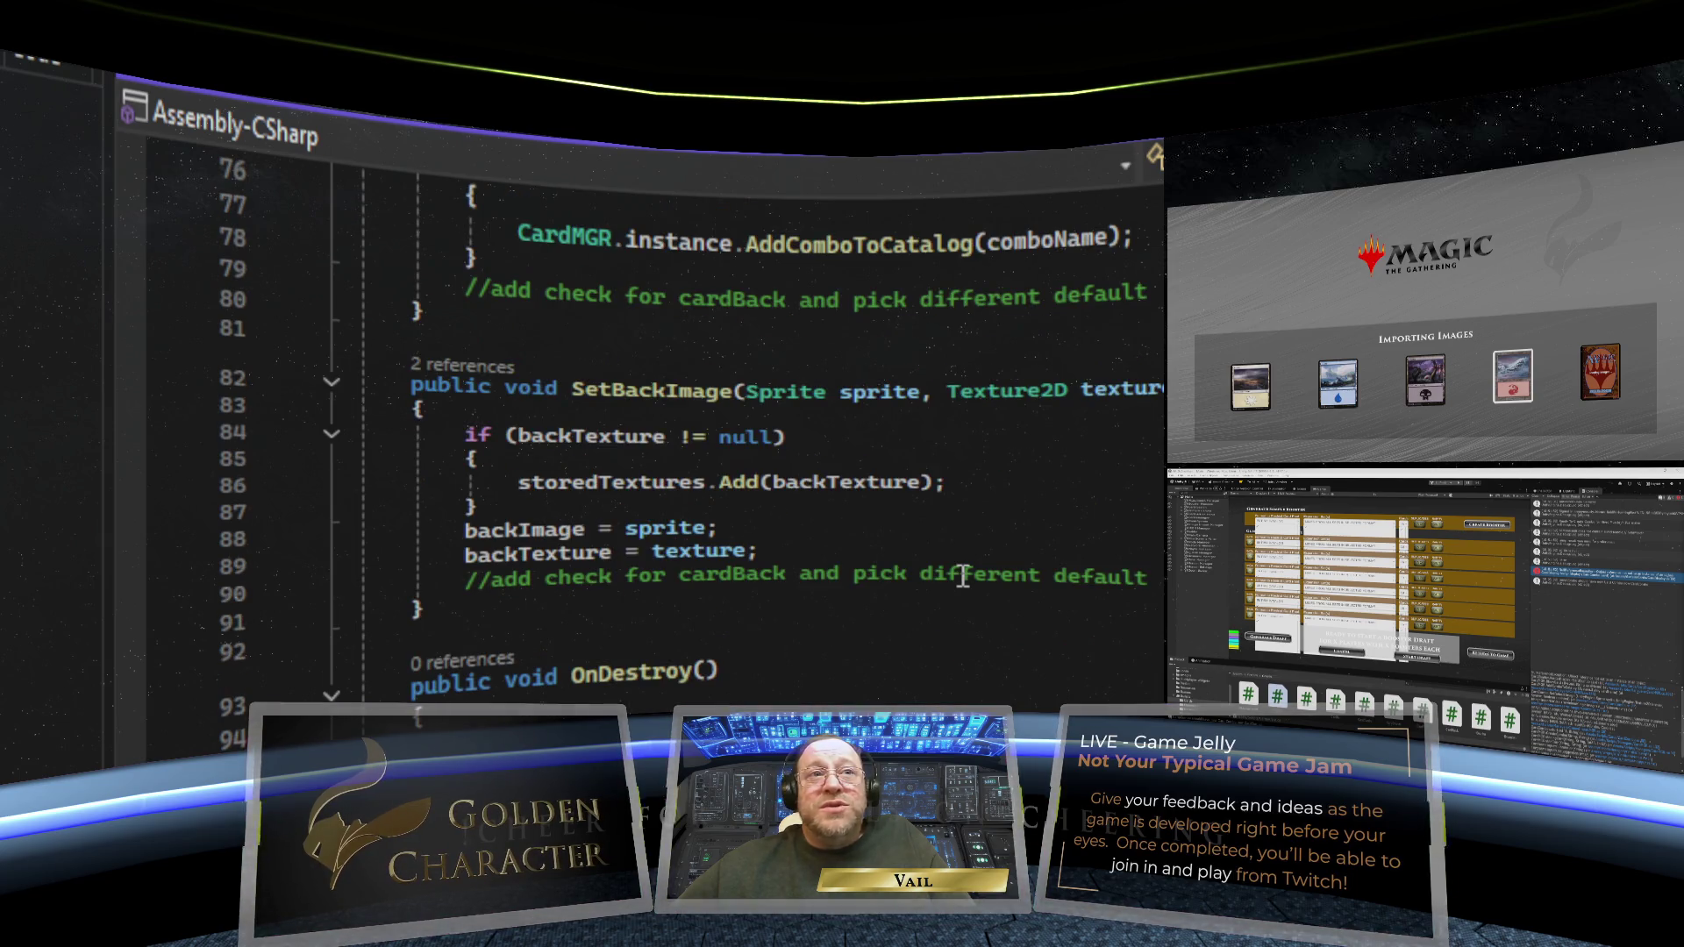
scroll(962, 577, up, 4)
scroll(962, 576, up, 20)
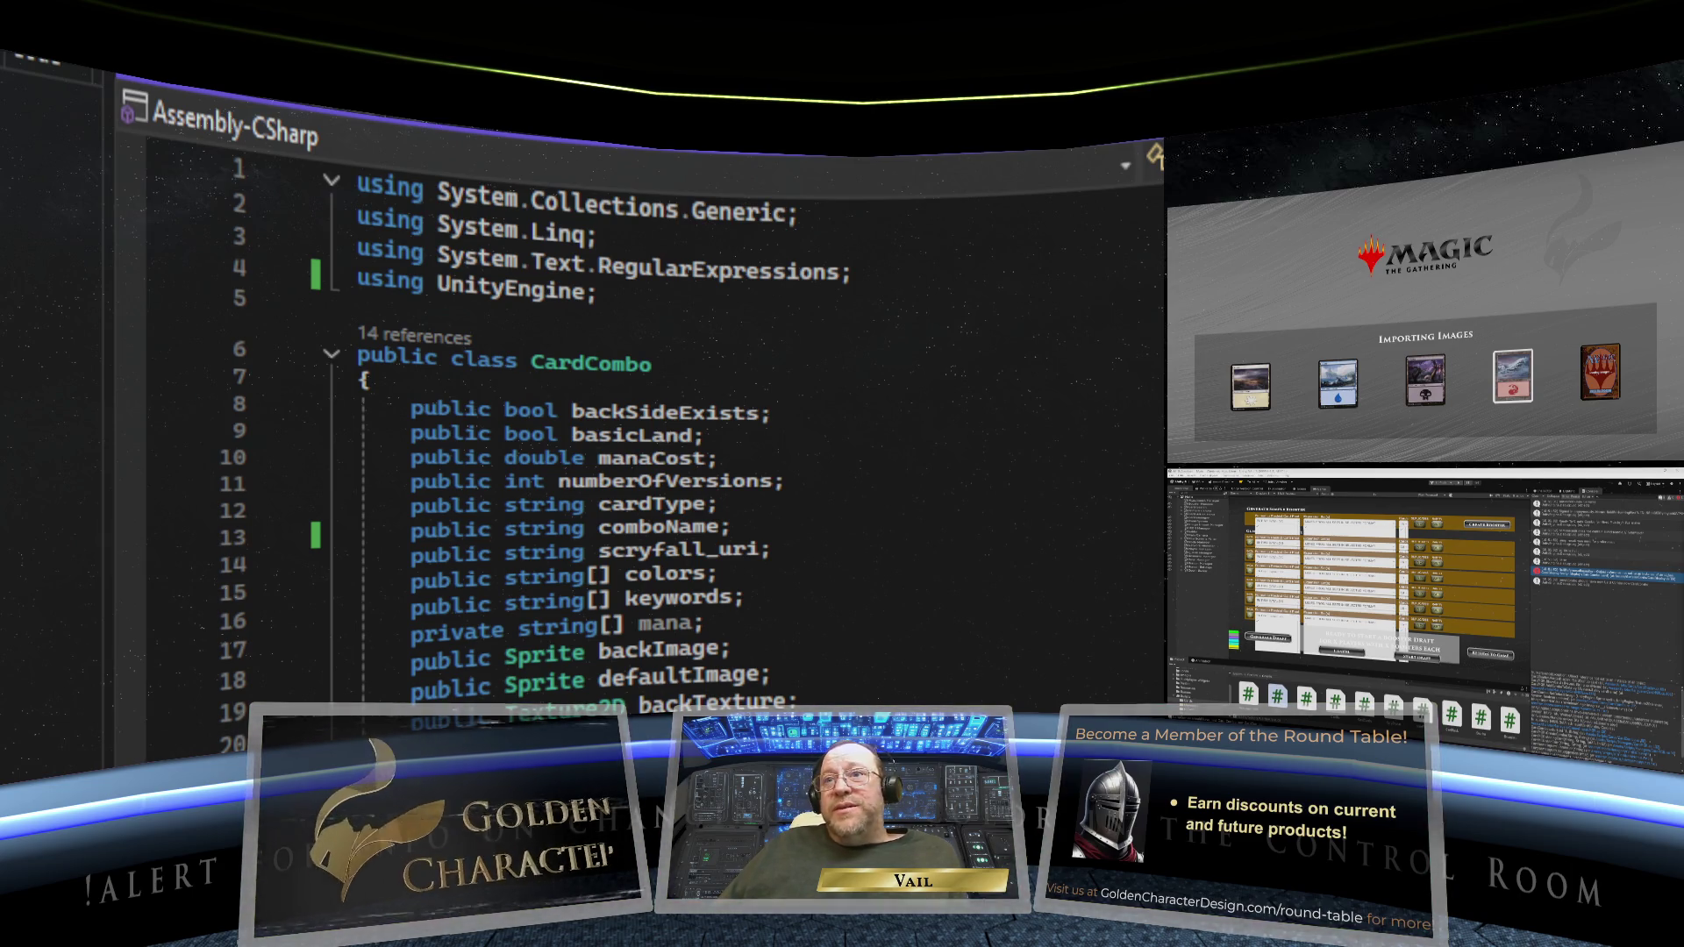
scroll(657, 438, down, 4)
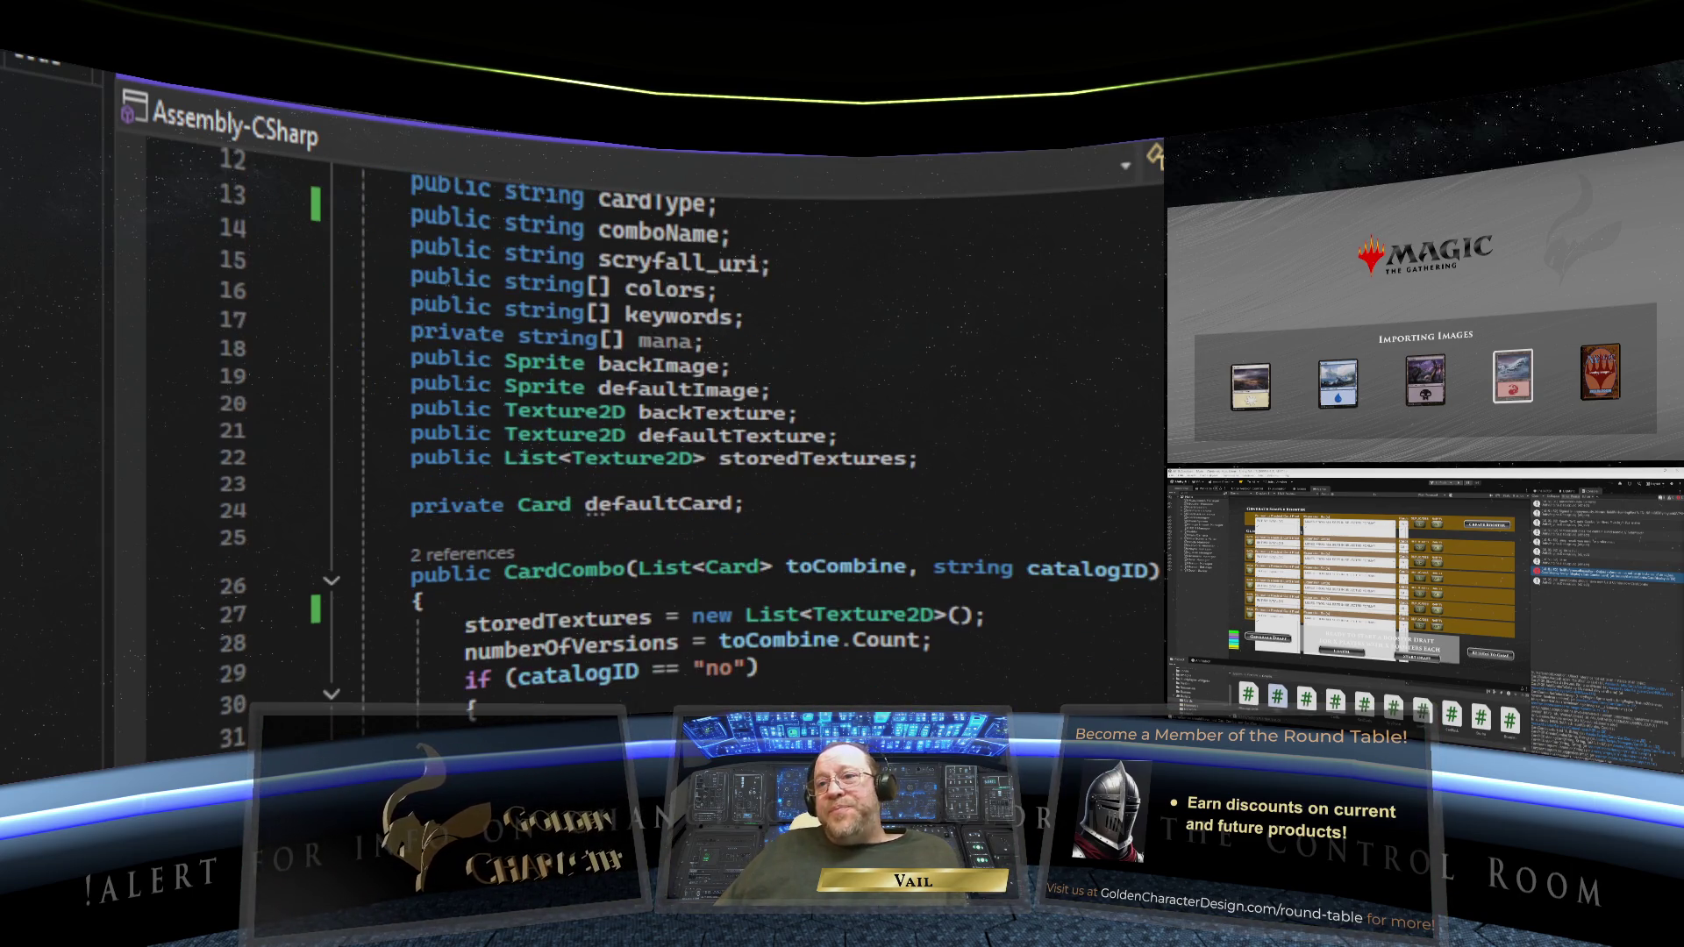
scroll(657, 439, up, 4)
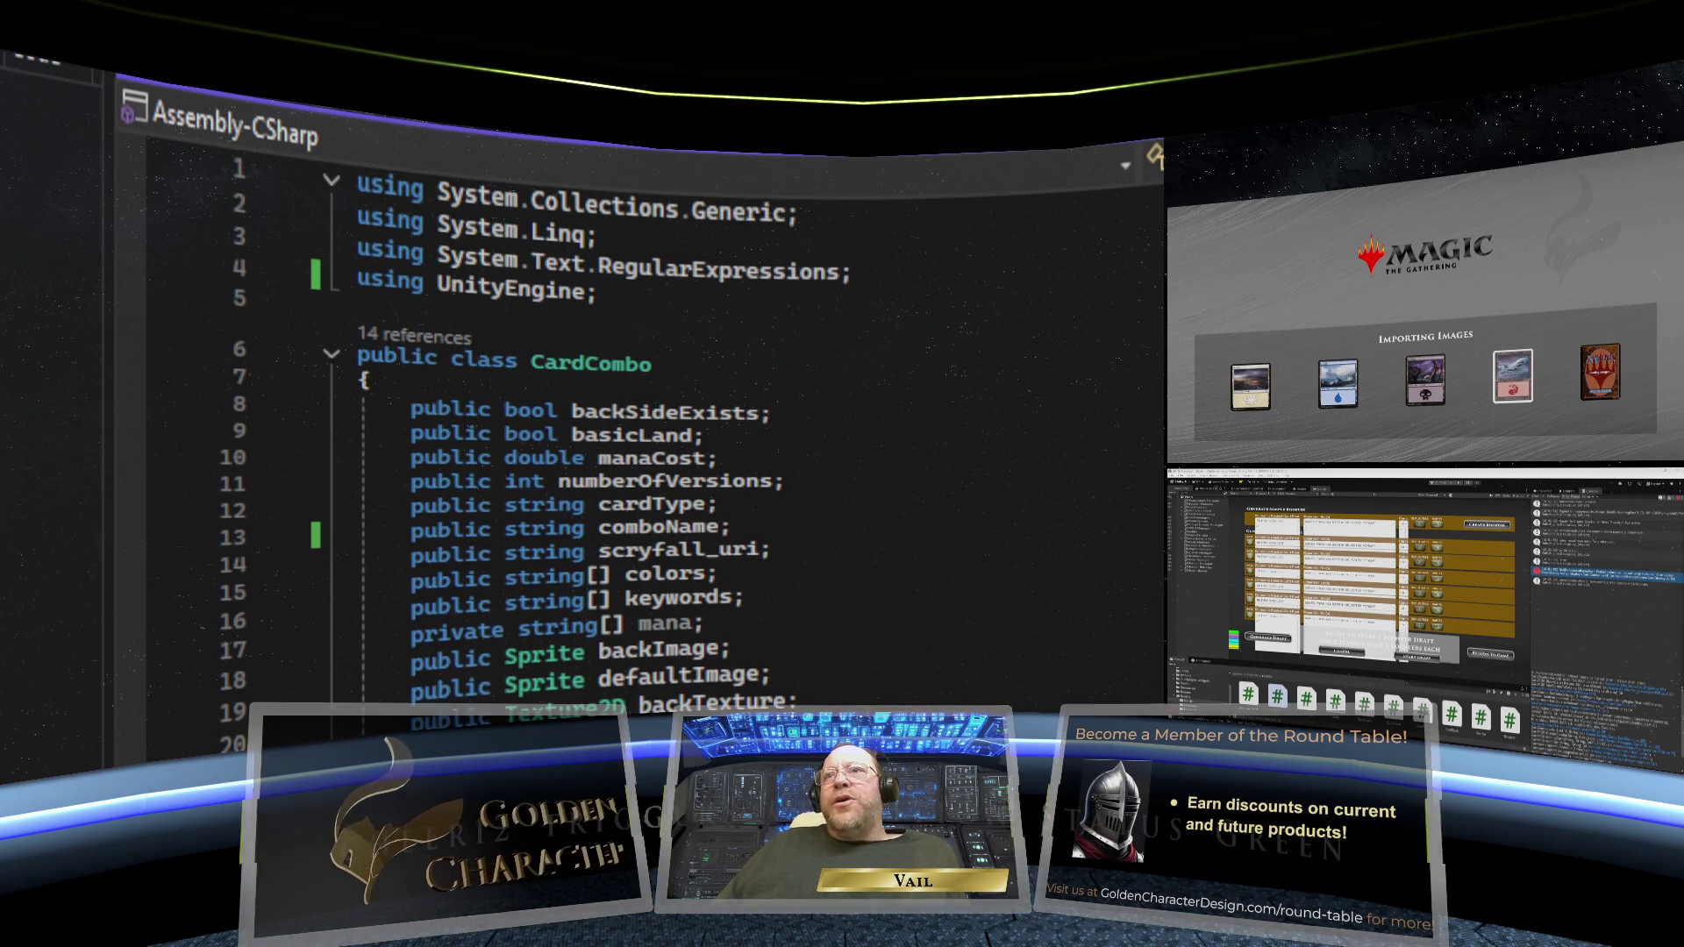
- Switch to the CardMGR.cs script and scroll down to its AddCard method
key(ctrl+Tab)
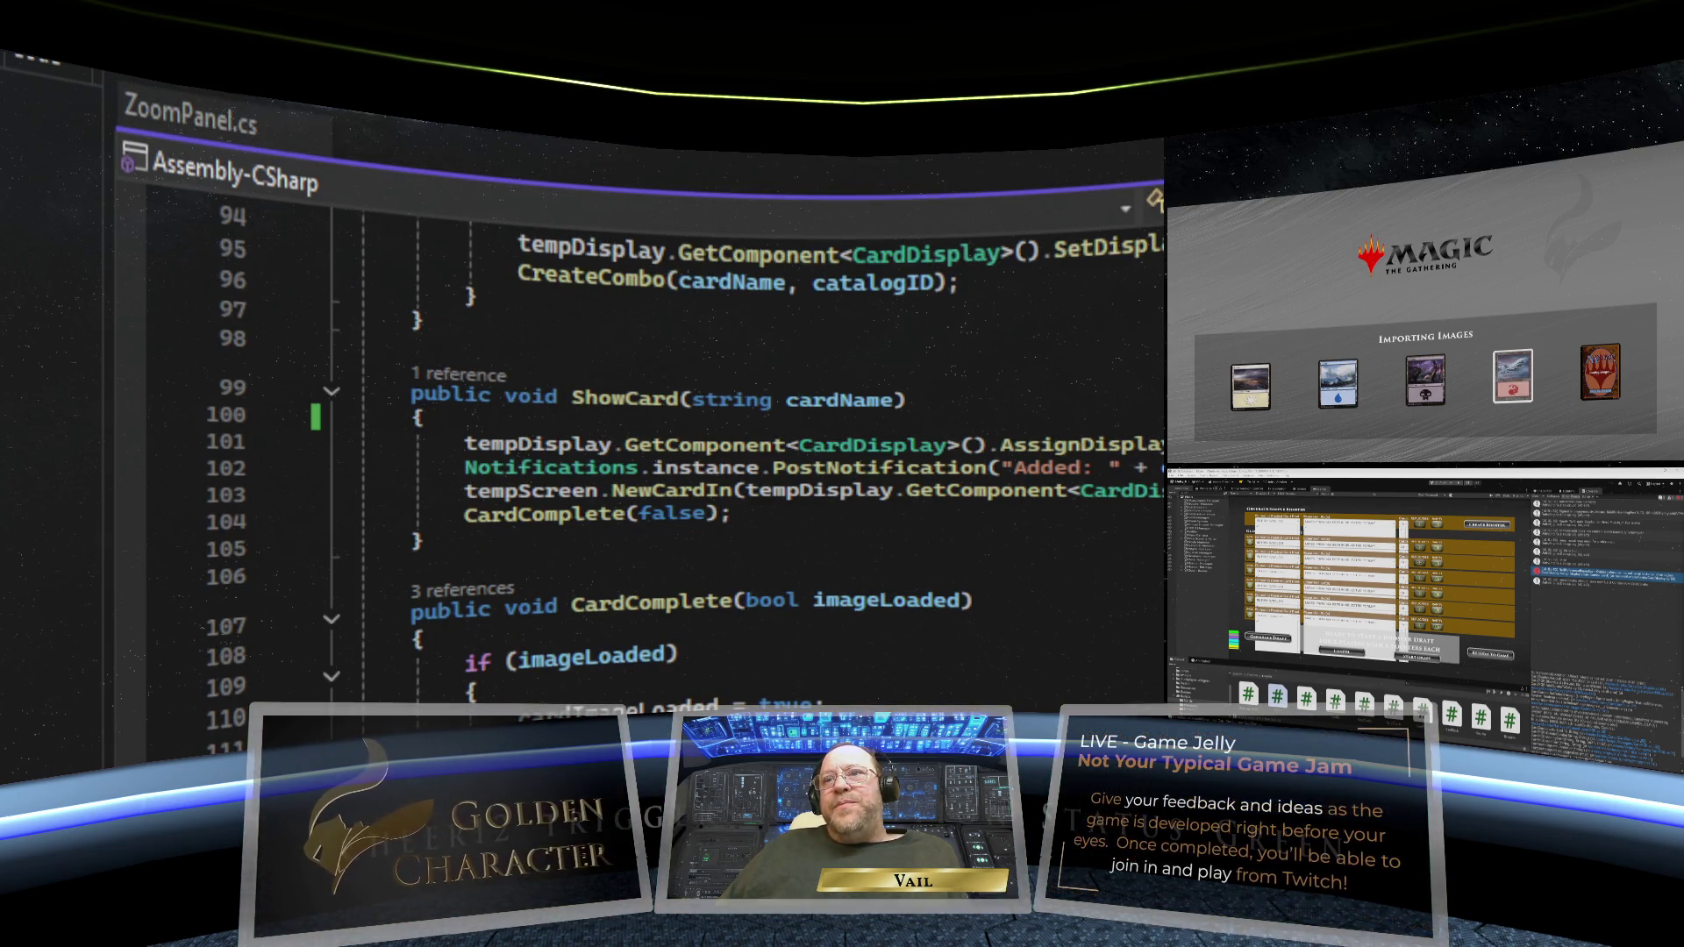
scroll(657, 439, up, 20)
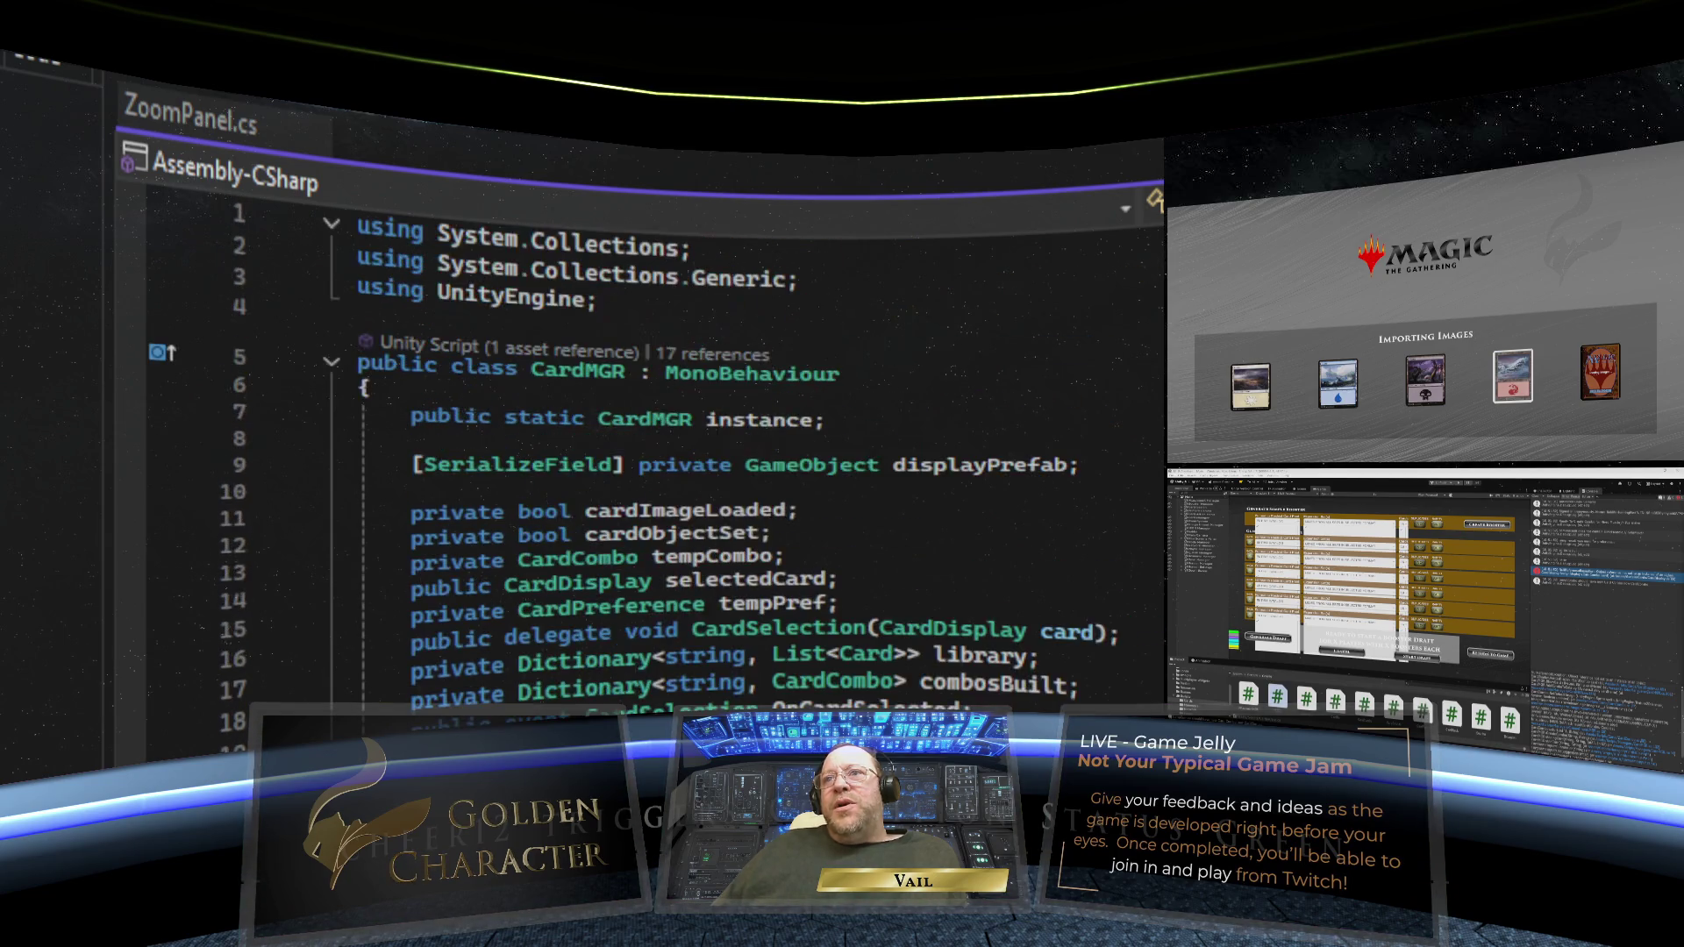
scroll(658, 439, down, 13)
scroll(658, 438, up, 1)
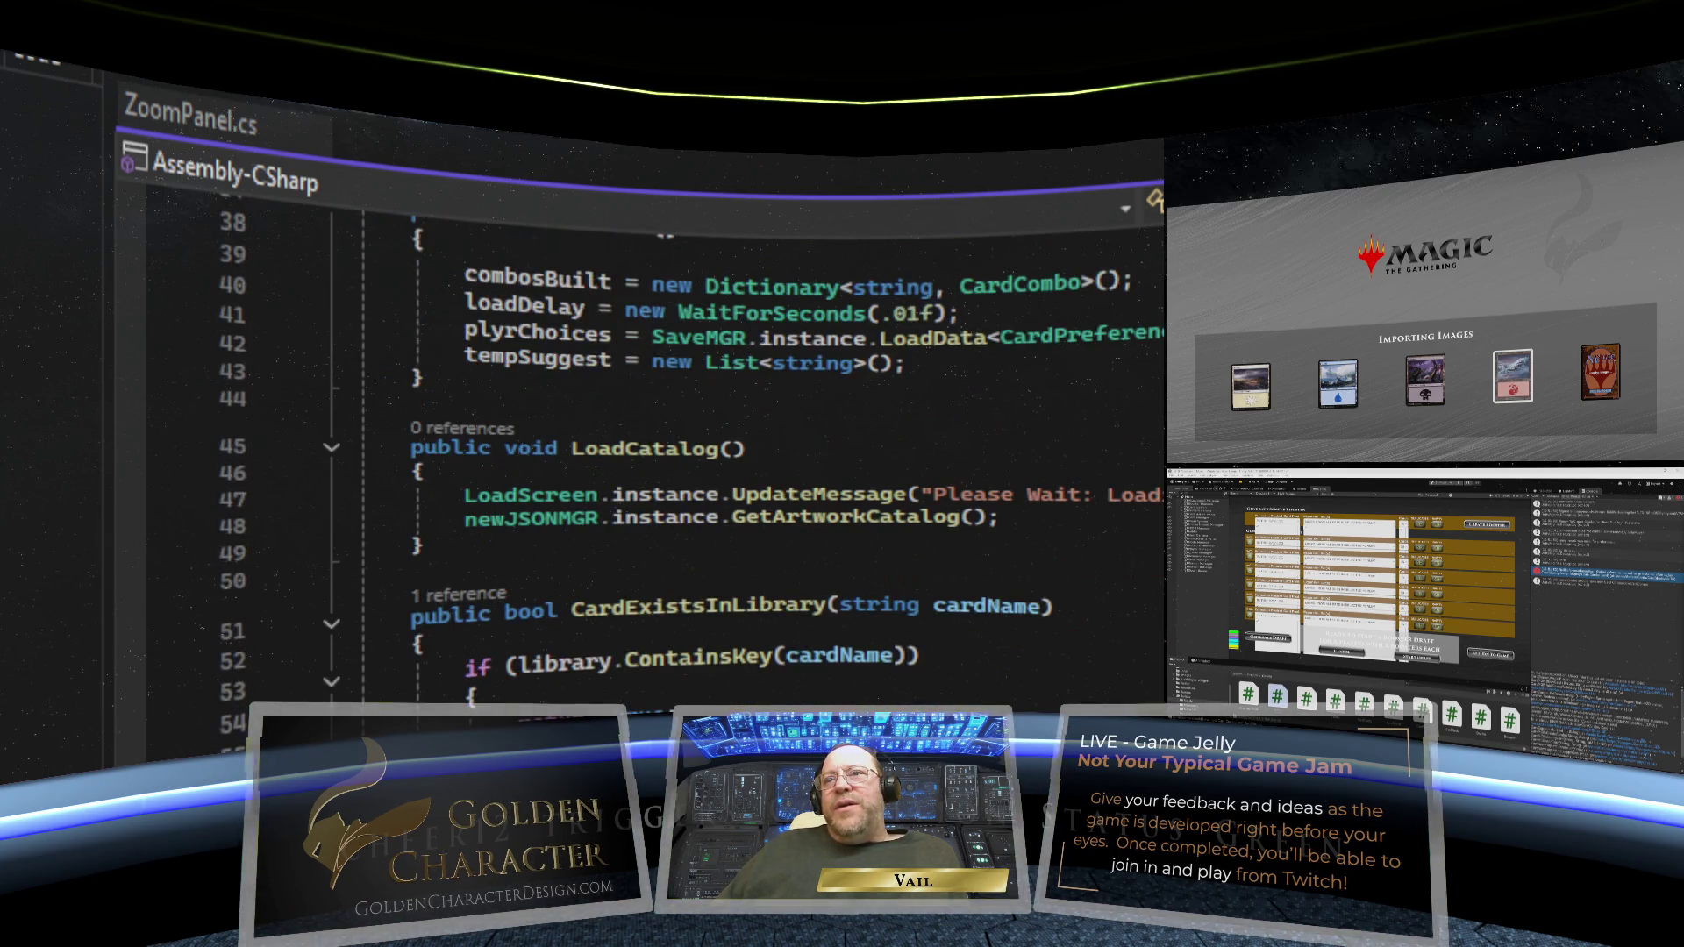
scroll(658, 439, down, 3)
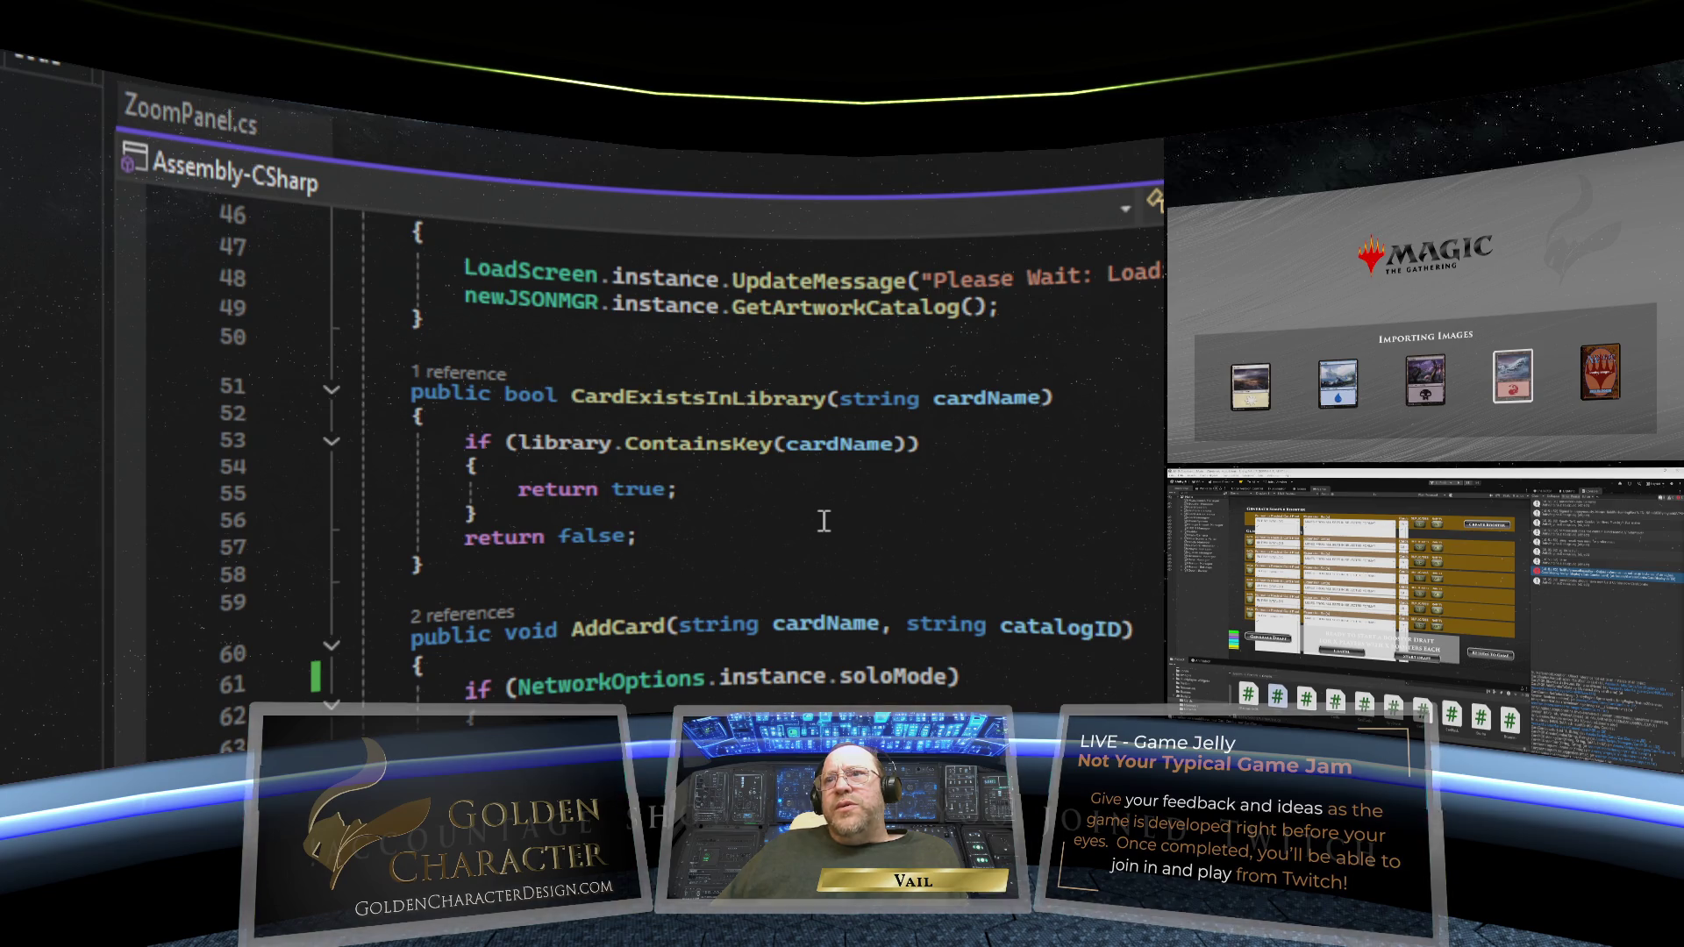
scroll(823, 521, down, 3)
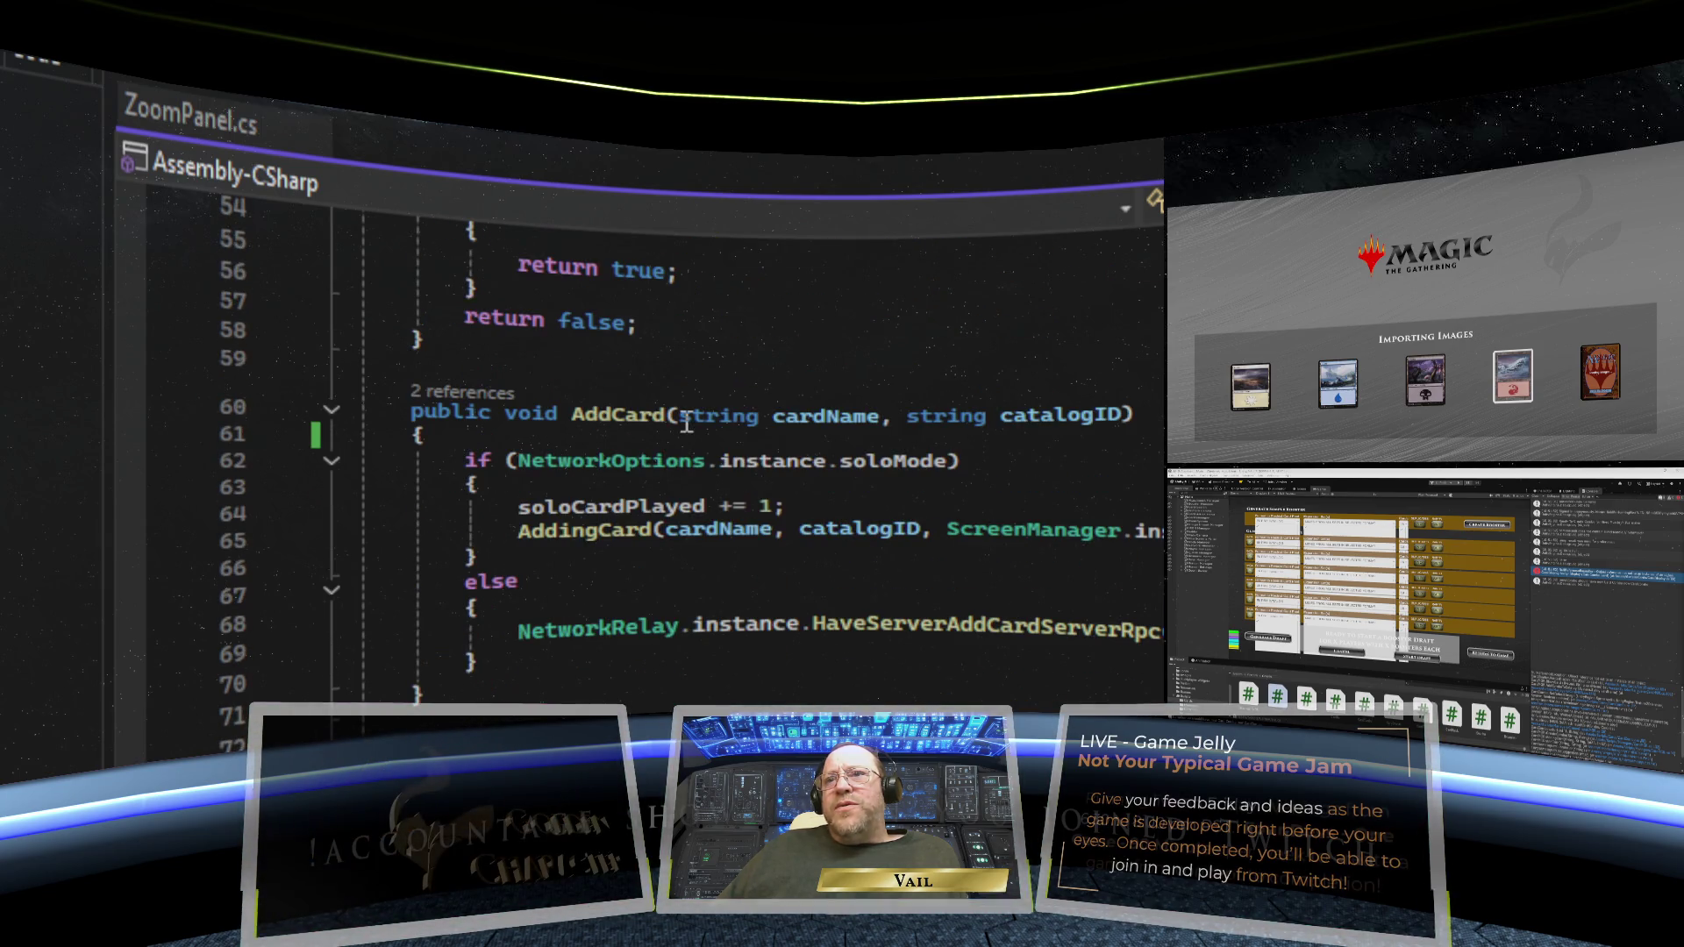
scroll(853, 448, down, 1)
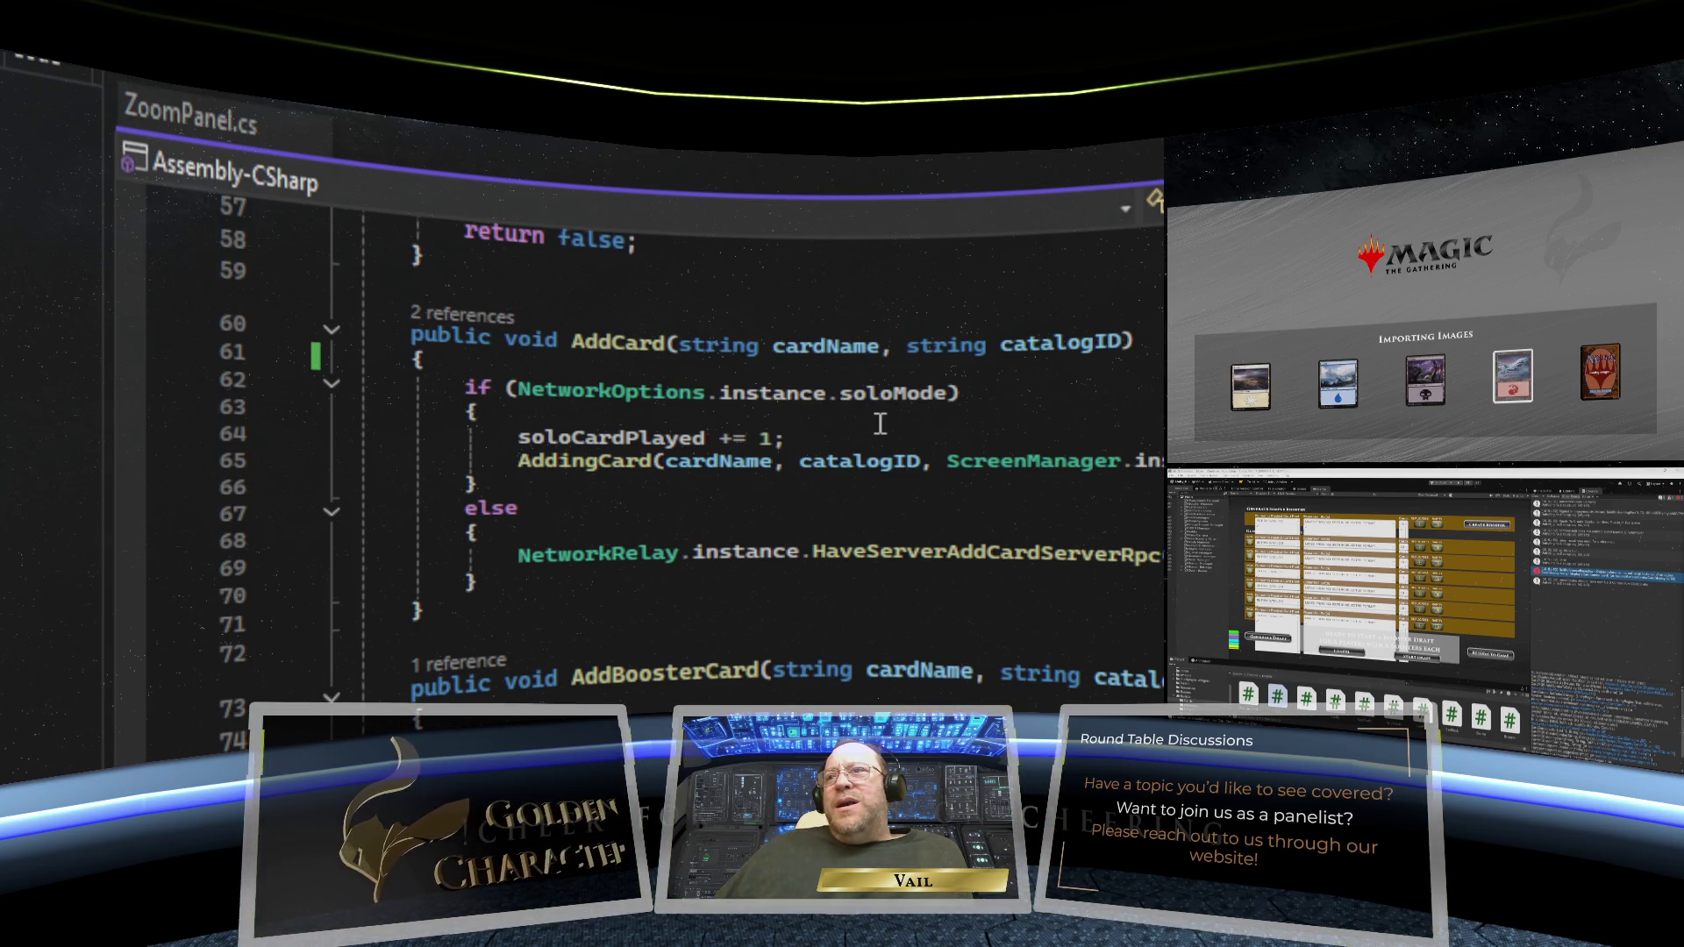
scroll(879, 424, down, 2)
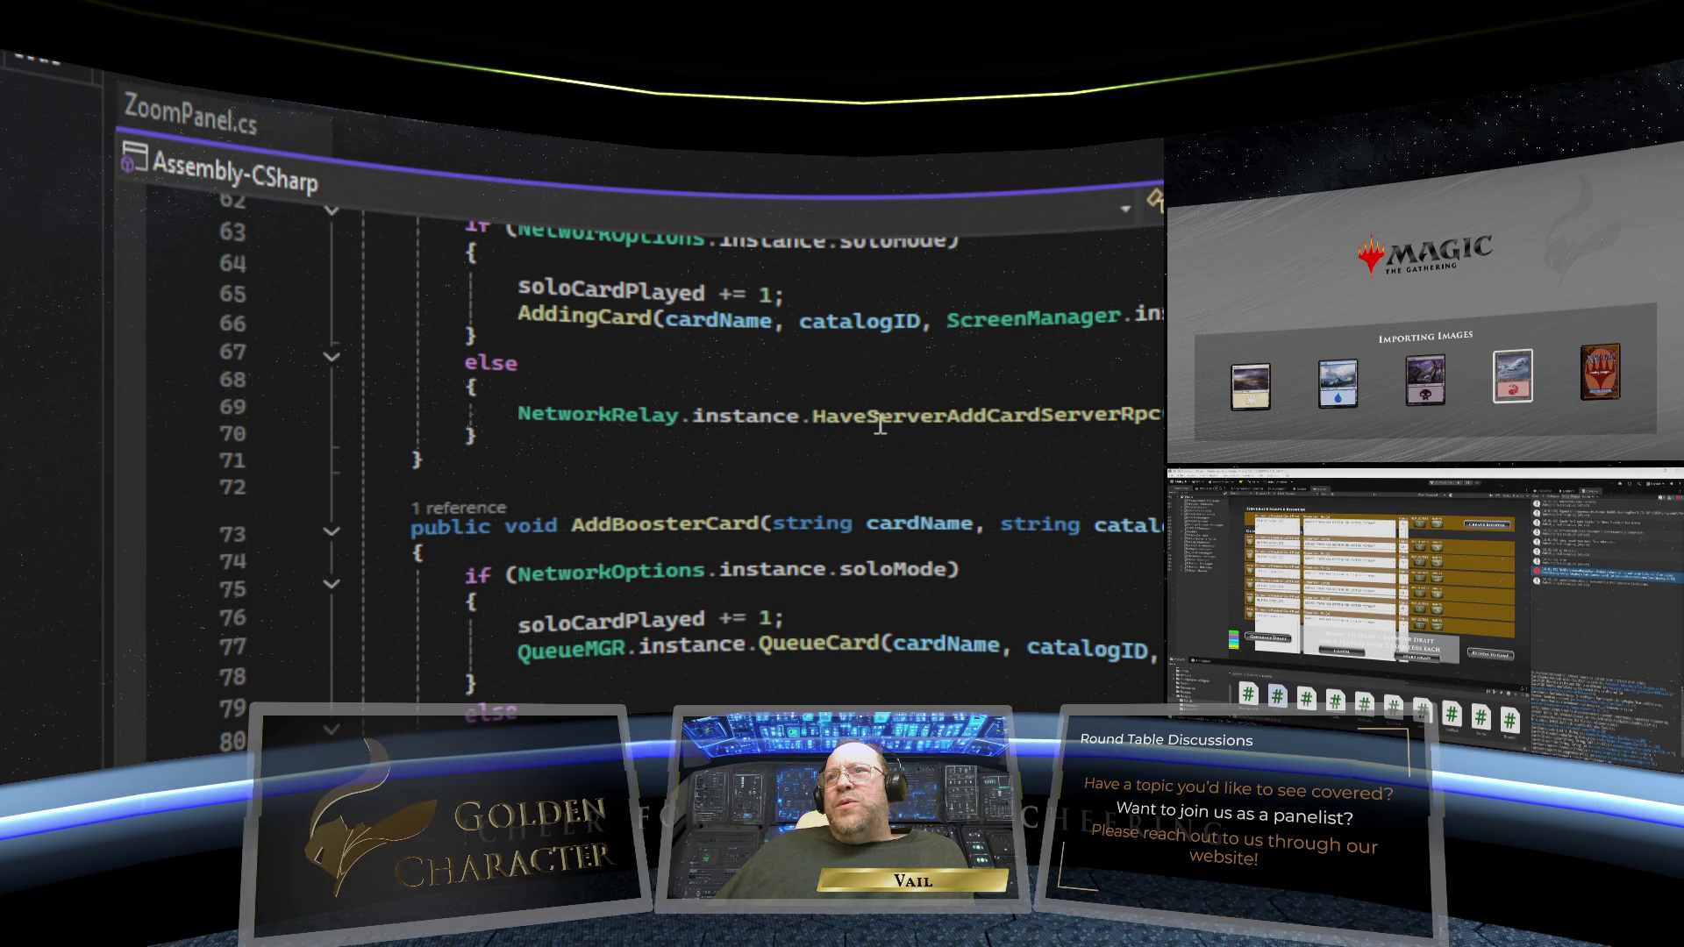
scroll(879, 424, down, 6)
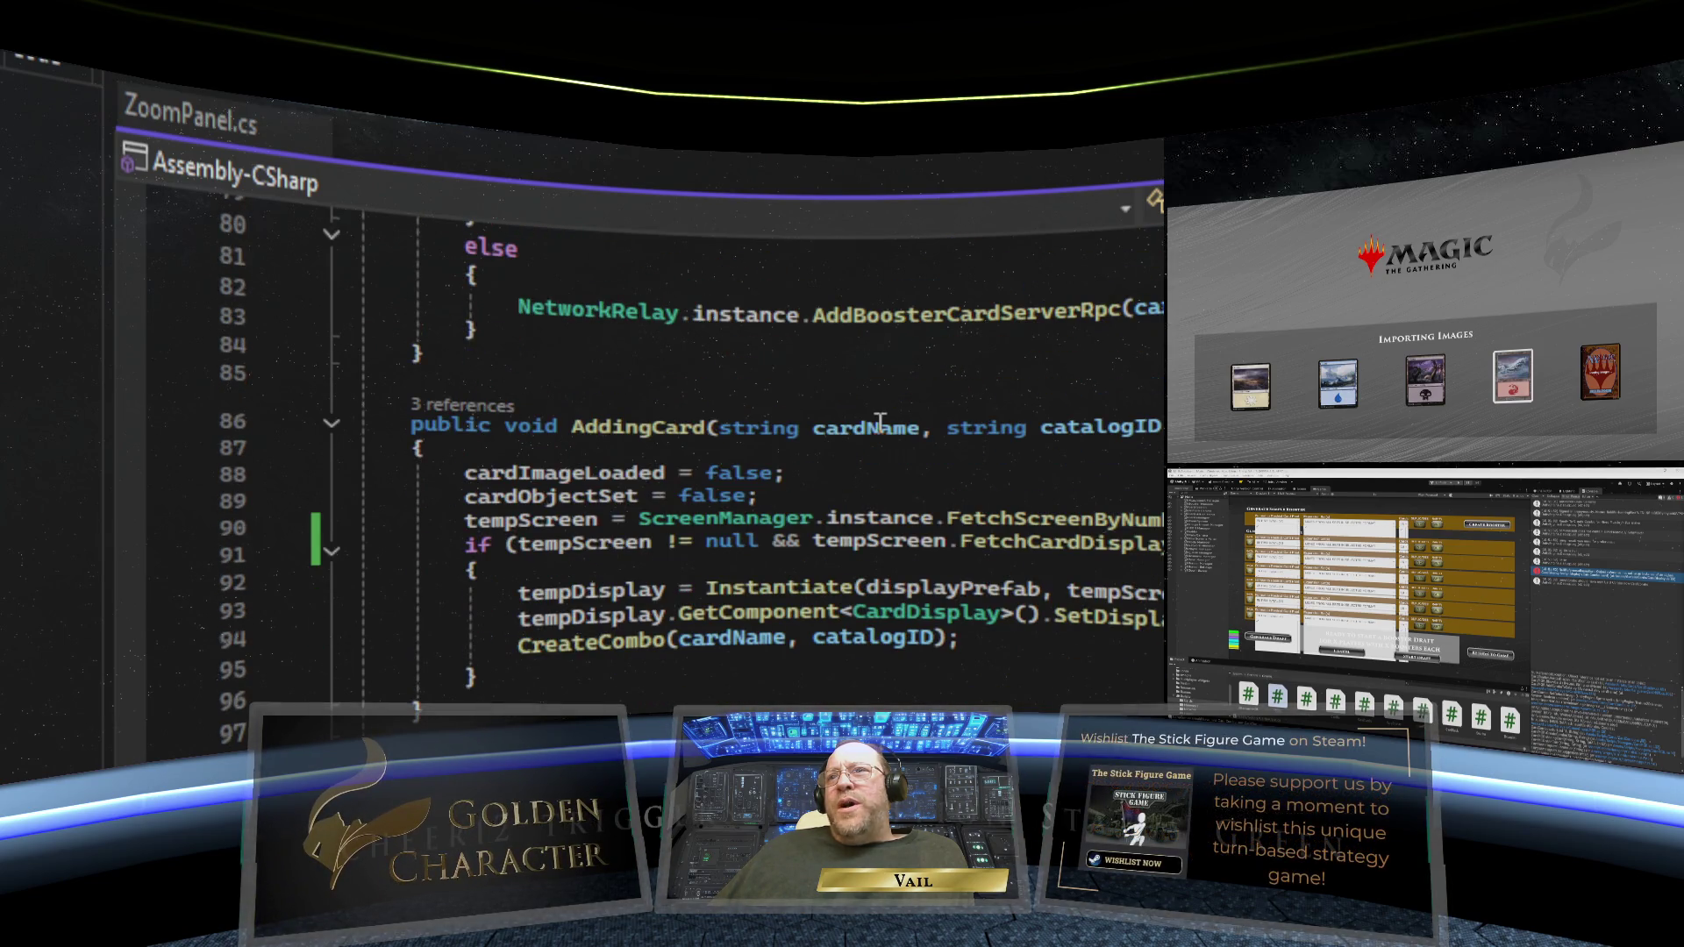
scroll(880, 420, down, 1)
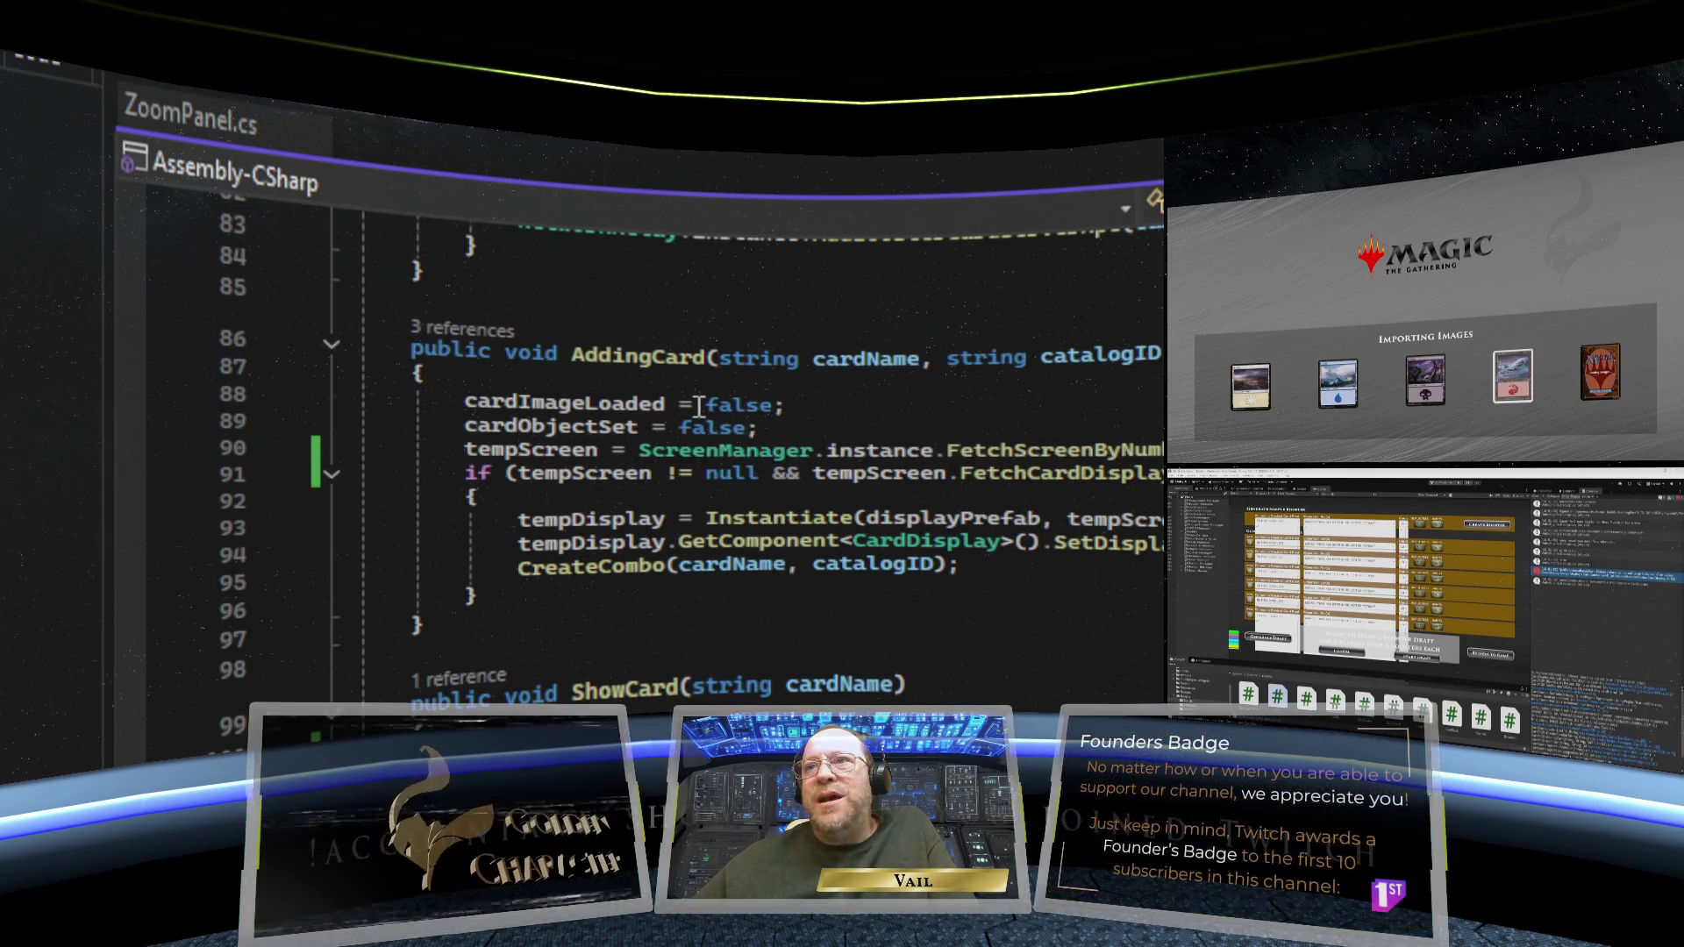
- View AddingCard (lines 86–97) ending with CreateCombo(cardName, catalogID), followed by ShowCard
mouse_move(693, 410)
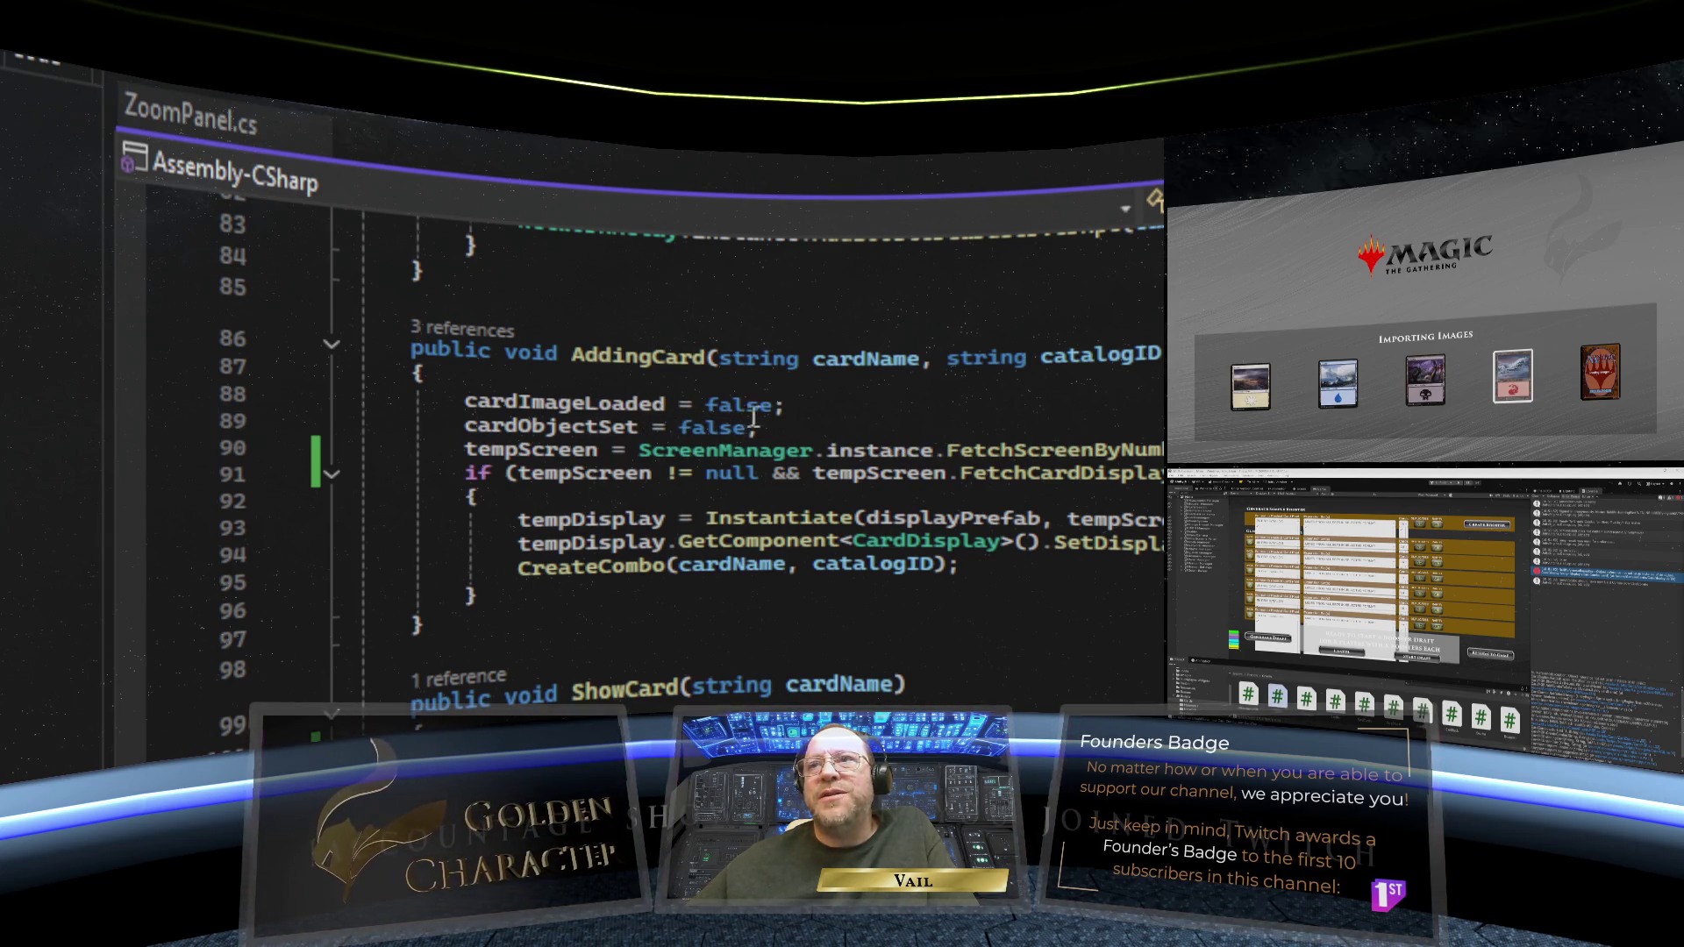
mouse_move(760, 432)
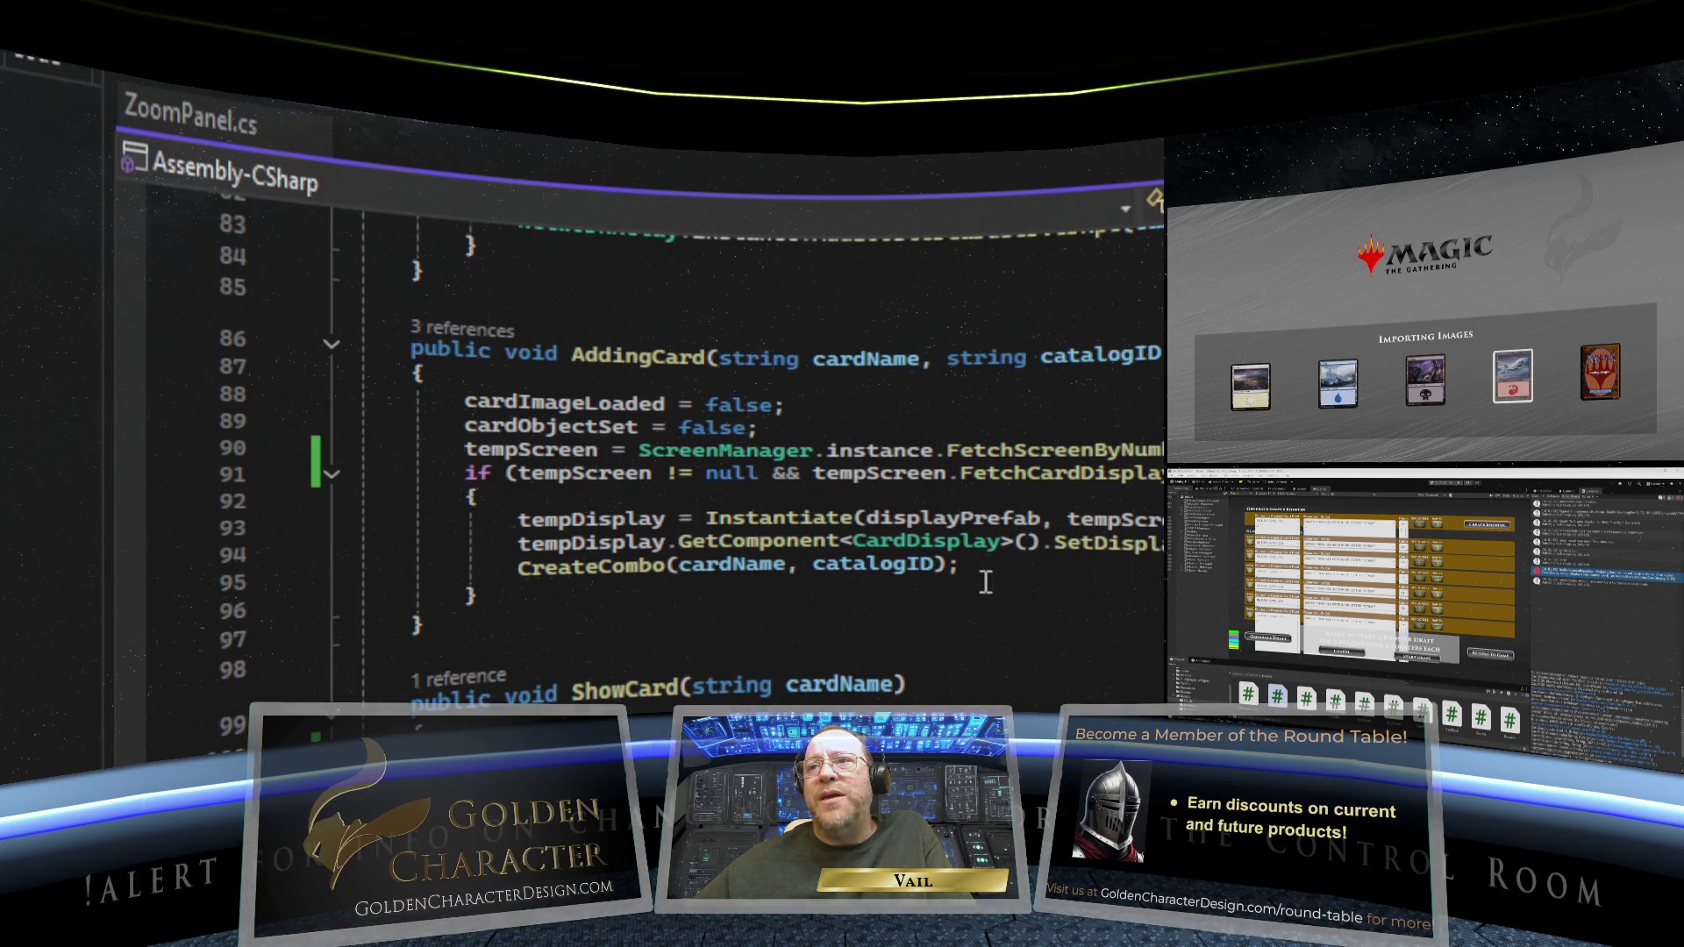
- Scroll to CreateCombo and select the whole 'Ready To Create Combo' Debug.Log line 125
scroll(986, 582, down, 13)
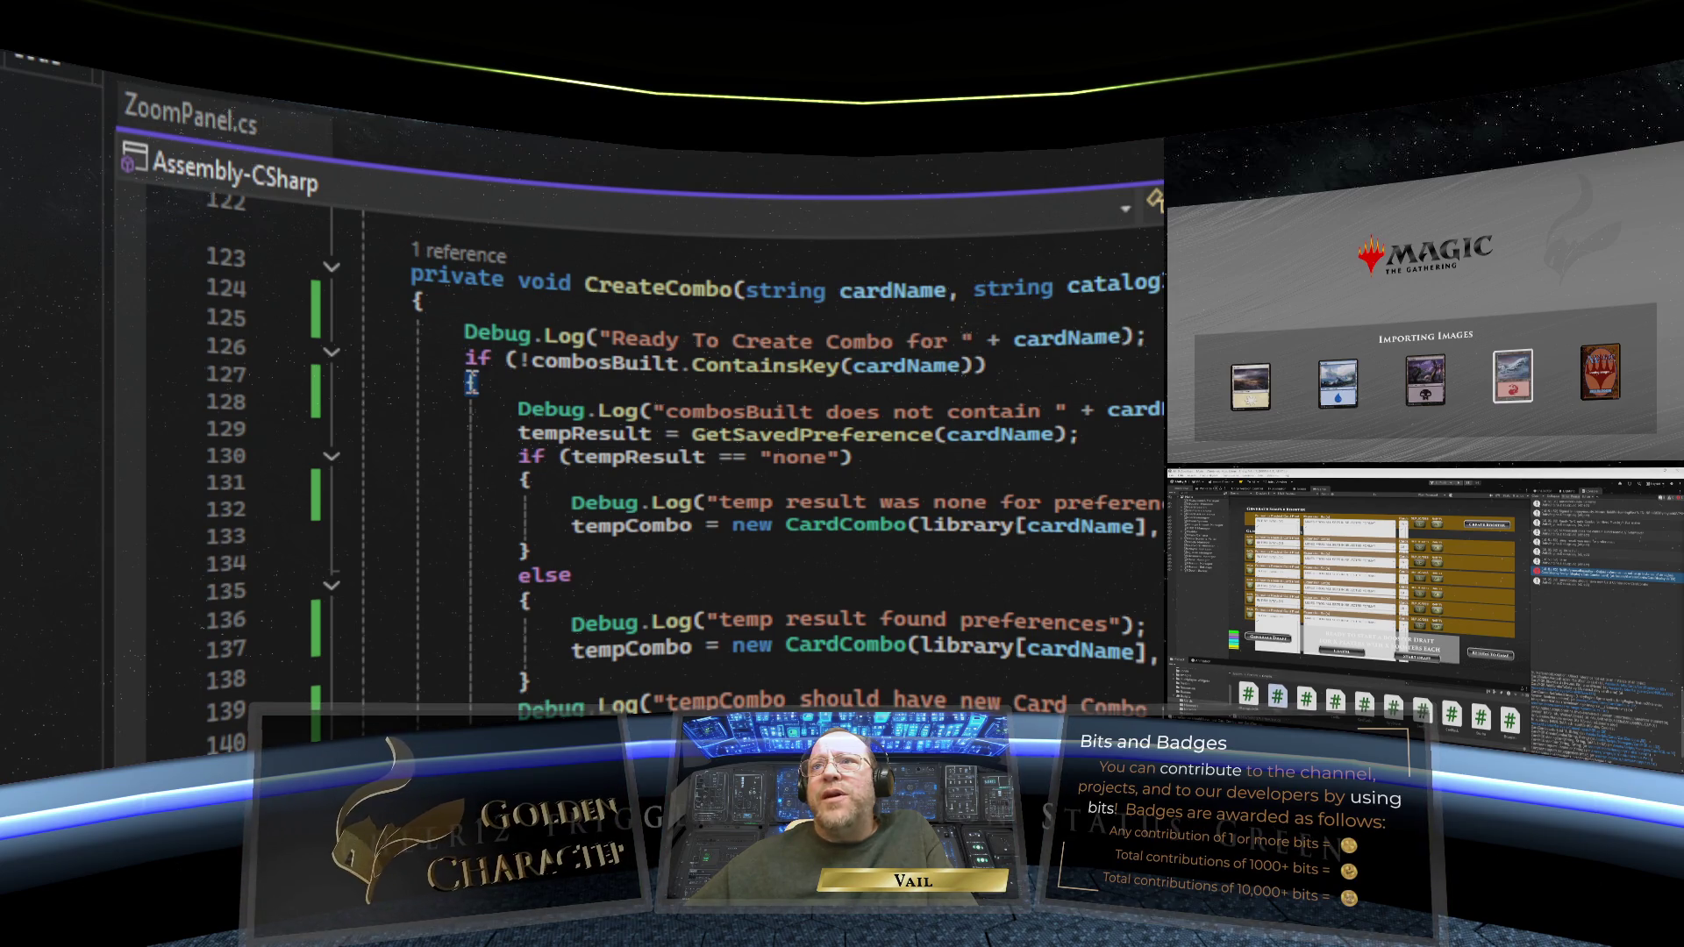
mouse_move(484, 342)
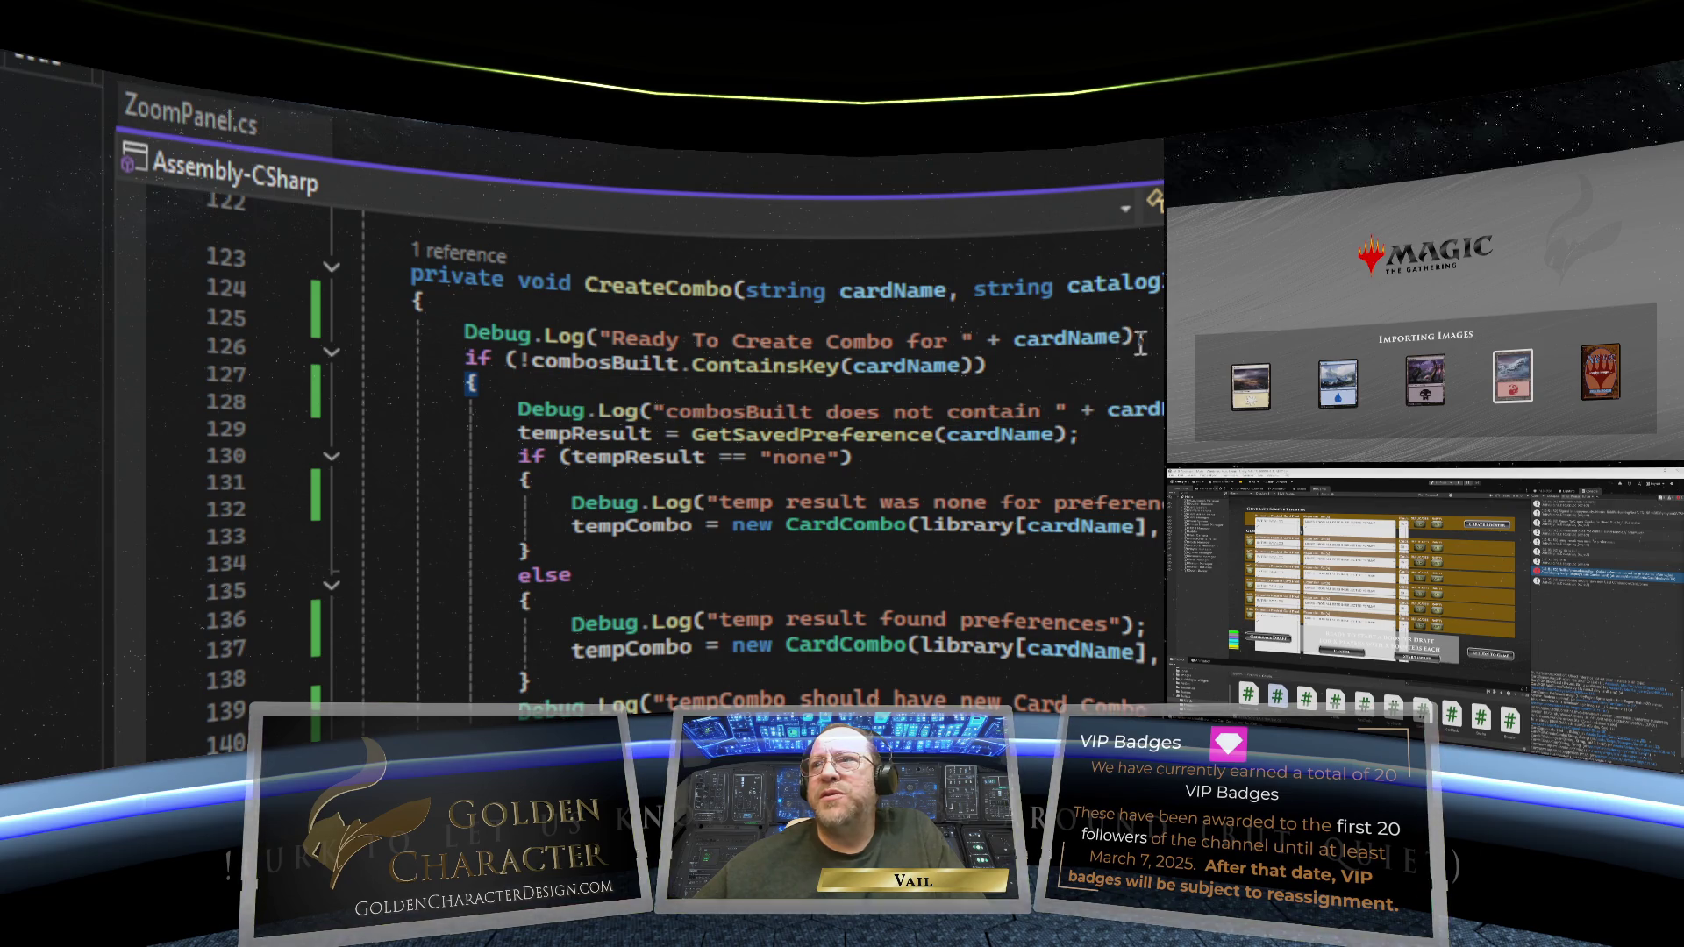
click(287, 324)
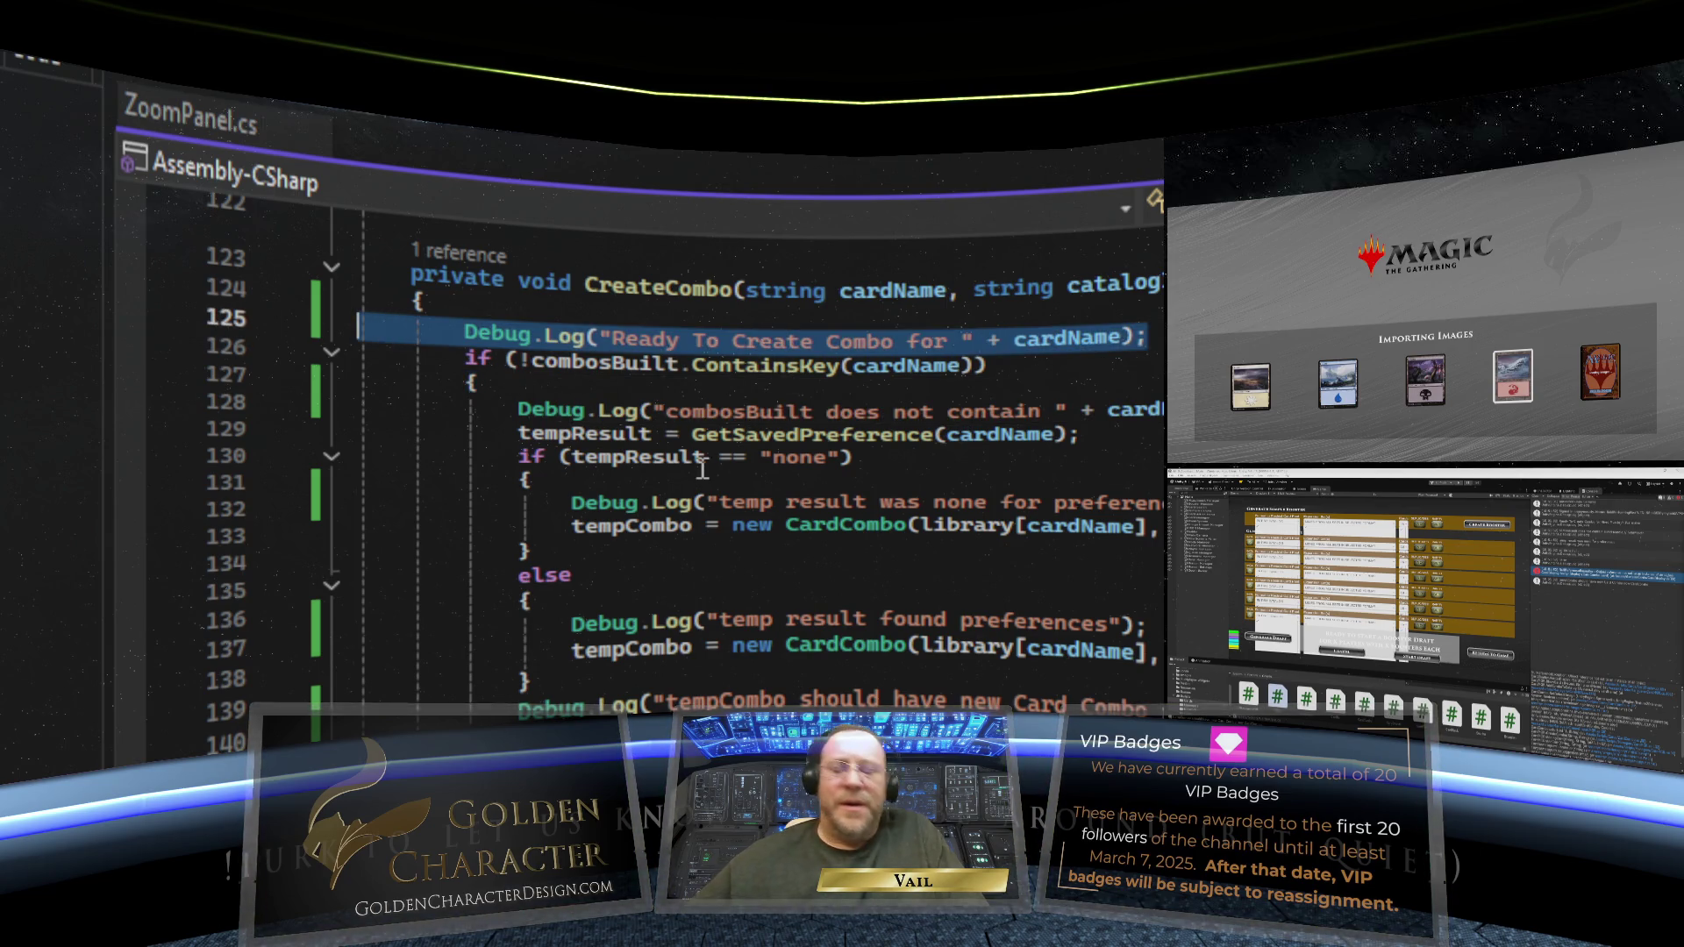
- Delete the selected 'Ready To Create Combo' Debug.Log line and its leftover empty line
key(Delete)
key(BackSpace)
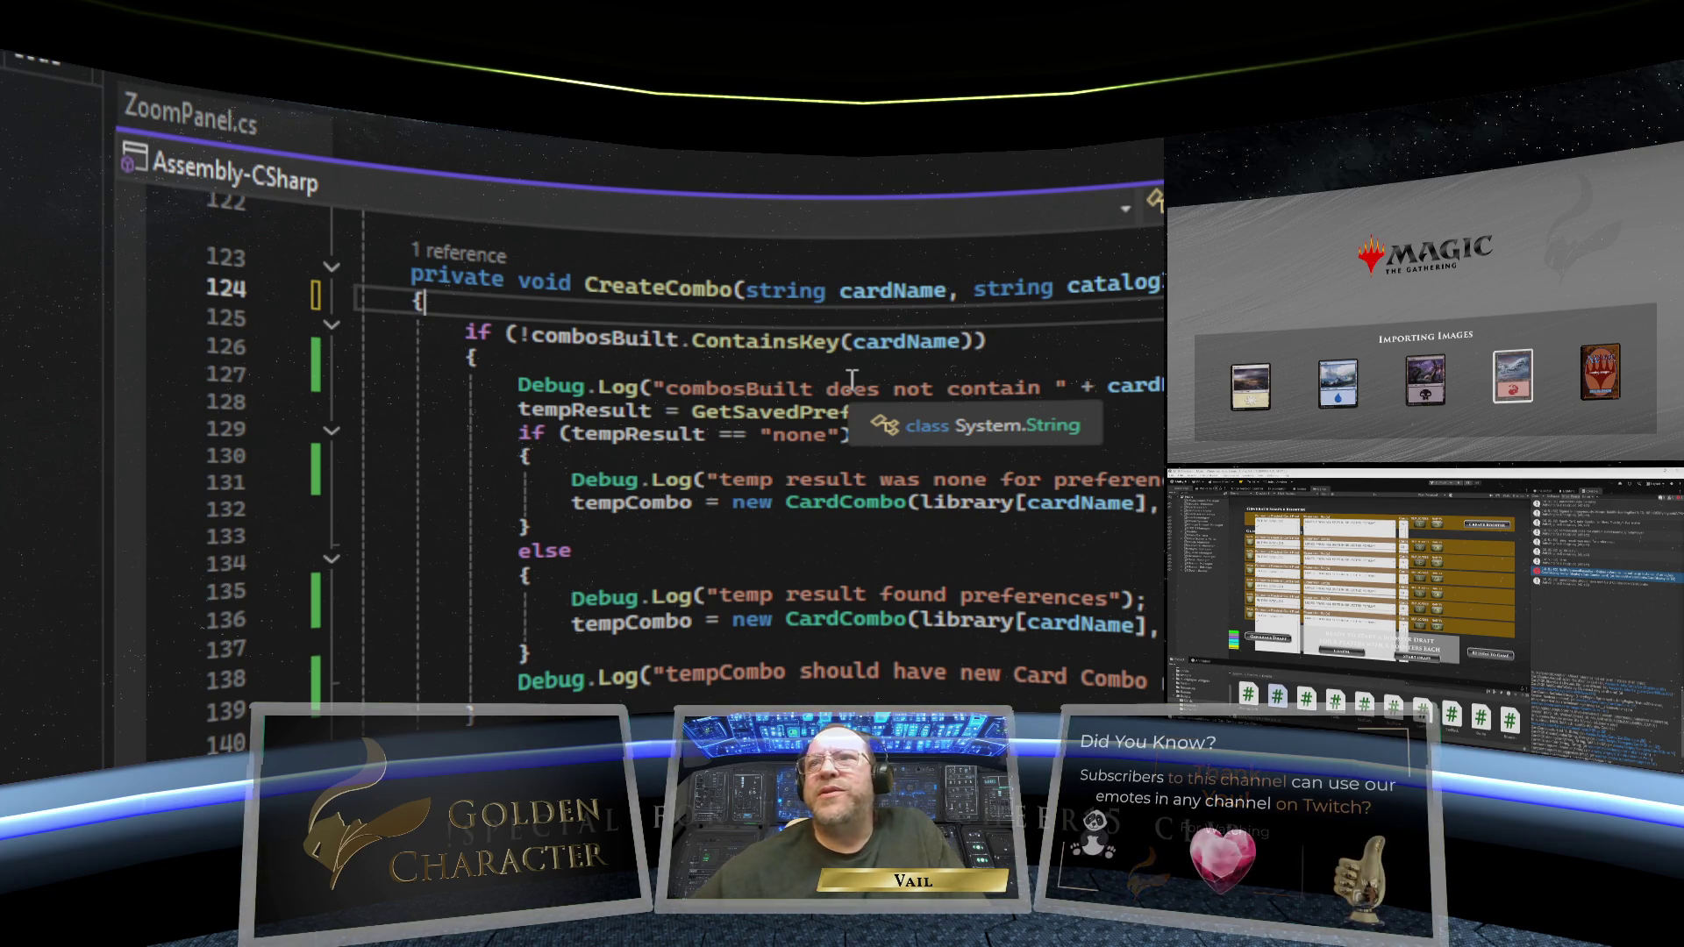
mouse_move(621, 392)
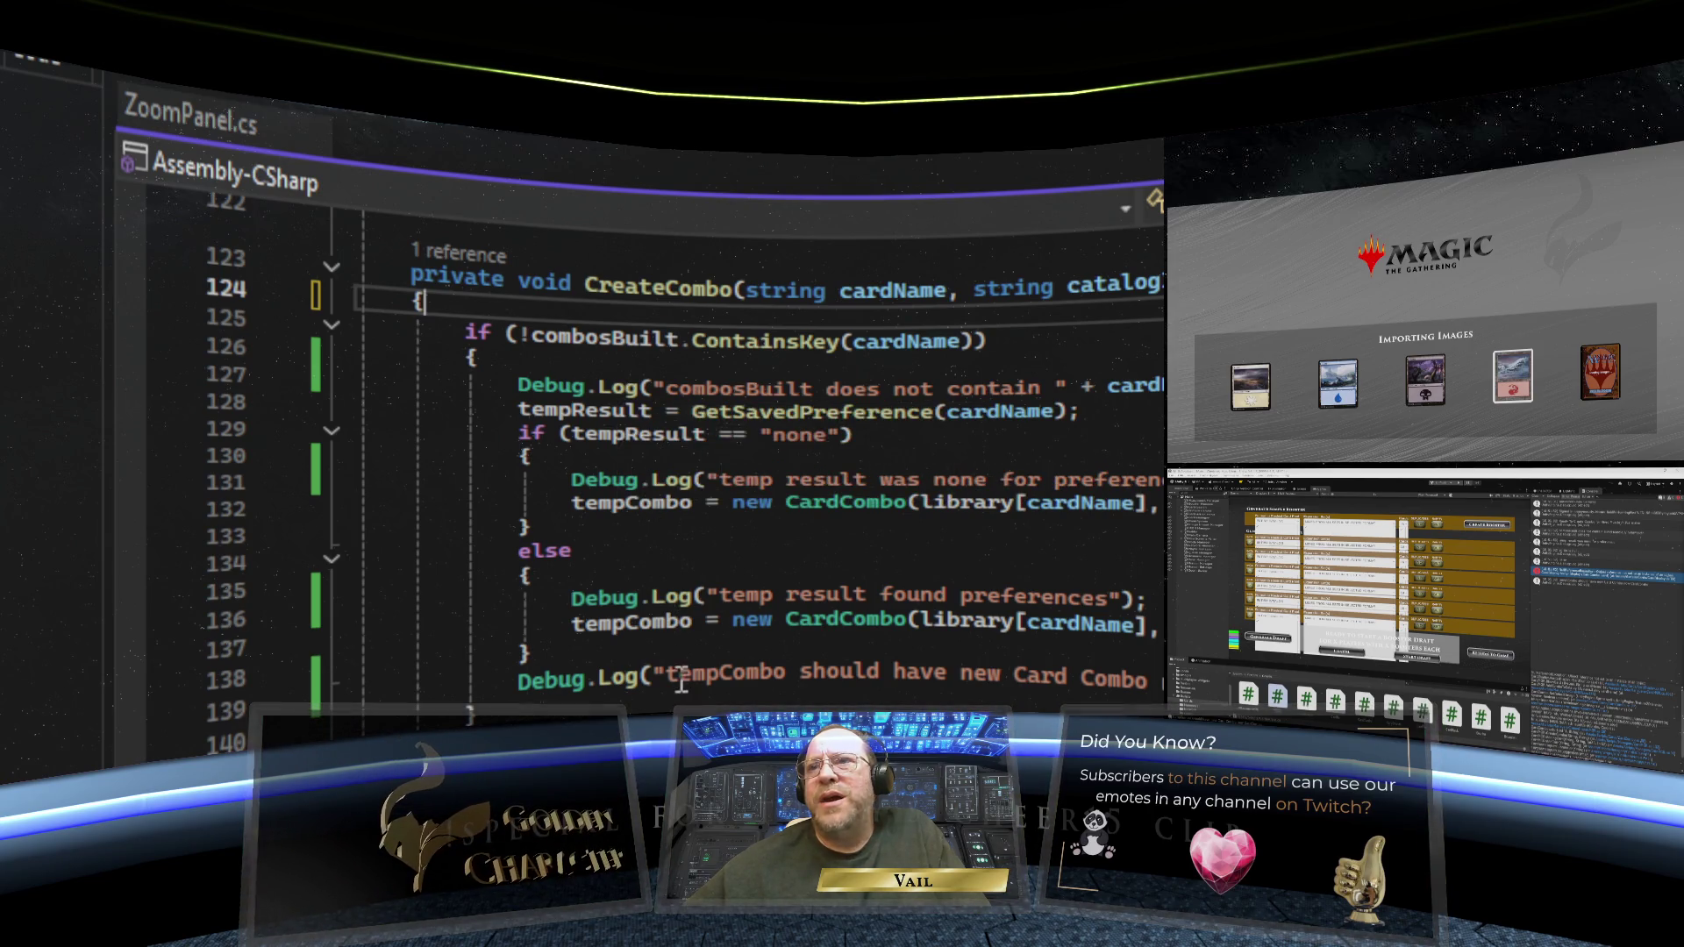
scroll(601, 460, down, 7)
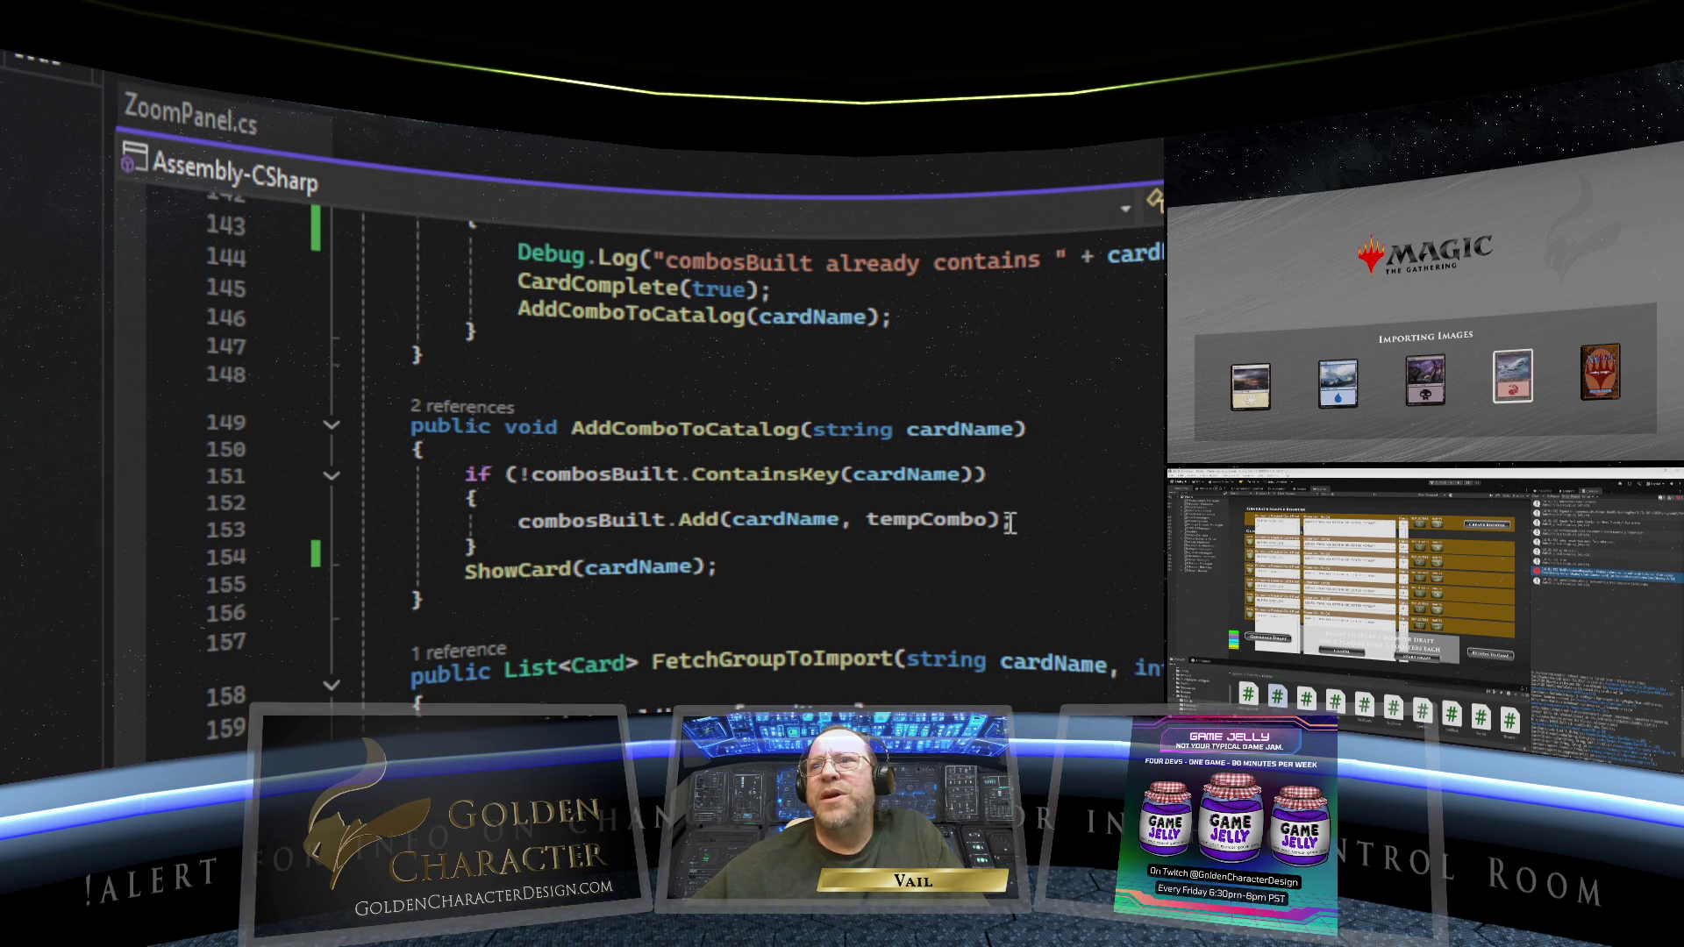
scroll(1027, 508, up, 1)
scroll(1028, 509, up, 3)
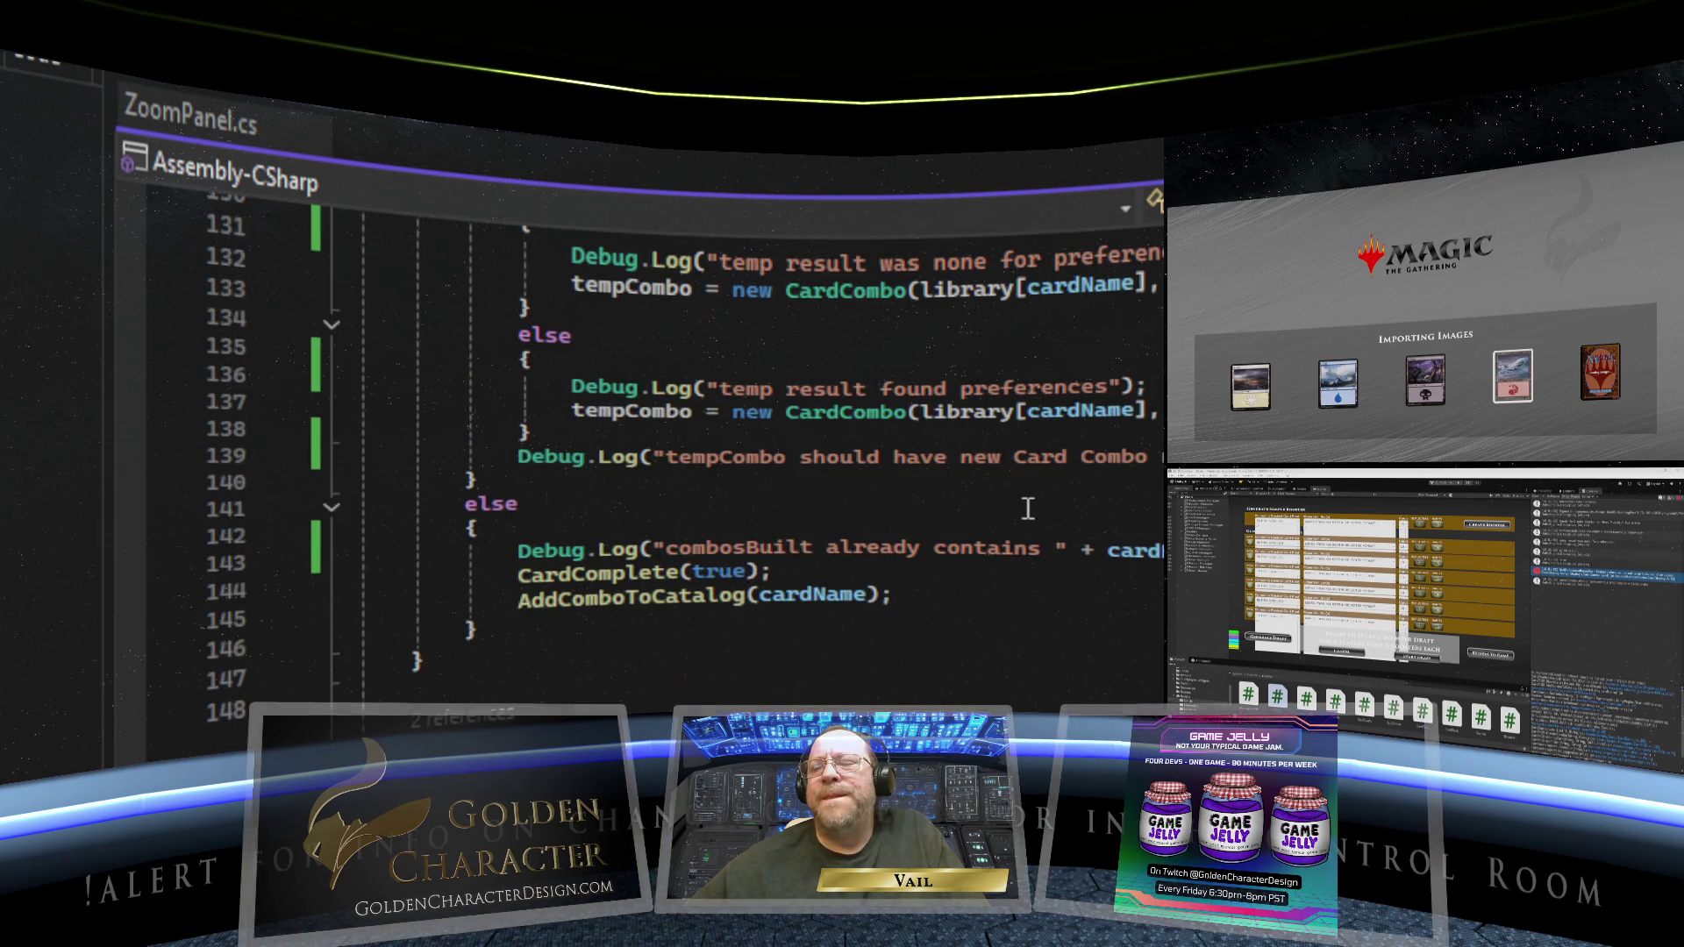
scroll(1028, 509, down, 2)
scroll(971, 617, down, 1)
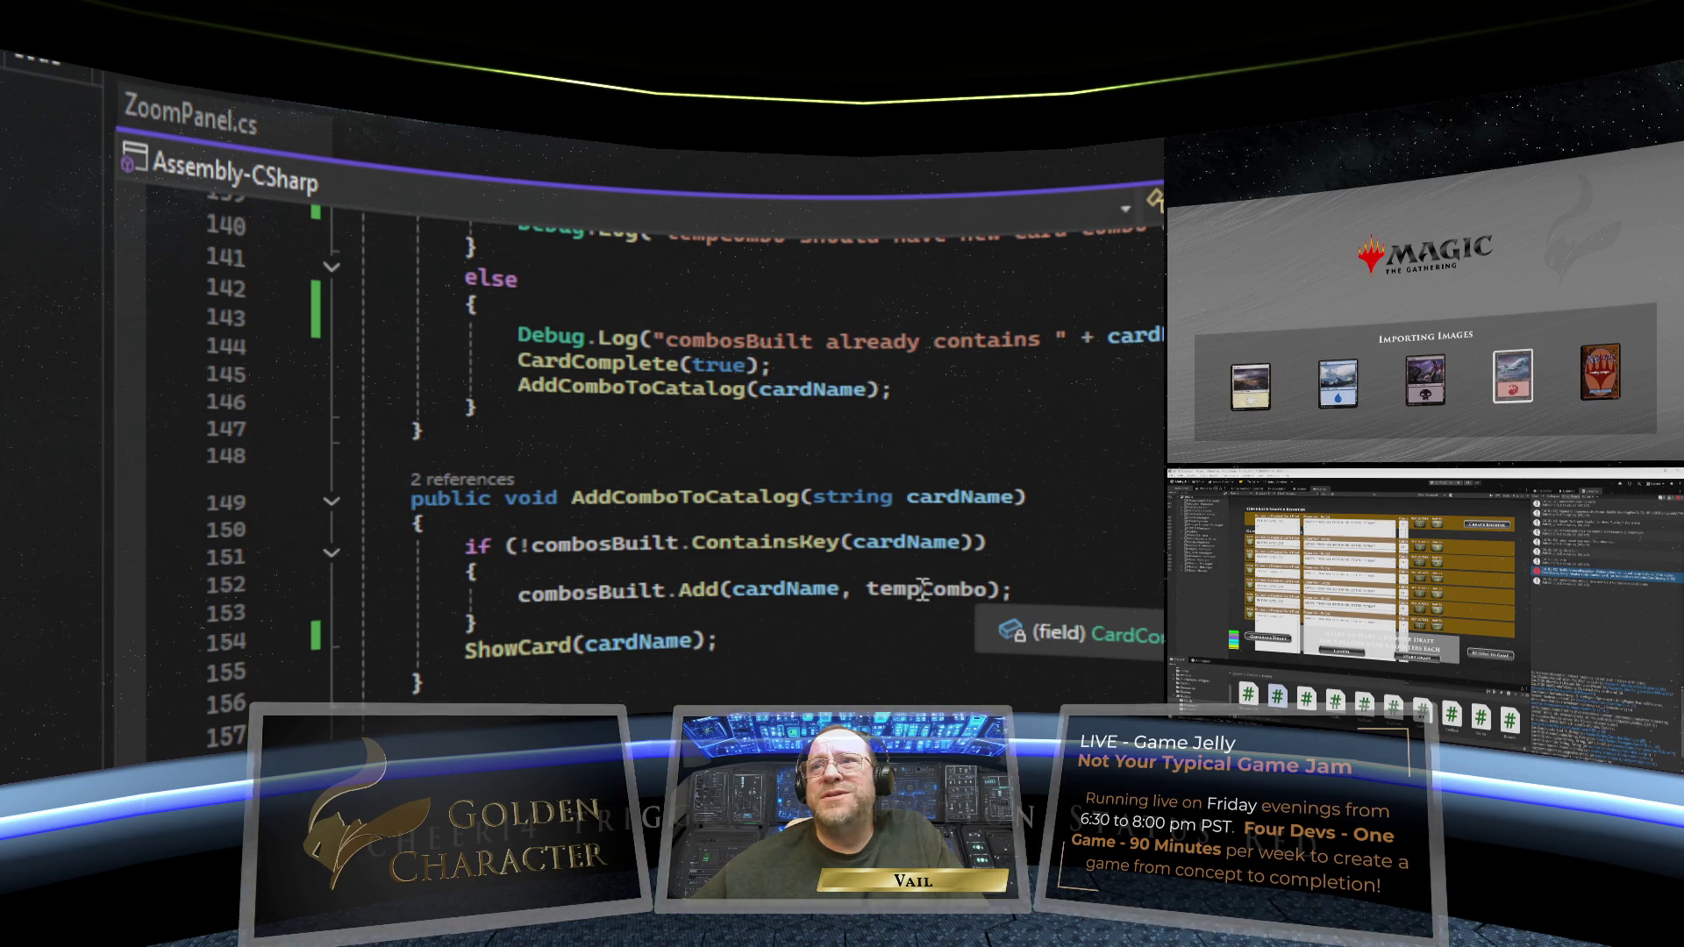
scroll(920, 582, up, 3)
scroll(920, 583, up, 3)
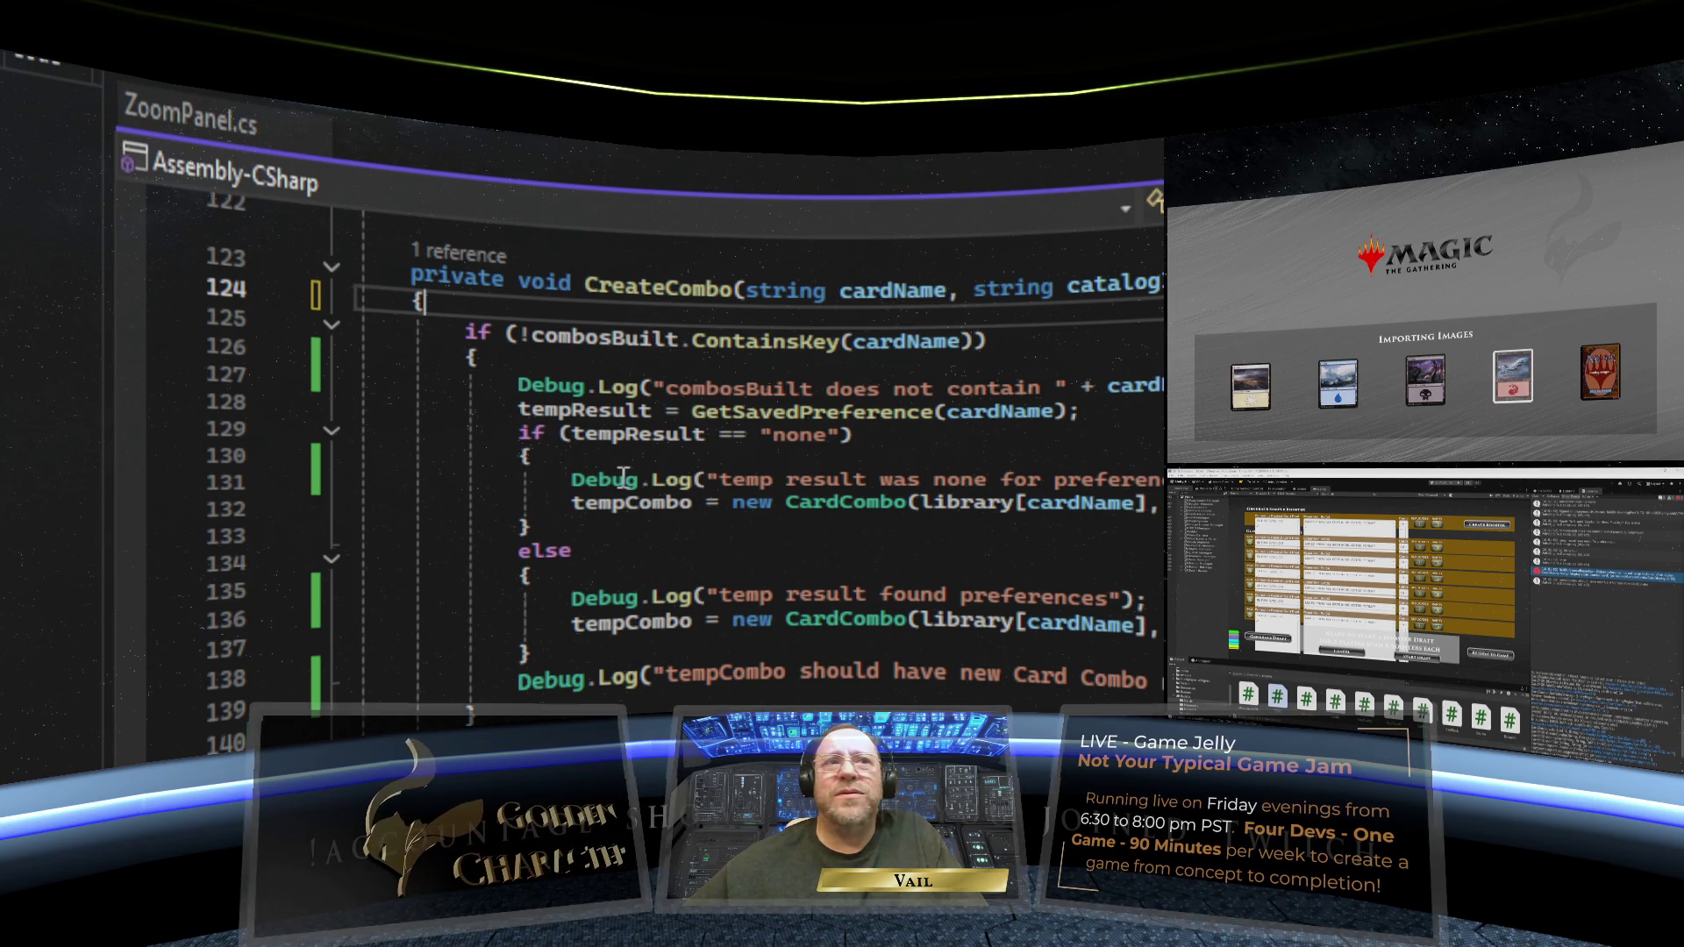
mouse_move(612, 451)
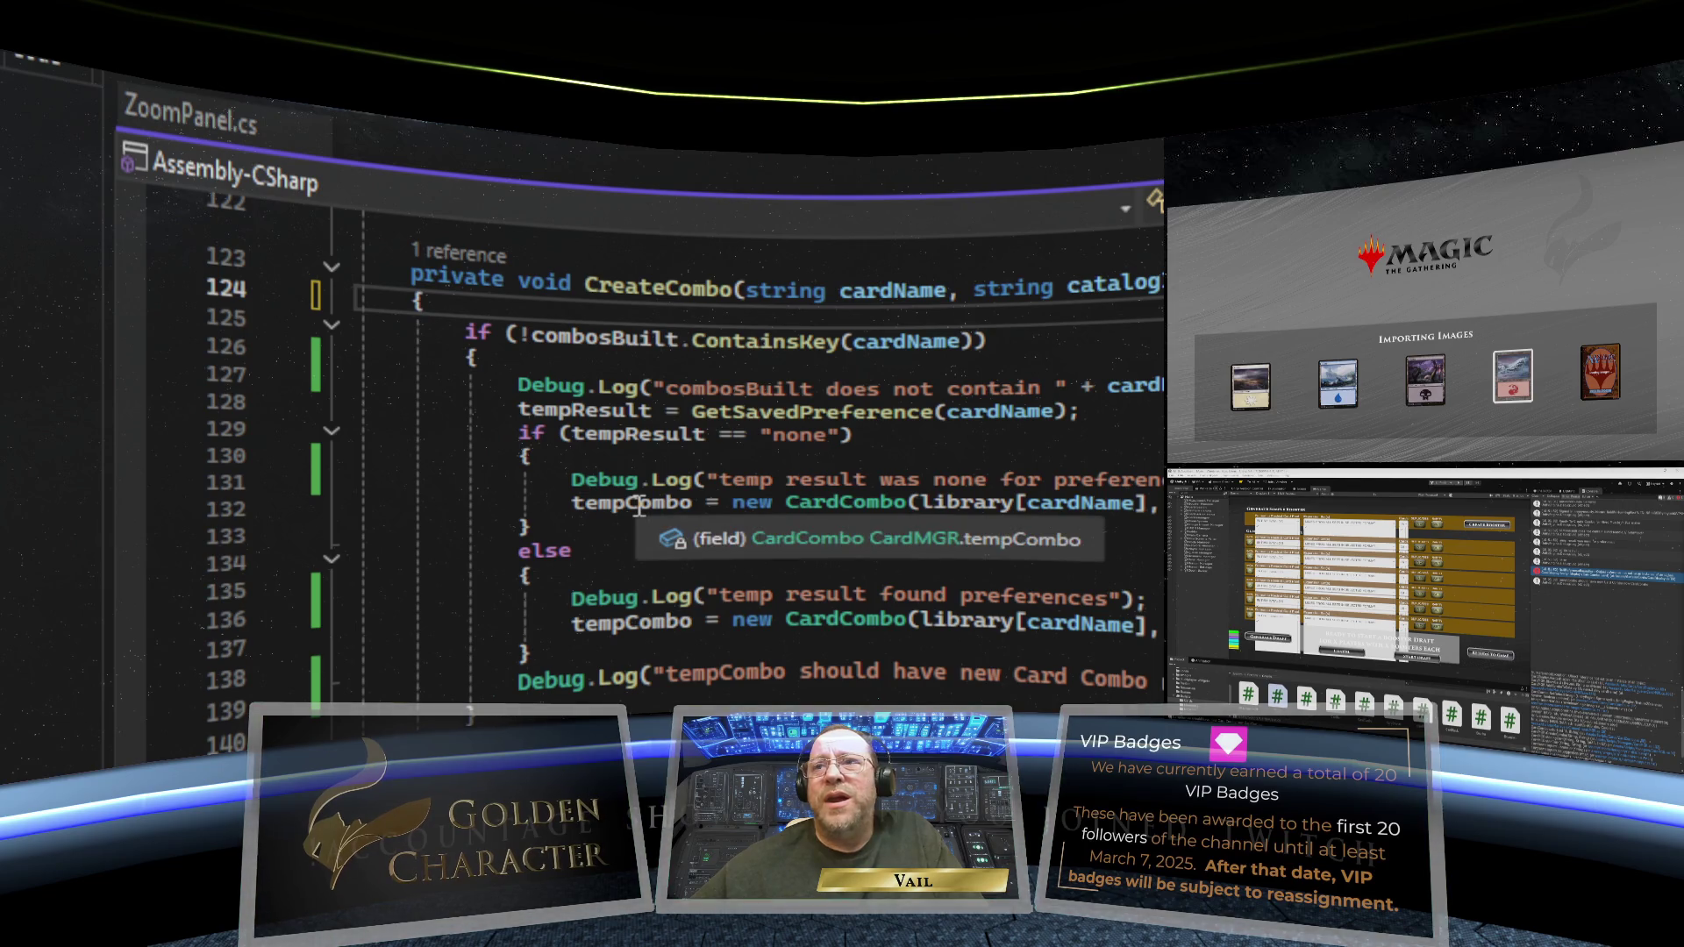
mouse_move(668, 620)
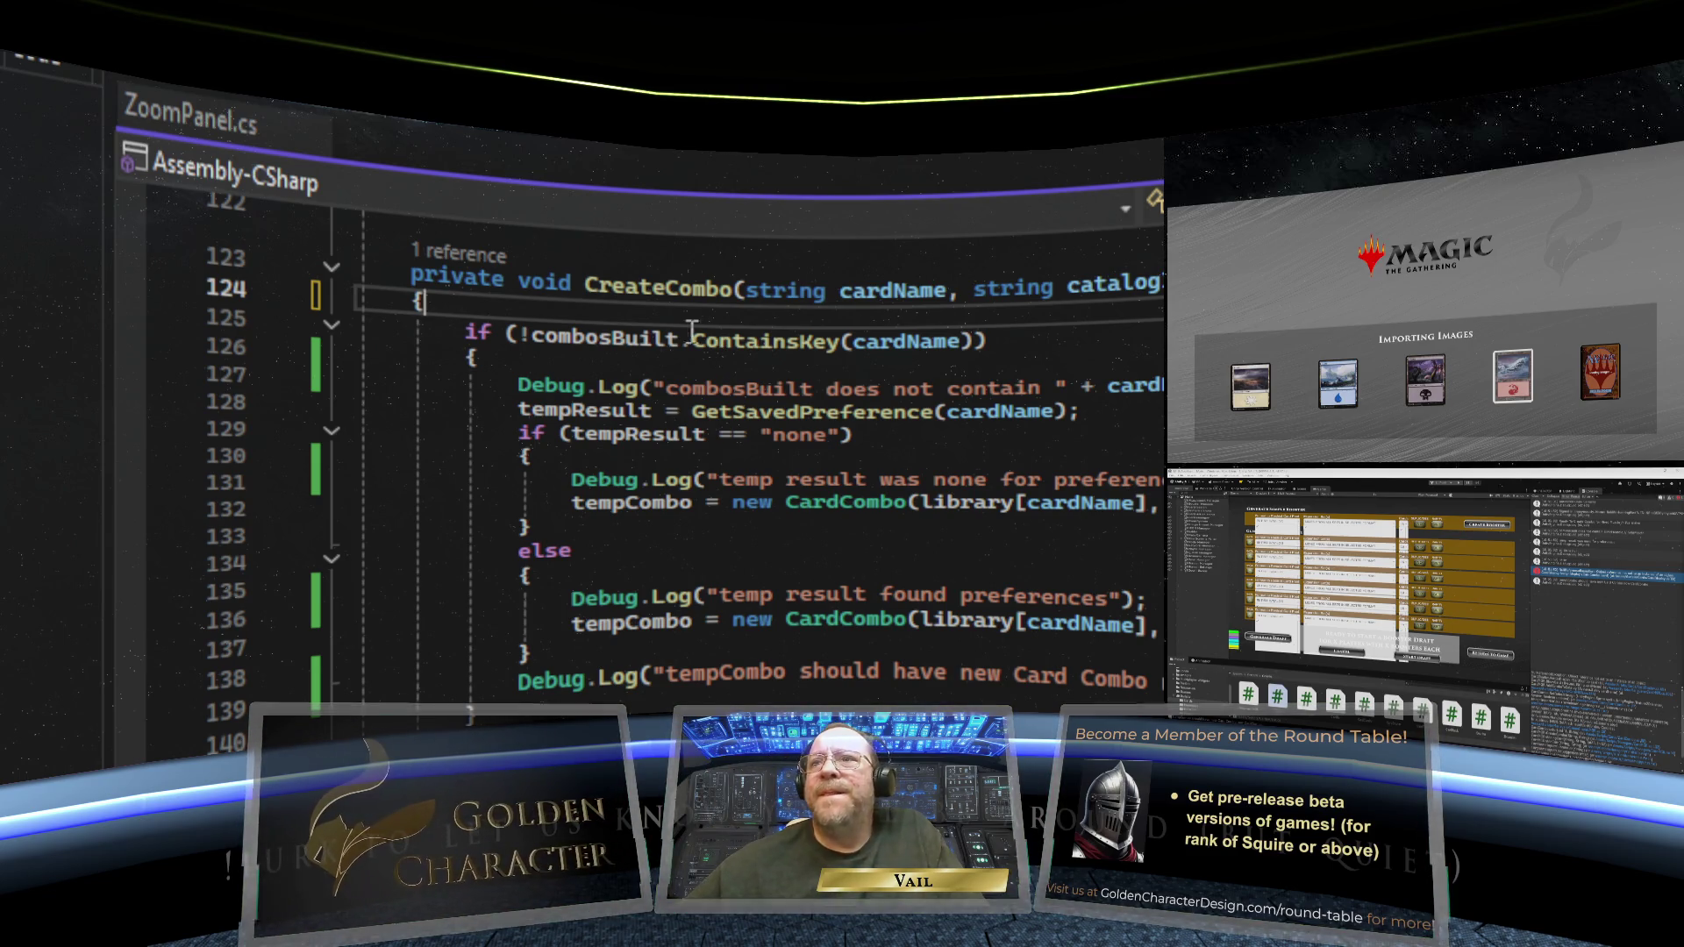
scroll(657, 590, down, 9)
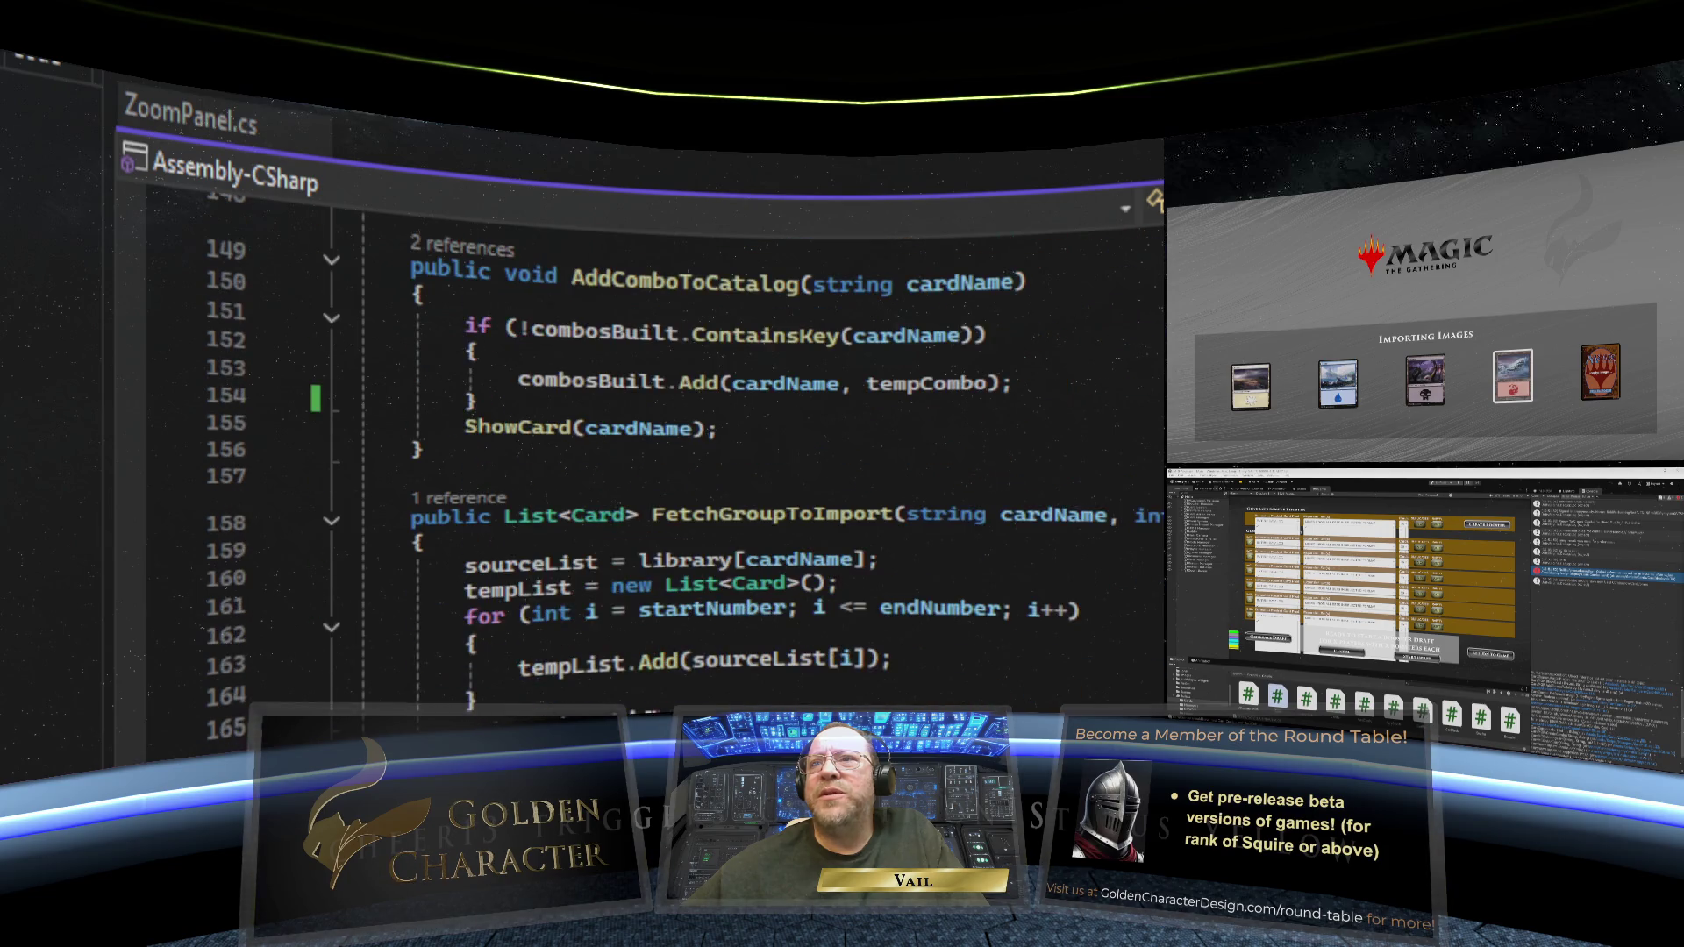
scroll(533, 590, up, 5)
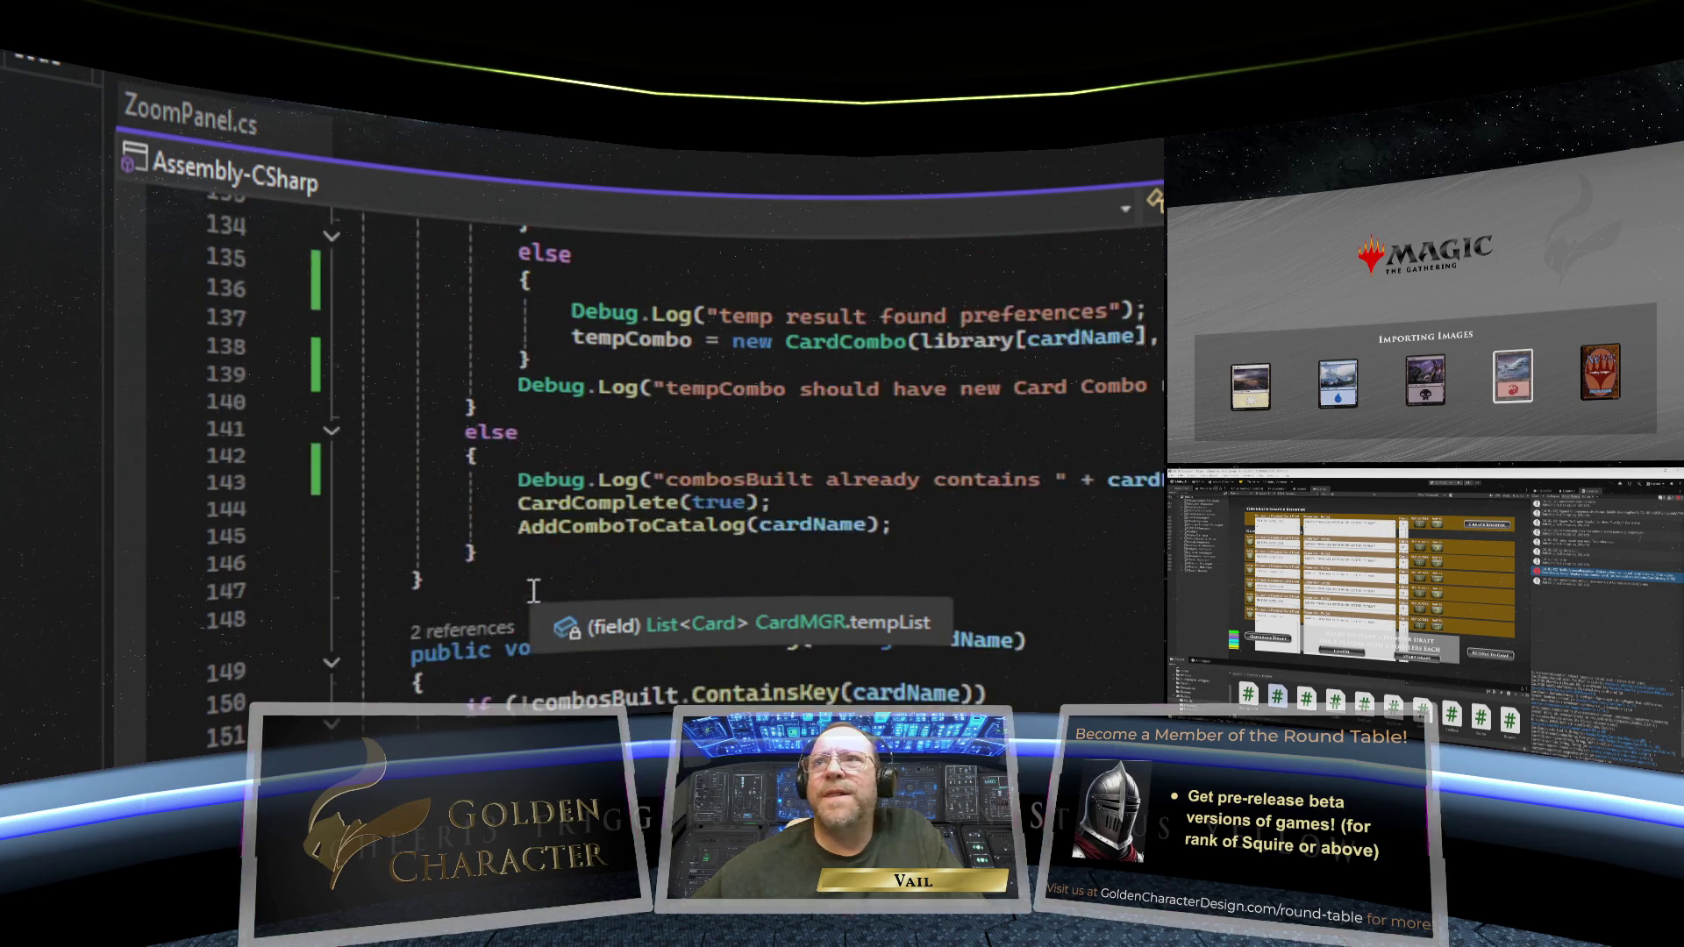
scroll(533, 590, up, 6)
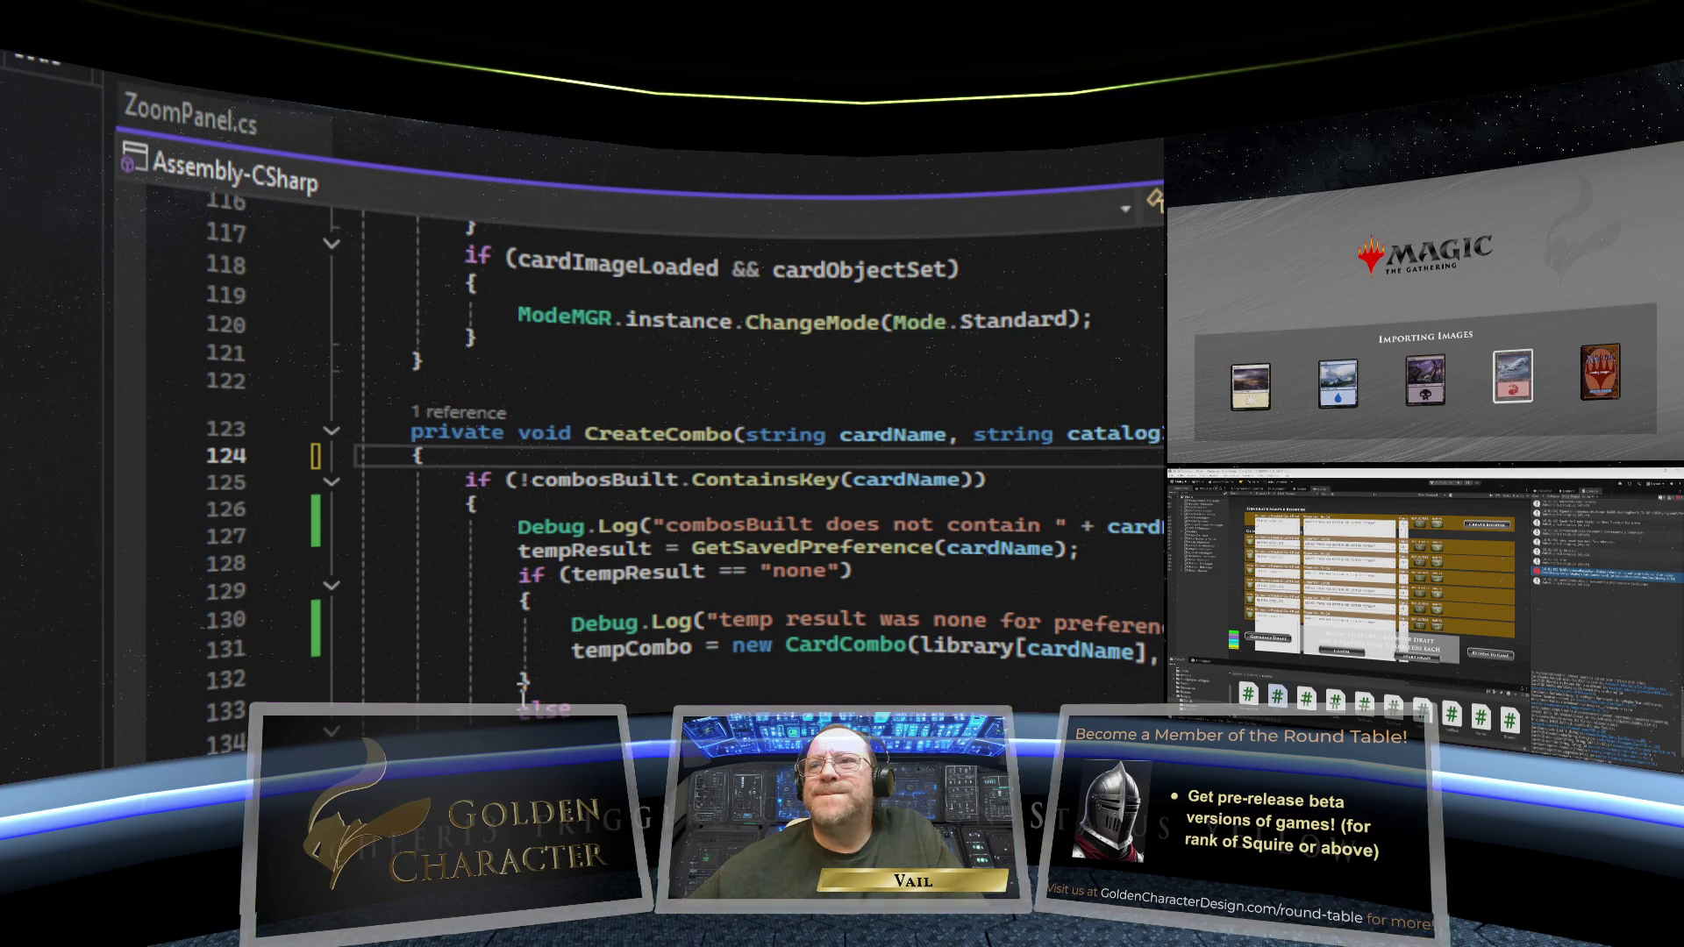
scroll(524, 693, down, 2)
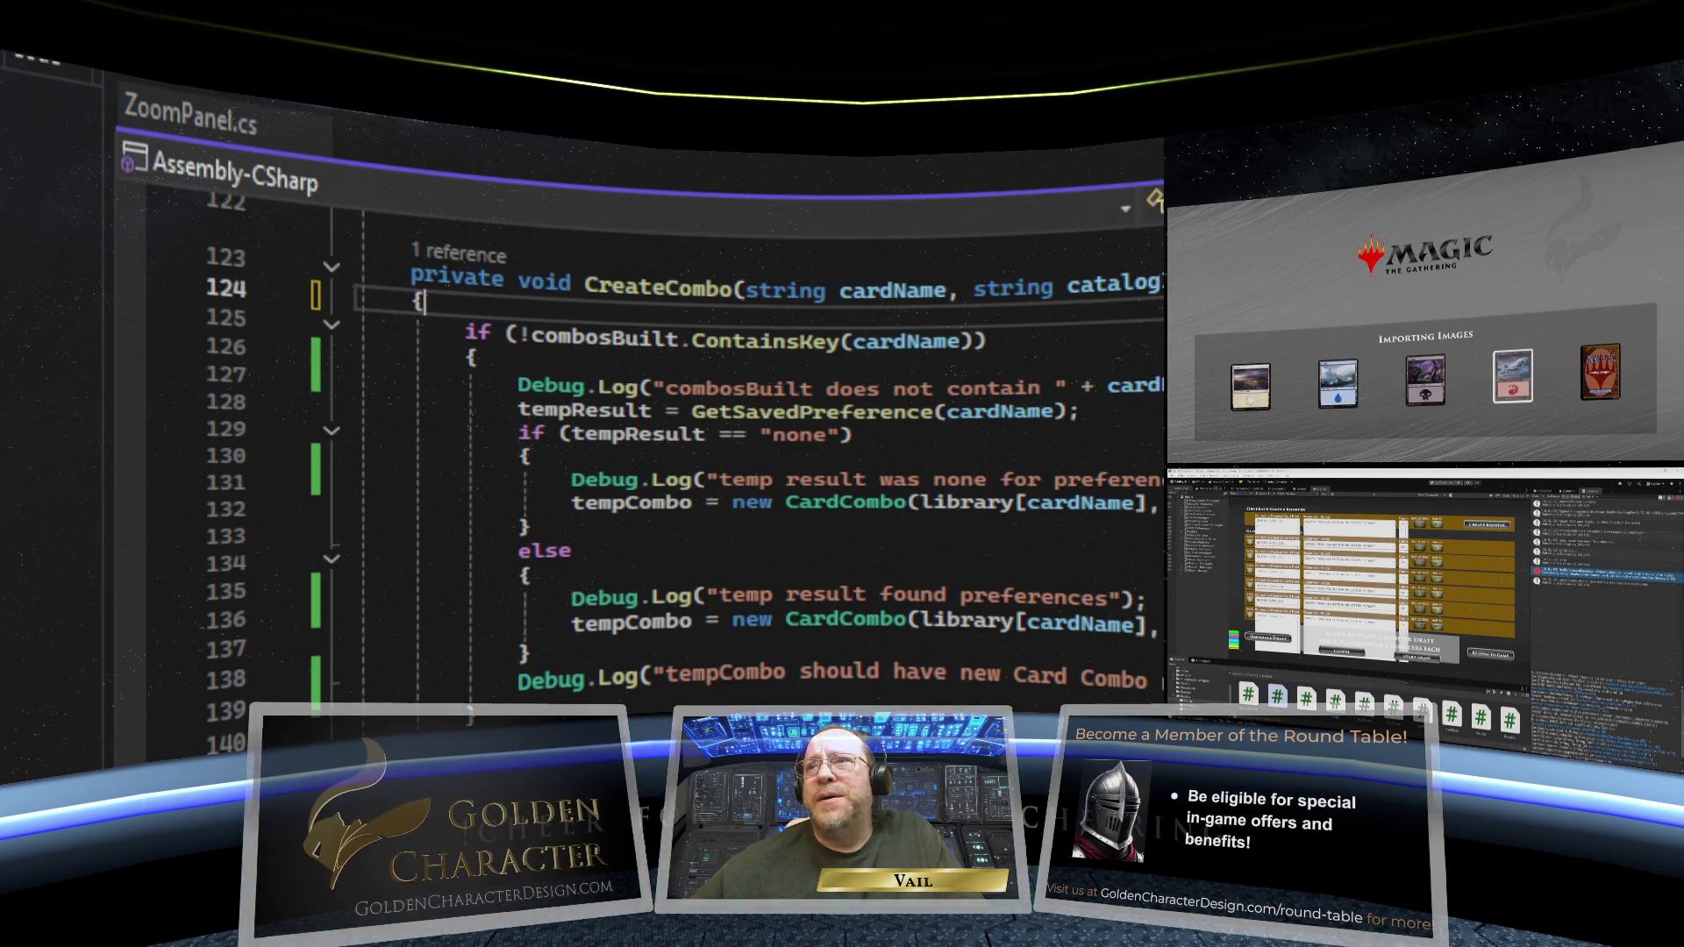
- Delete the combosBuilt, none-result and 'temp result found preferences' Debug.Log lines at 127, 130, 134
triple_click(644, 387)
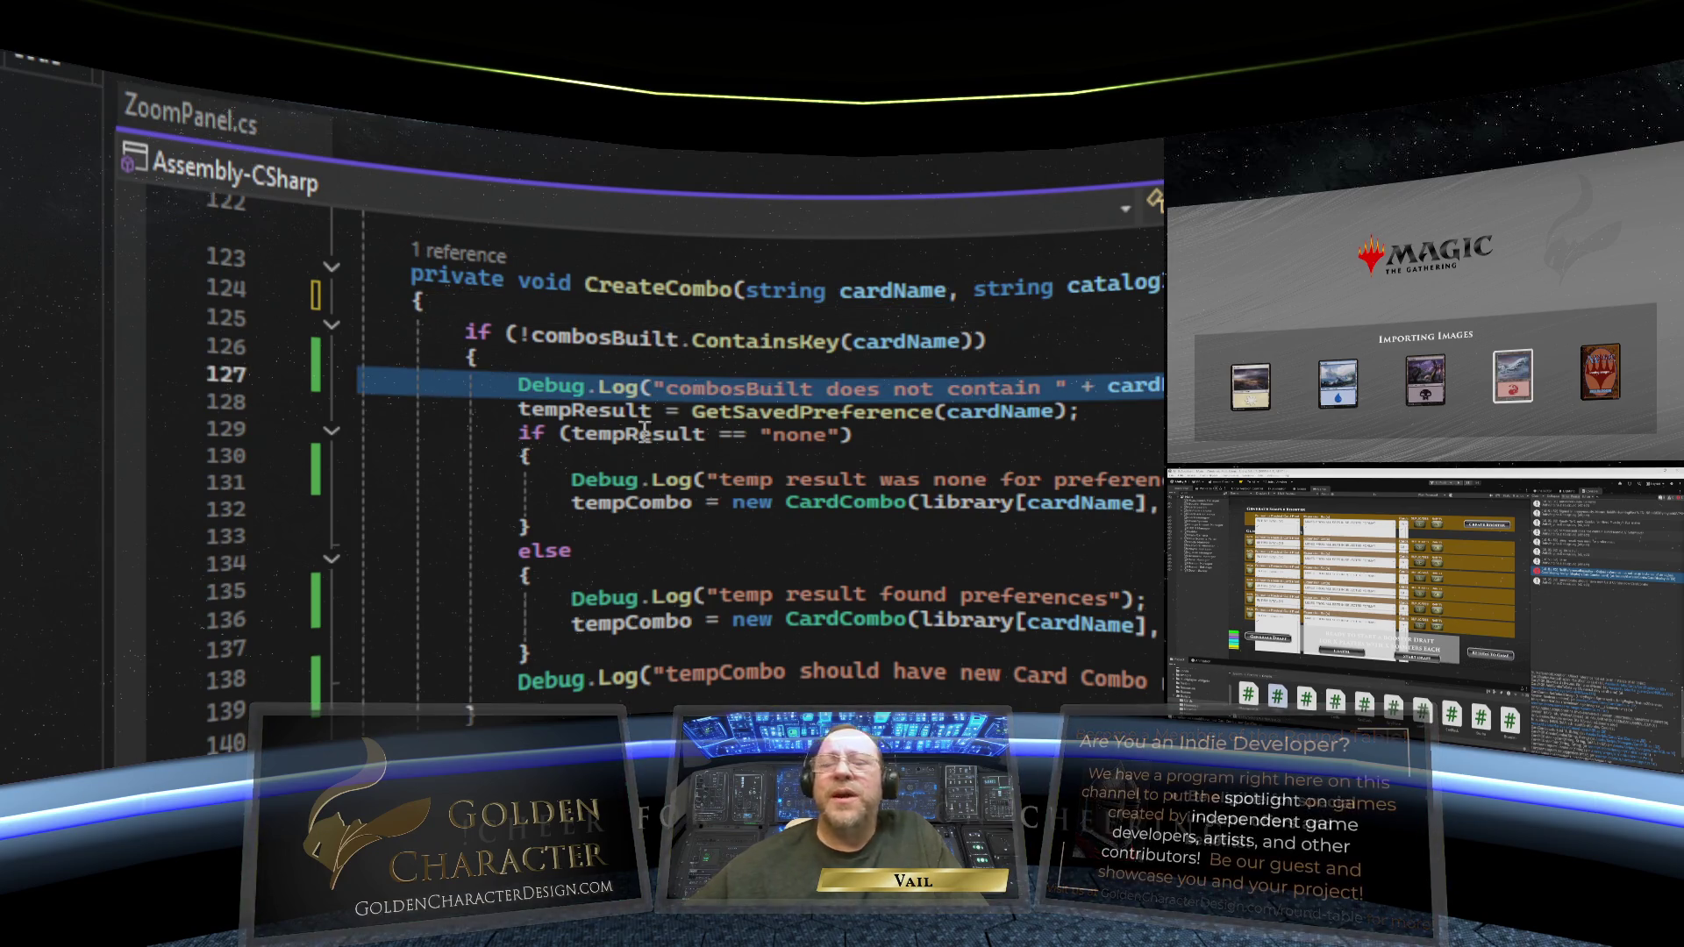
key(Delete)
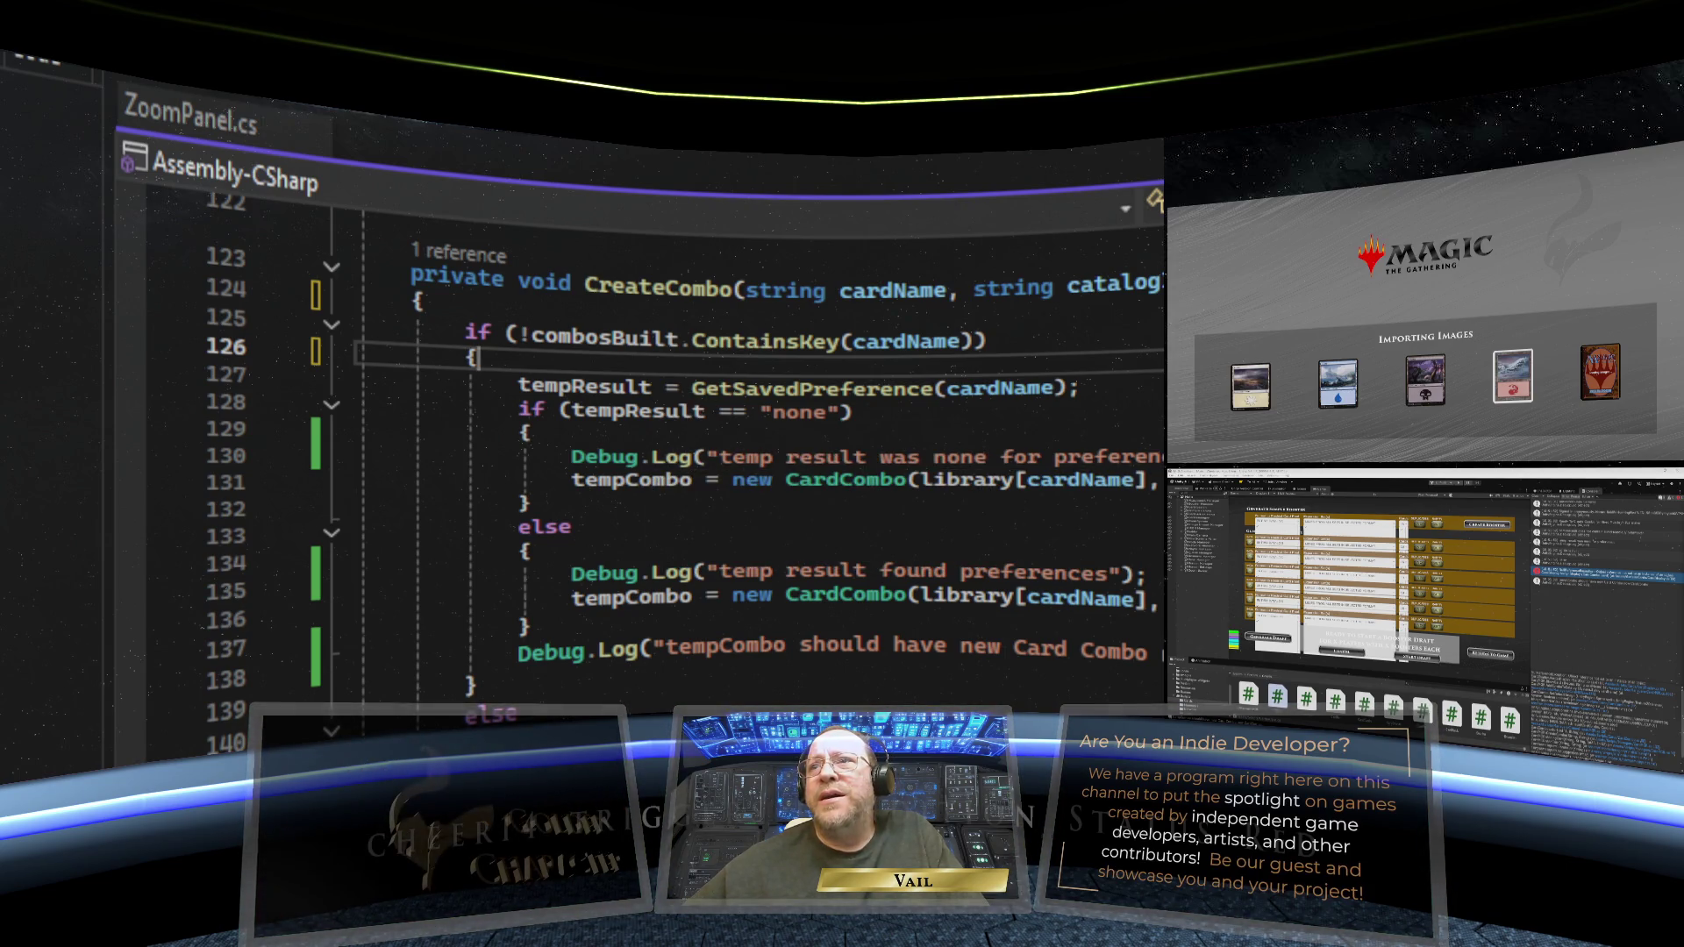
drag(655, 457, 300, 474)
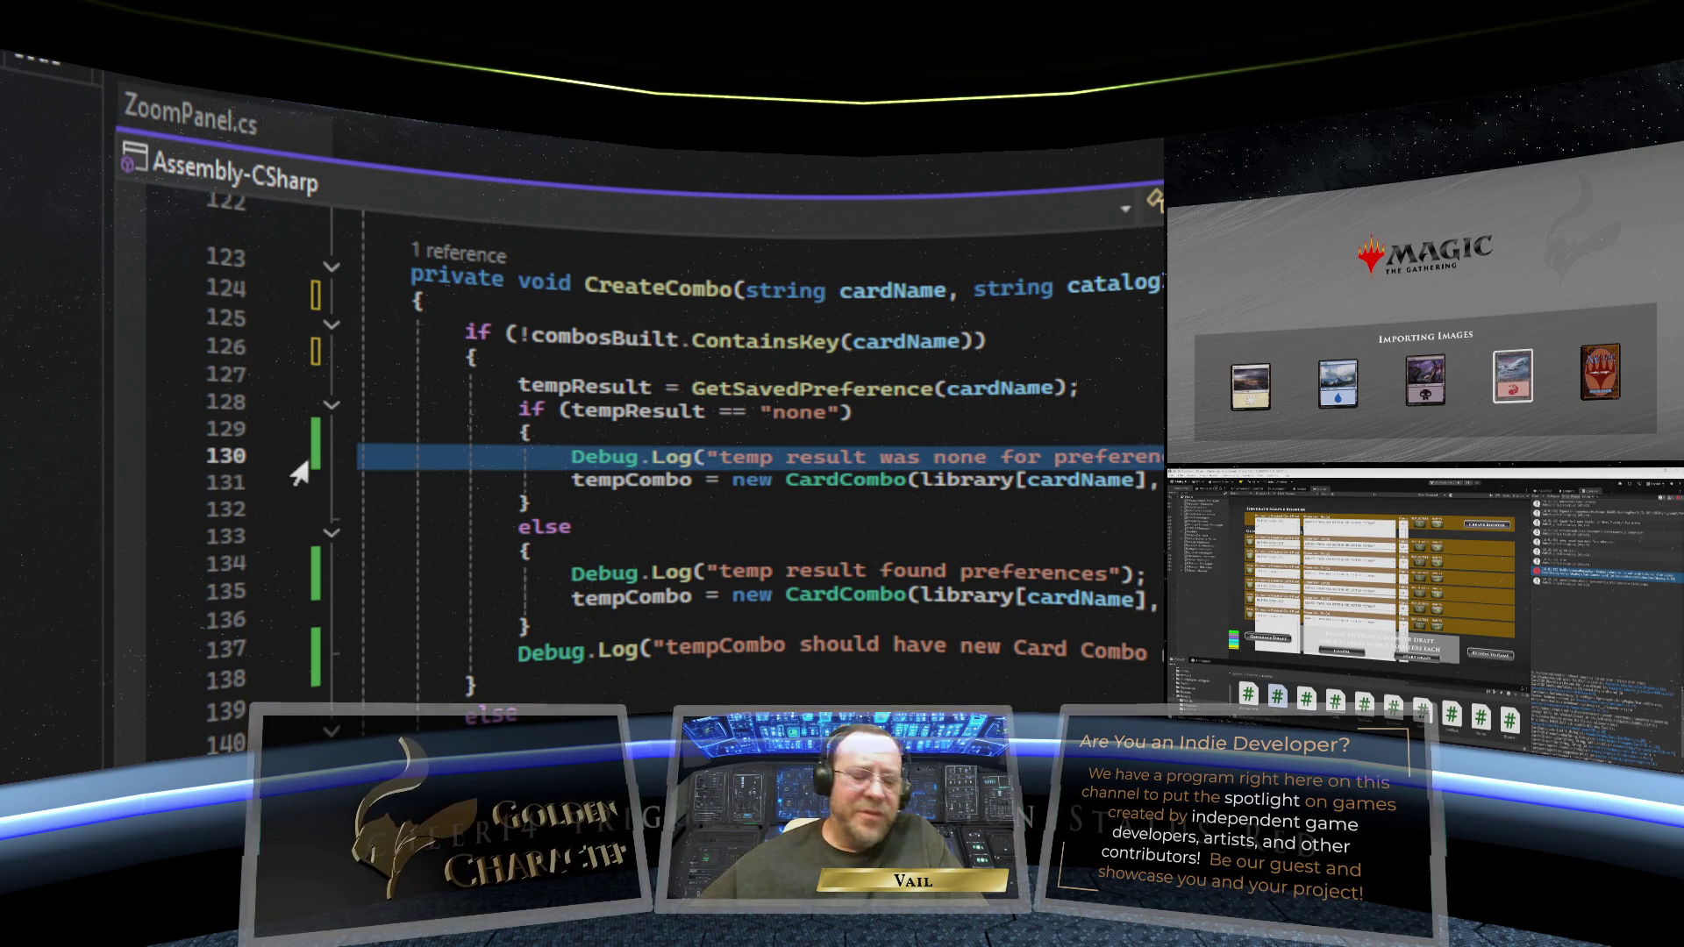
key(BackSpace)
key(BackSpace)
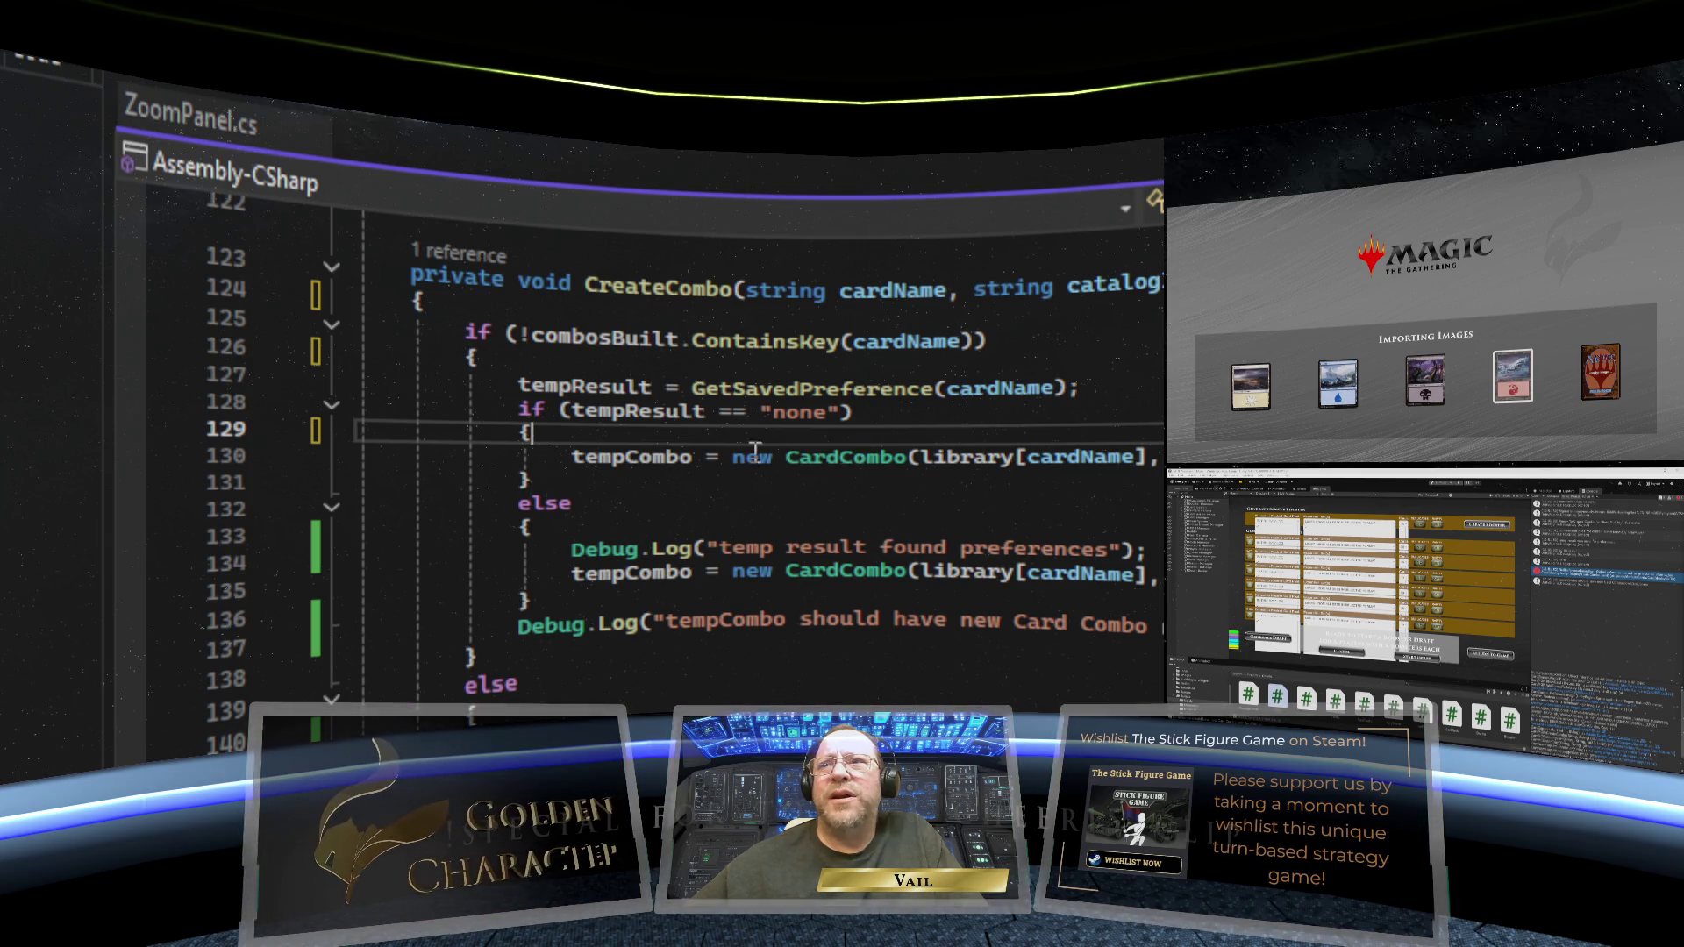
mouse_move(628, 464)
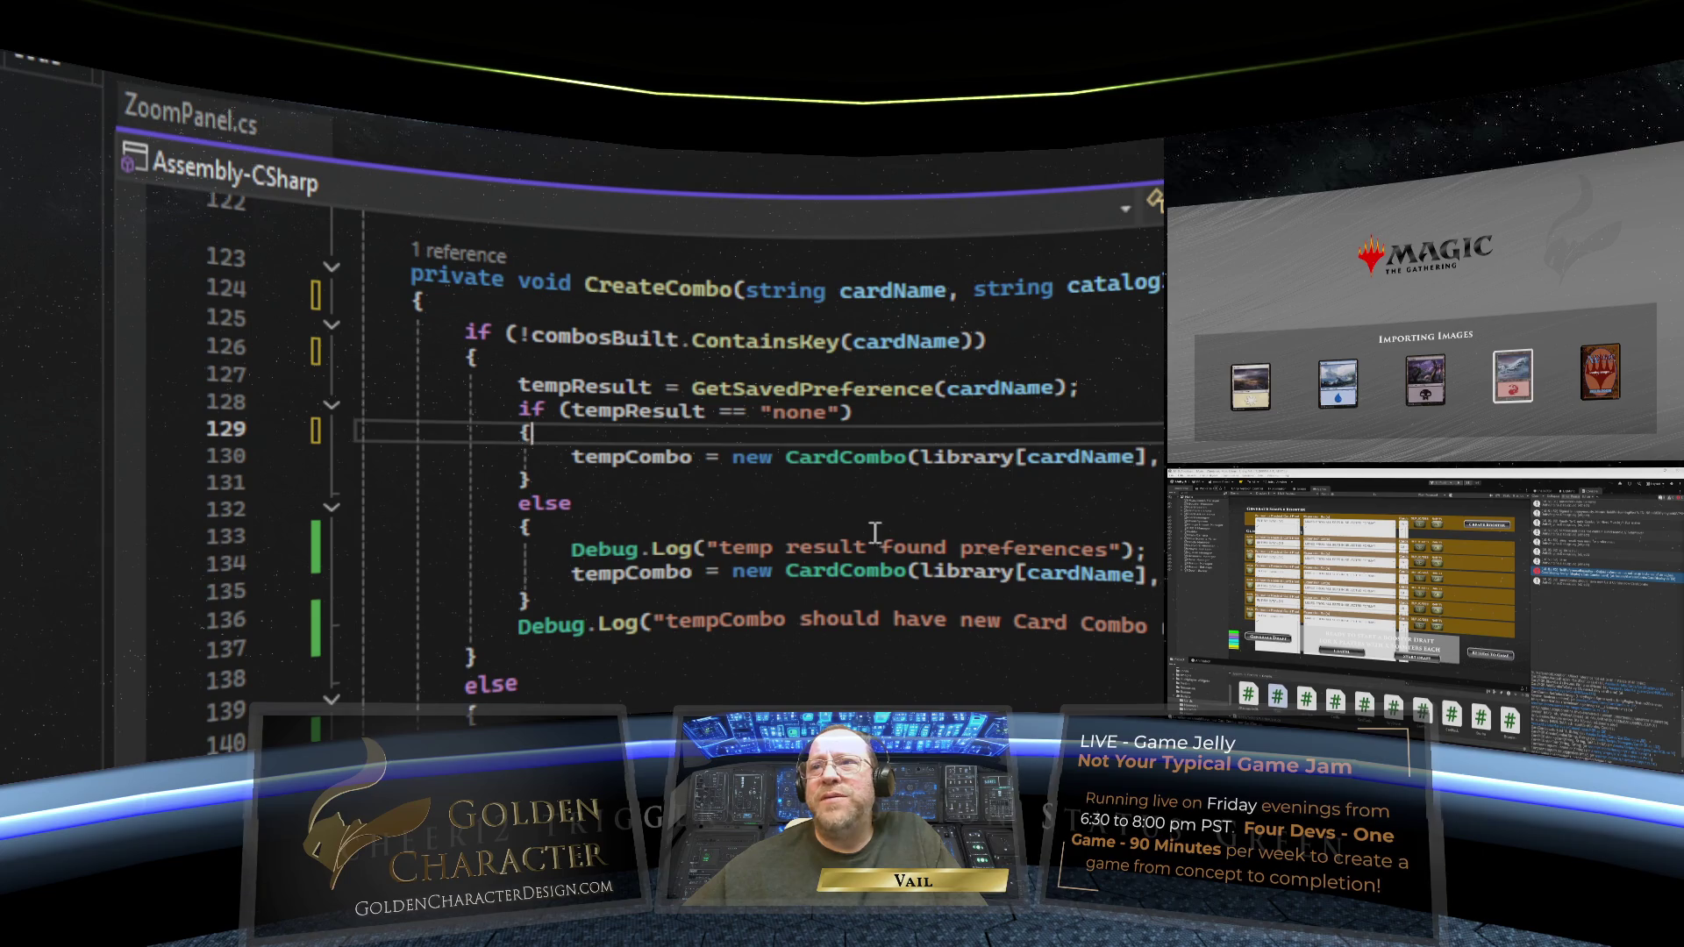
drag(1140, 548, 297, 556)
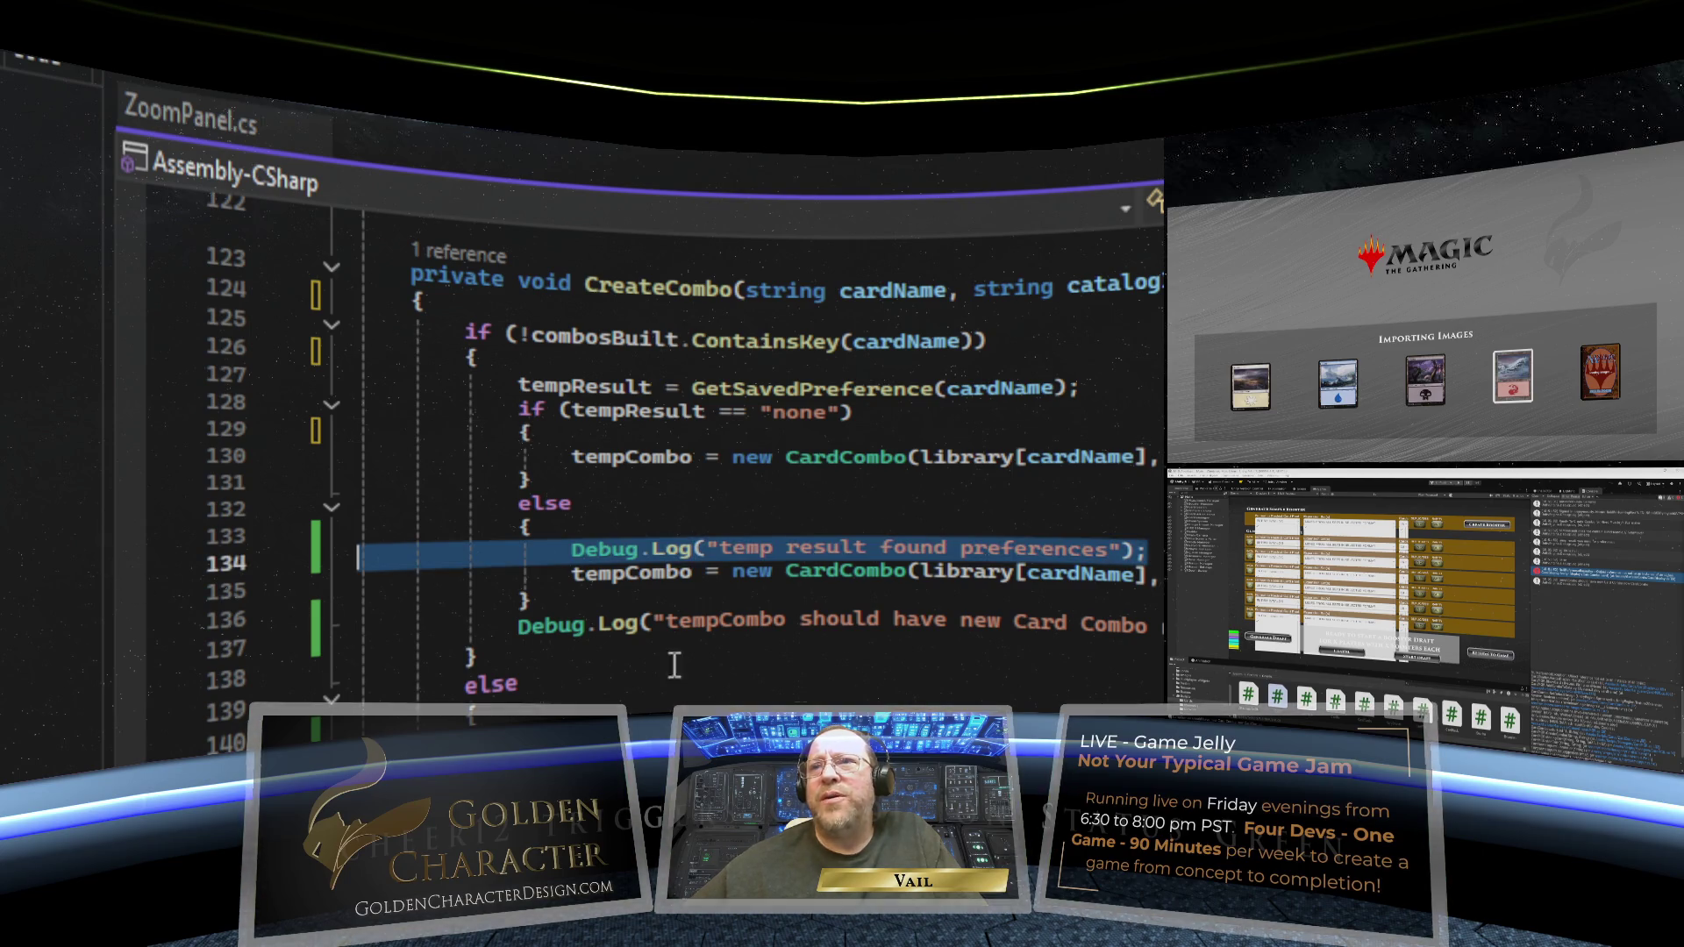
key(Delete)
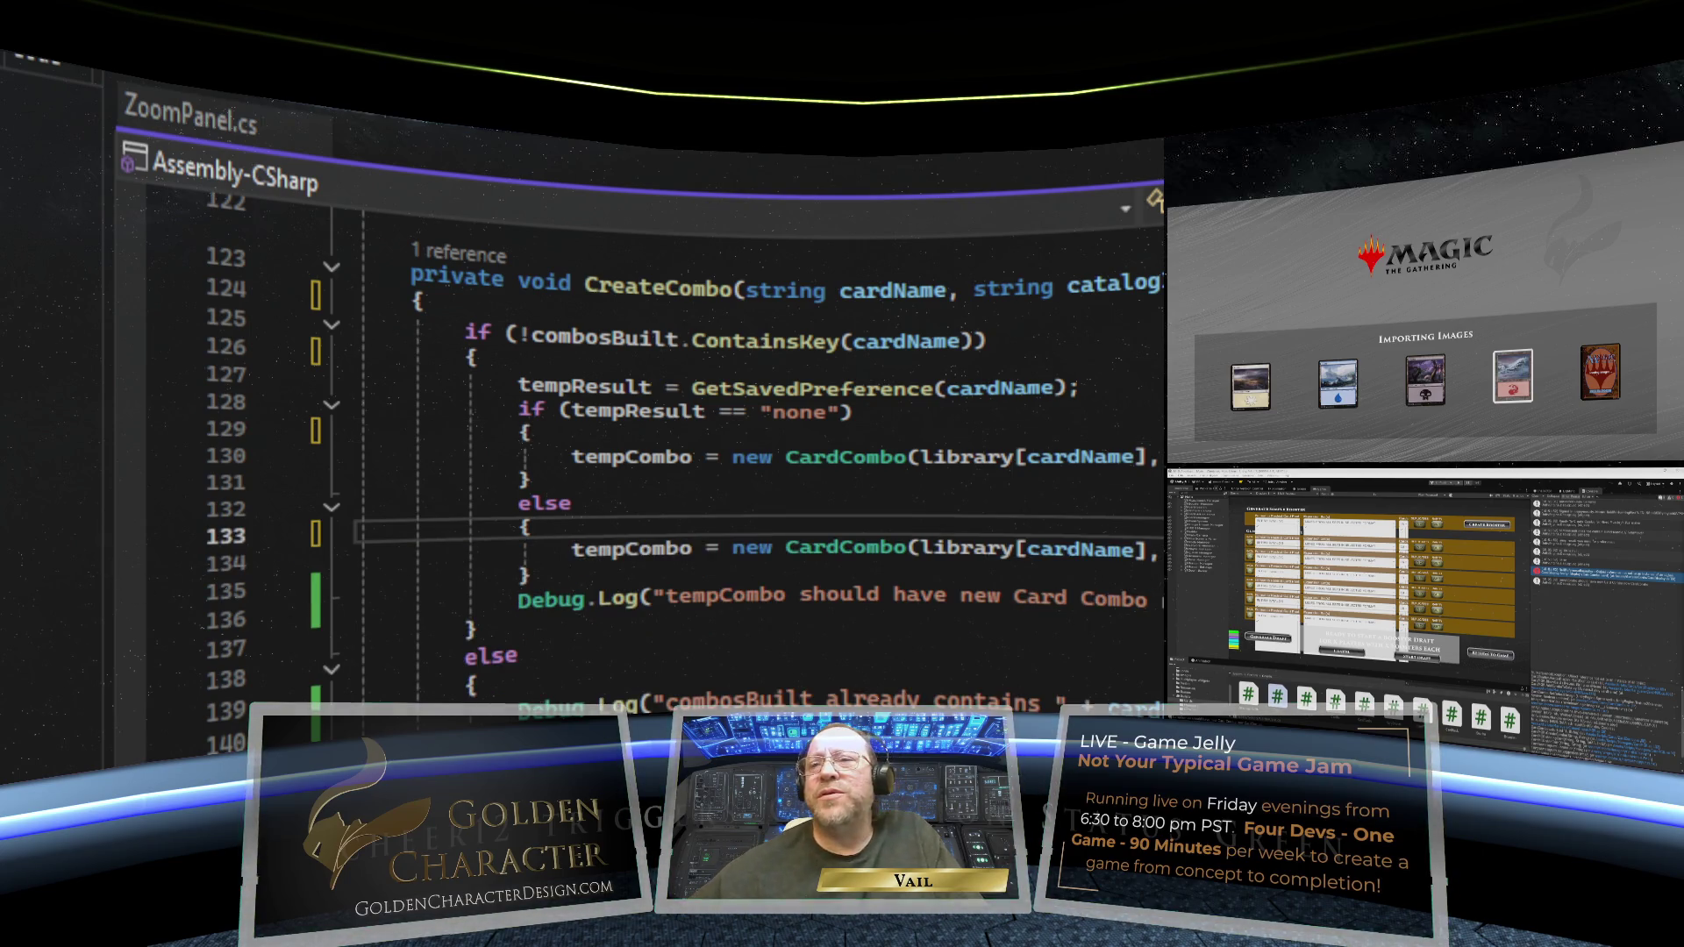
click(829, 627)
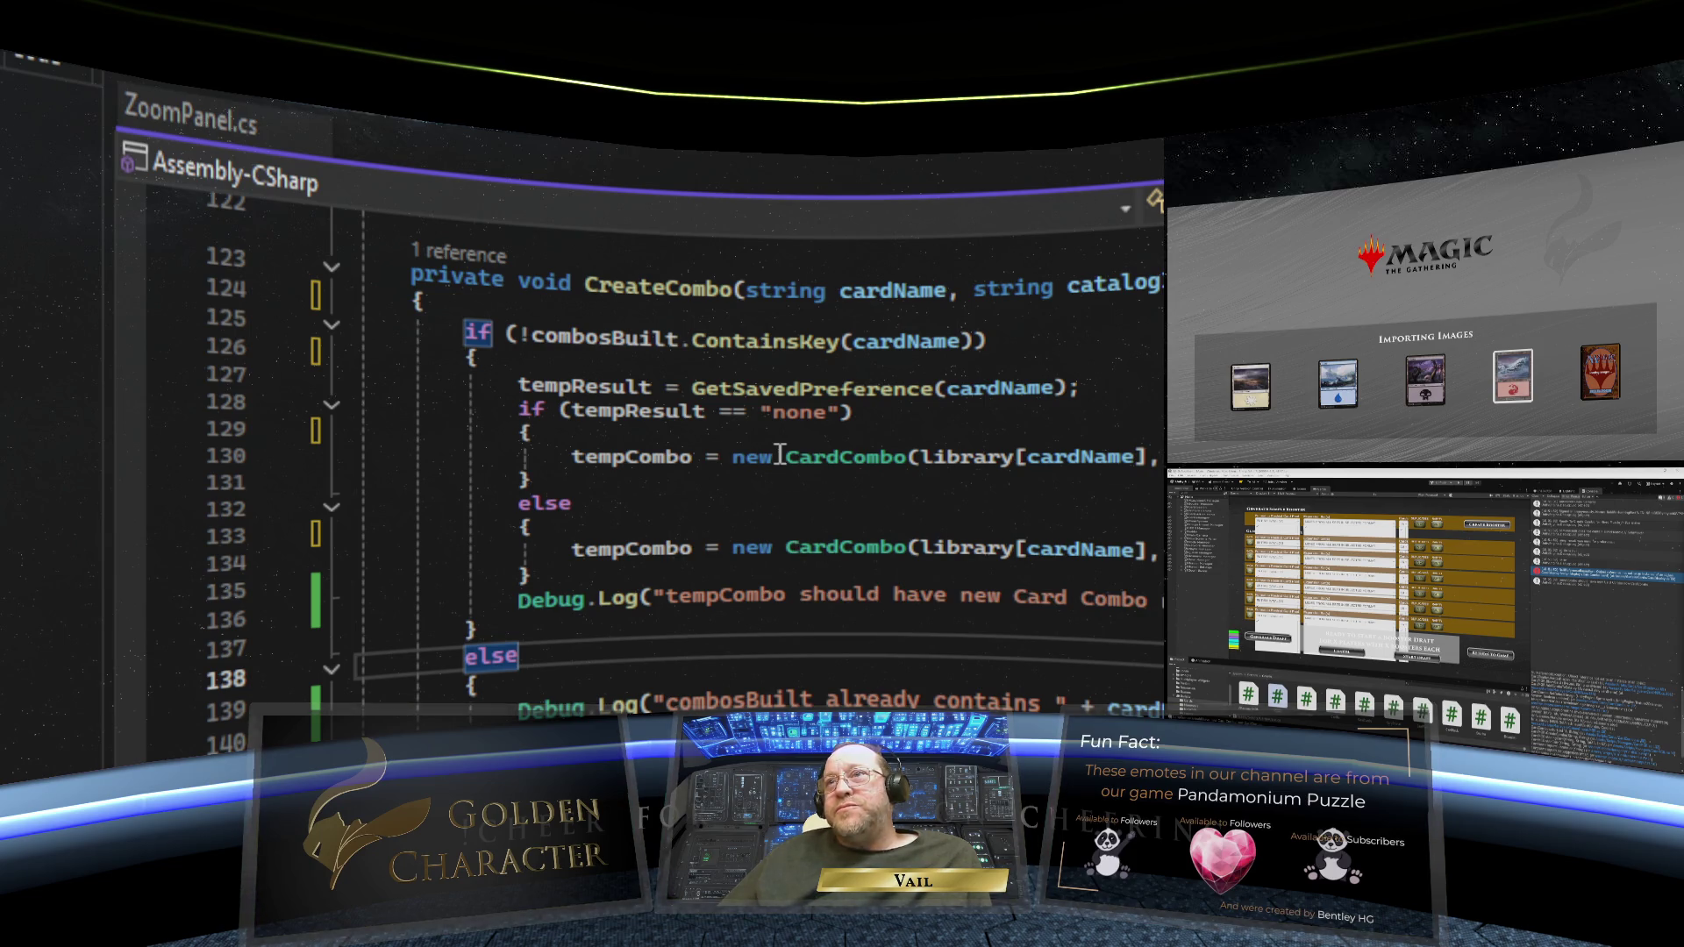
mouse_move(757, 547)
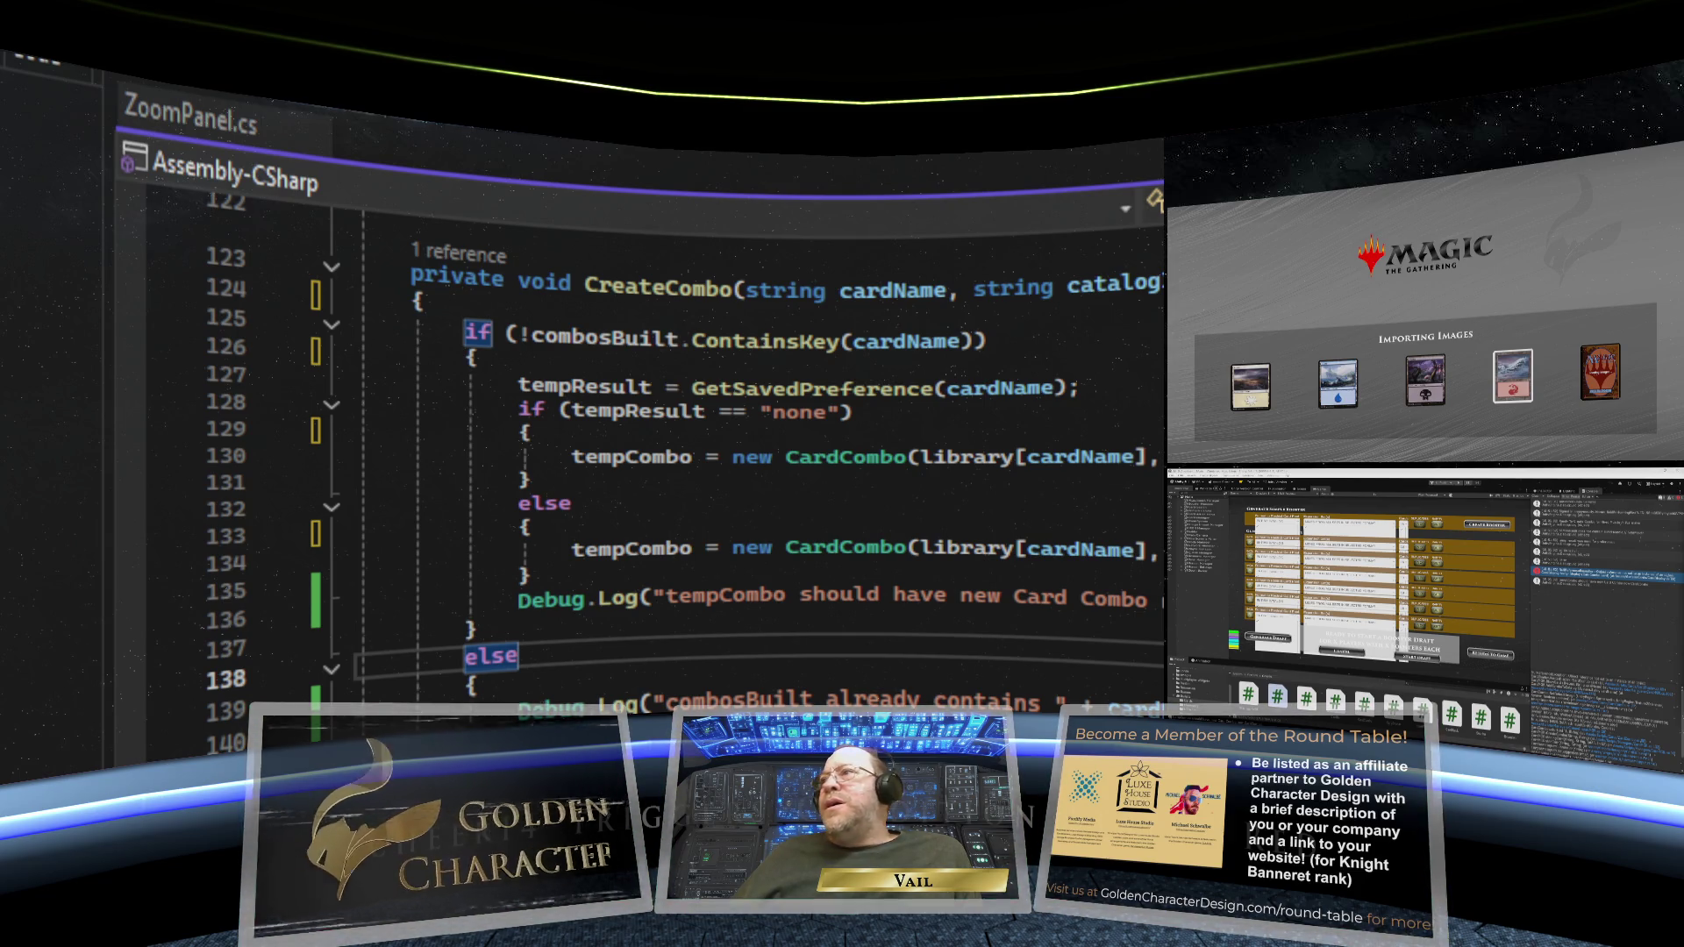
key(F12)
scroll(702, 439, down, 6)
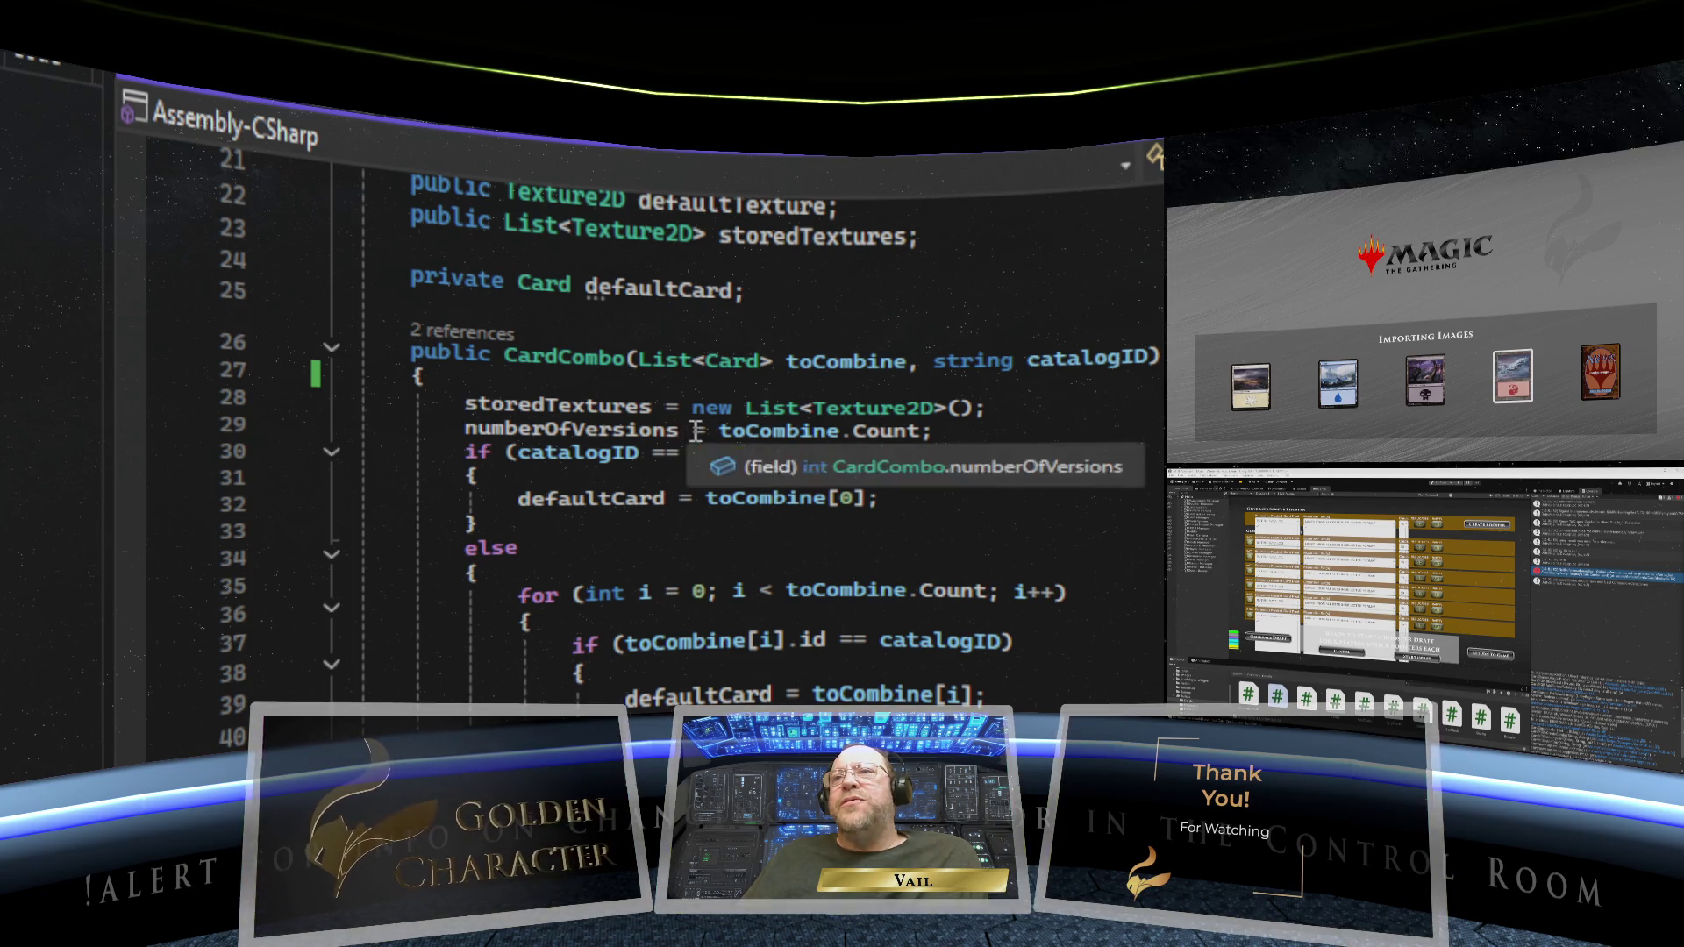
mouse_move(877, 441)
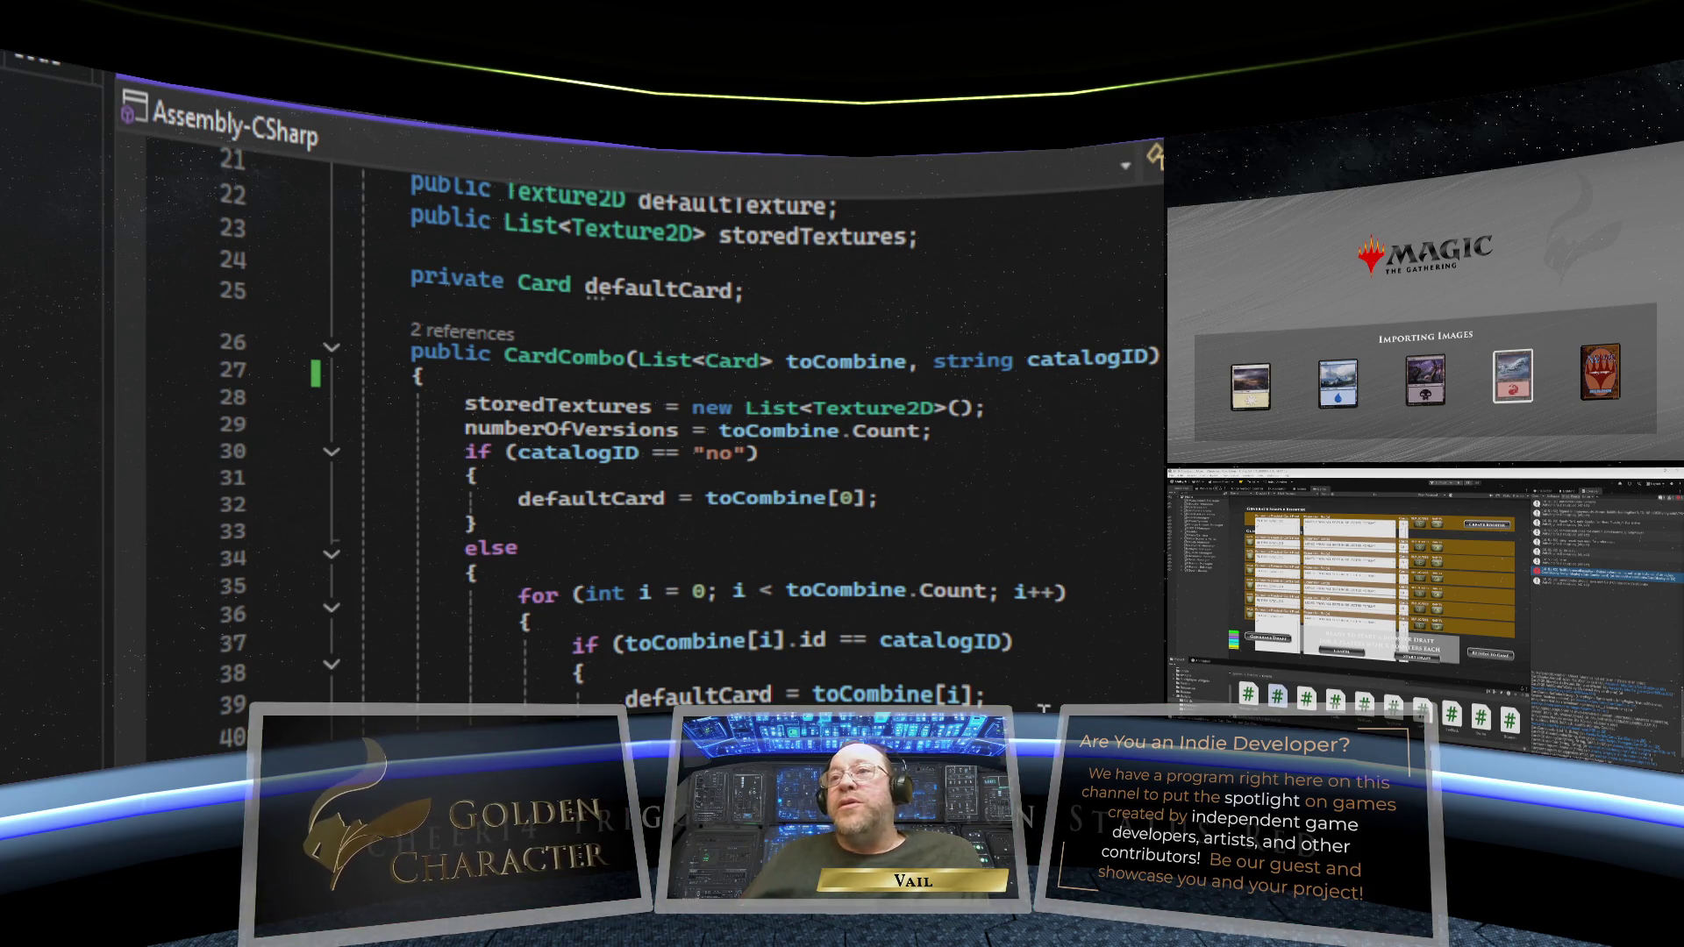
scroll(1044, 708, down, 4)
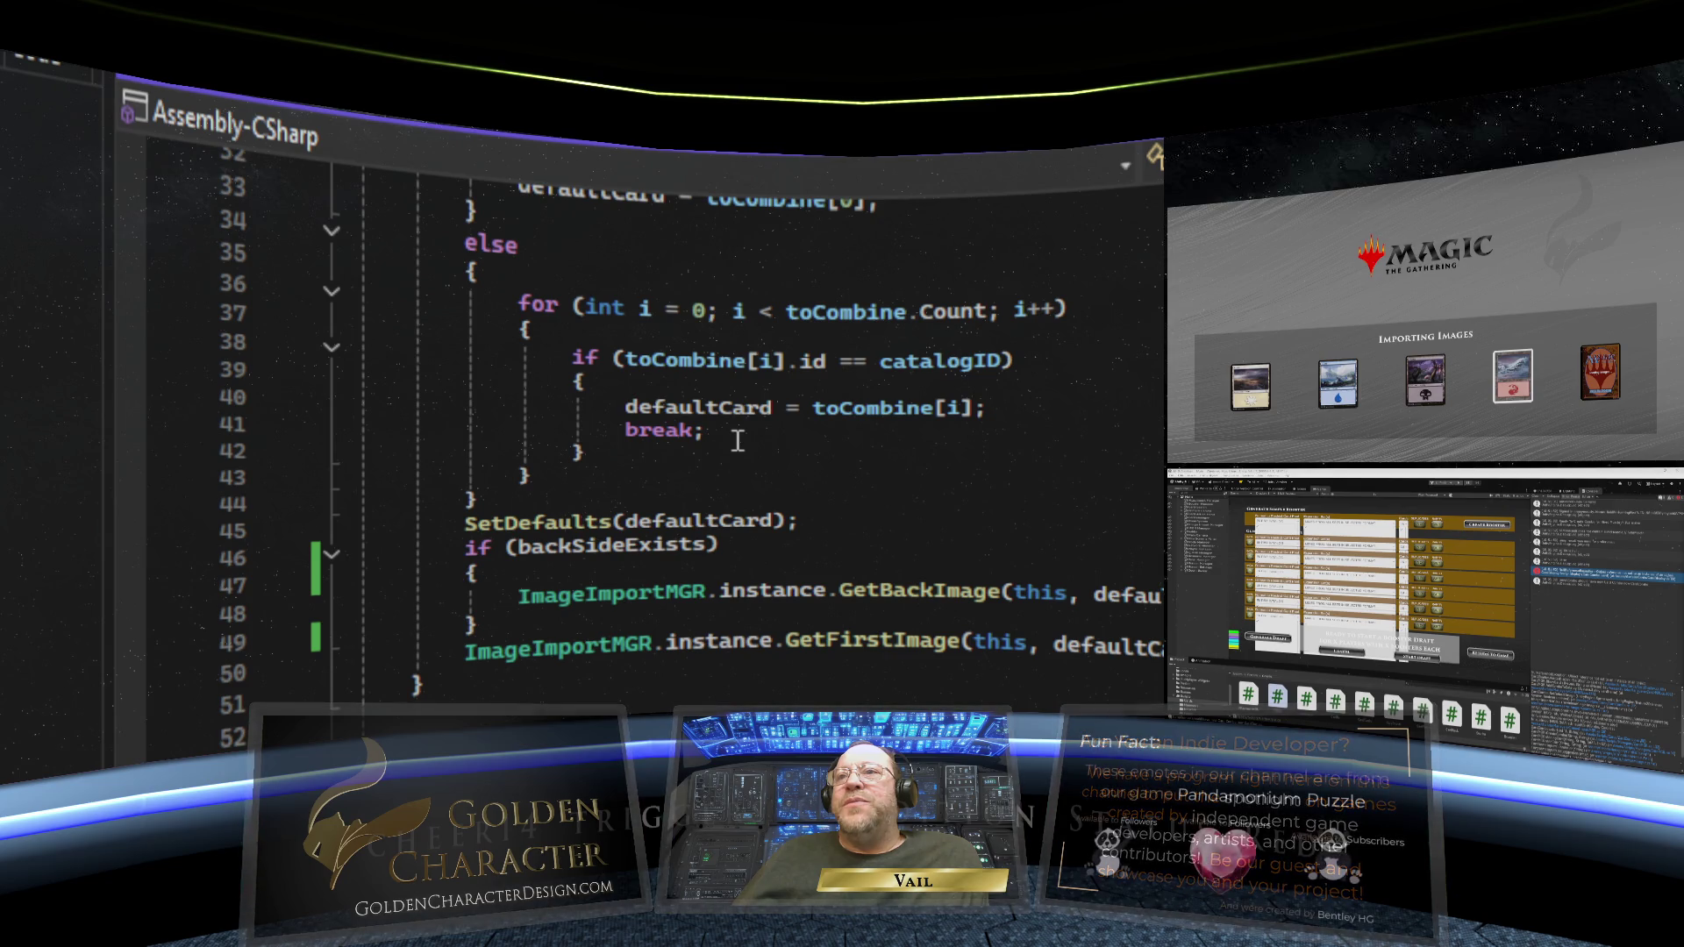
scroll(738, 440, down, 2)
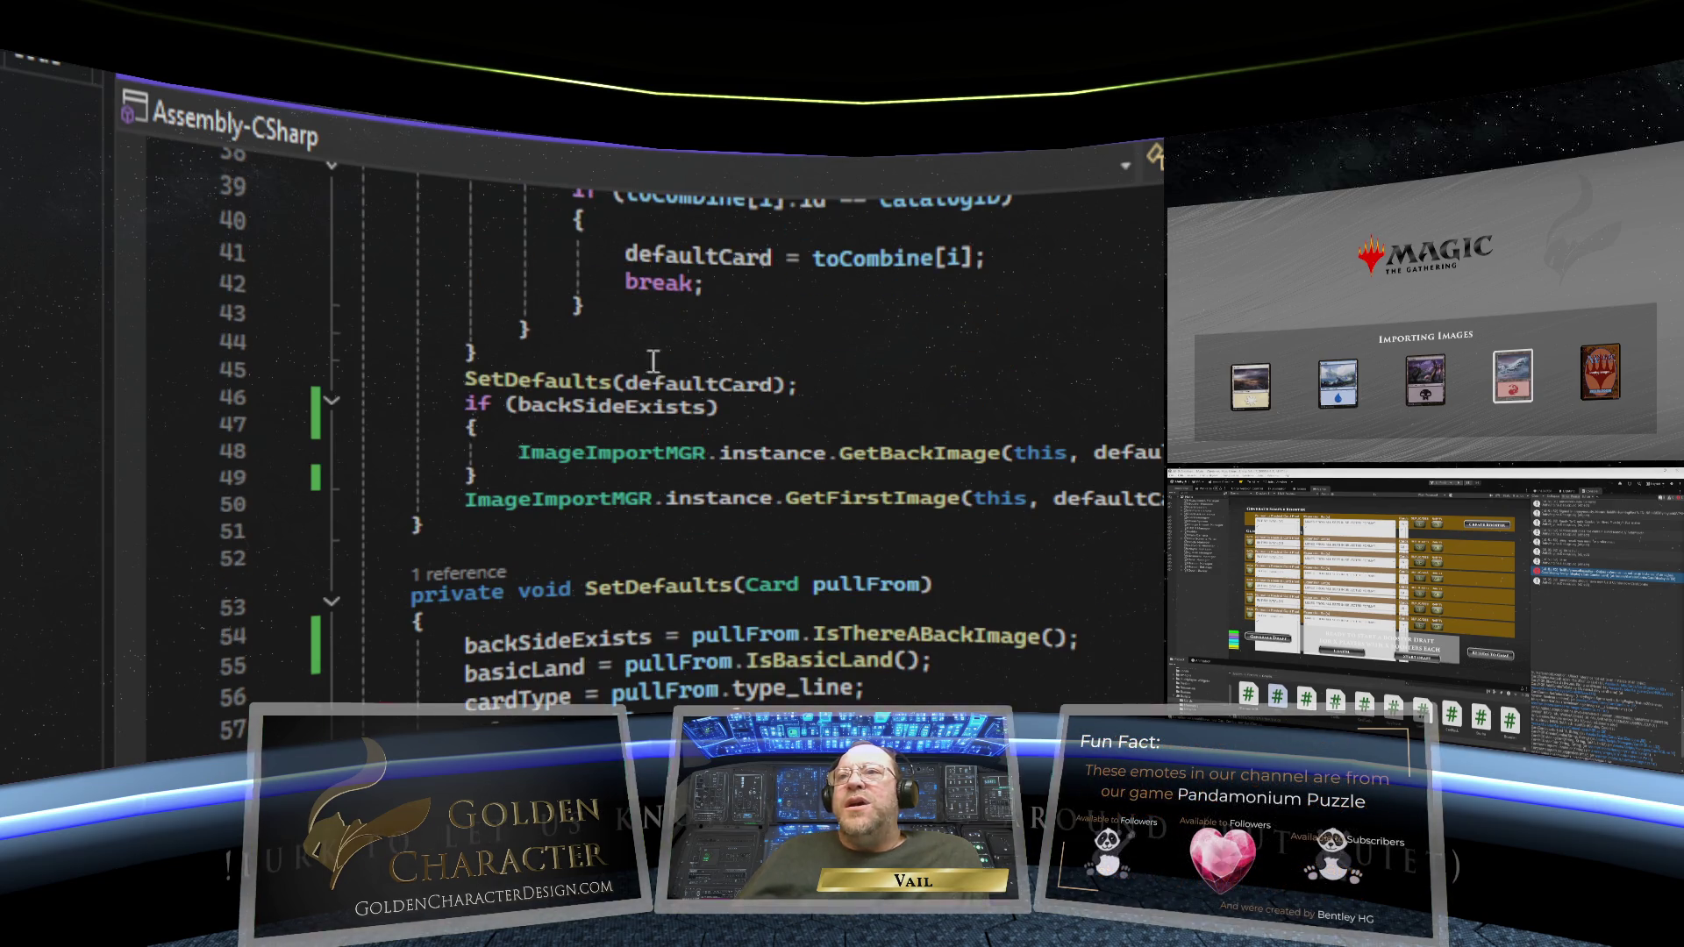
scroll(613, 324, down, 1)
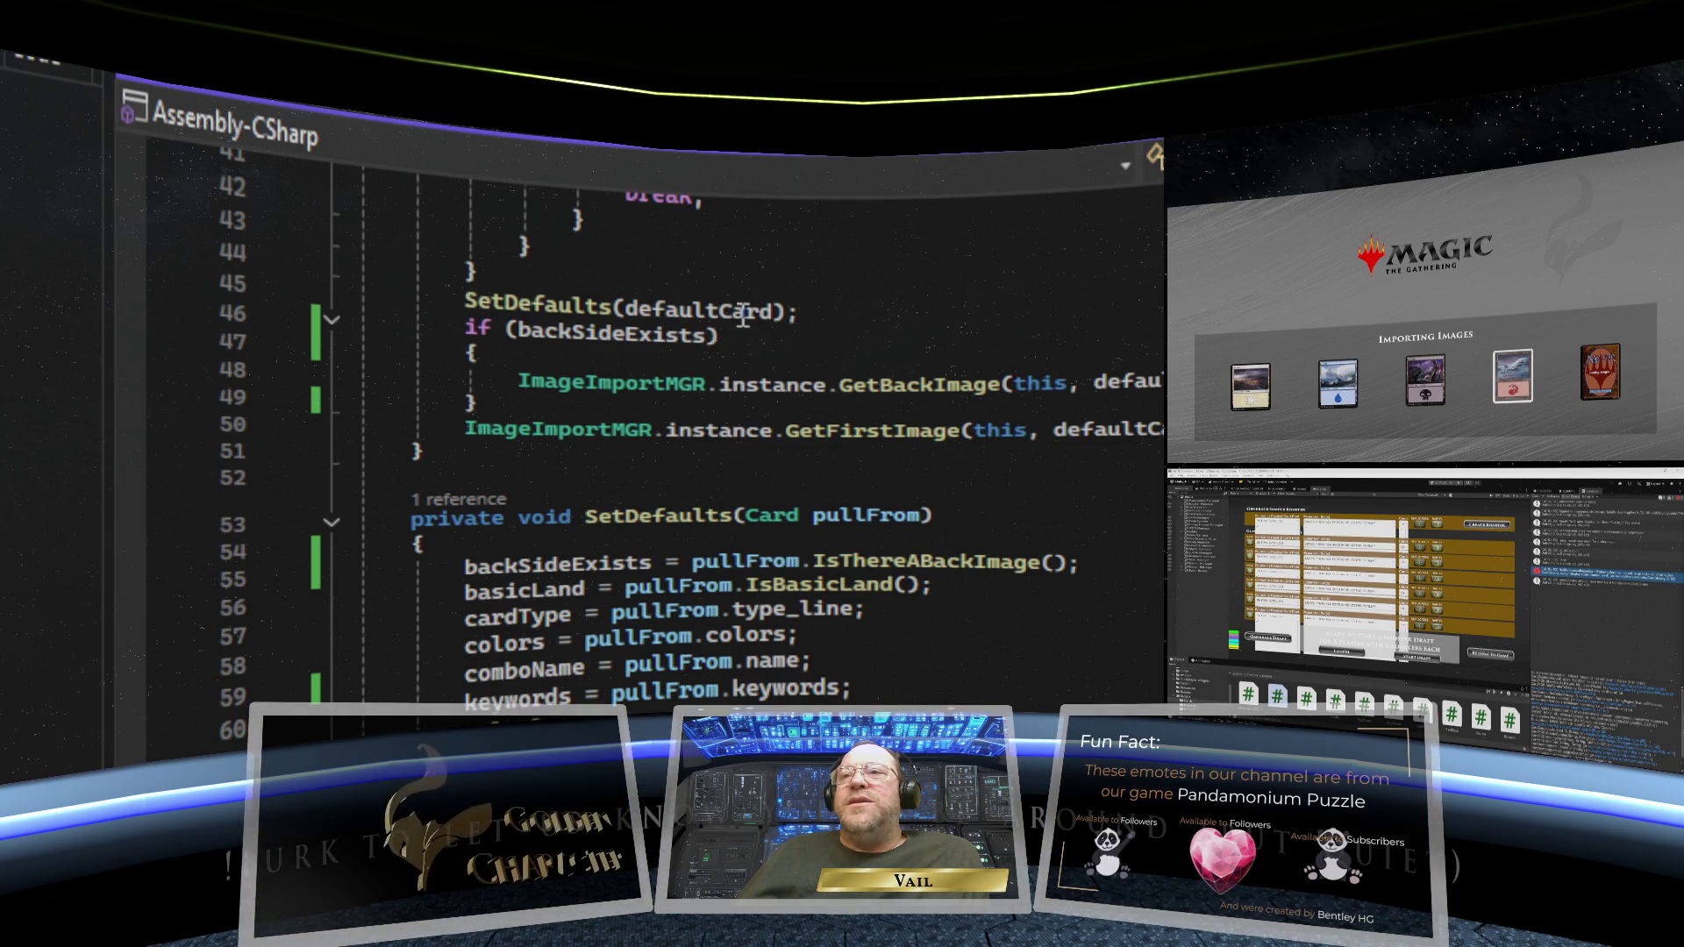
mouse_move(789, 310)
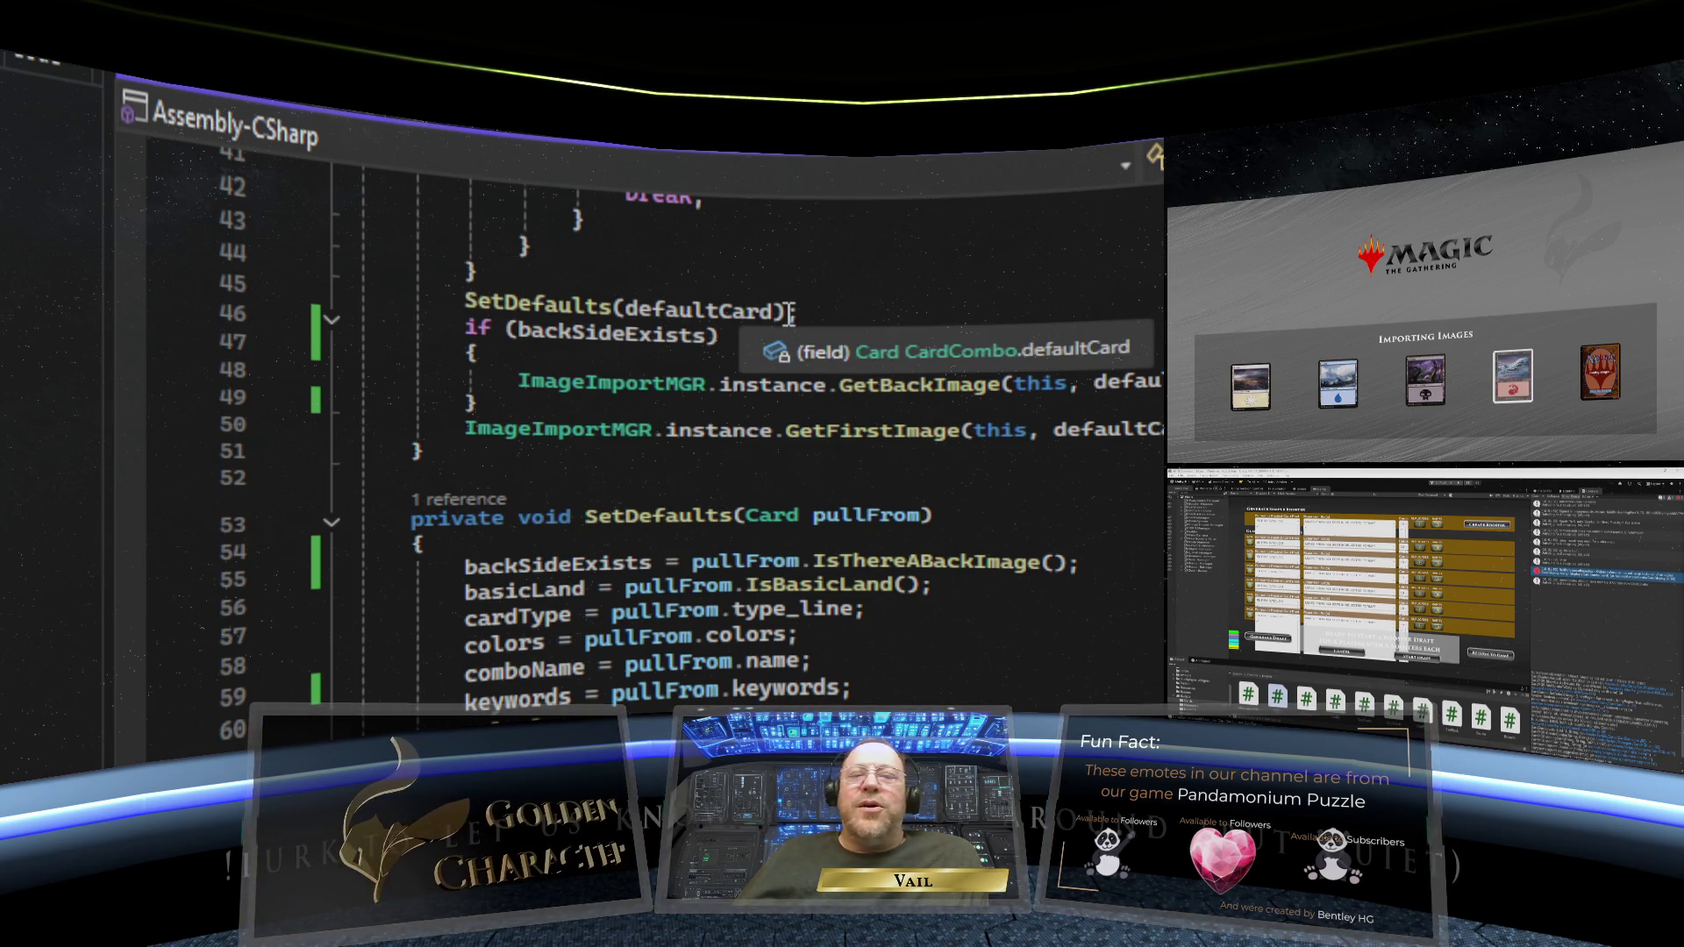
scroll(789, 313, down, 3)
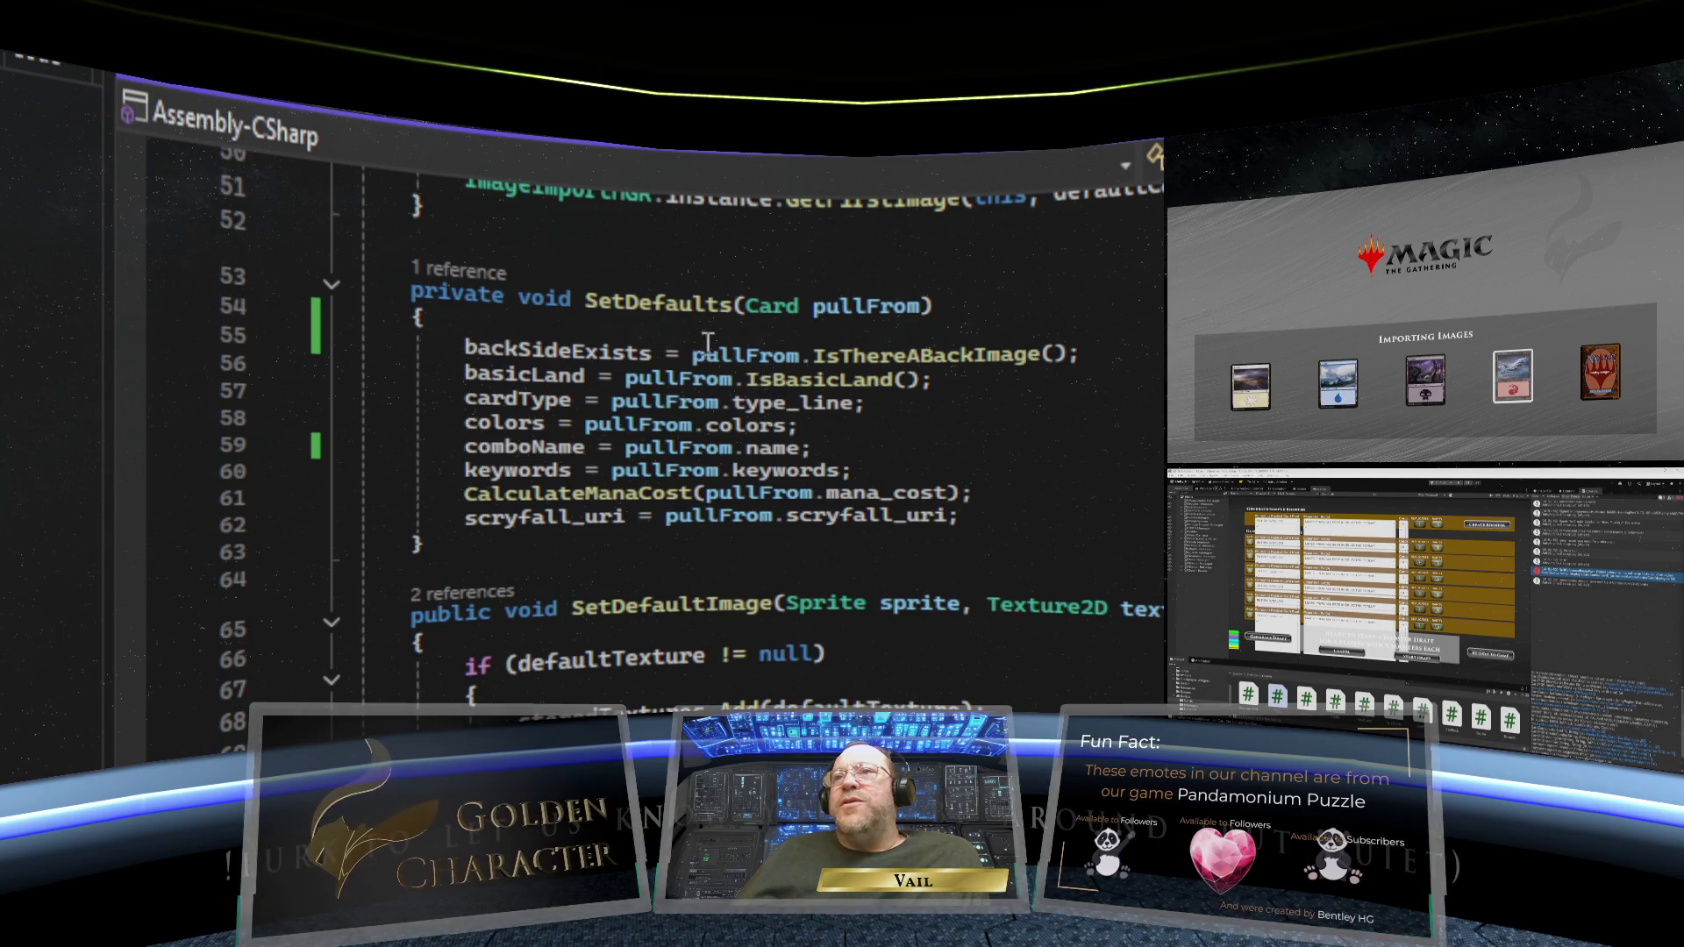
mouse_move(1026, 359)
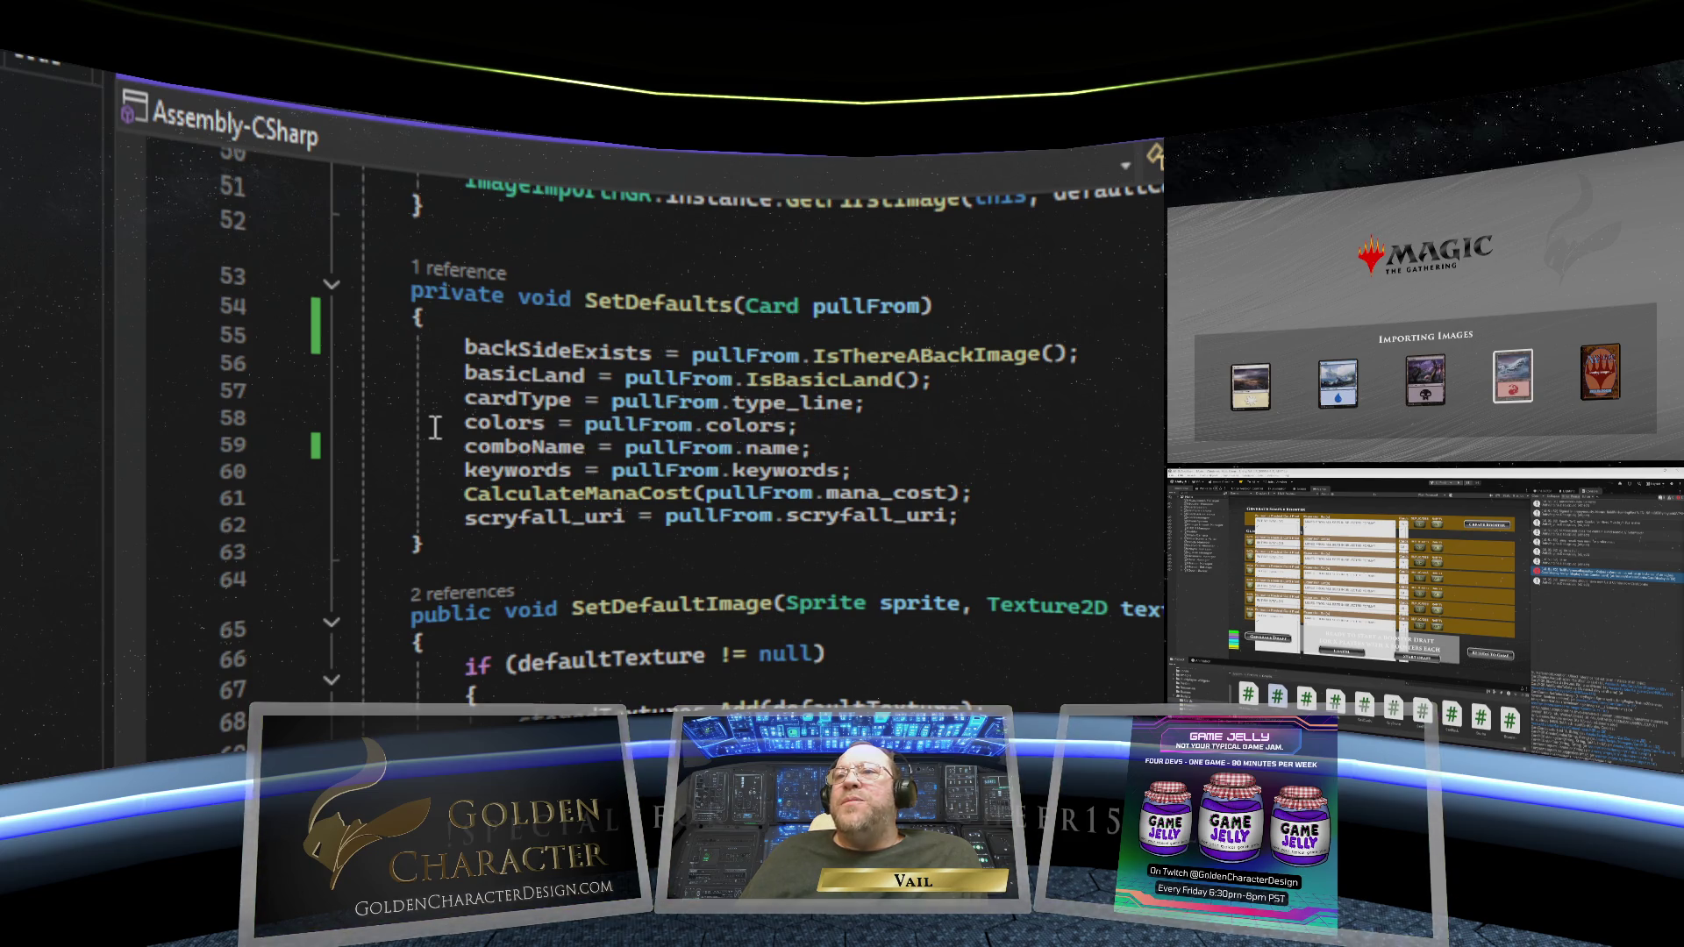
- End the 'is there a back side?' log line with a semicolon and remove its stray space
scroll(874, 587, up, 6)
text(Debug.Log("is there a back side? "))
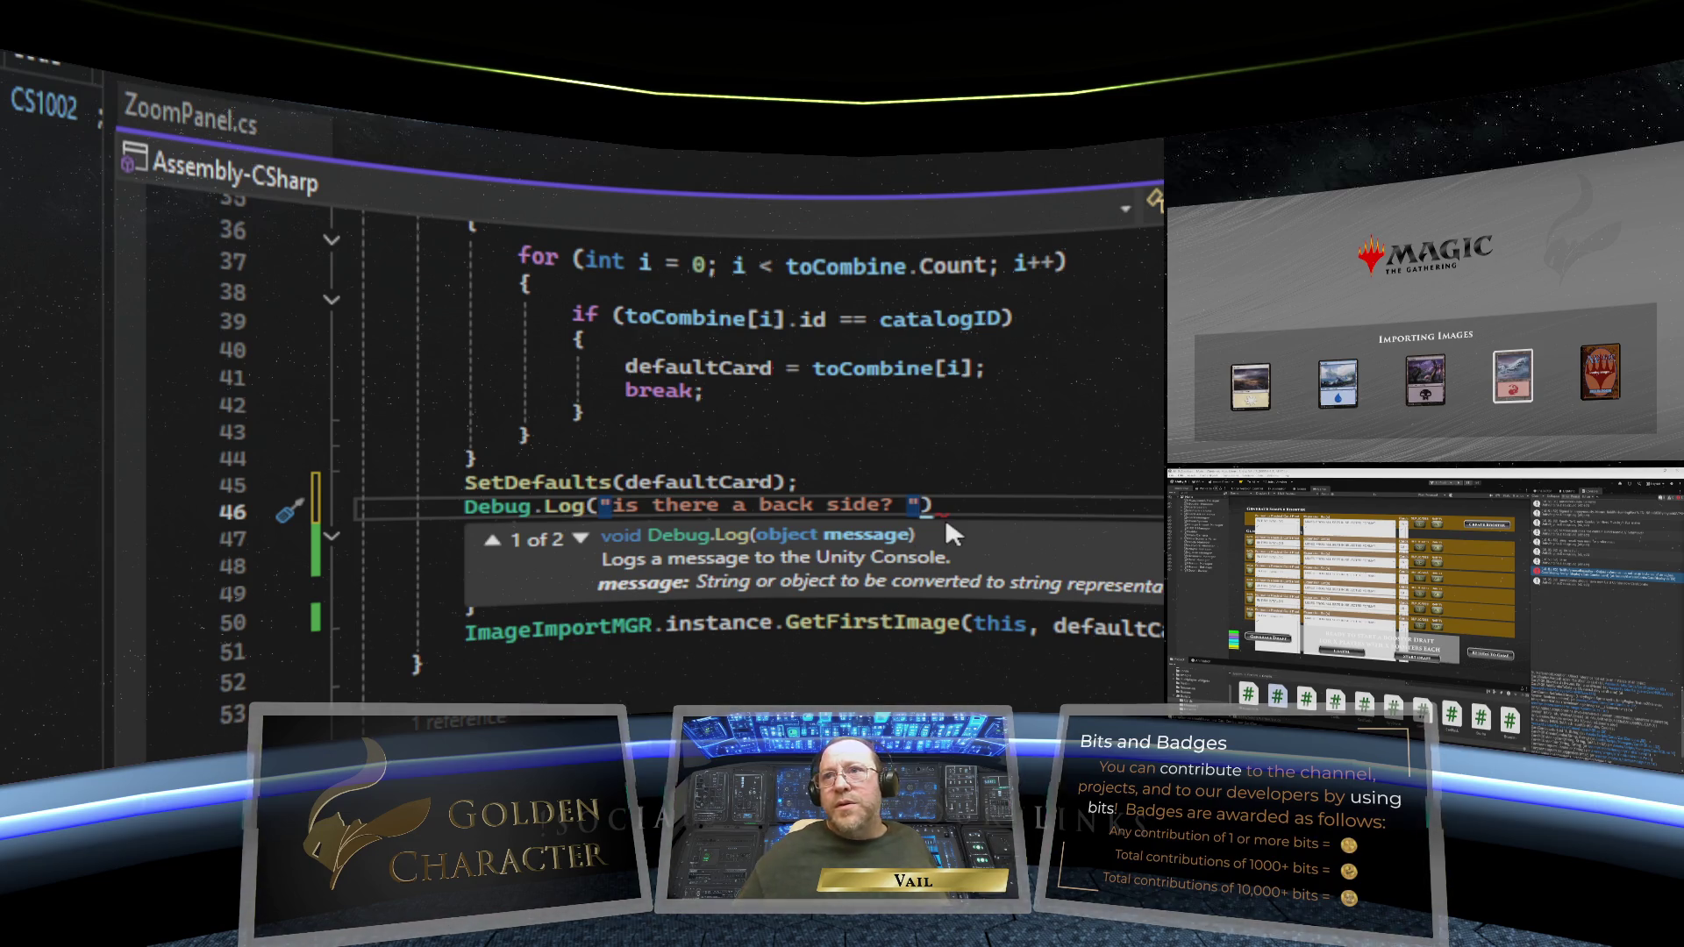
key(End)
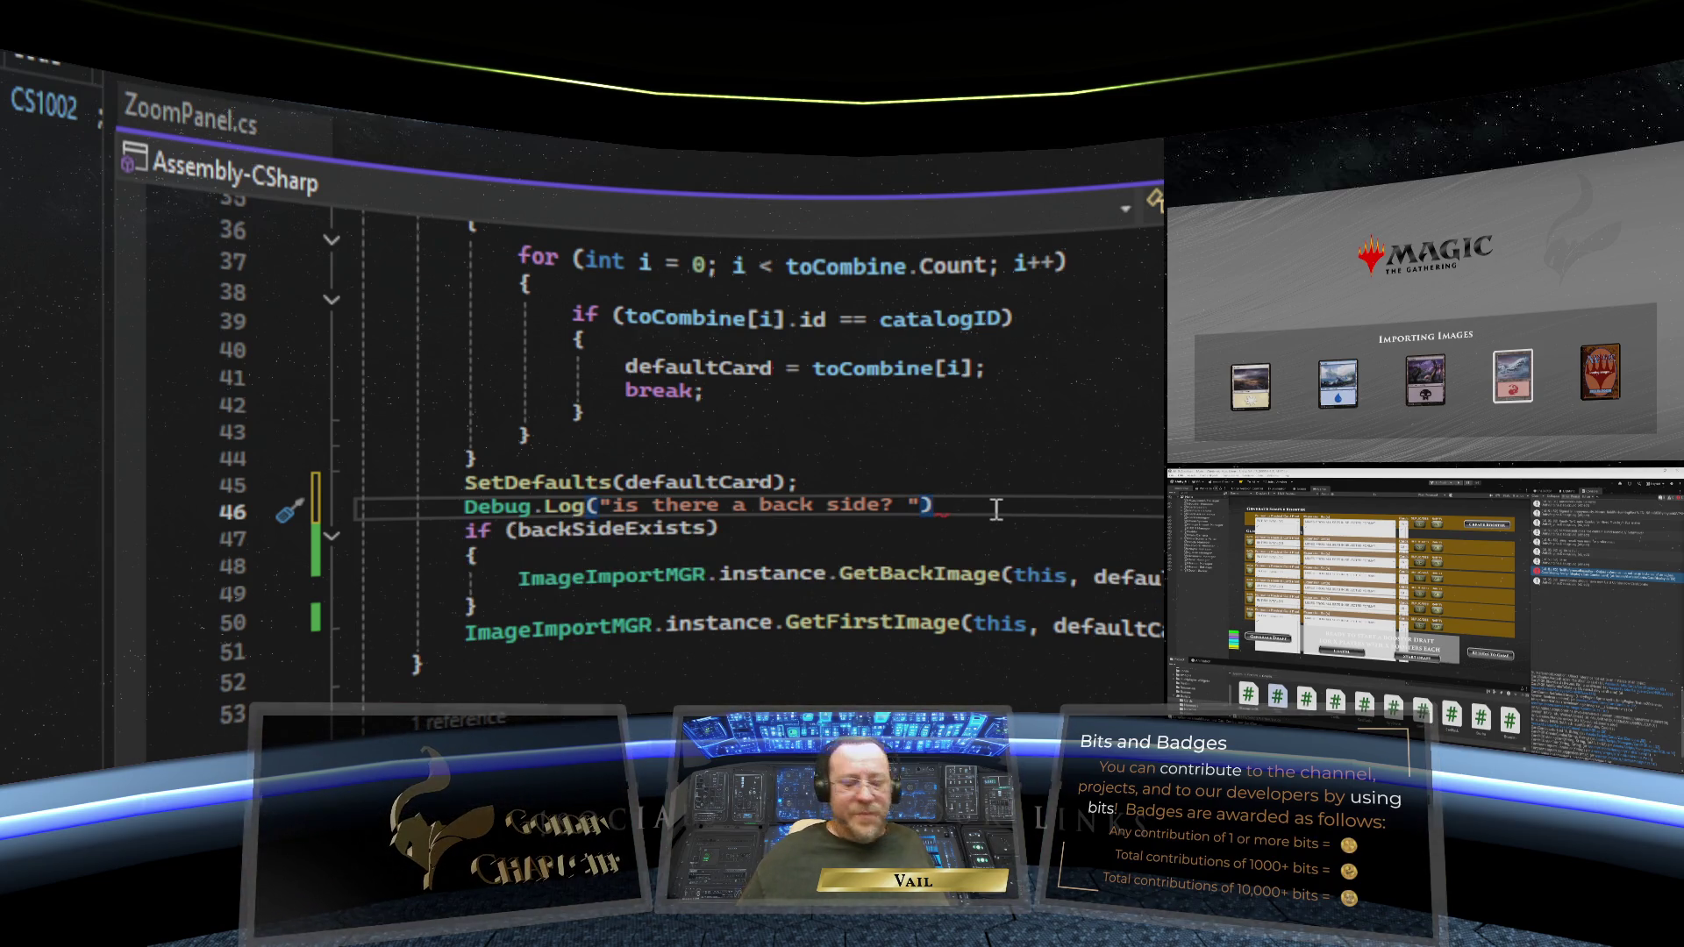
text(;)
key(Return)
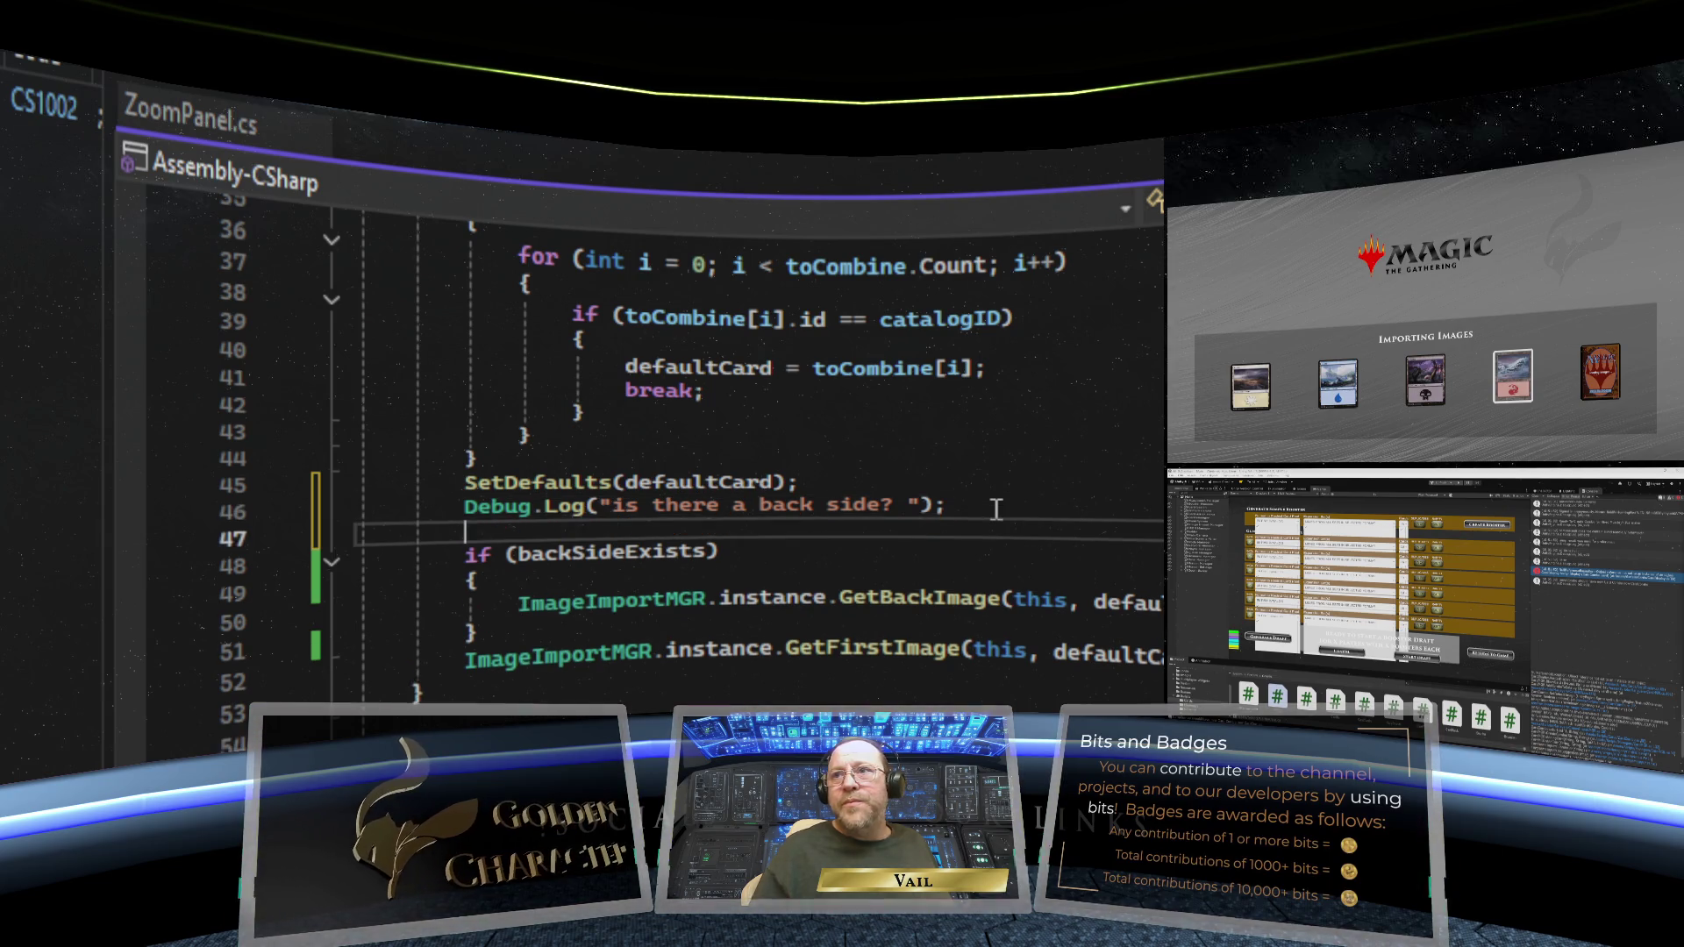
click(921, 506)
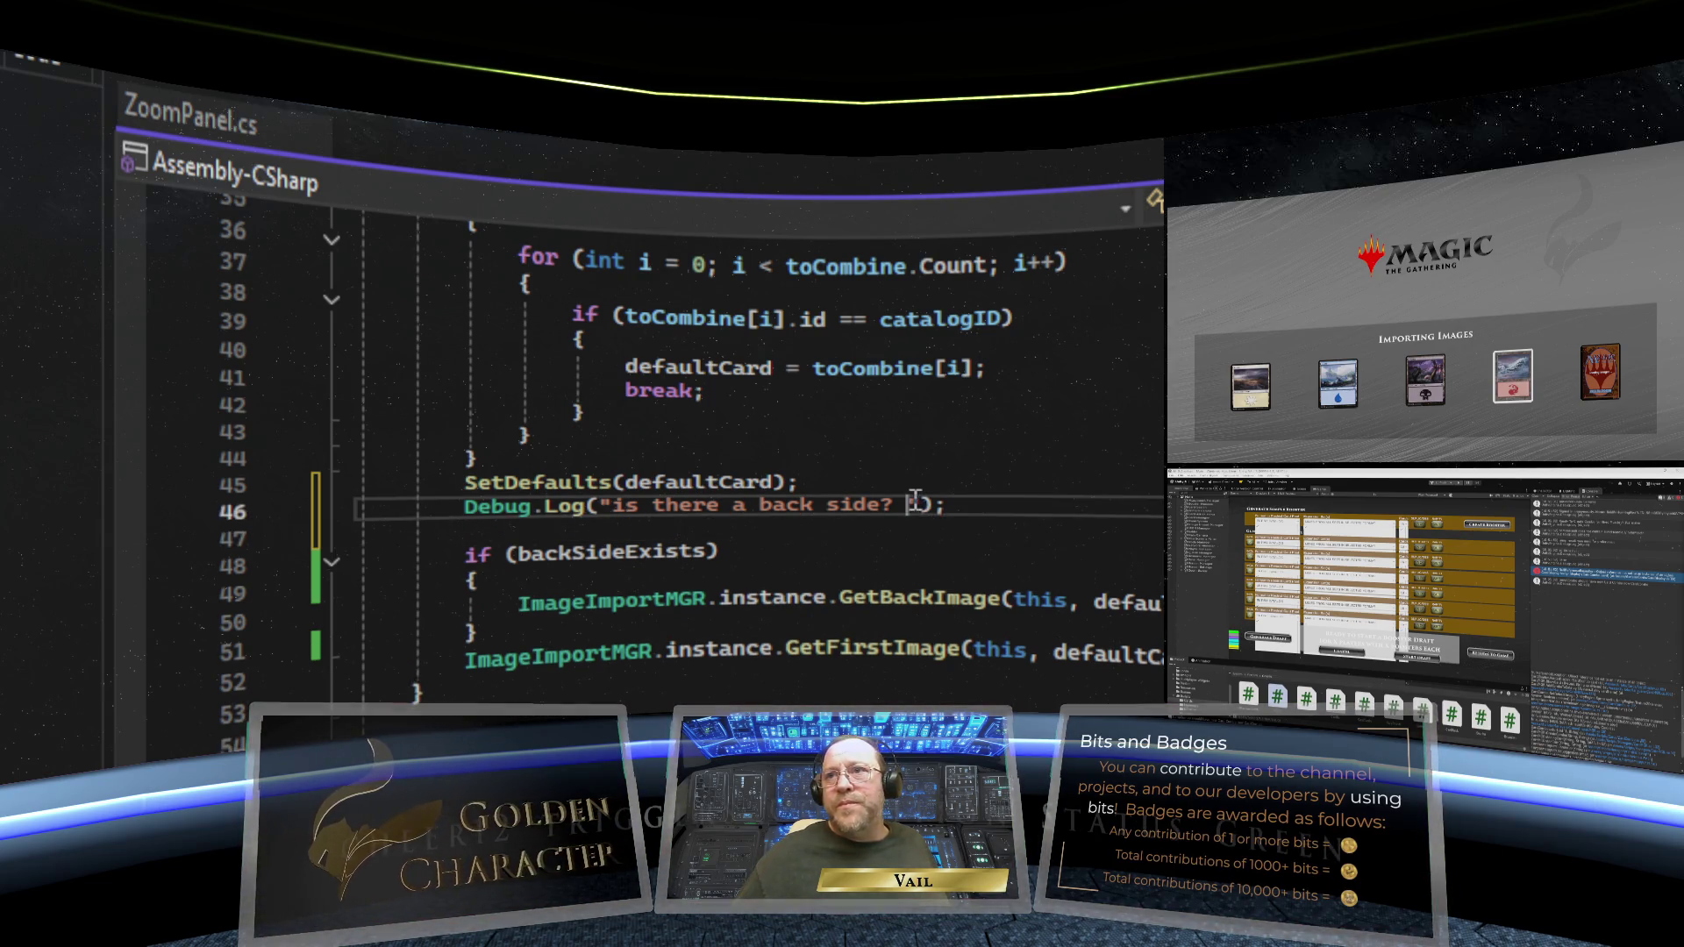
key(BackSpace)
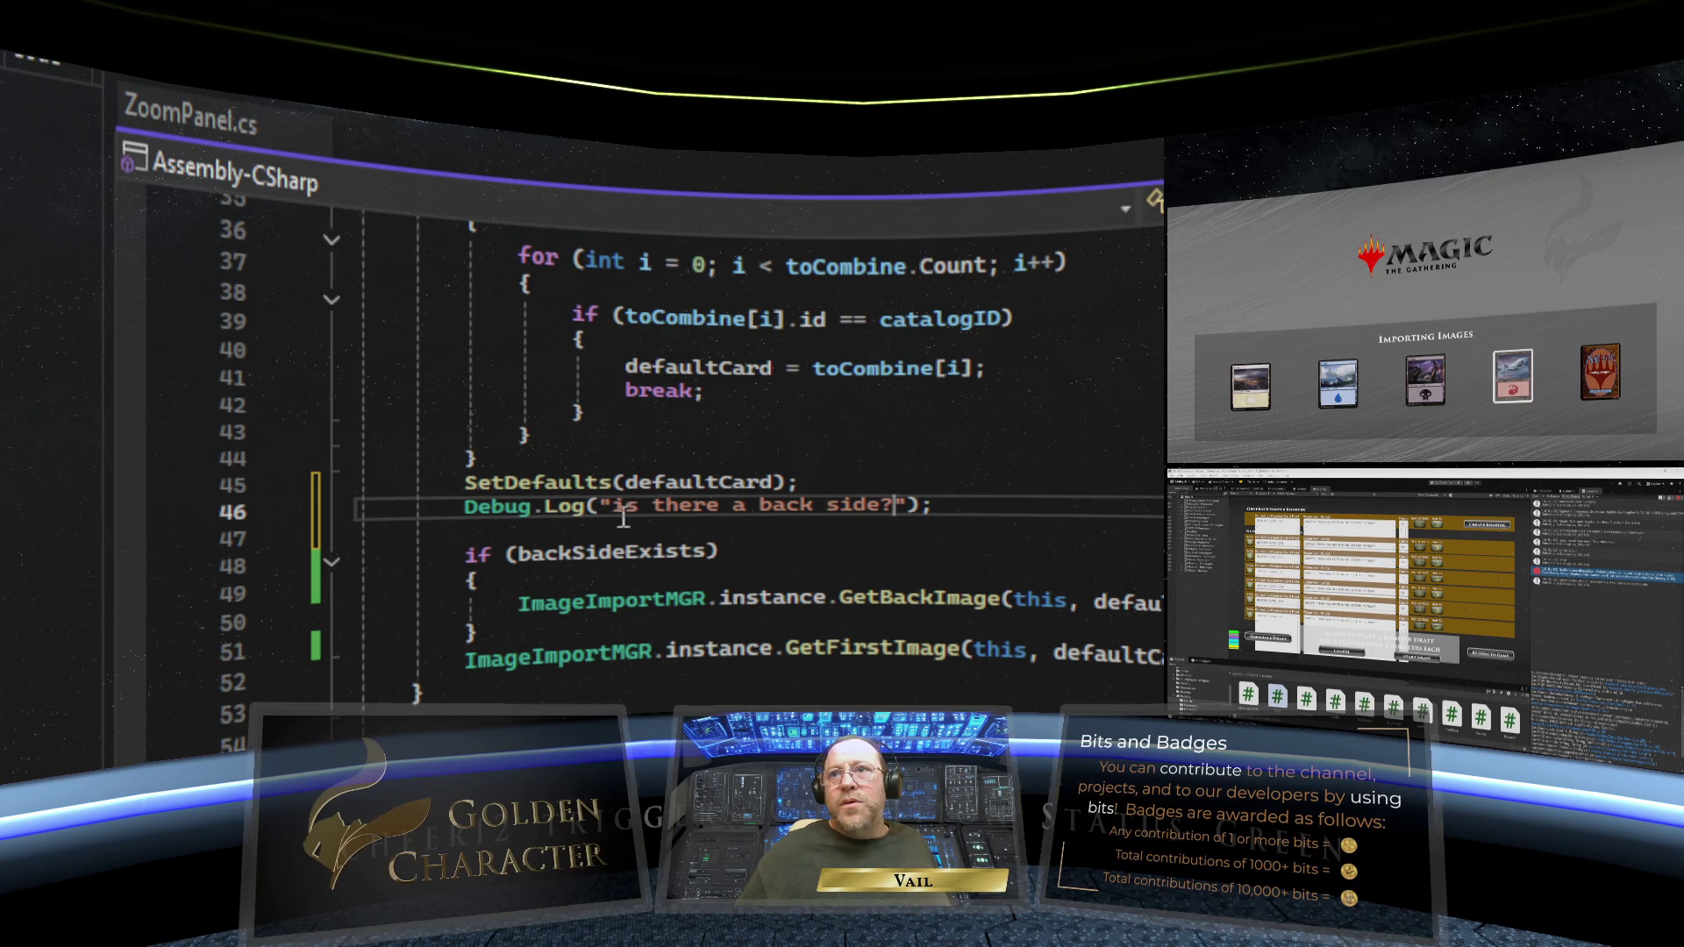
- Add Debug.Log(backSideExists); on line 47 and save the script
click(608, 525)
text(Deb)
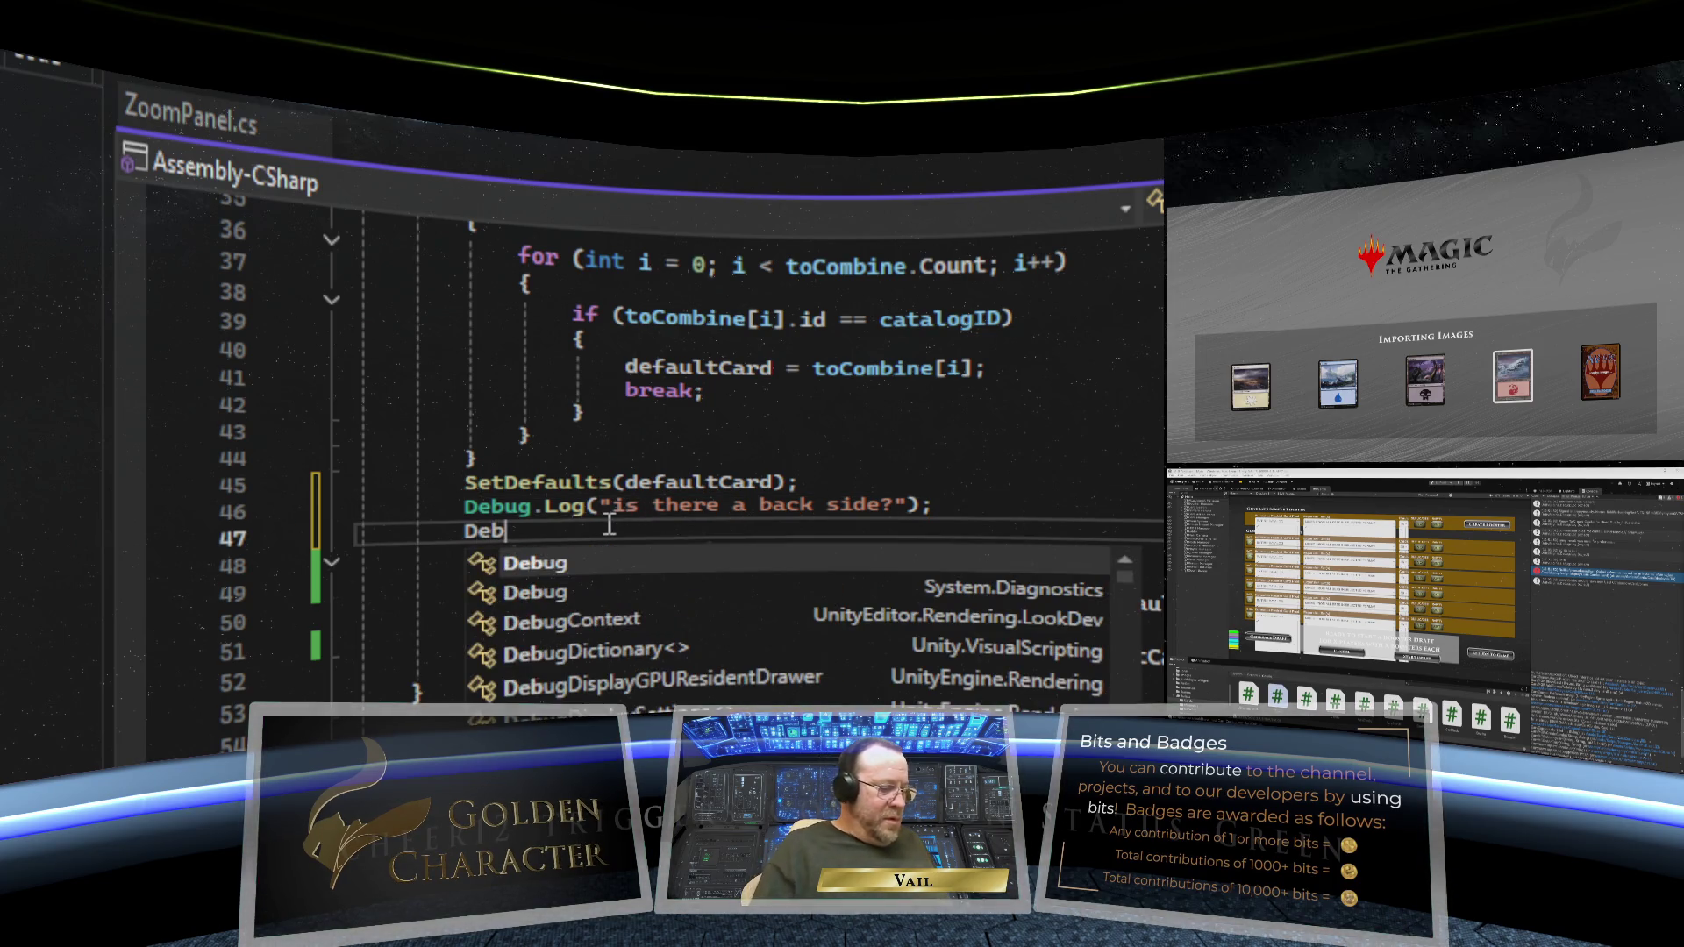
text(ug.Log()
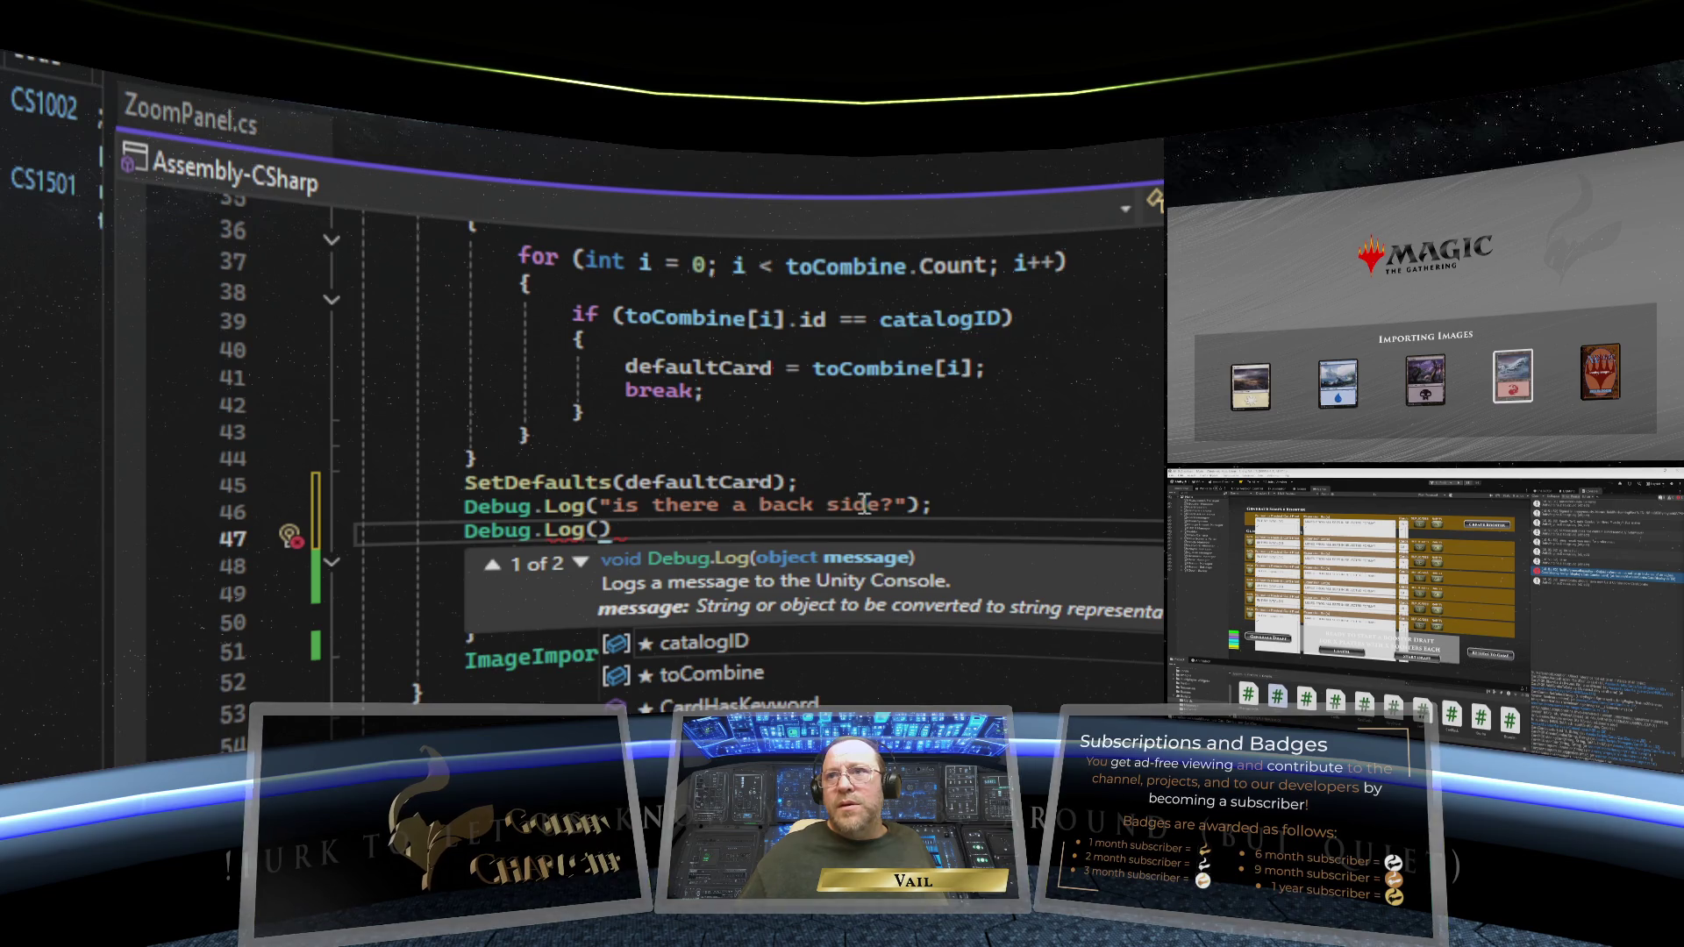
click(1002, 508)
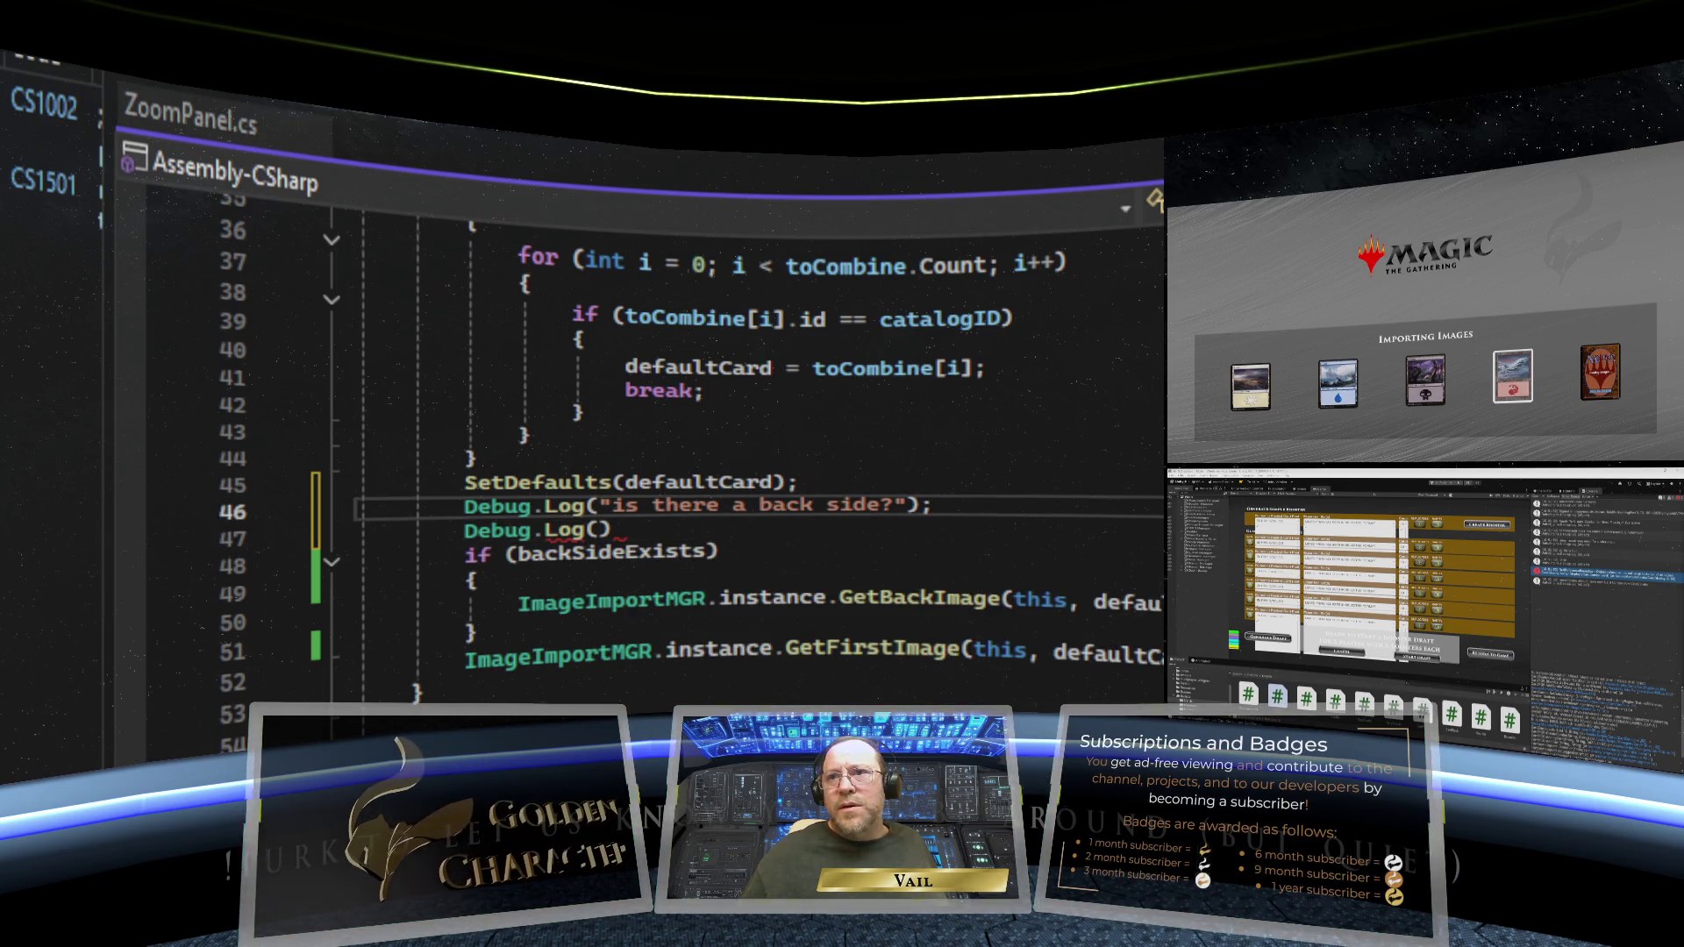
click(621, 526)
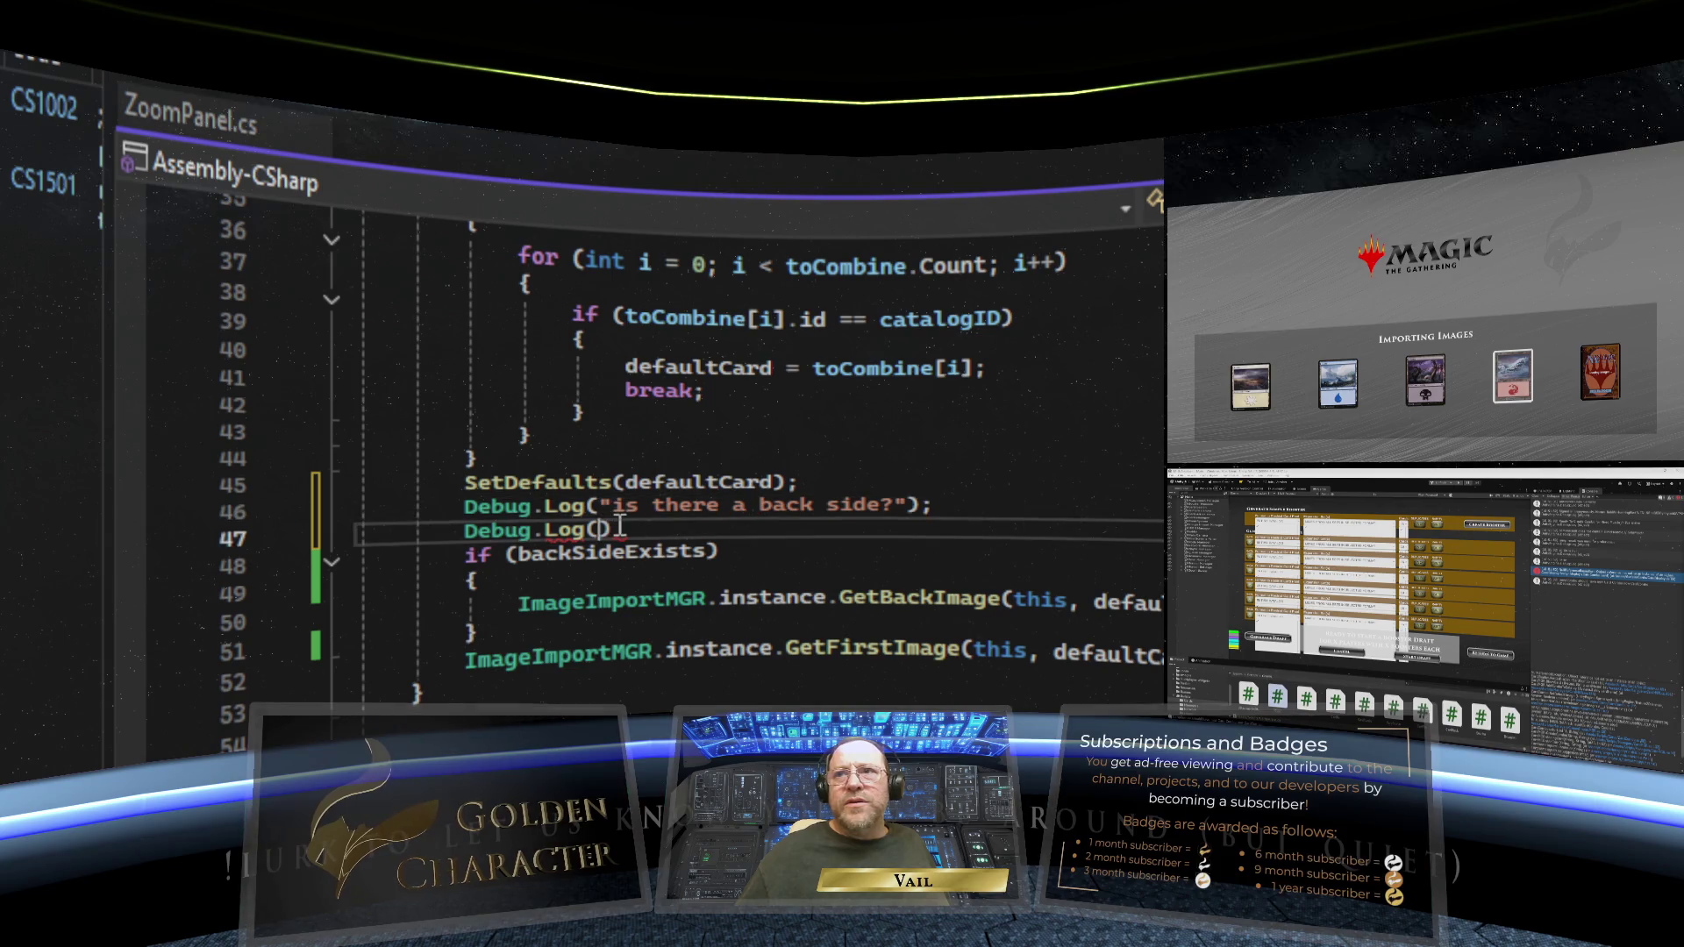
text(backSide)
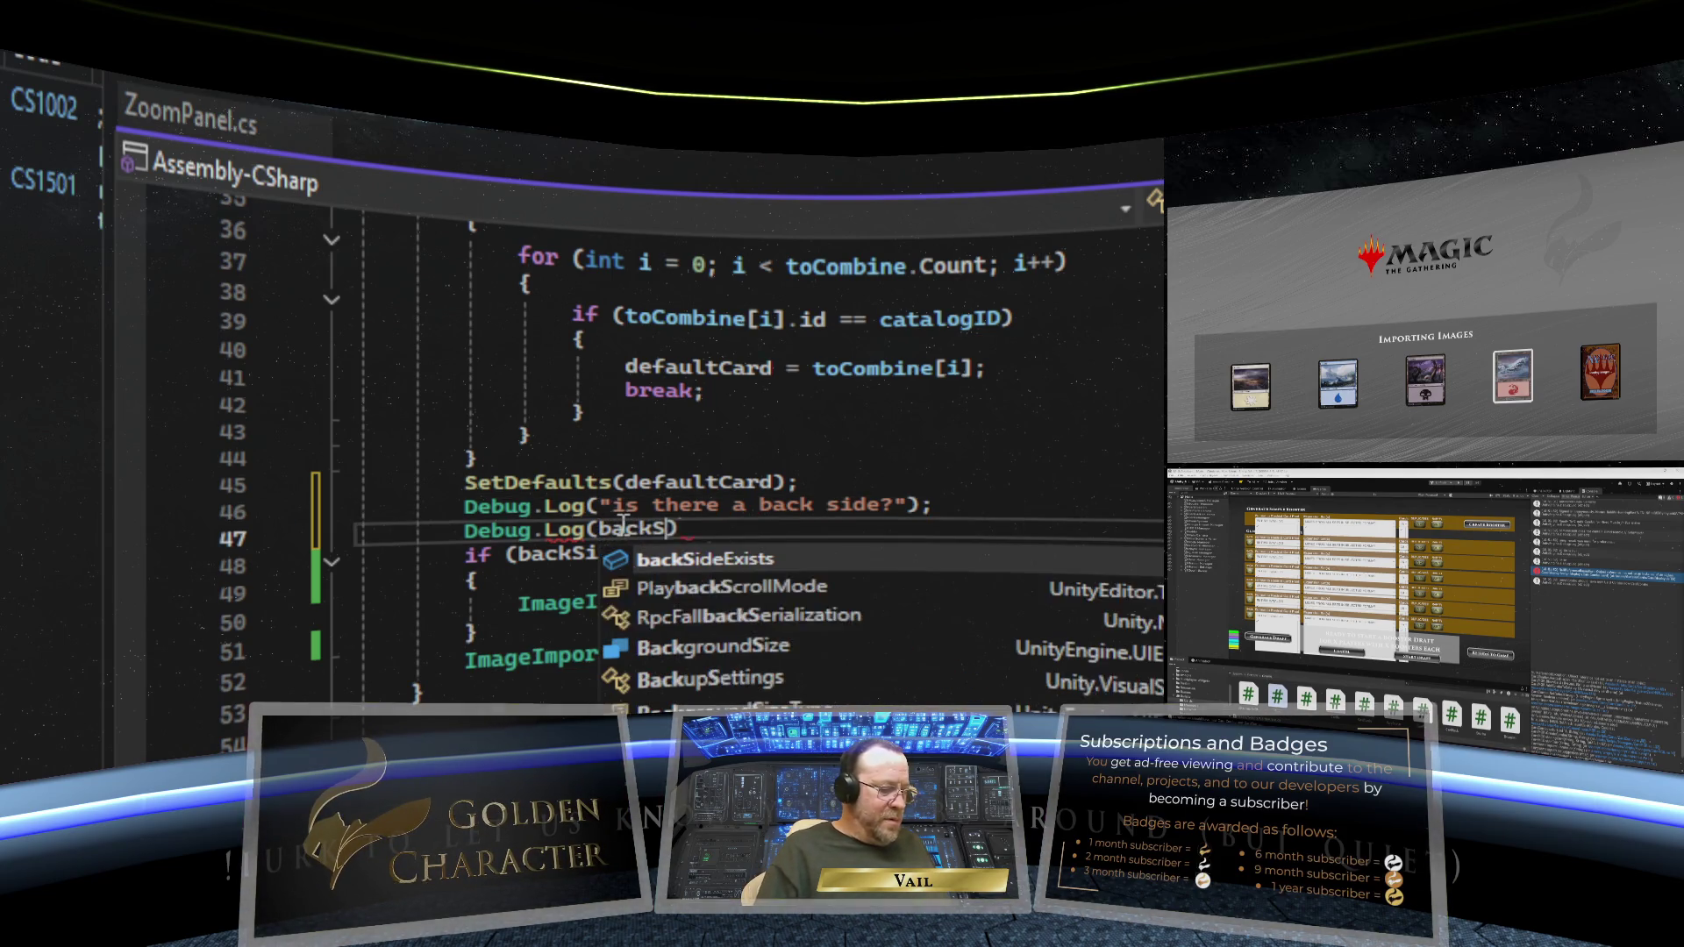
text(Exists))
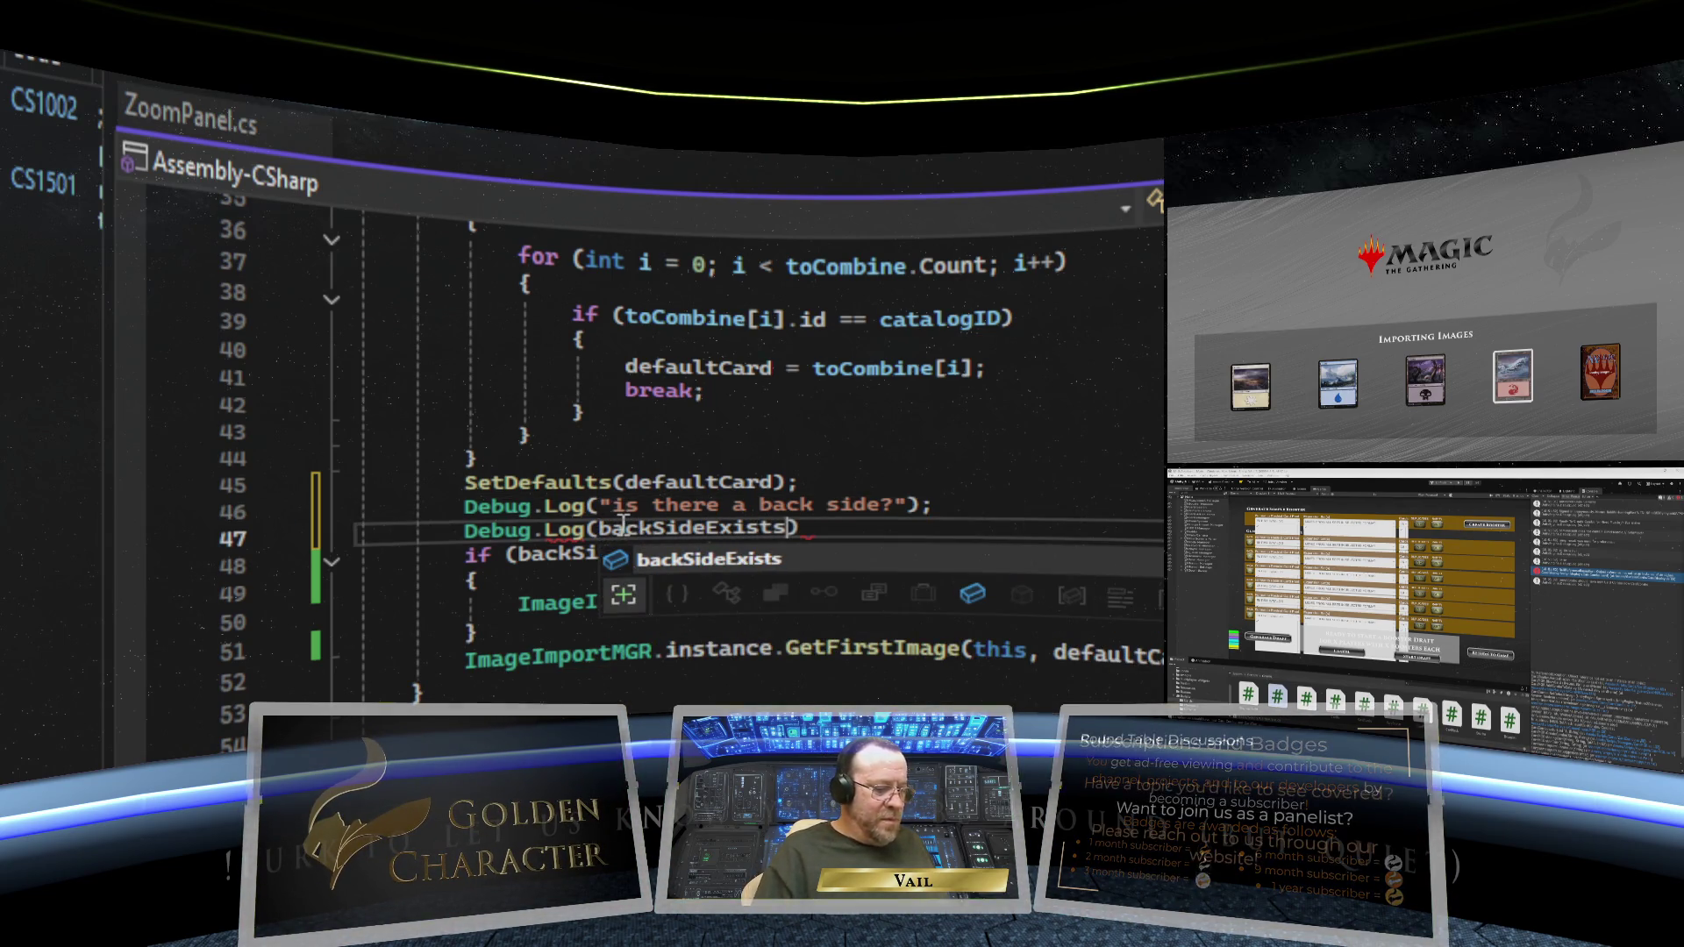
text(;)
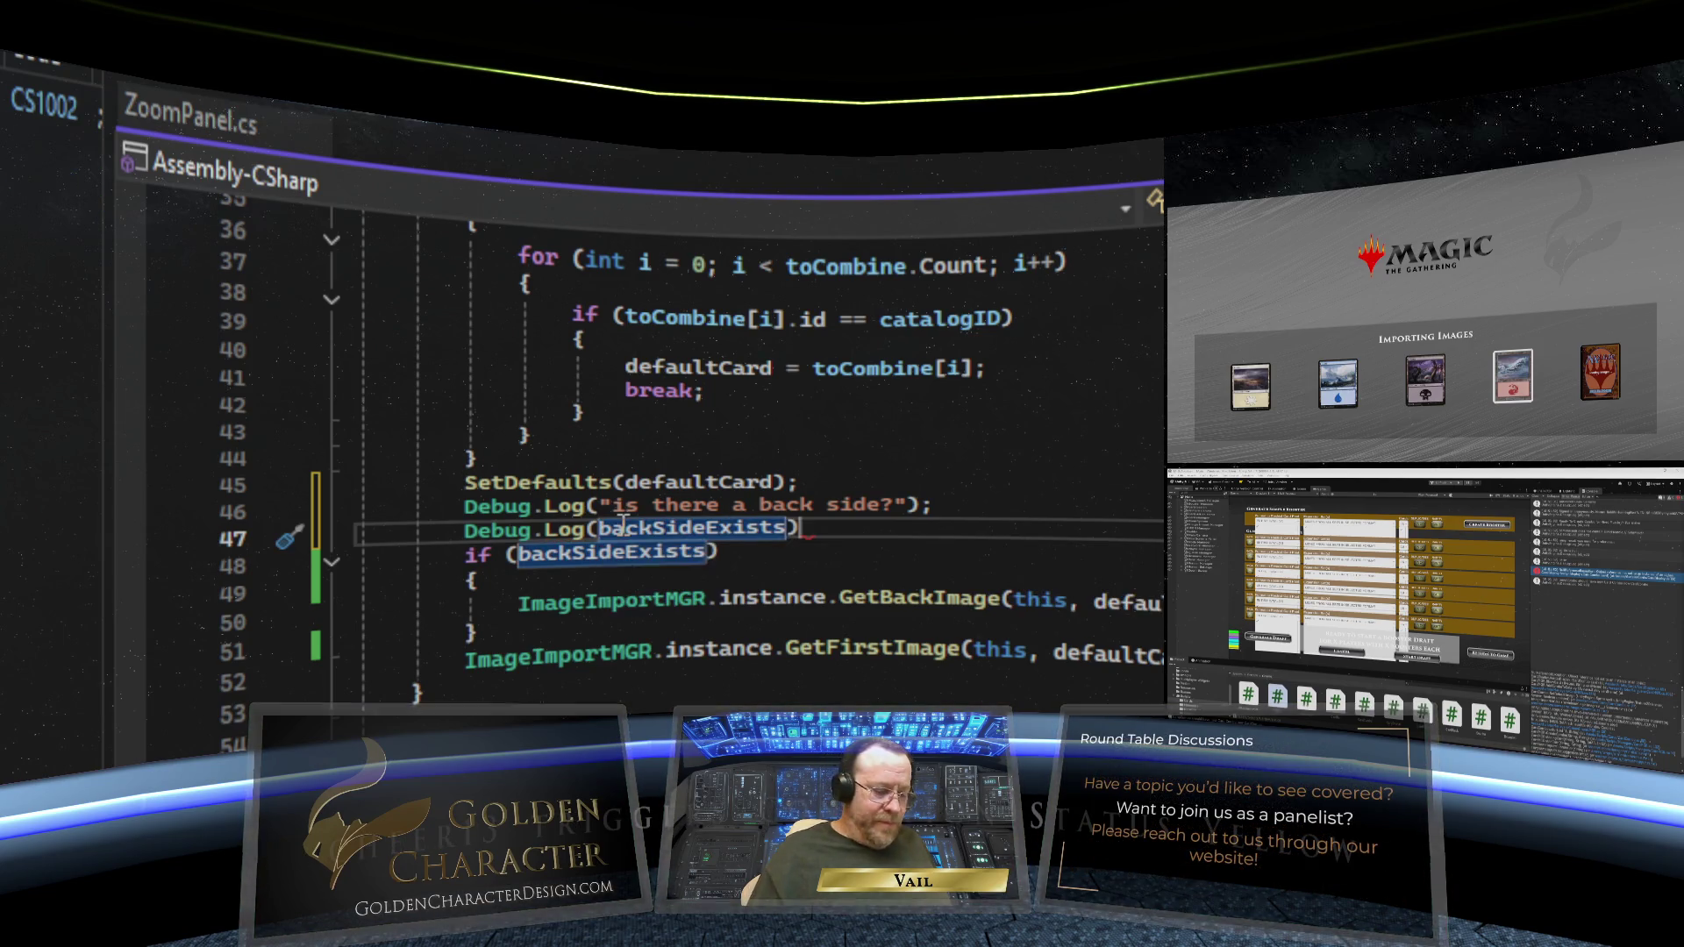
click(829, 568)
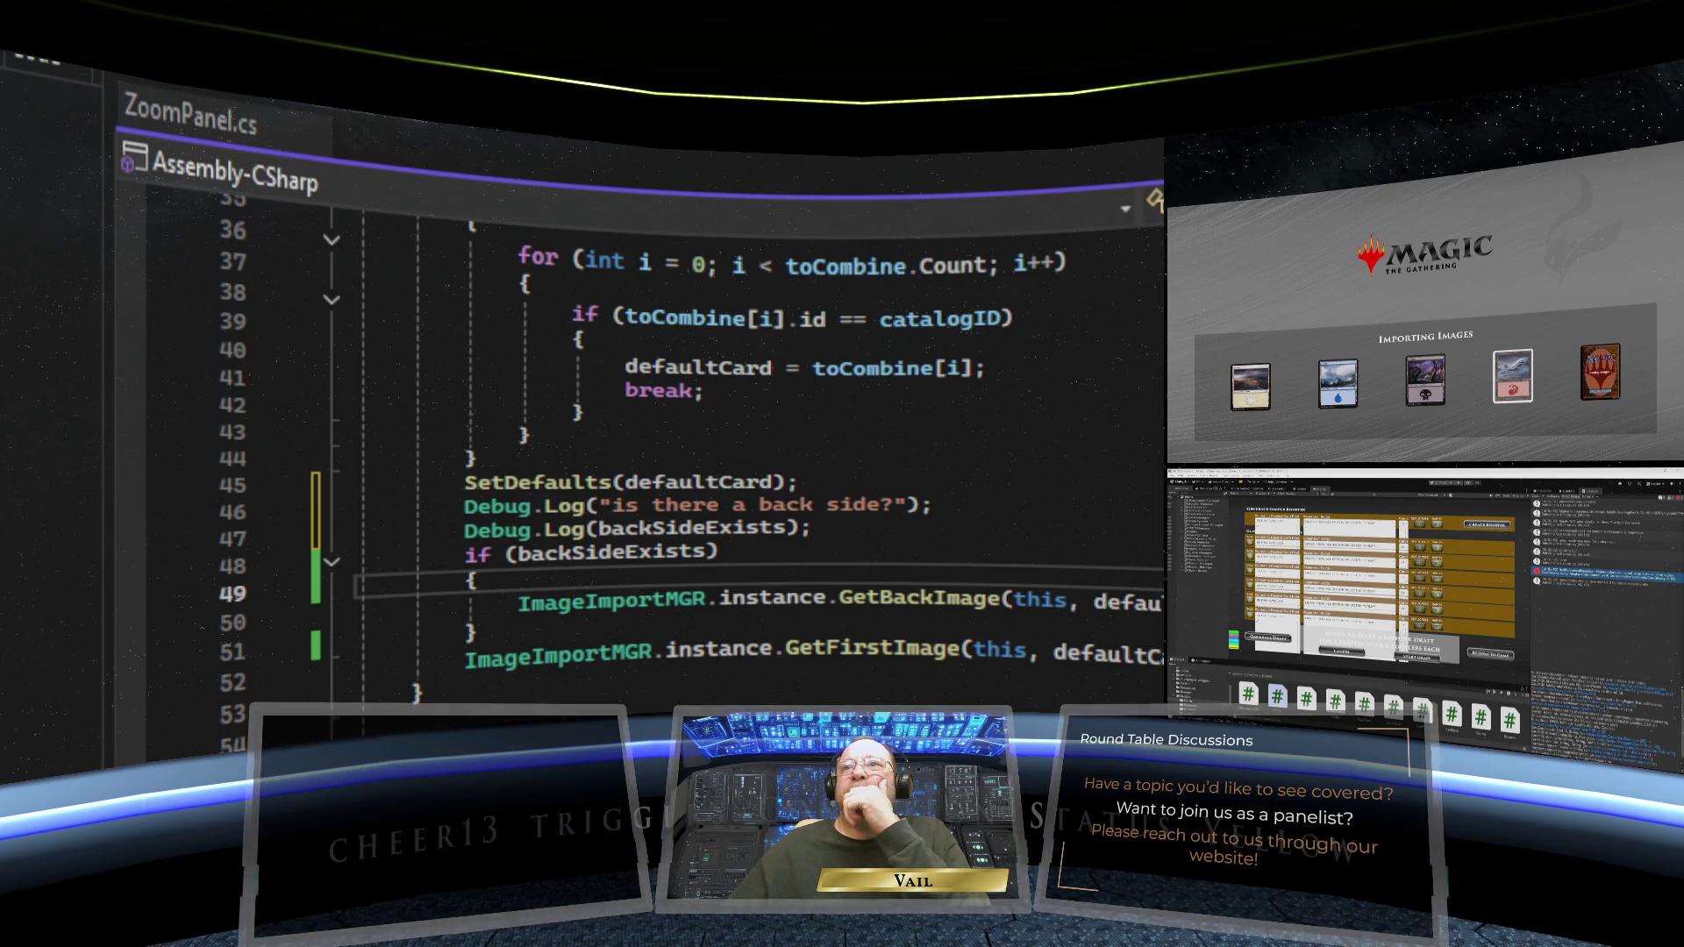
key(ctrl+s)
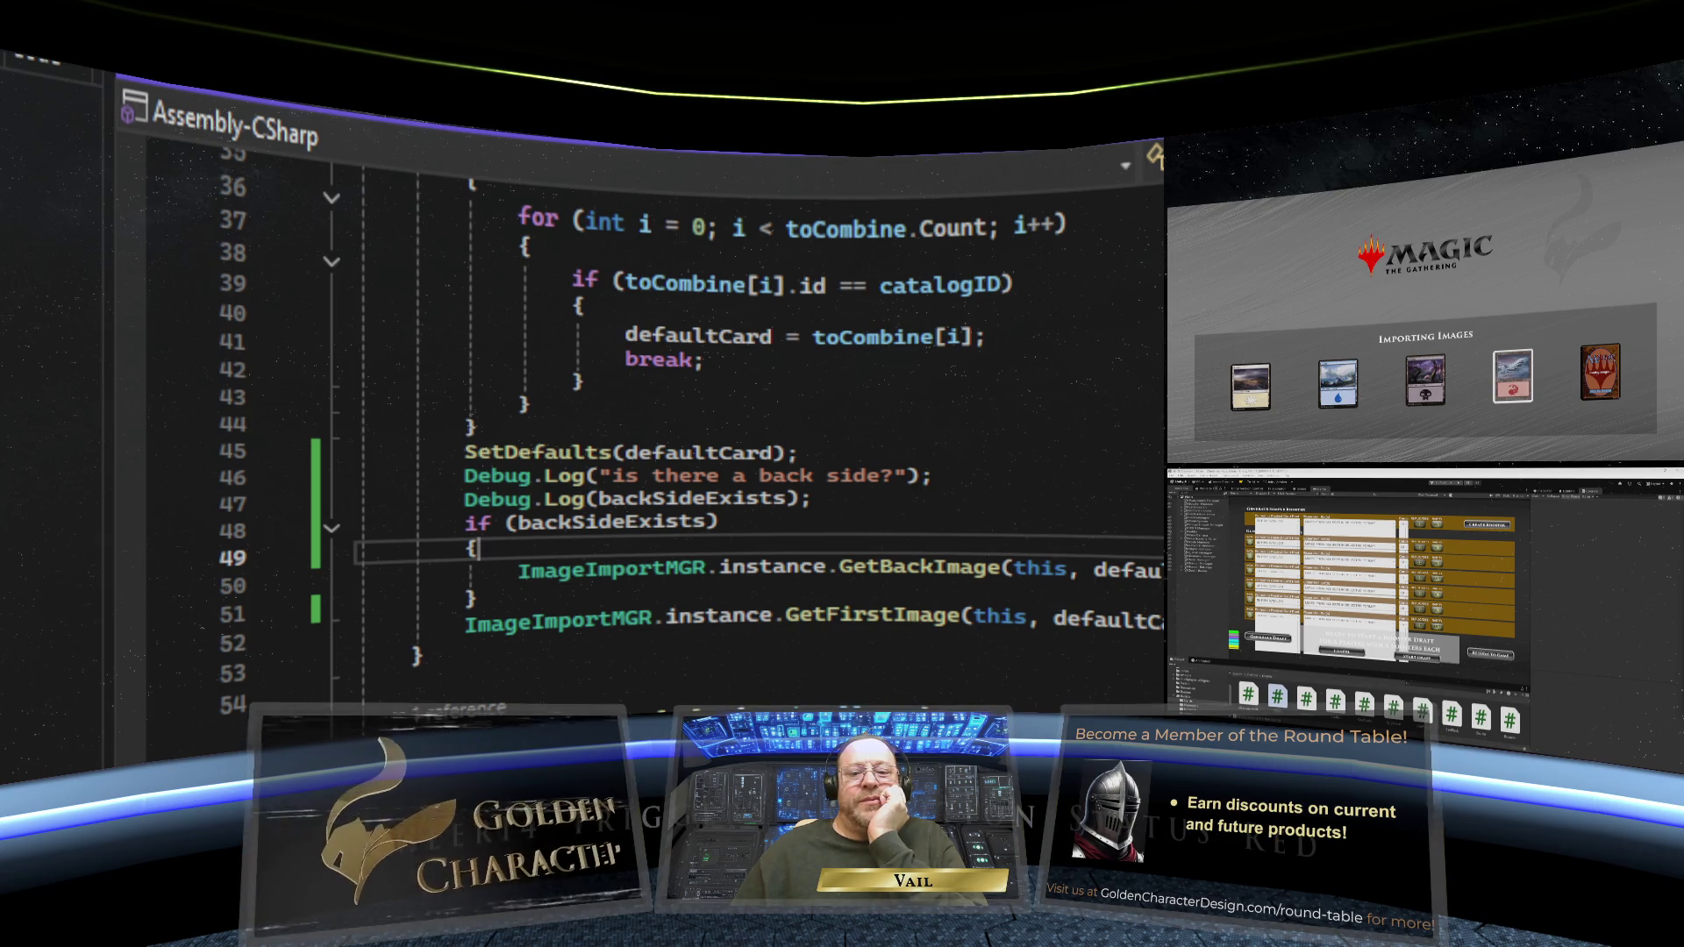
- Switch to the Unity editor and start play mode once the scripts recompile
key(alt+Tab)
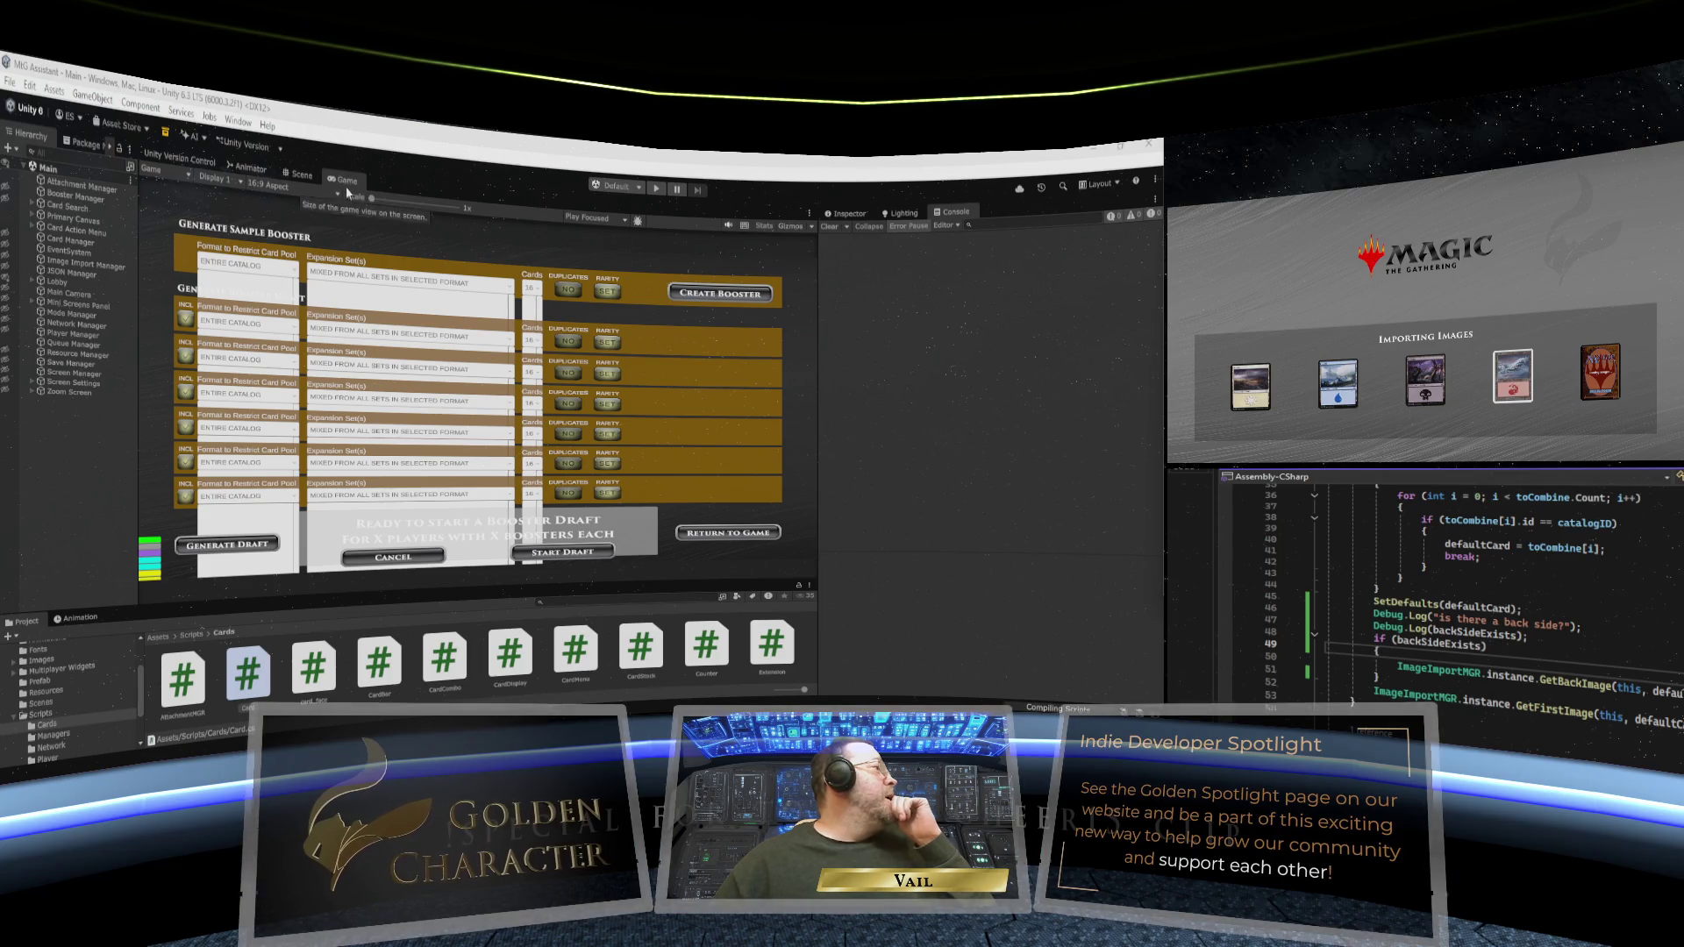
click(660, 190)
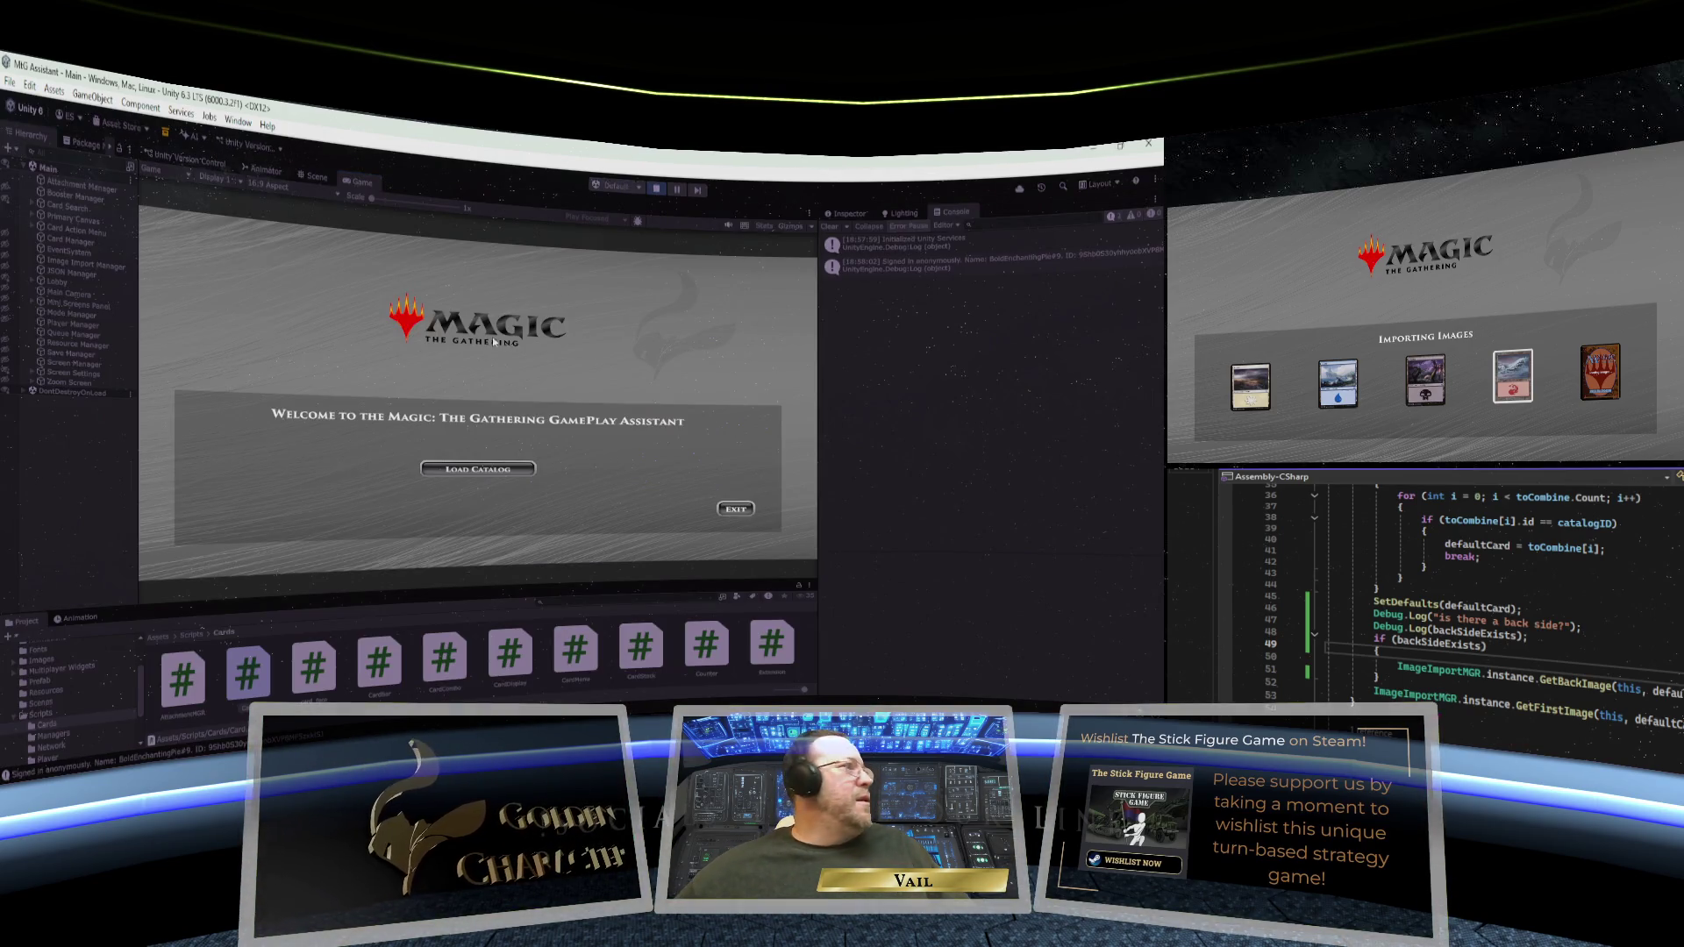
- Load the card catalog from the Game view's welcome screen
right_click(352, 179)
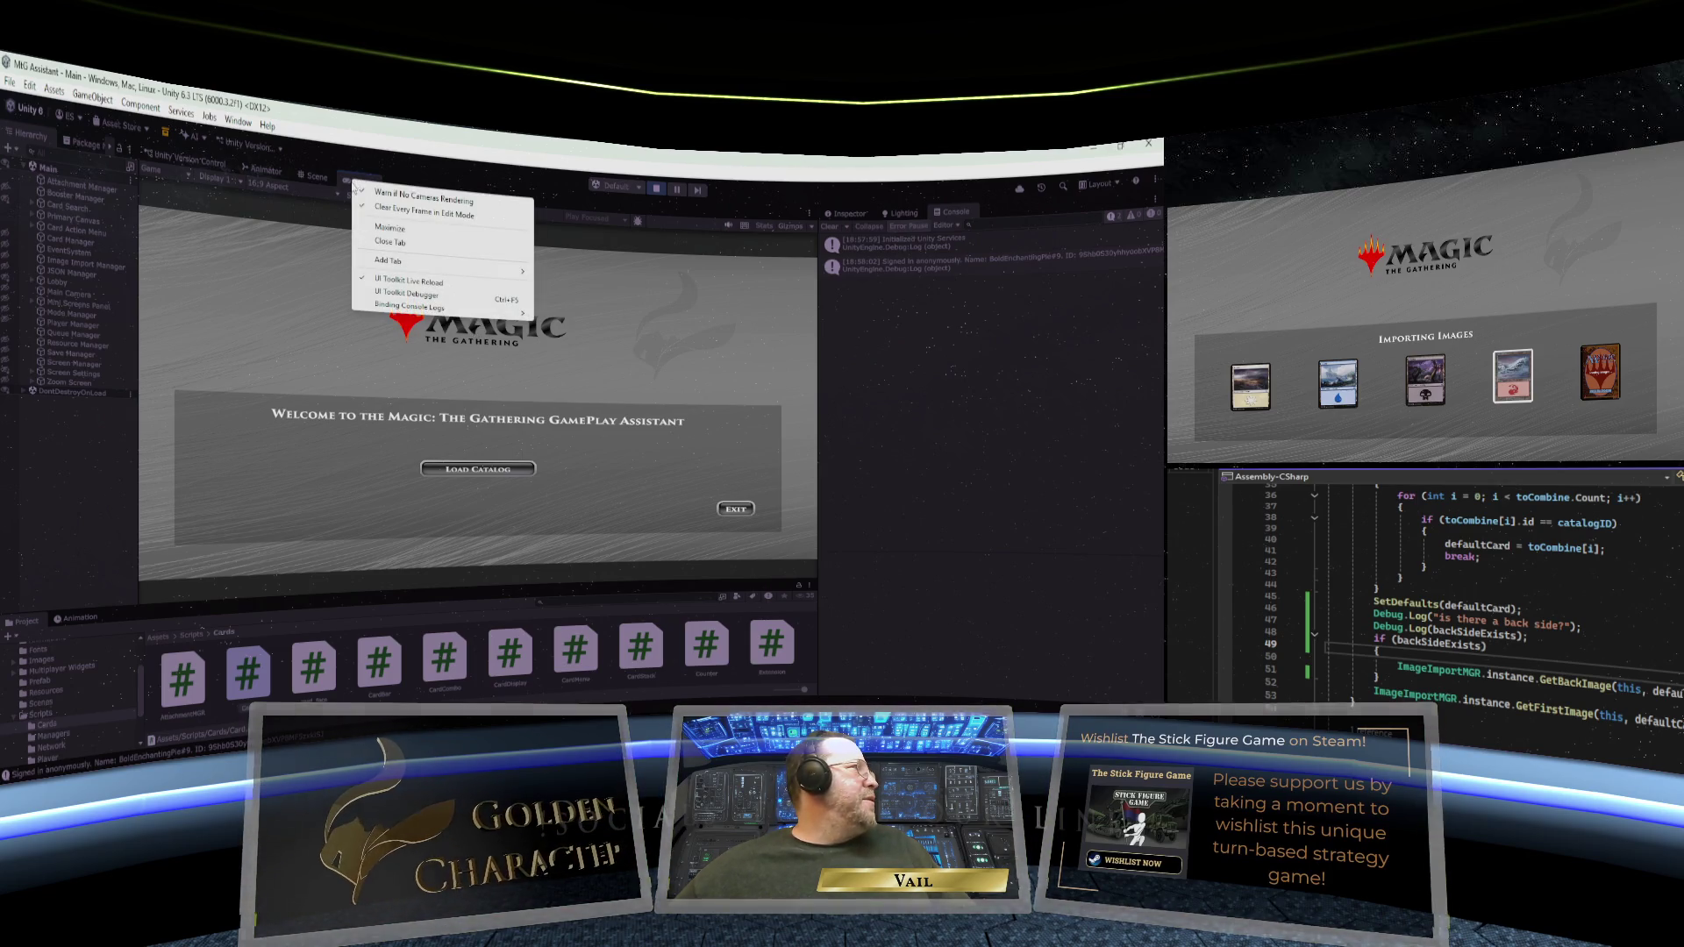
click(445, 171)
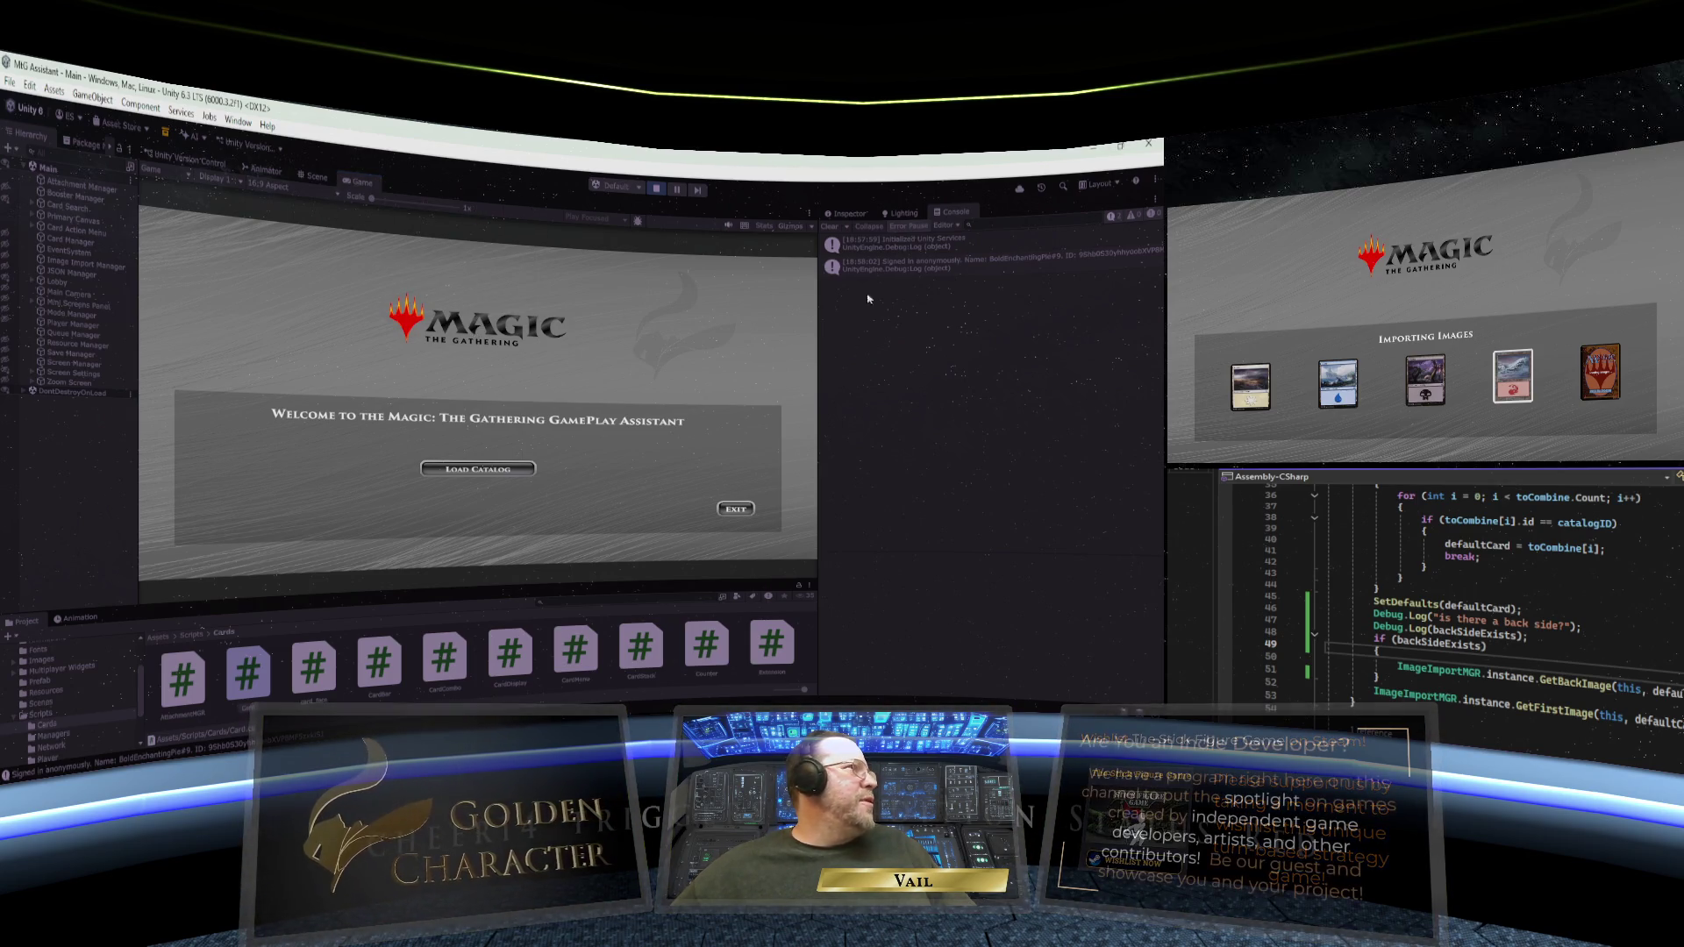
click(514, 472)
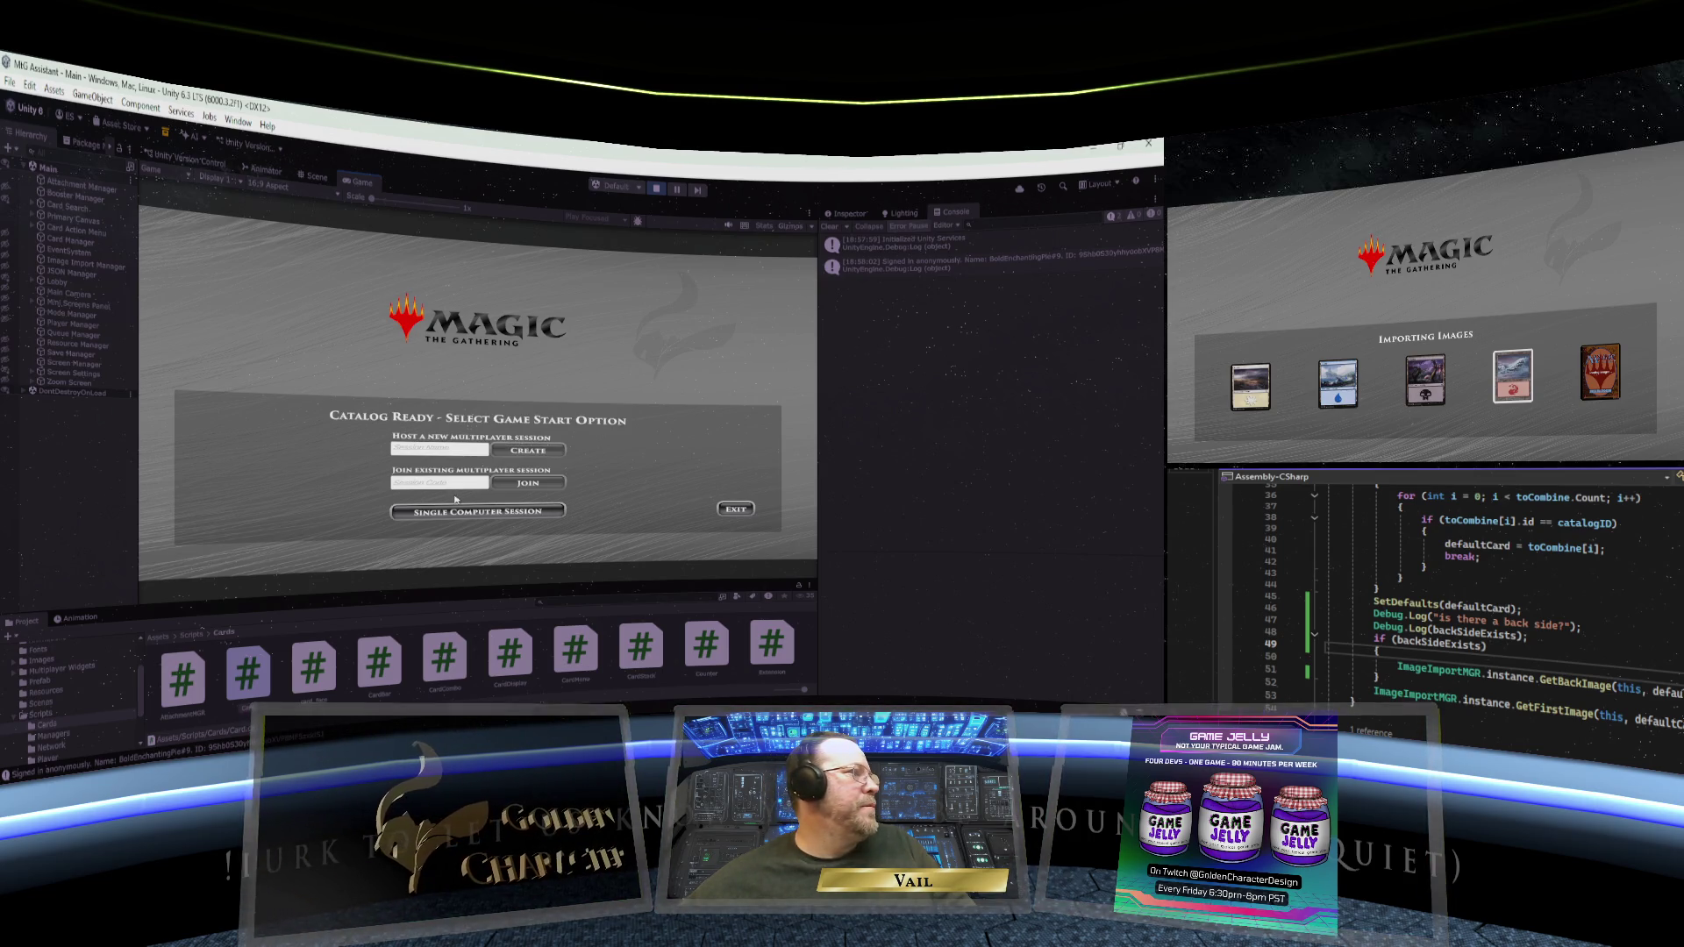
- Start a Single Computer Session and create a new player to reach the board
click(457, 511)
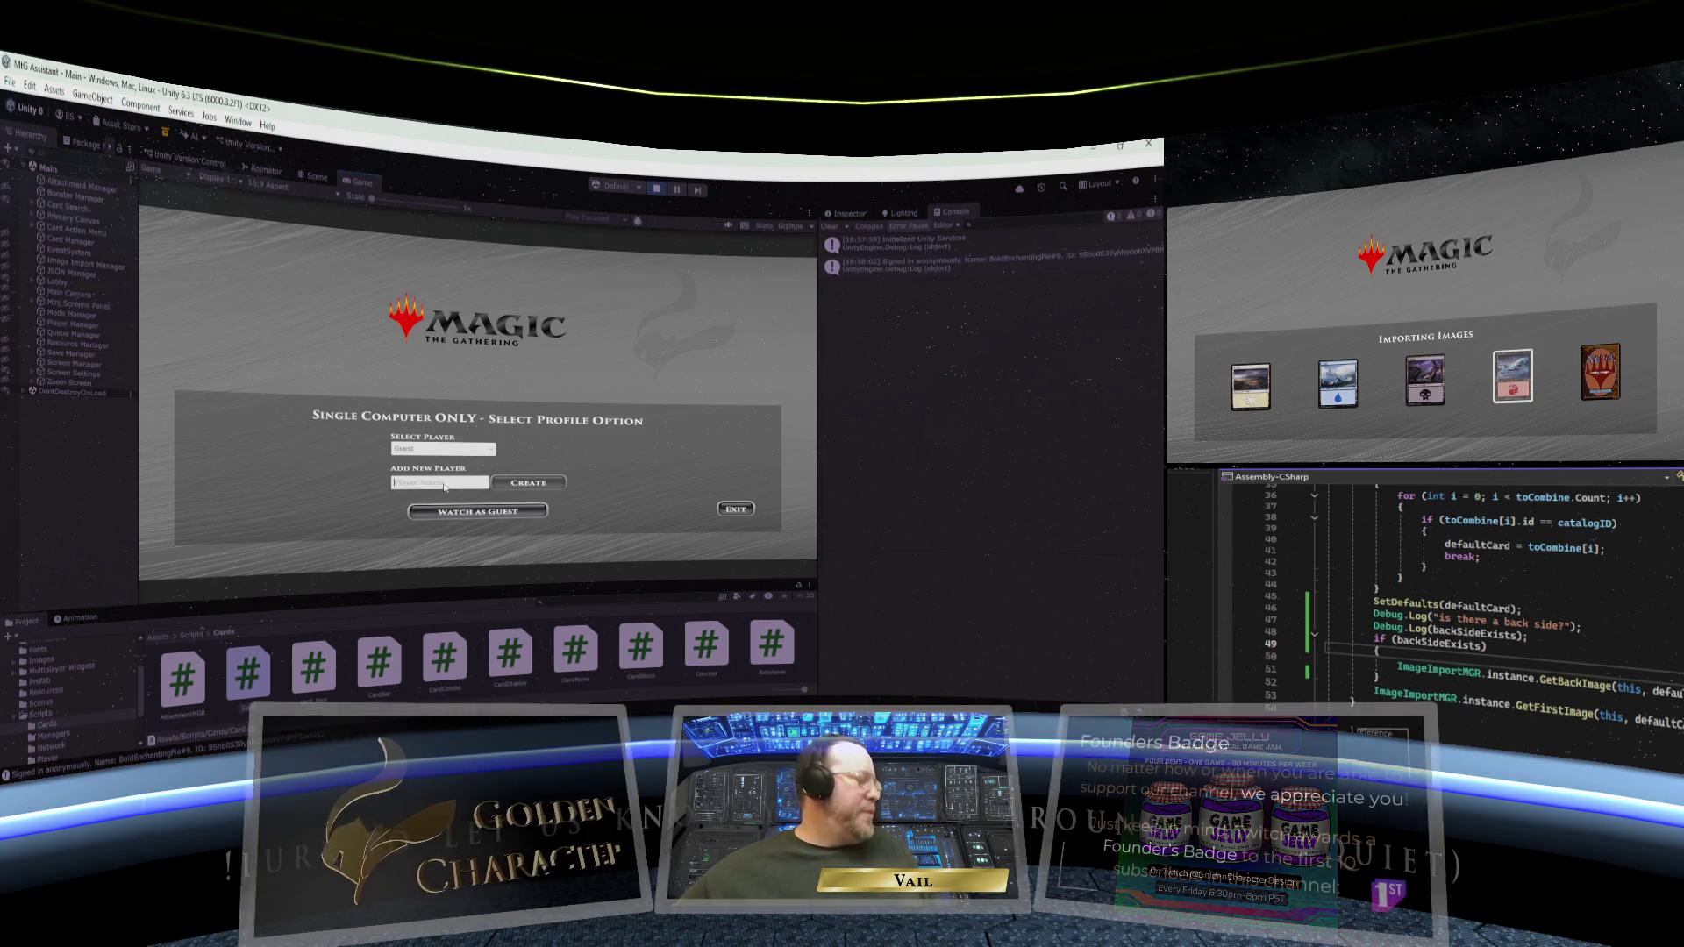
text(Vail)
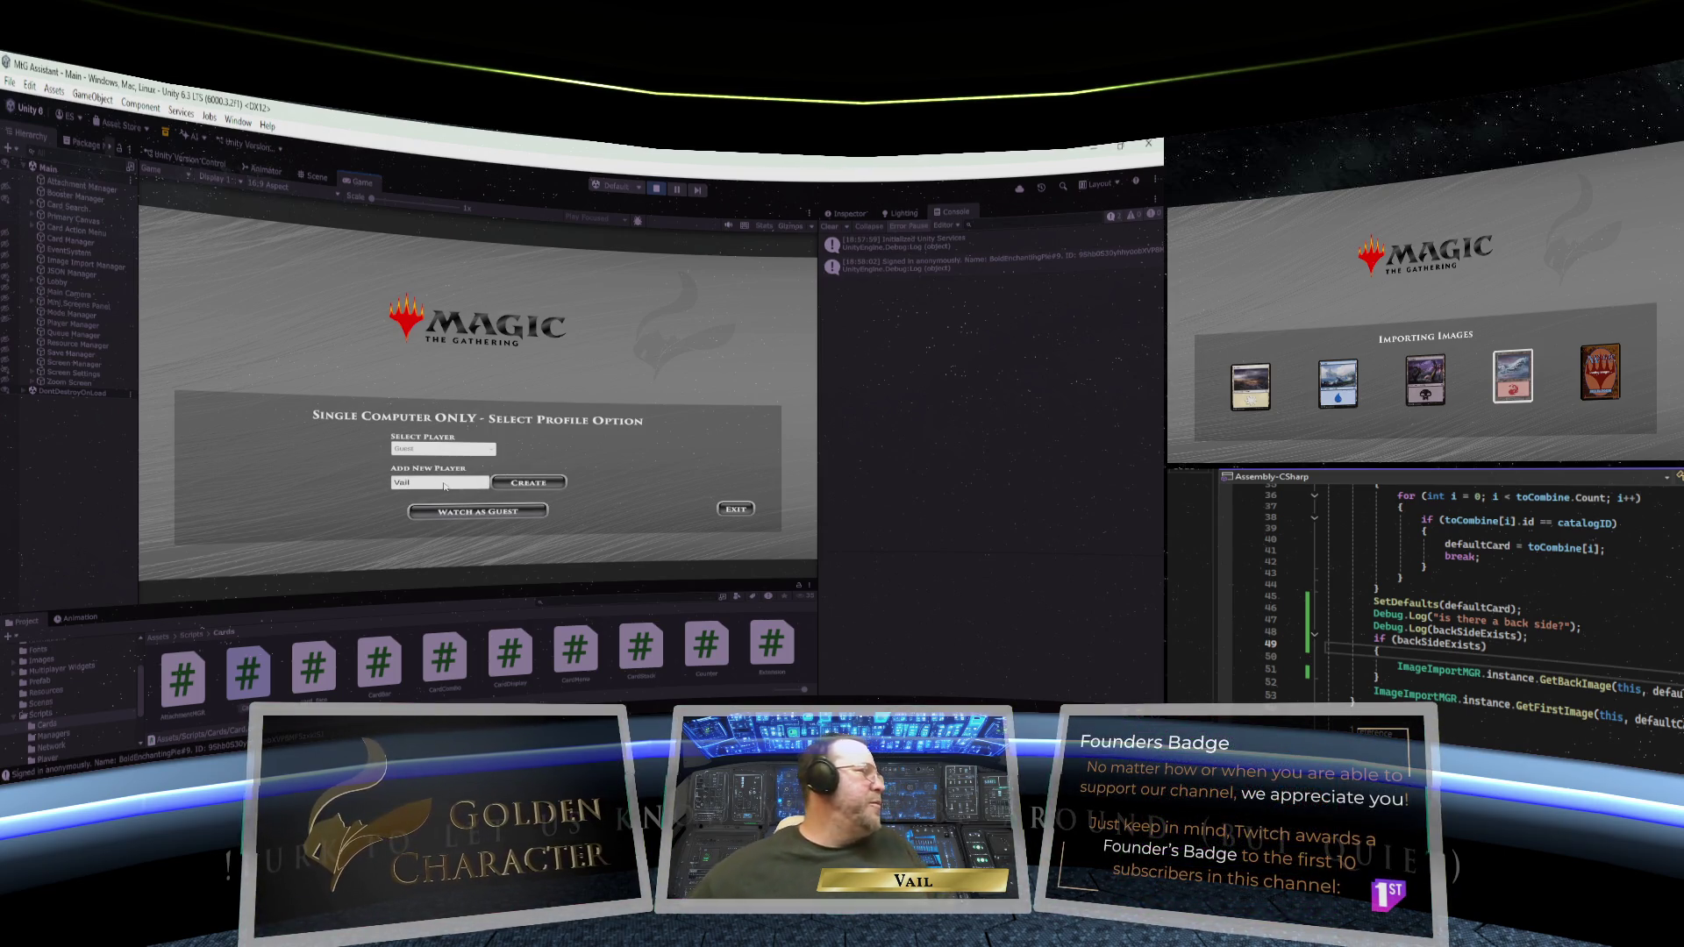
click(526, 483)
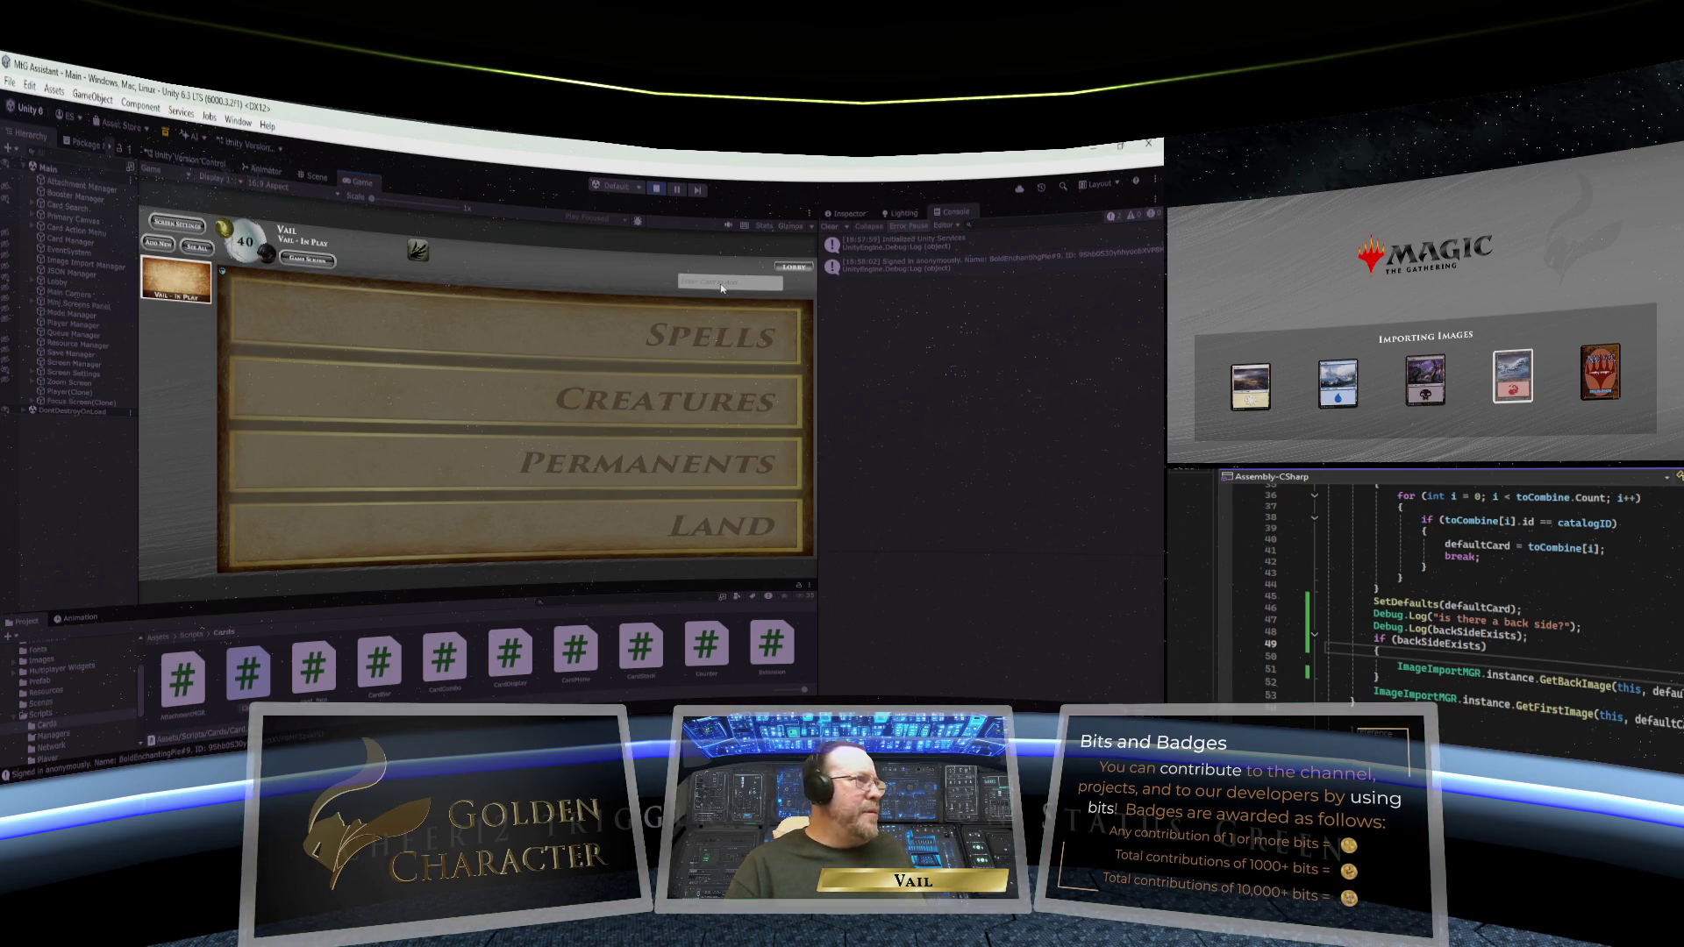
- Search 'swamp', add the Swamp card from the dropdown, and refocus the card field
text(swamp)
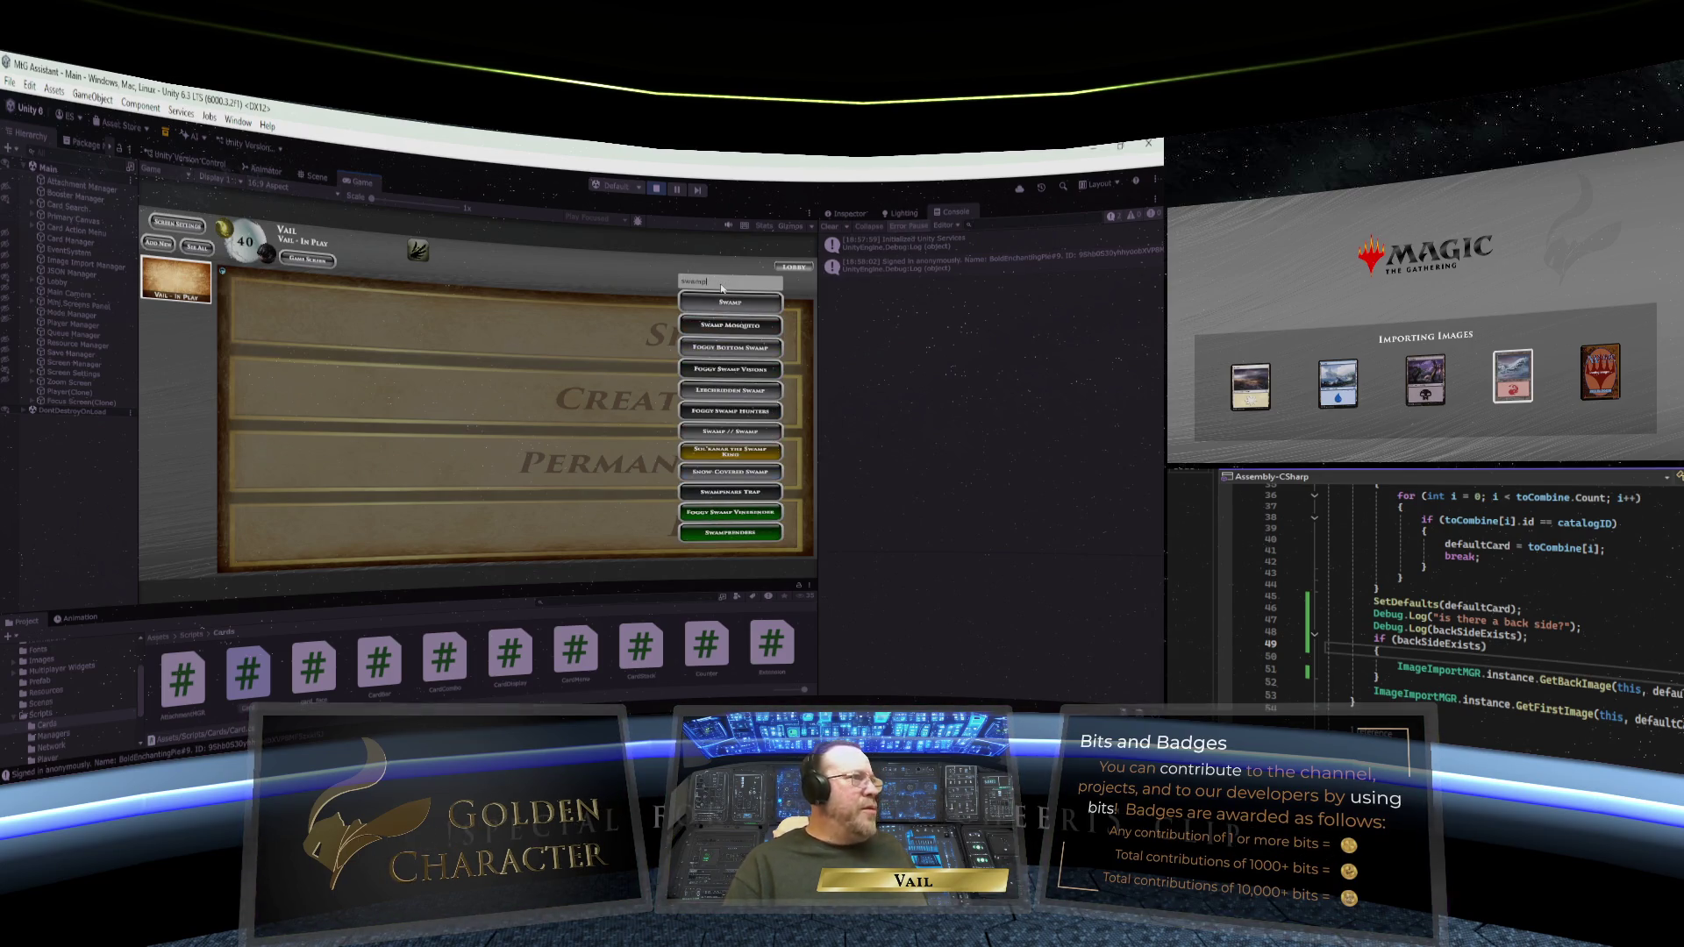
click(728, 303)
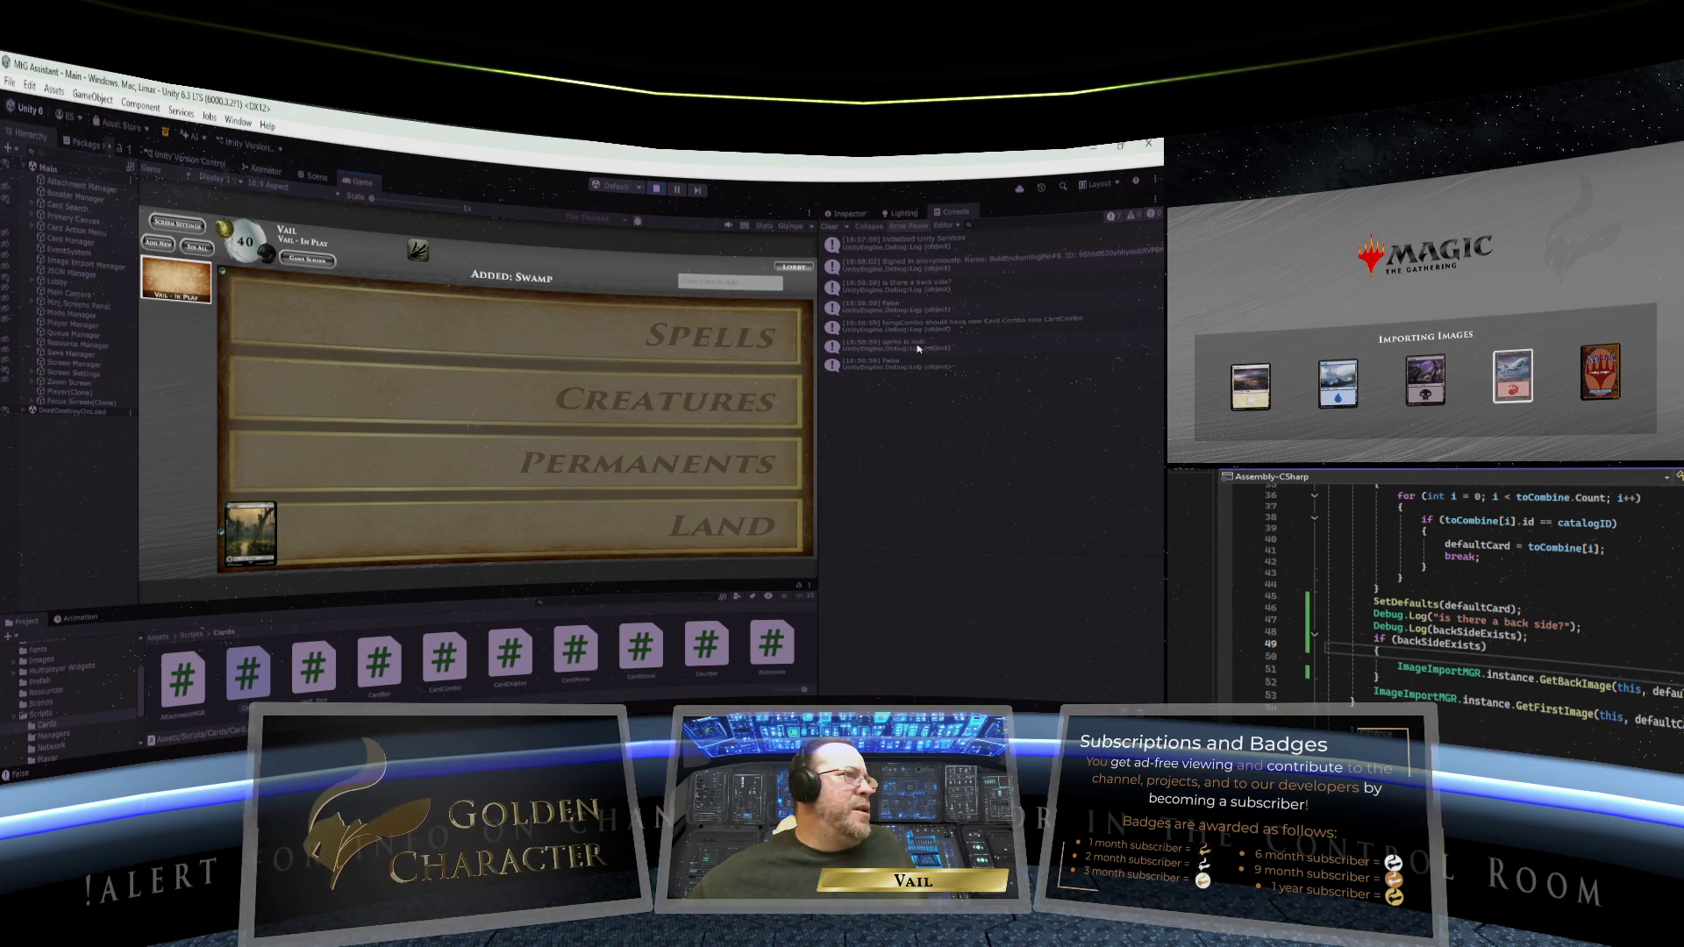
click(728, 292)
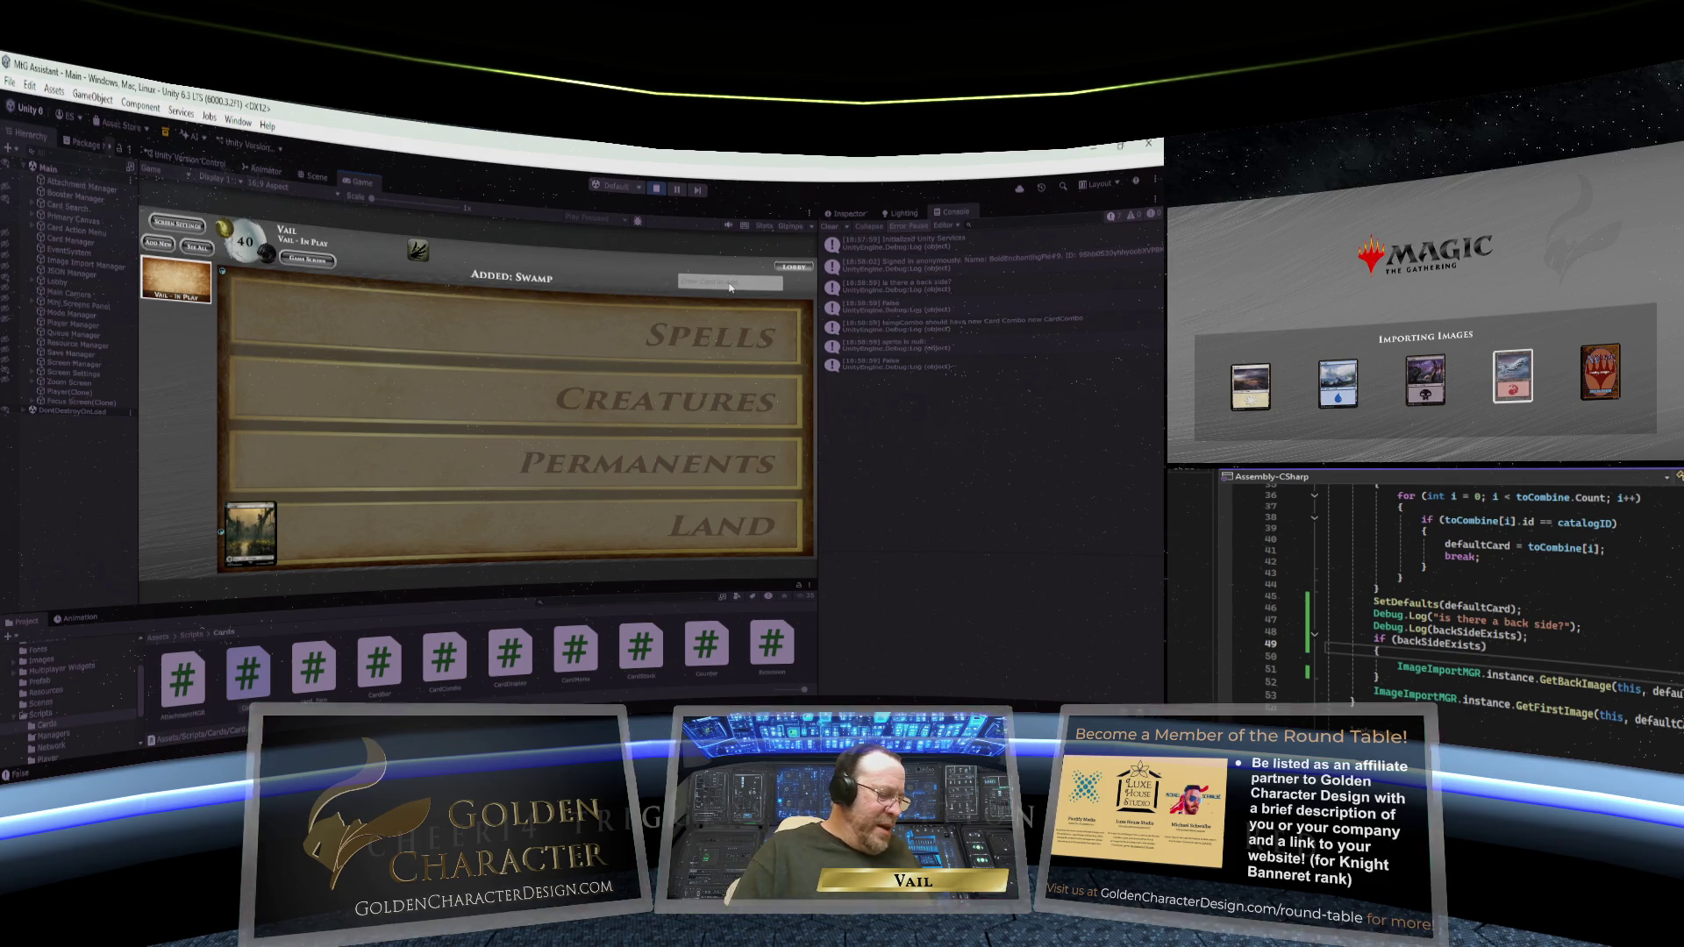
- Add Hired Muscle // Scarmaker via a 'mus' search and scroll through the latest console entries
text(mul)
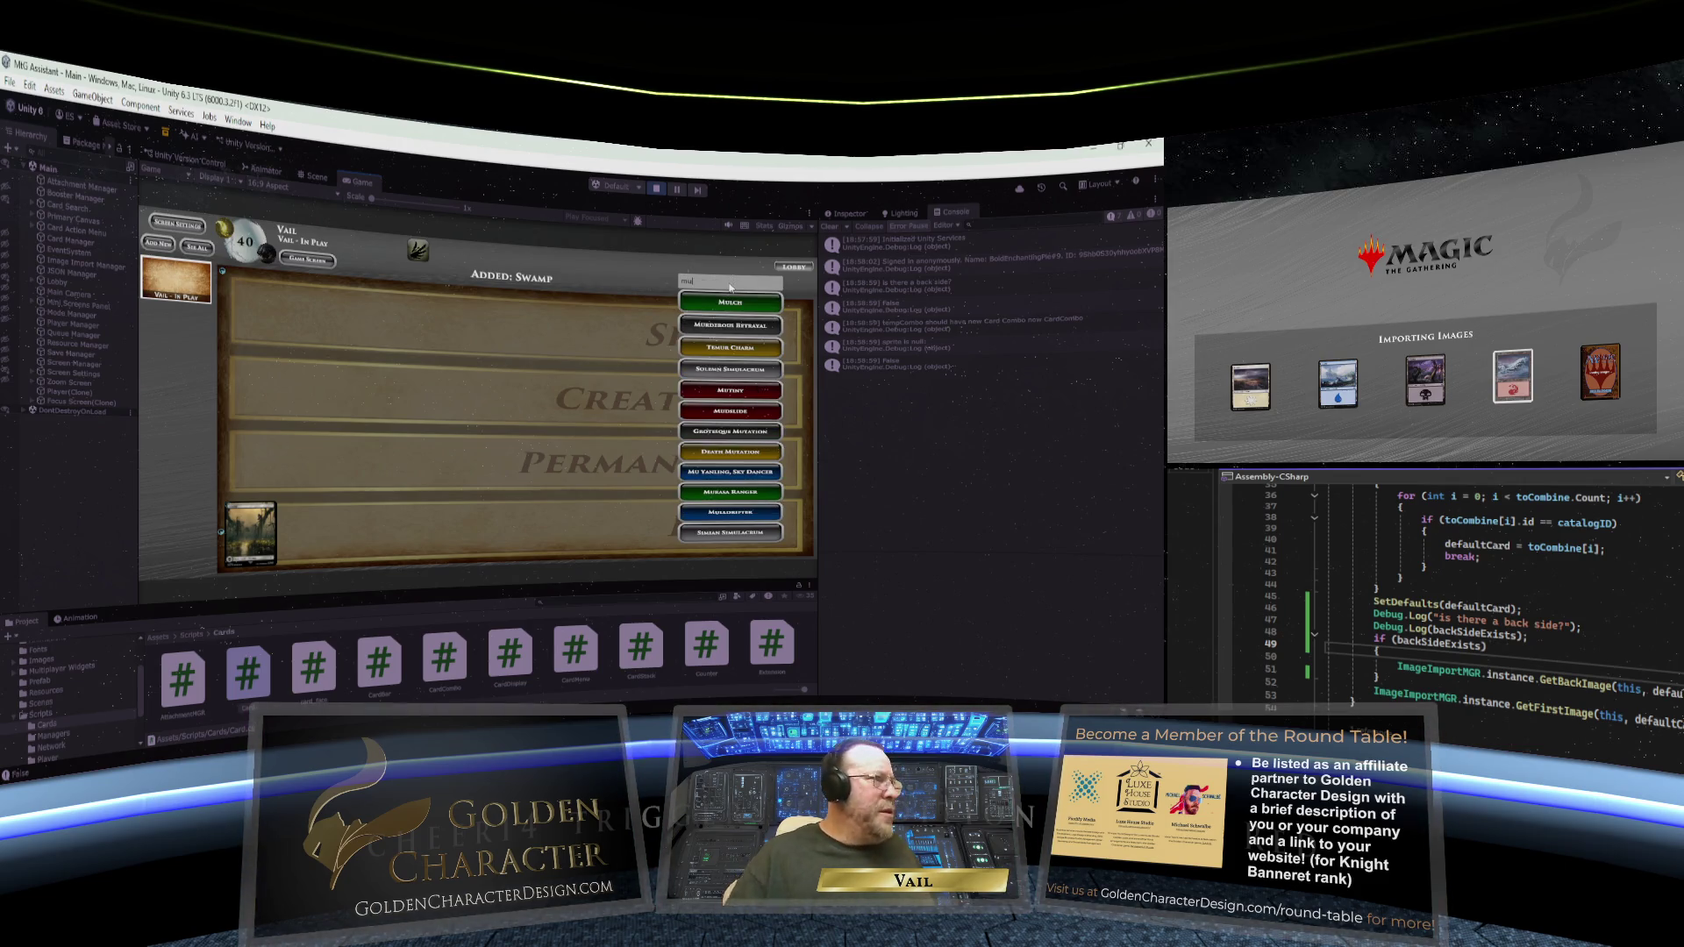
key(BackSpace)
text(s)
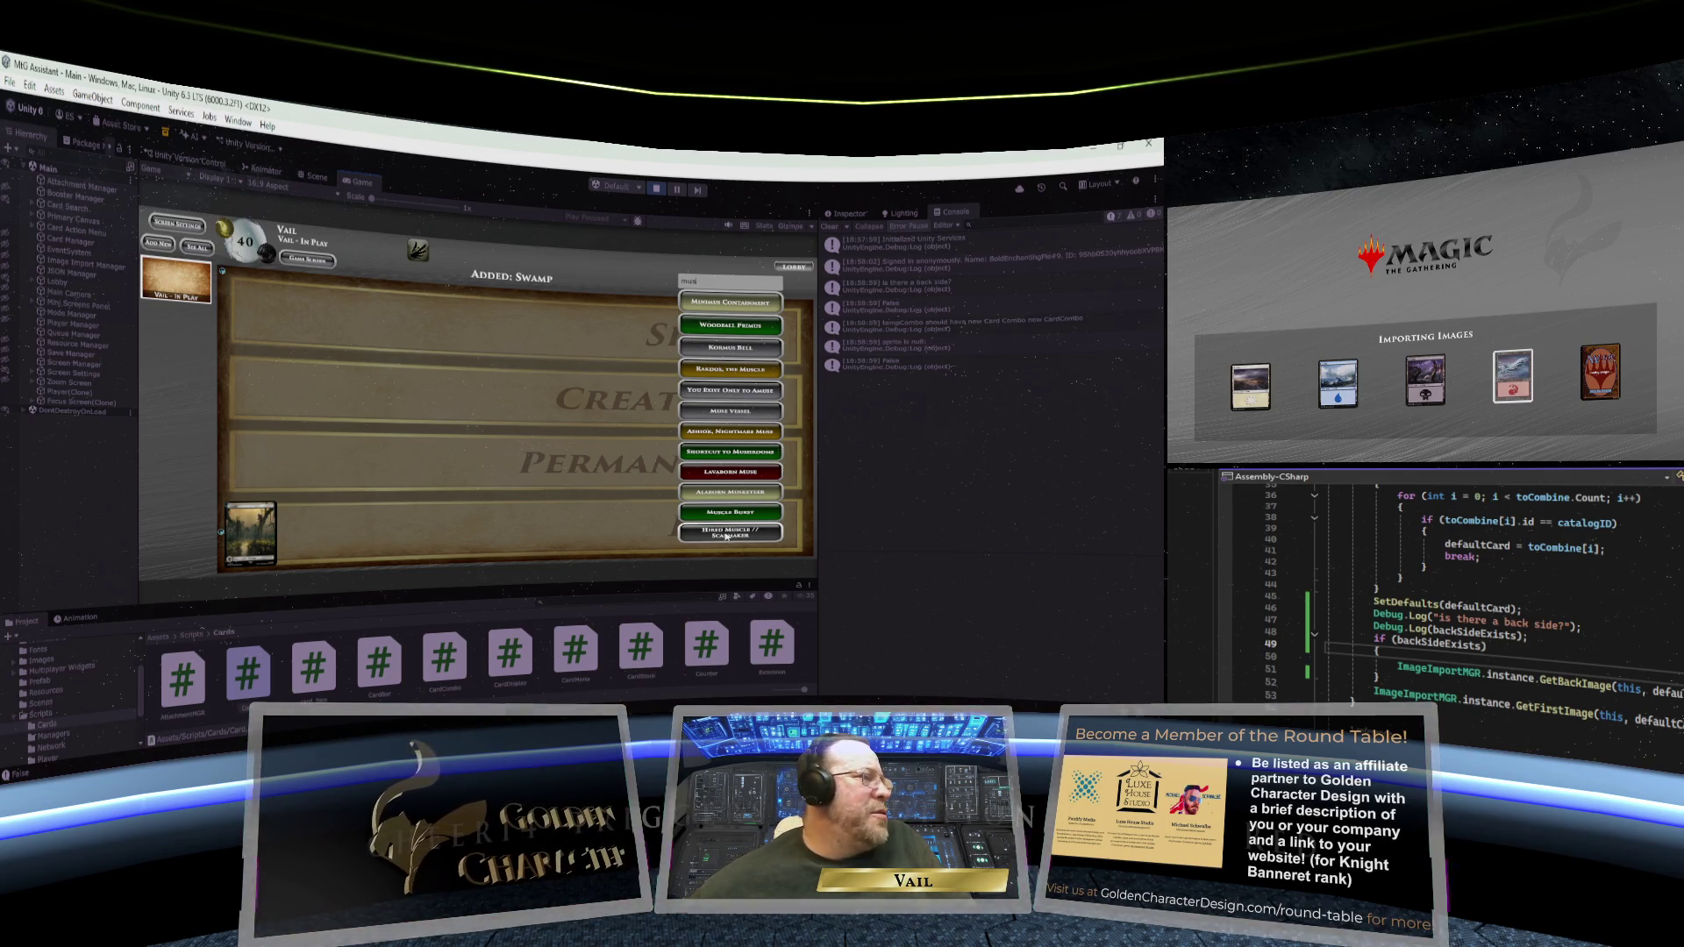
click(727, 537)
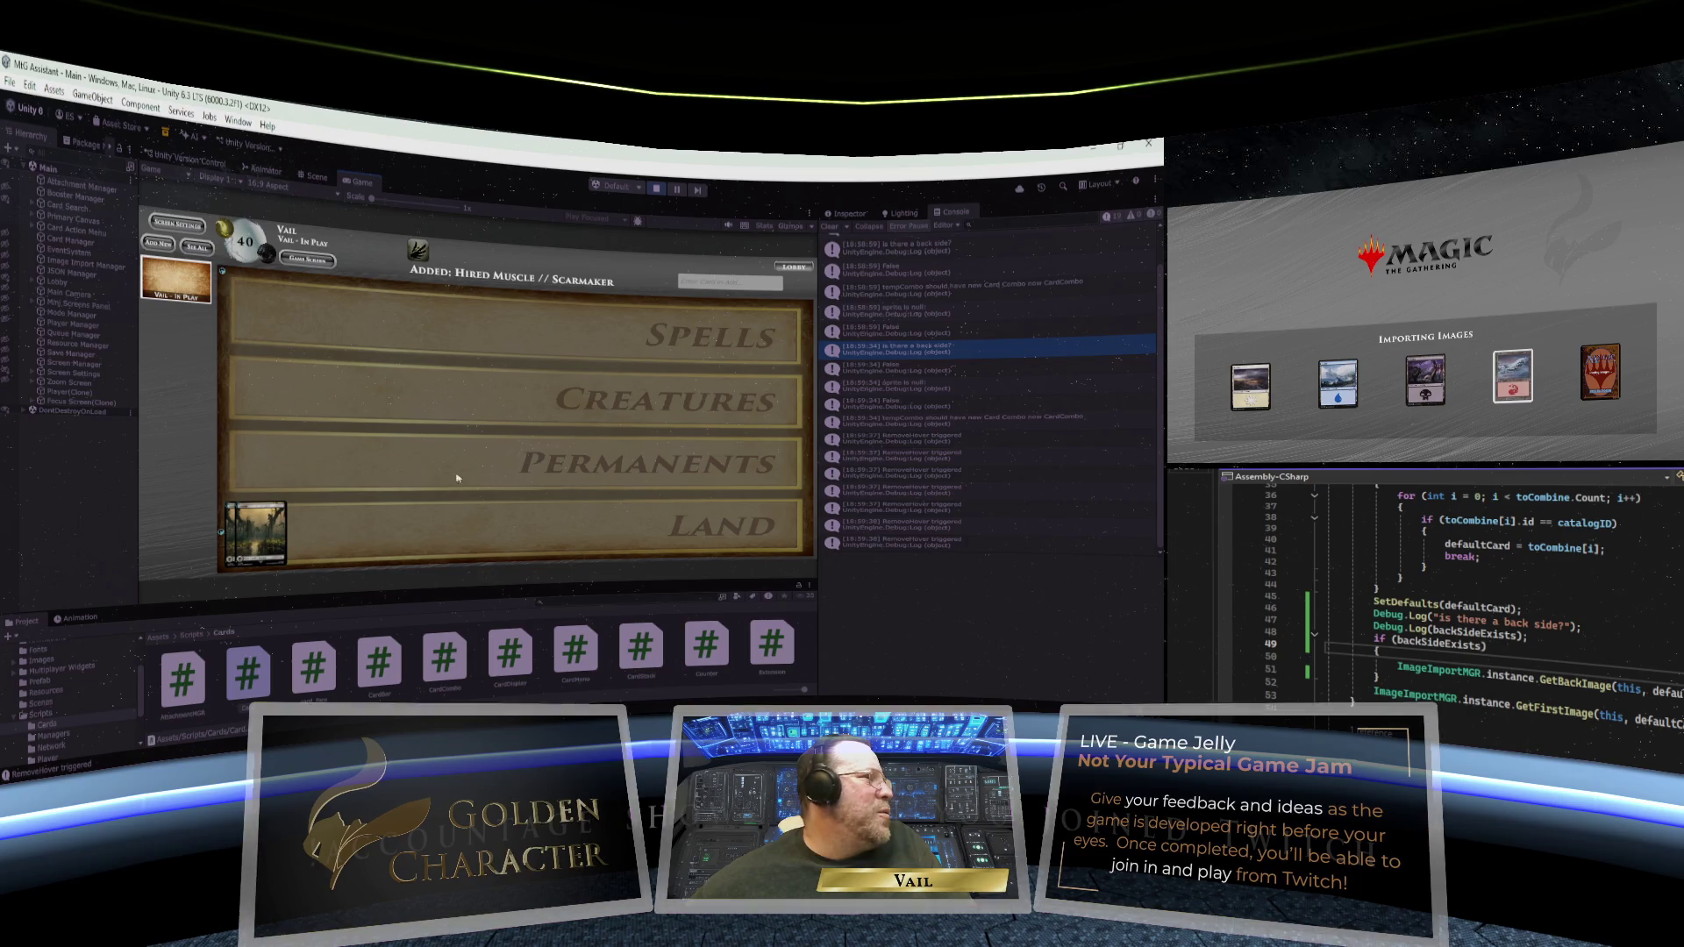
scroll(1047, 394, up, 1)
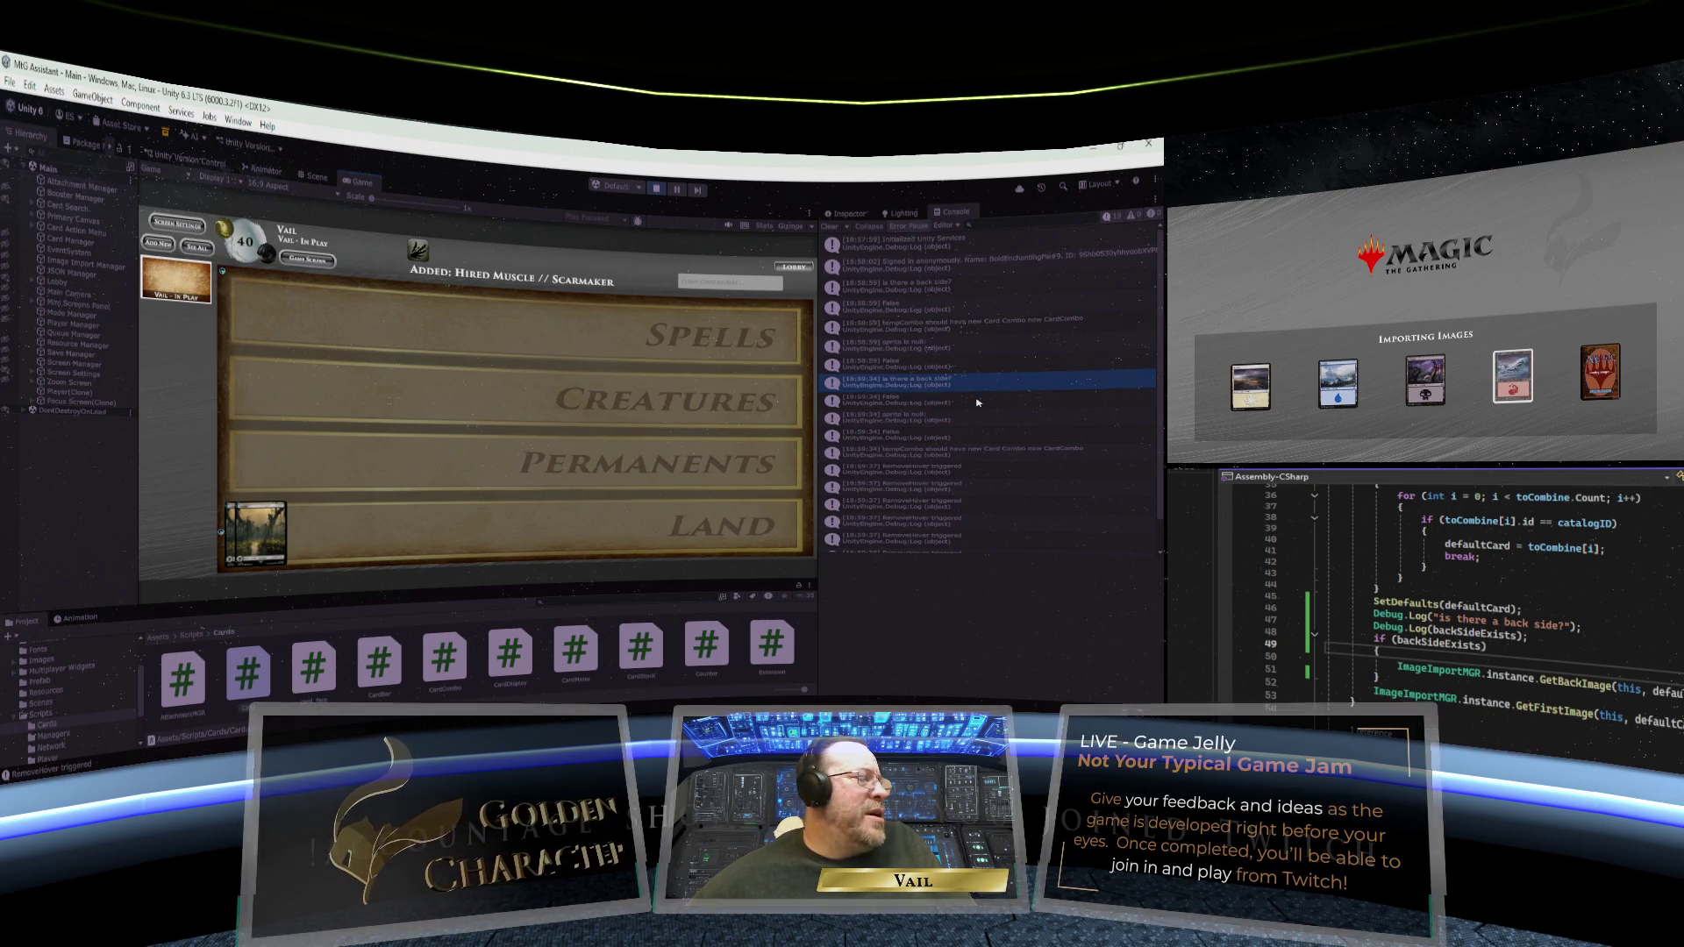
scroll(977, 403, down, 2)
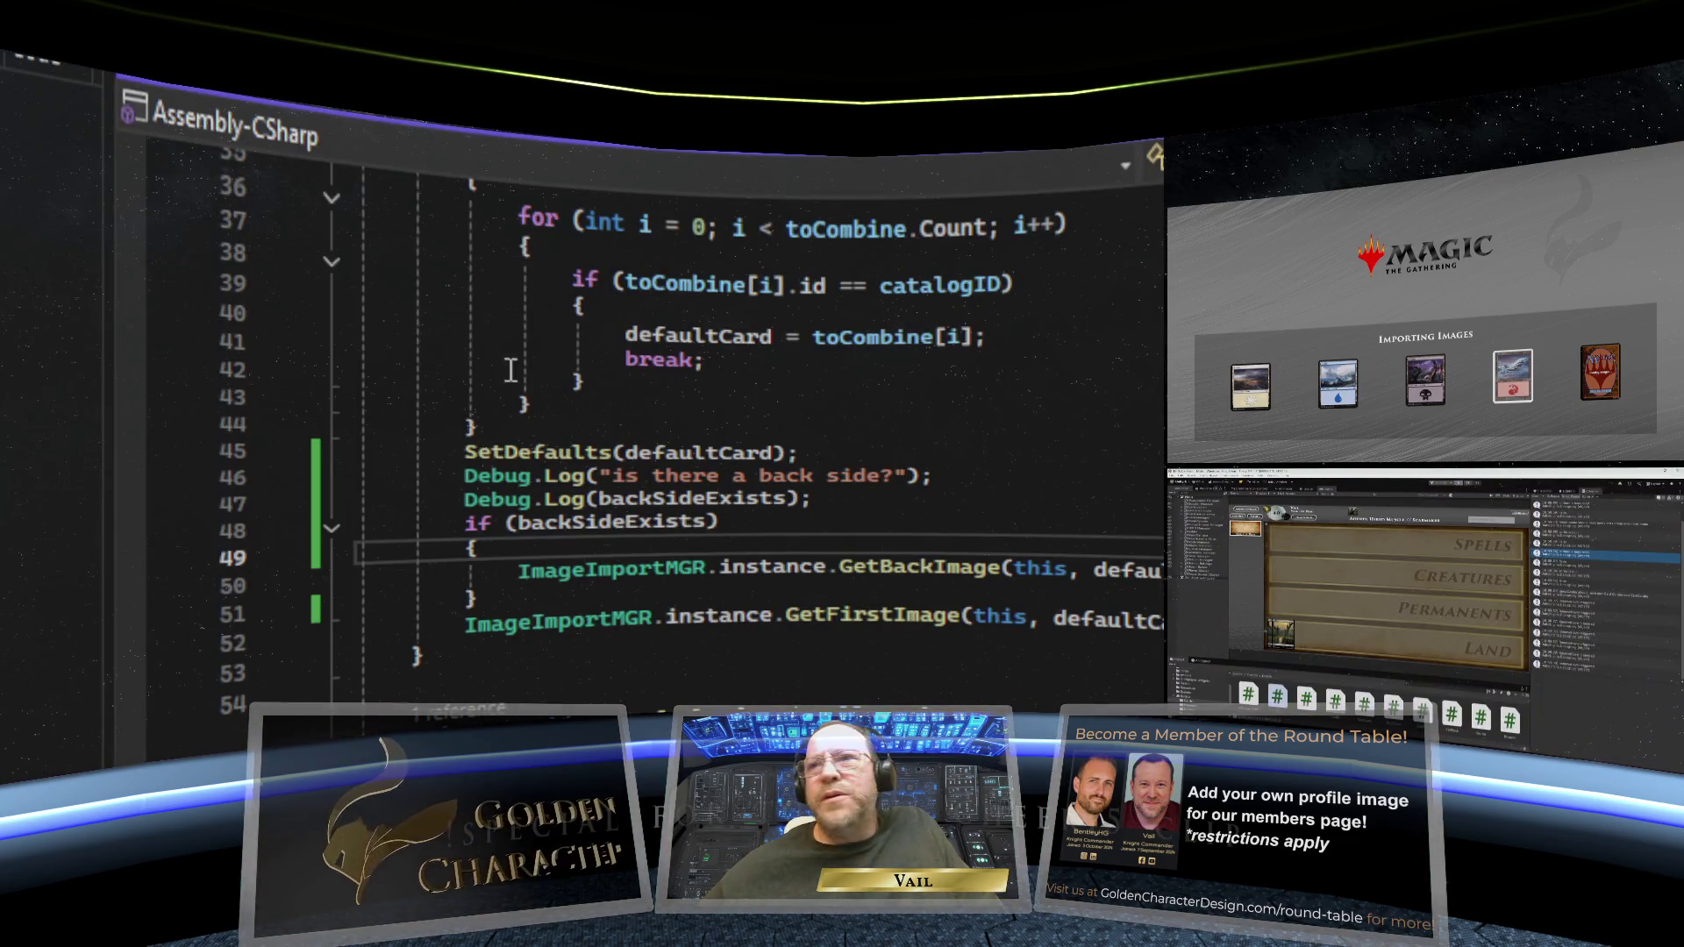
- Delete the Debug.Log("is there a back side?") and Debug.Log(backSideExists) lines after SetDefaults(defaultCard)
drag(934, 476, 101, 482)
key(ctrl+c)
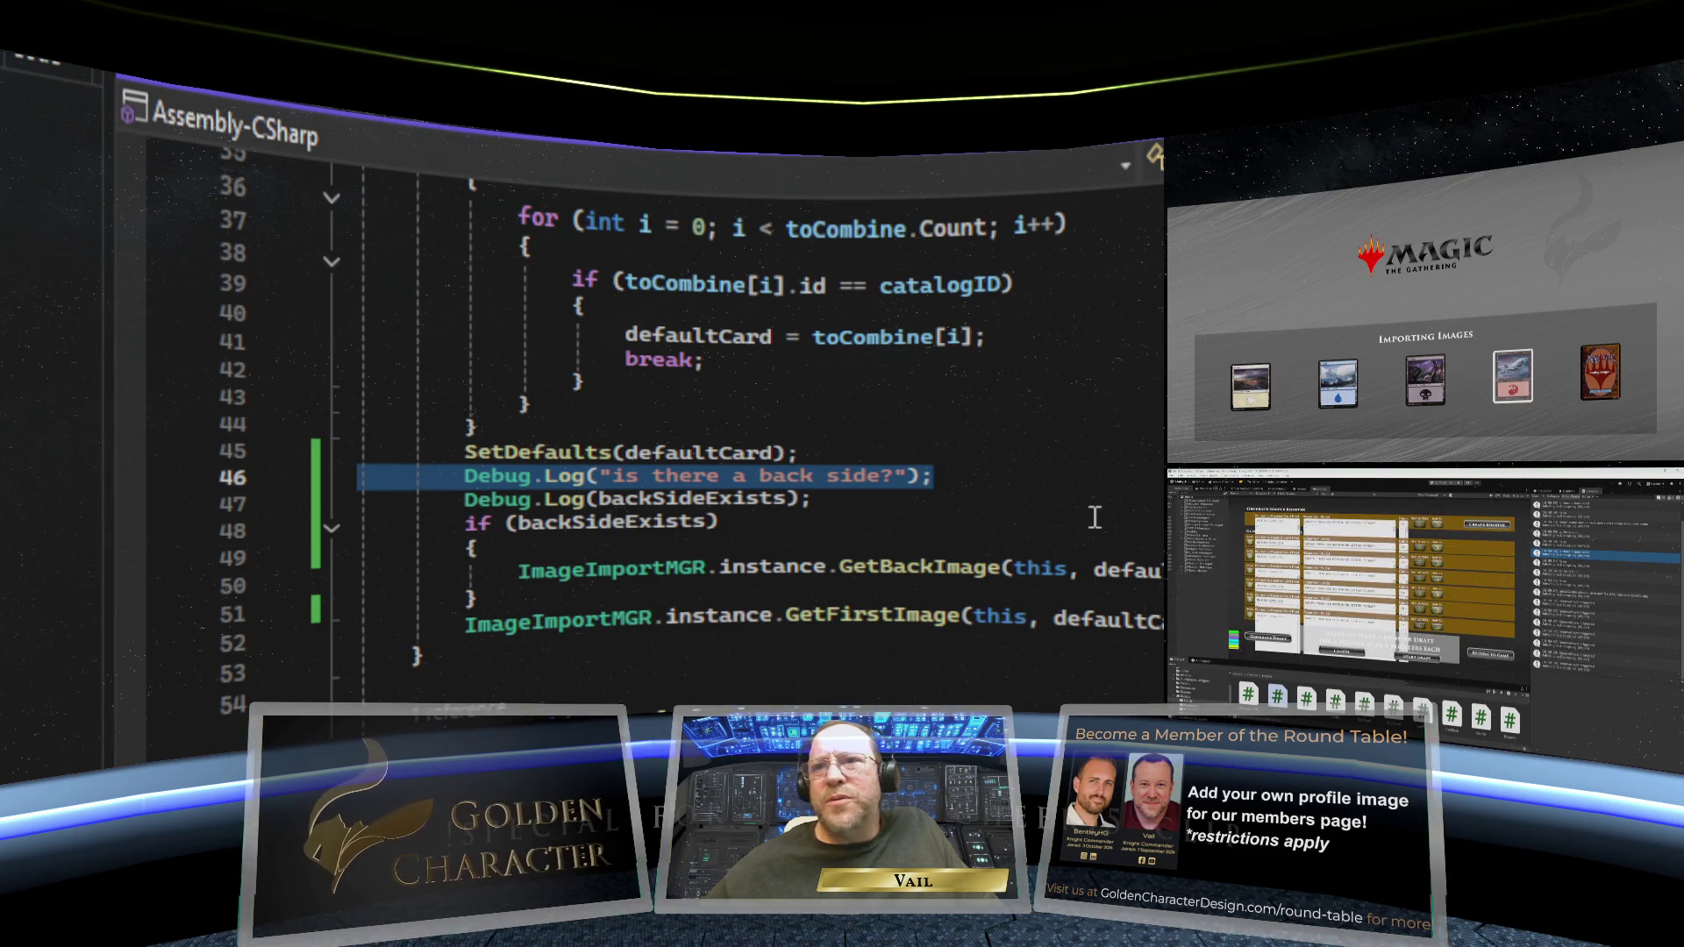
key(BackSpace)
key(BackSpace)
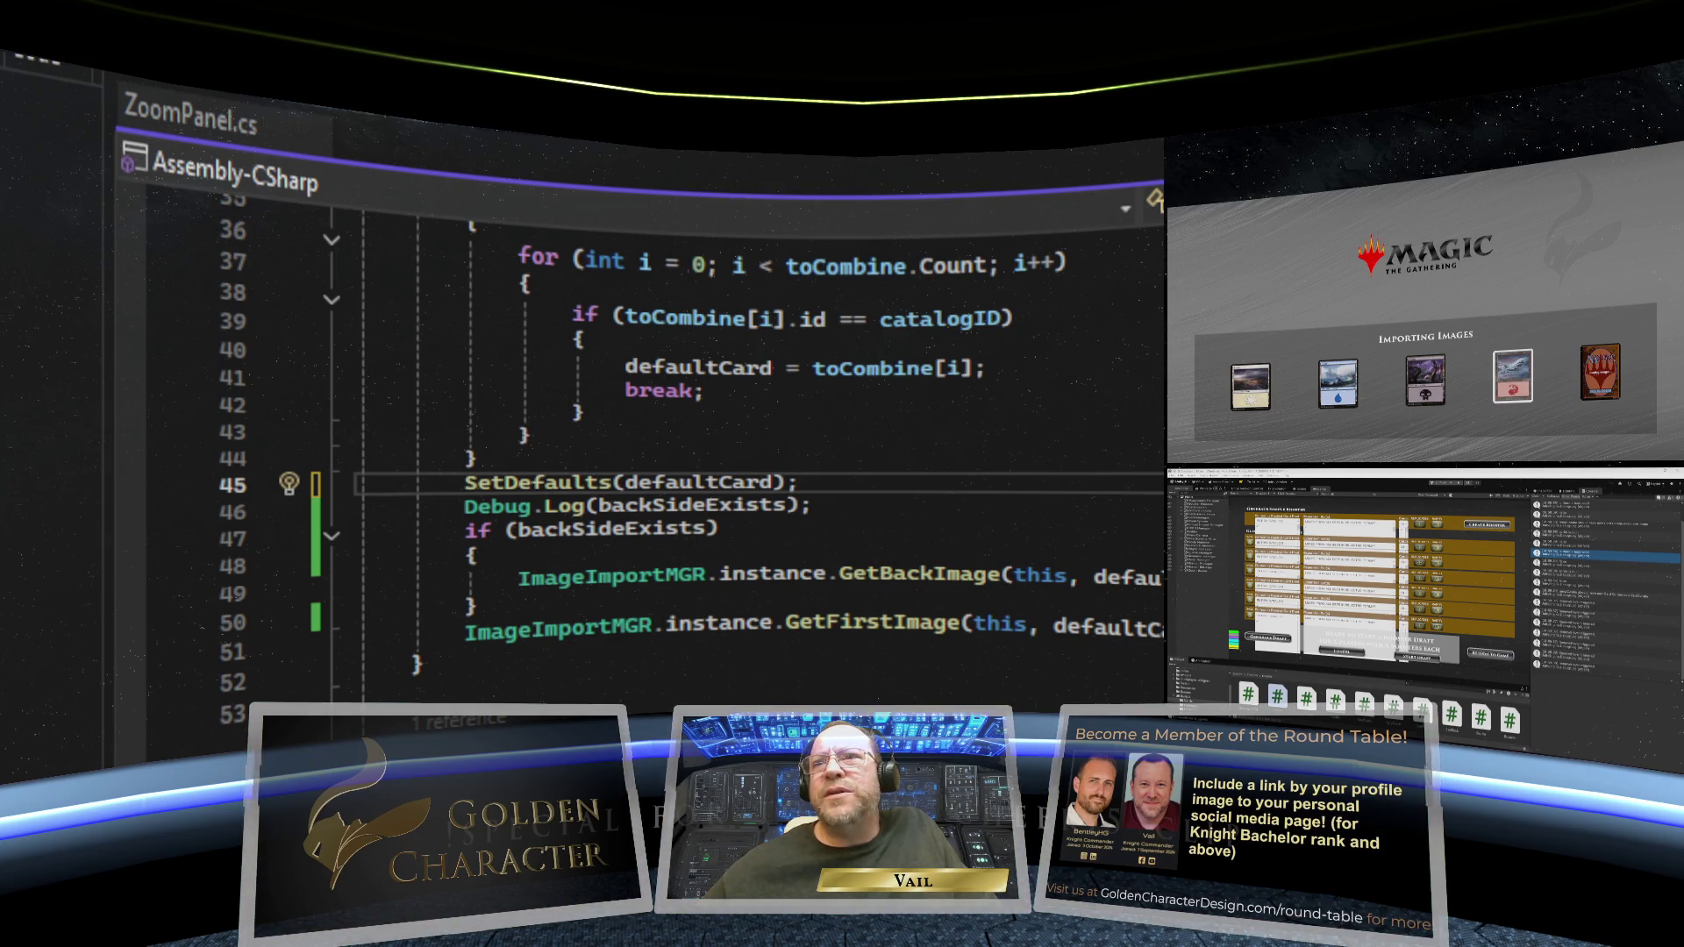
key(Return)
key(ctrl+v)
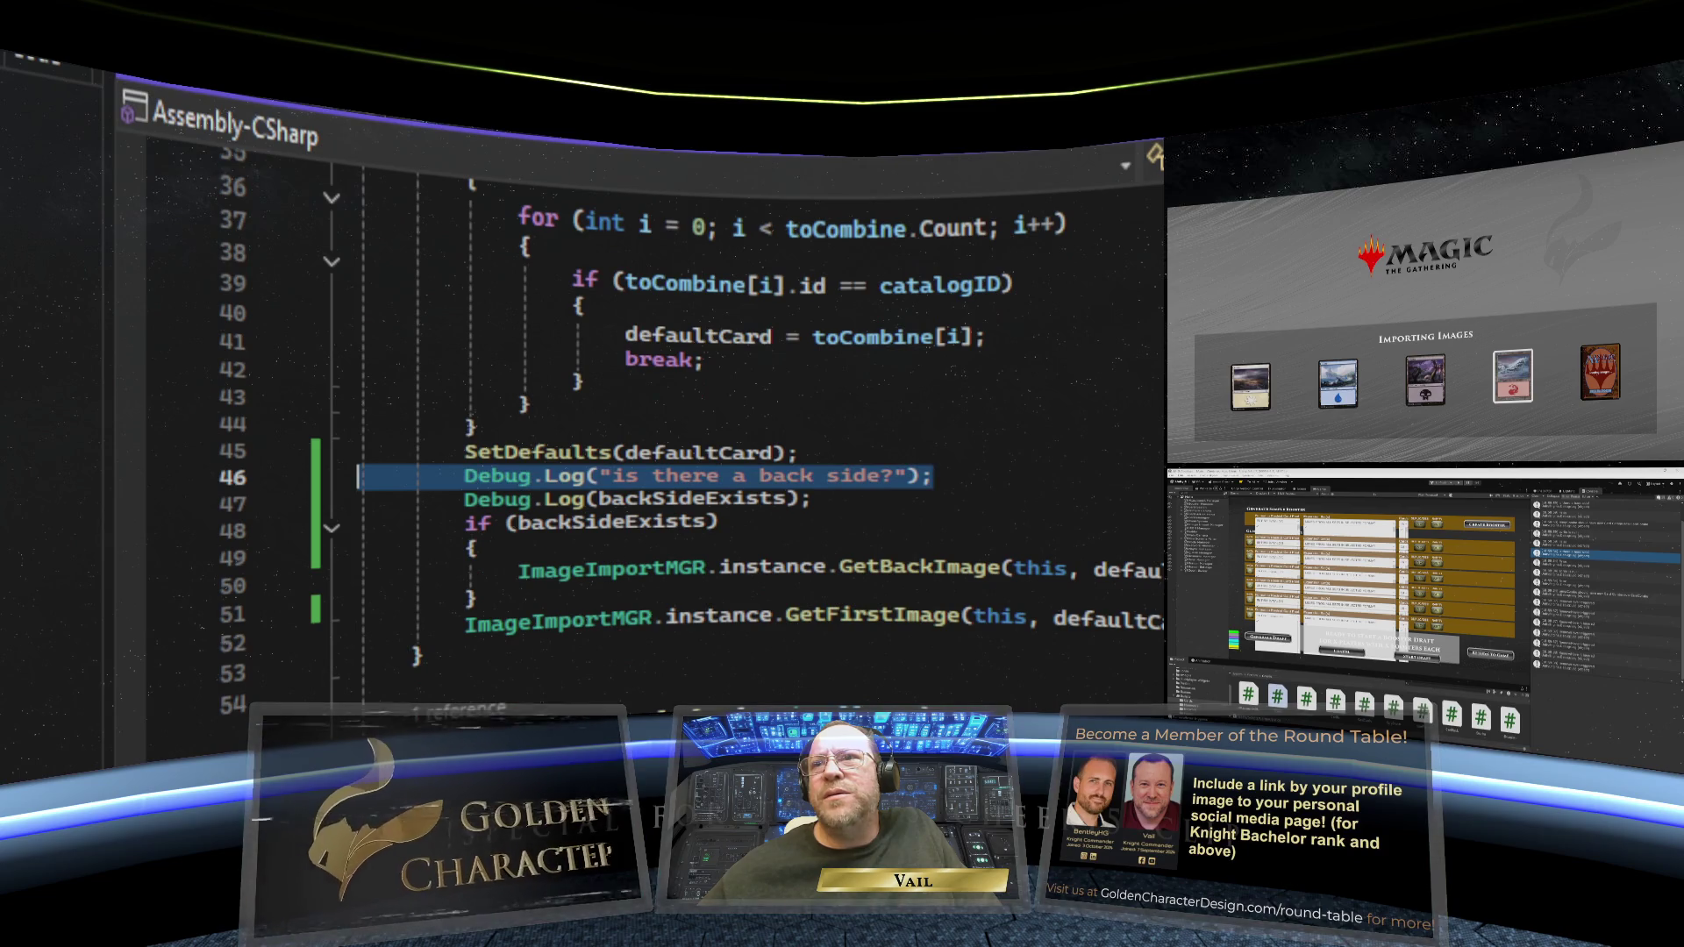
click(274, 496)
key(shift+Up)
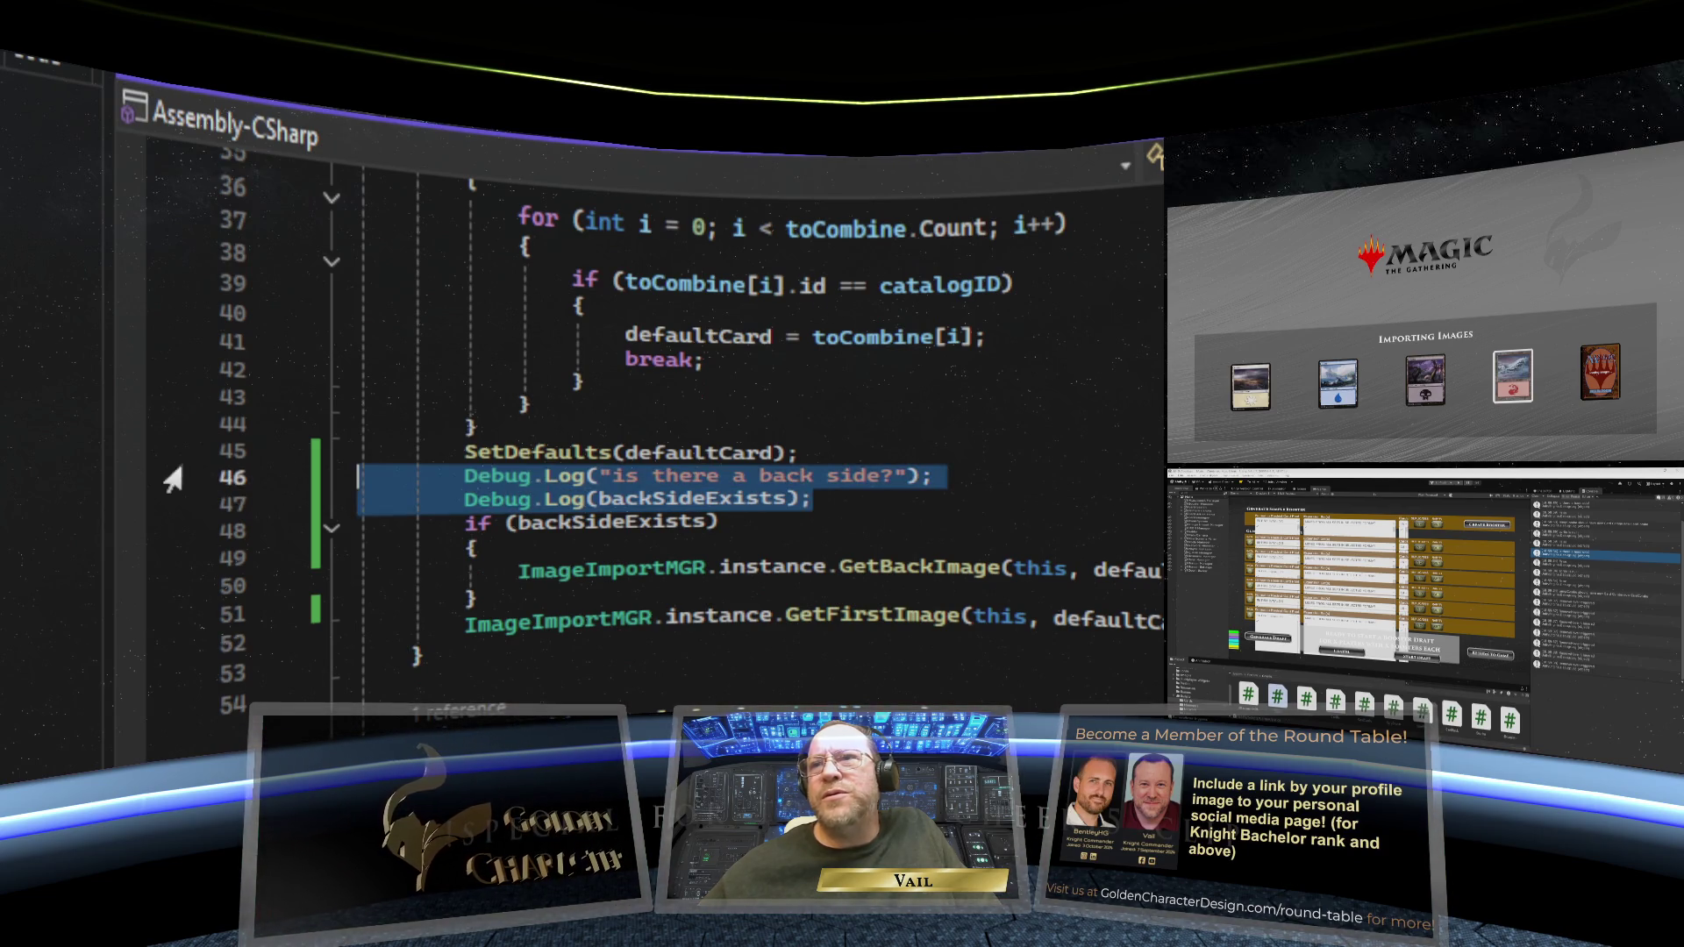
key(Delete)
key(BackSpace)
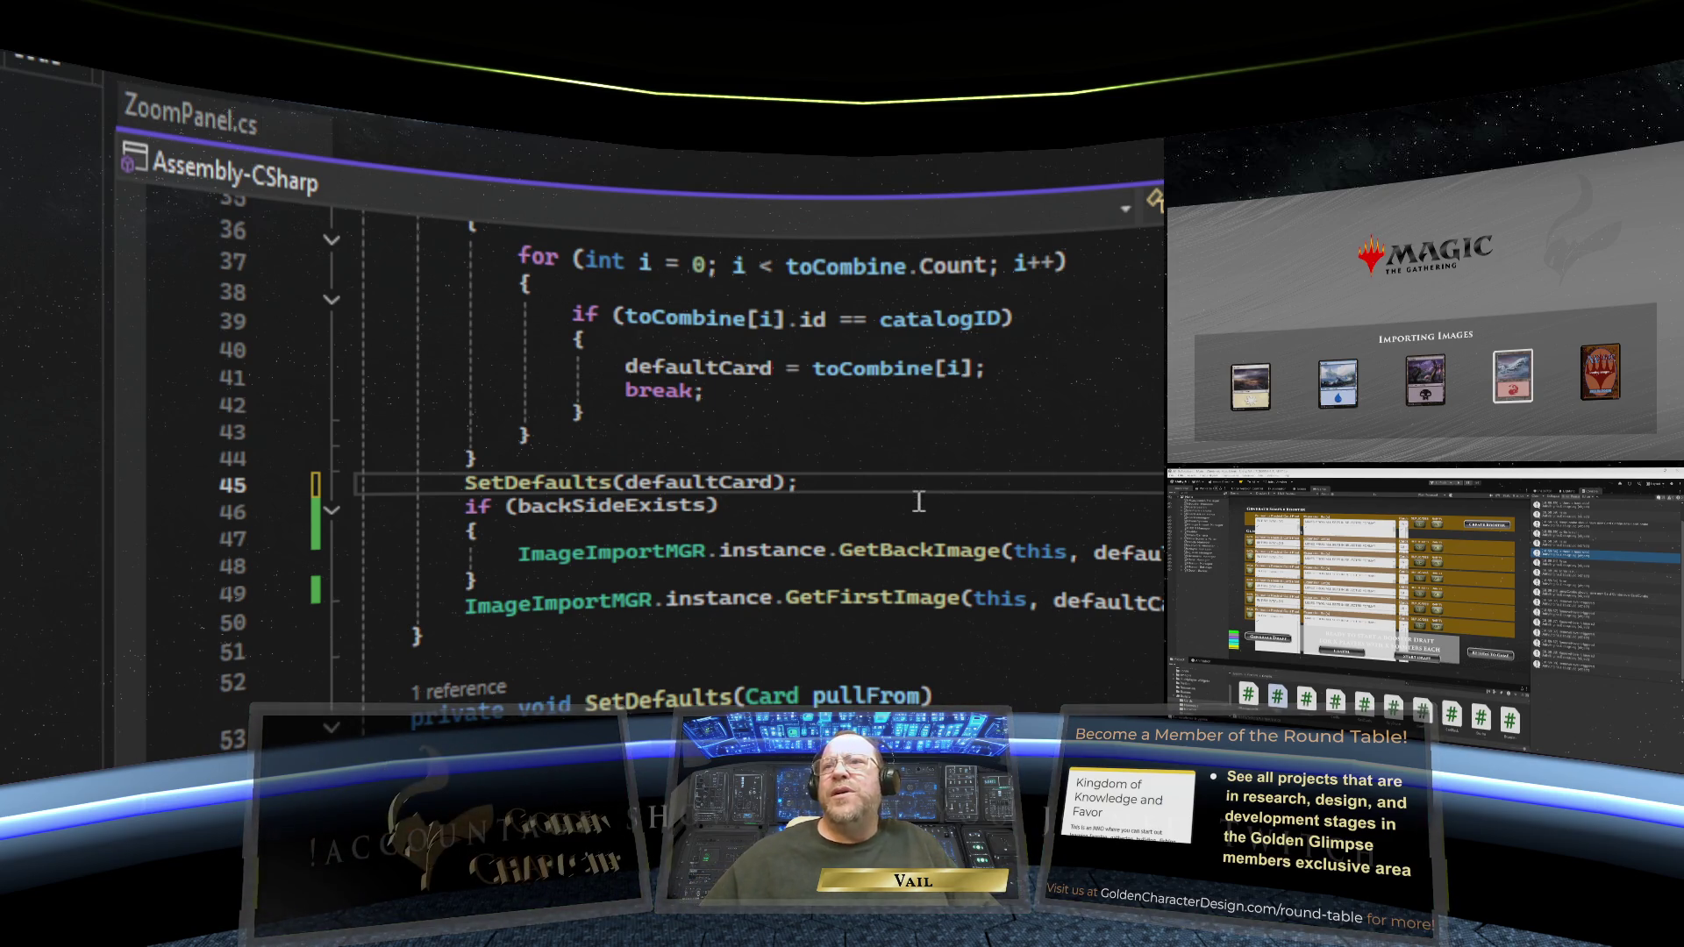
scroll(701, 456, down, 12)
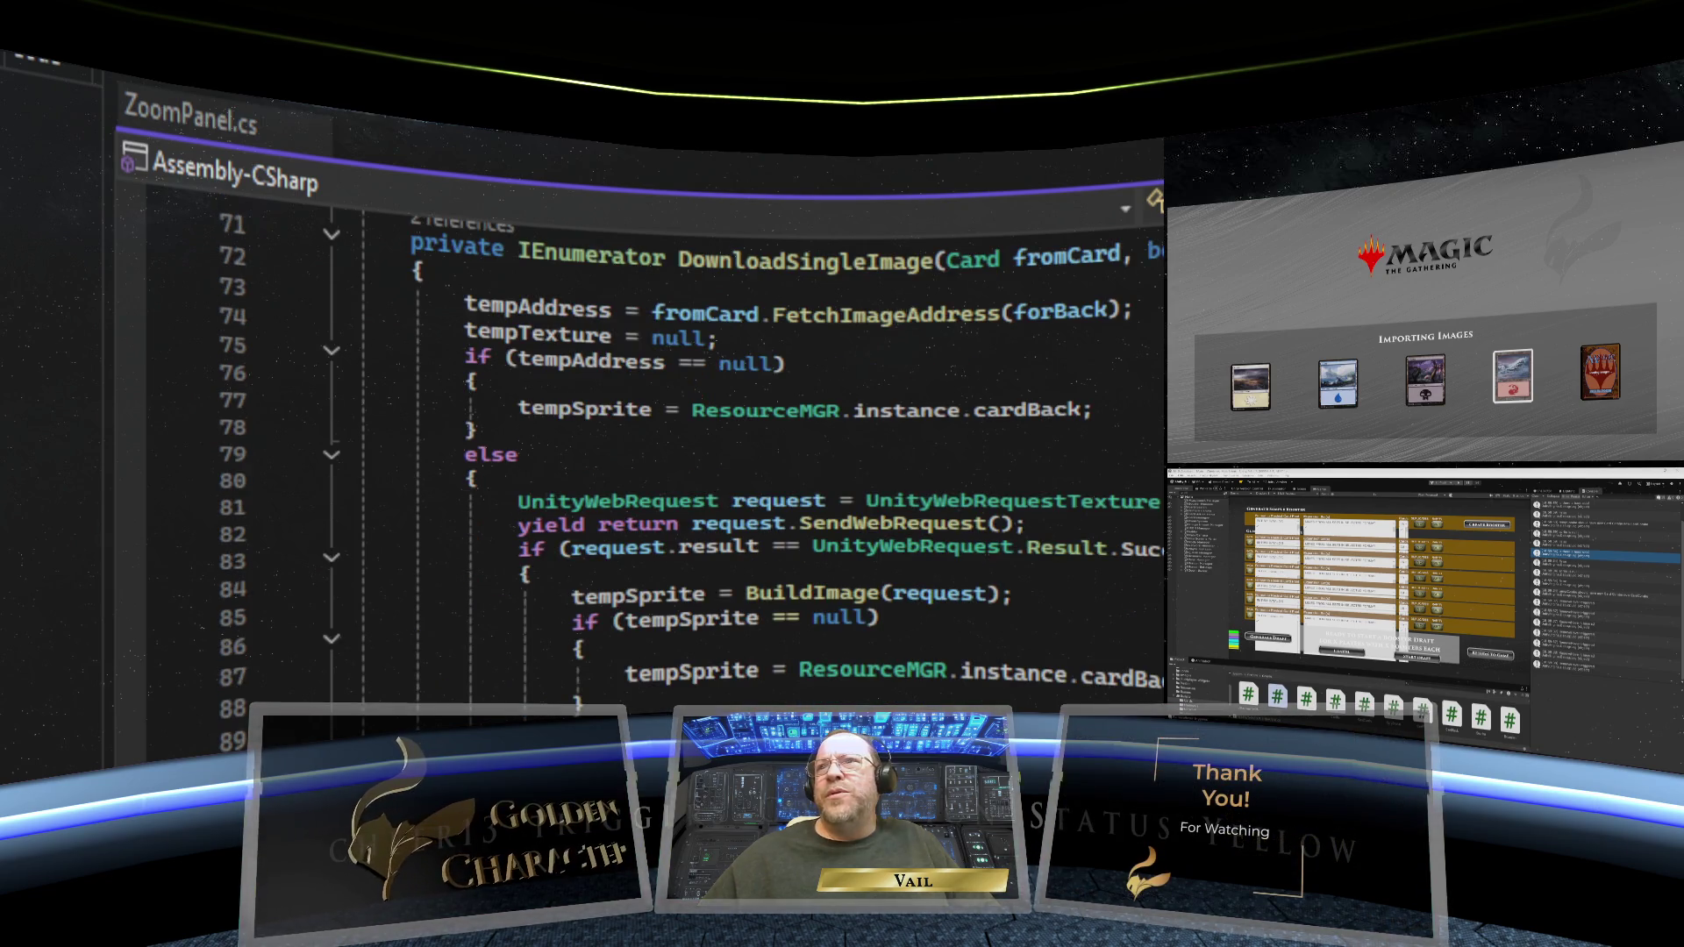
scroll(701, 456, up, 13)
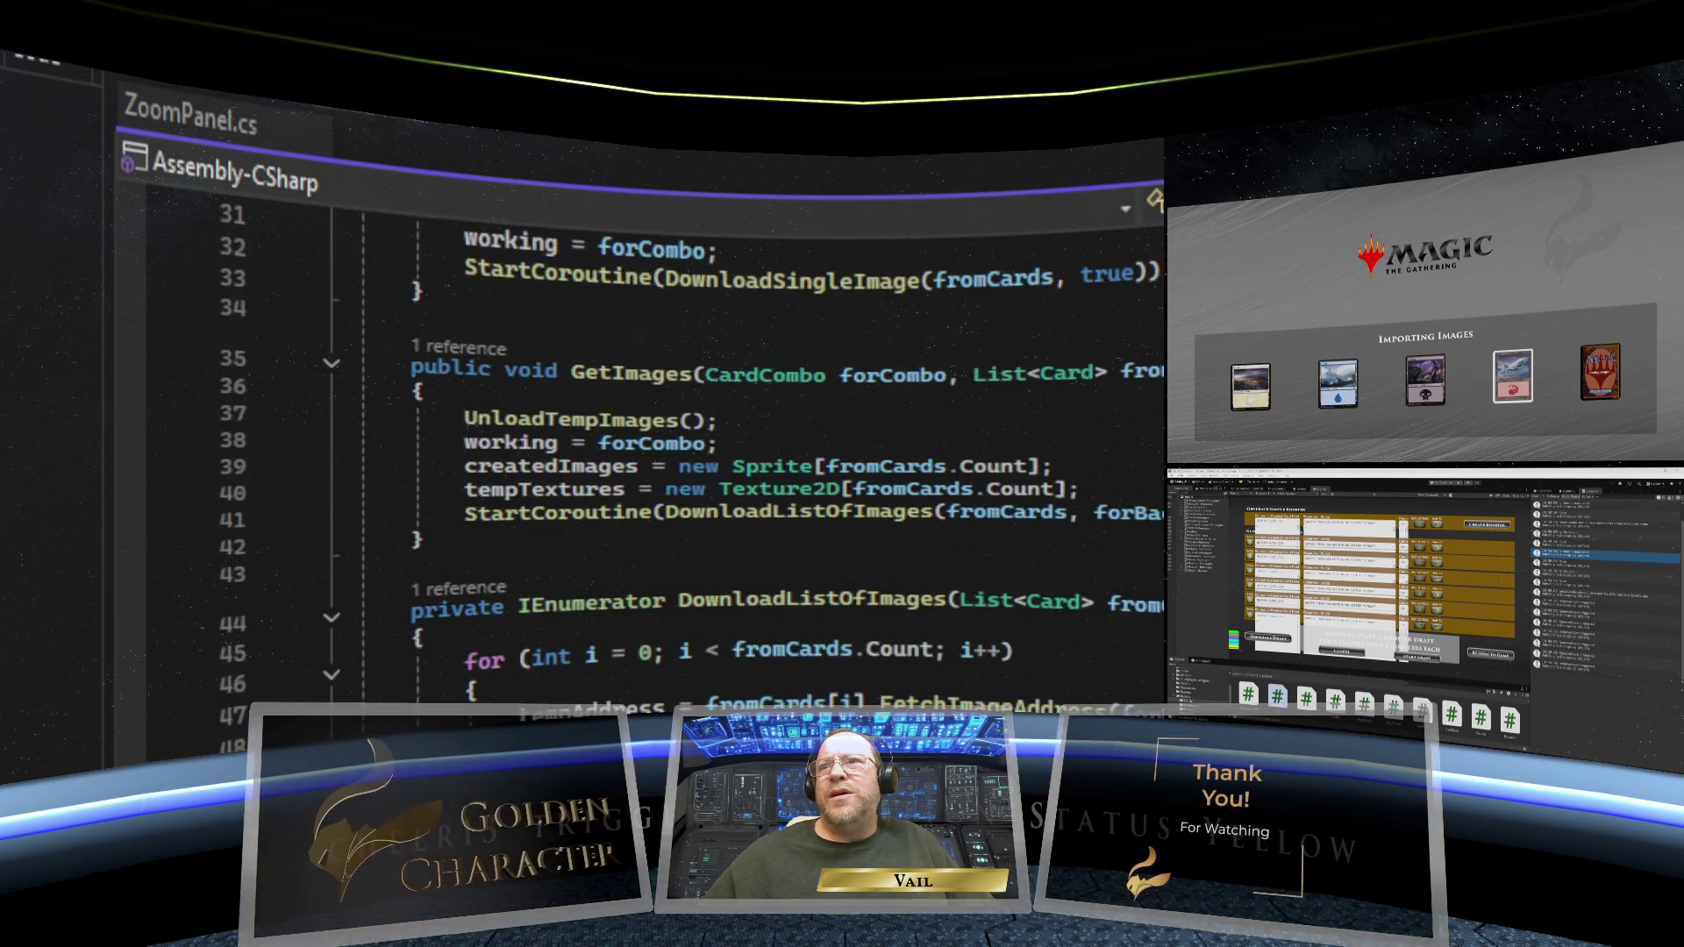
scroll(701, 456, up, 6)
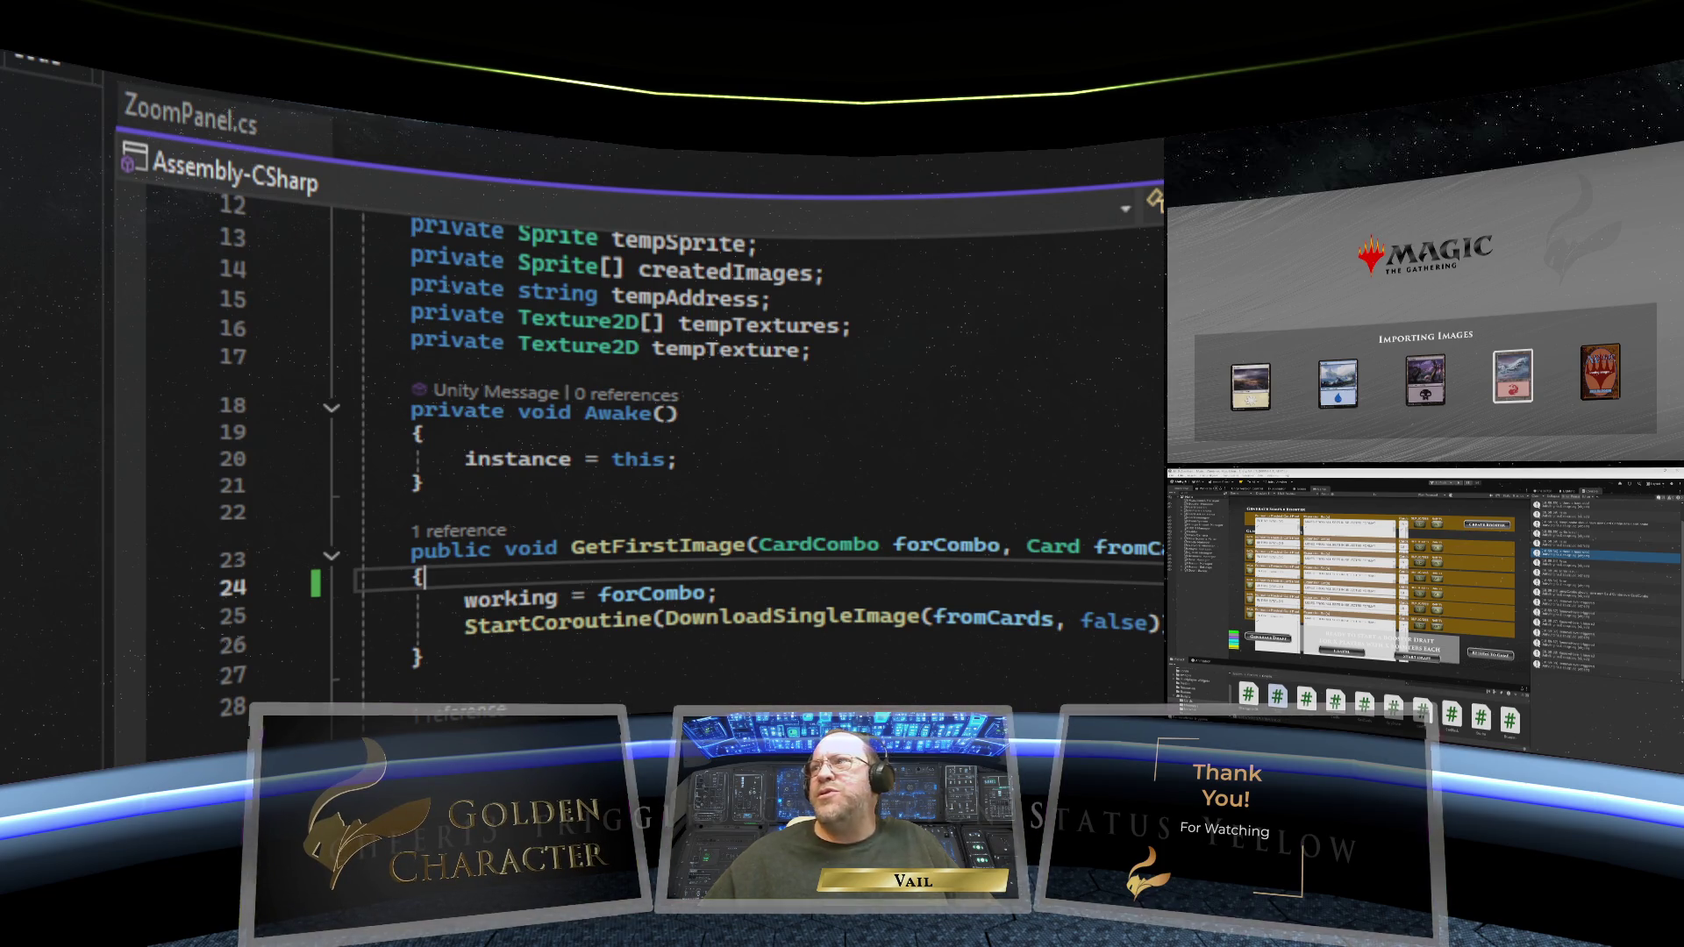
key(ctrl+minus)
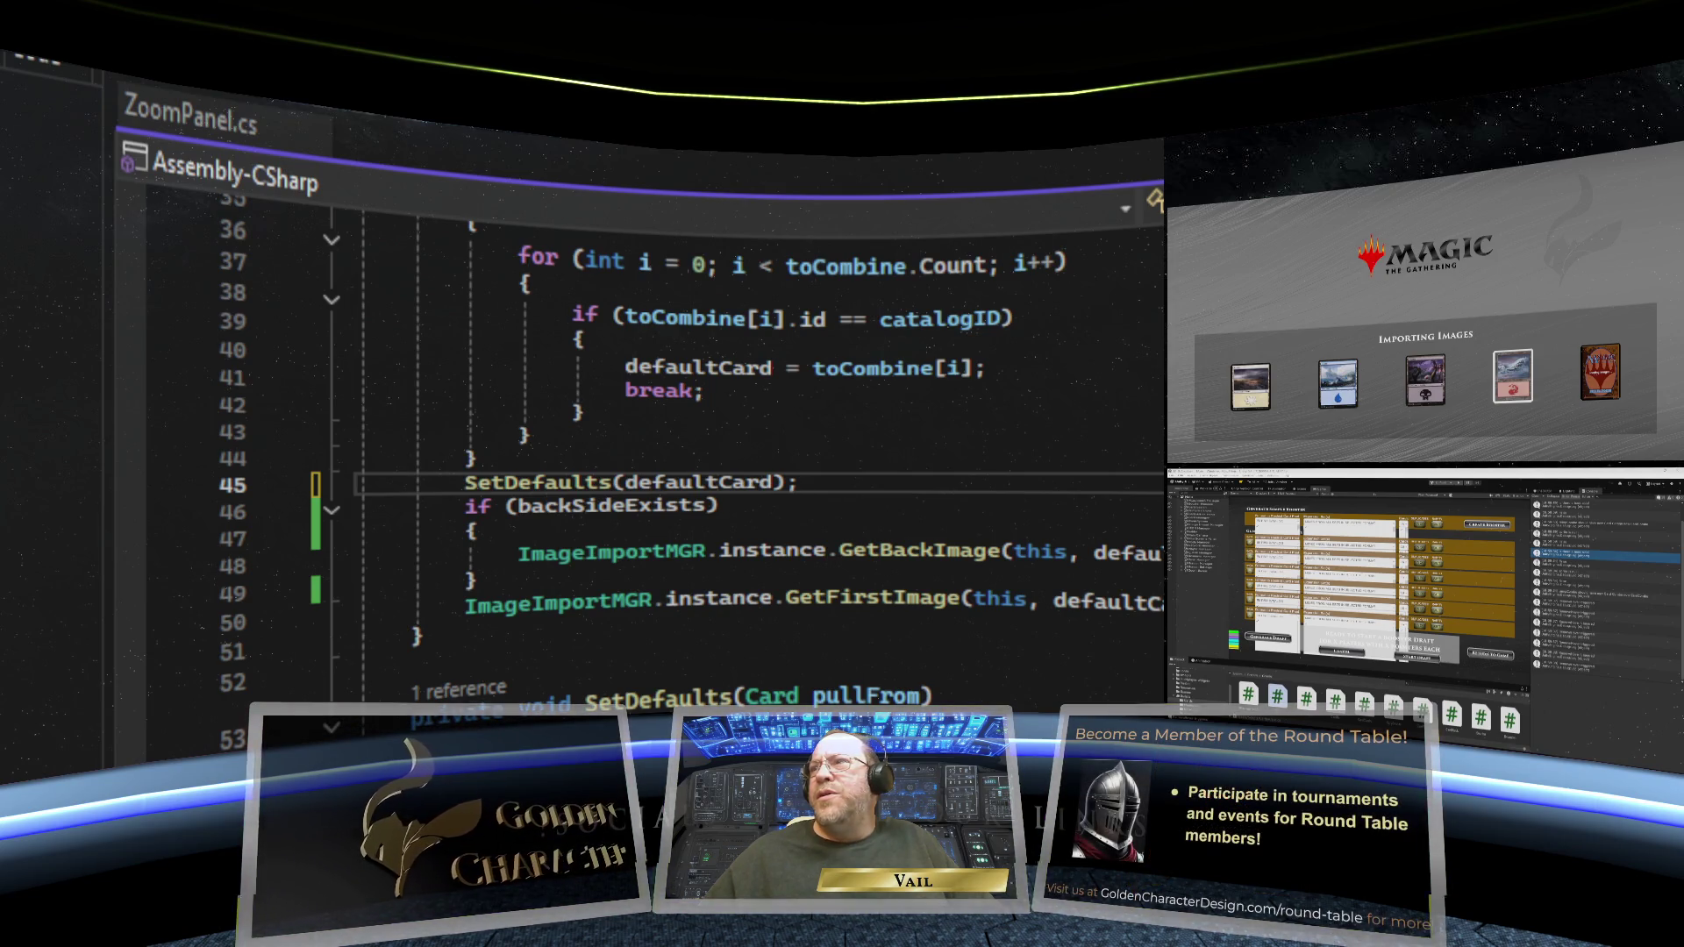
key(ctrl+minus)
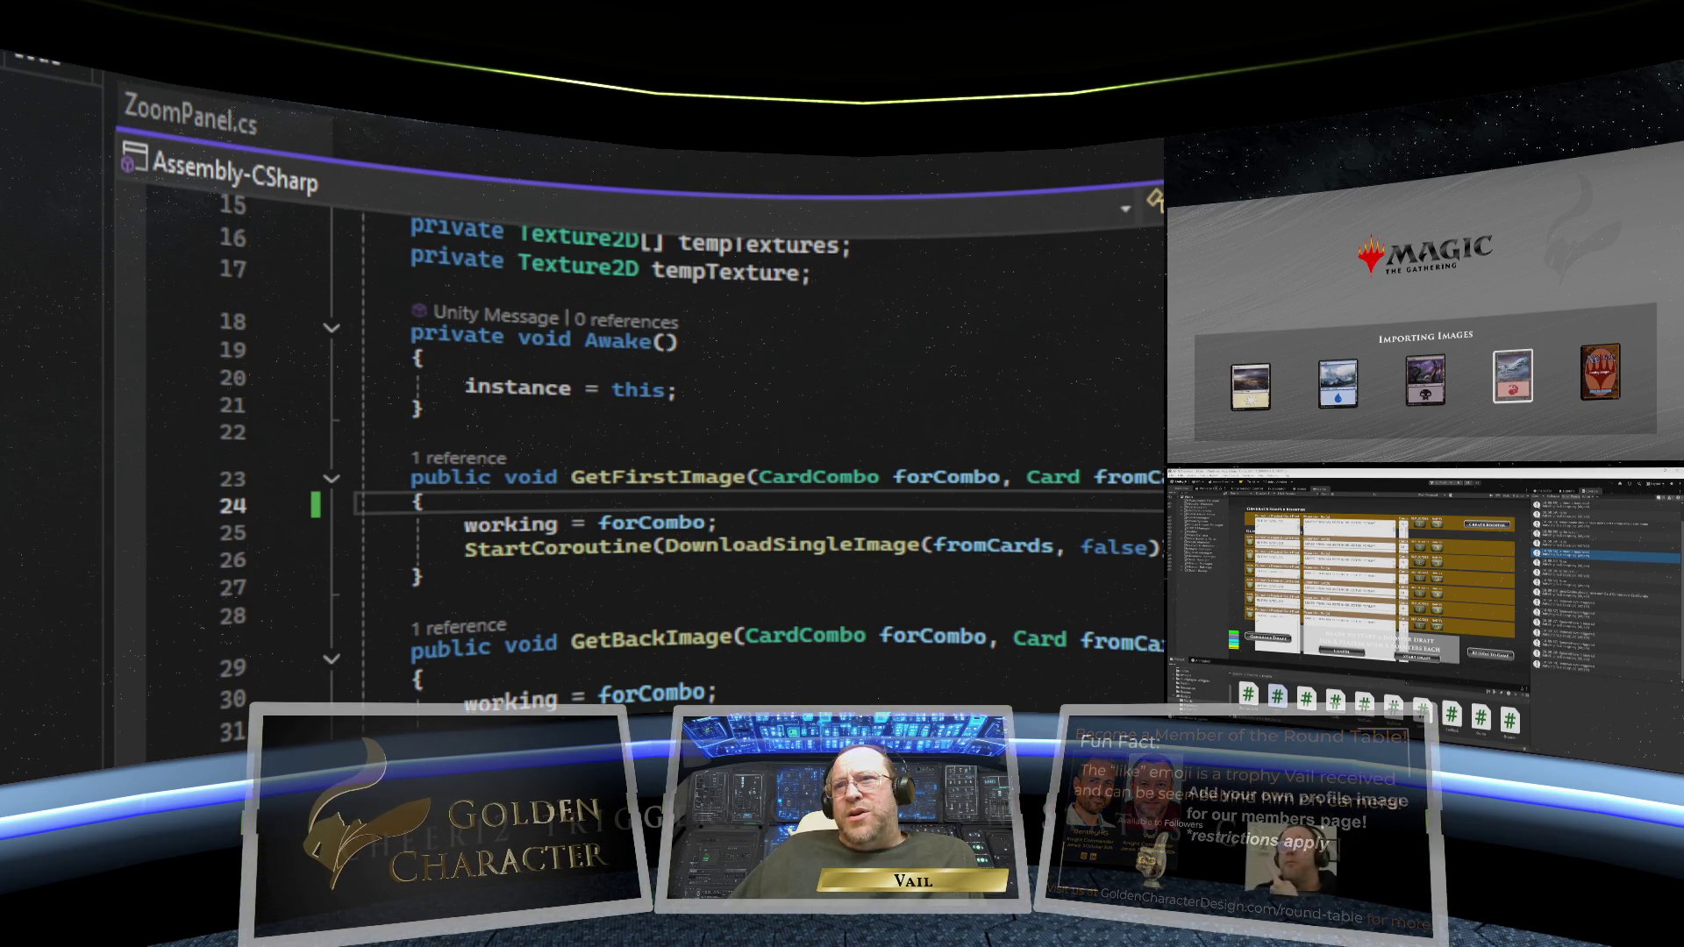
scroll(754, 473, down, 5)
scroll(1072, 592, down, 2)
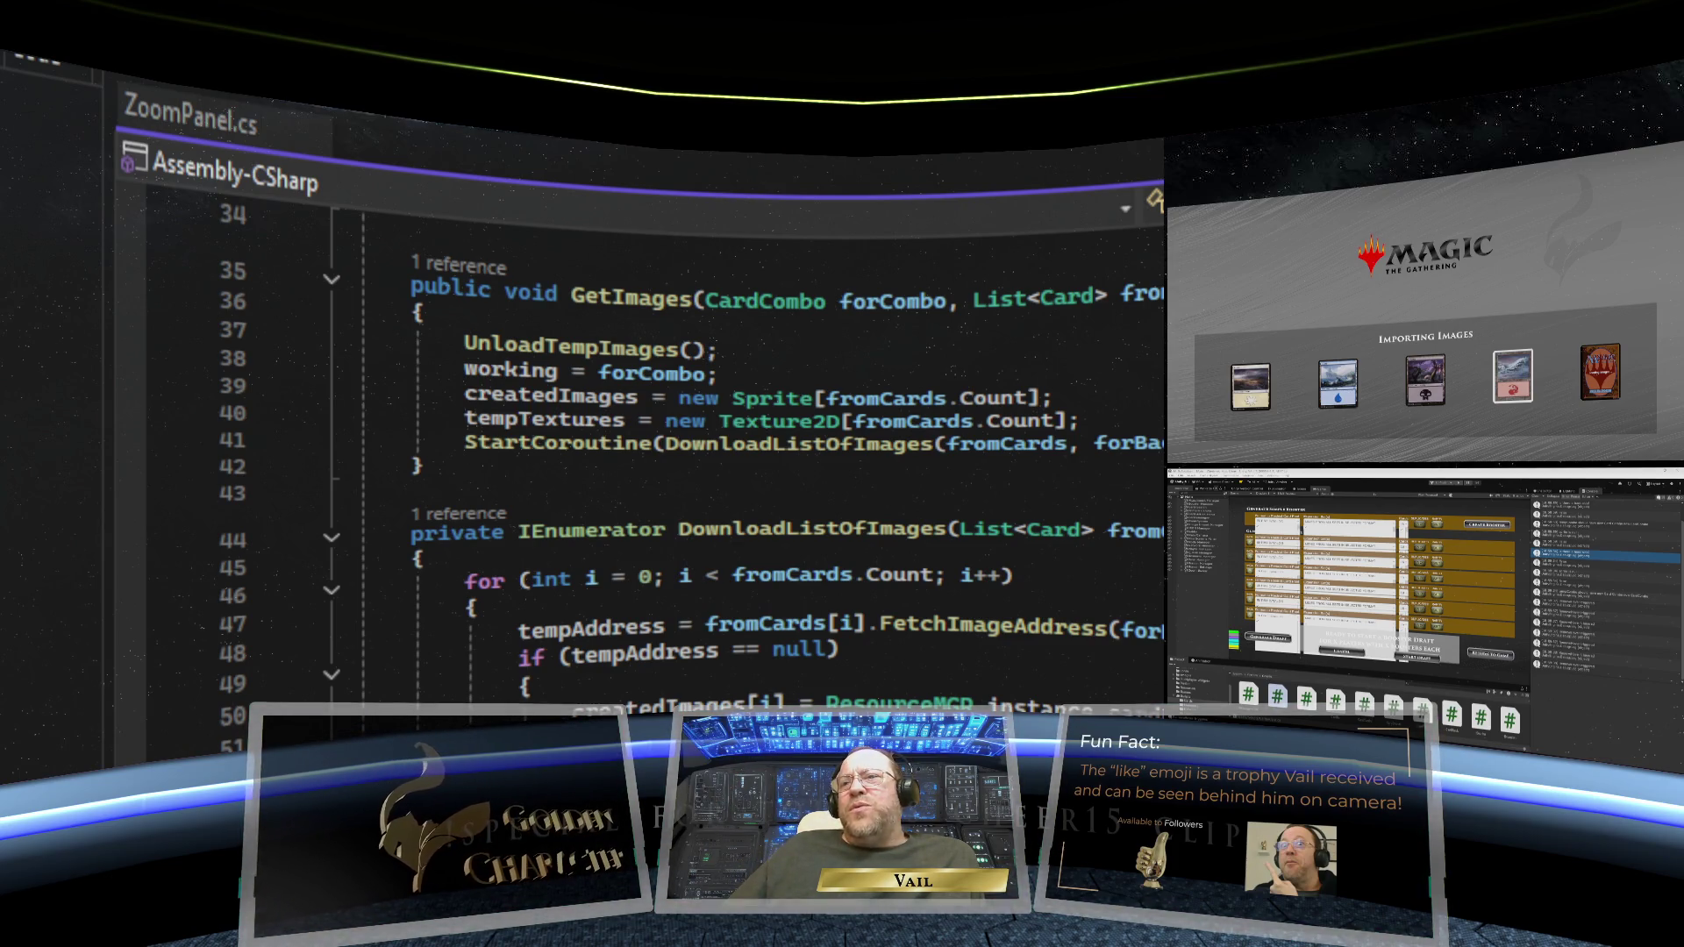
scroll(754, 456, up, 8)
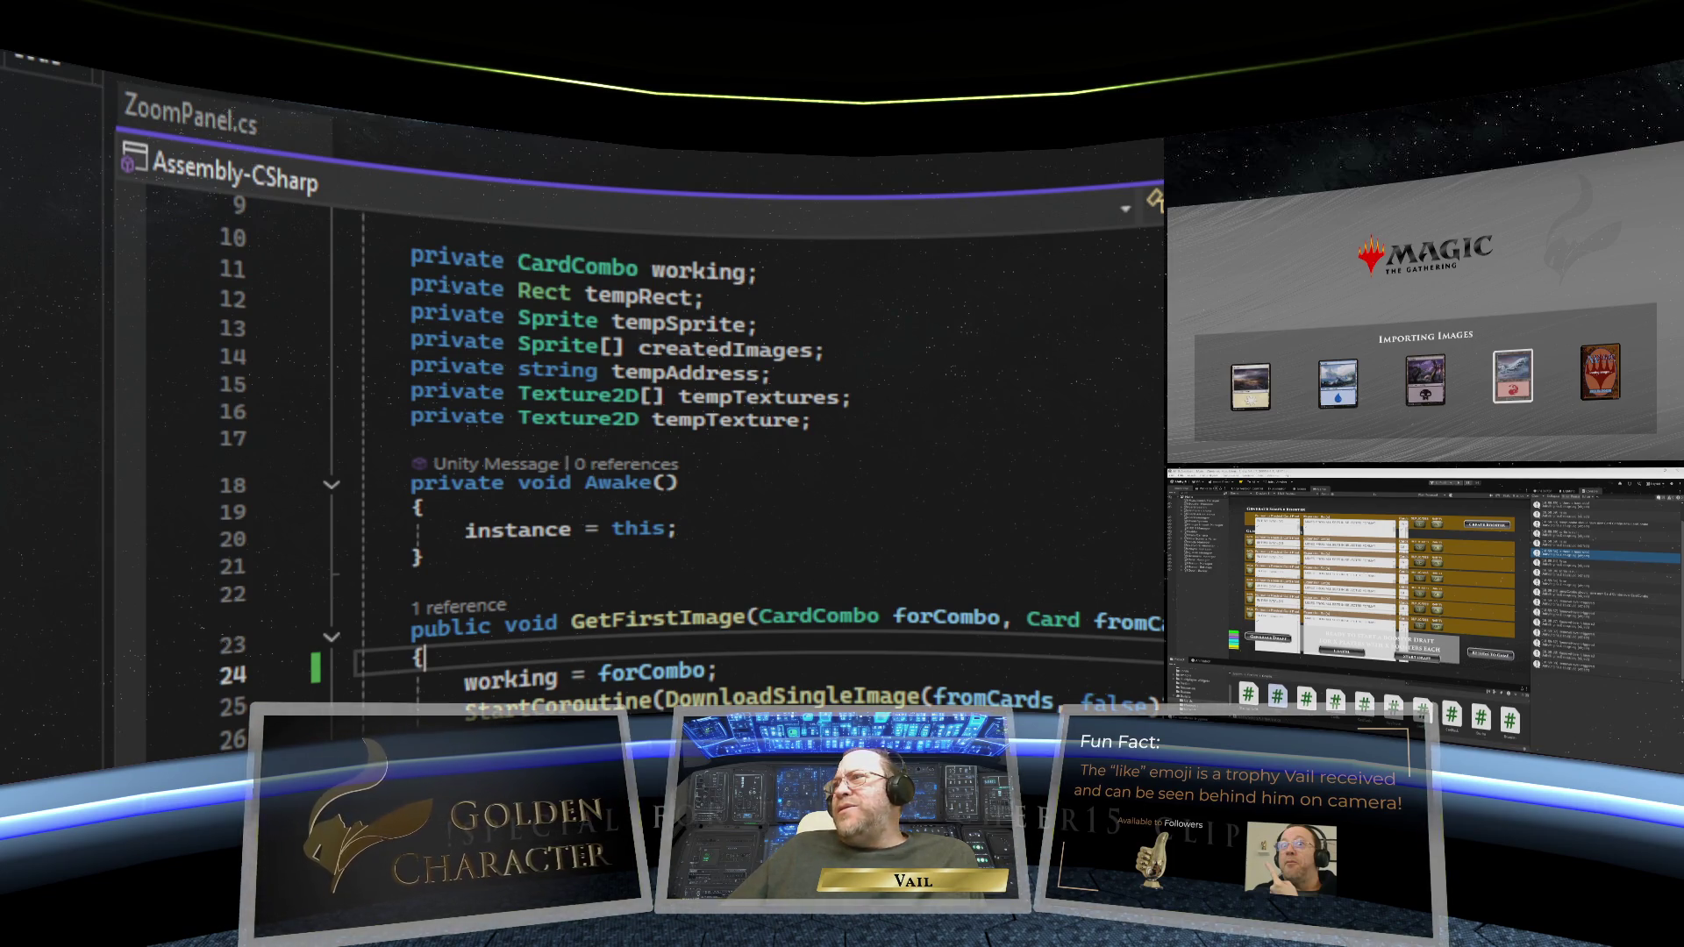
key(ctrl+z)
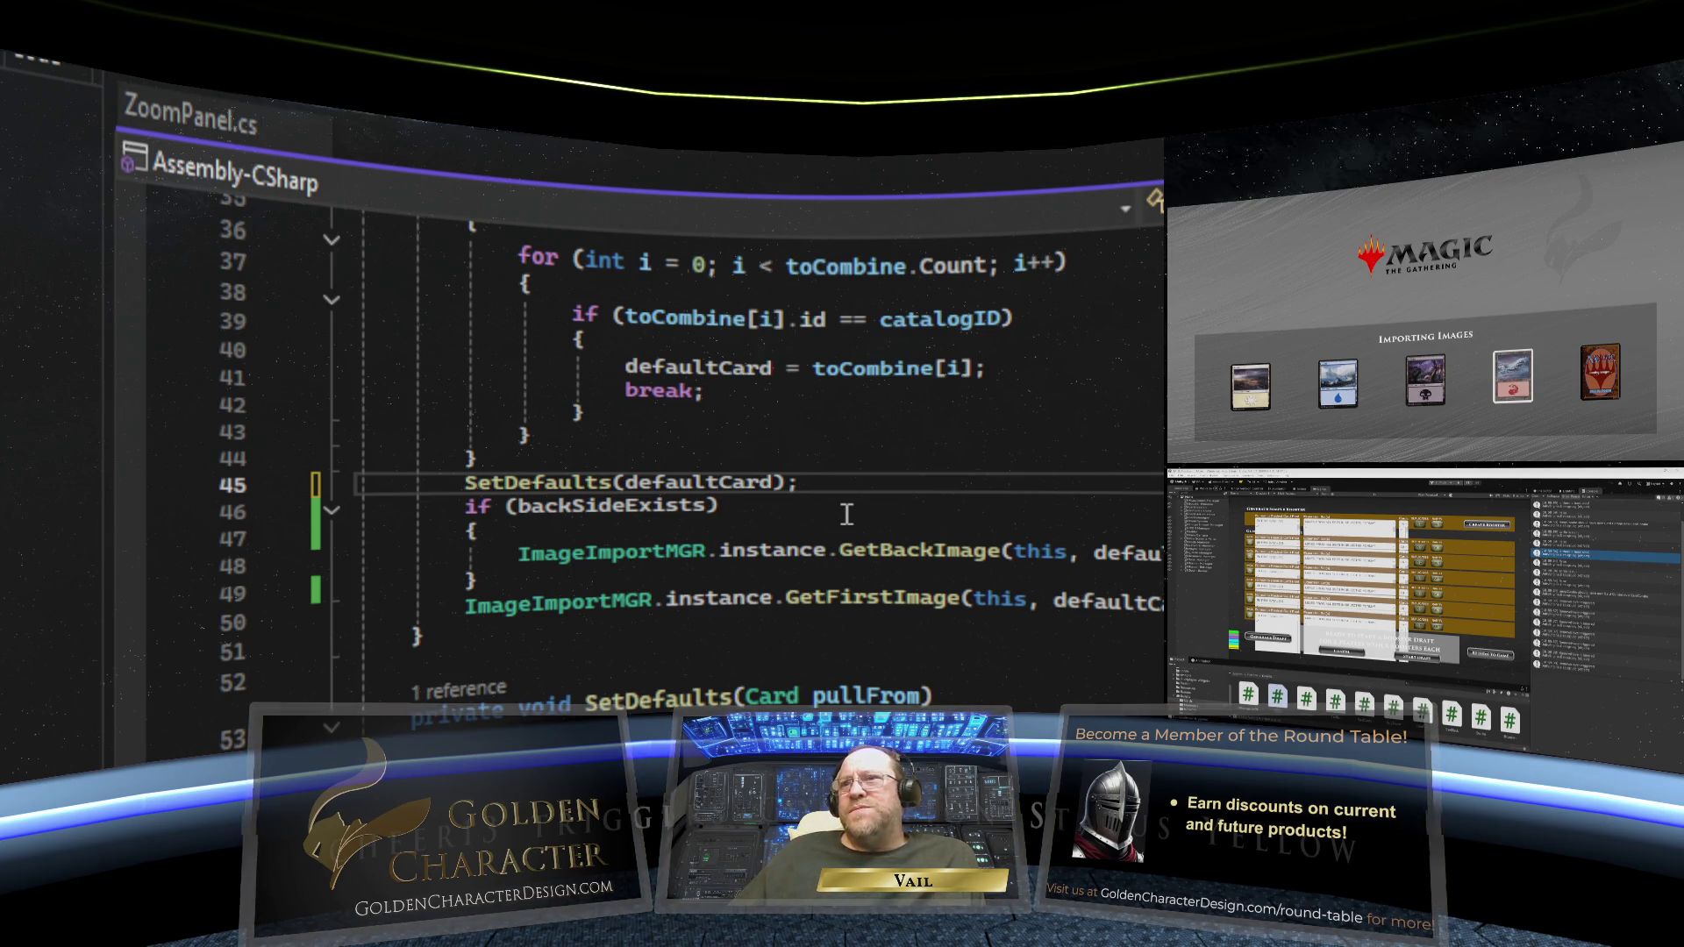
- Go to the CreateCombo code and the CardCombo constructor definition to review them
scroll(800, 605, up, 5)
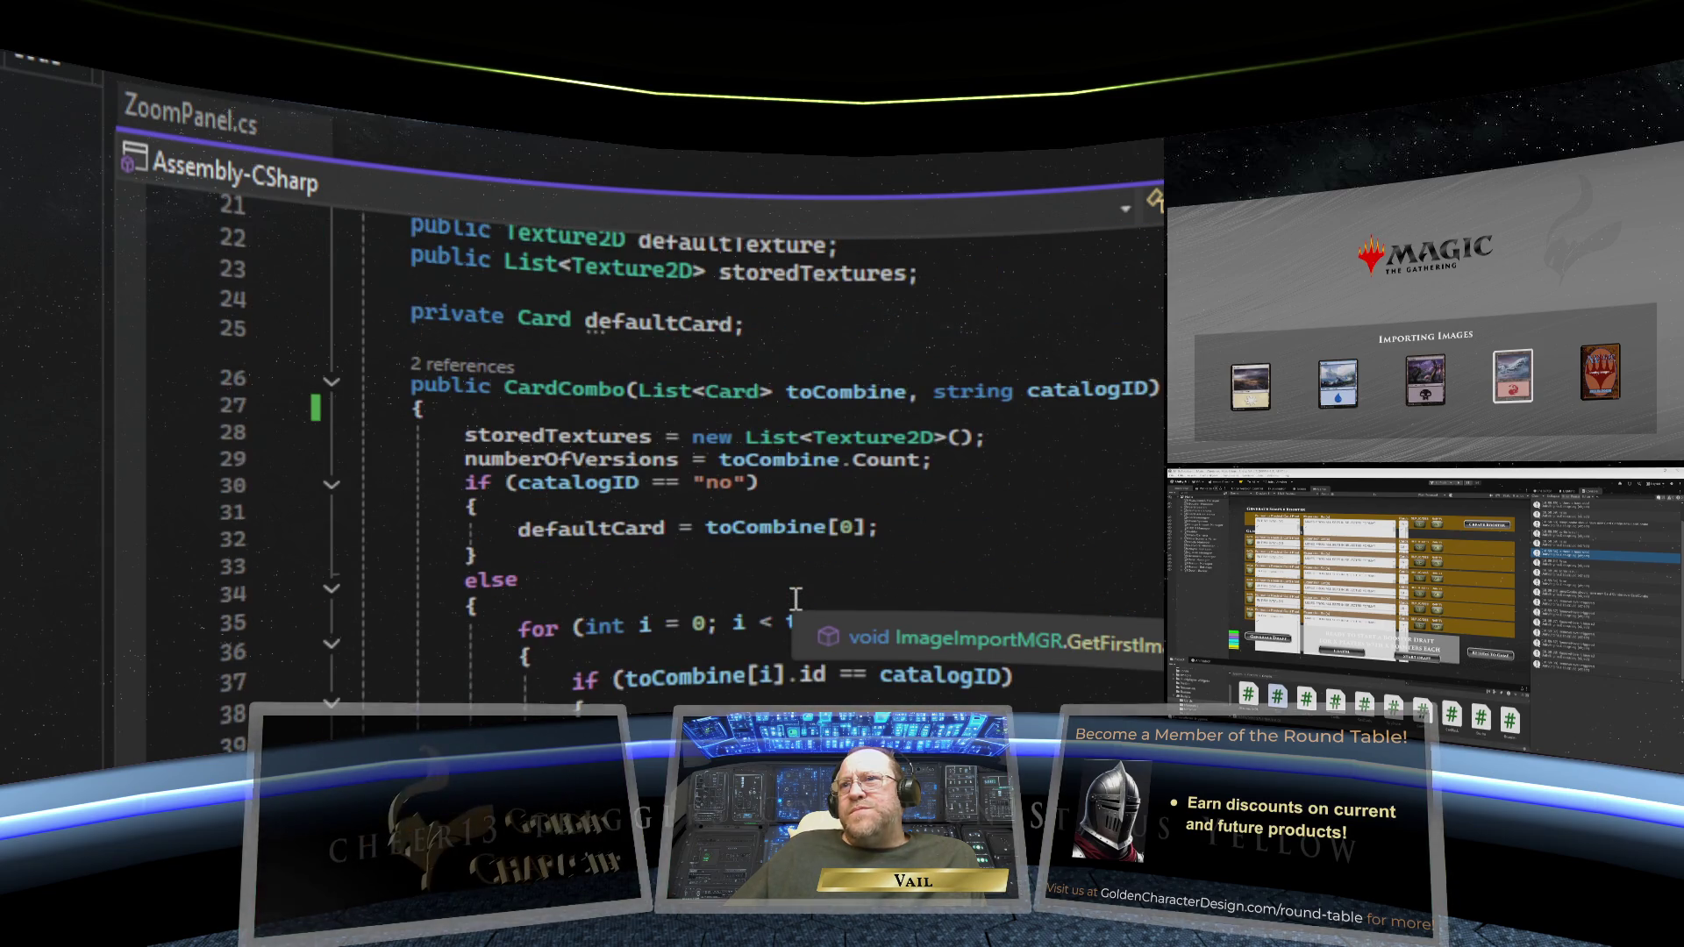
scroll(814, 586, up, 1)
scroll(815, 586, down, 3)
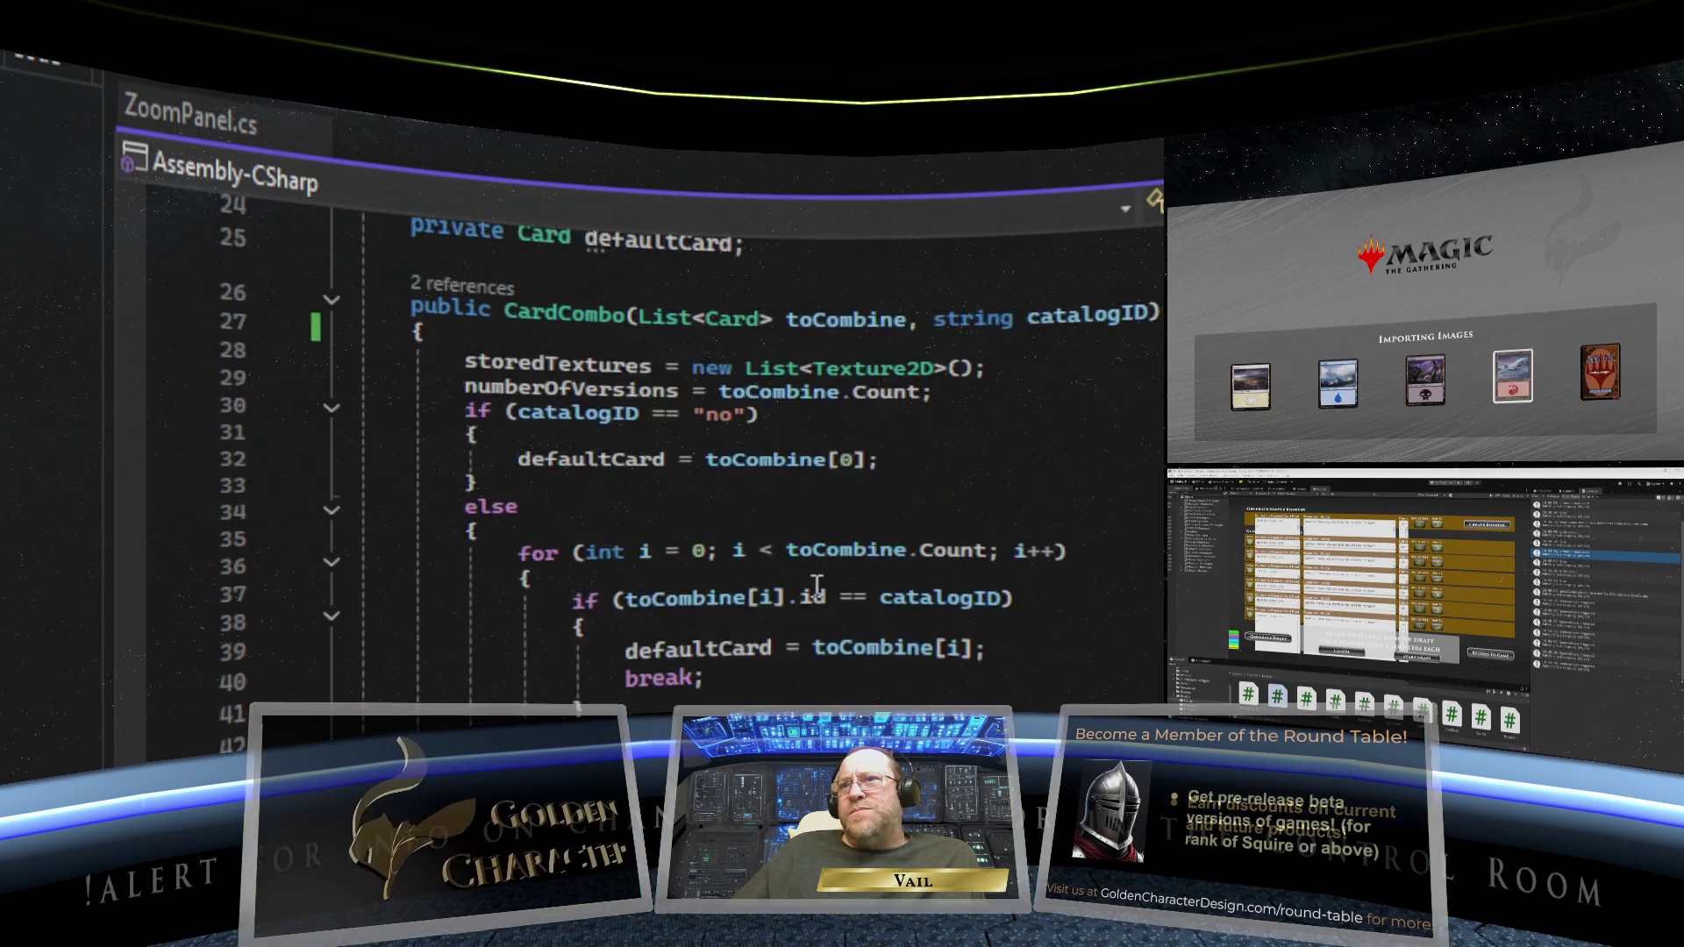
scroll(816, 585, up, 3)
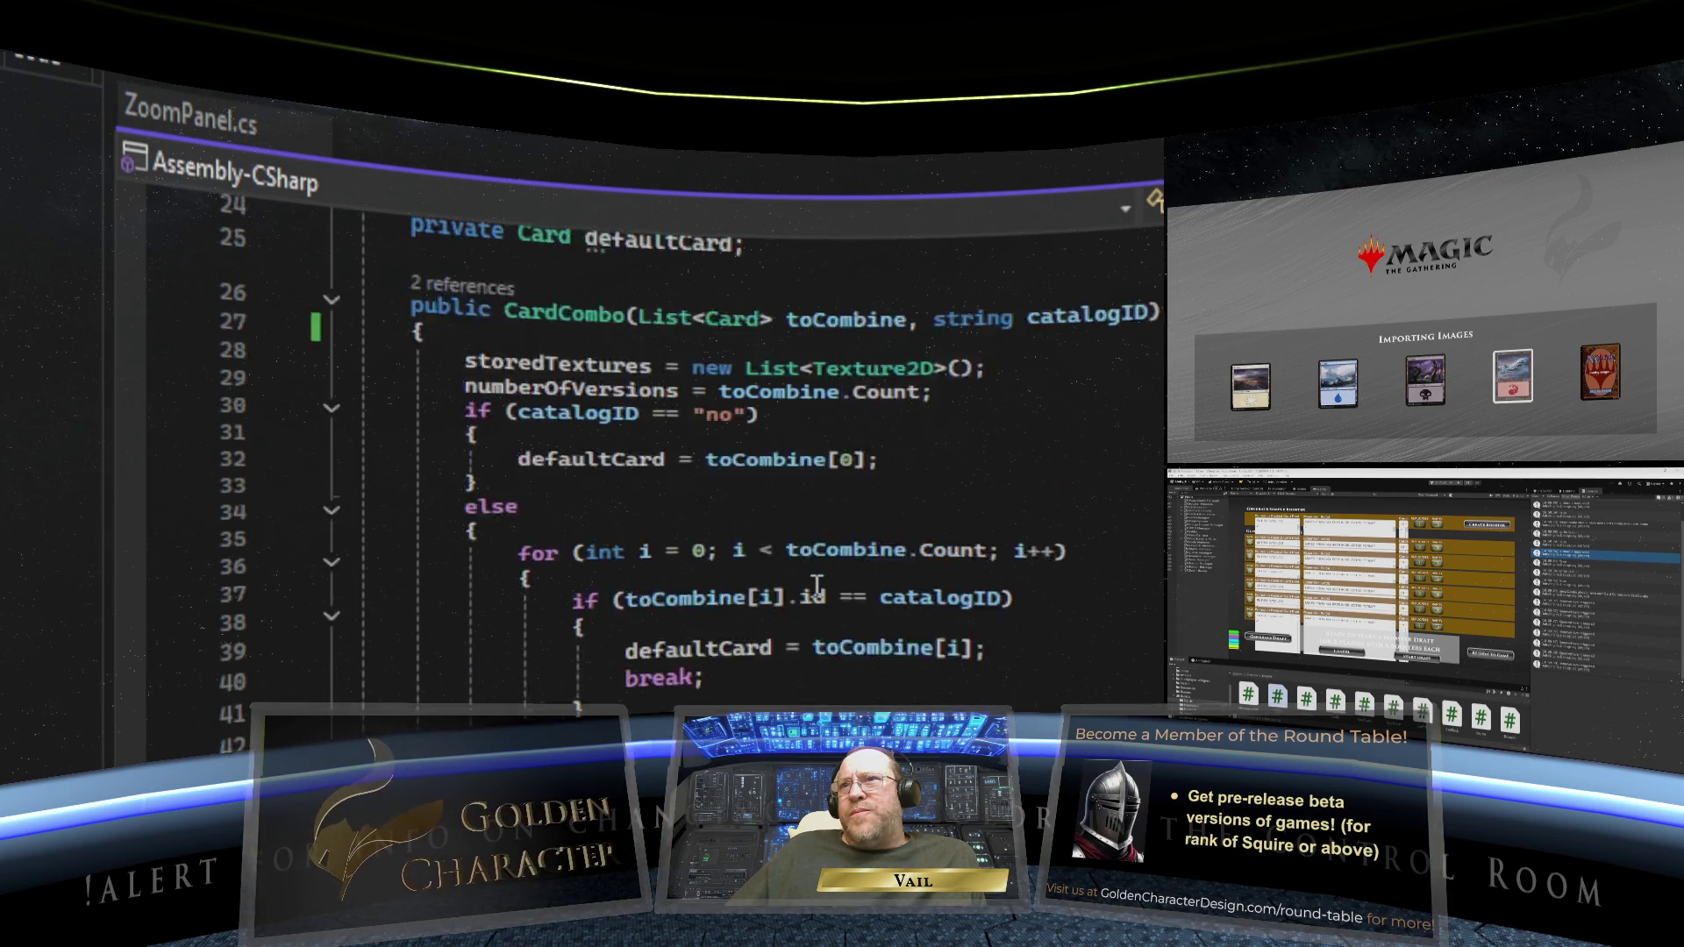
scroll(819, 580, down, 1)
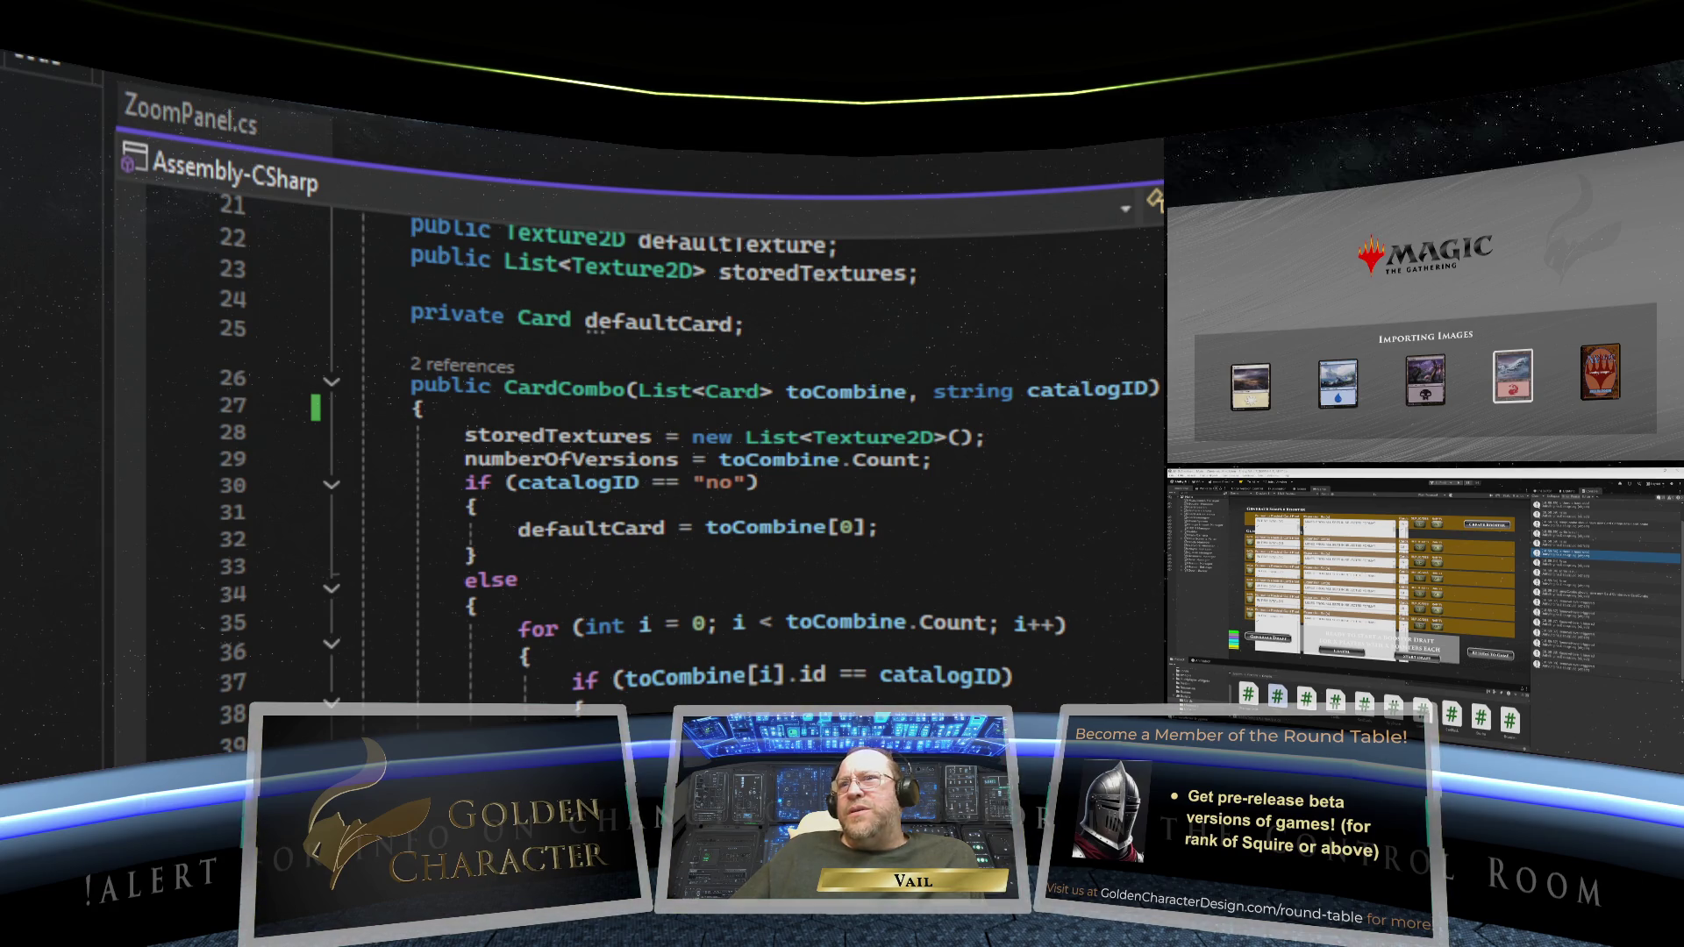
key(ctrl+minus)
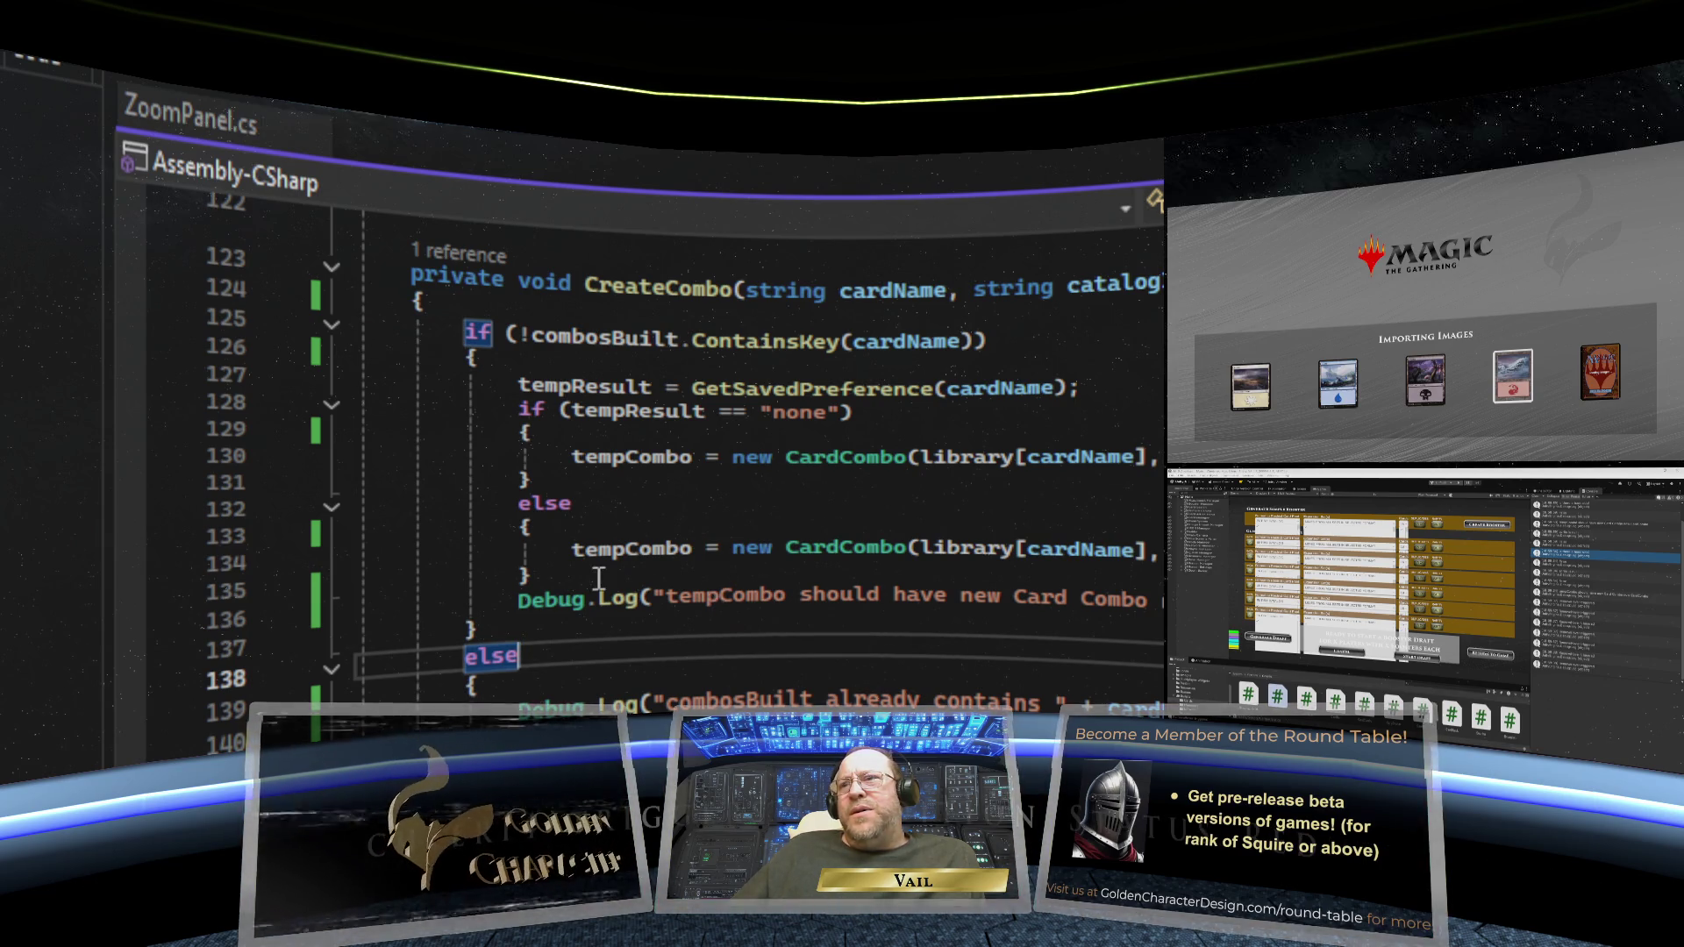
scroll(599, 579, down, 1)
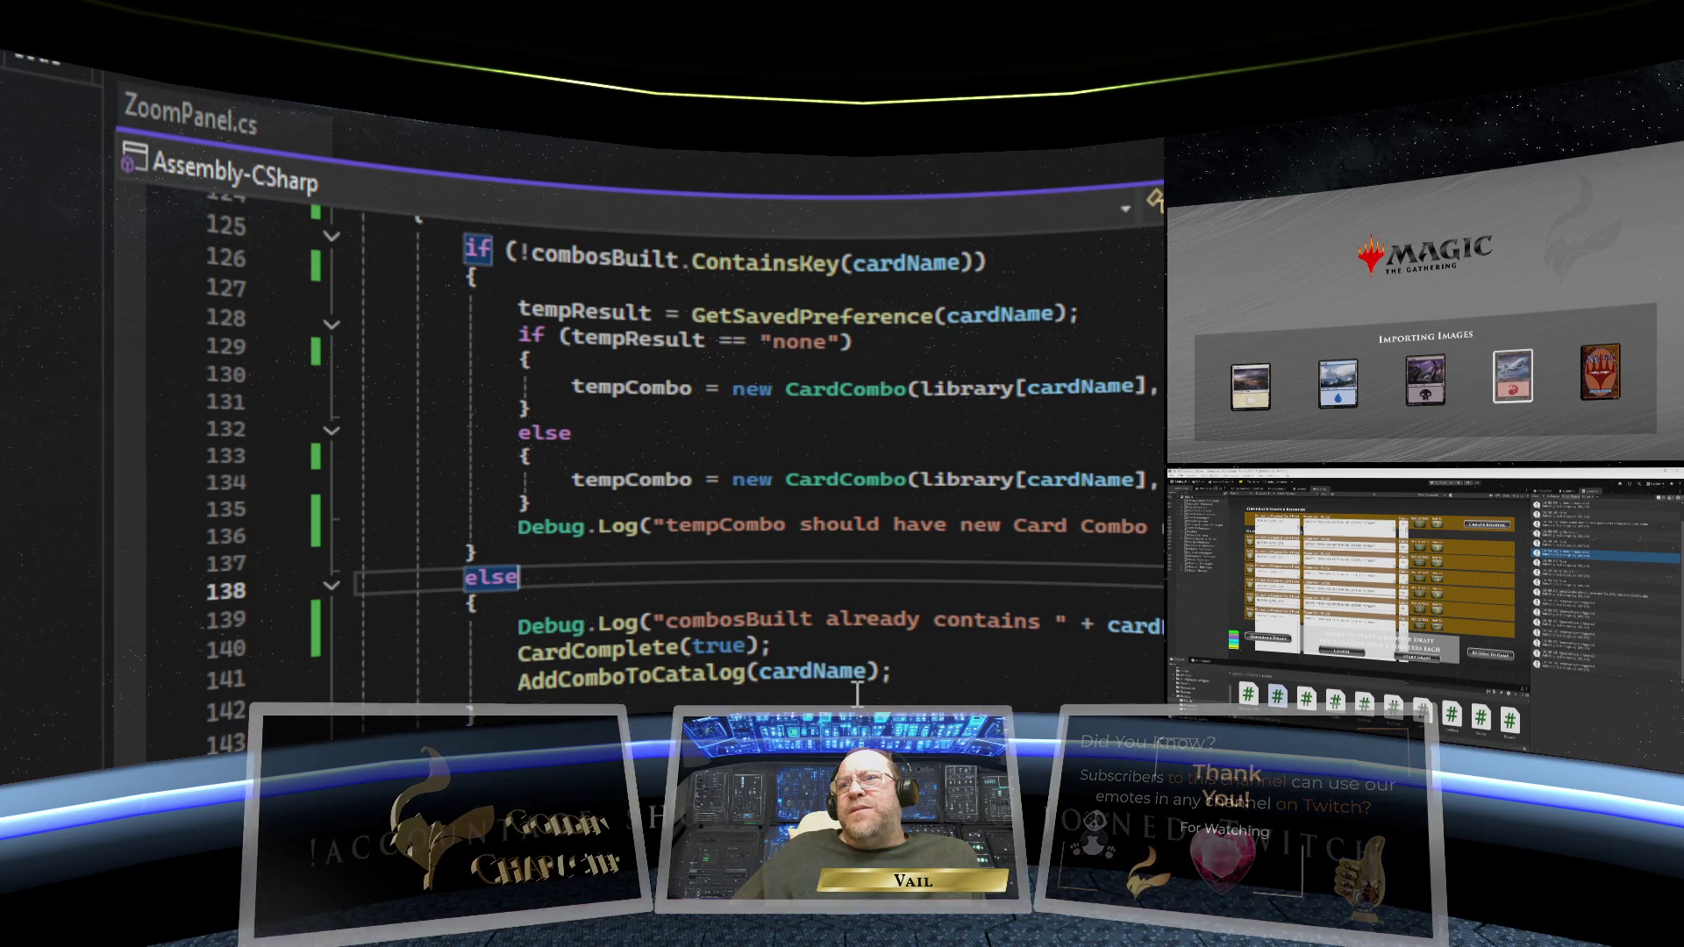
scroll(891, 576, up, 3)
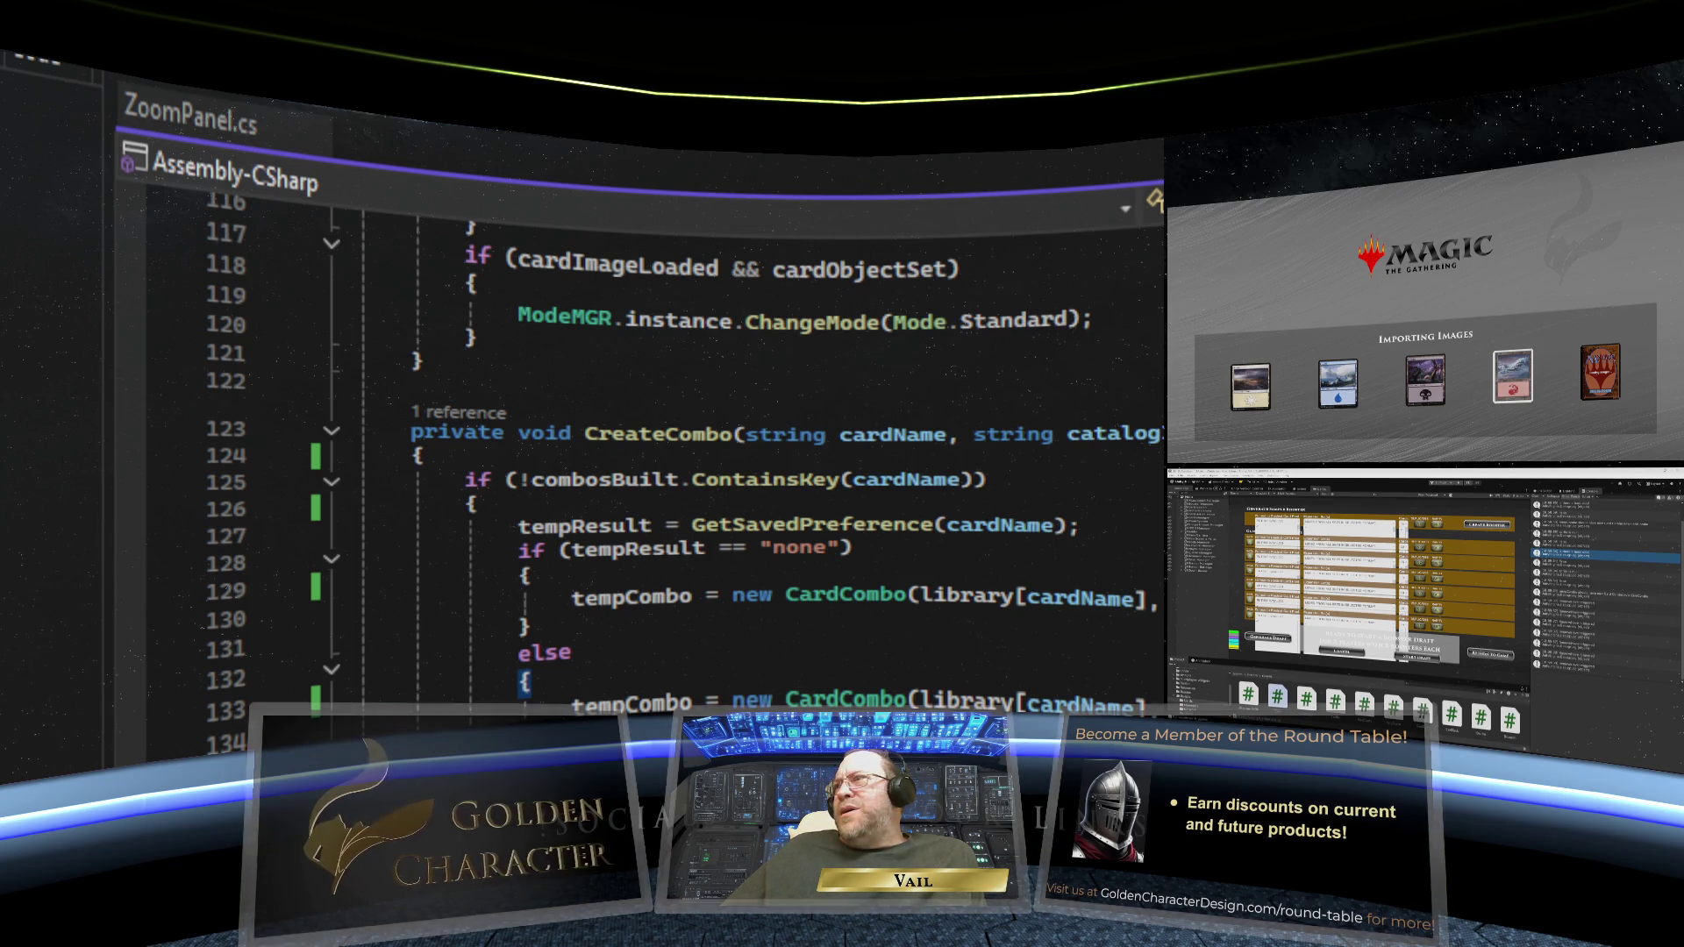
key(F12)
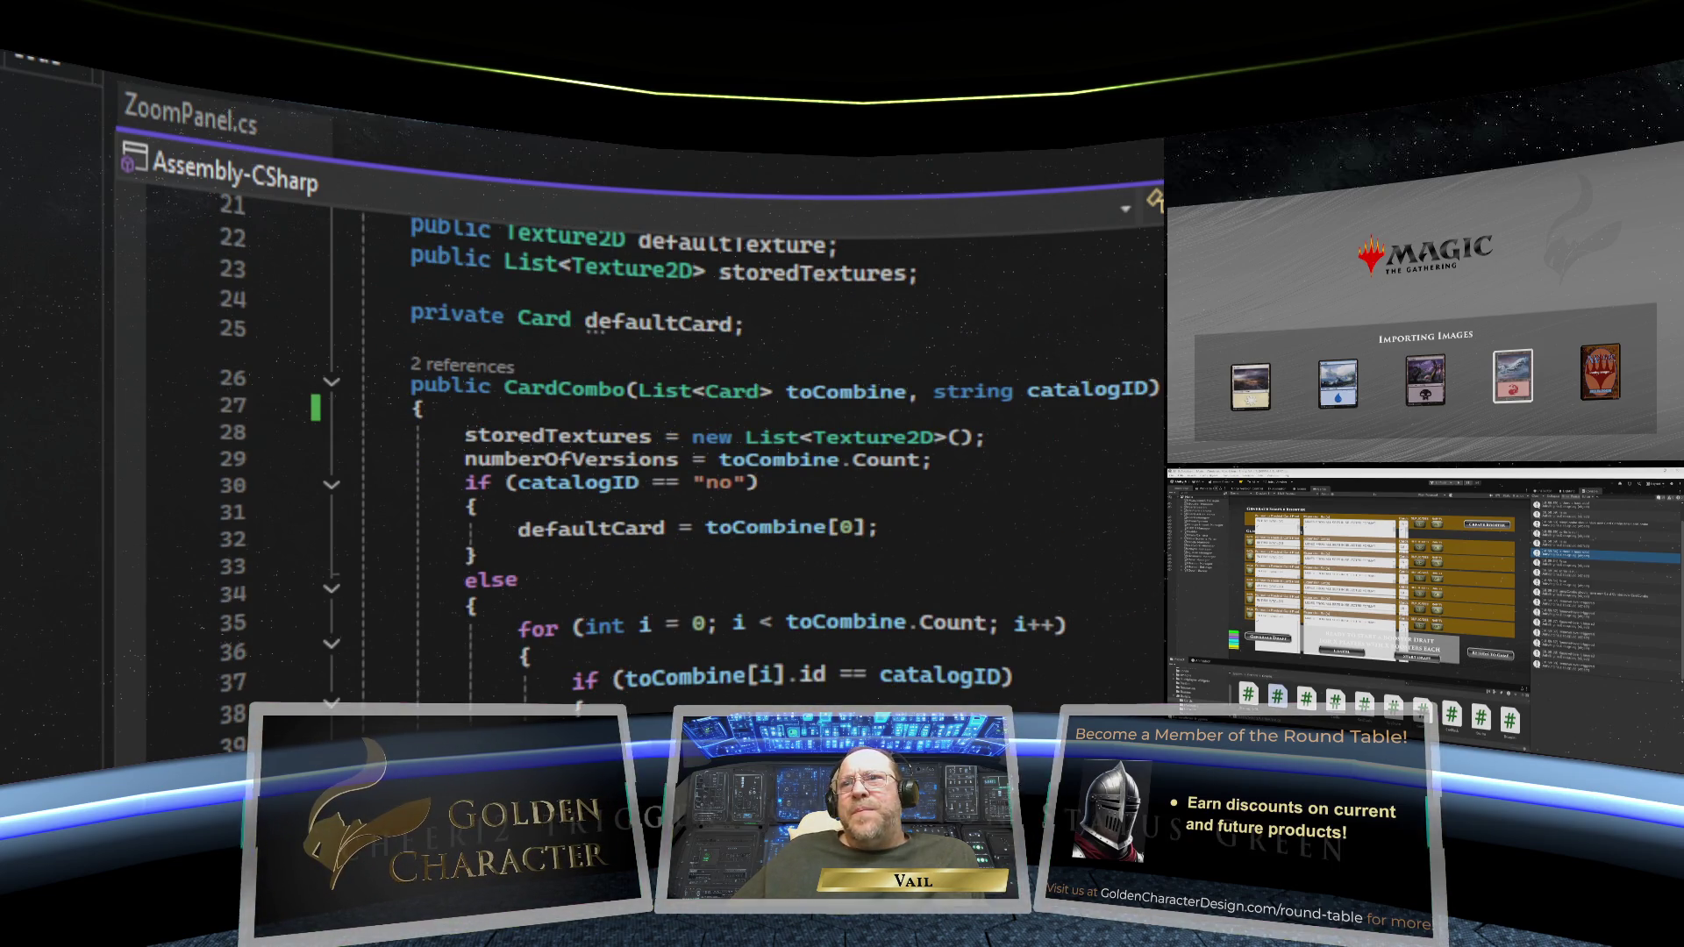
scroll(701, 439, down, 7)
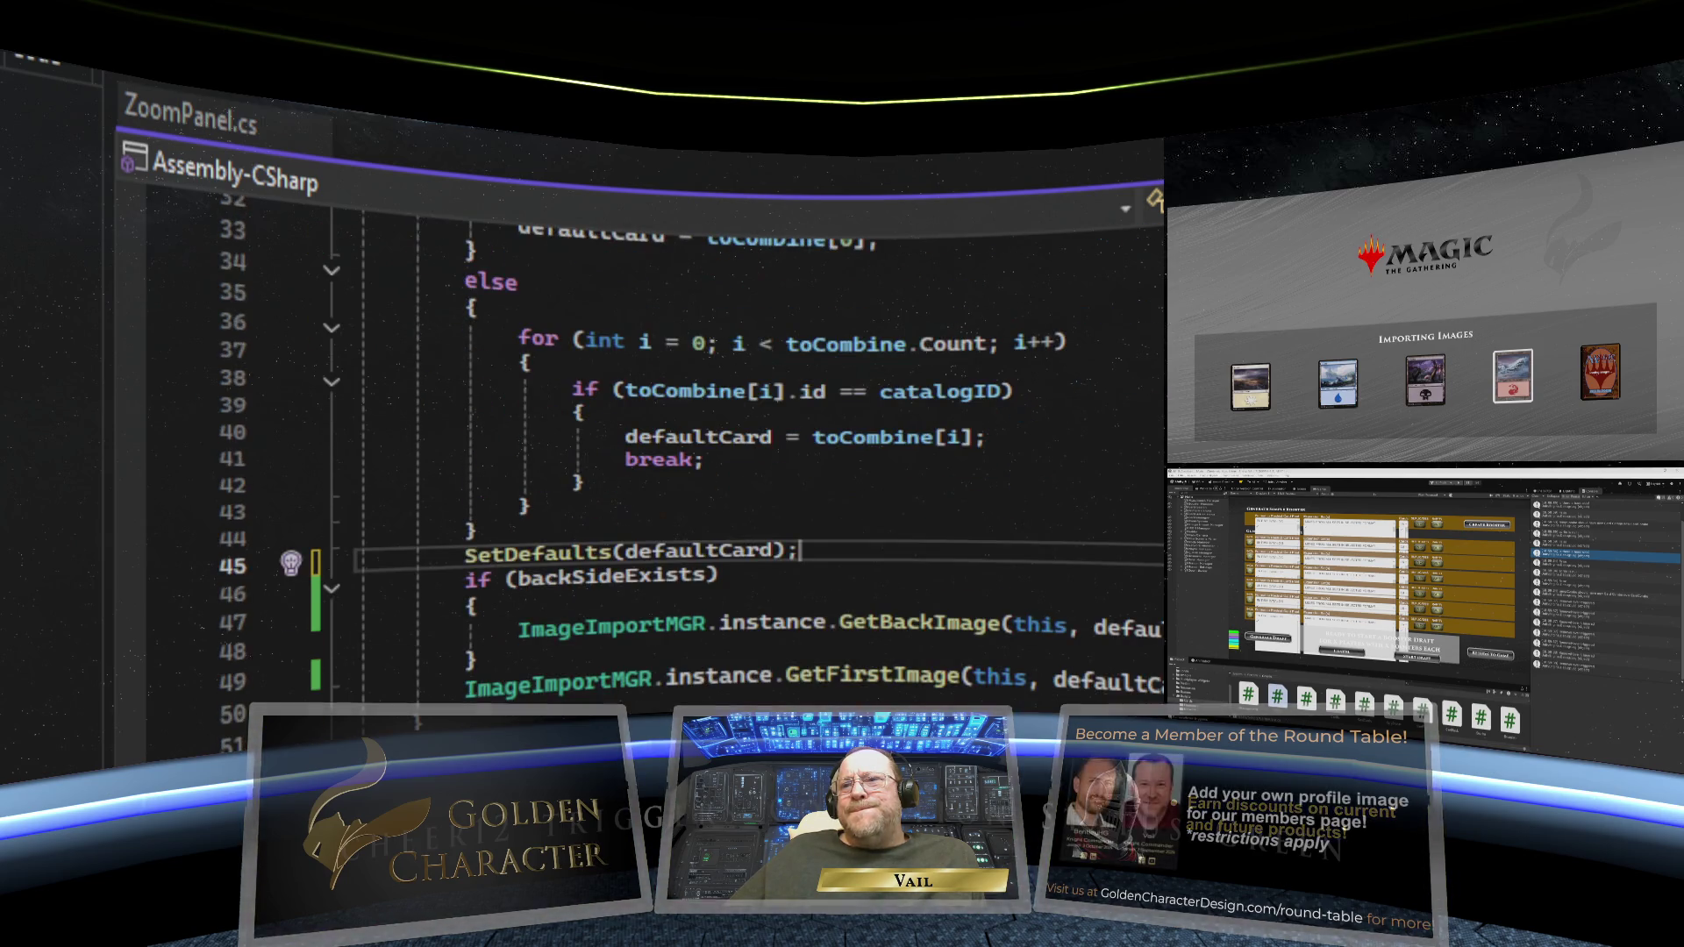
click(799, 344)
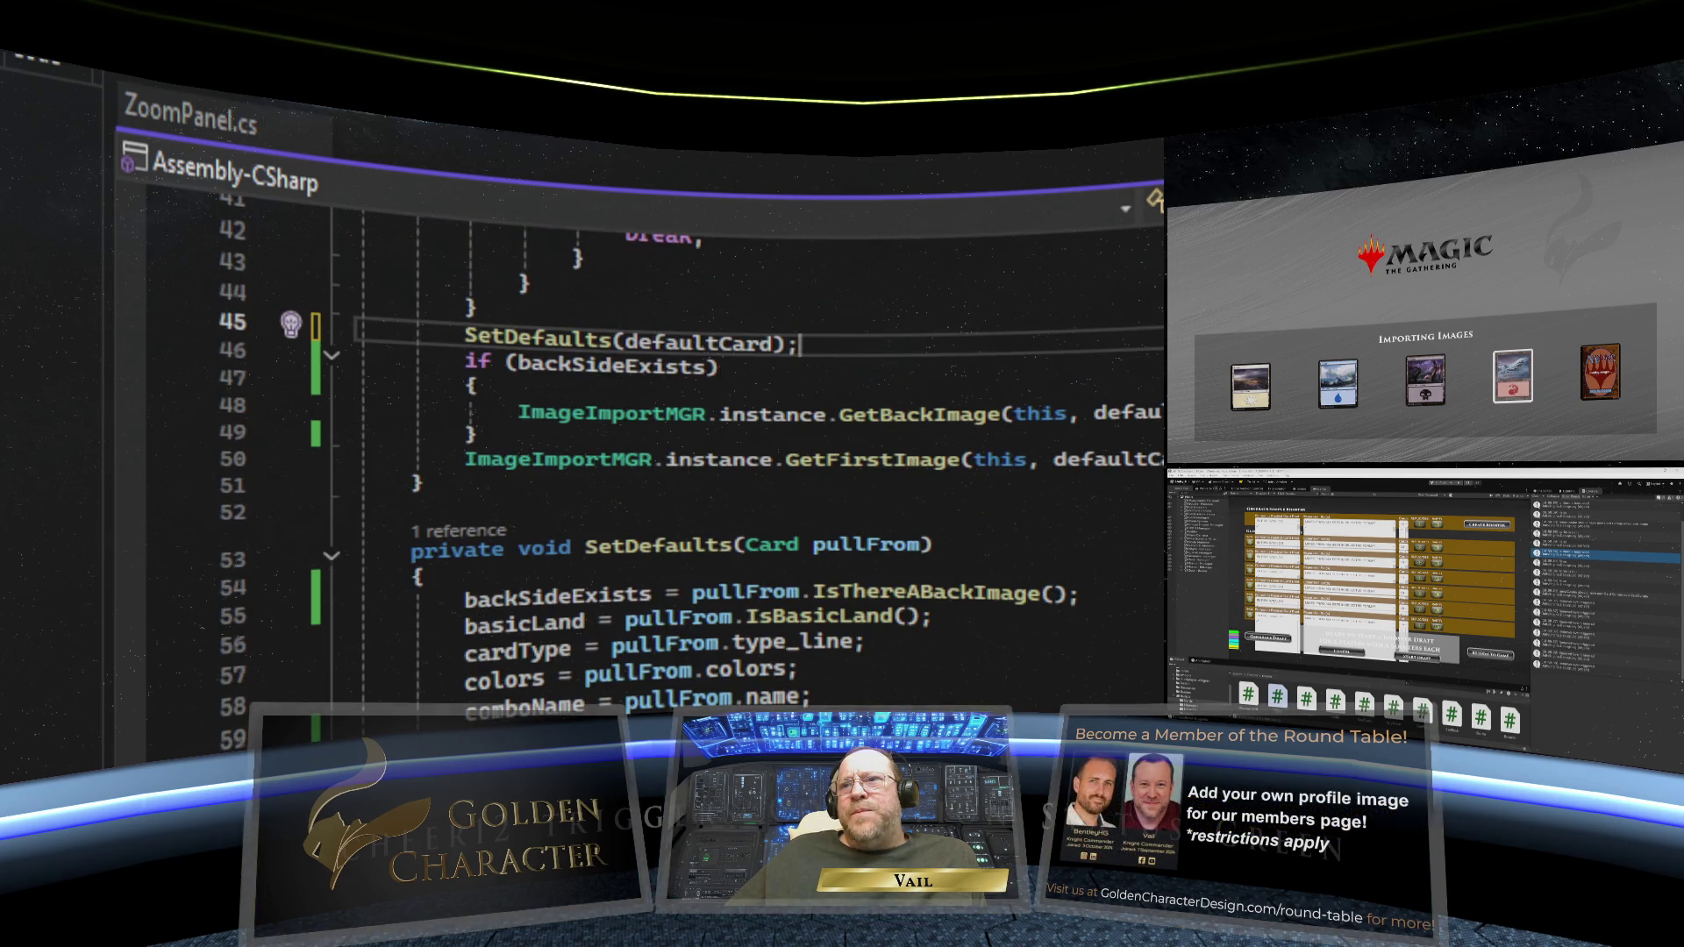
scroll(701, 439, down, 2)
scroll(702, 438, up, 7)
scroll(702, 438, up, 4)
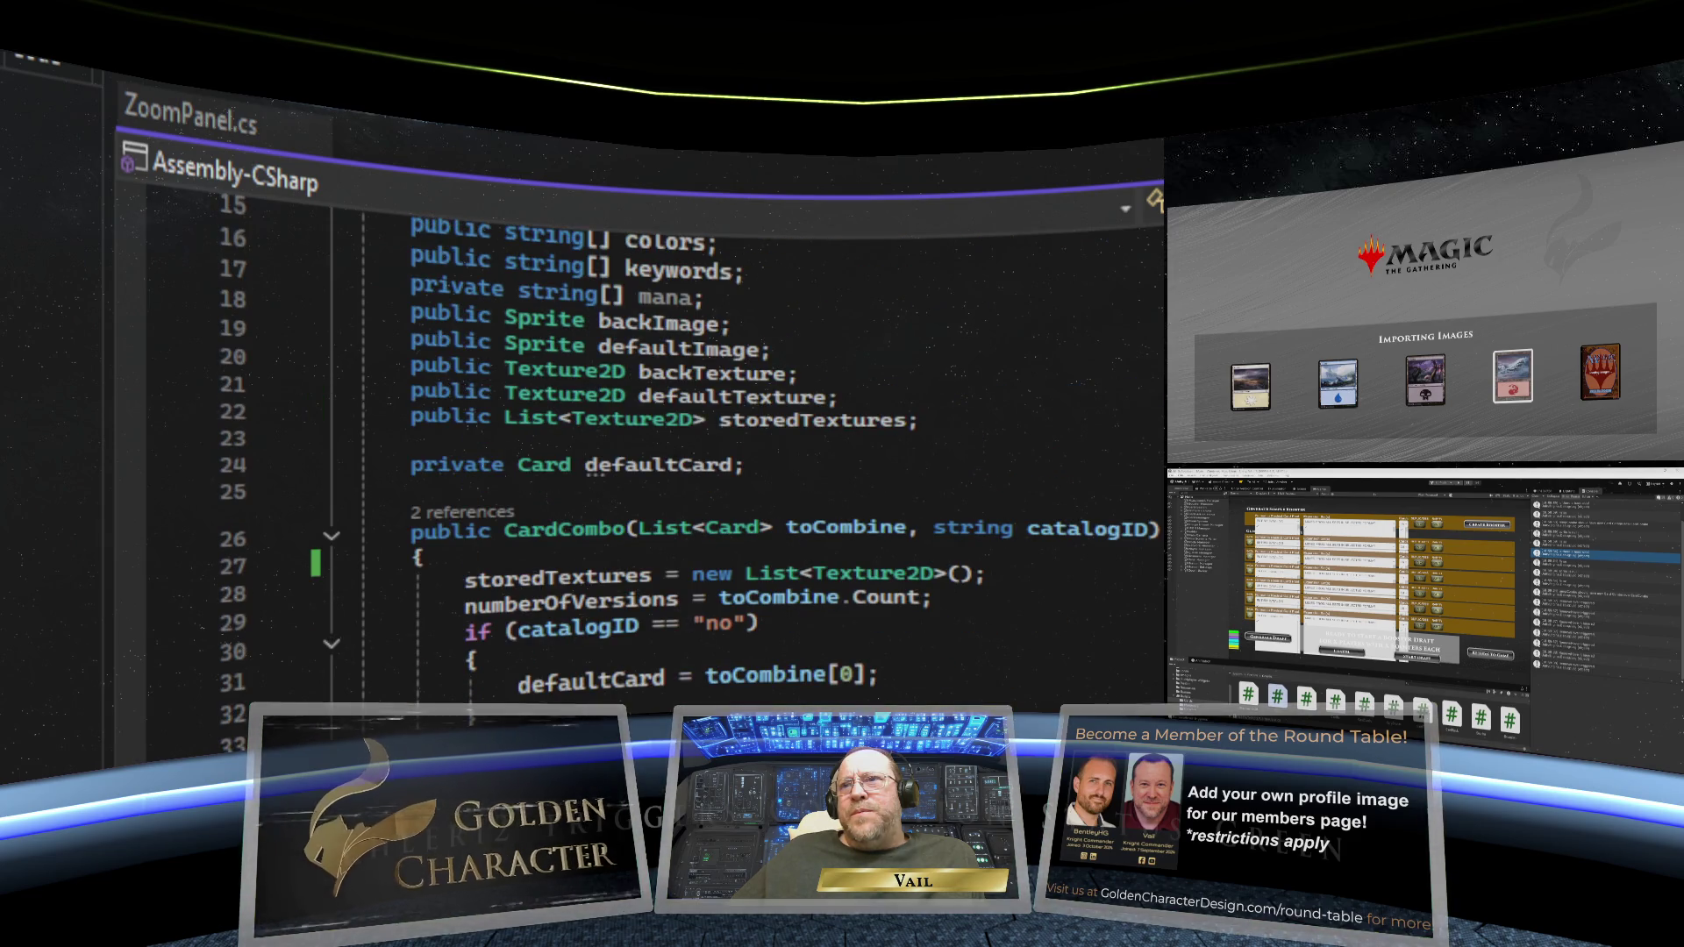
scroll(701, 439, down, 1)
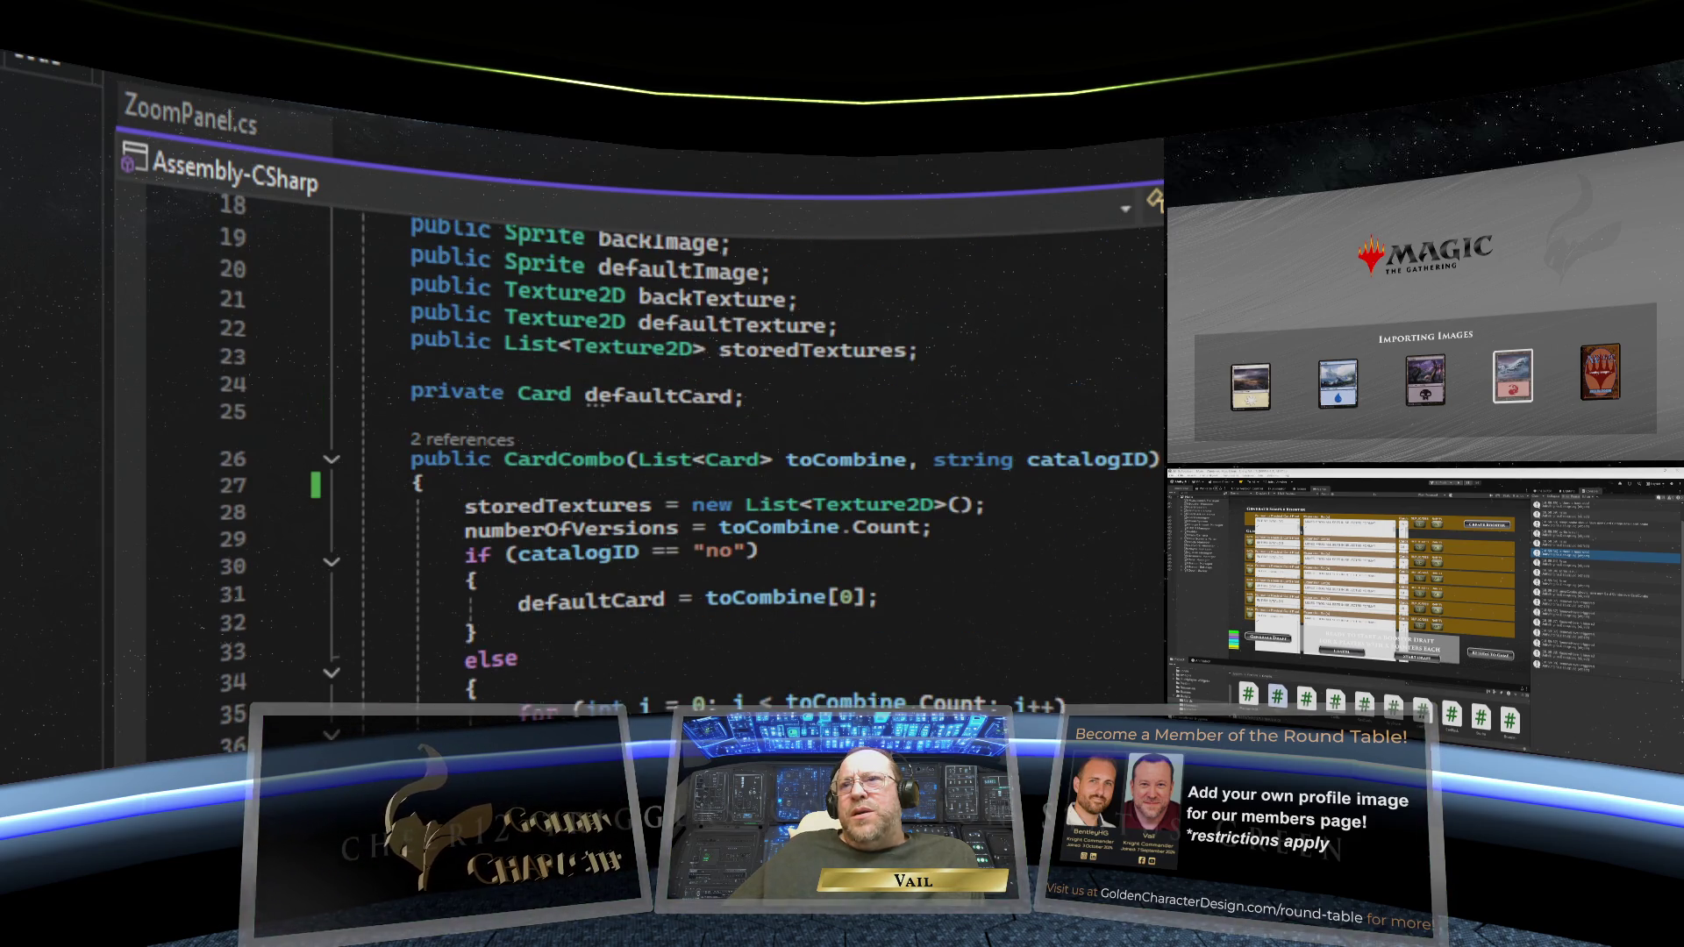
scroll(702, 438, down, 1)
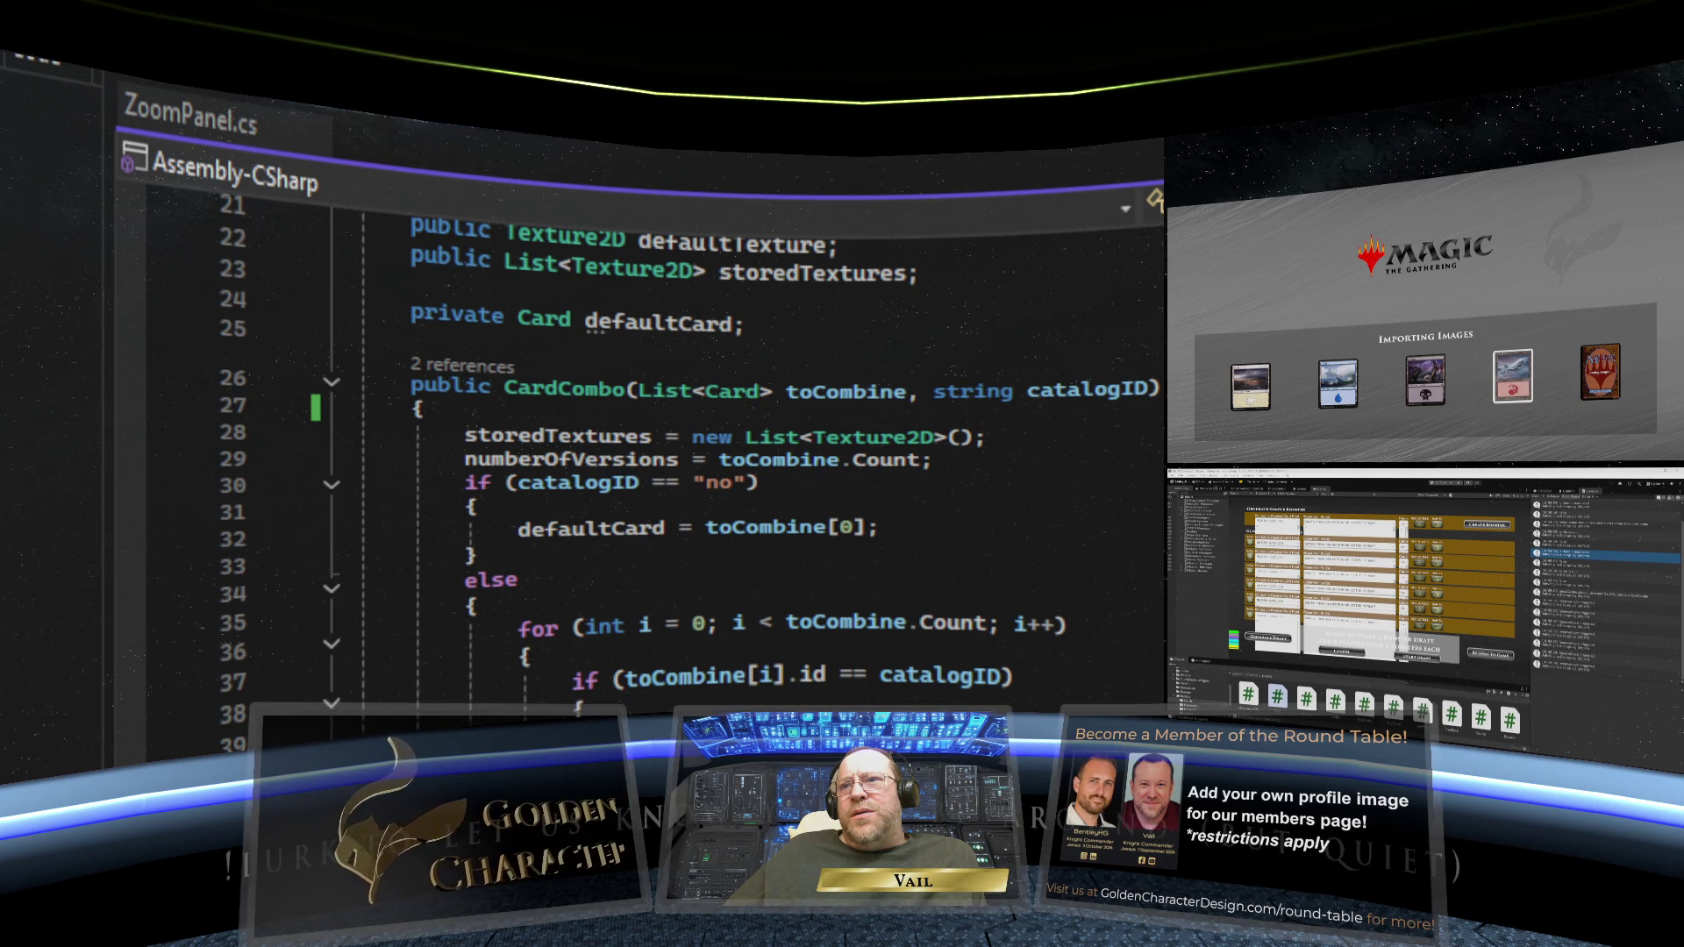
scroll(702, 438, down, 3)
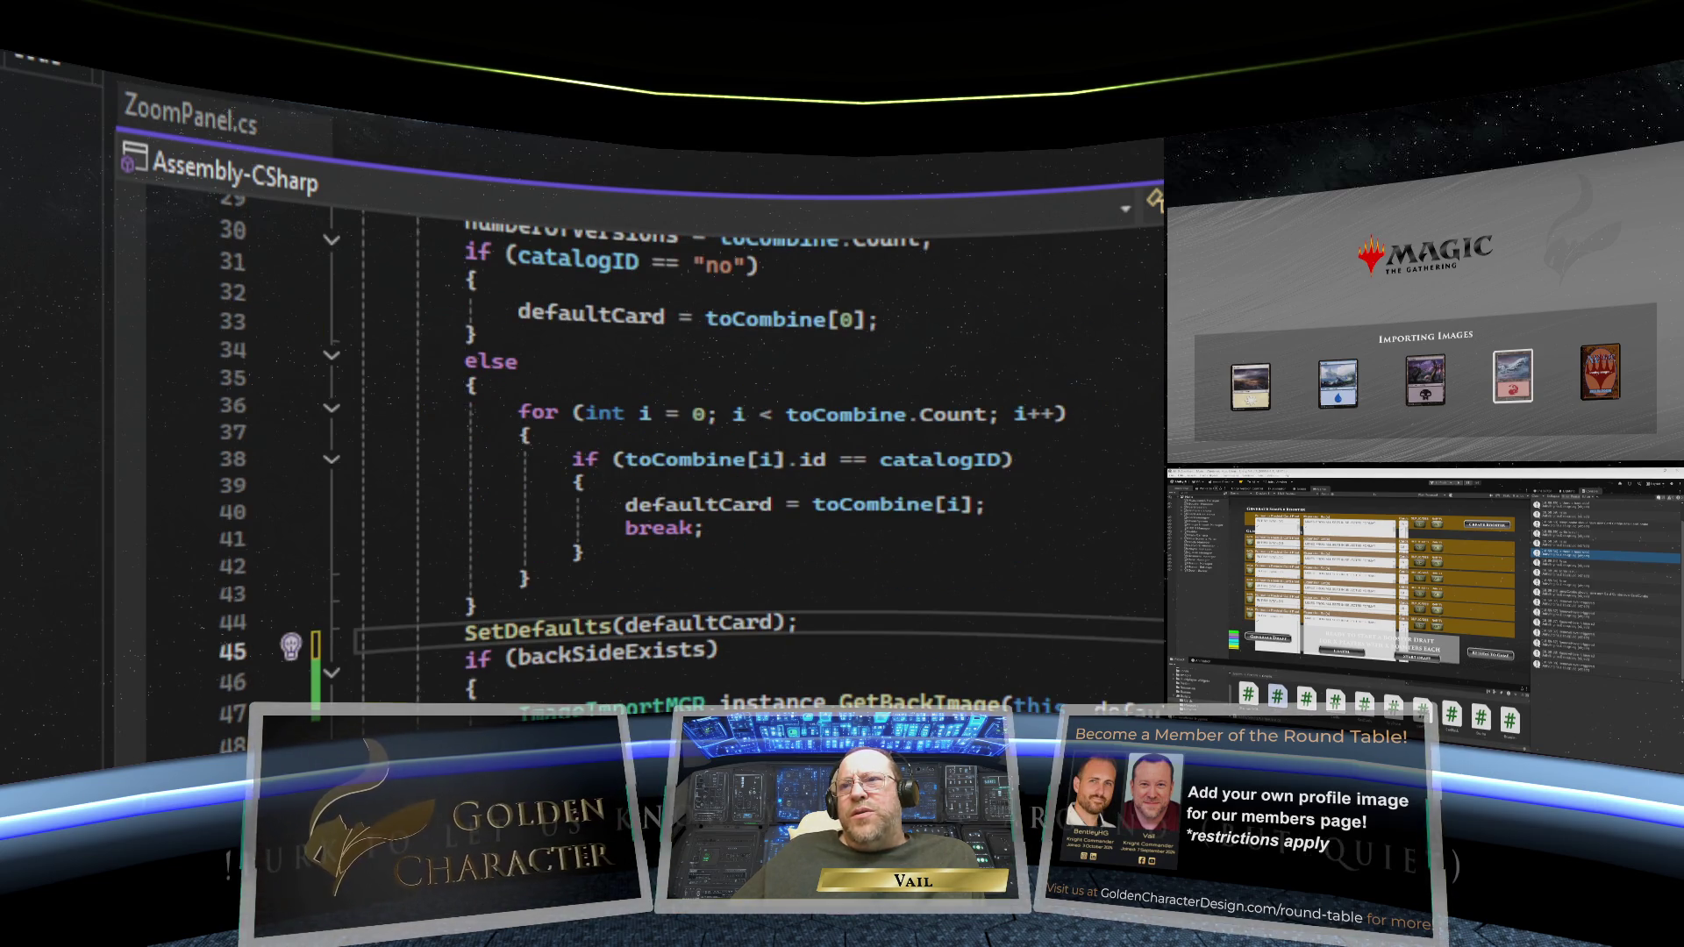
- Return to line 24 and scroll past GetImages and DownloadListOfImages to DownloadSingleImage
key(Page_Up)
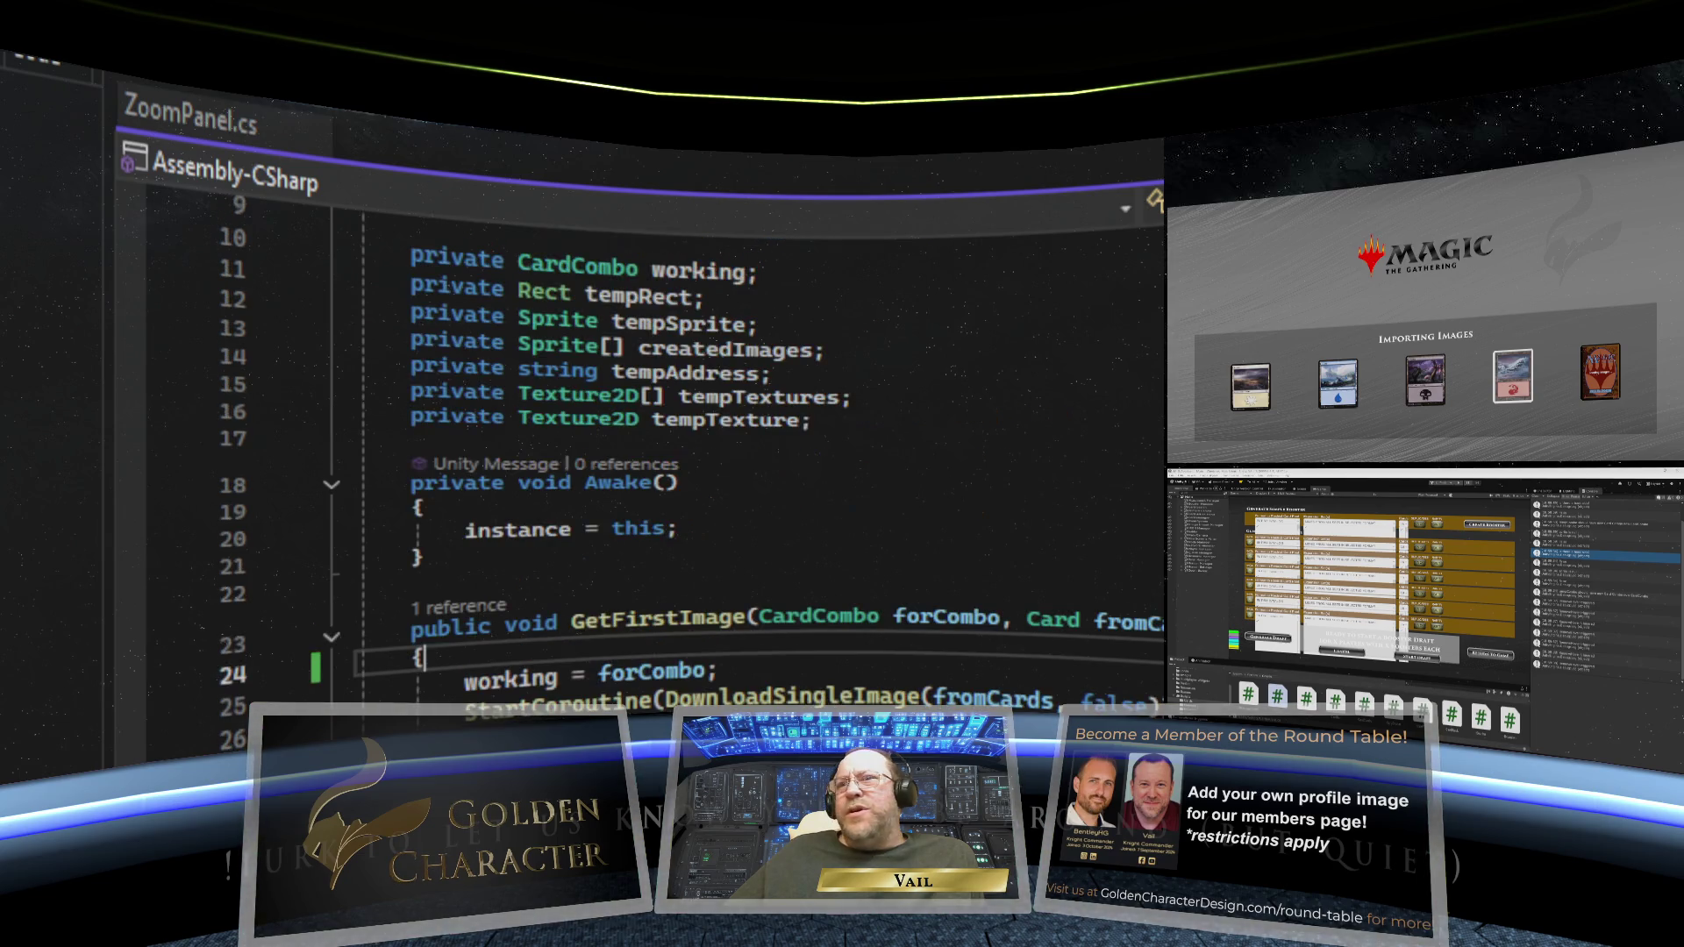
scroll(701, 439, down, 3)
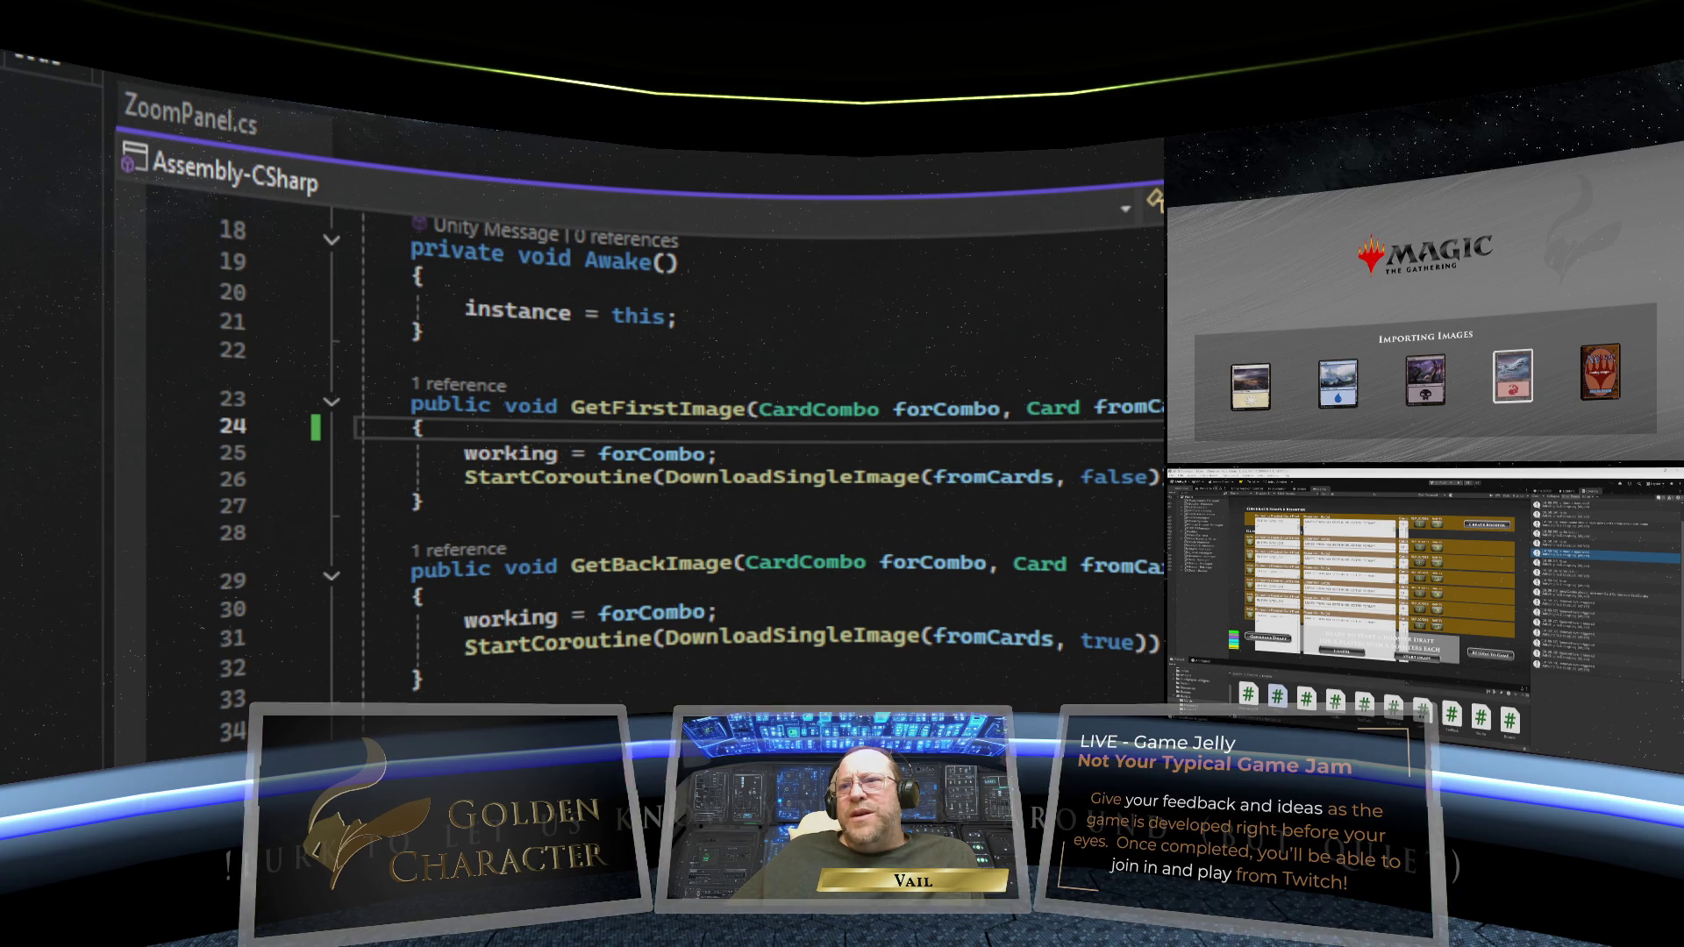
scroll(1052, 439, down, 1)
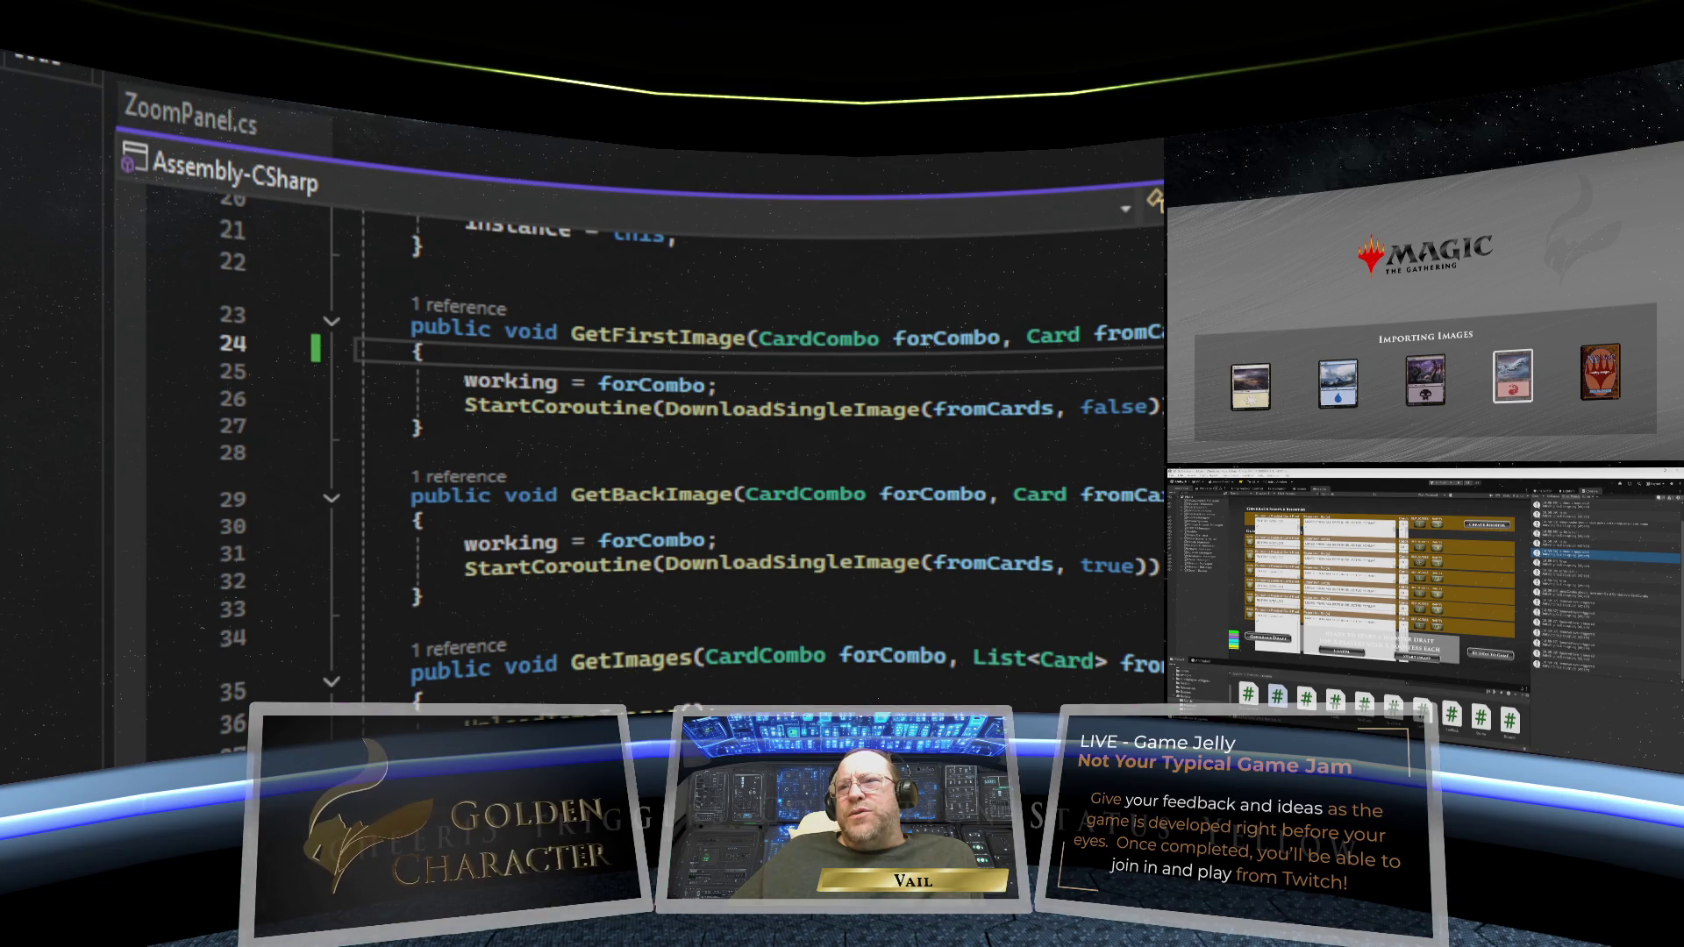
scroll(692, 412, down, 1)
scroll(693, 412, down, 3)
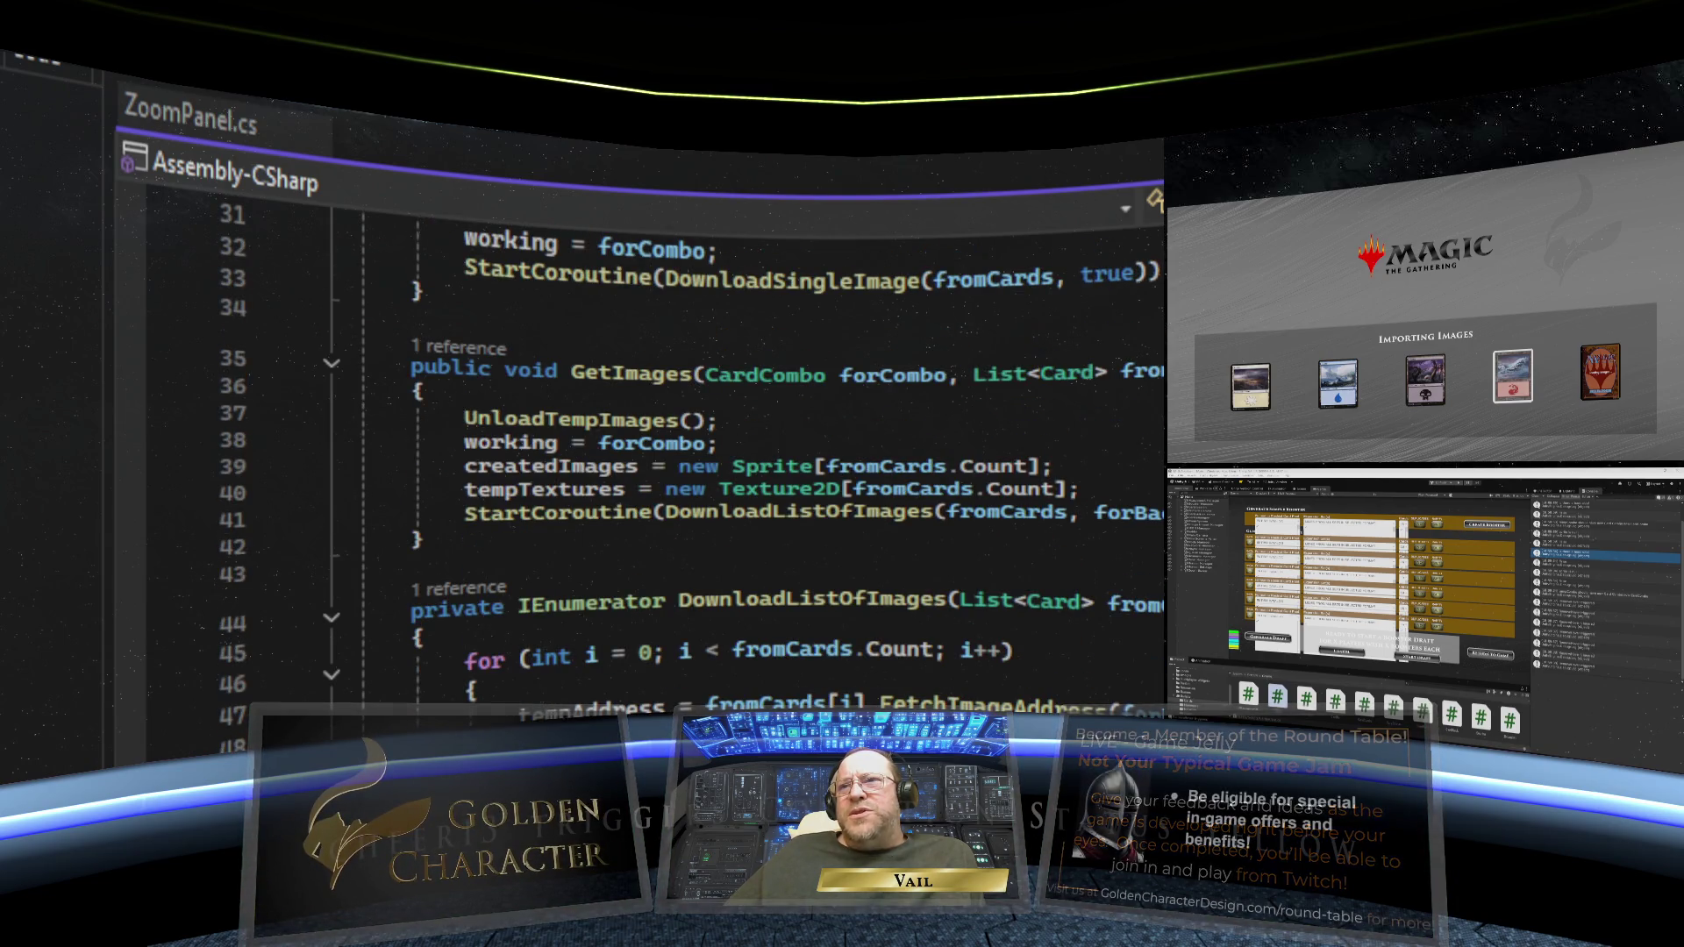
scroll(693, 412, down, 2)
scroll(693, 412, up, 1)
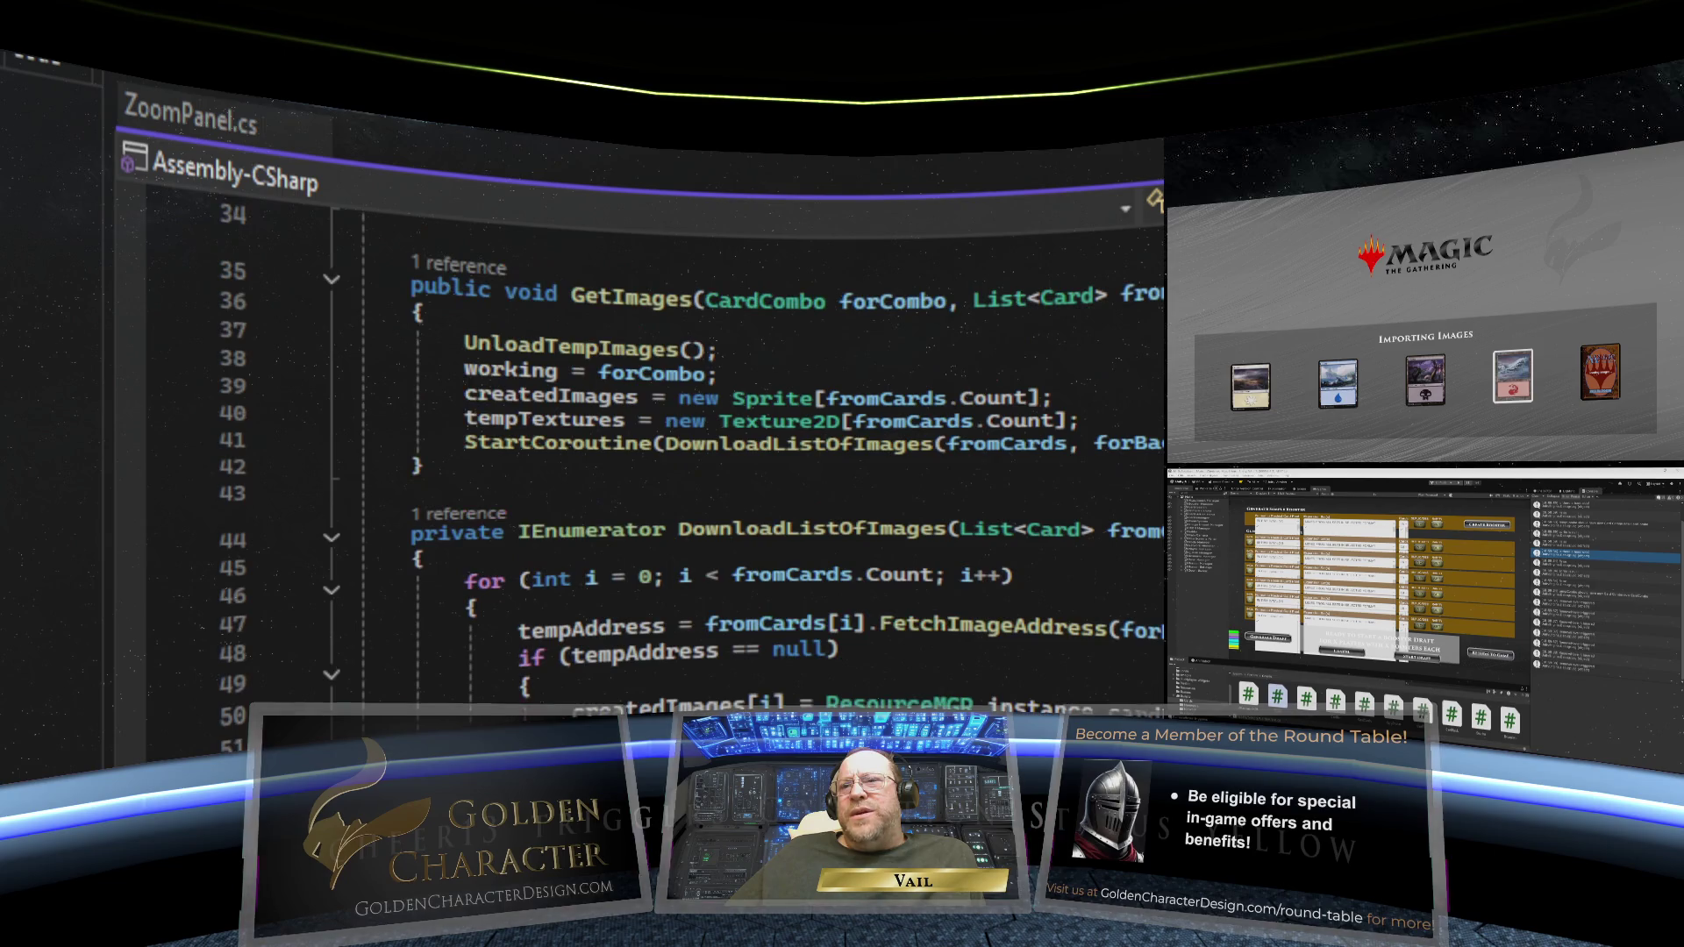
scroll(693, 413, down, 3)
scroll(1140, 297, down, 9)
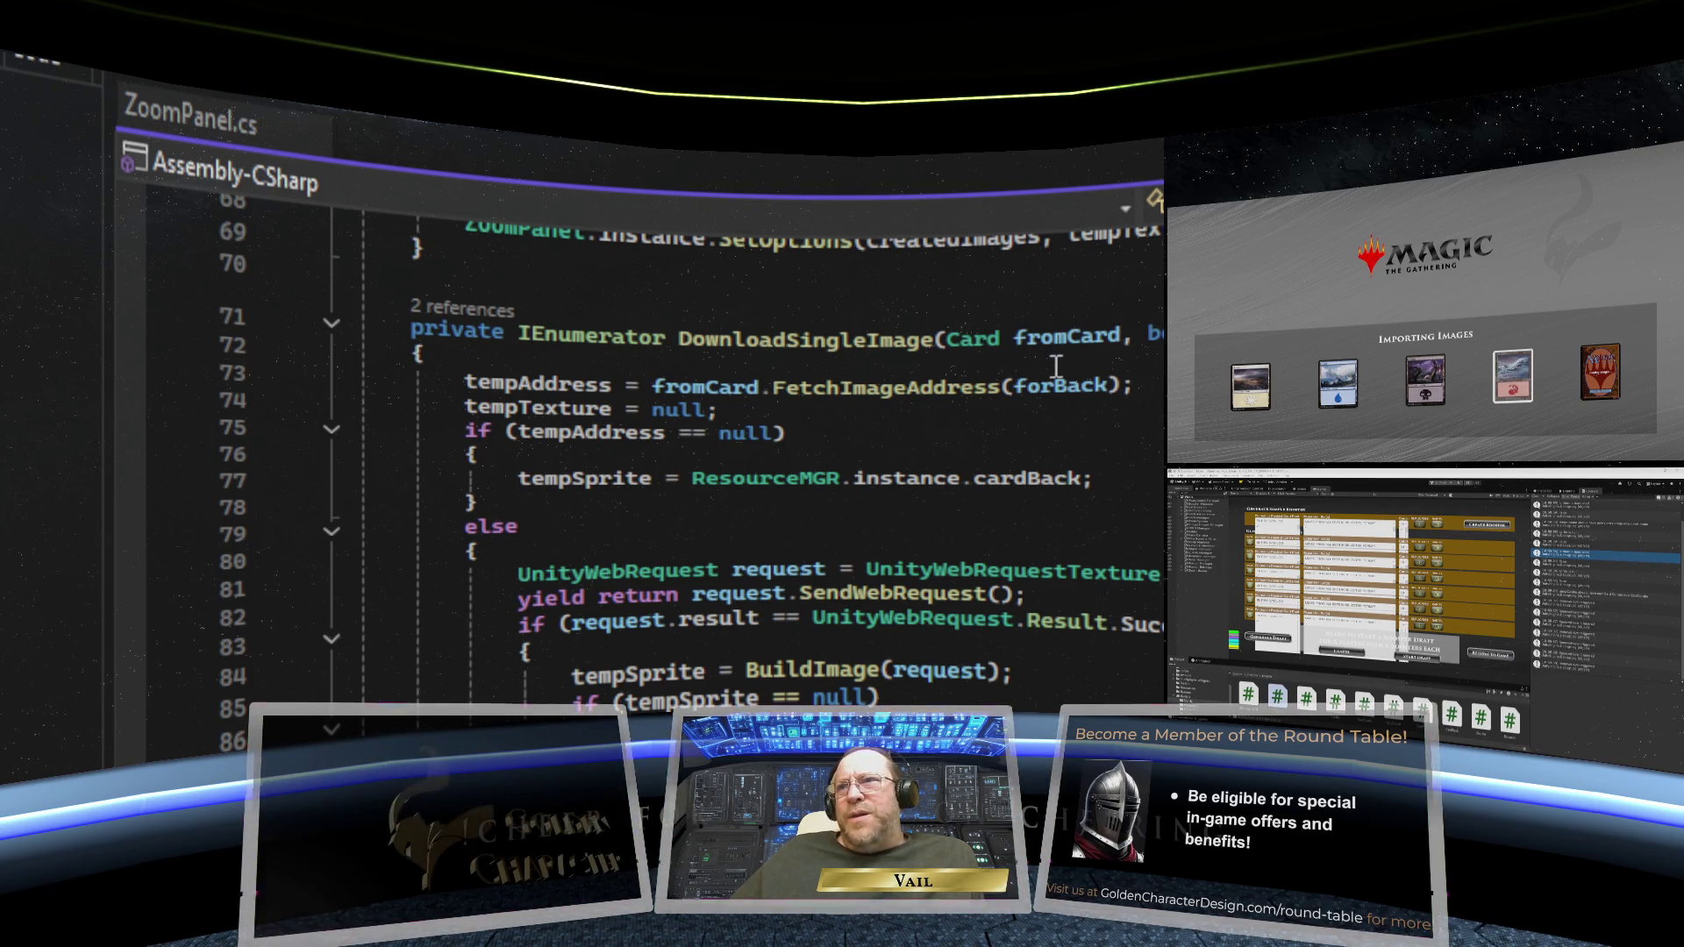
mouse_move(504, 411)
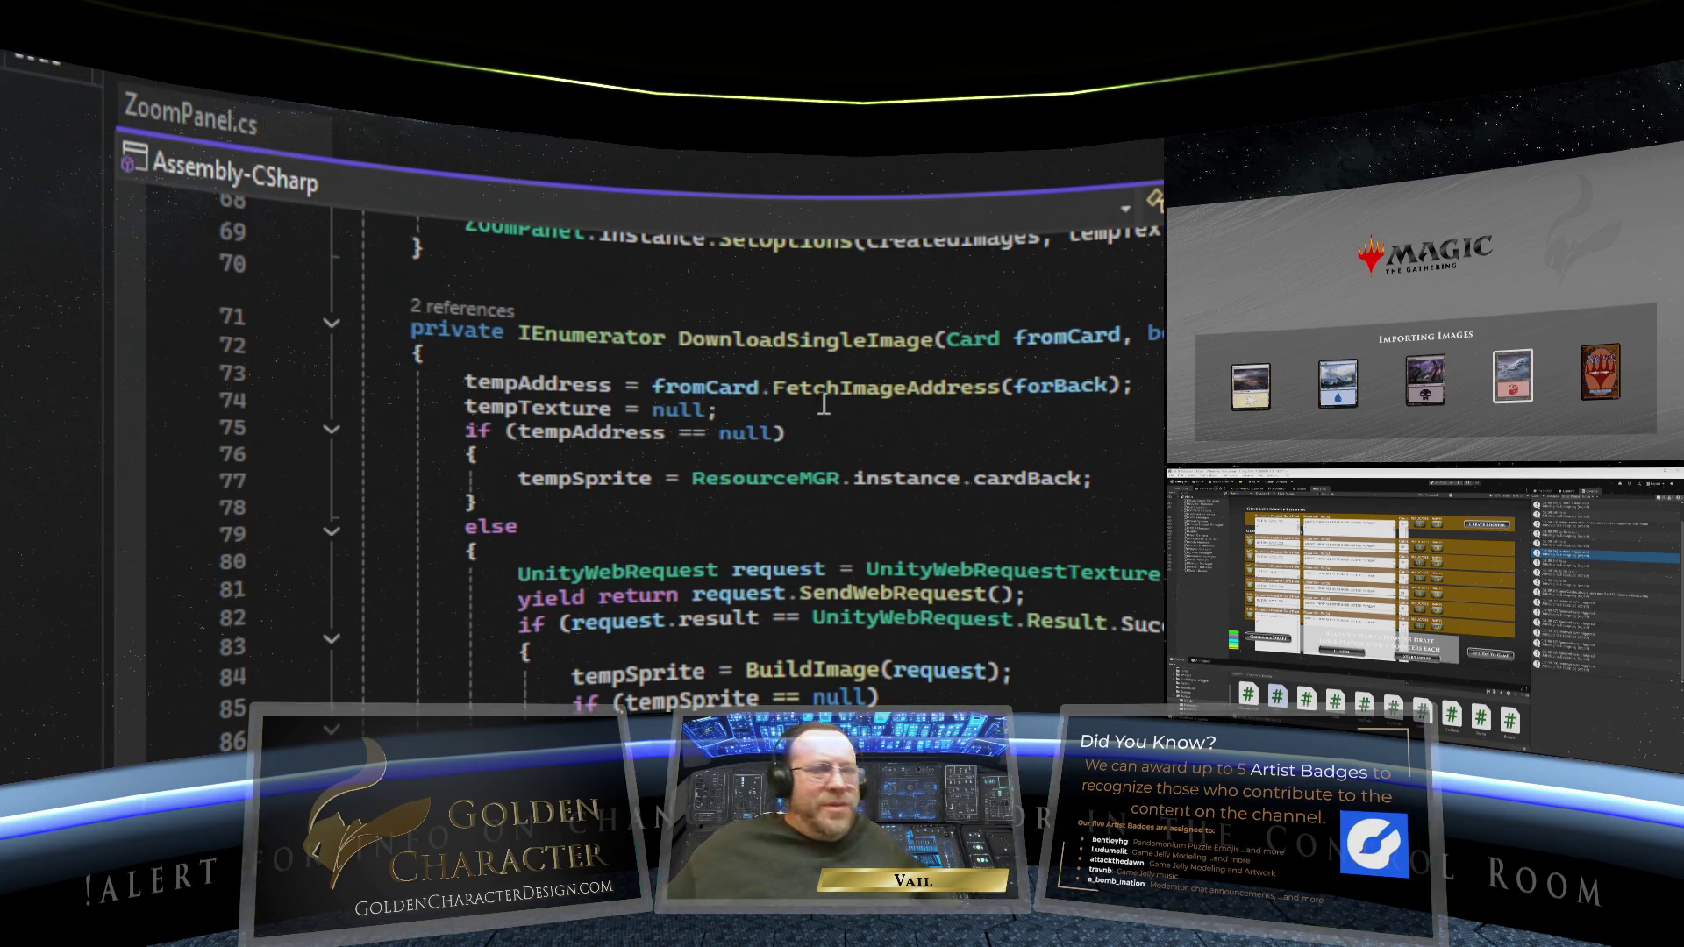
- Add Debug.Log(tempAddress); below the tempAddress fetch on line 73 and save the script
click(1138, 386)
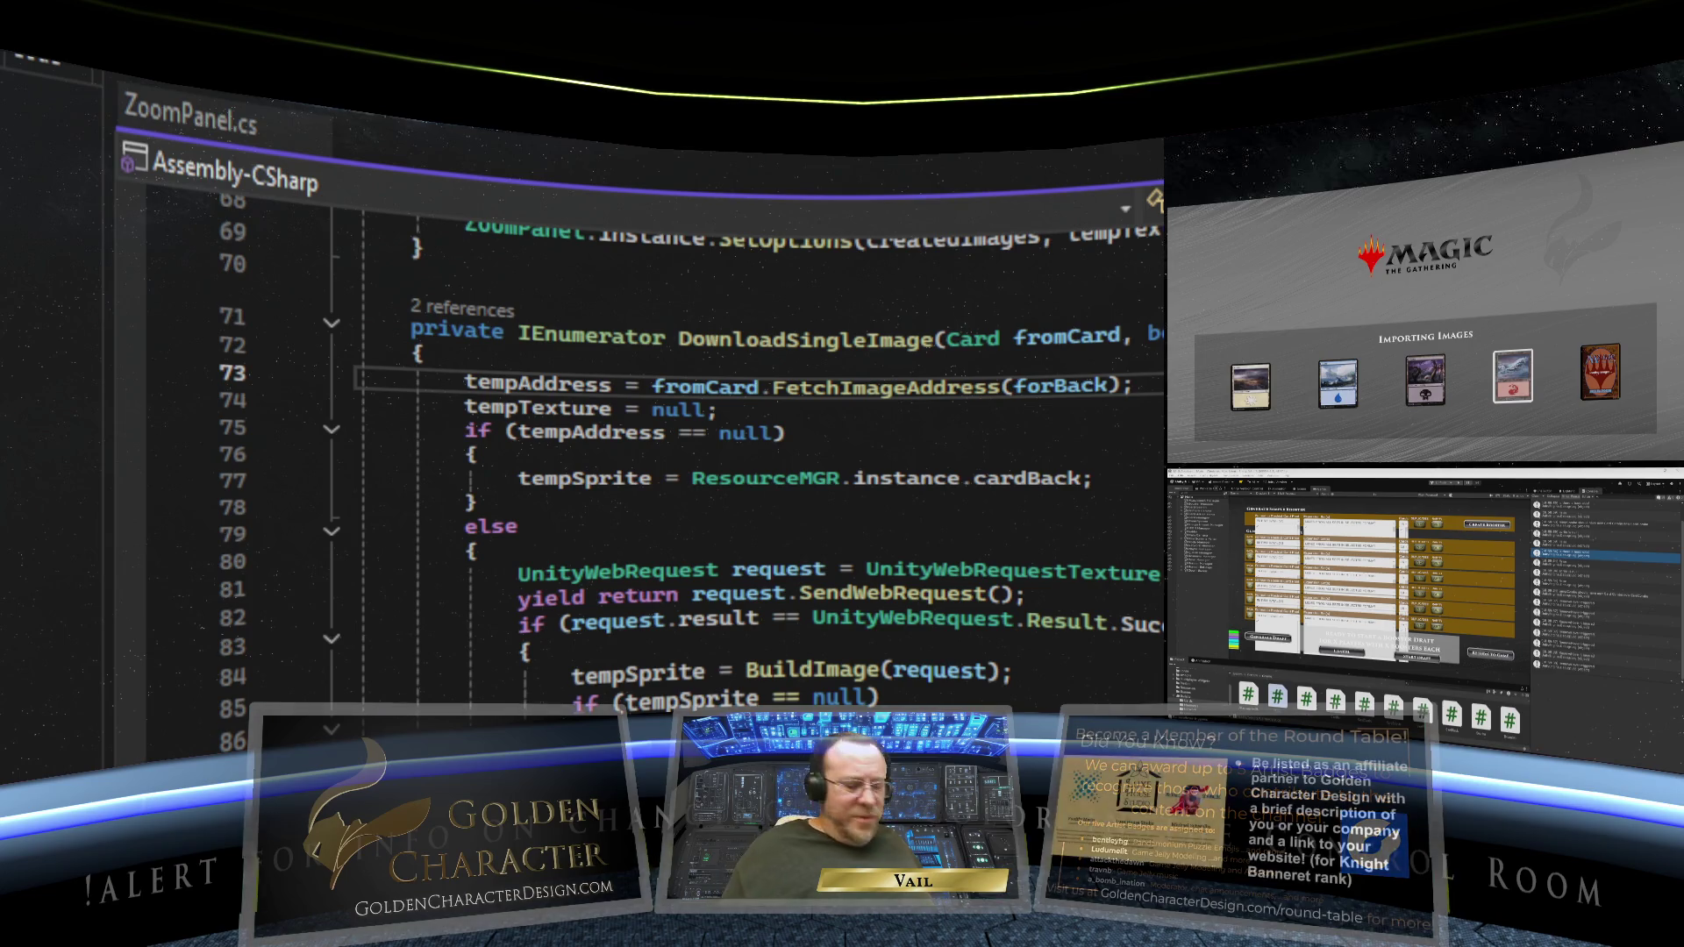
key(Return)
text(D)
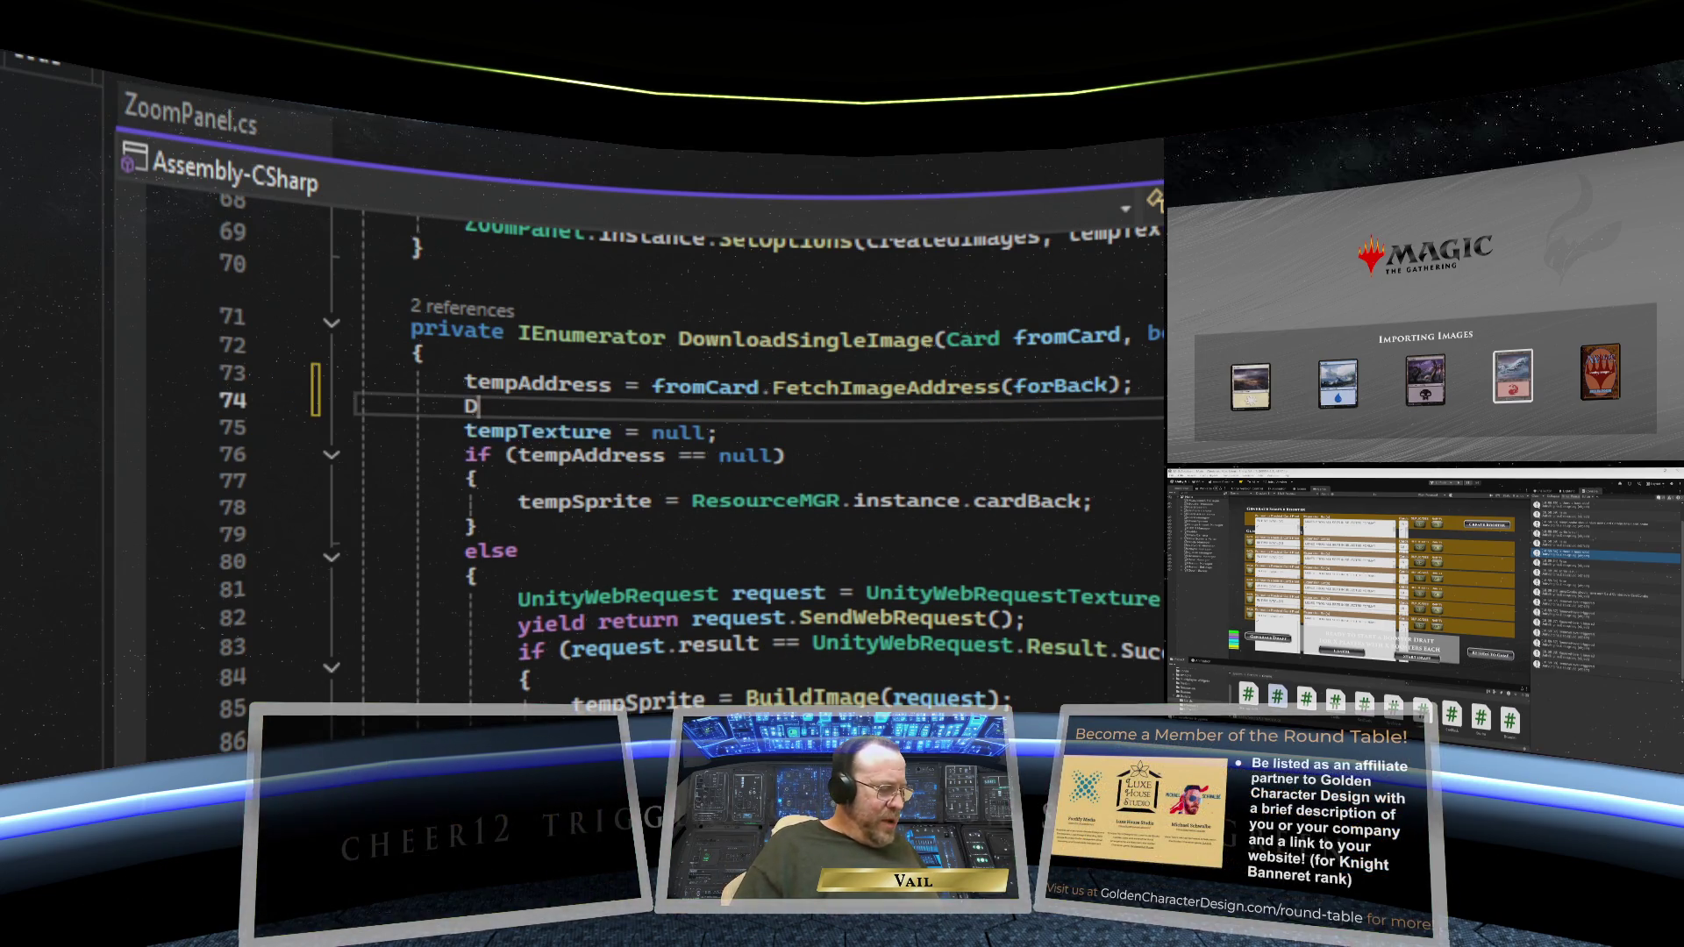
text(ebug.Log()
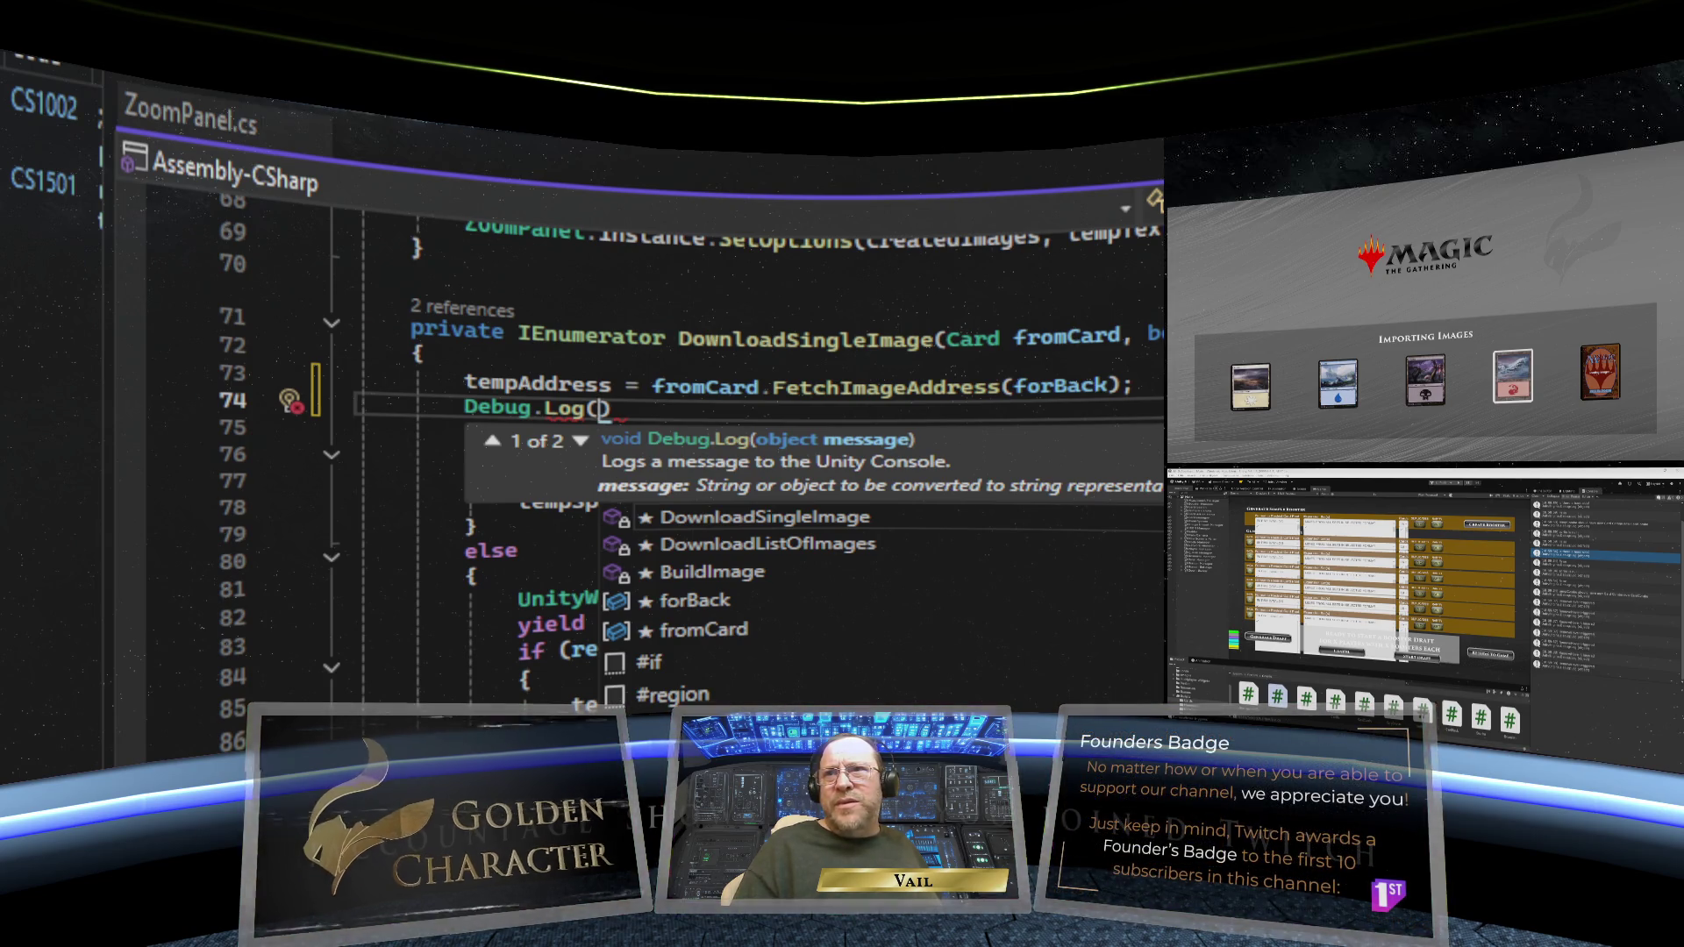
text(tempA)
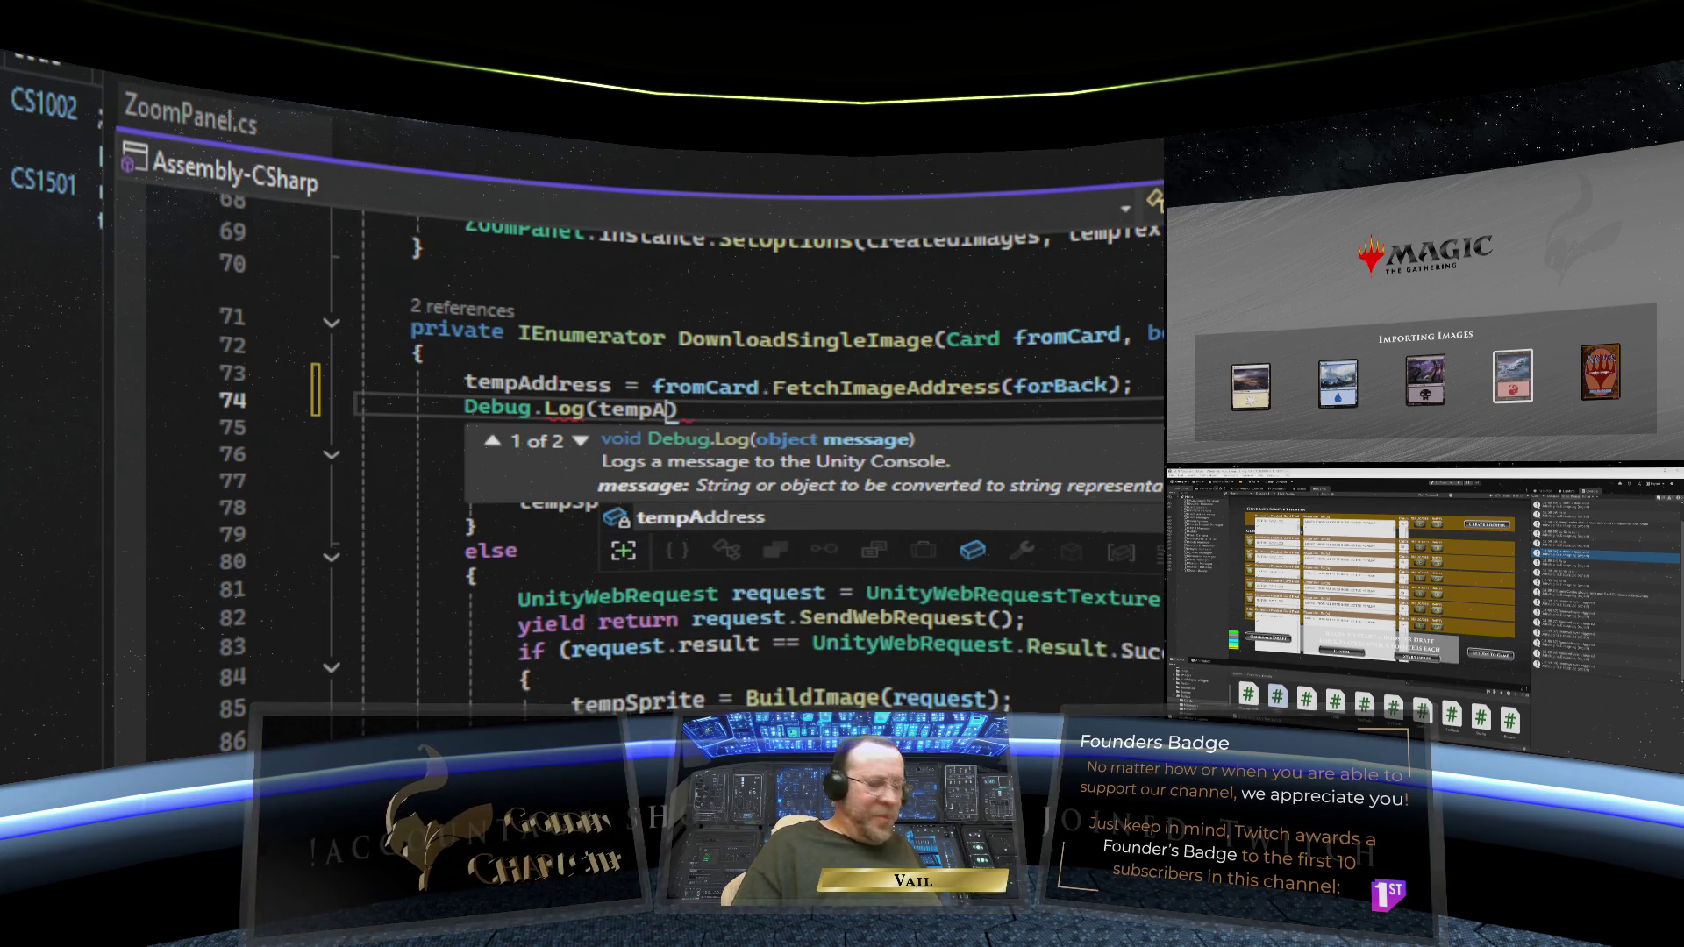
text(dd)
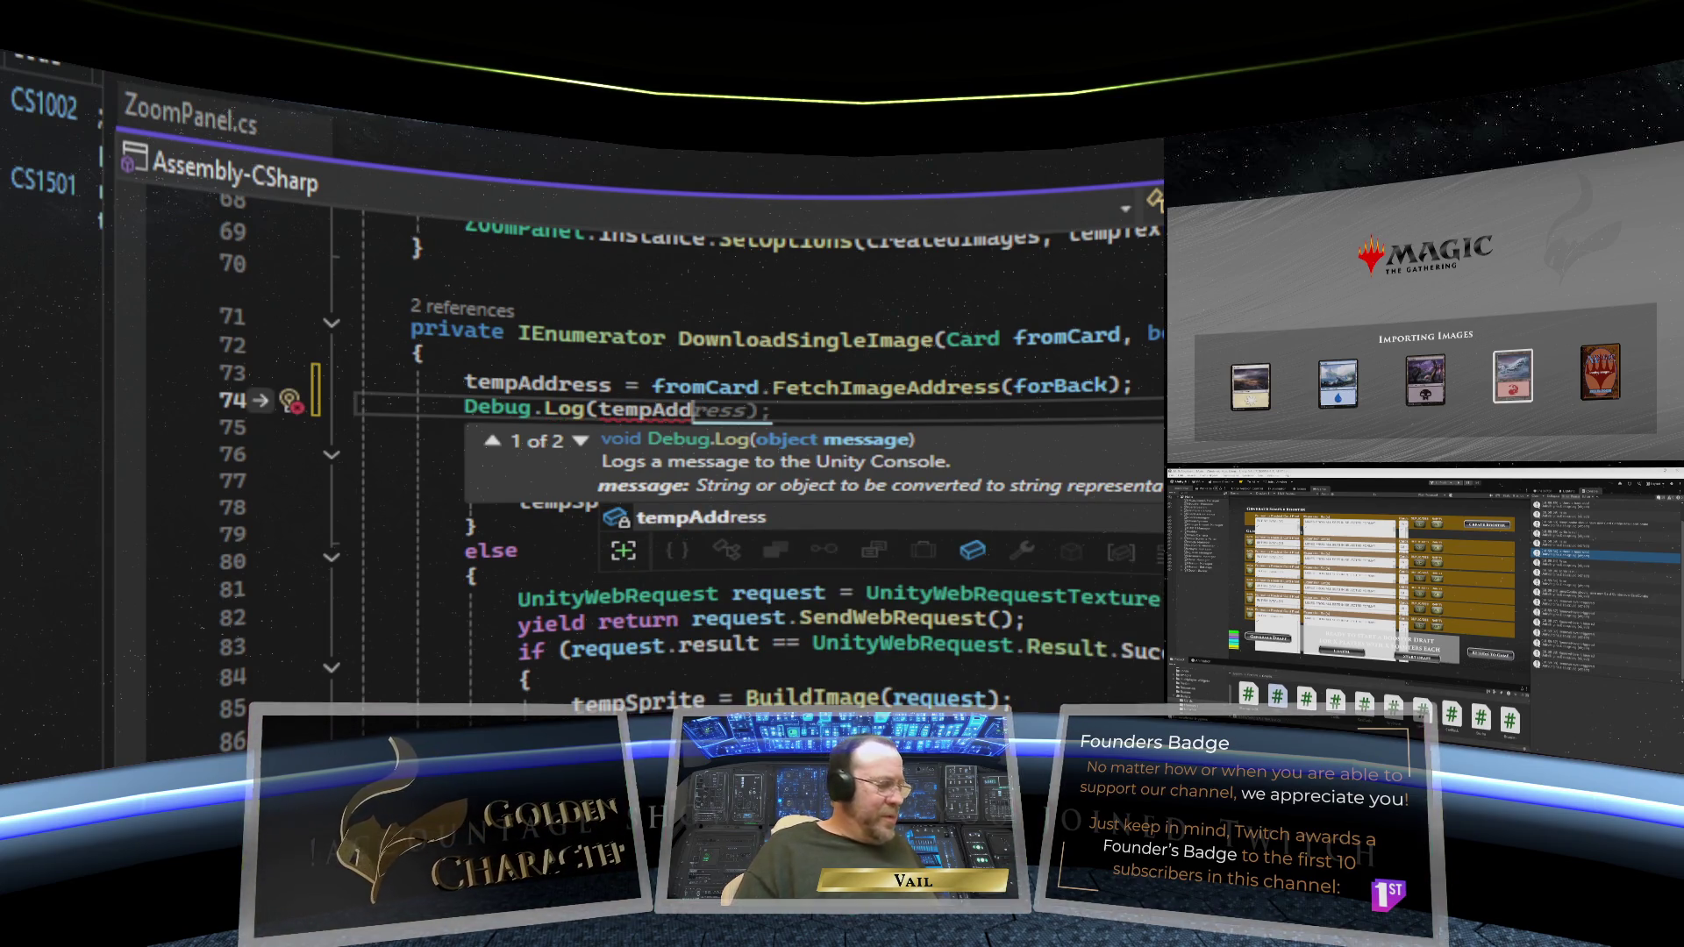
key(Tab)
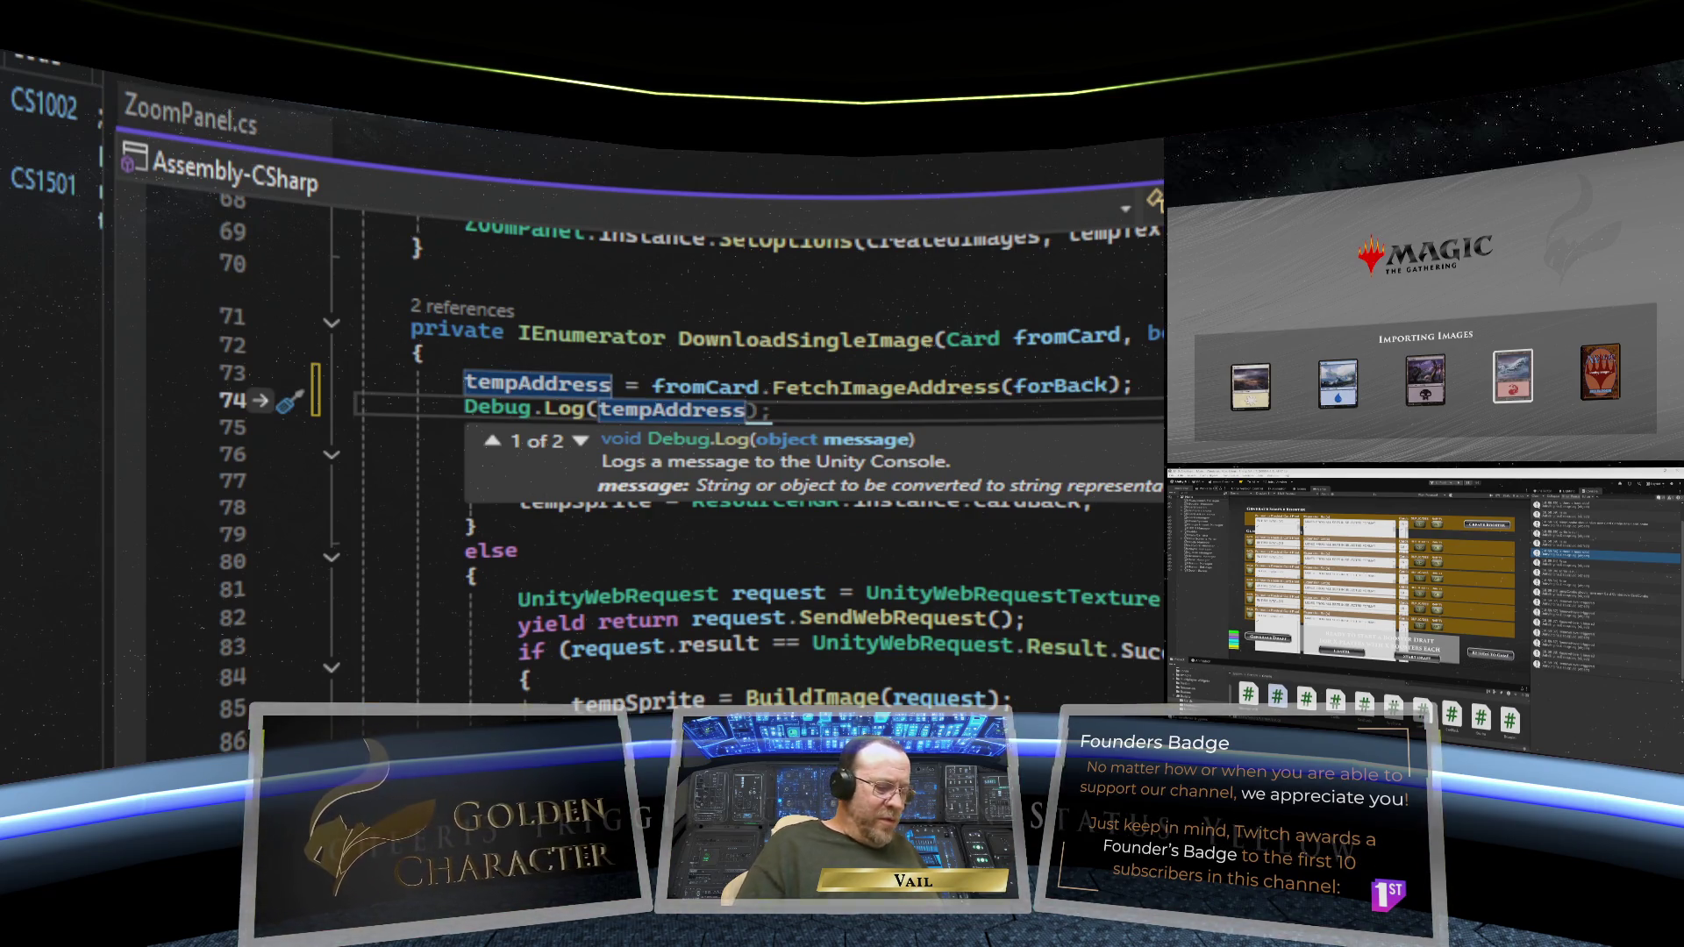
text();)
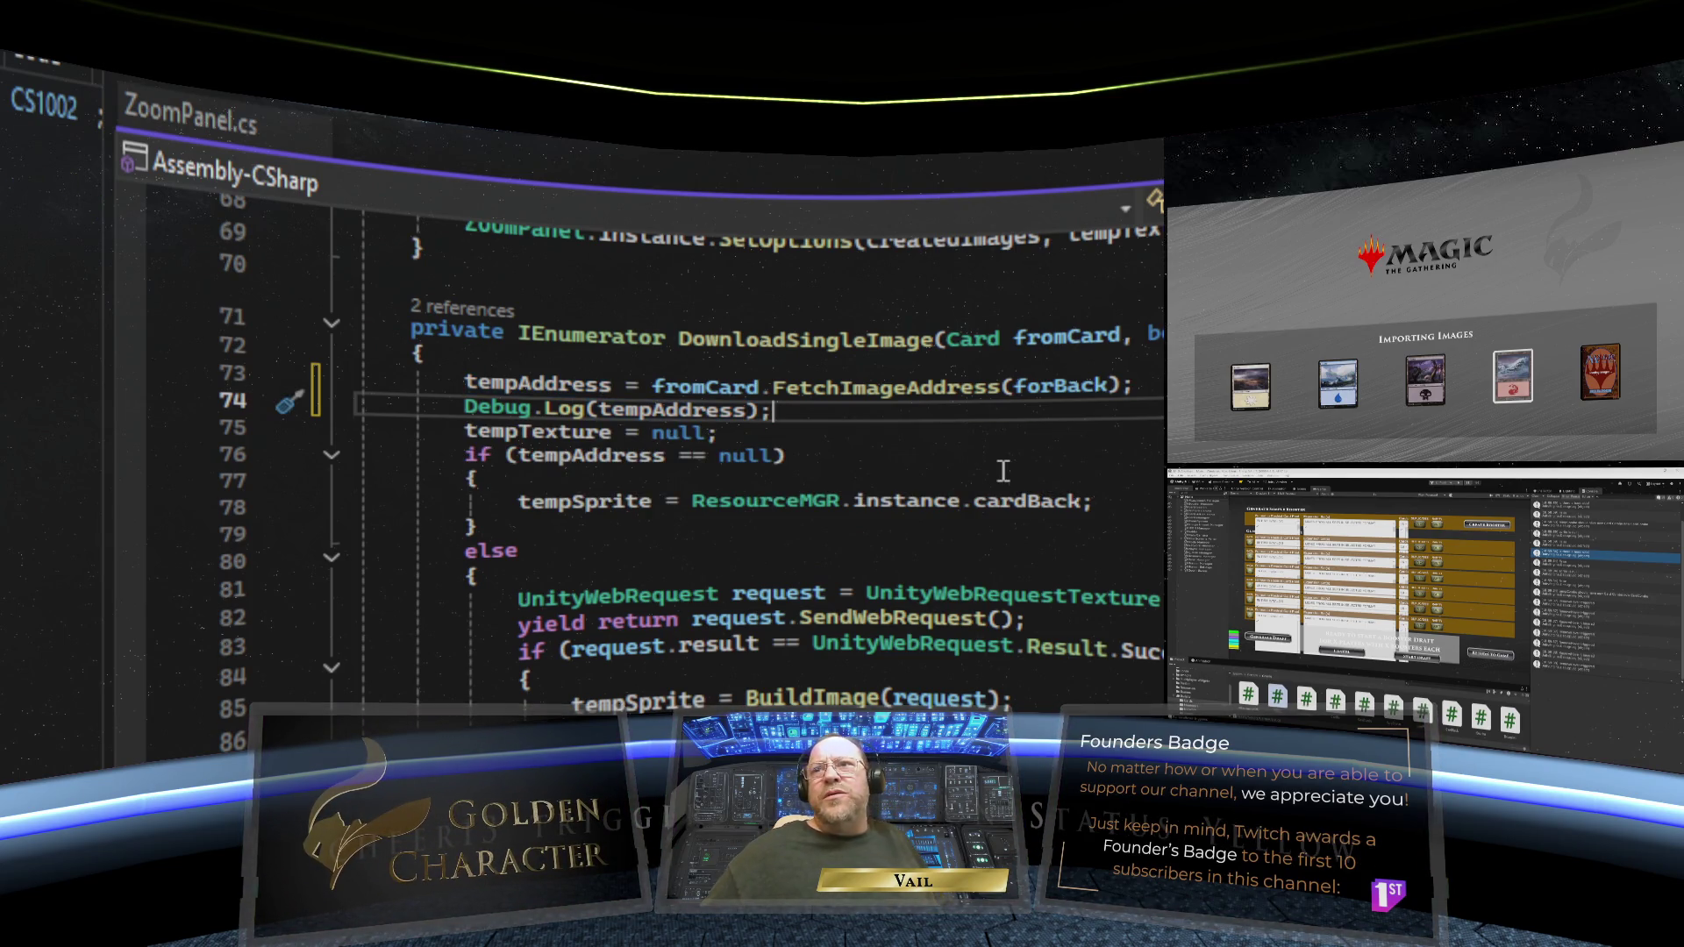
click(1000, 478)
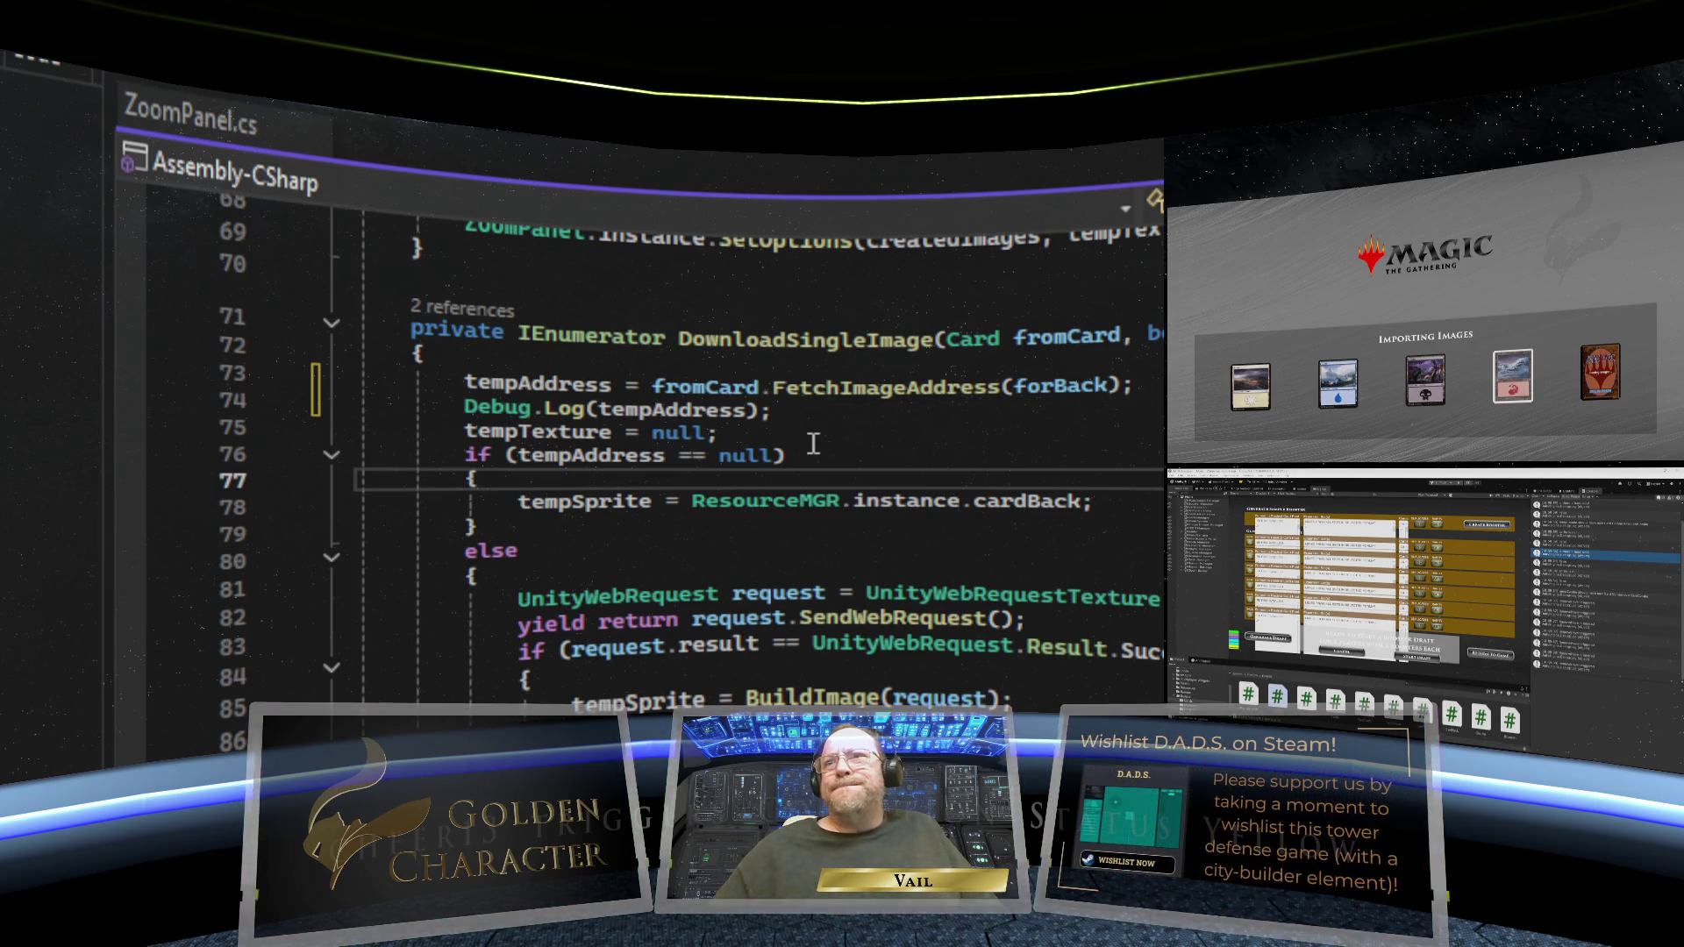
key(ctrl+s)
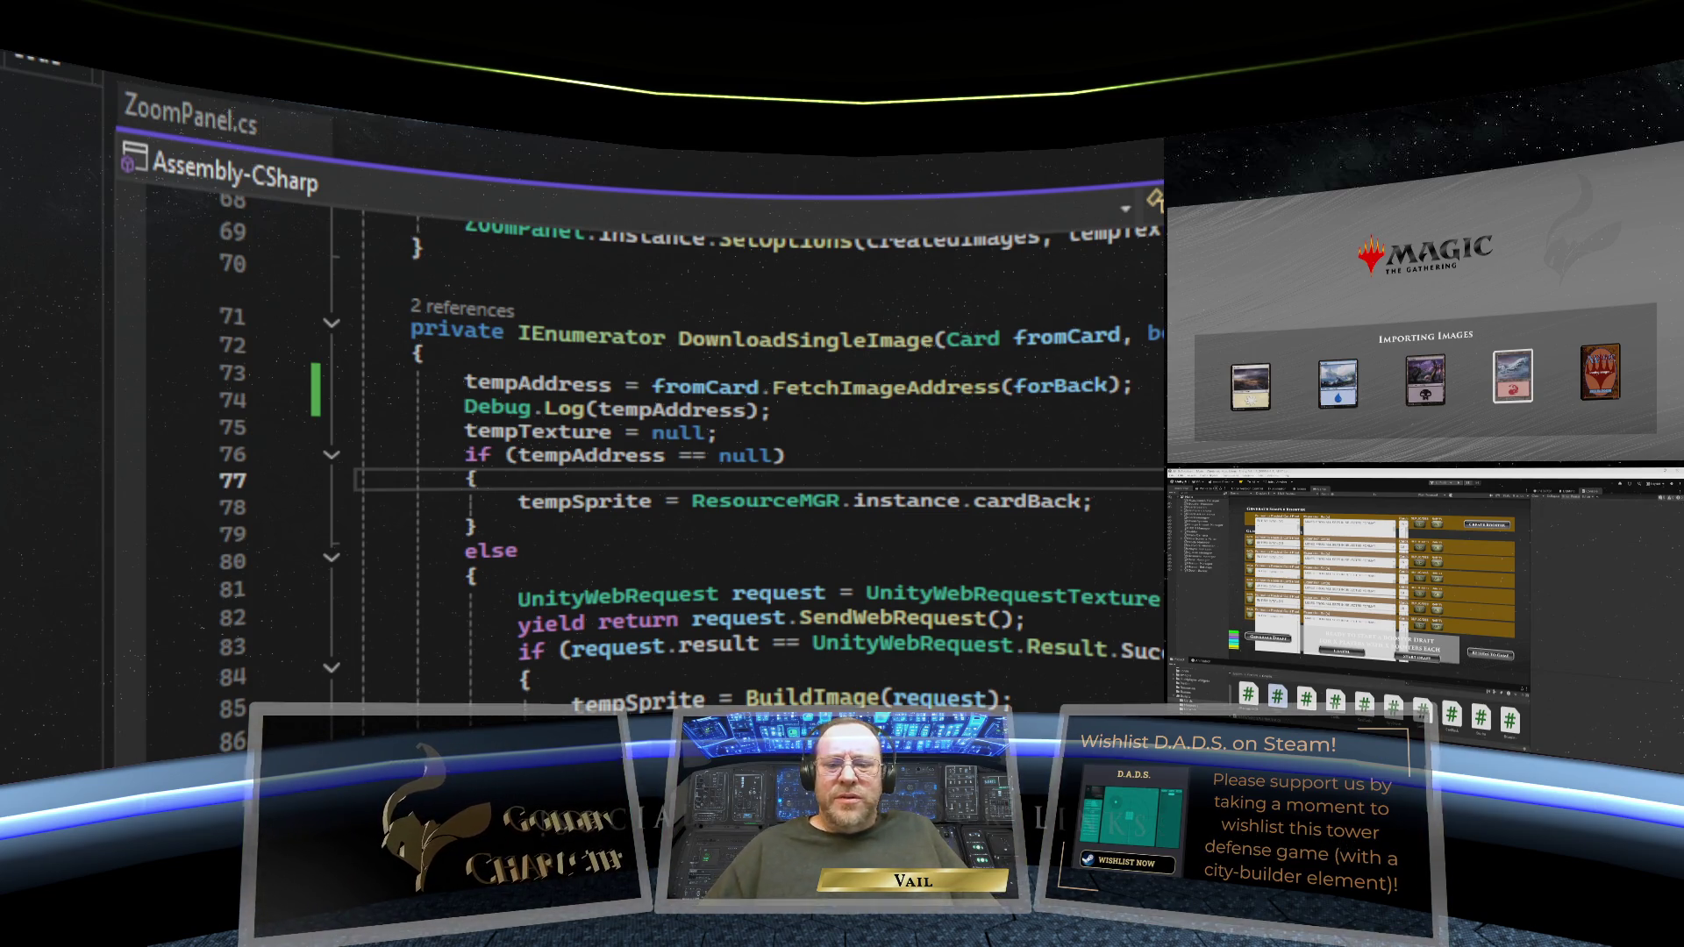
key(alt+Tab)
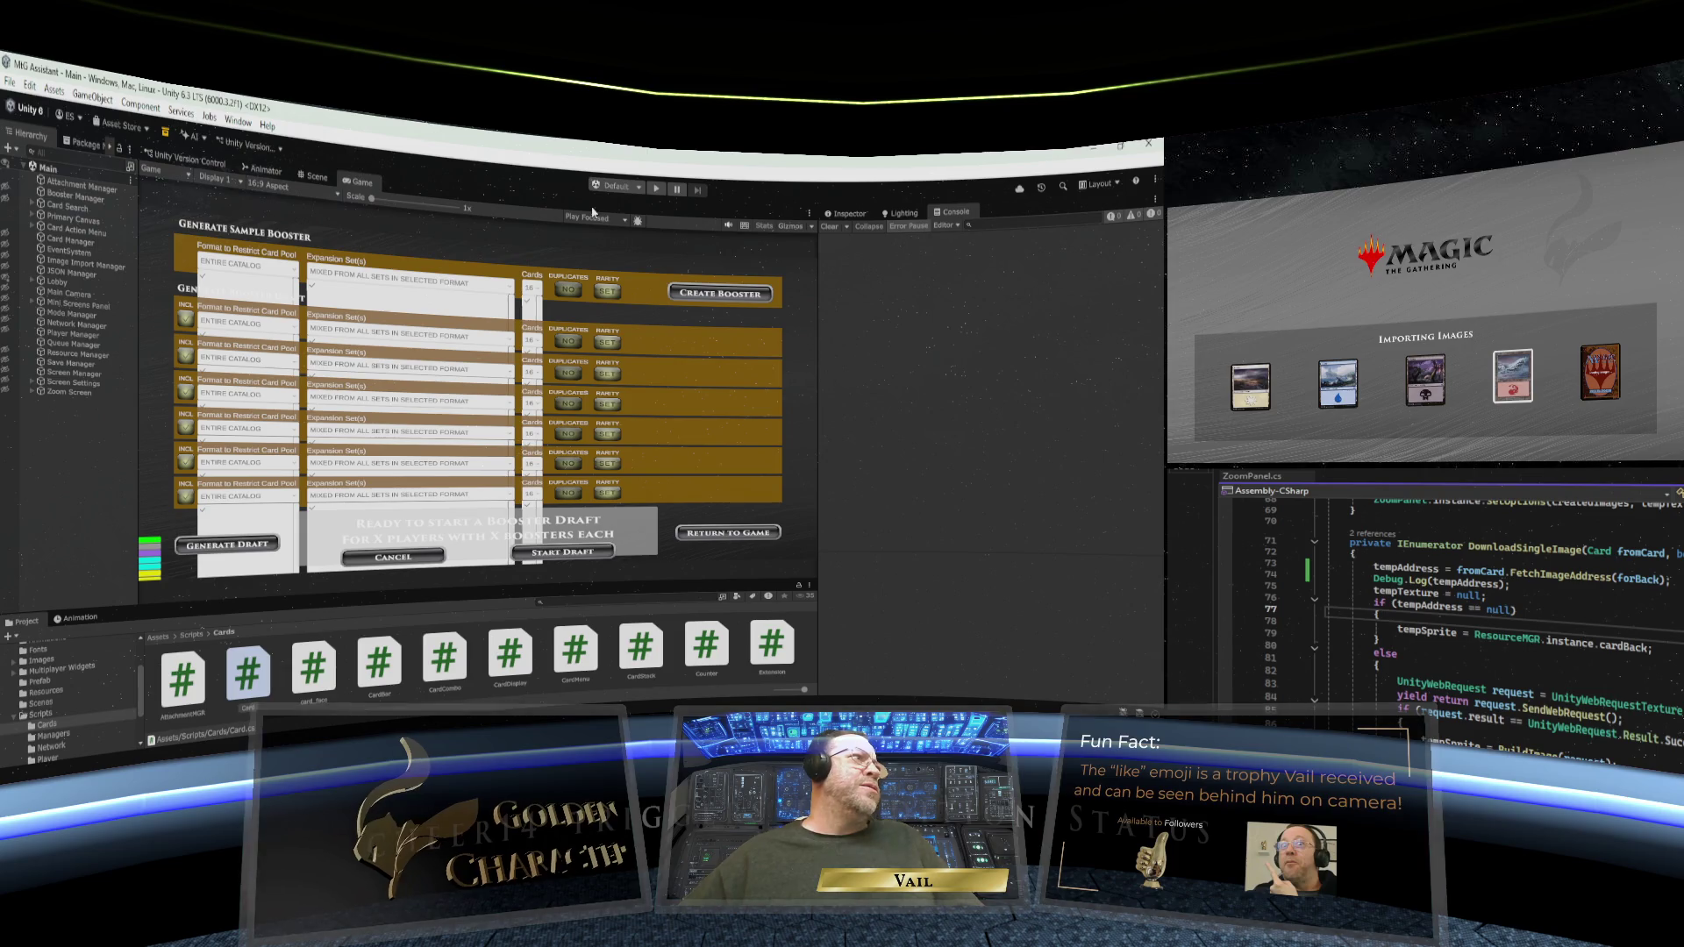
- Enter play mode, load the card catalog, and start a single-computer session with a newly created player
click(656, 189)
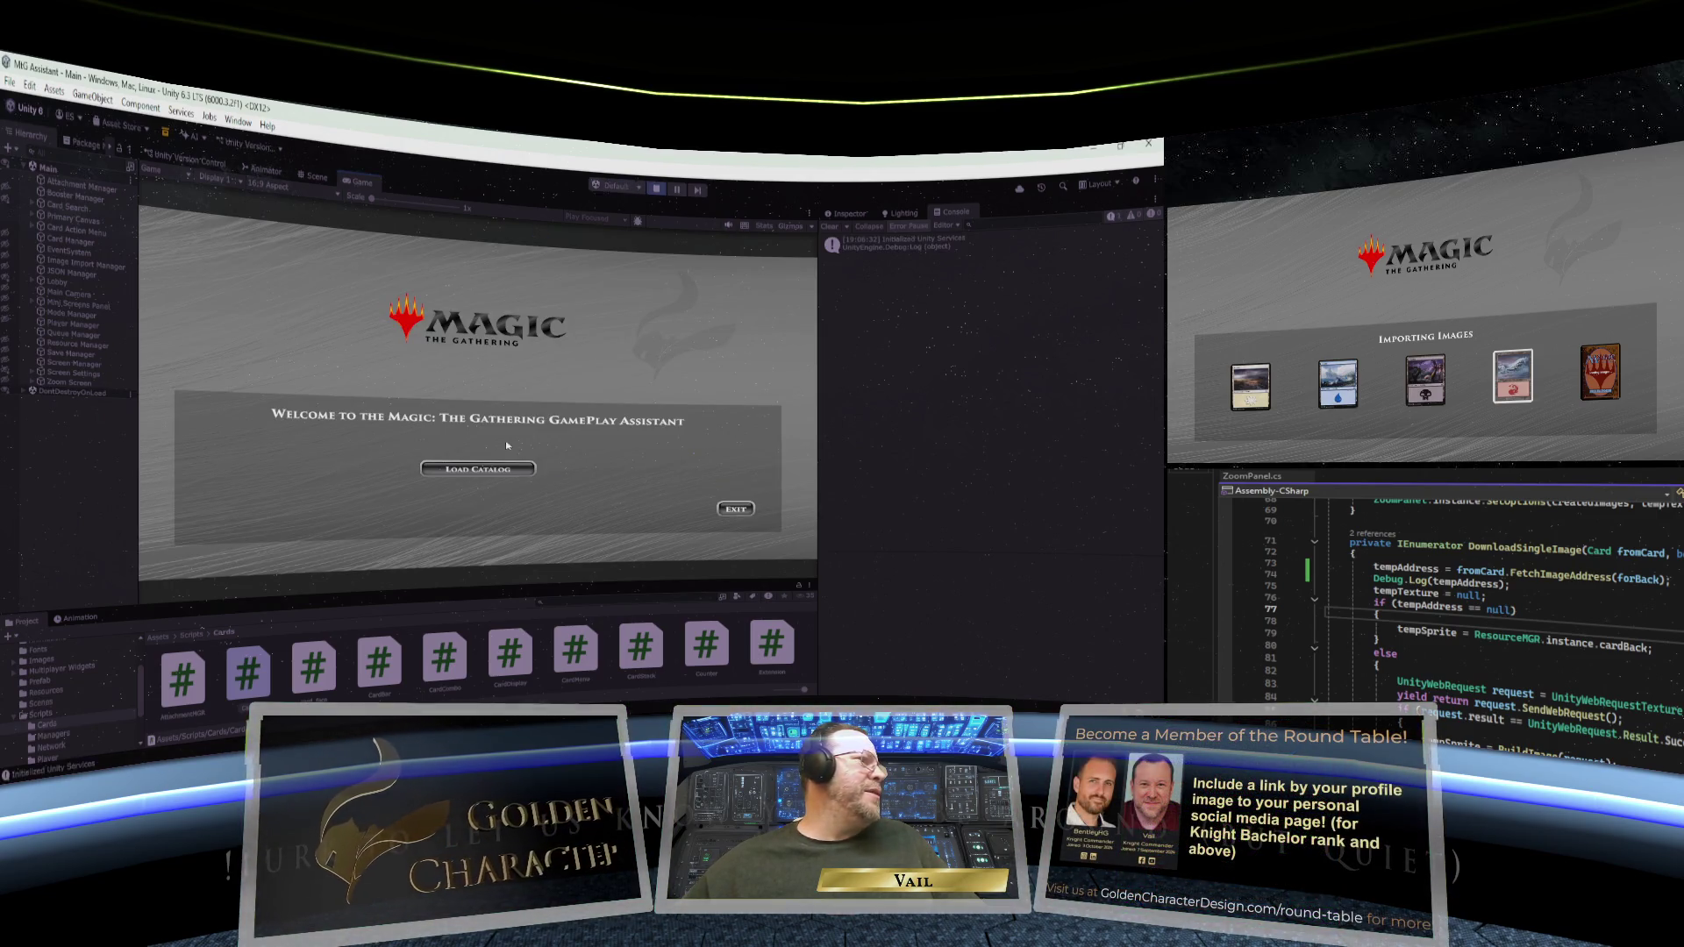
click(504, 469)
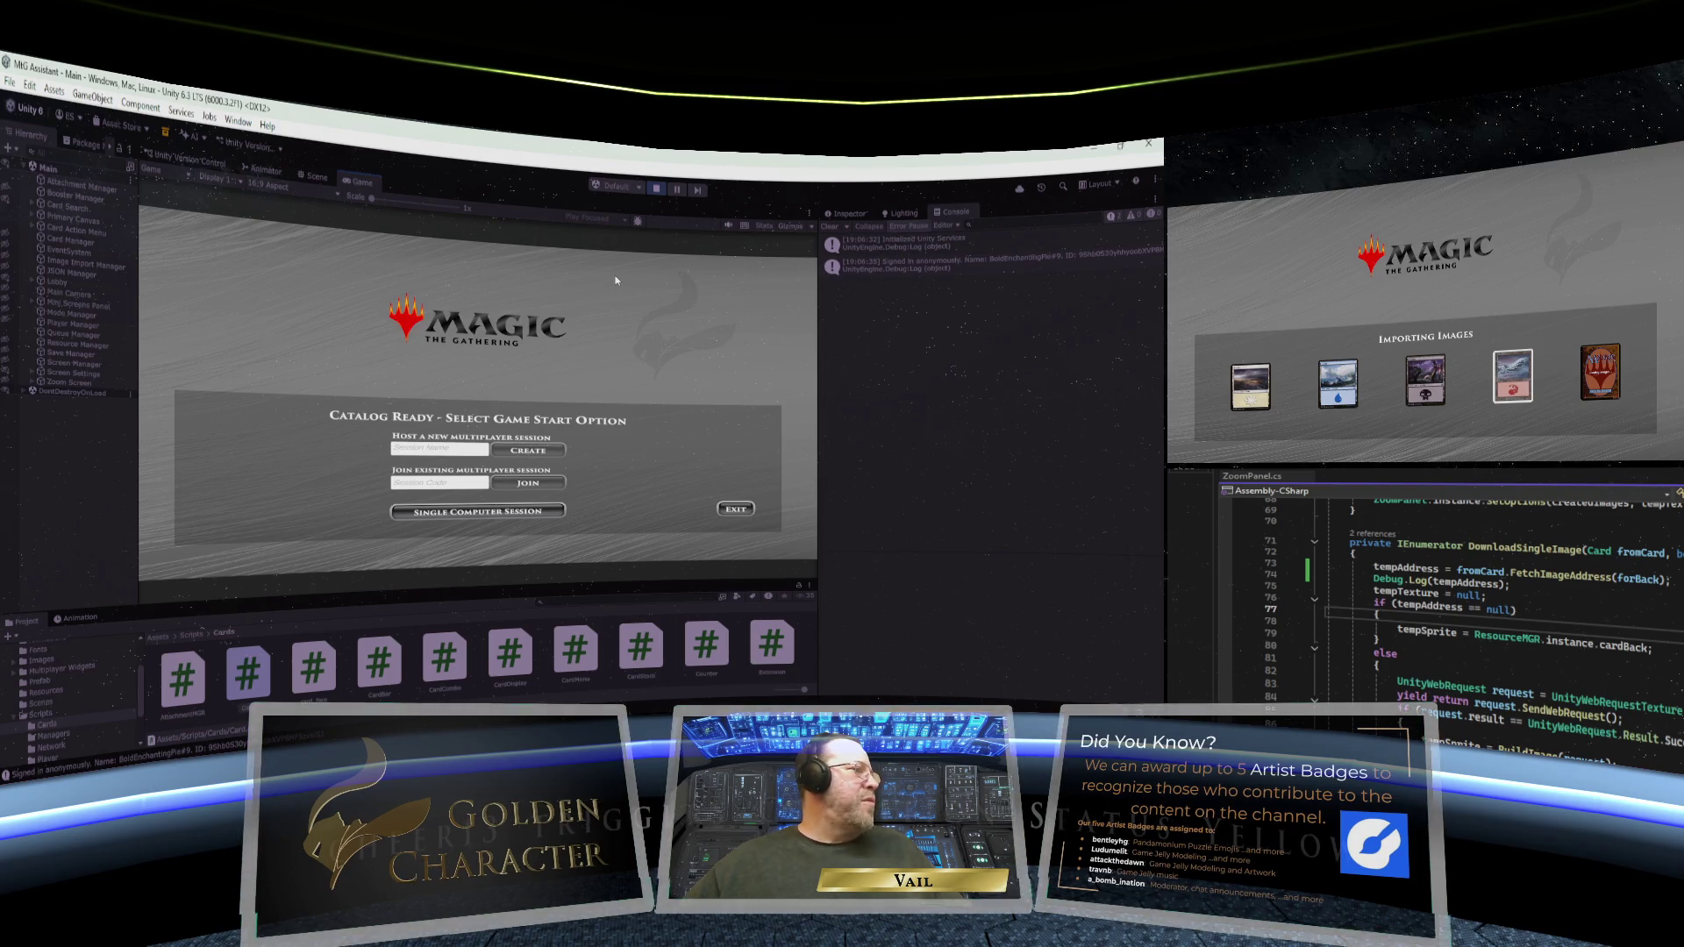
click(478, 510)
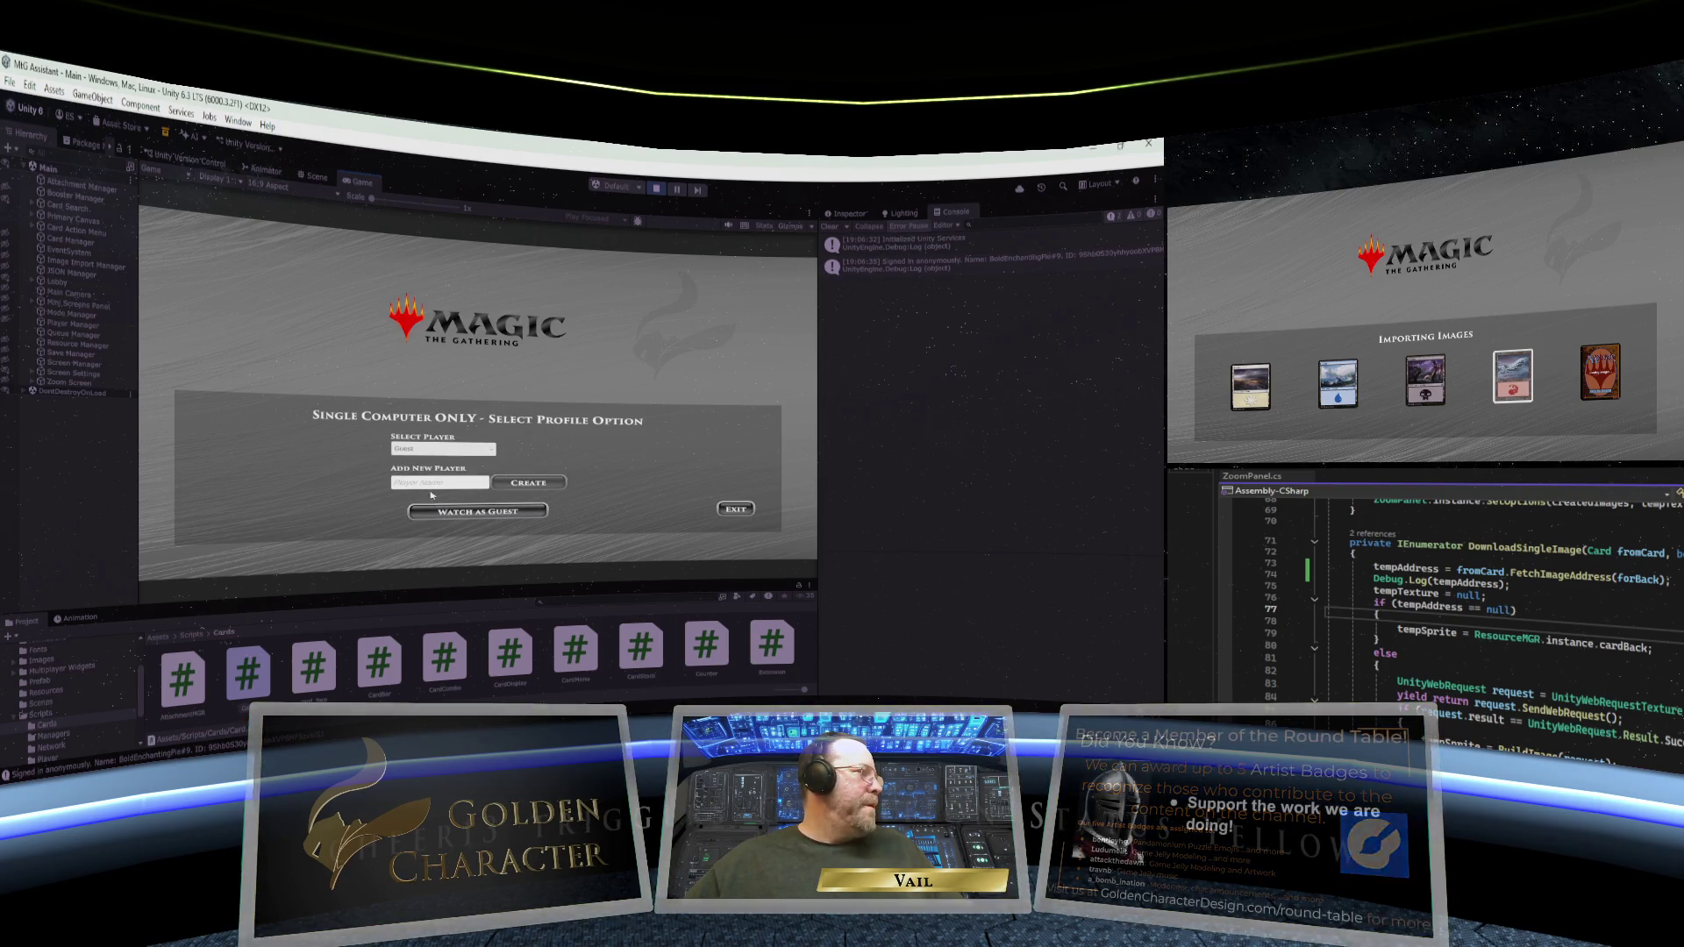
click(431, 484)
text(me)
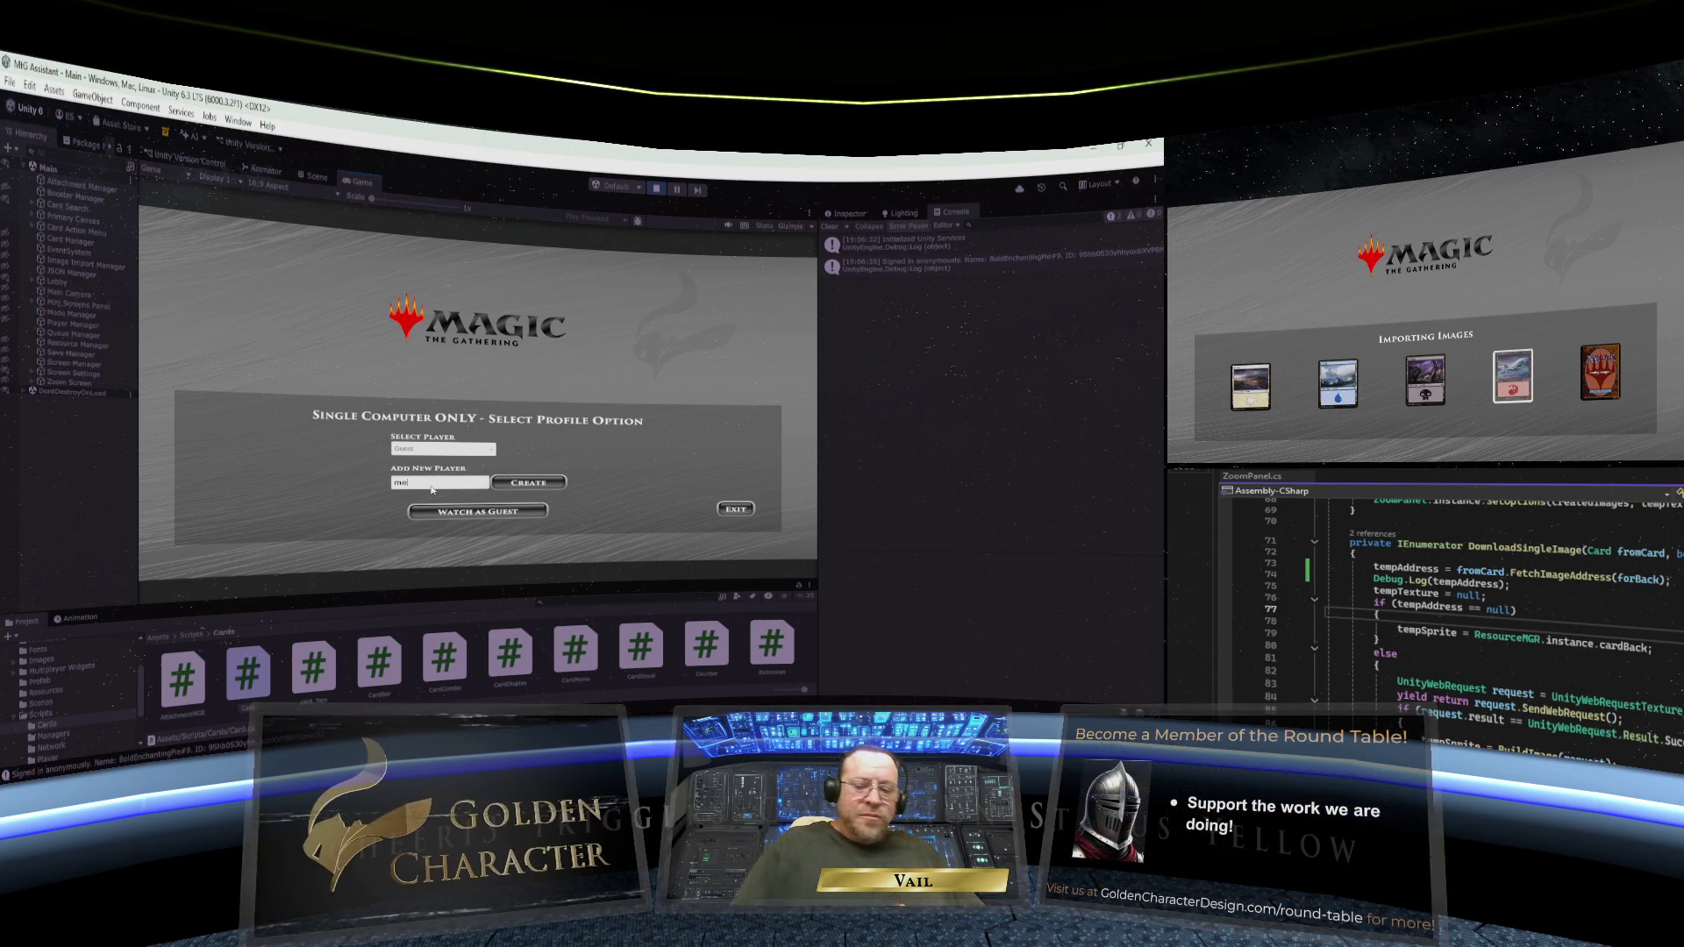
click(527, 483)
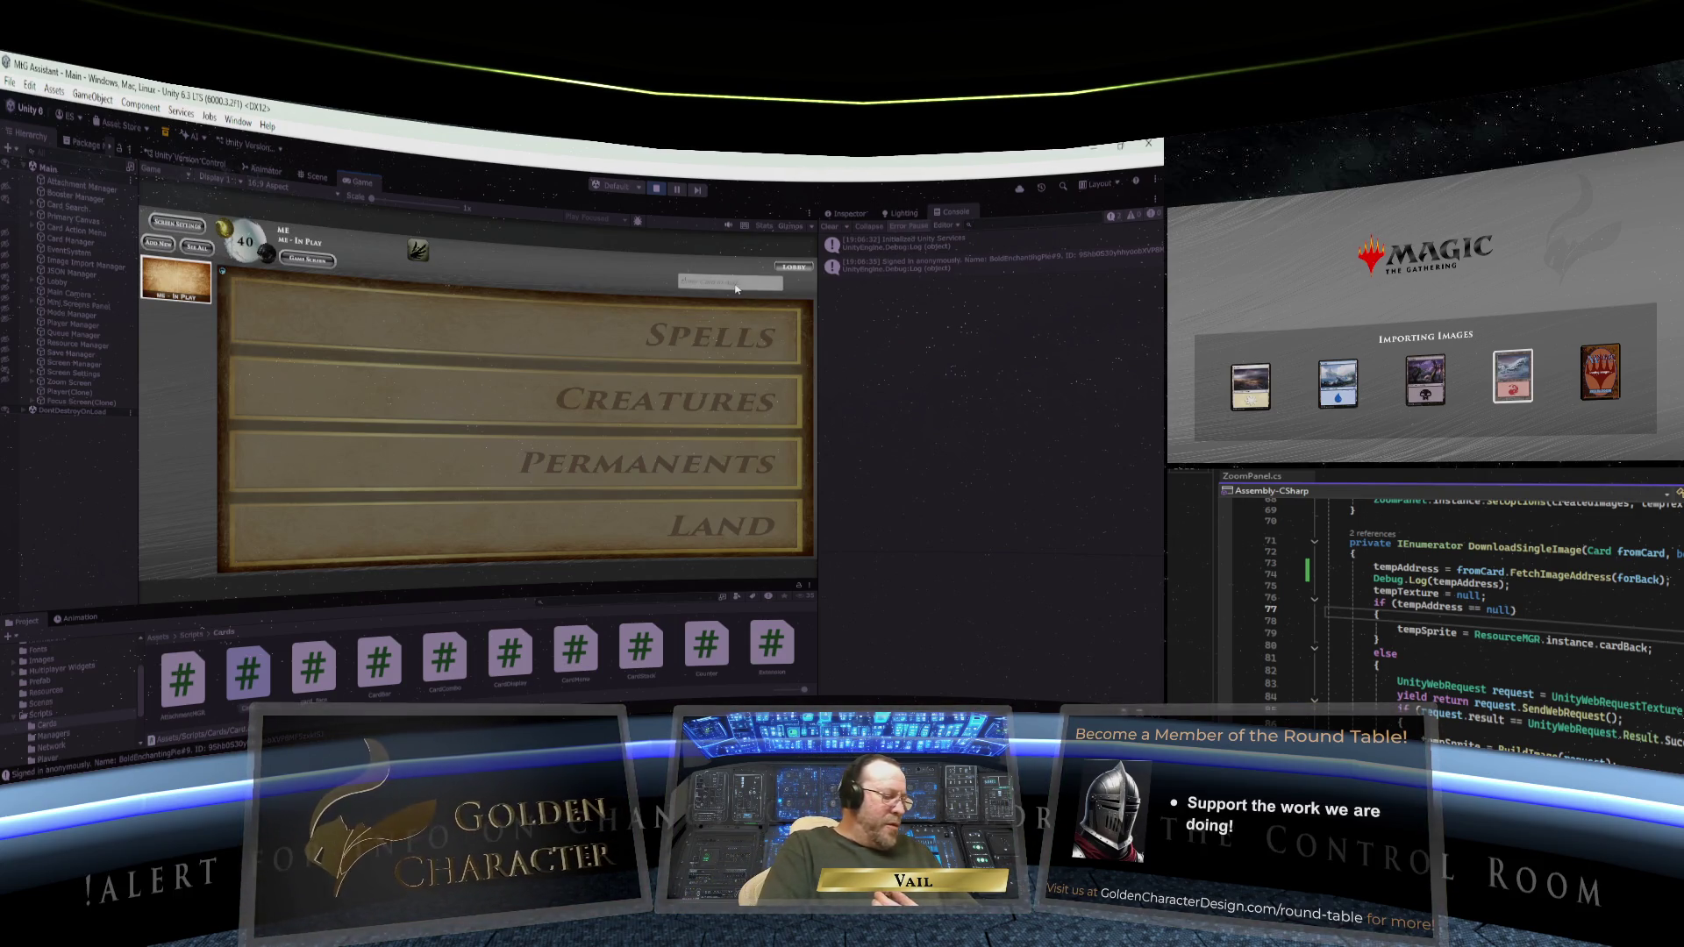
- Search for and add the Swamp card, then Hired Muscle // Scarmaker
text(swamp)
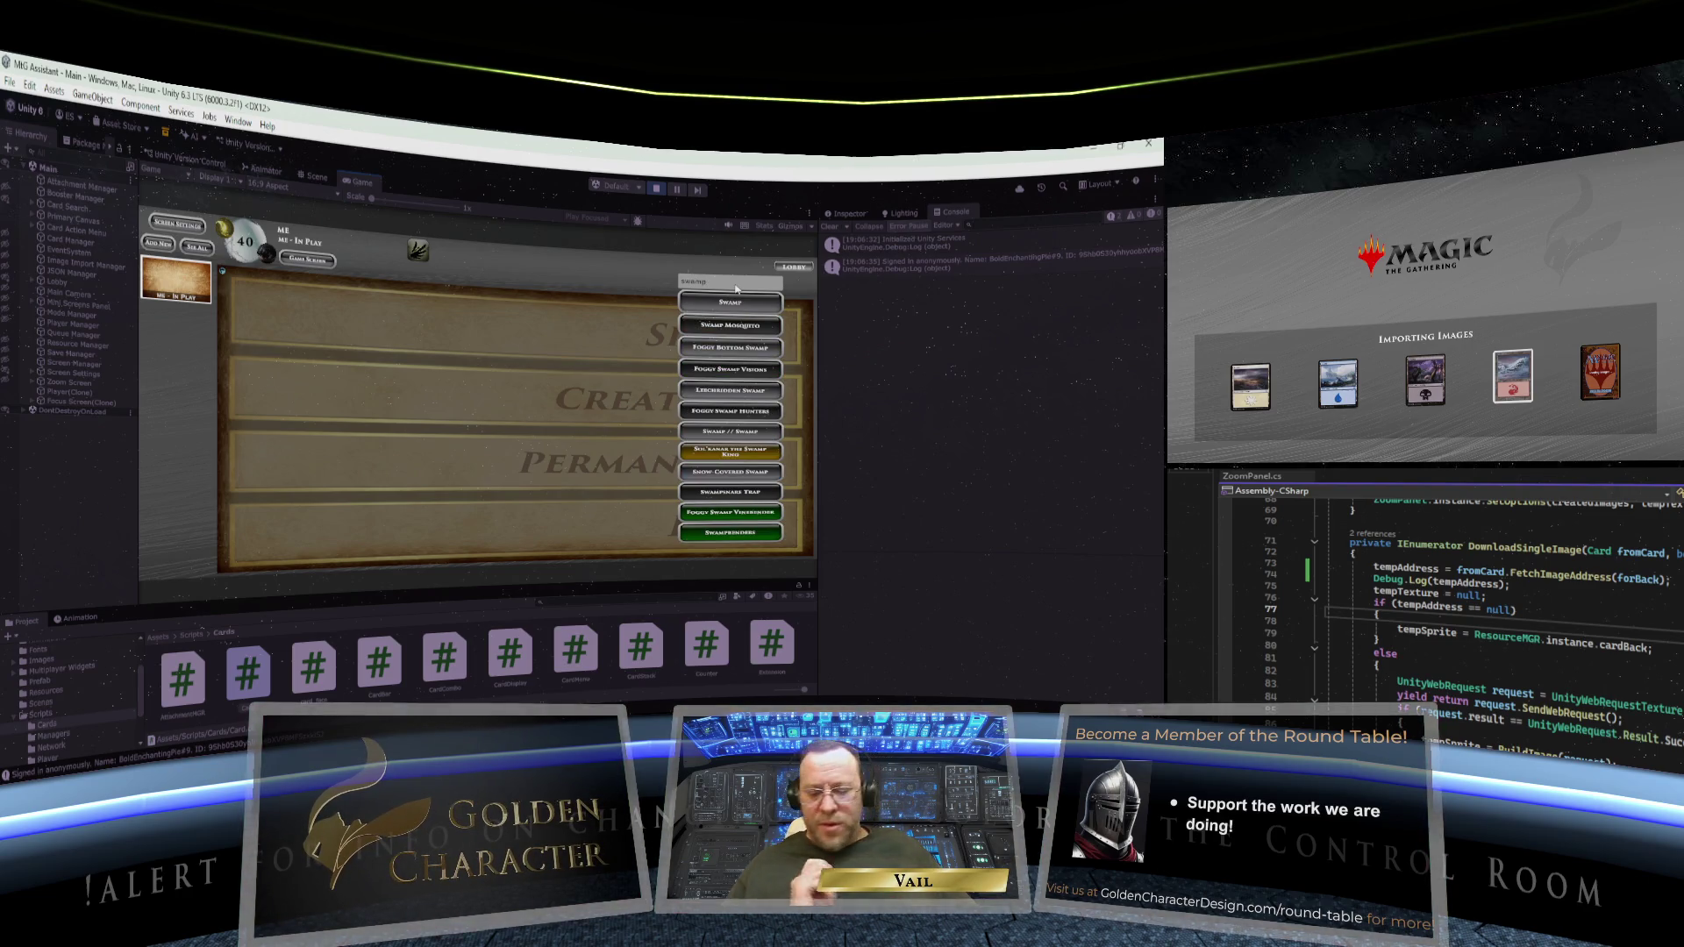
click(745, 304)
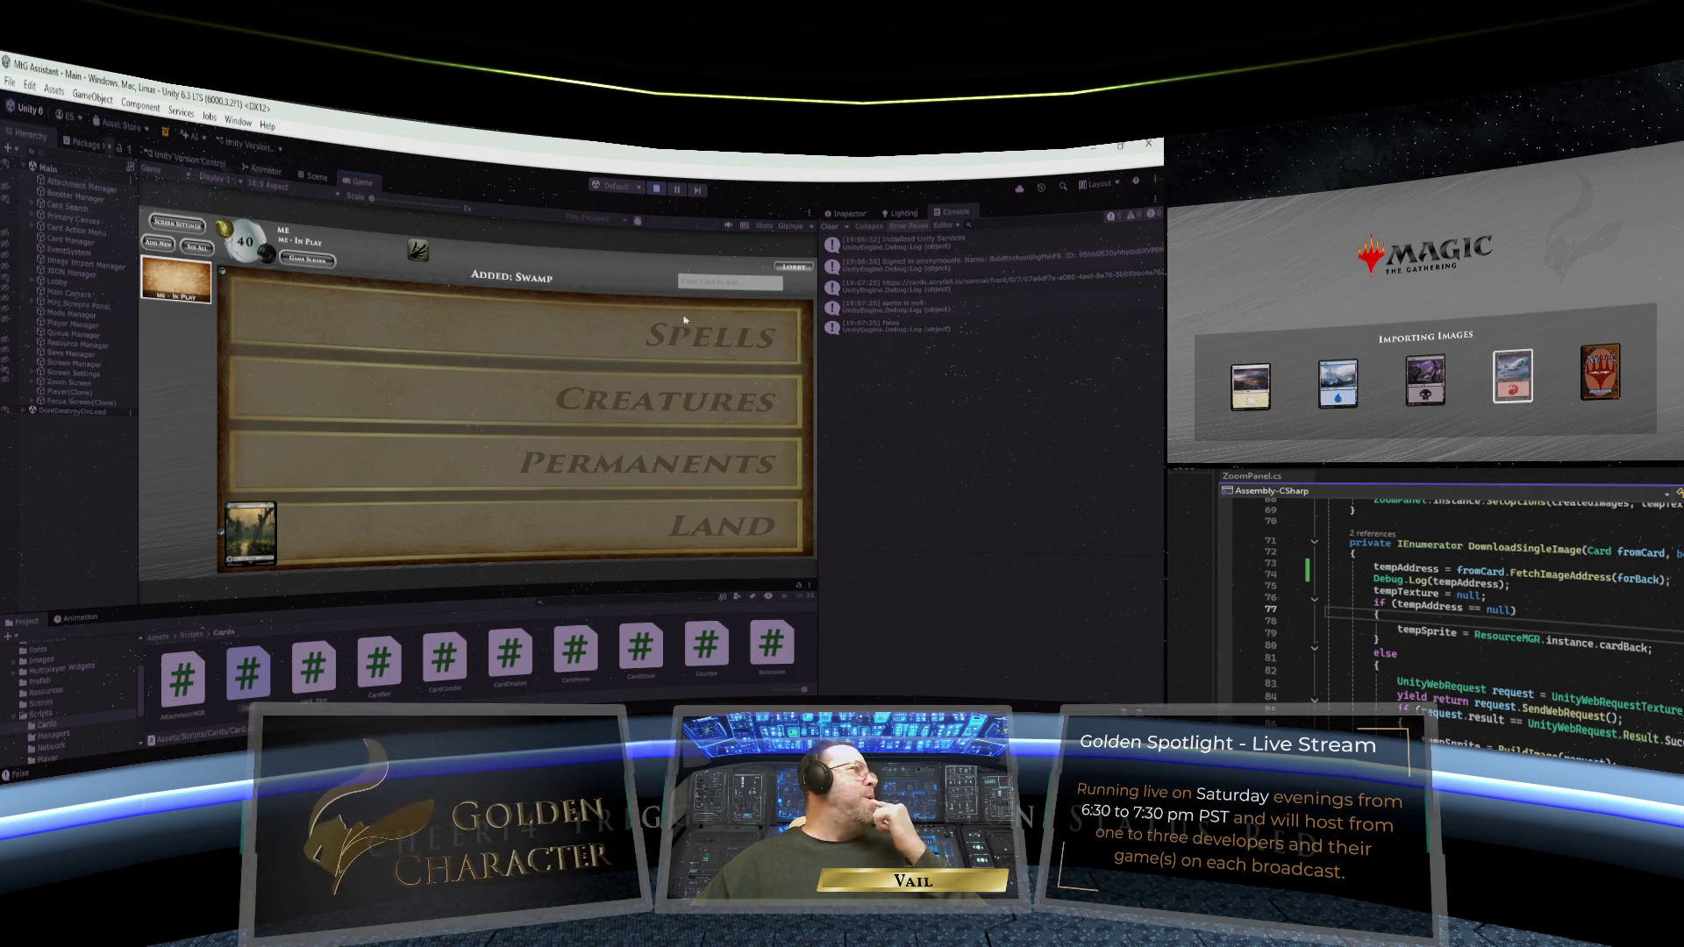
text(muscle)
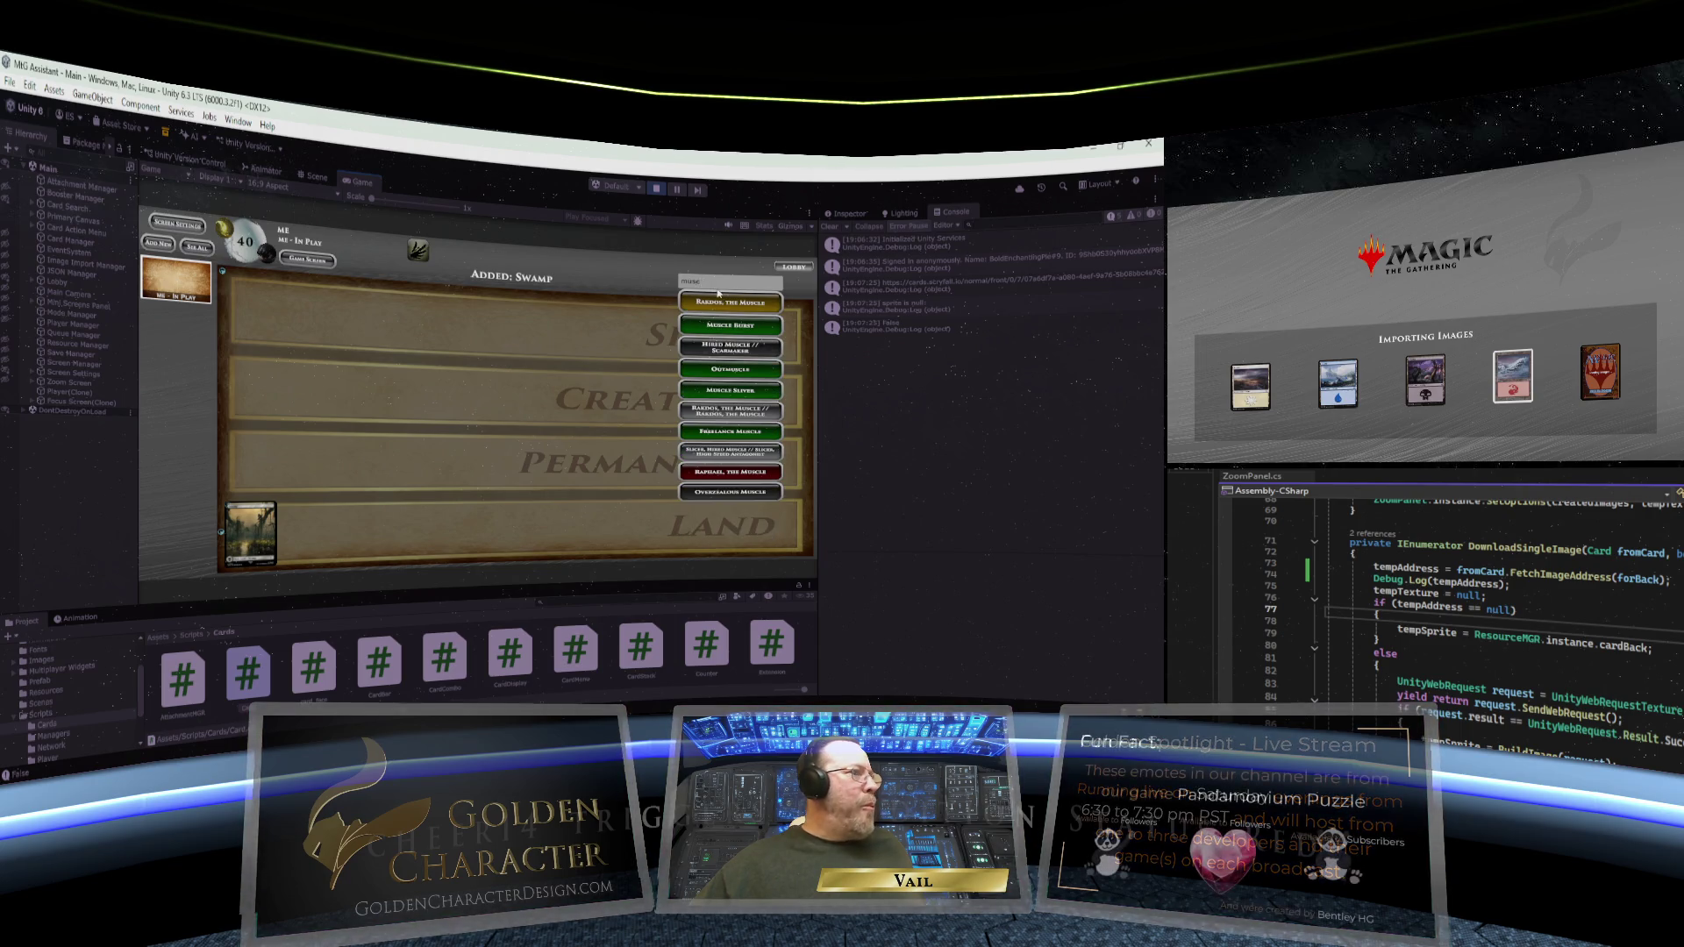
click(731, 349)
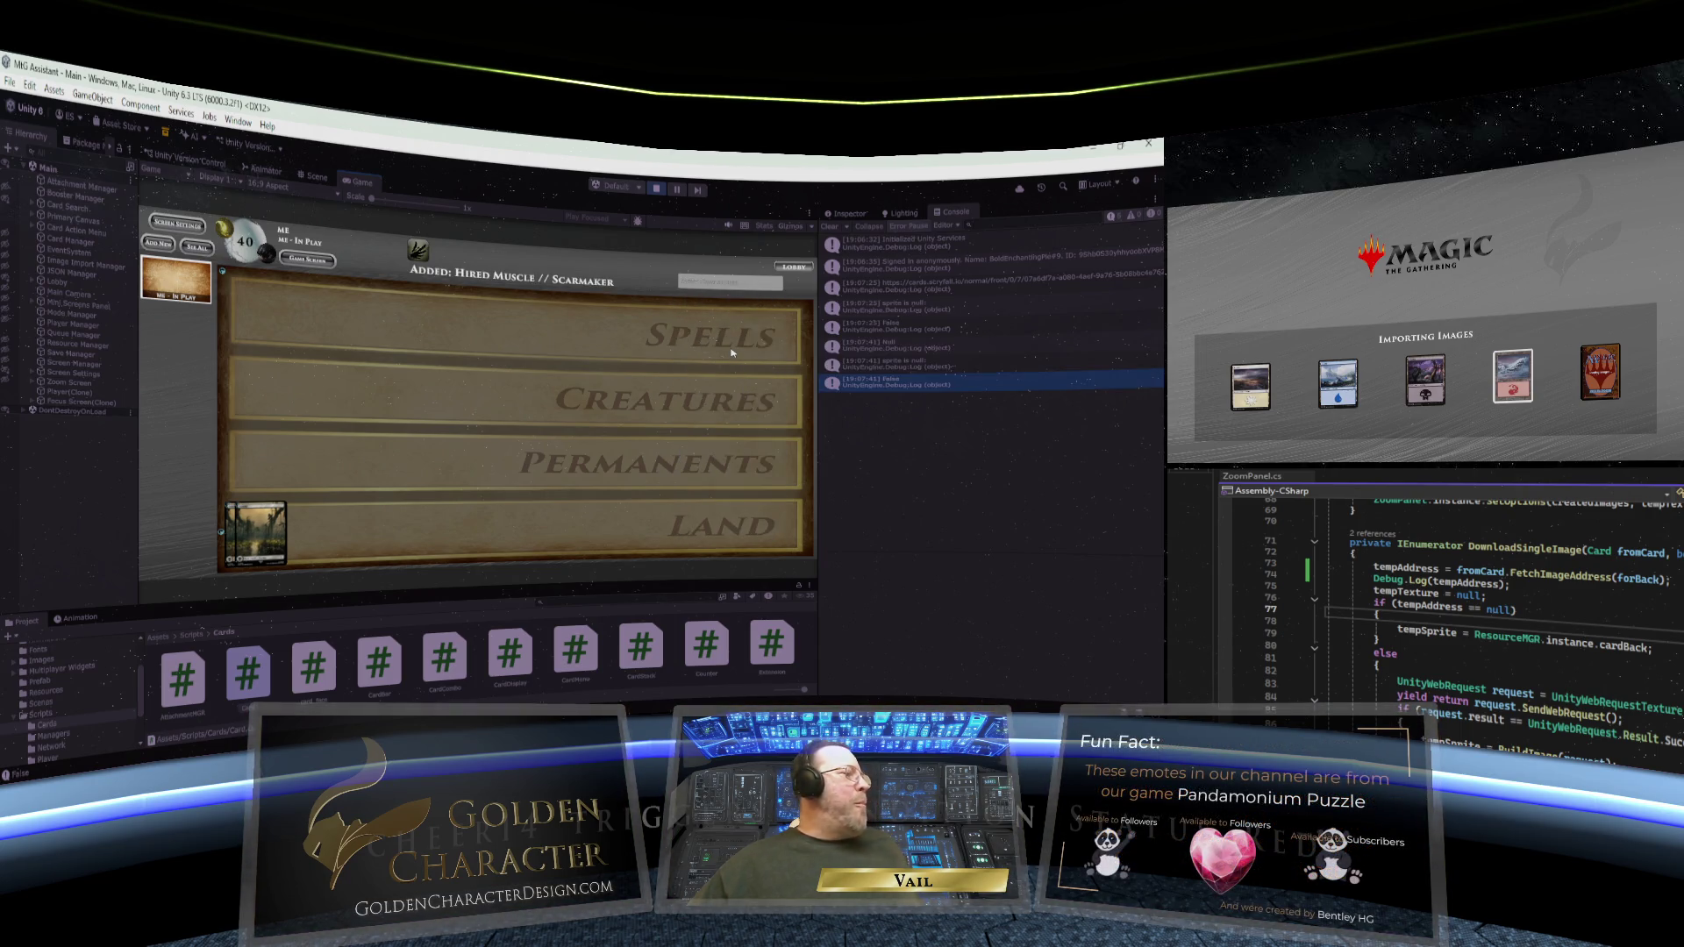
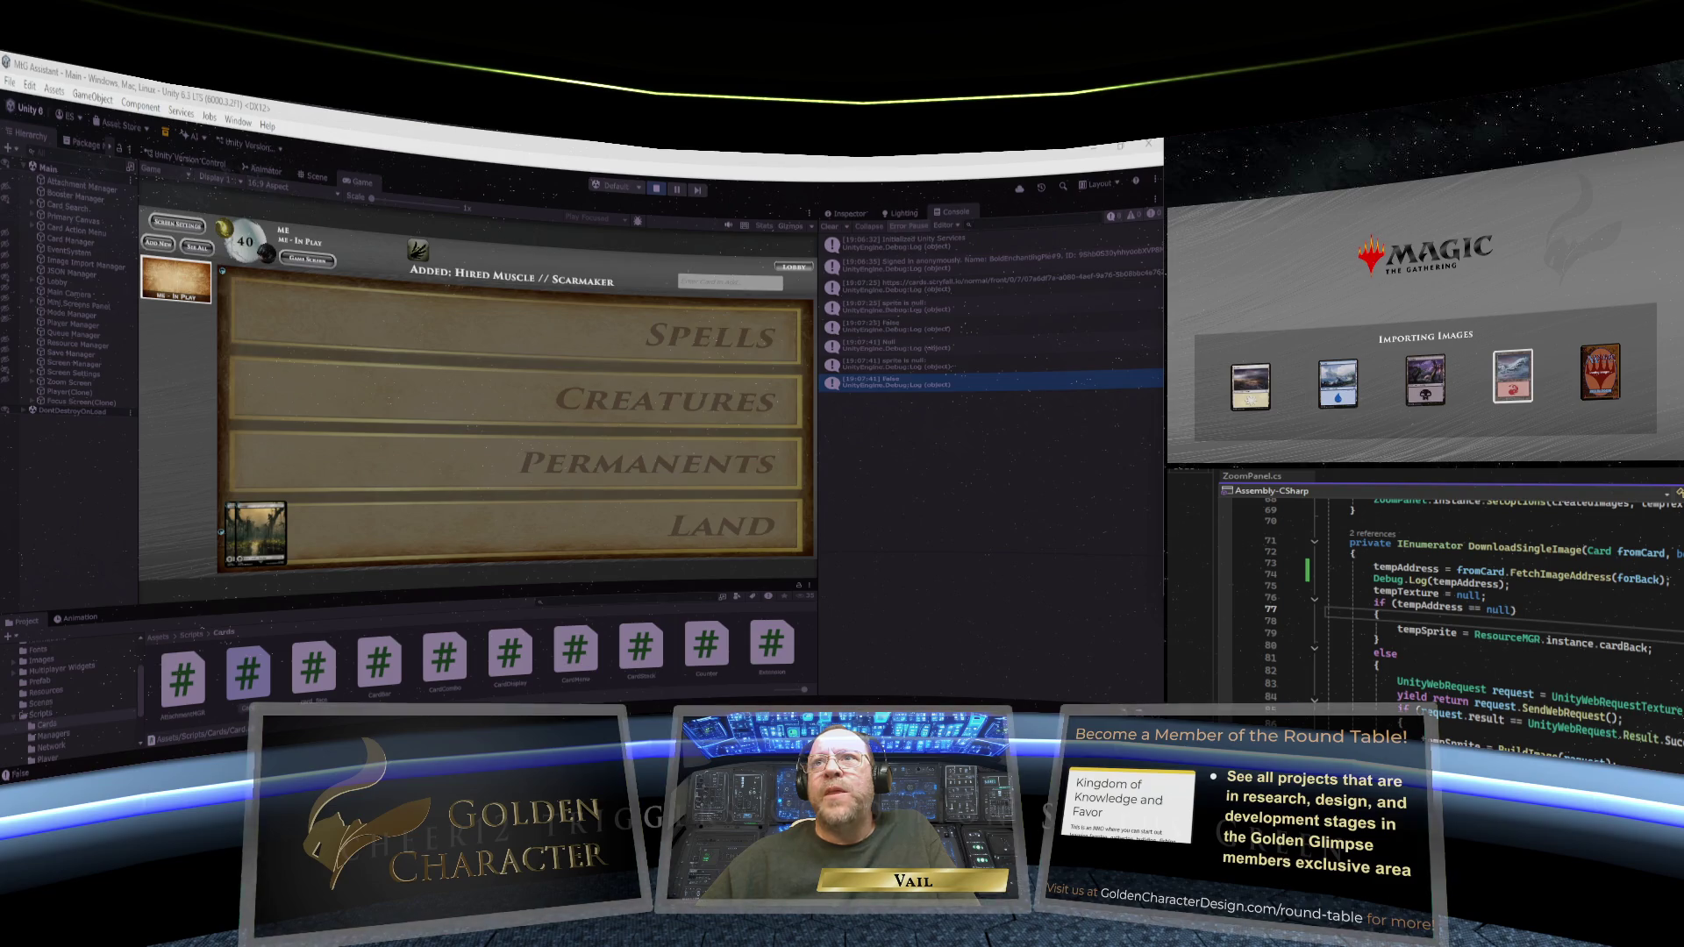
- Bring up the Scryfall card JSON and scroll sideways through its tcgplayer_id, cardmarket_id, name and released_at fields
key(ctrl+Tab)
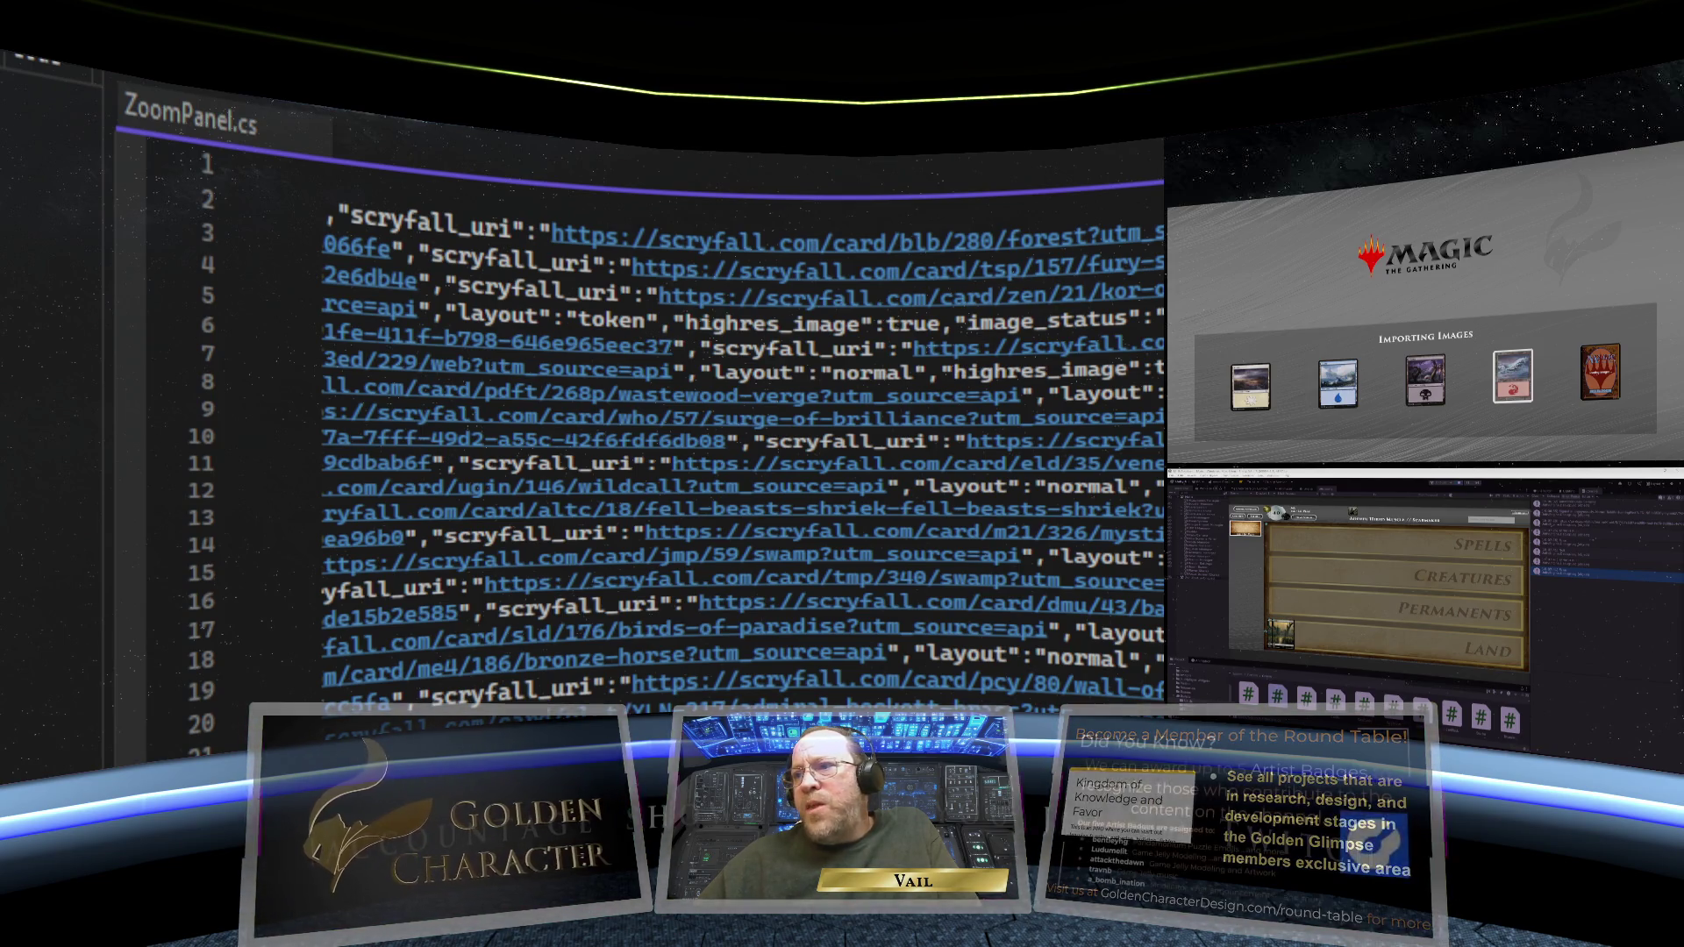
scroll(744, 439, left, 10)
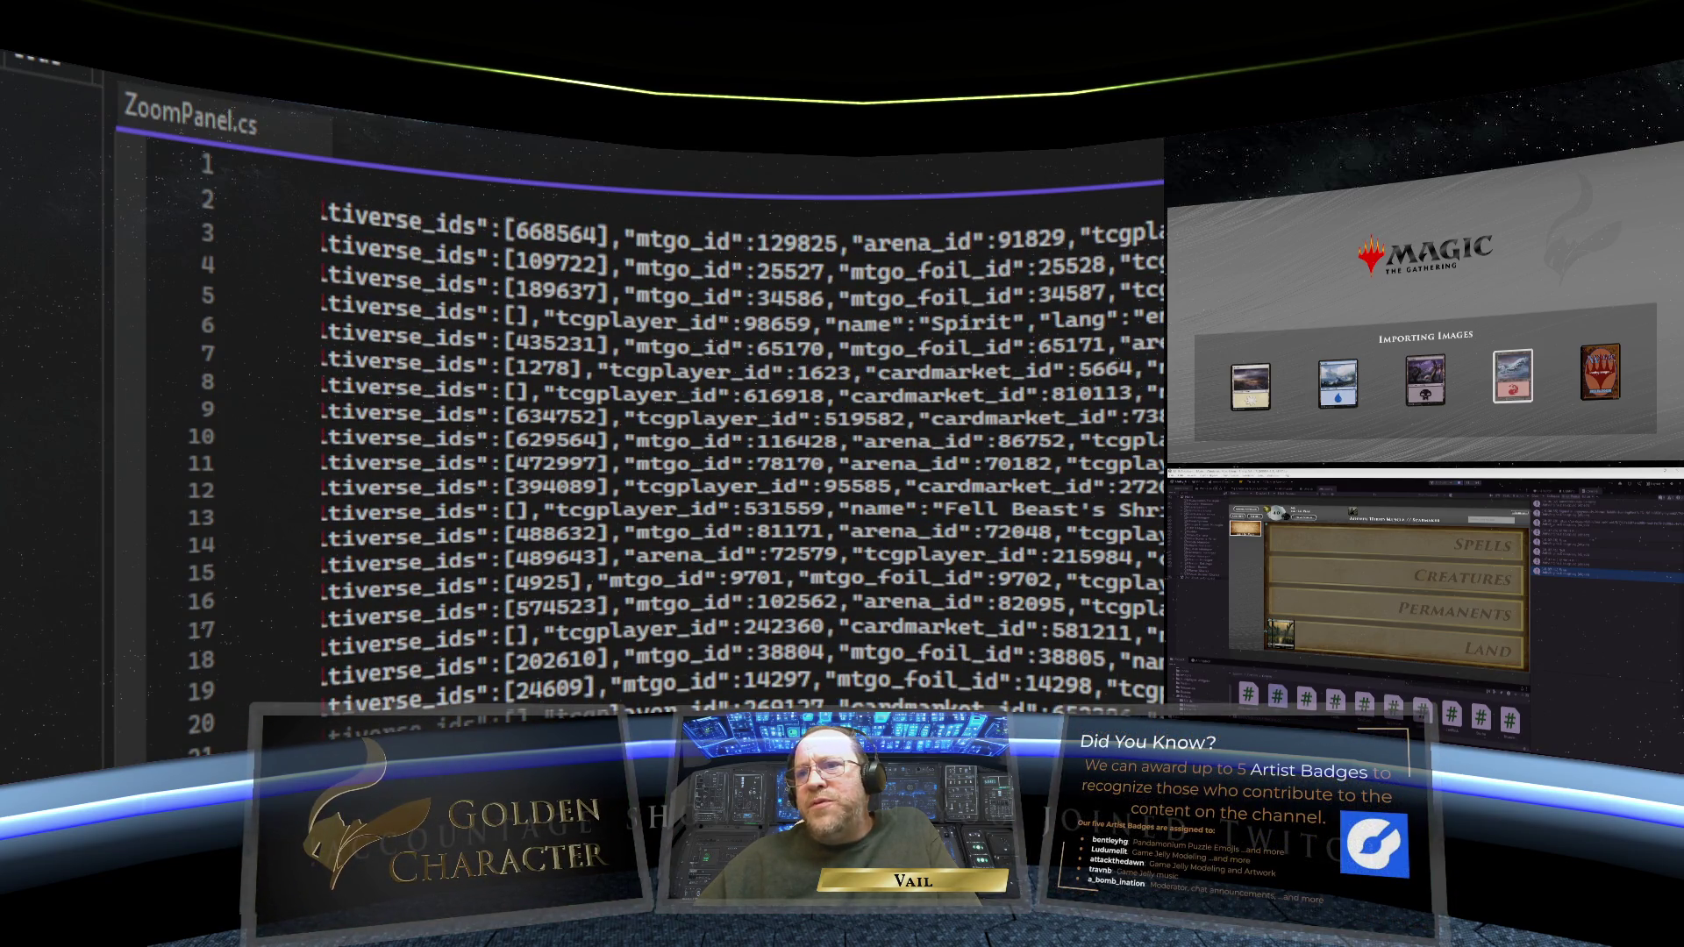
scroll(744, 438, left, 10)
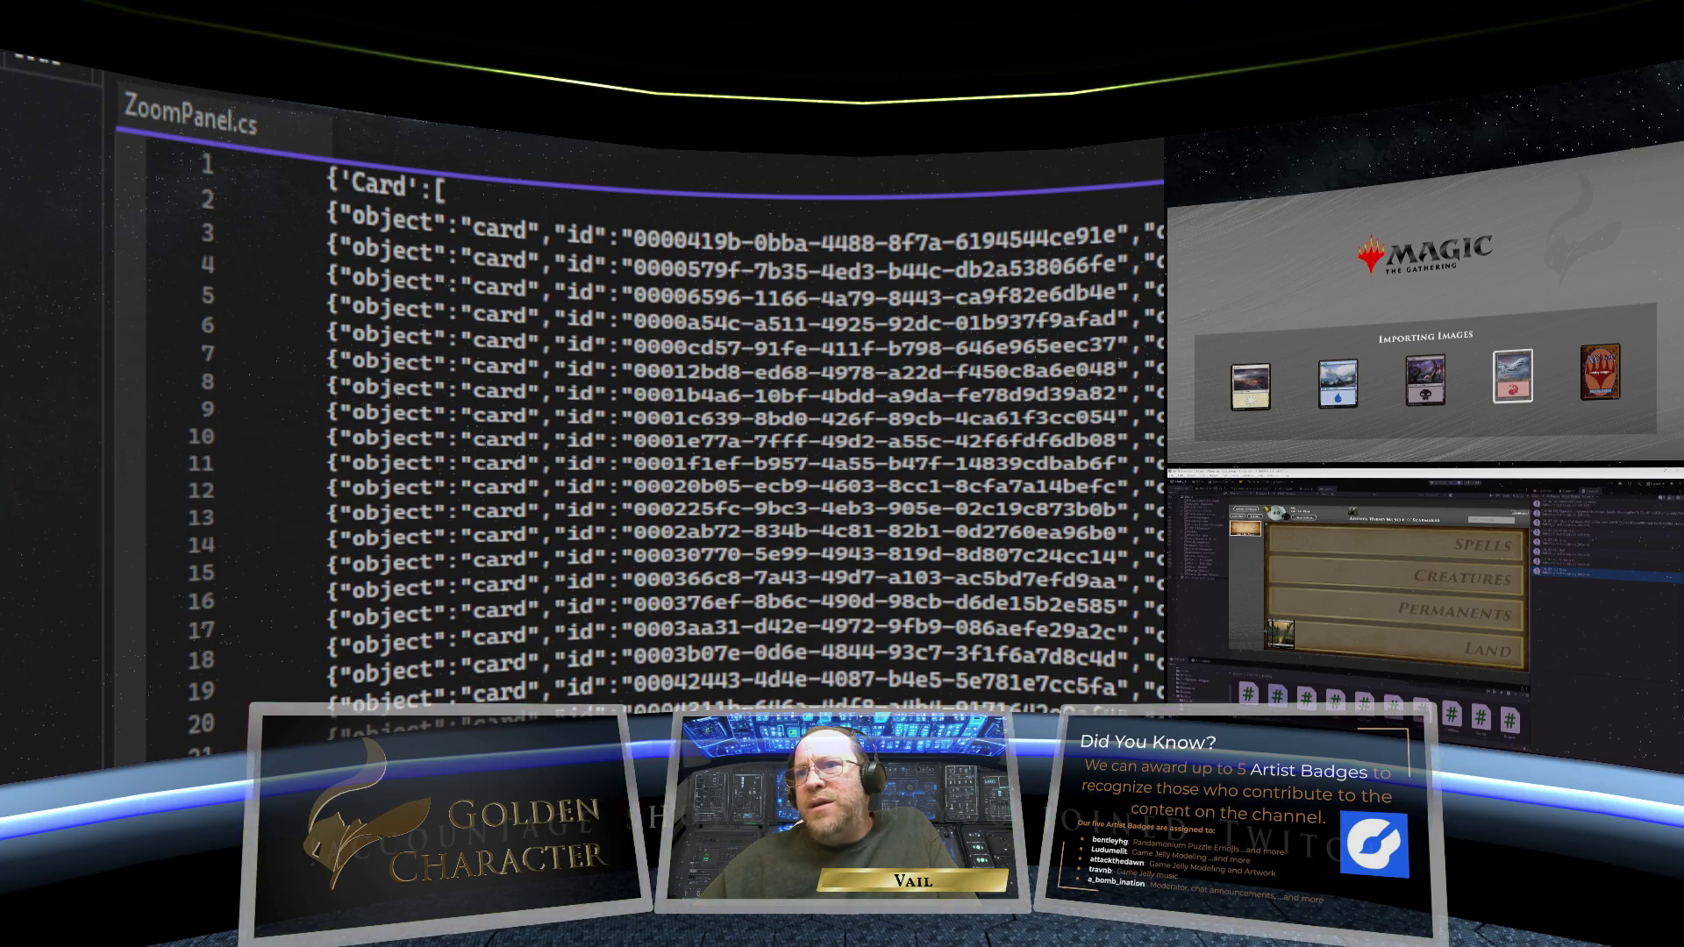
scroll(743, 439, right, 15)
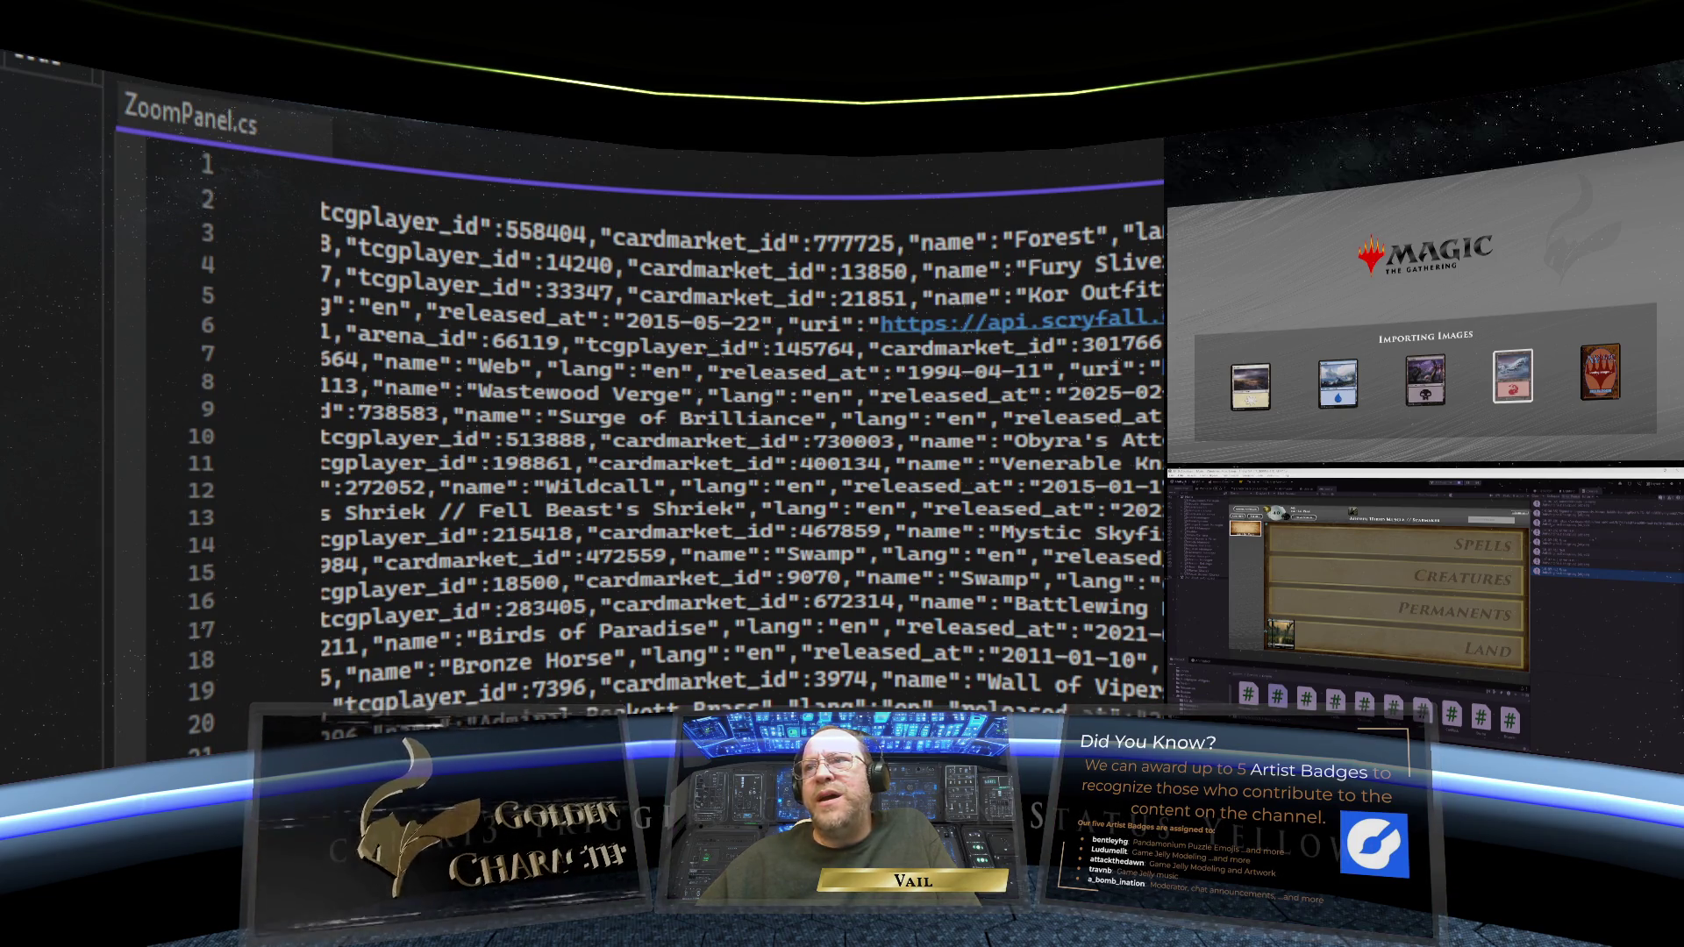
scroll(744, 439, left, 10)
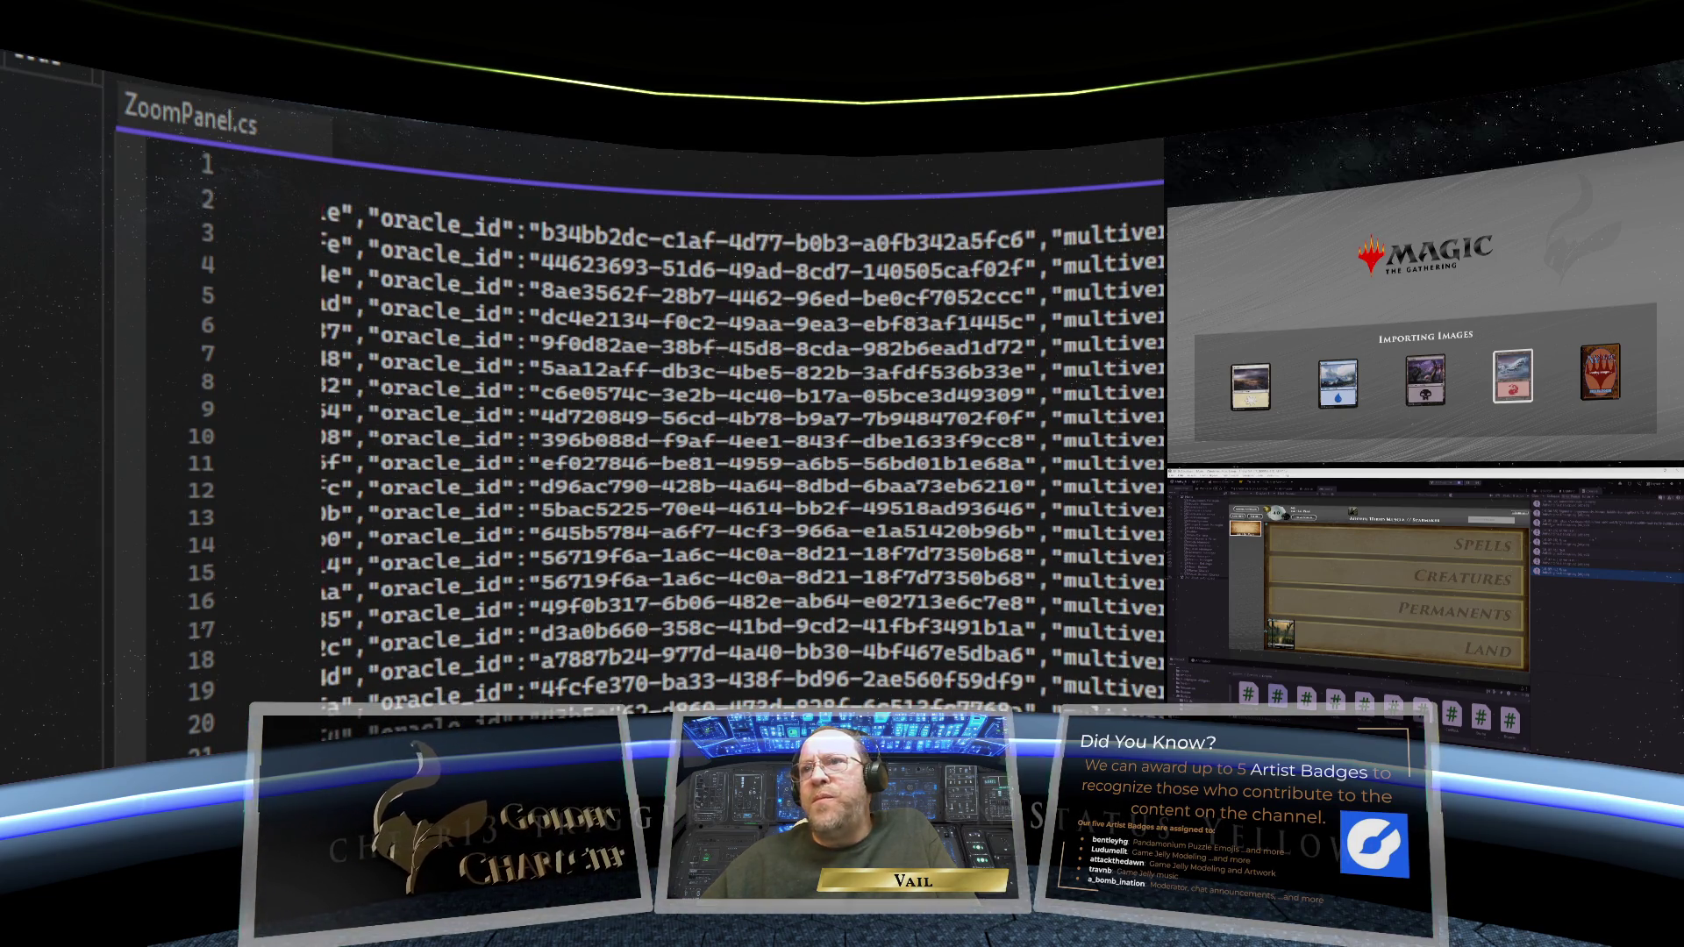
scroll(744, 438, right, 10)
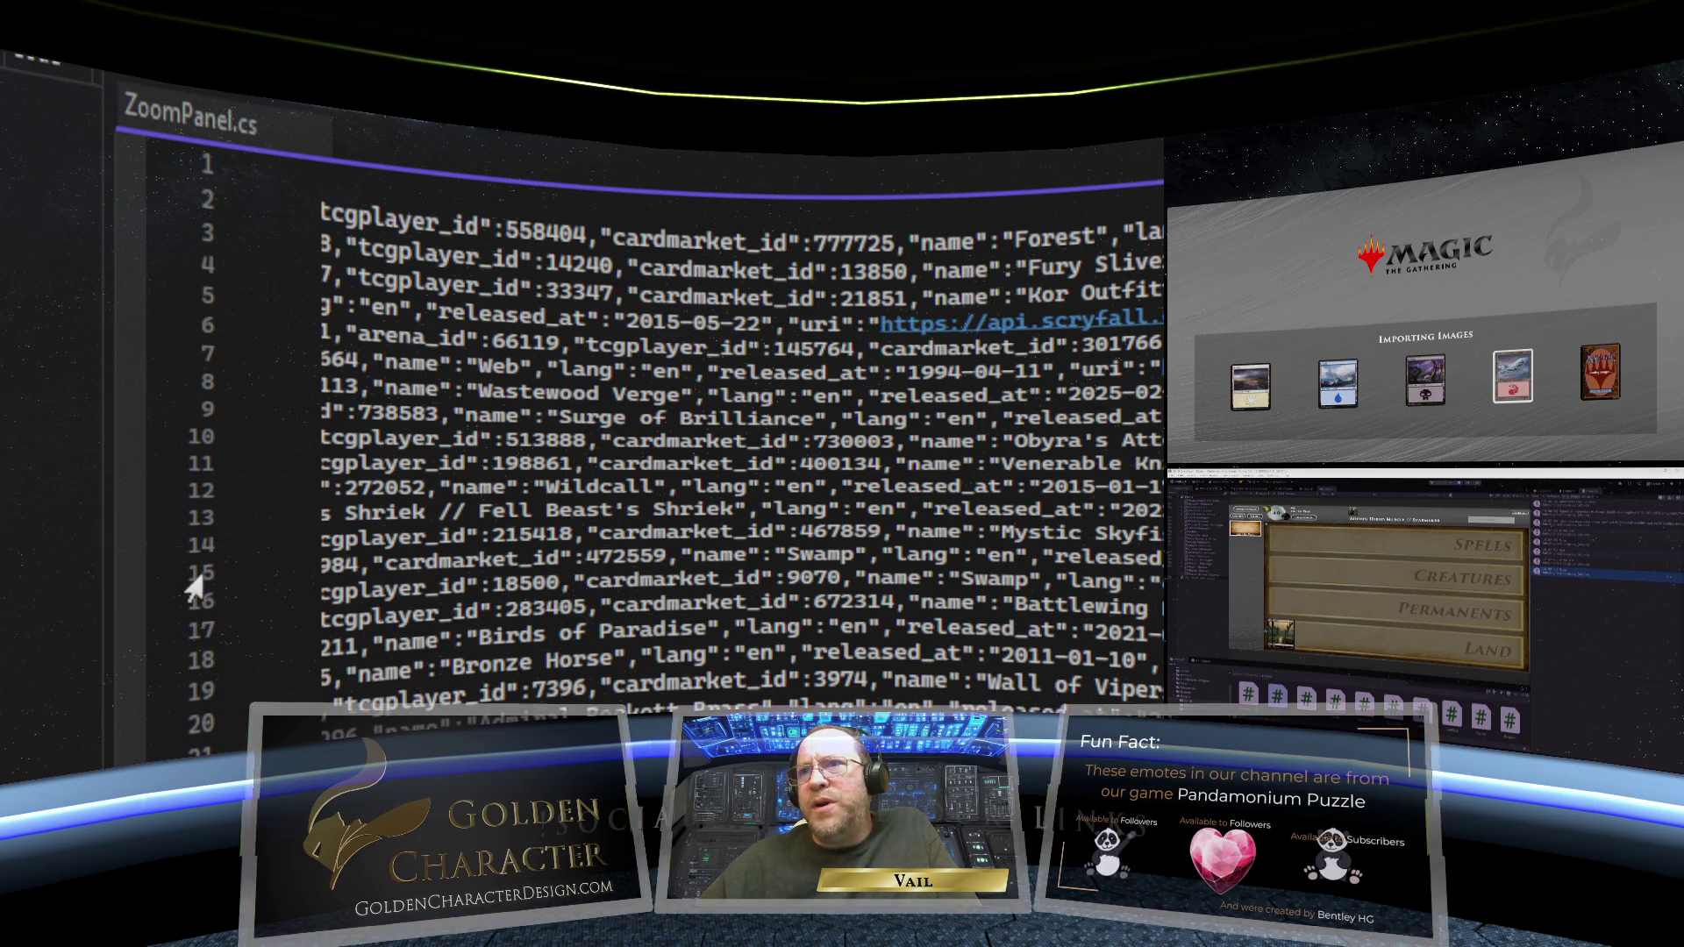
click(195, 519)
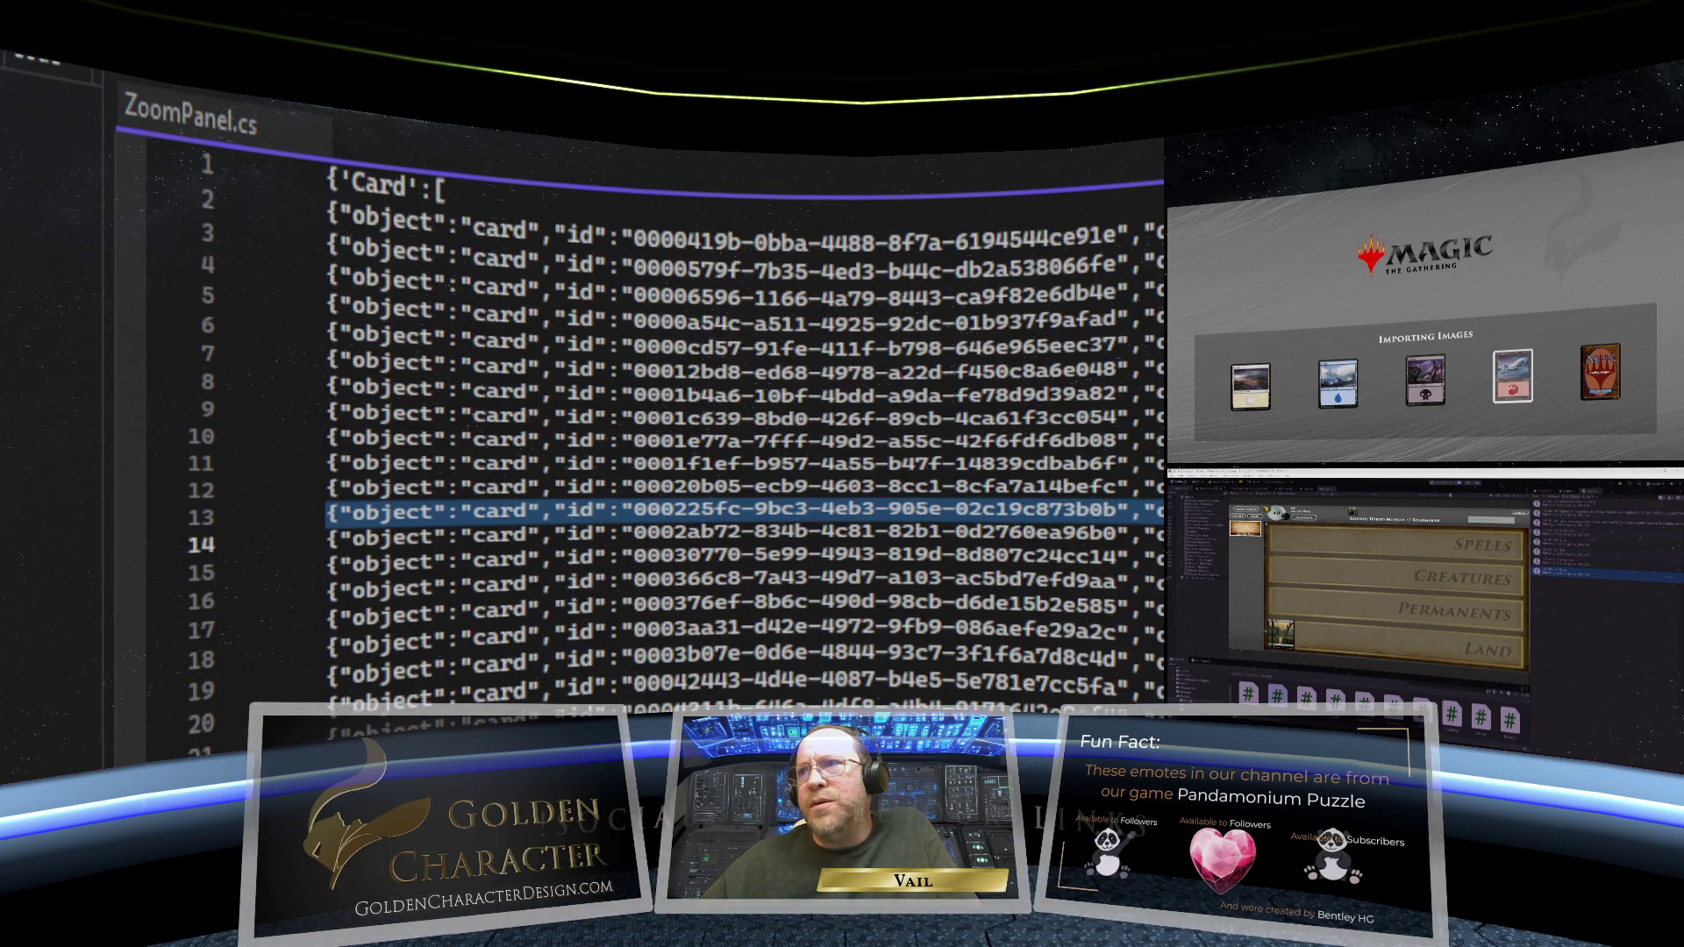
scroll(667, 438, right, 10)
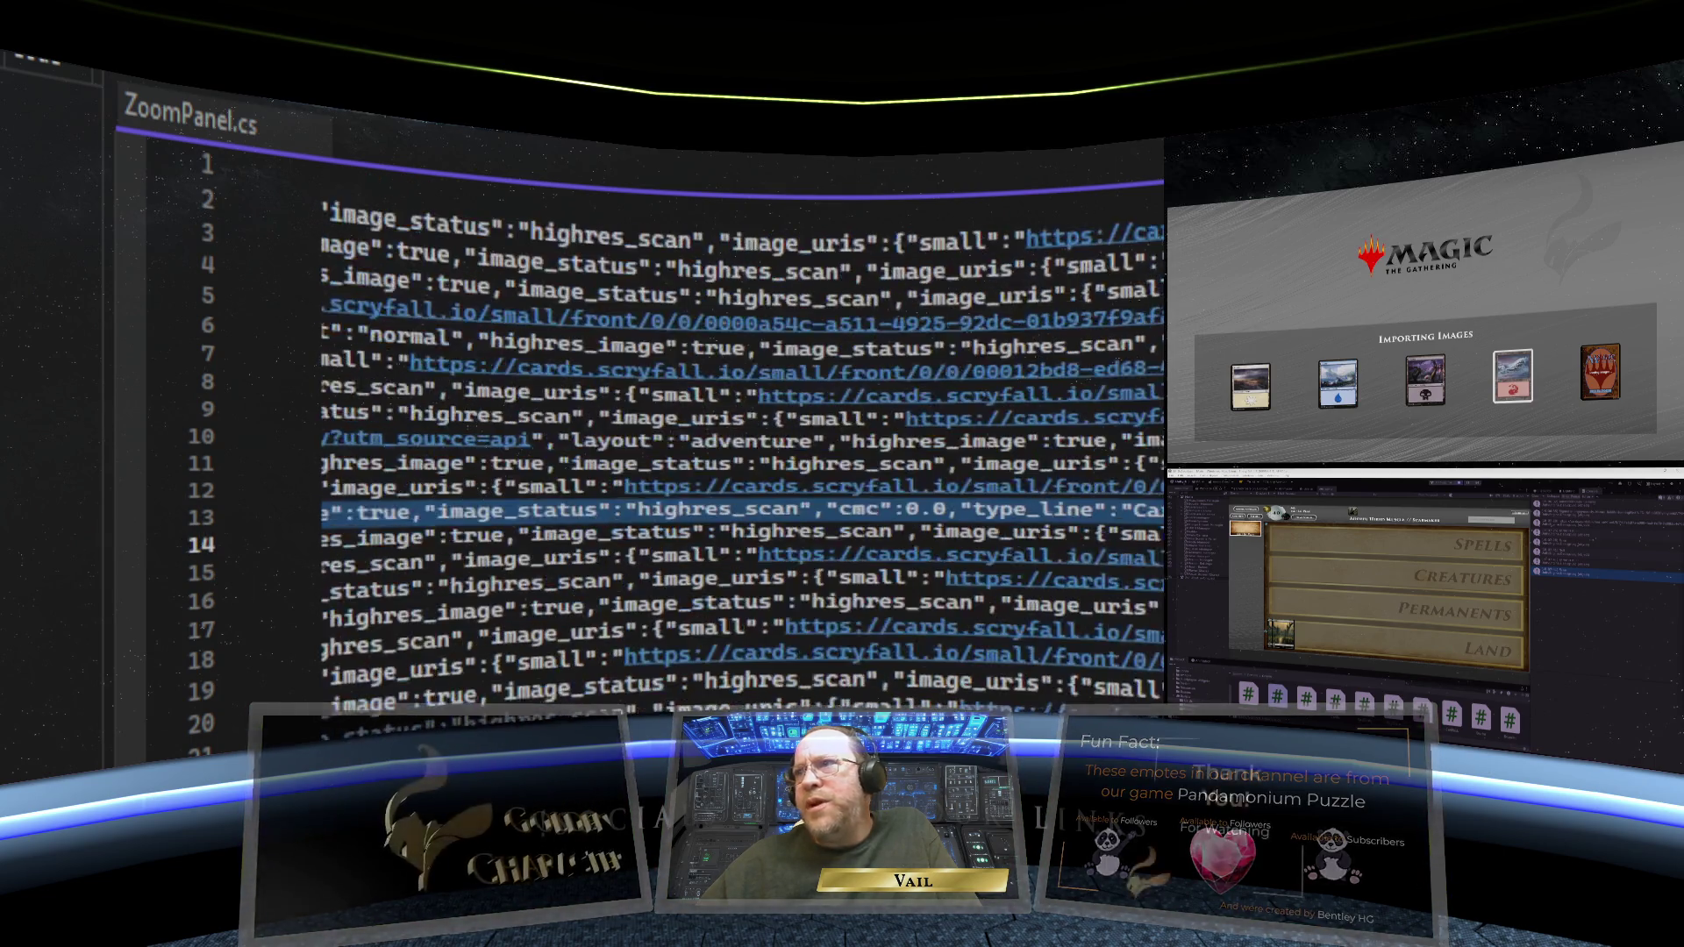
scroll(741, 438, right, 10)
scroll(743, 416, right, 10)
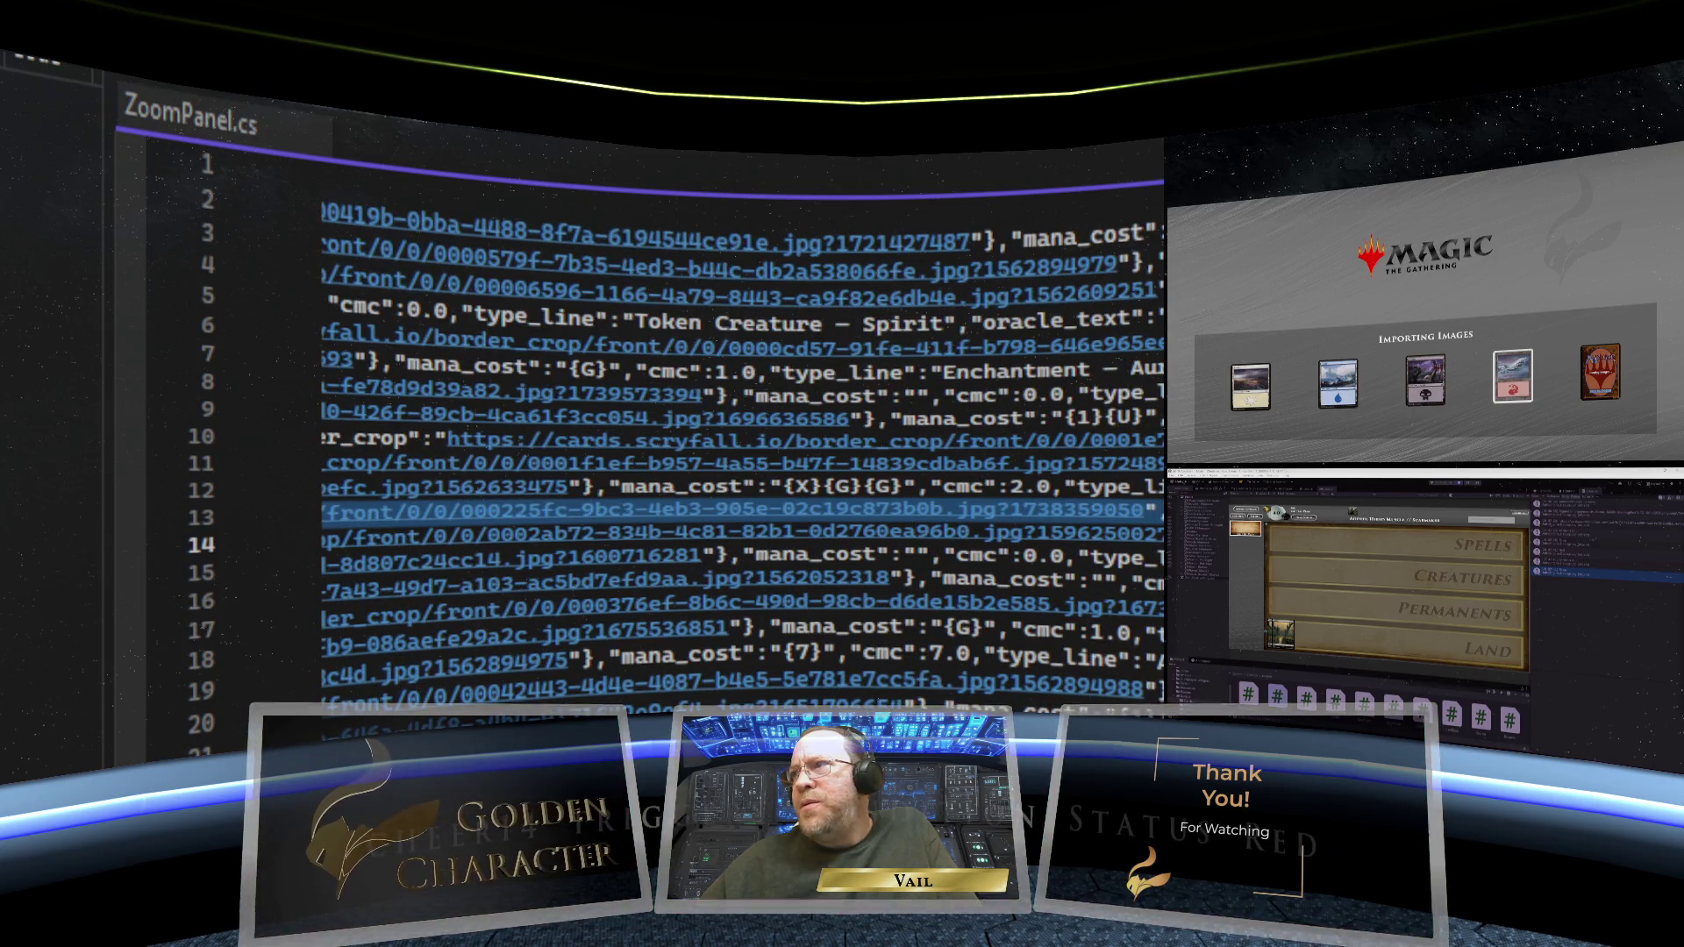
scroll(741, 438, right, 10)
scroll(741, 438, right, 15)
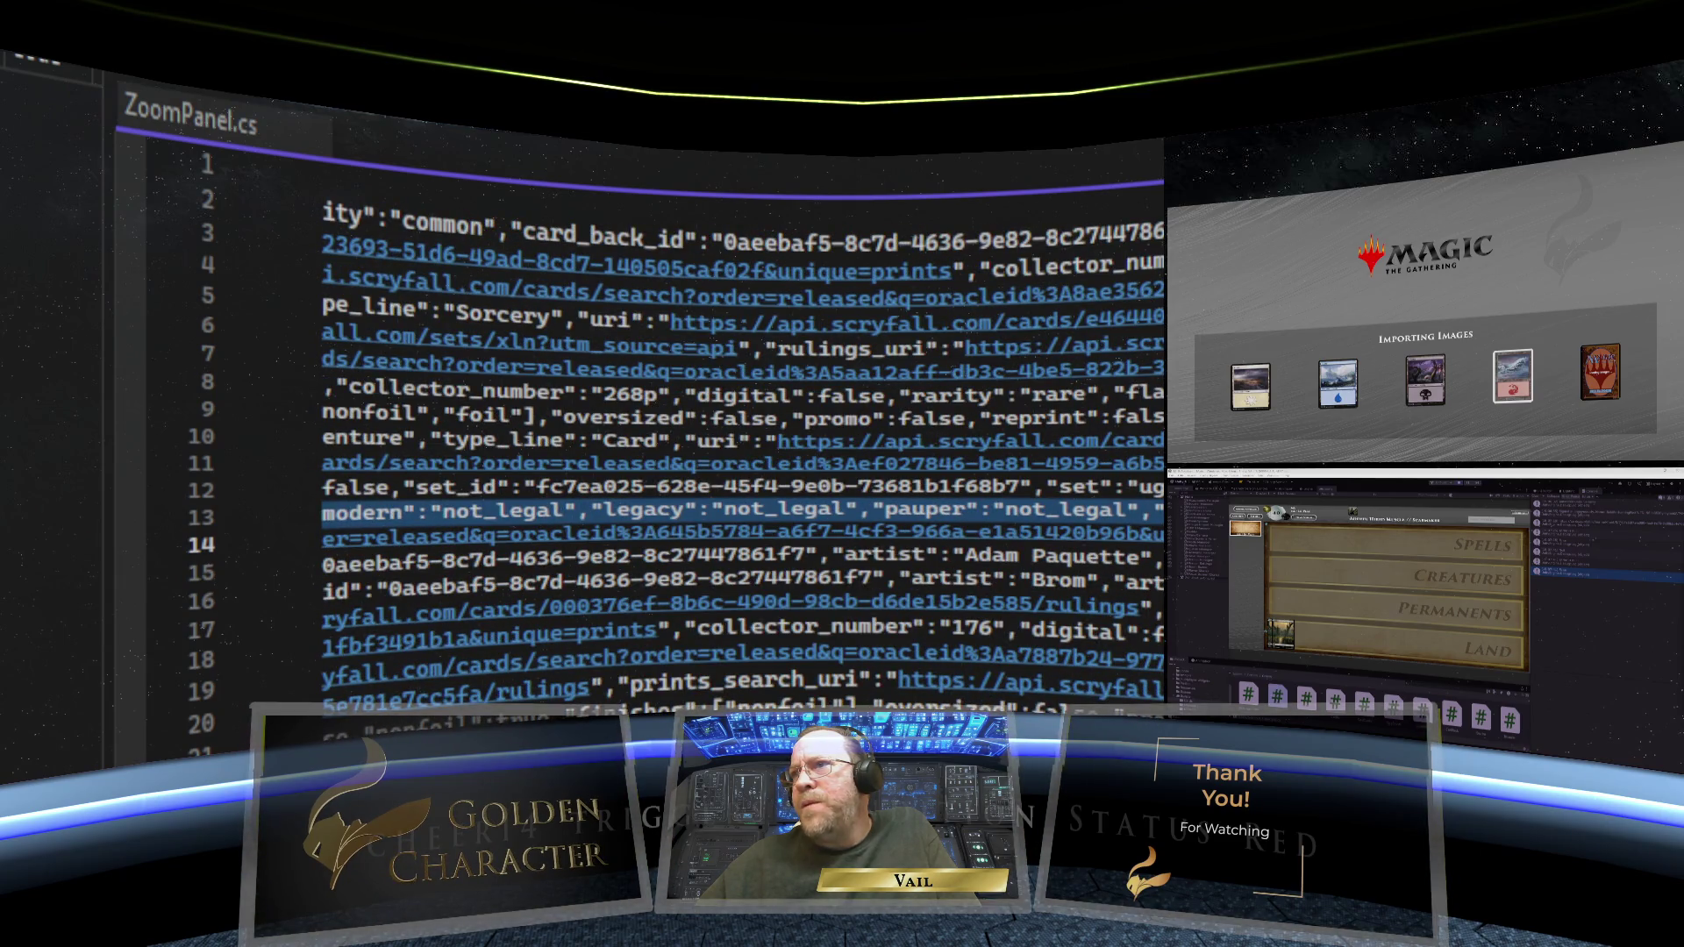
scroll(741, 438, right, 15)
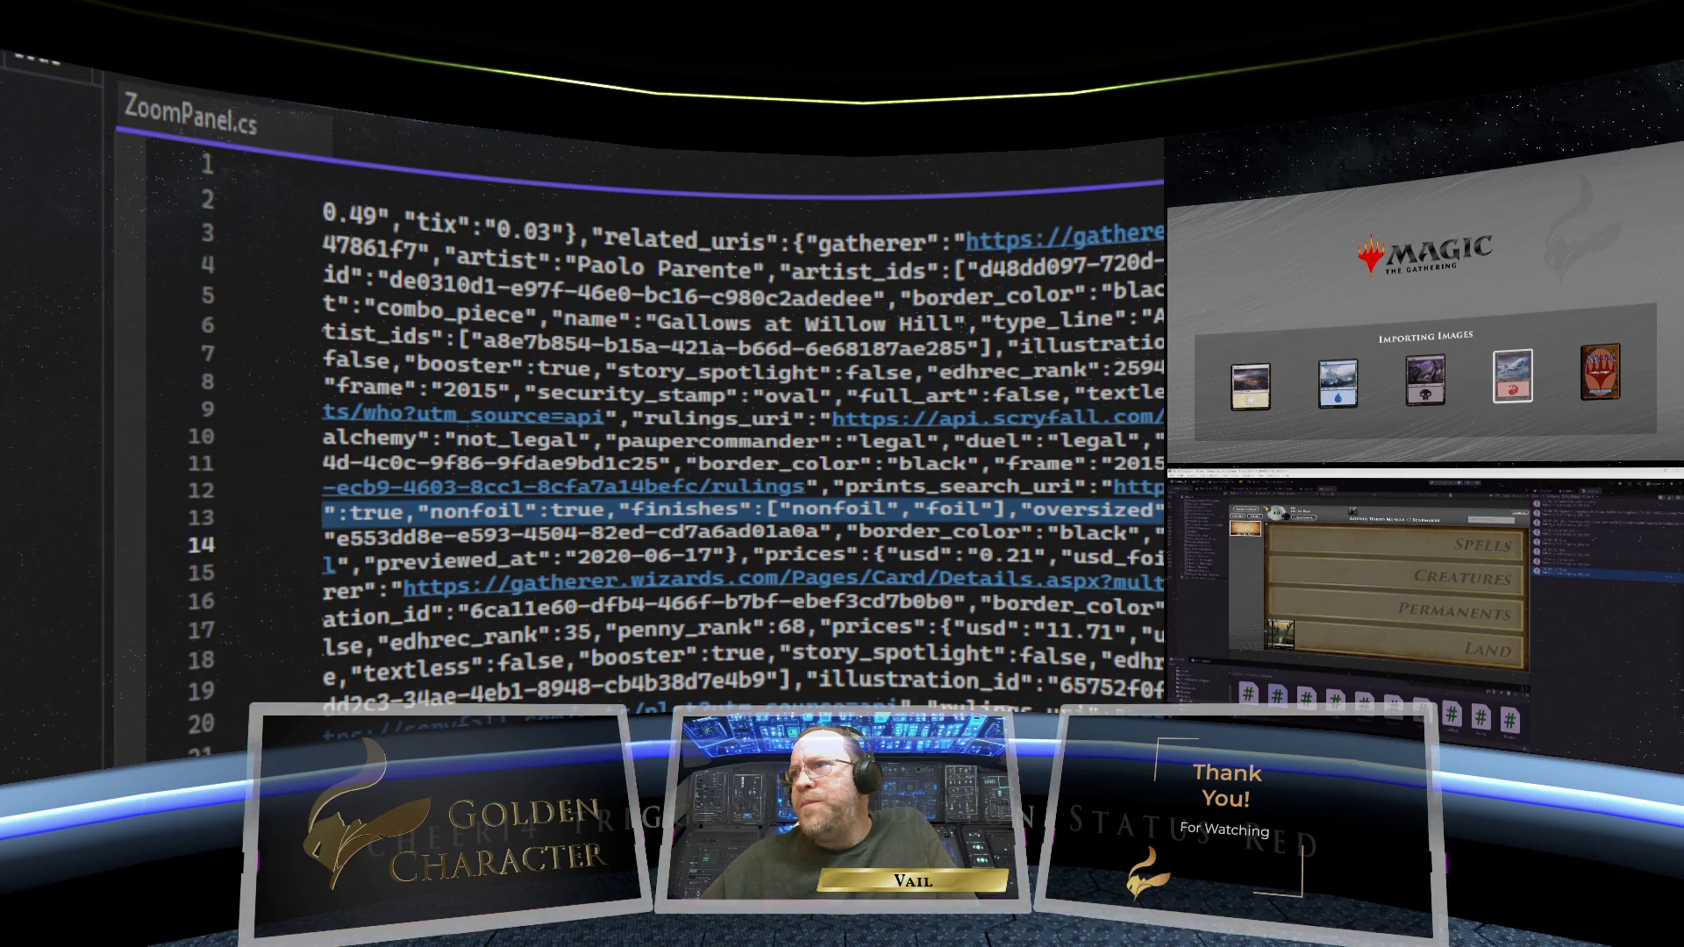
key(Home)
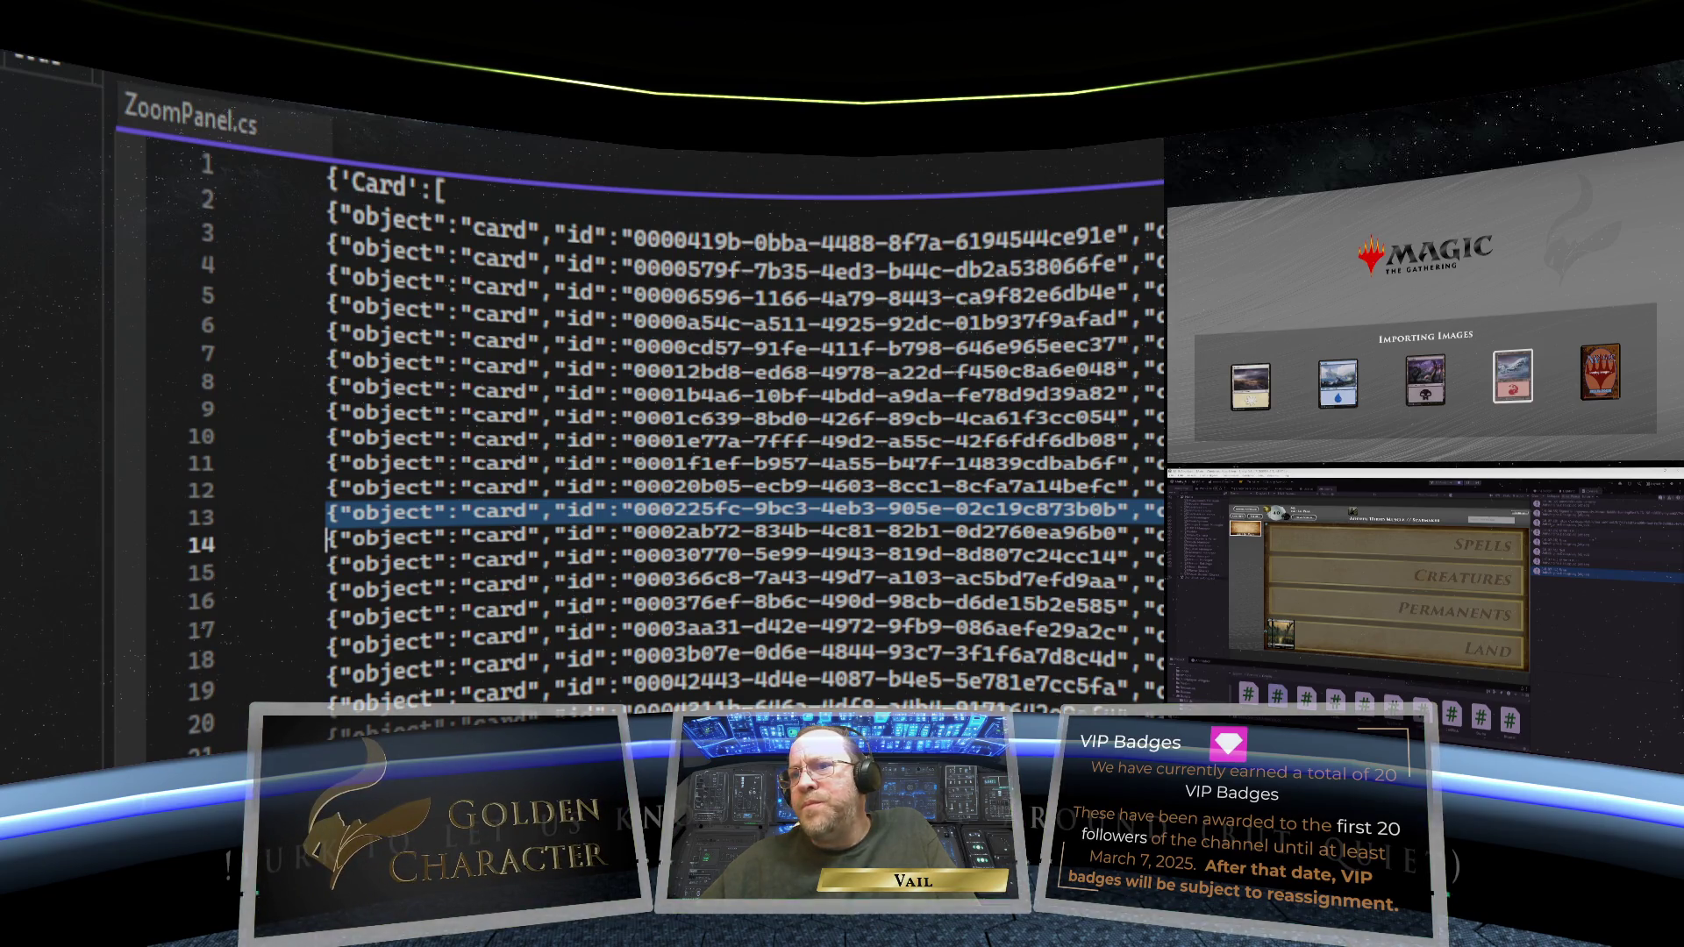
scroll(746, 439, right, 10)
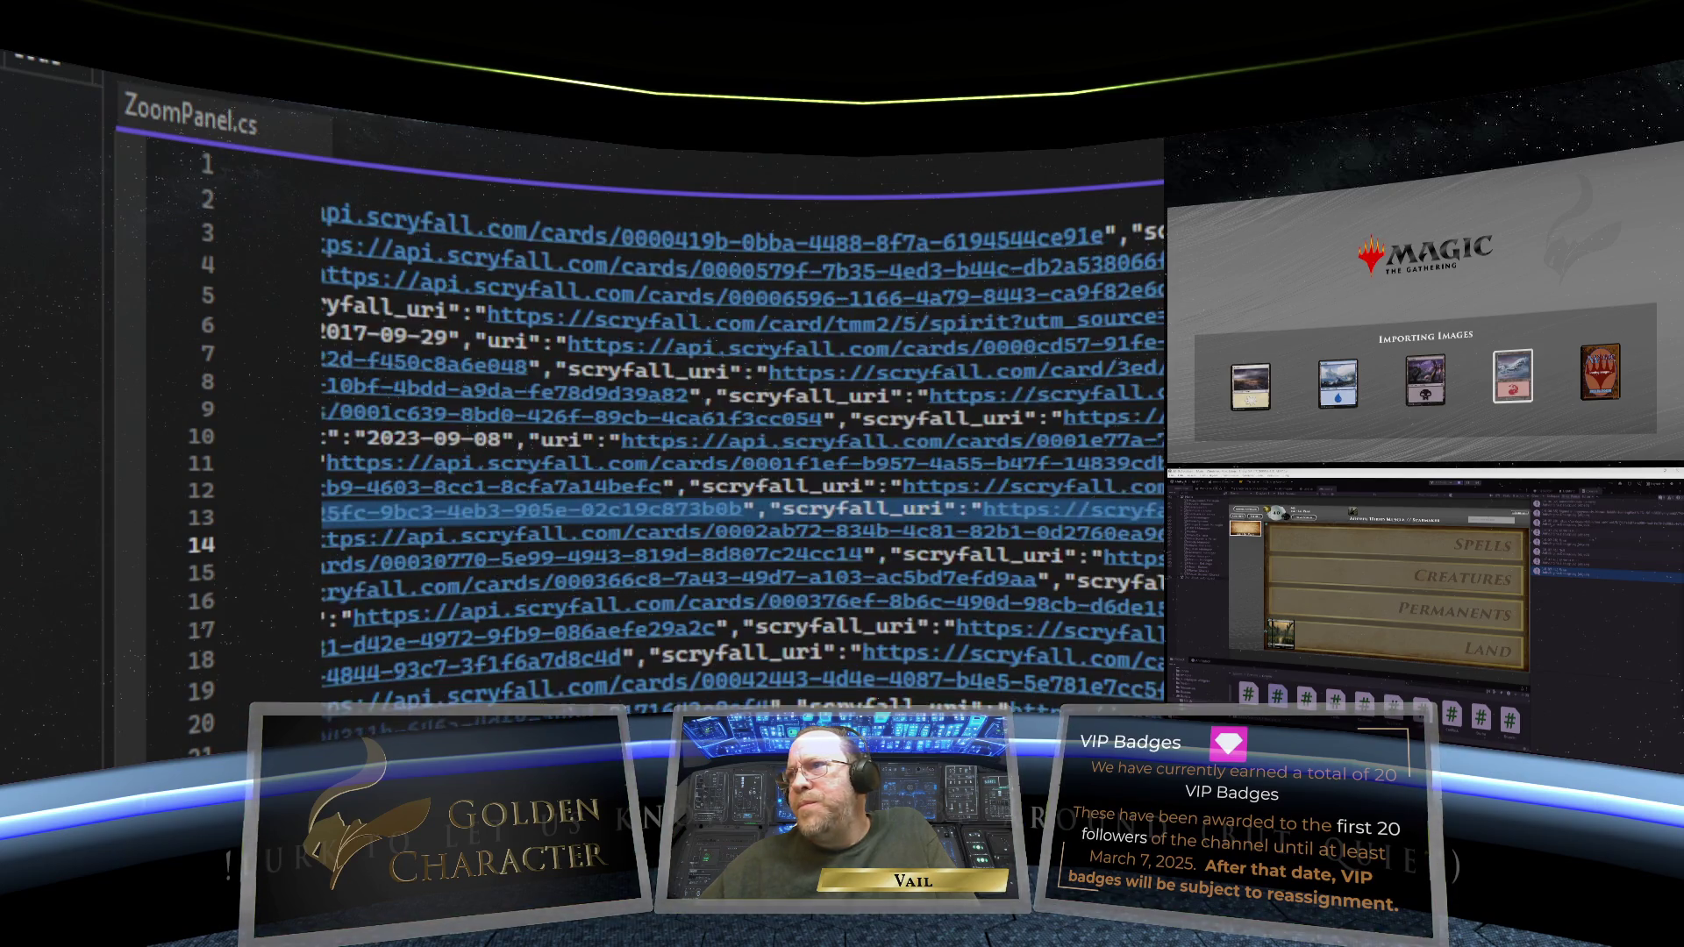
scroll(745, 439, left, 10)
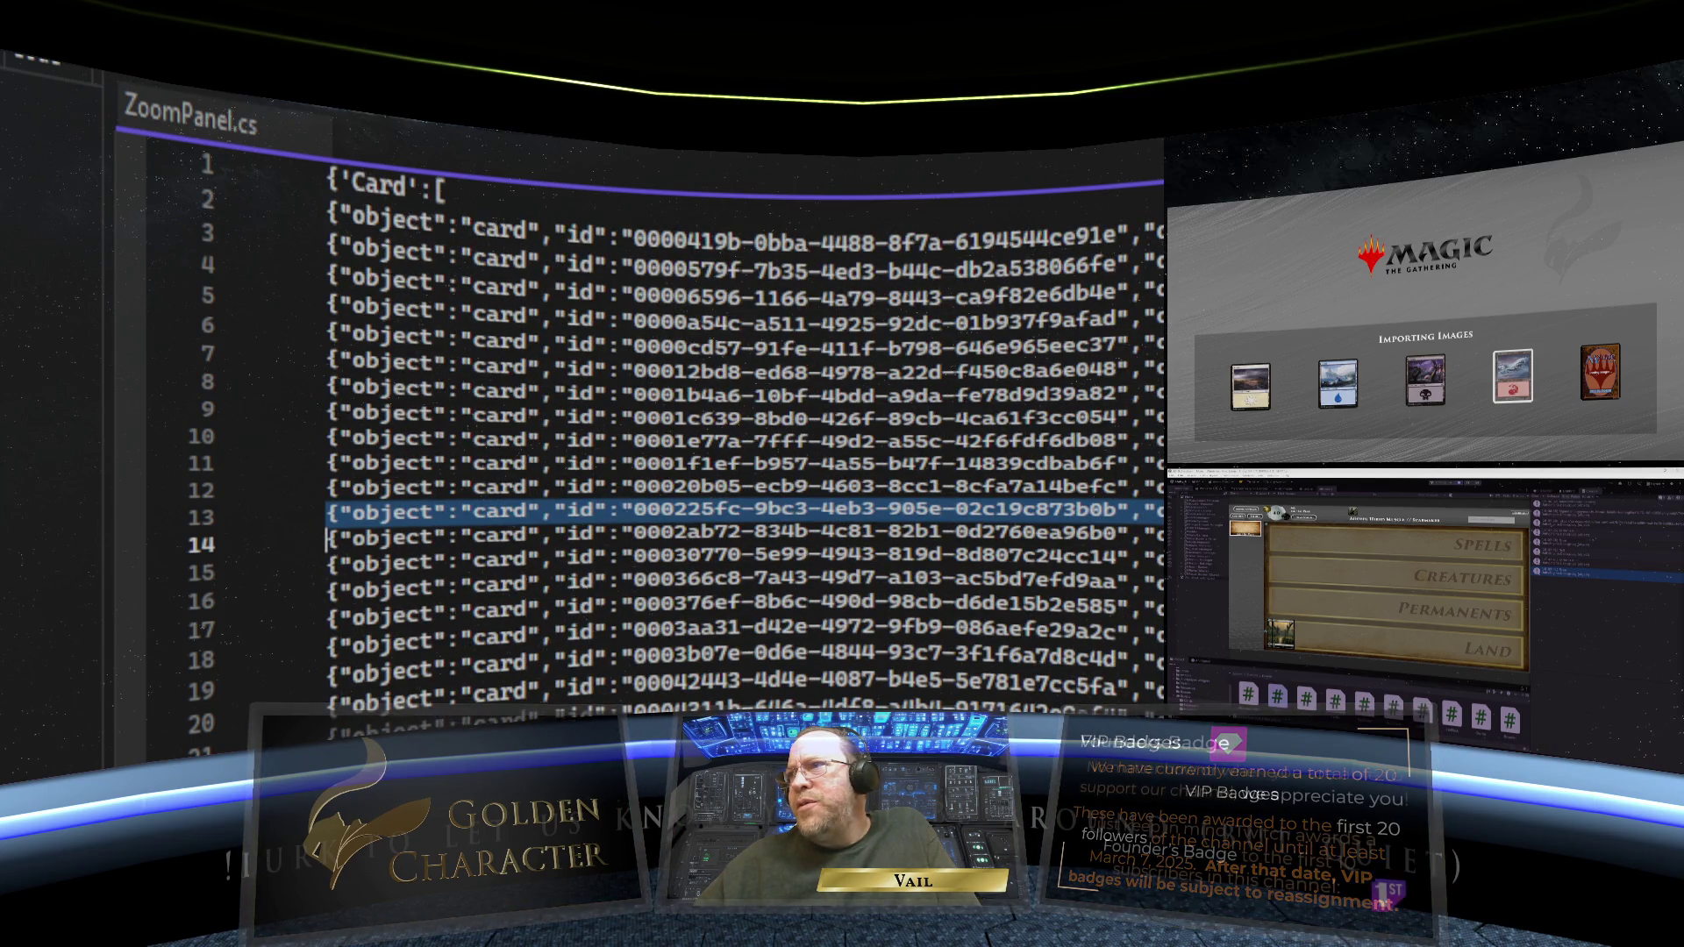
scroll(745, 438, right, 10)
scroll(745, 439, right, 10)
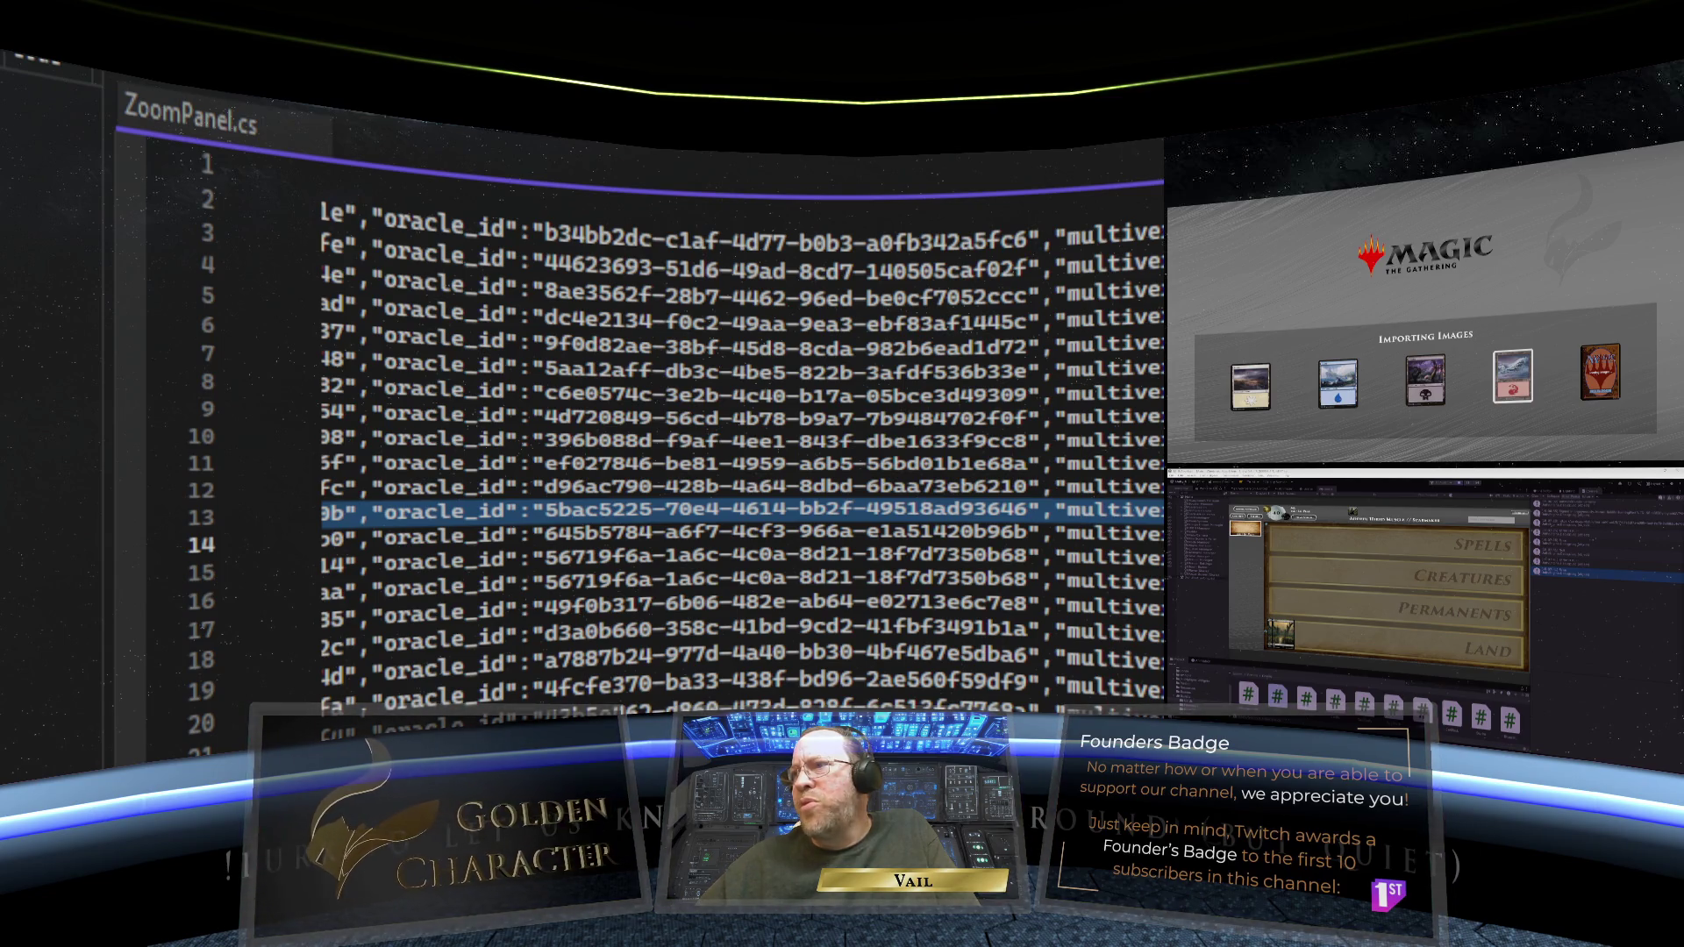
scroll(745, 439, down, 2)
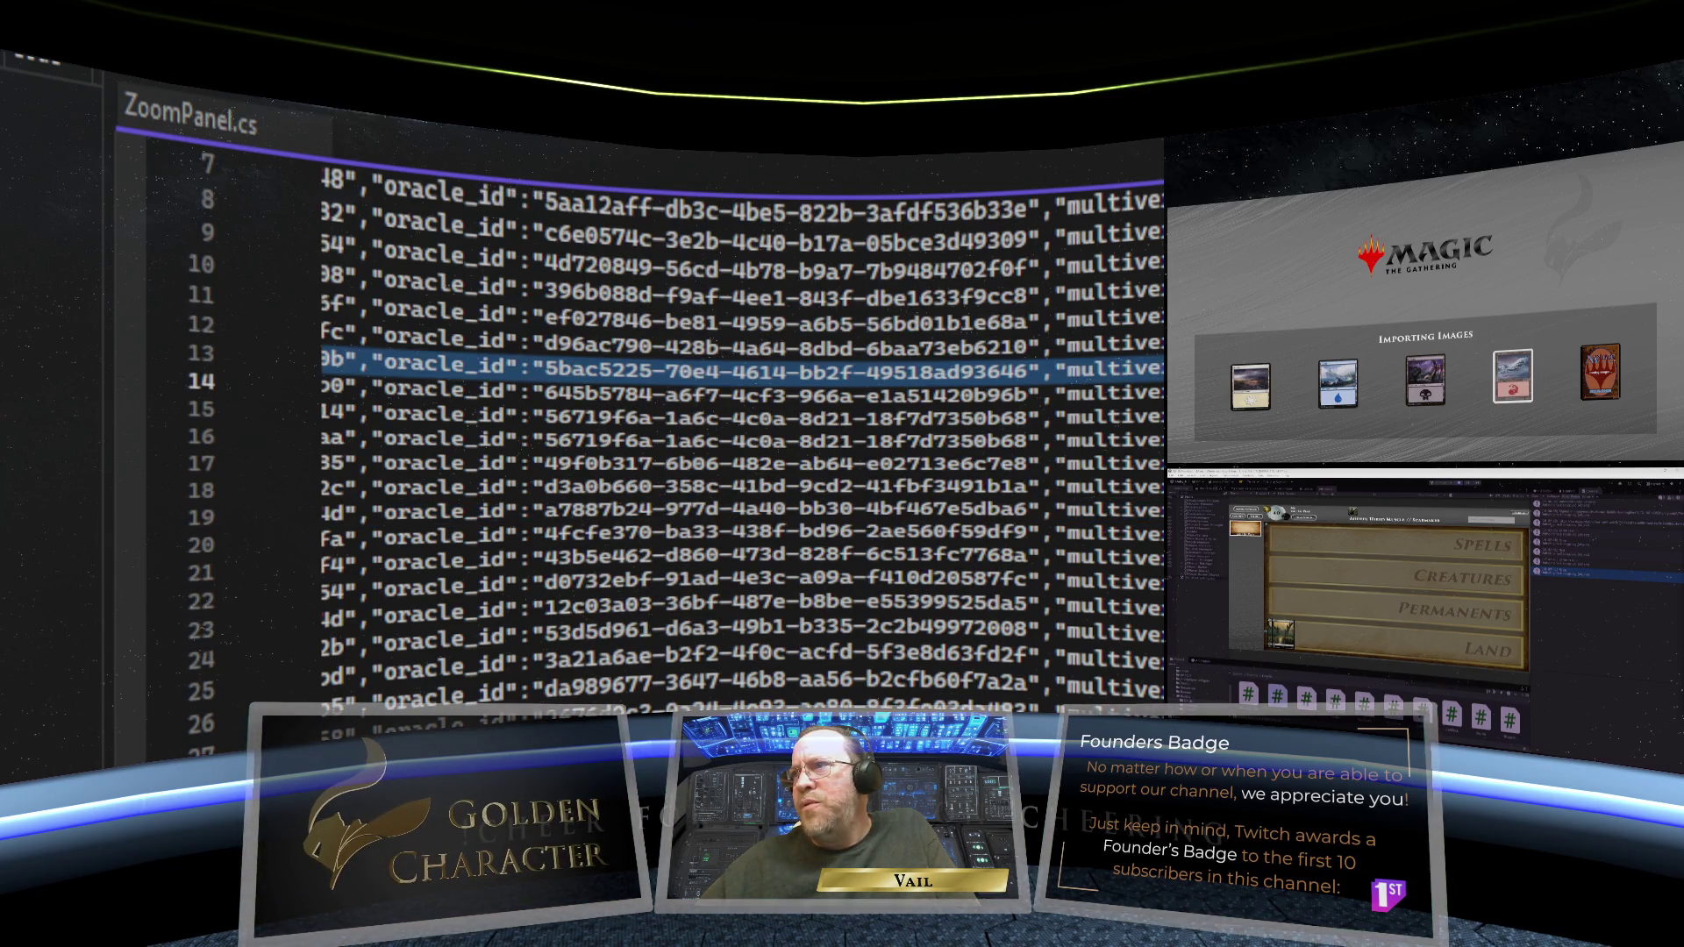
scroll(746, 438, down, 11)
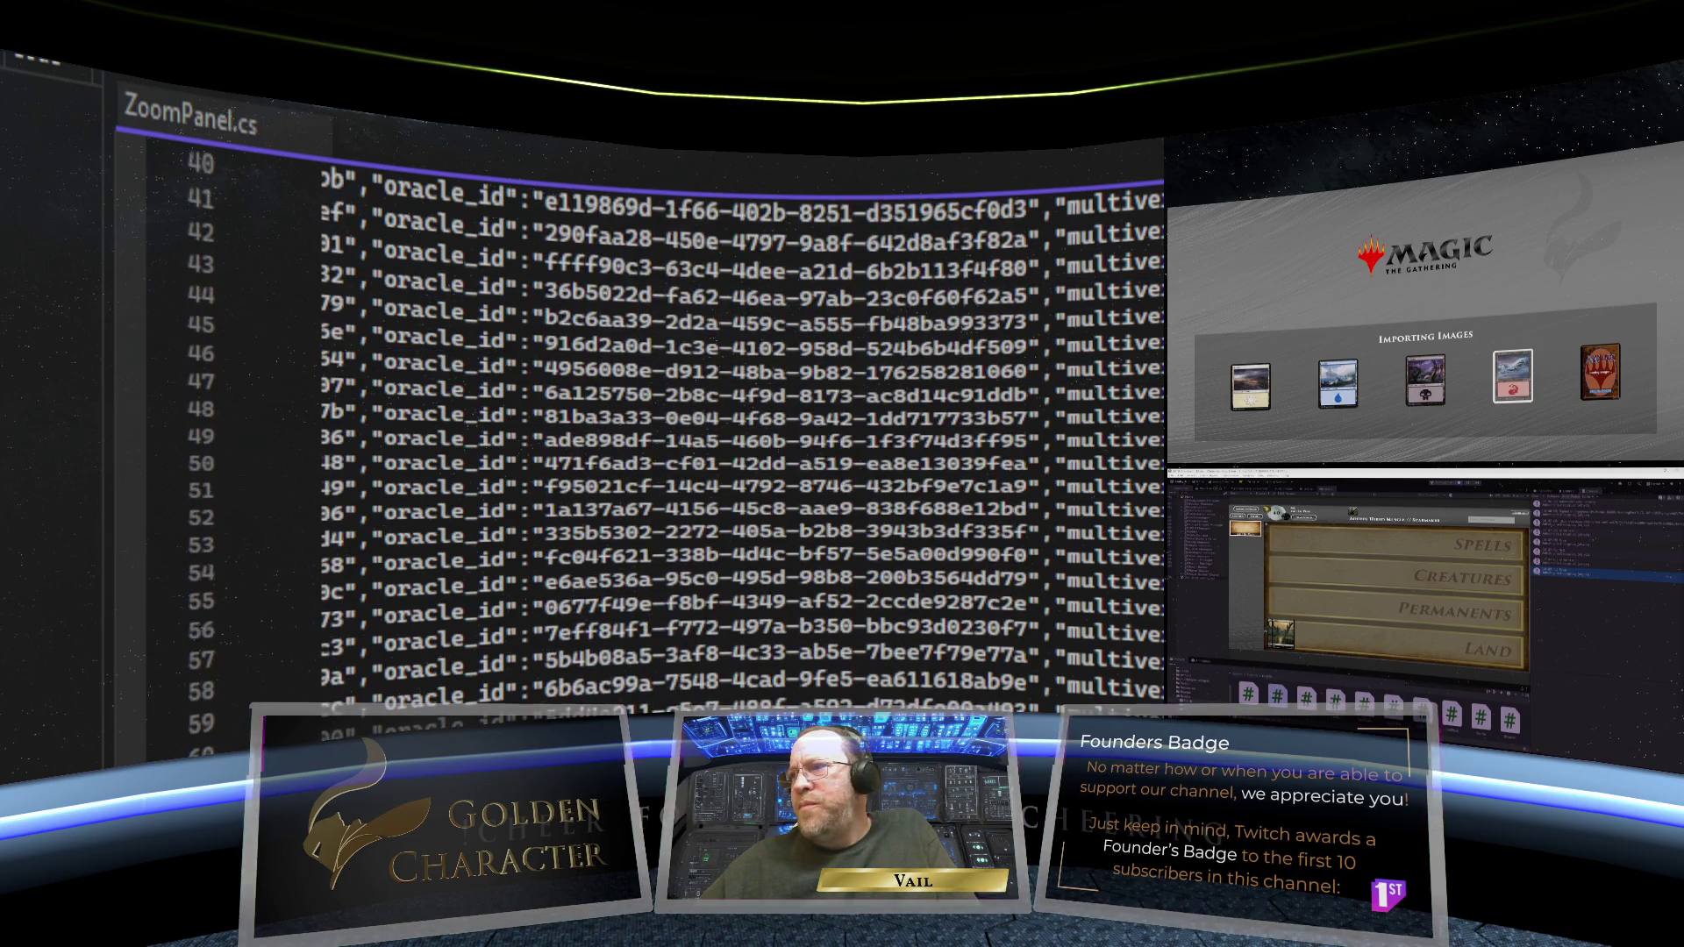
scroll(745, 438, down, 8)
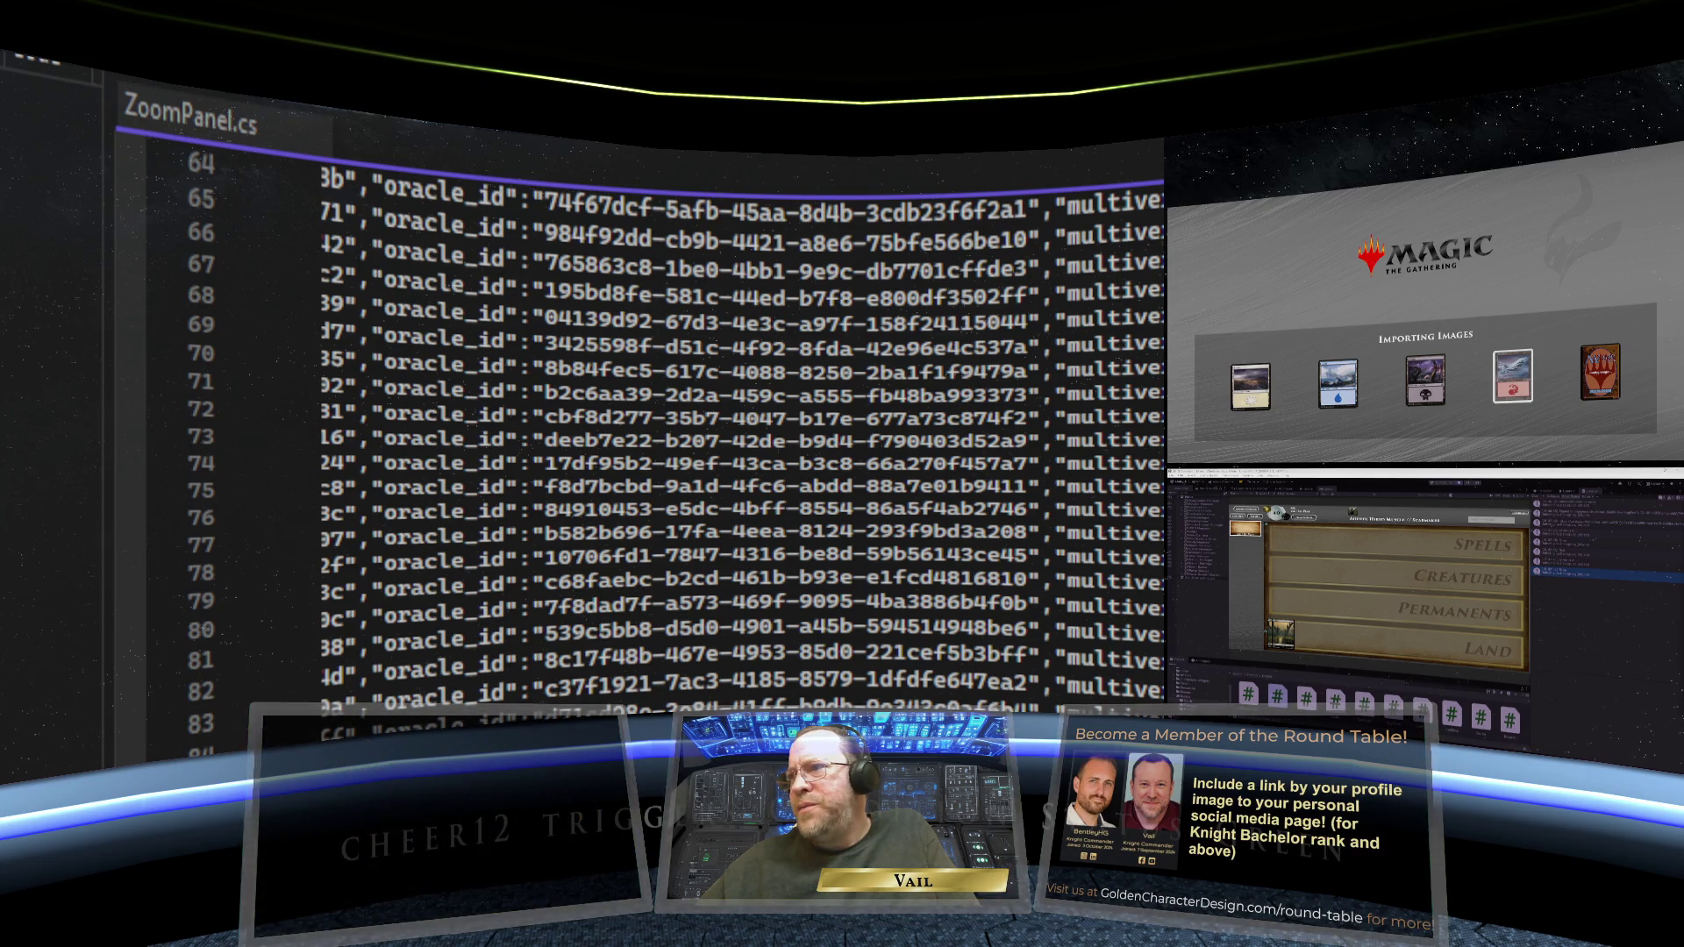
scroll(745, 438, down, 1)
scroll(746, 439, down, 7)
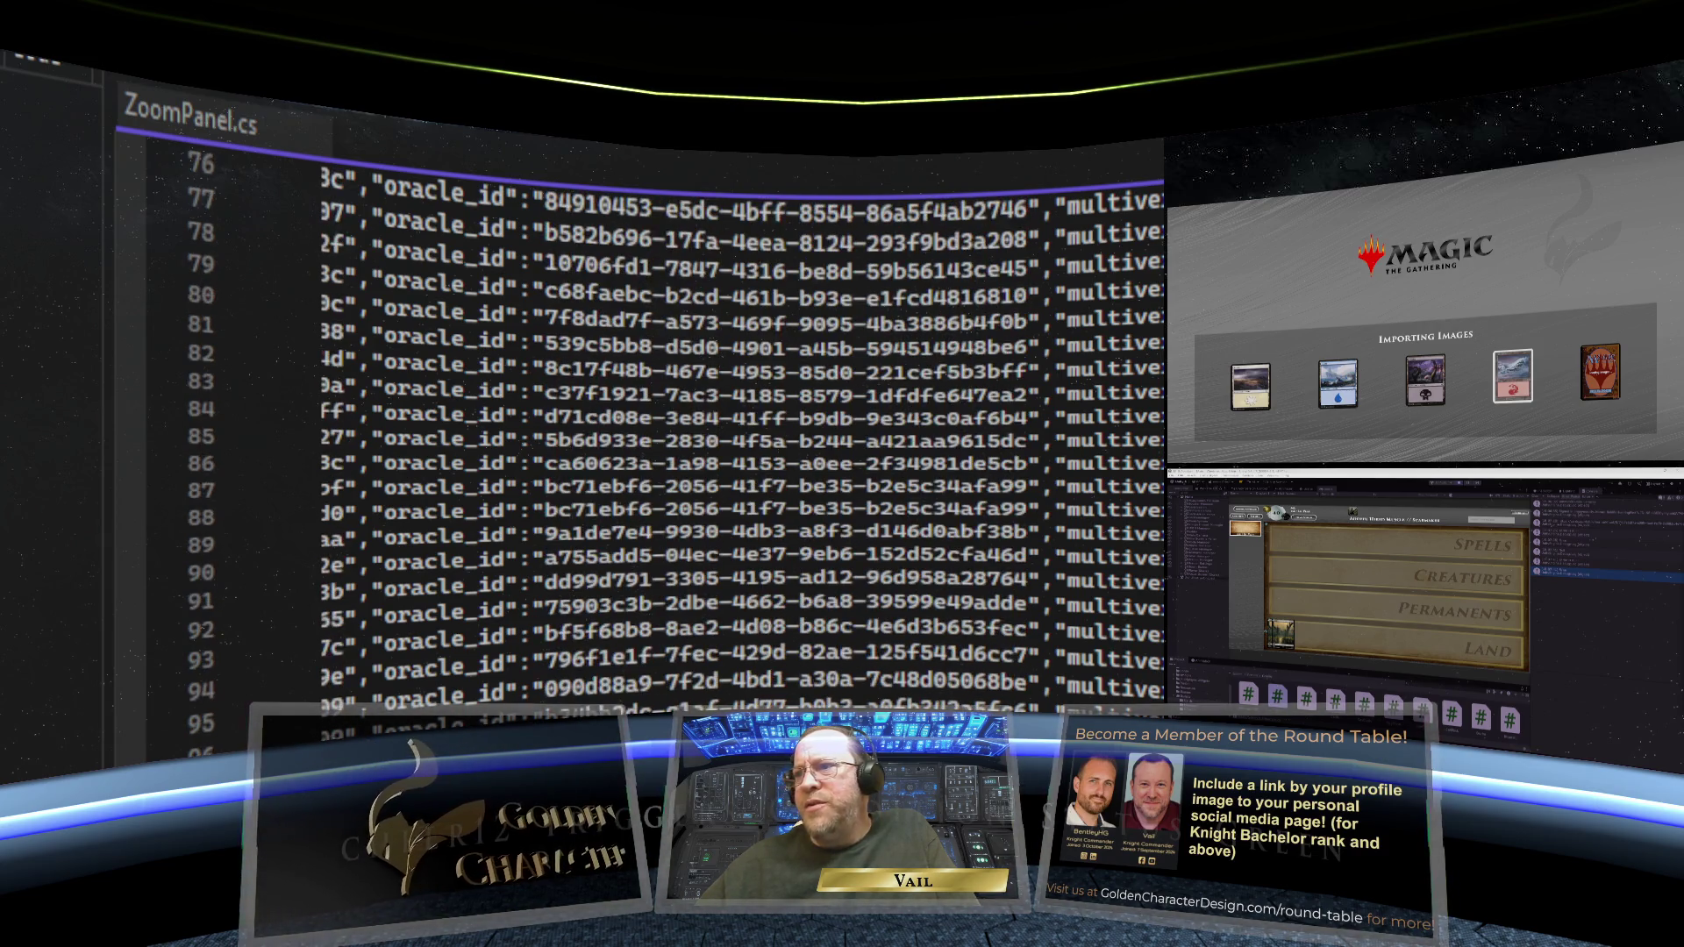
scroll(745, 439, down, 1)
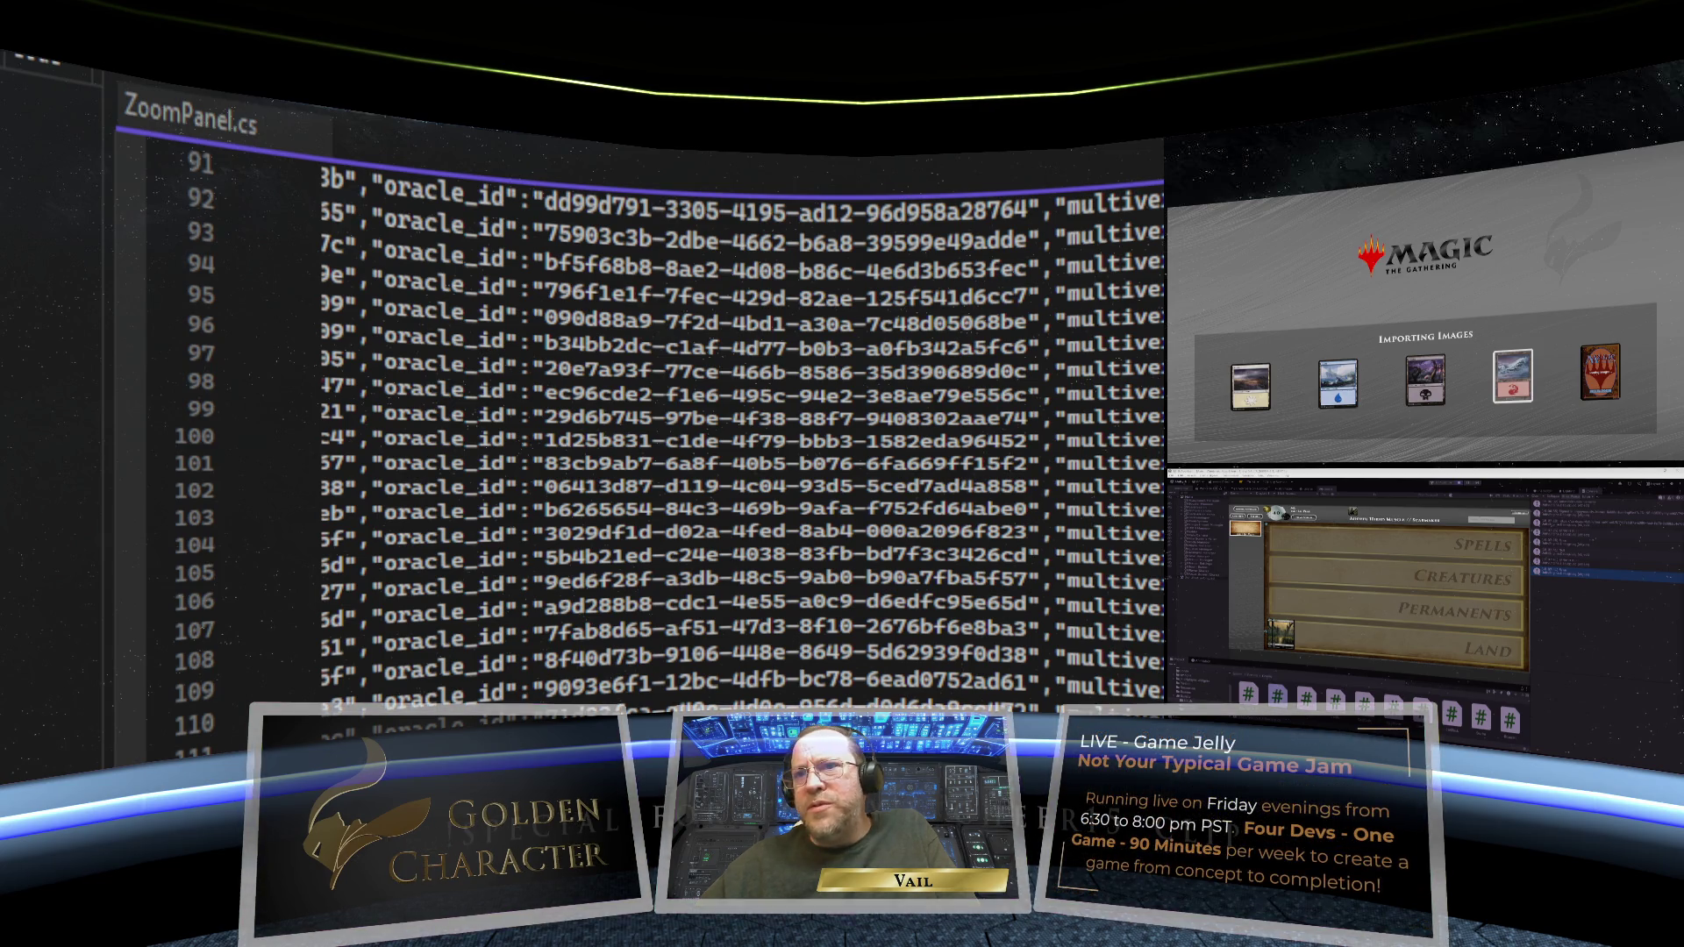
key(Home)
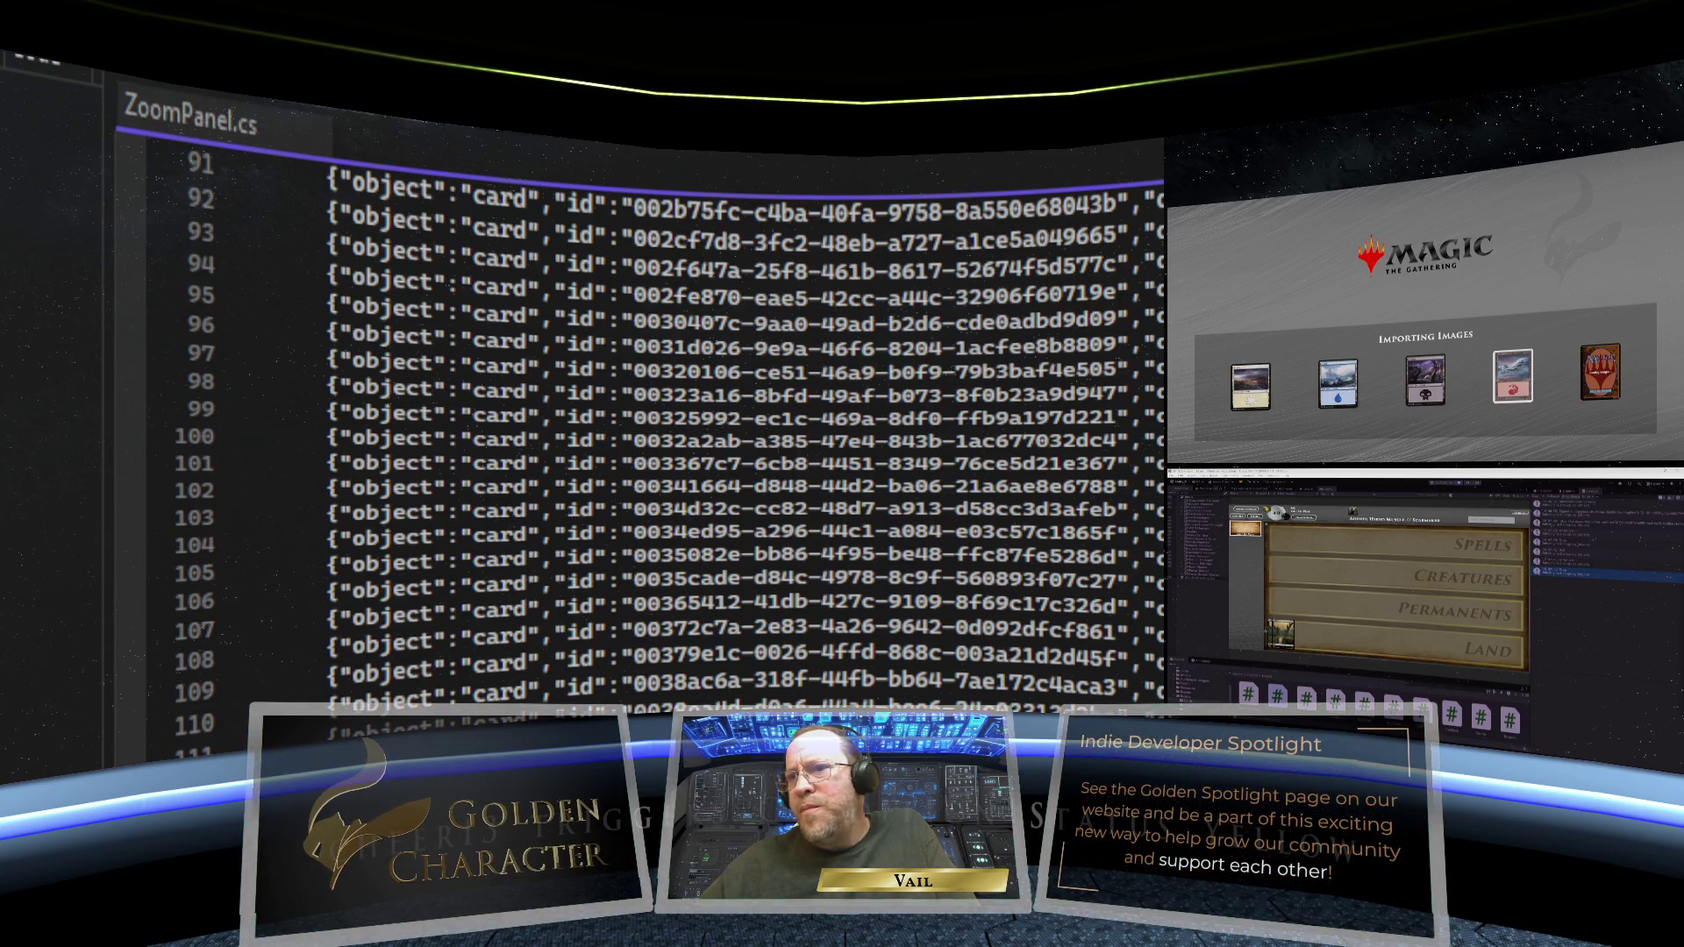
scroll(745, 439, right, 15)
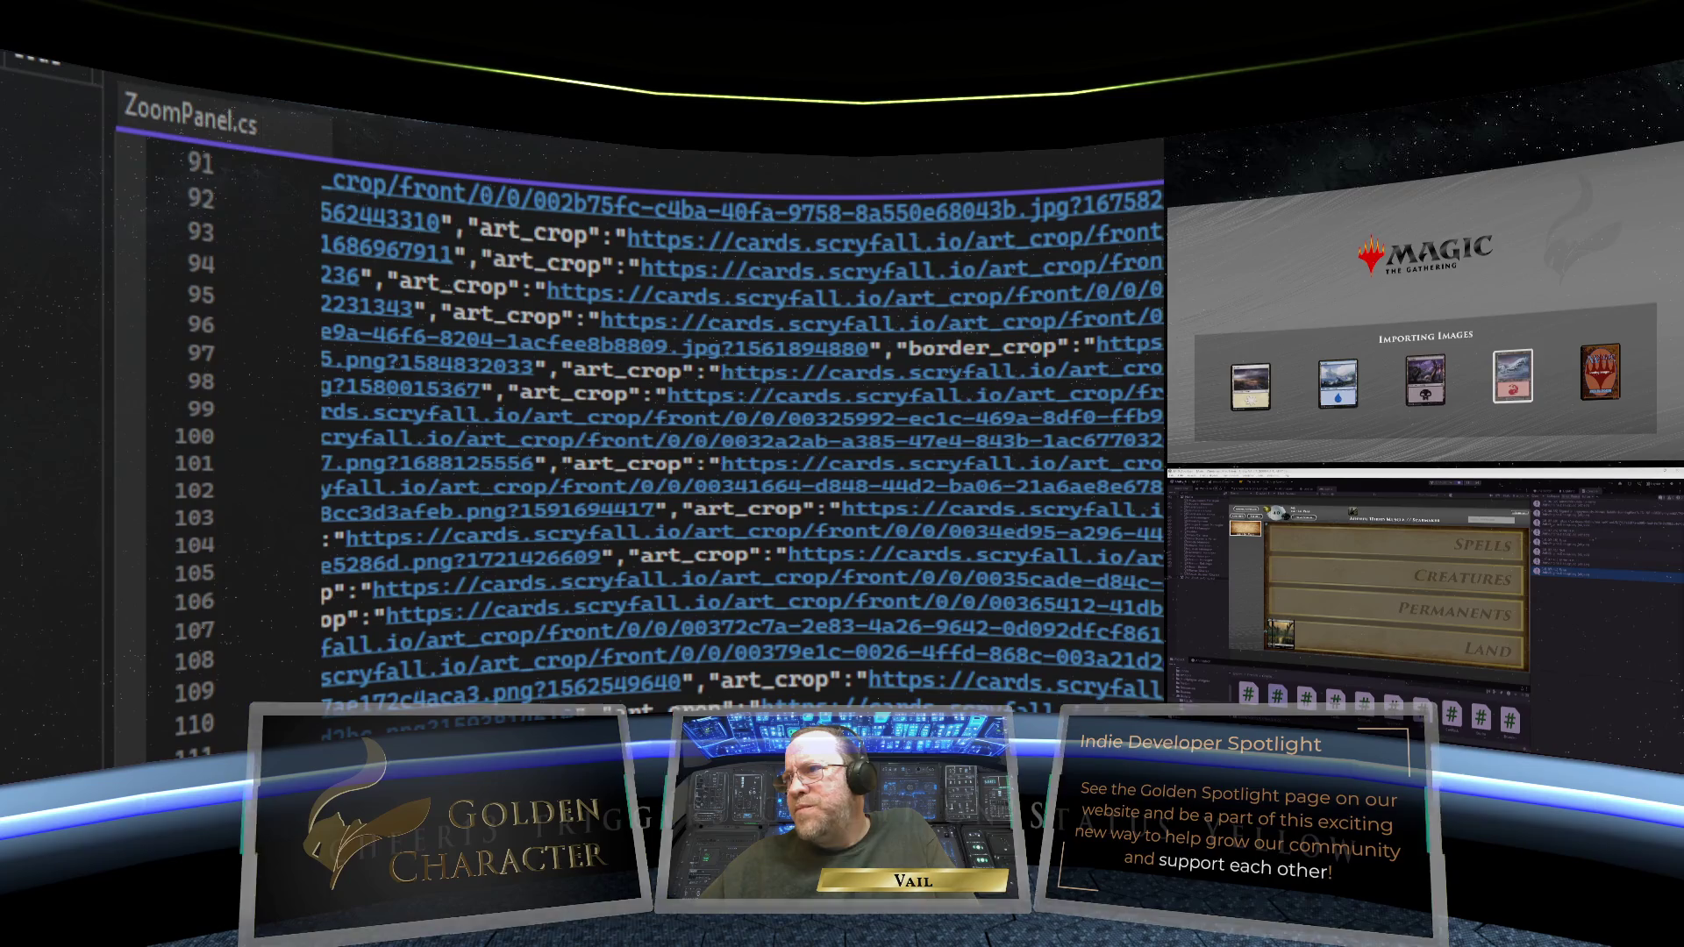
scroll(745, 439, right, 4)
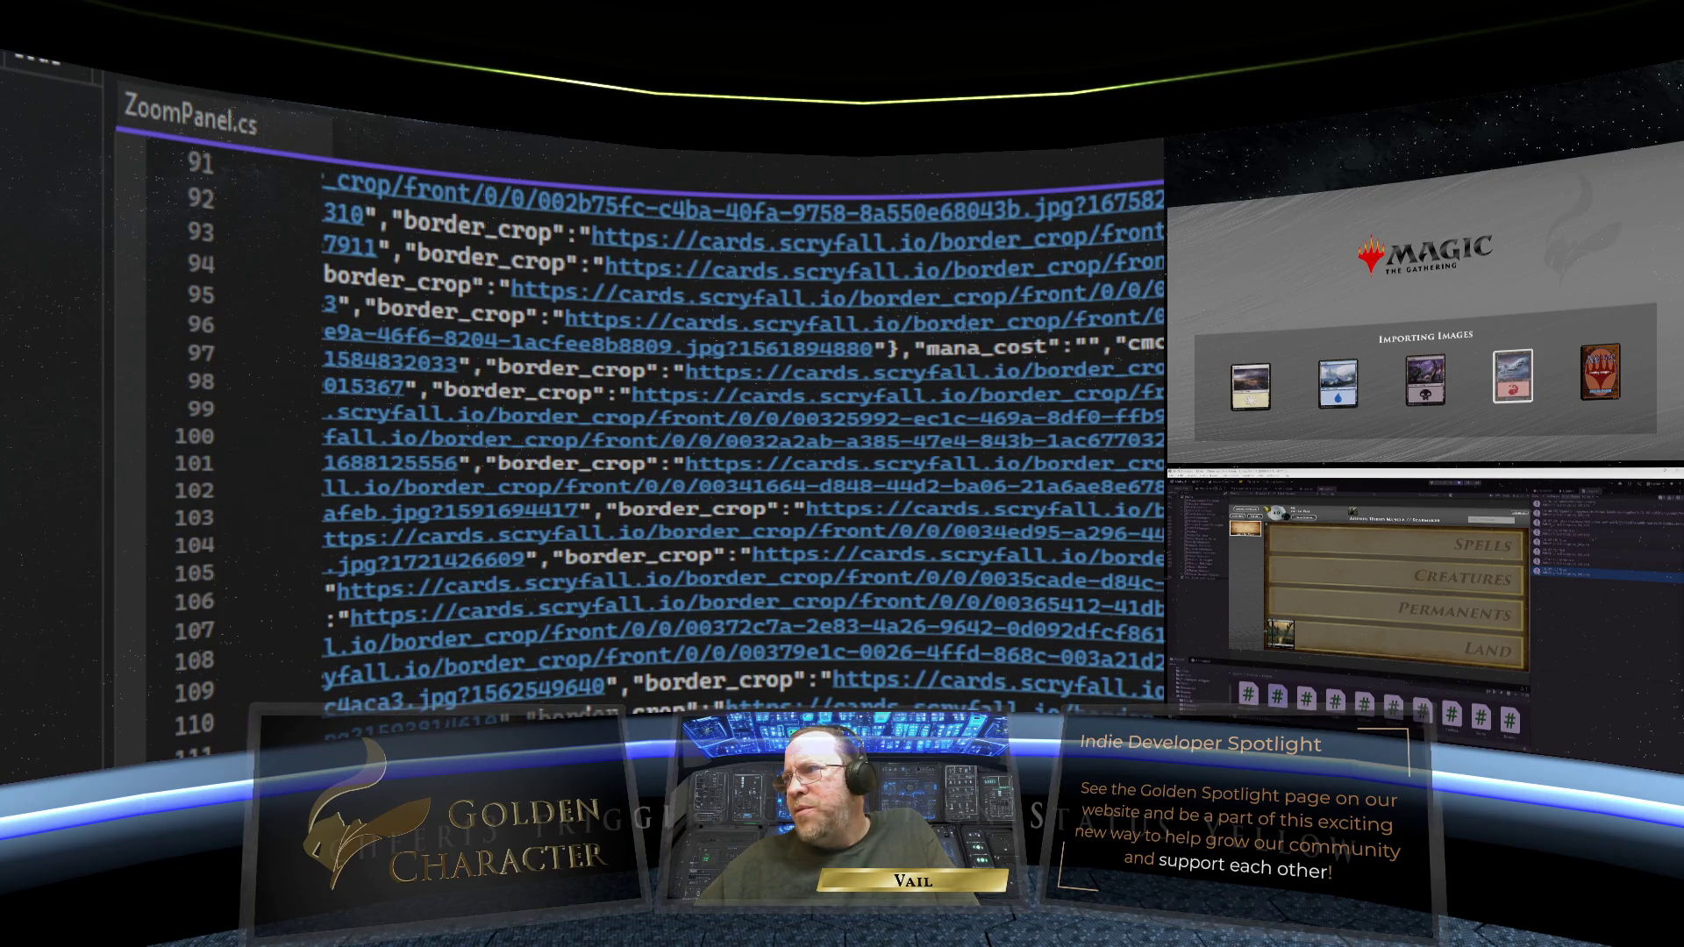
scroll(746, 439, right, 5)
scroll(745, 439, left, 5)
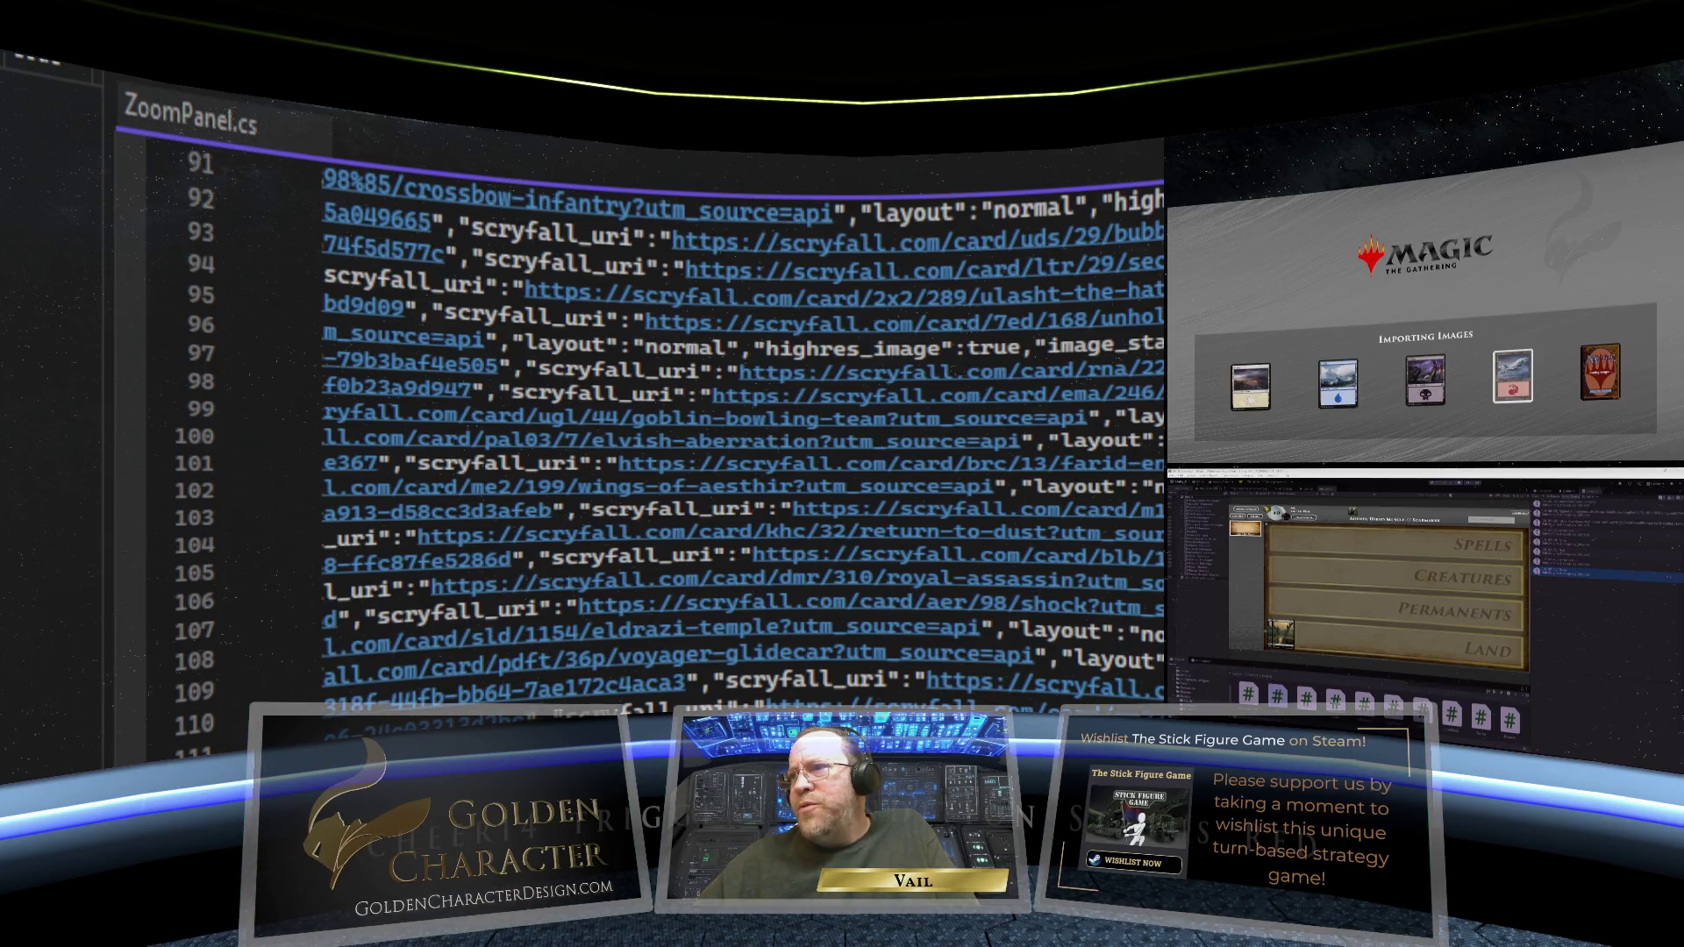
scroll(746, 438, left, 5)
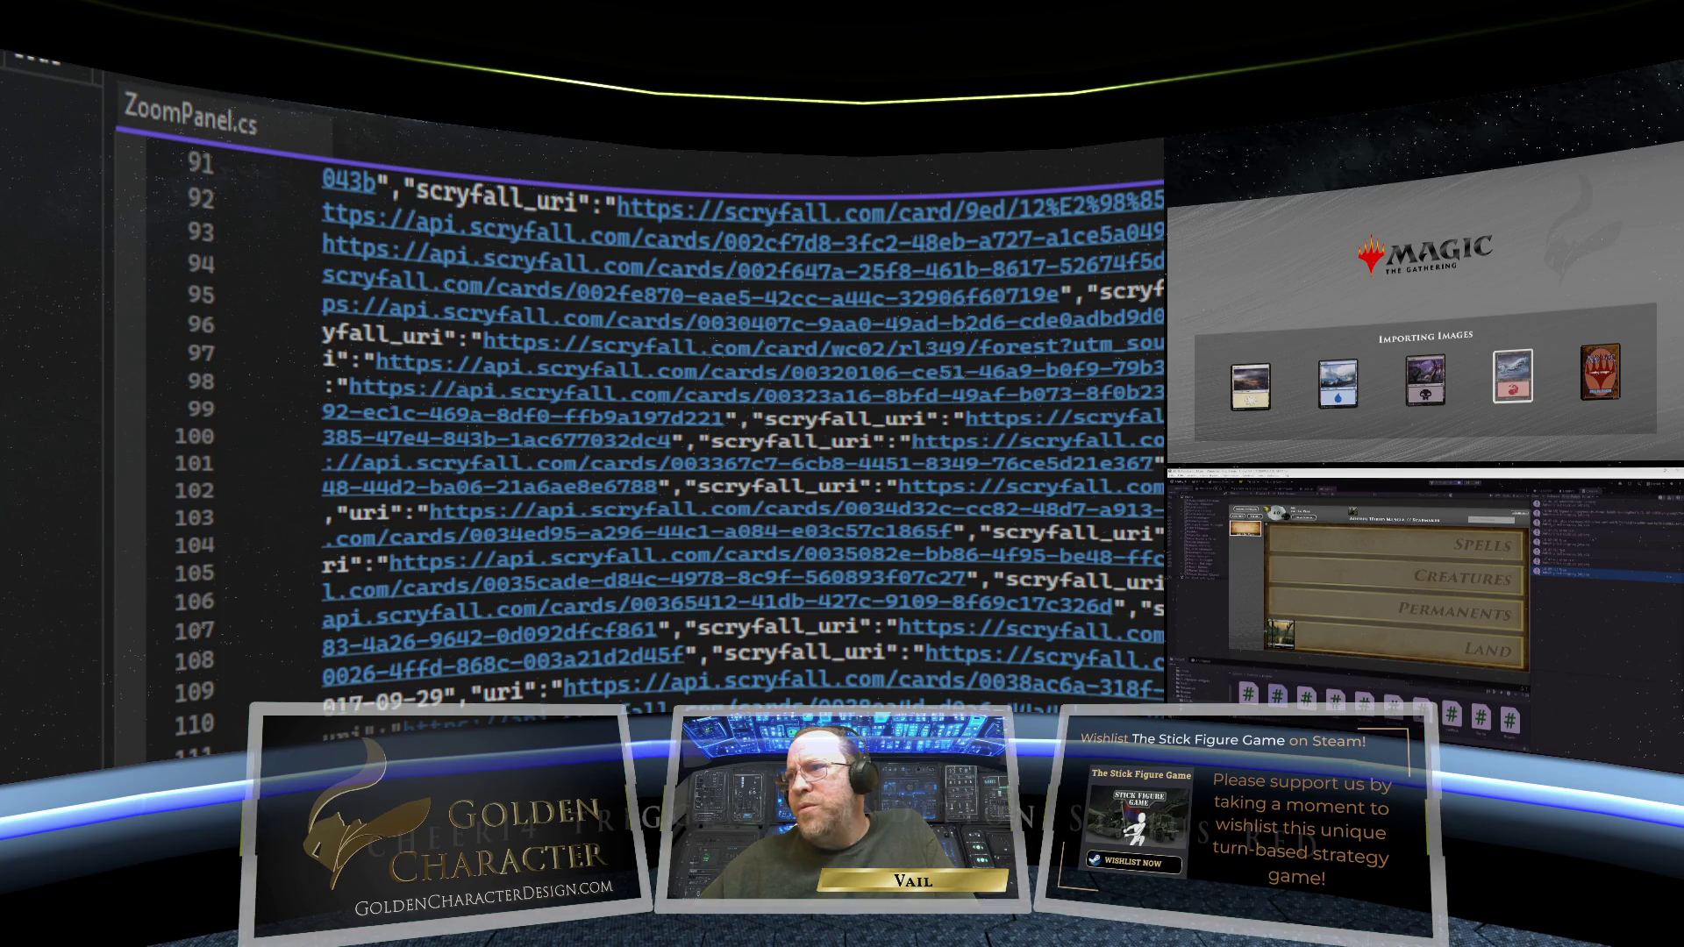
scroll(745, 438, right, 10)
scroll(745, 439, left, 10)
scroll(746, 438, right, 5)
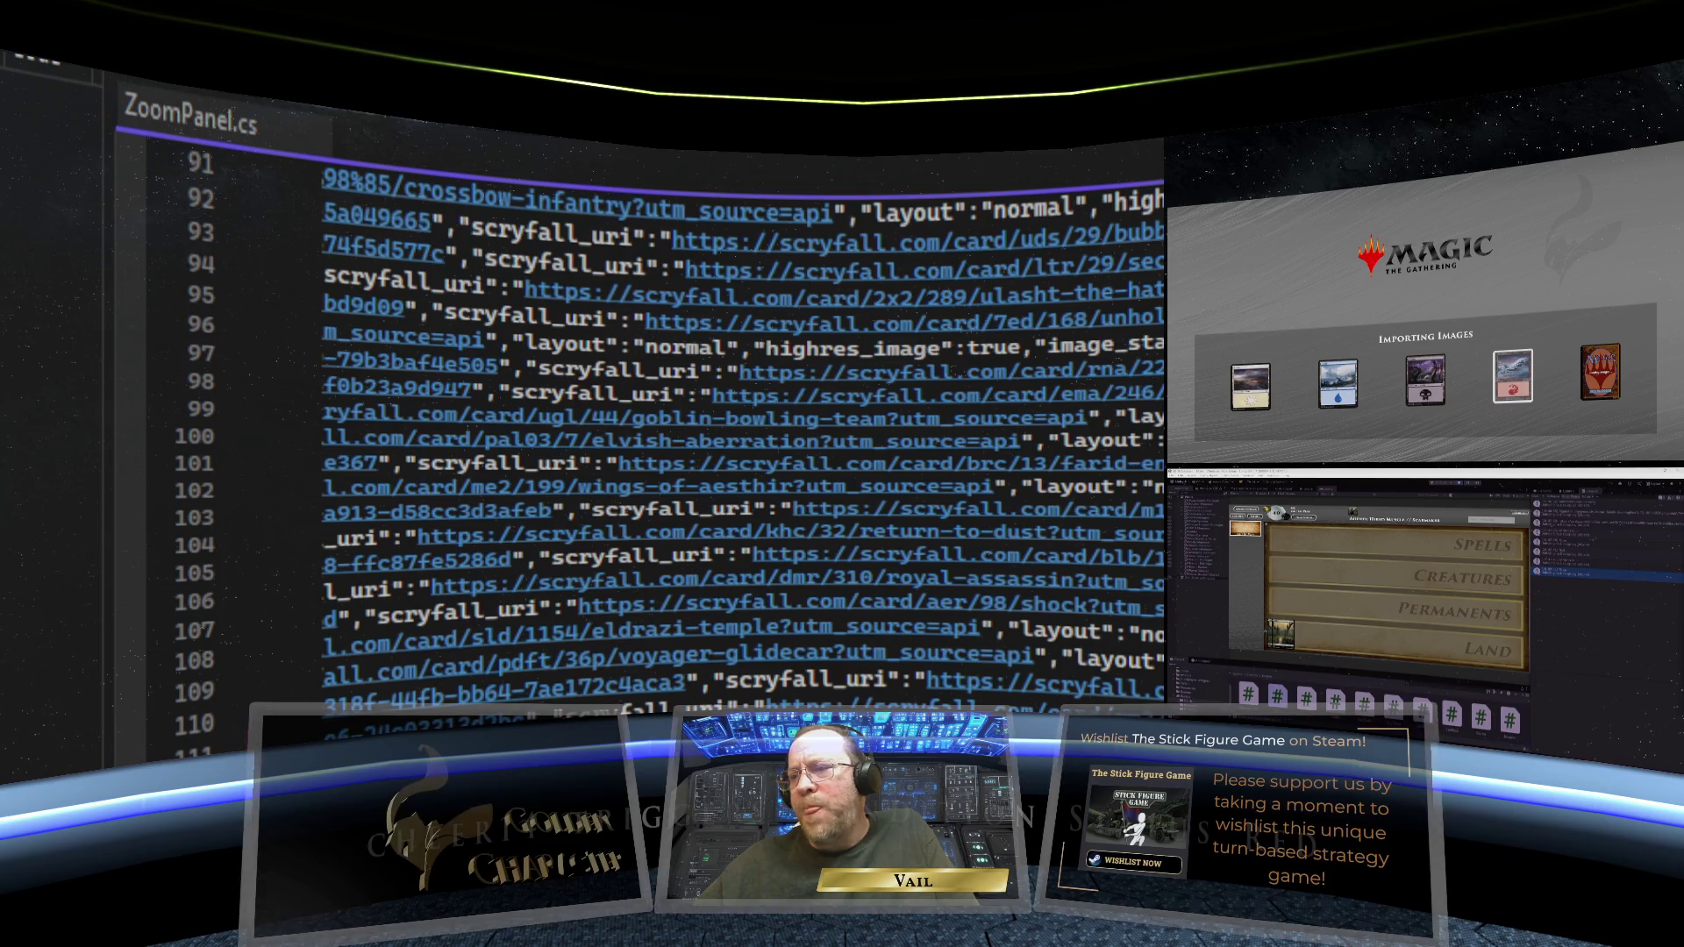
scroll(745, 438, down, 11)
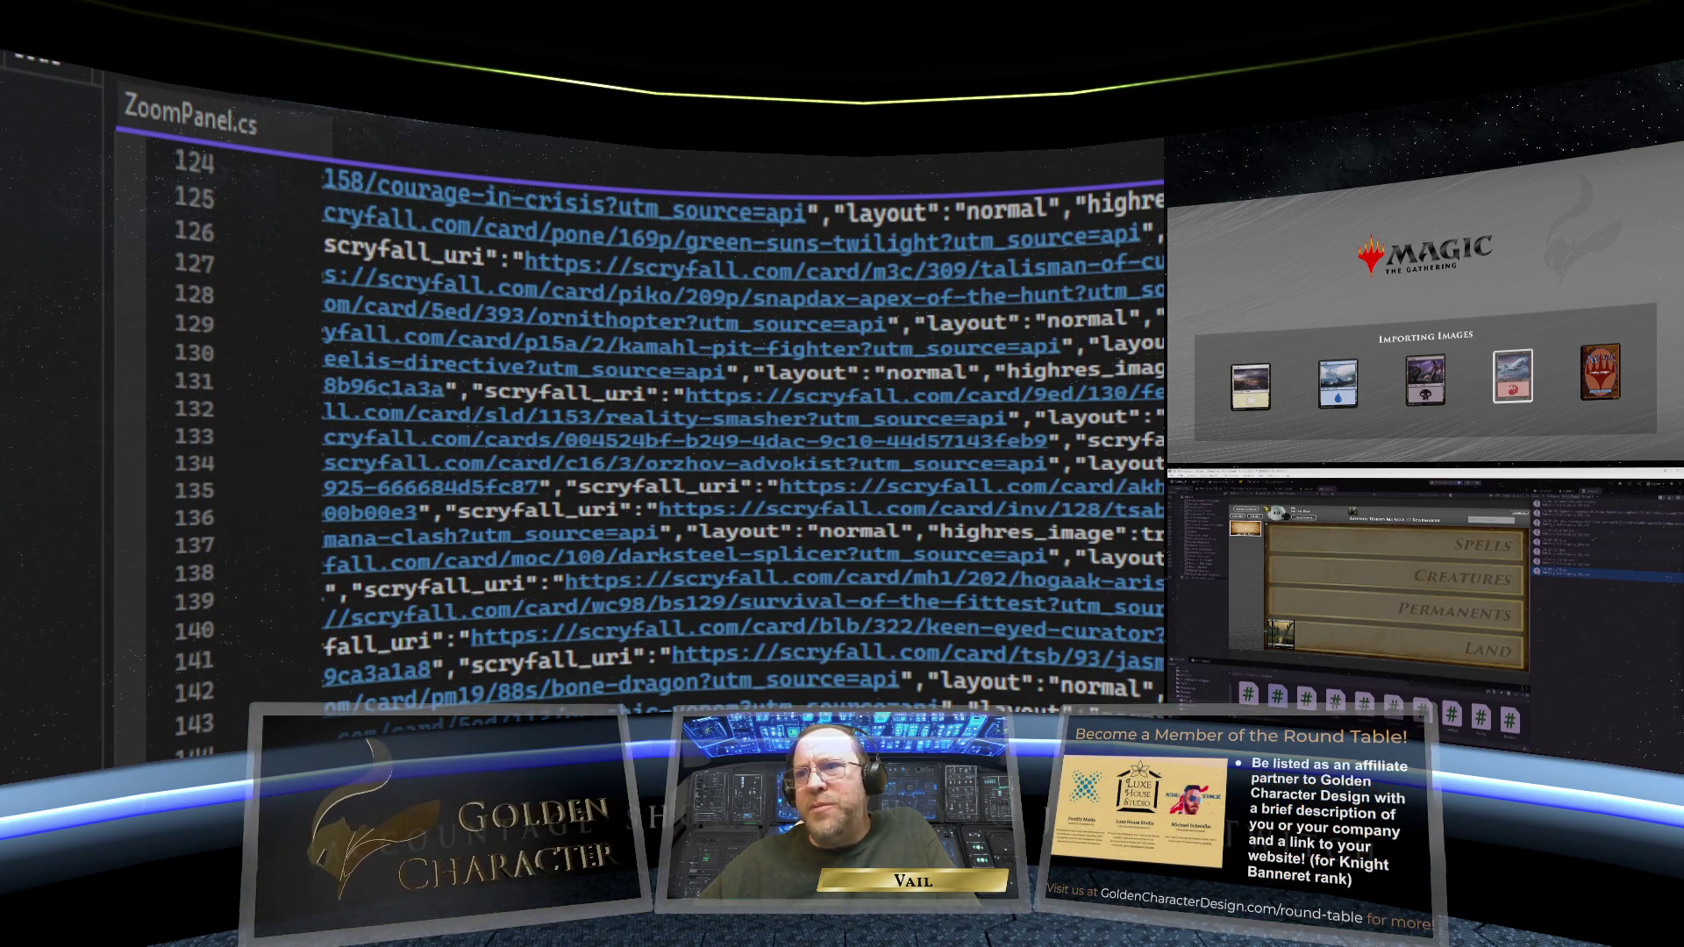
scroll(746, 438, down, 8)
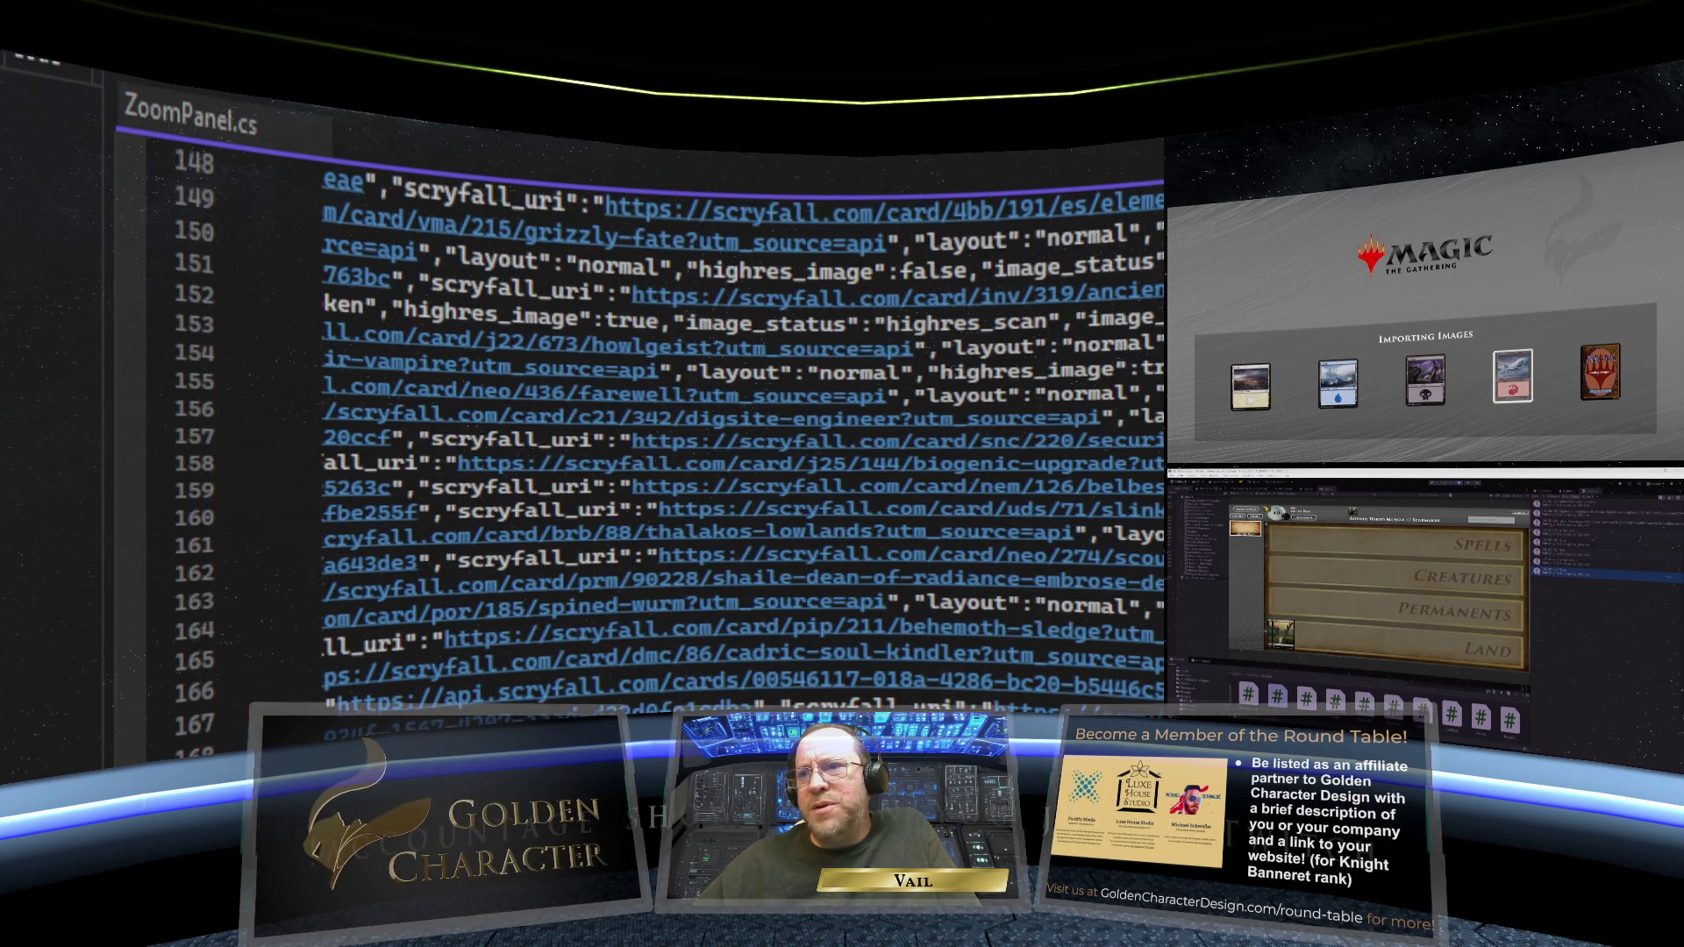
scroll(745, 439, down, 4)
scroll(745, 439, down, 4)
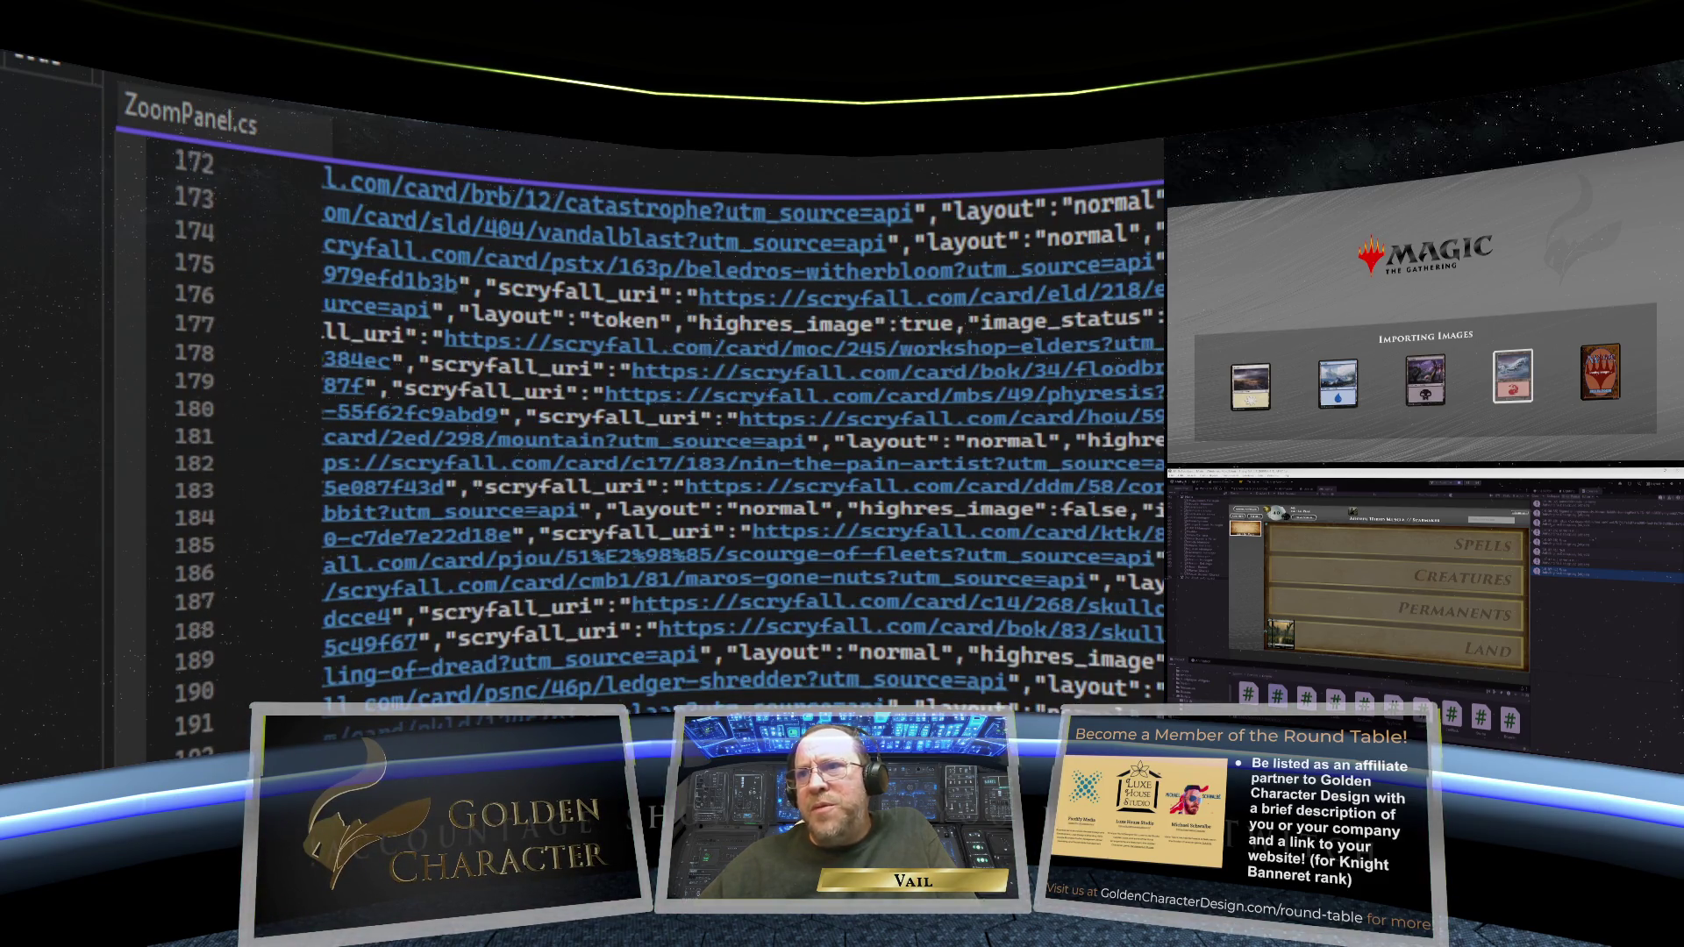
scroll(745, 439, down, 4)
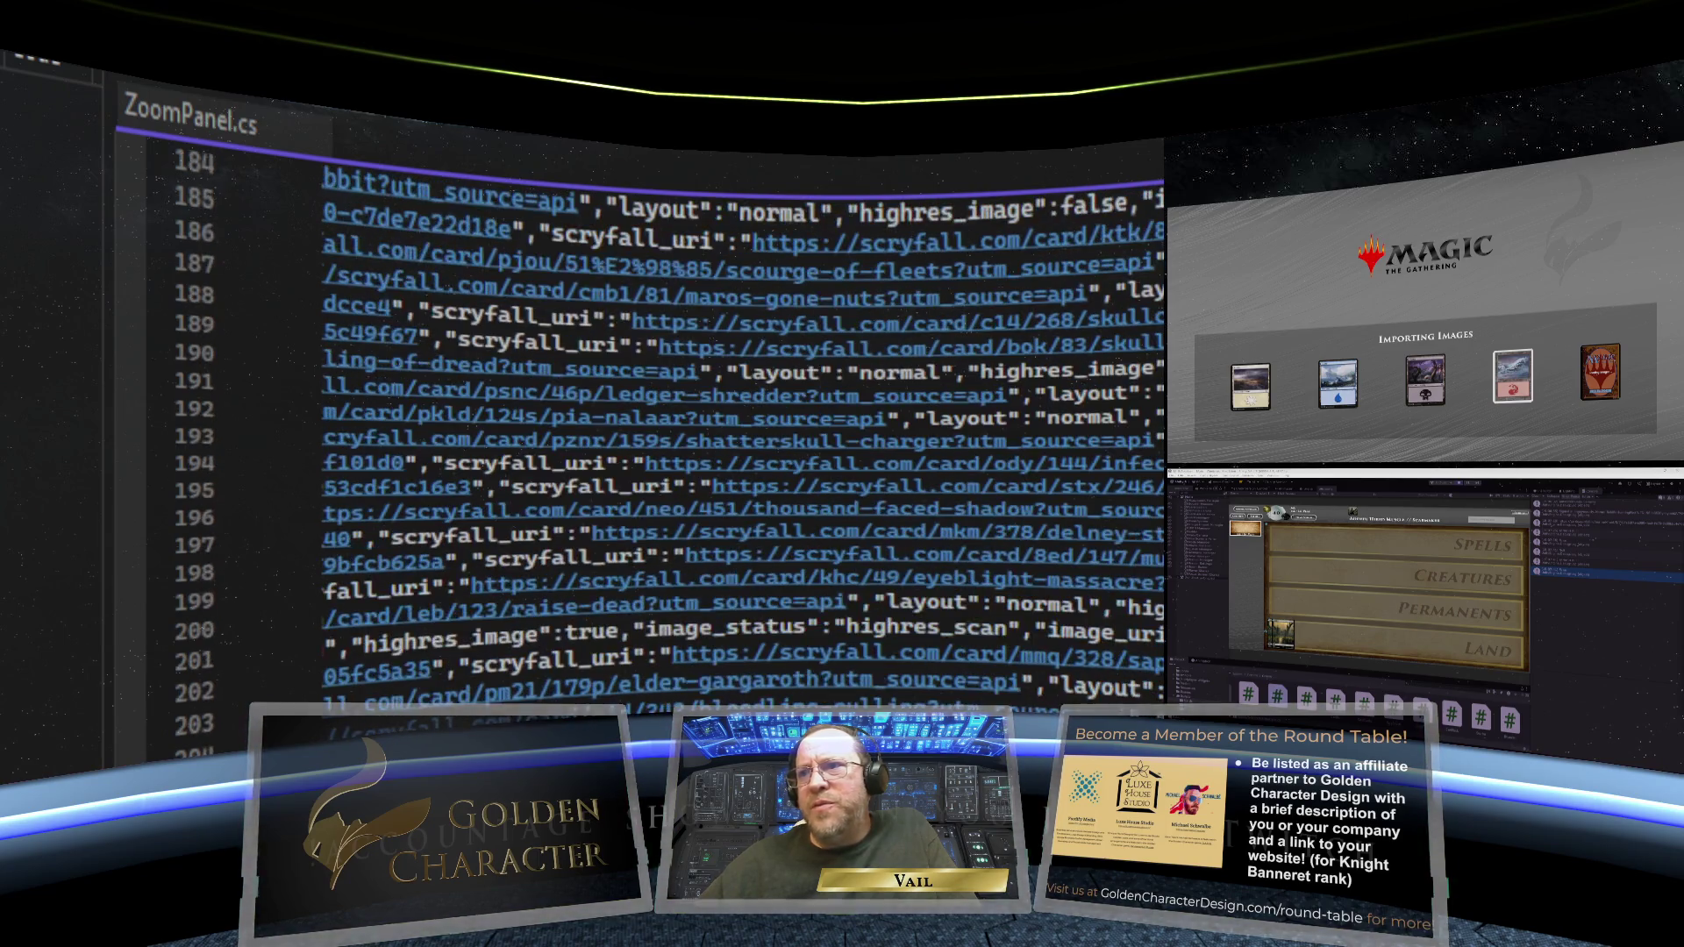
scroll(745, 439, down, 1)
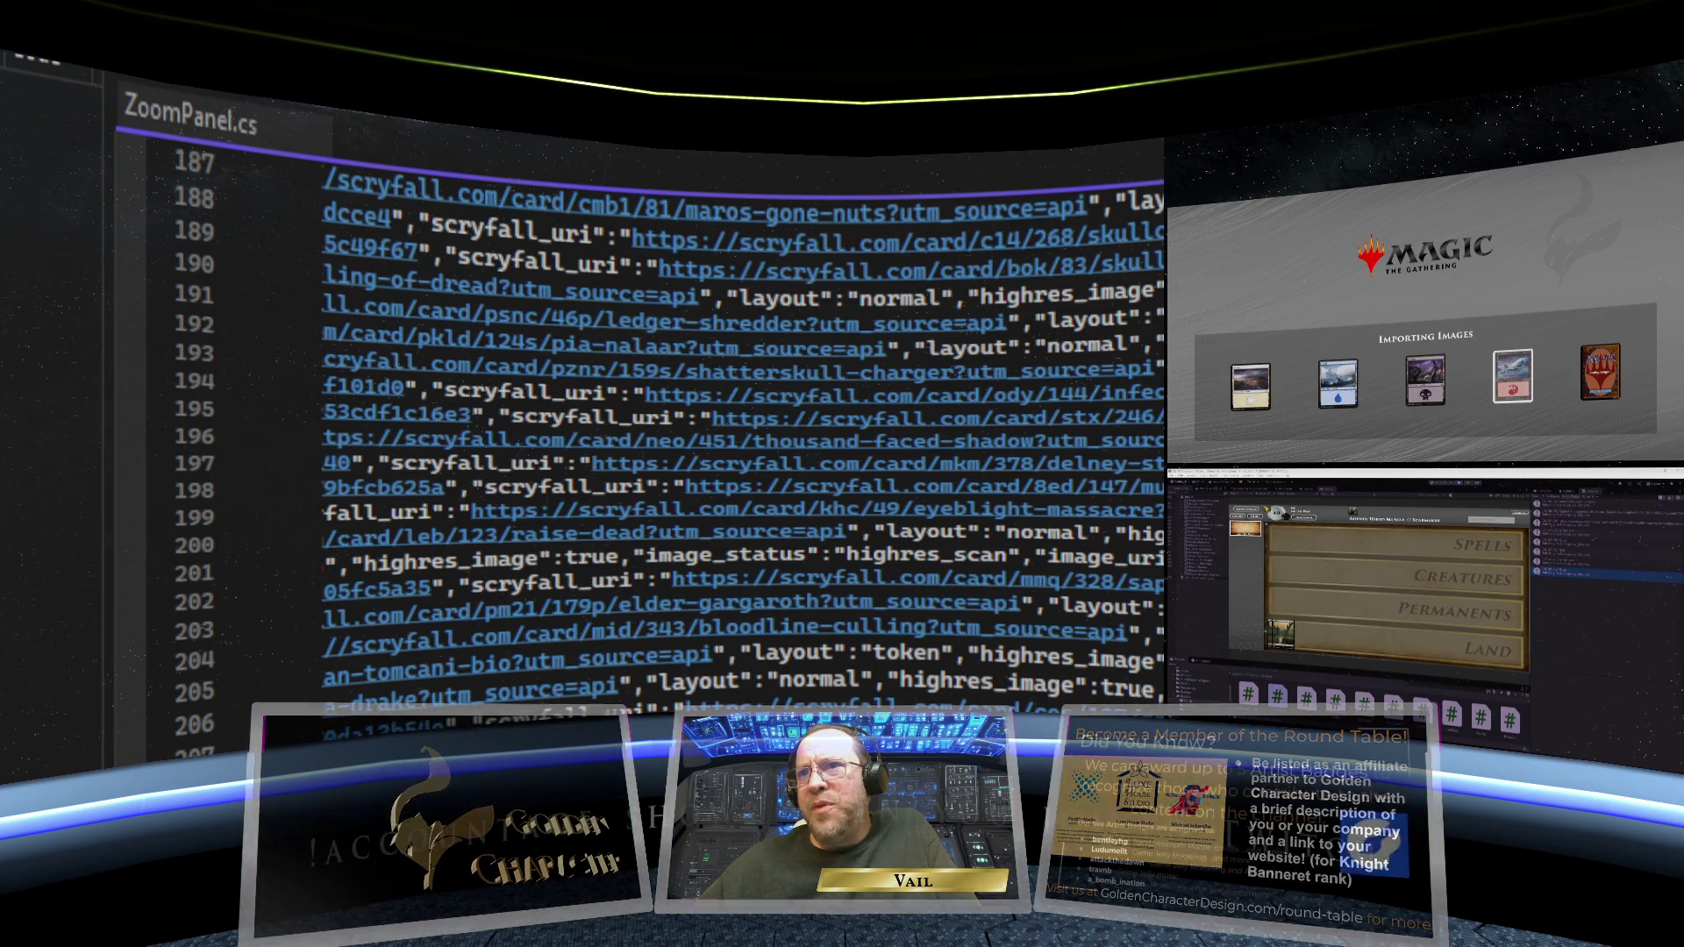
scroll(745, 438, down, 1)
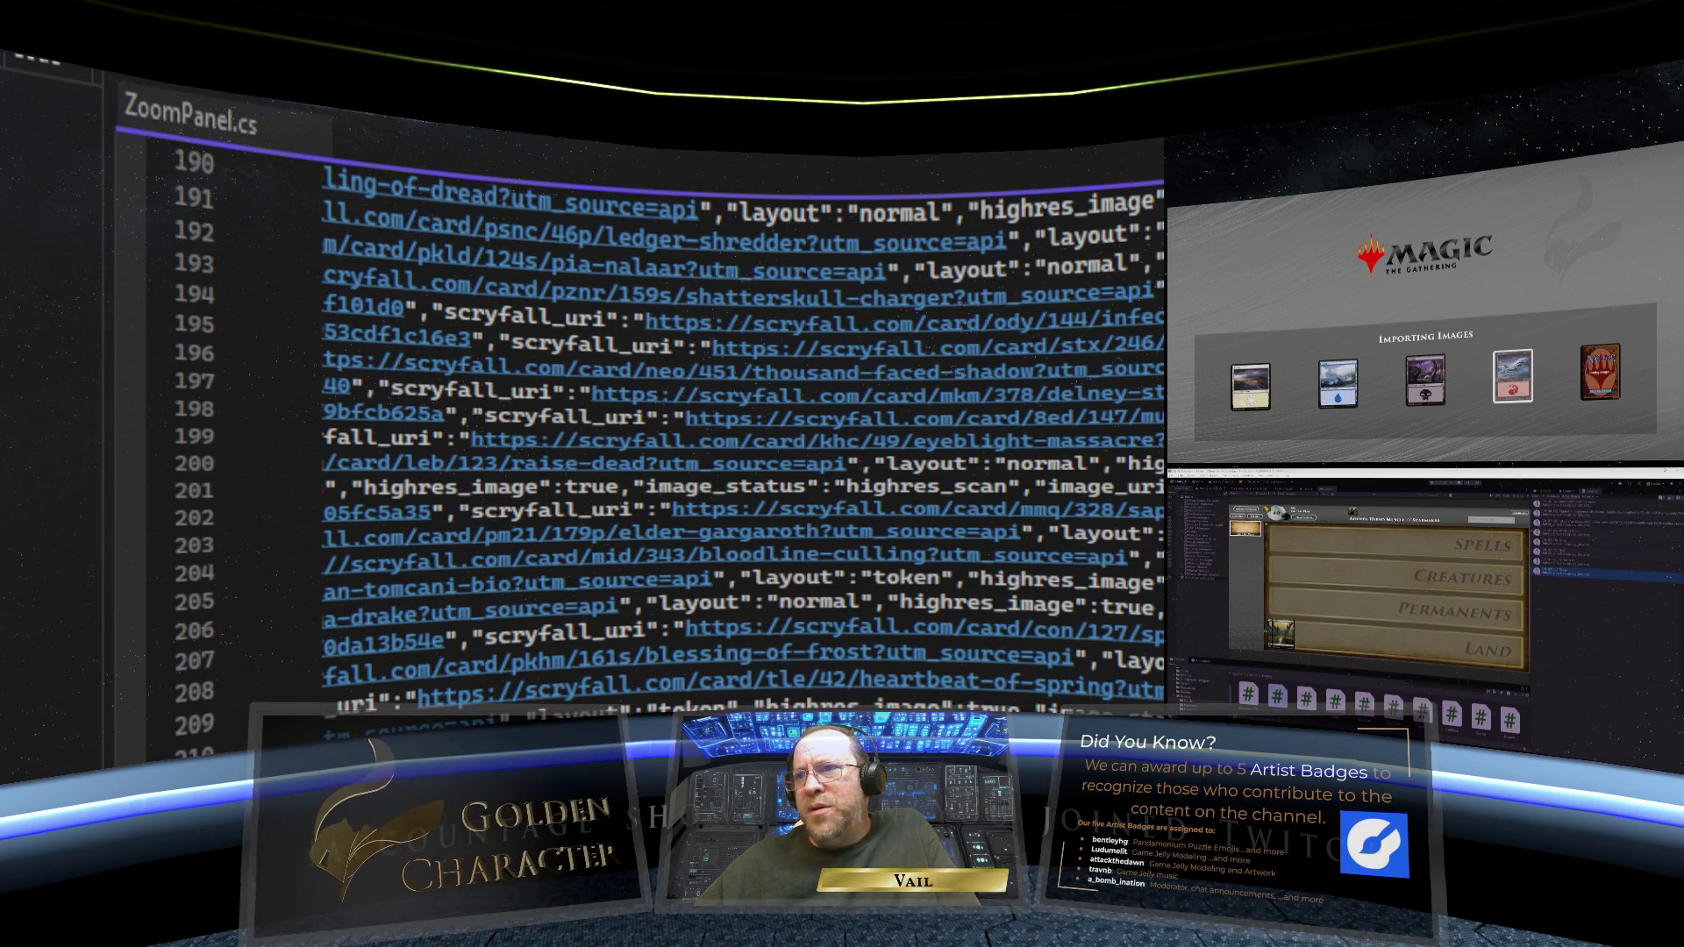
scroll(745, 438, down, 4)
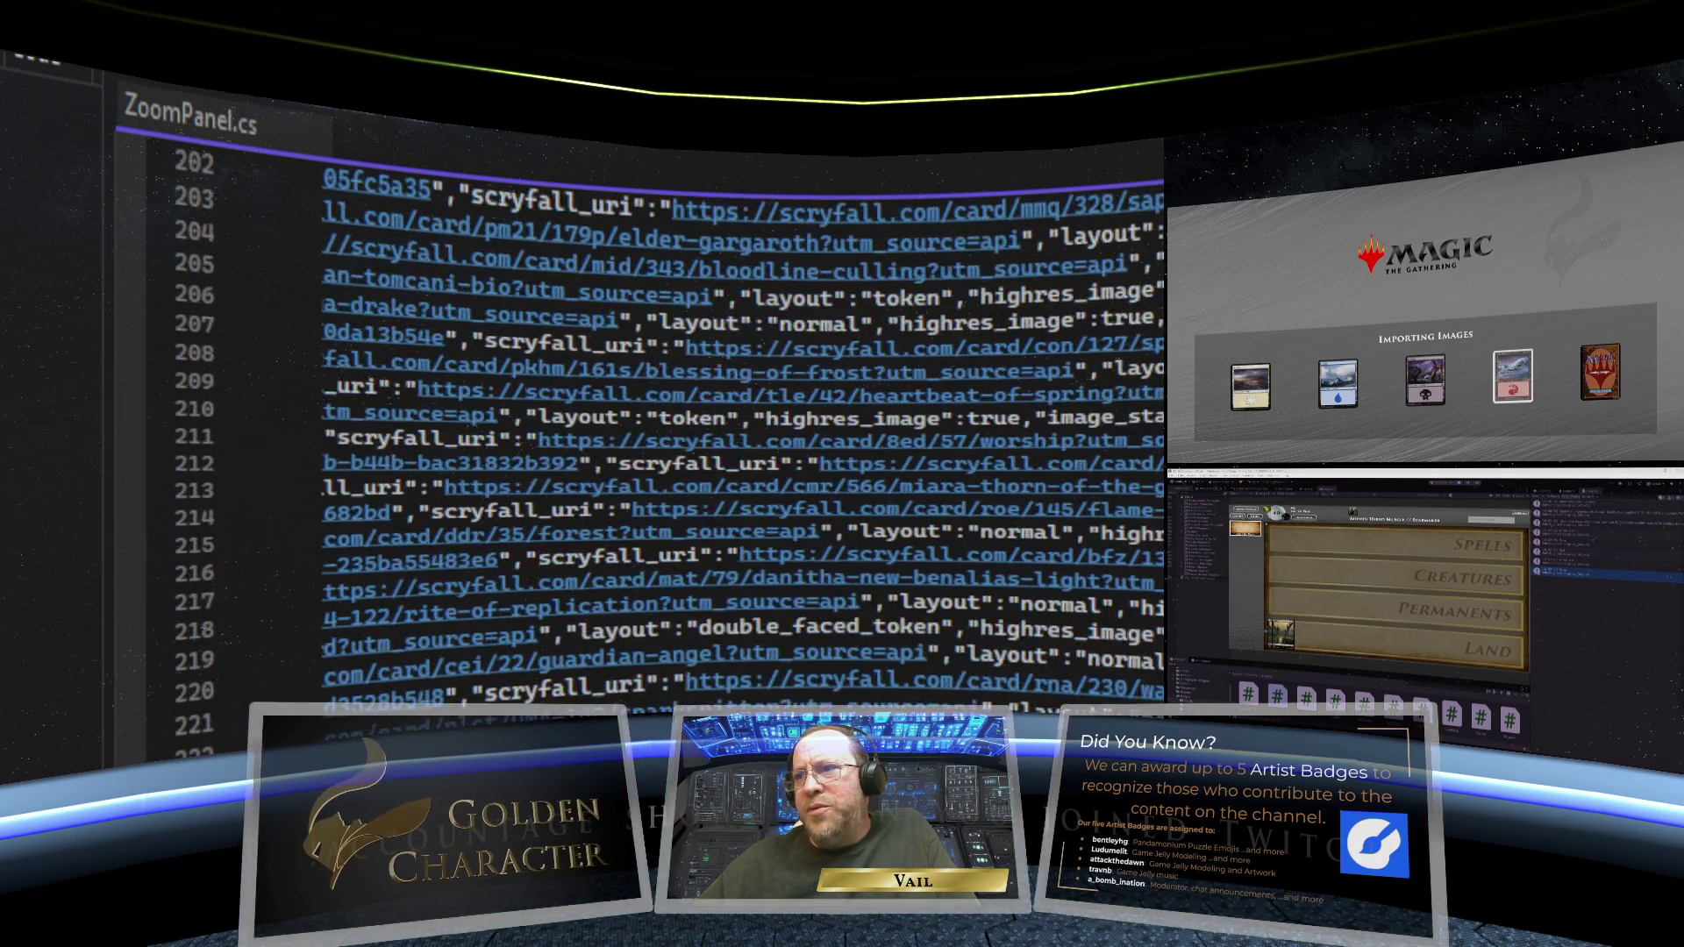
scroll(745, 438, down, 2)
scroll(745, 439, down, 4)
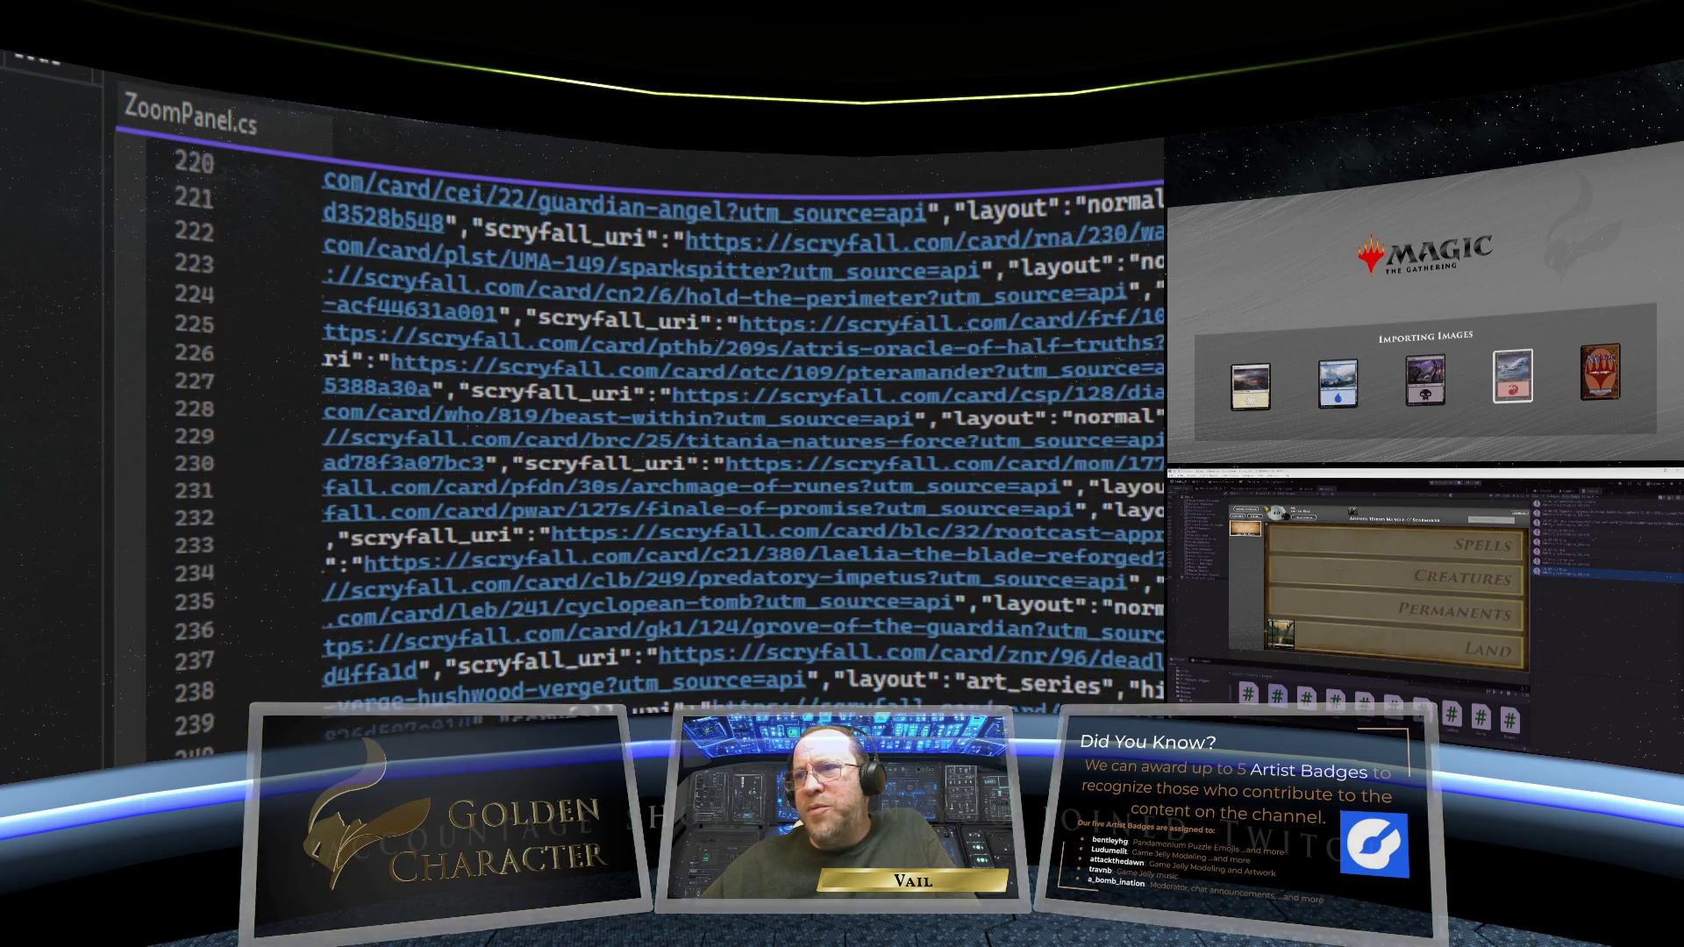
scroll(745, 439, down, 2)
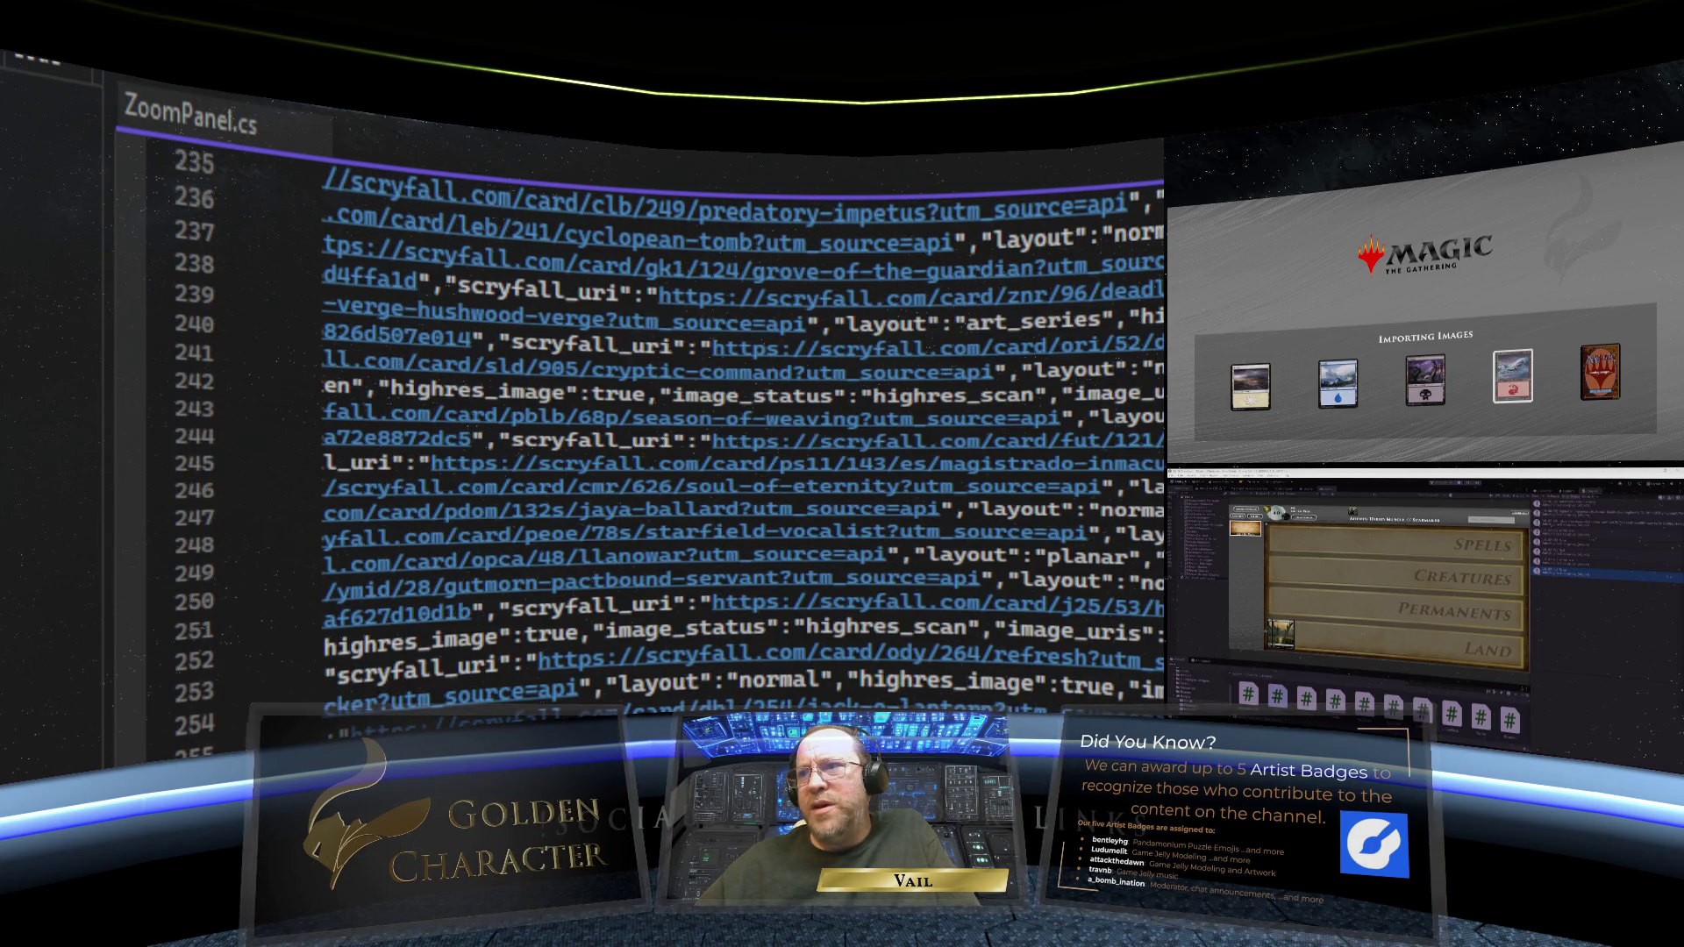
scroll(741, 438, down, 3)
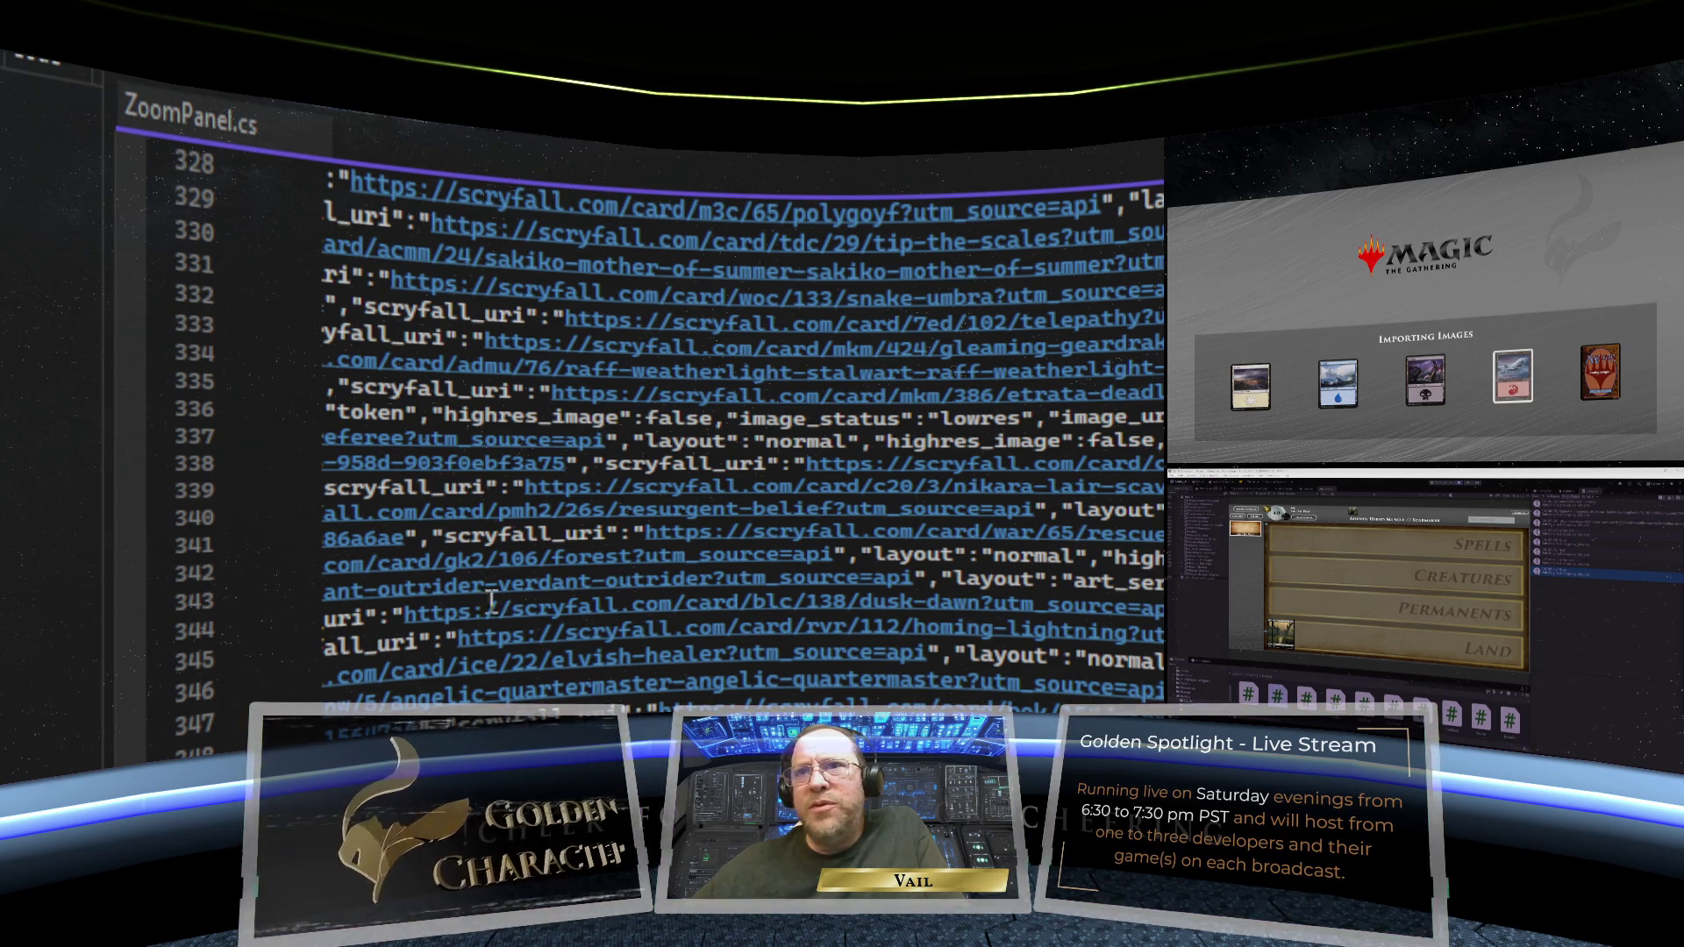
click(178, 650)
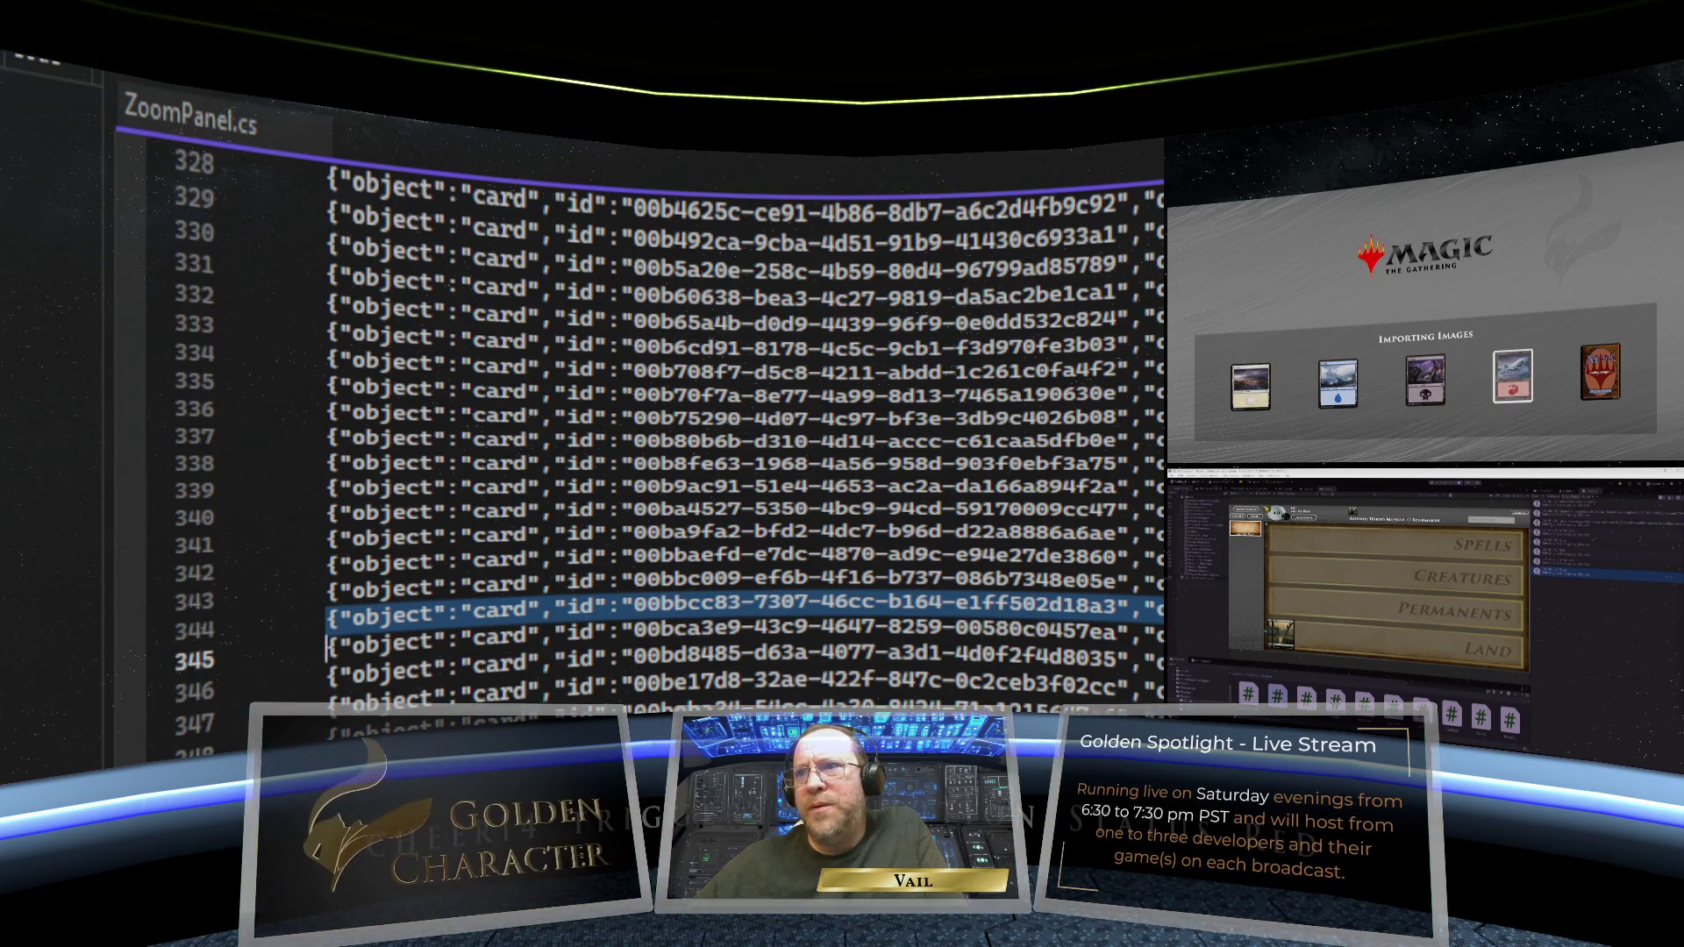
scroll(745, 421, right, 10)
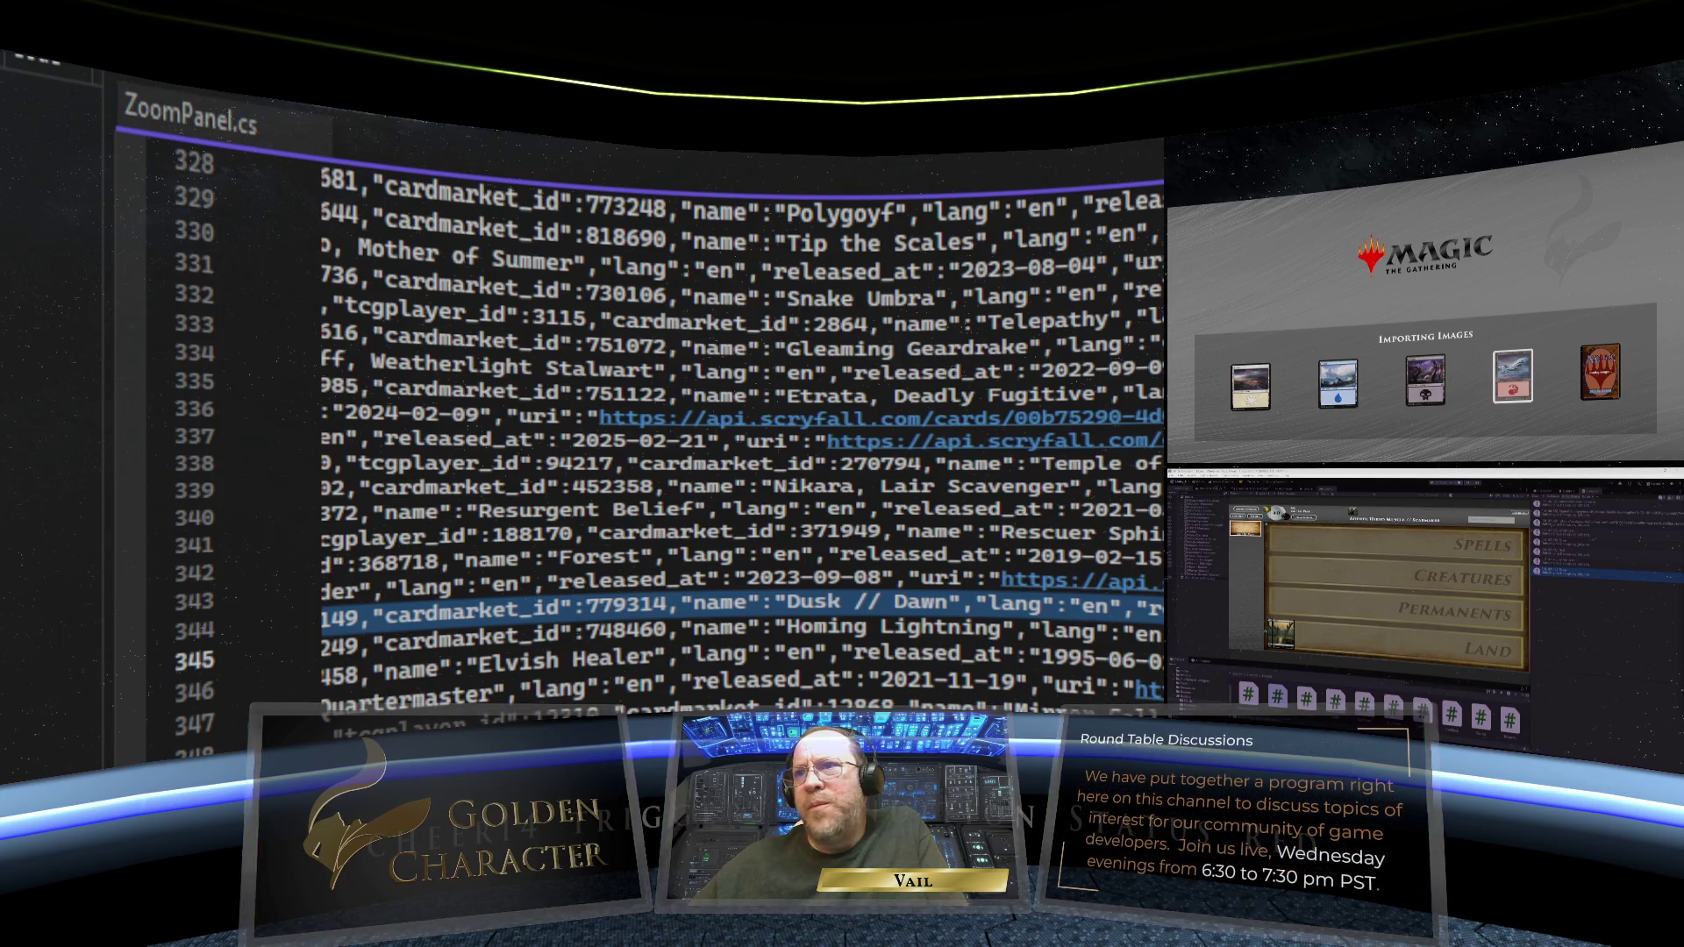
scroll(746, 421, right, 10)
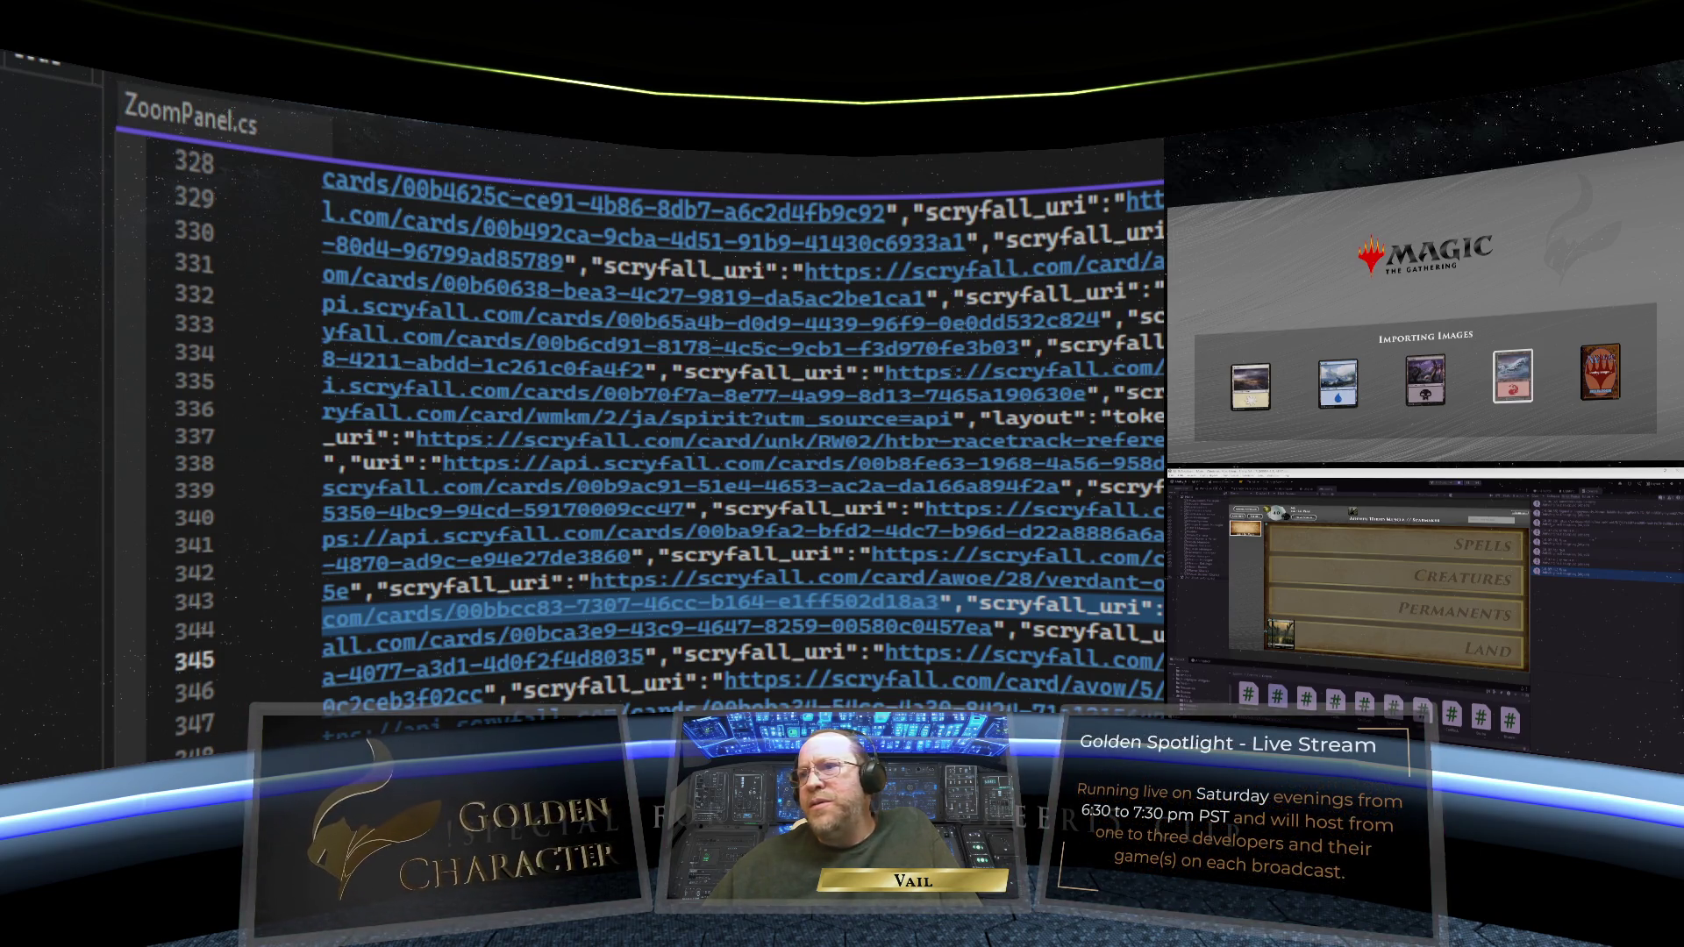
scroll(741, 438, right, 5)
scroll(741, 439, right, 10)
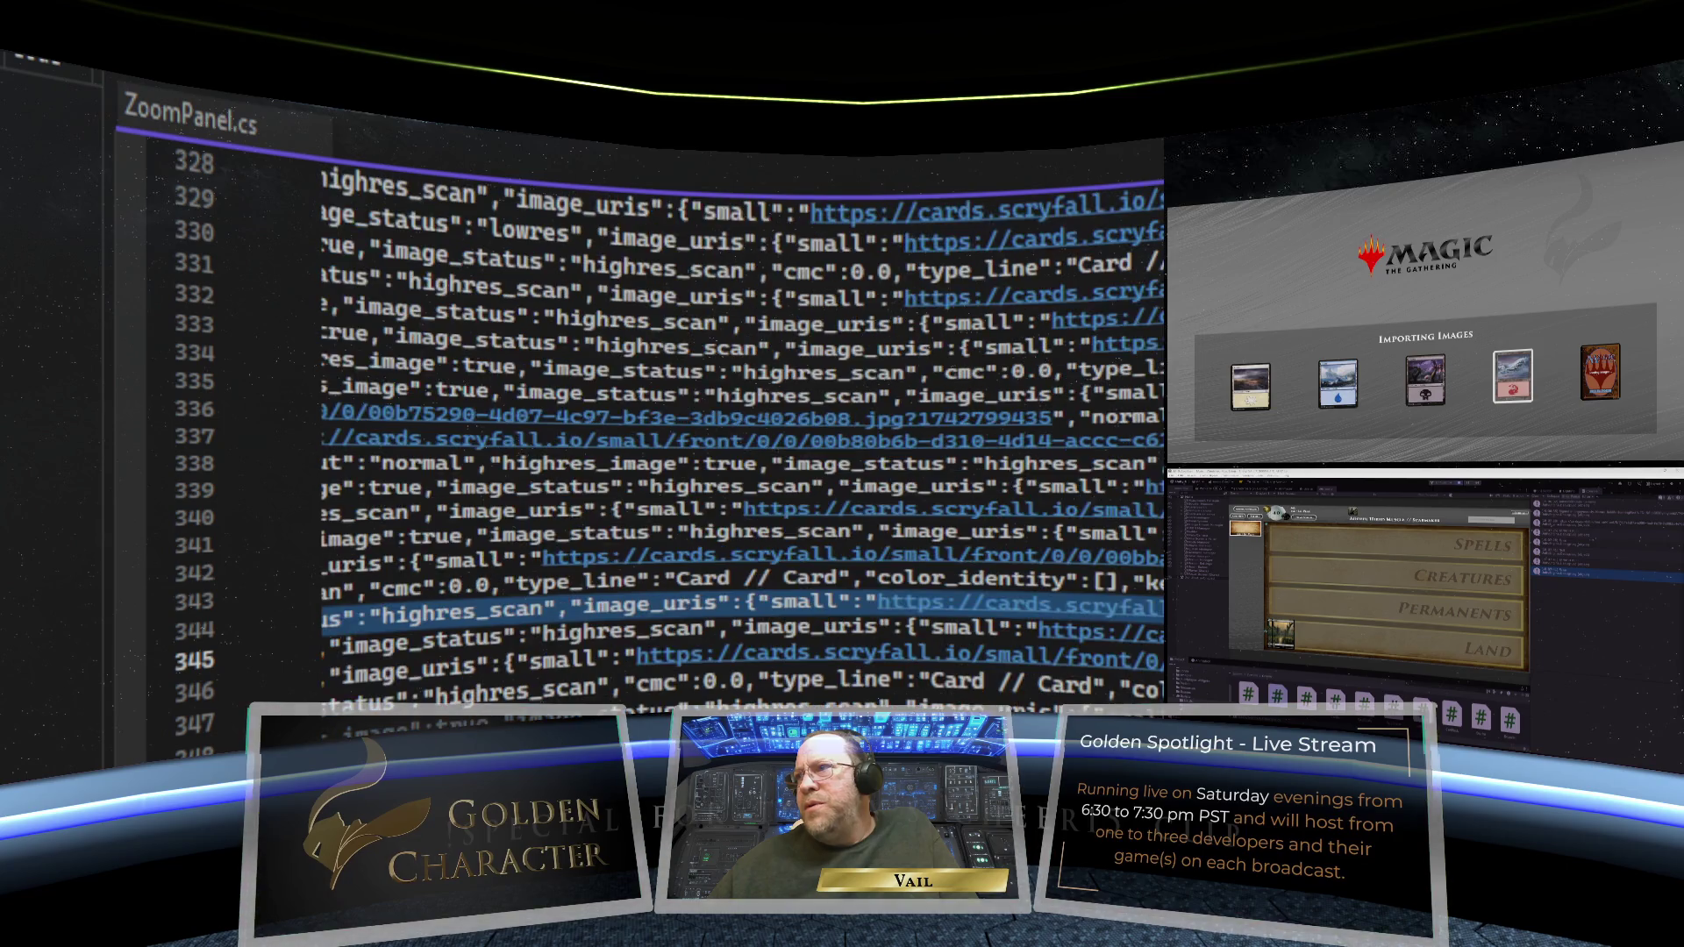
scroll(740, 438, left, 15)
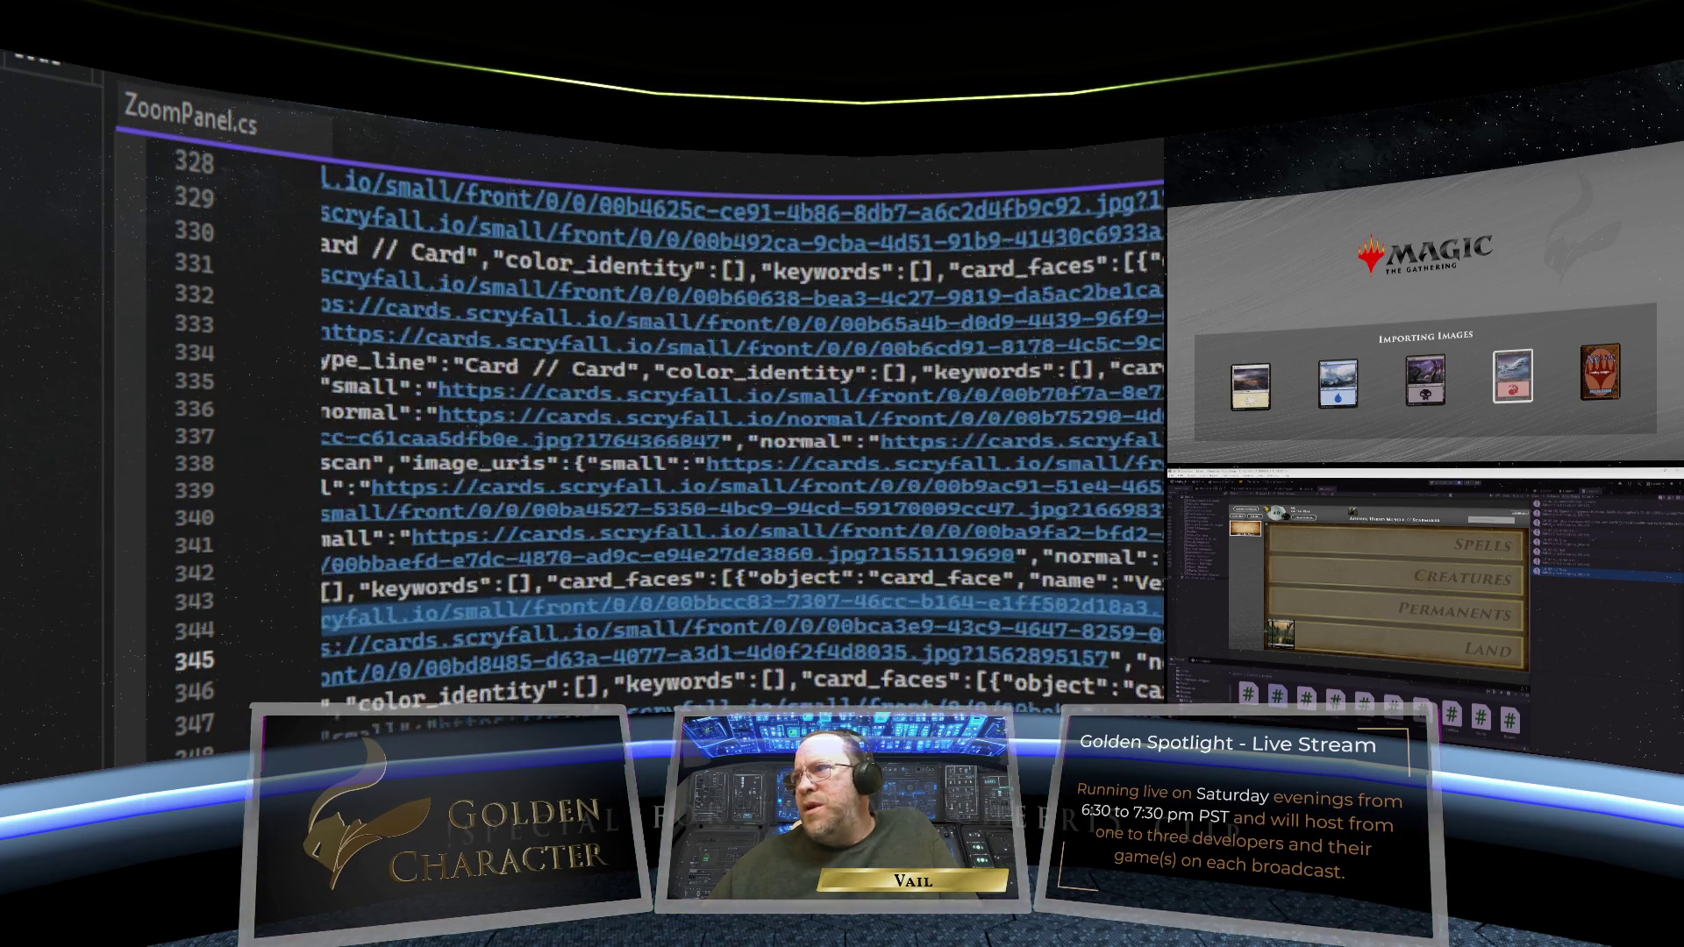
scroll(741, 439, right, 15)
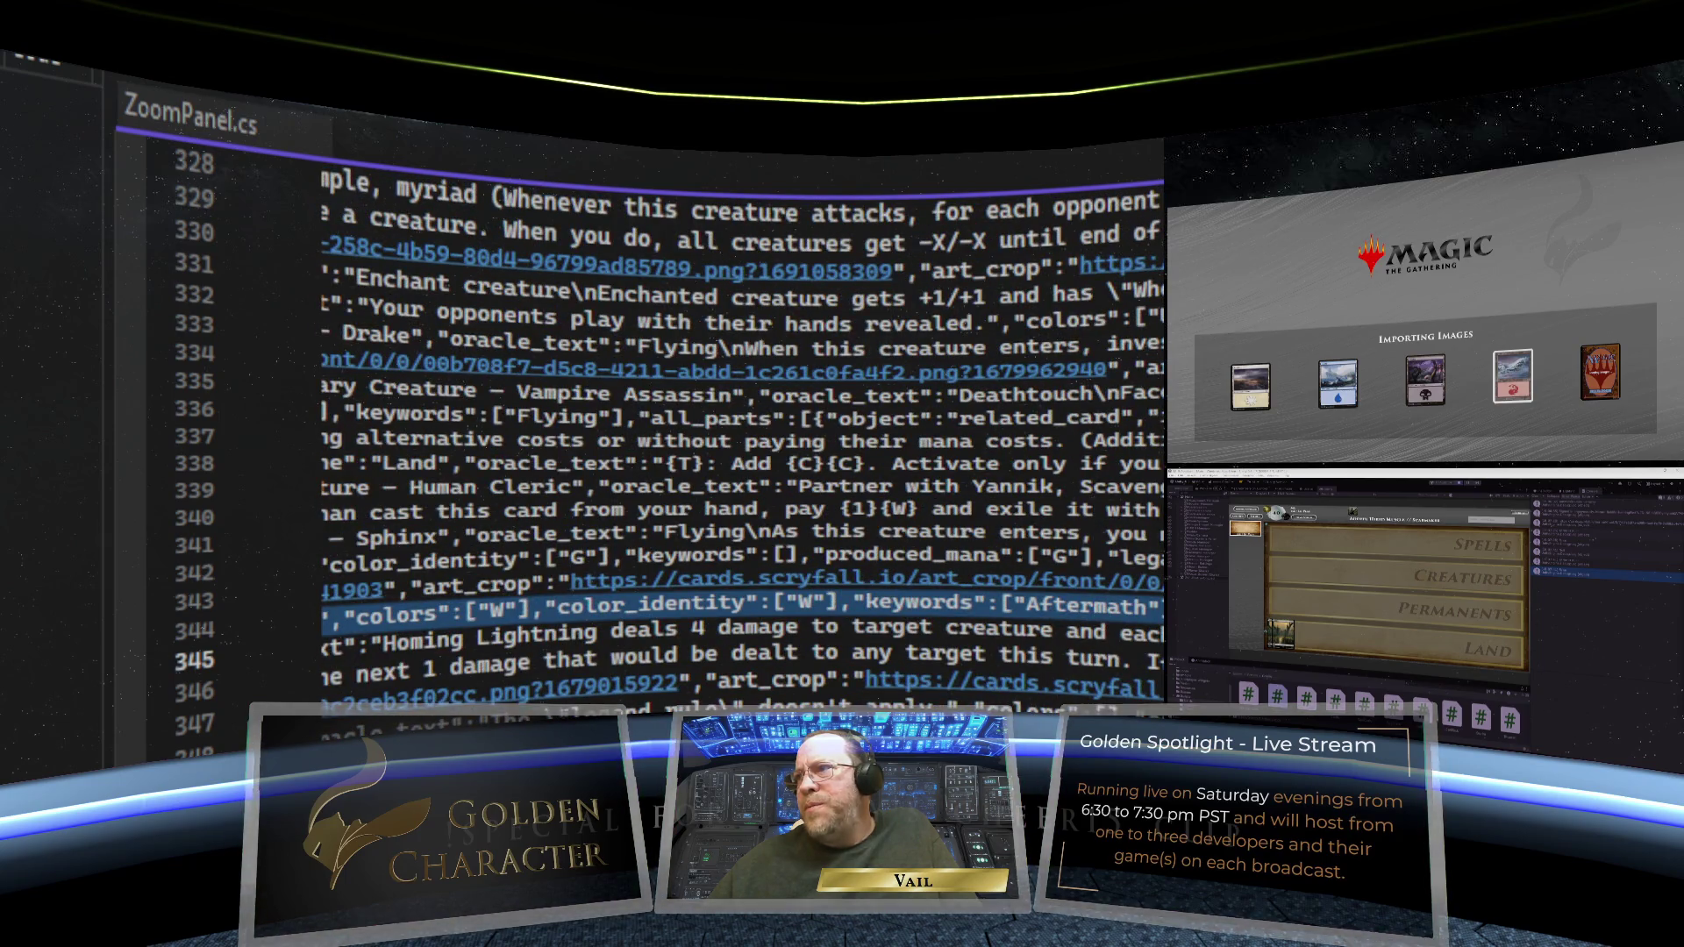
scroll(741, 438, left, 5)
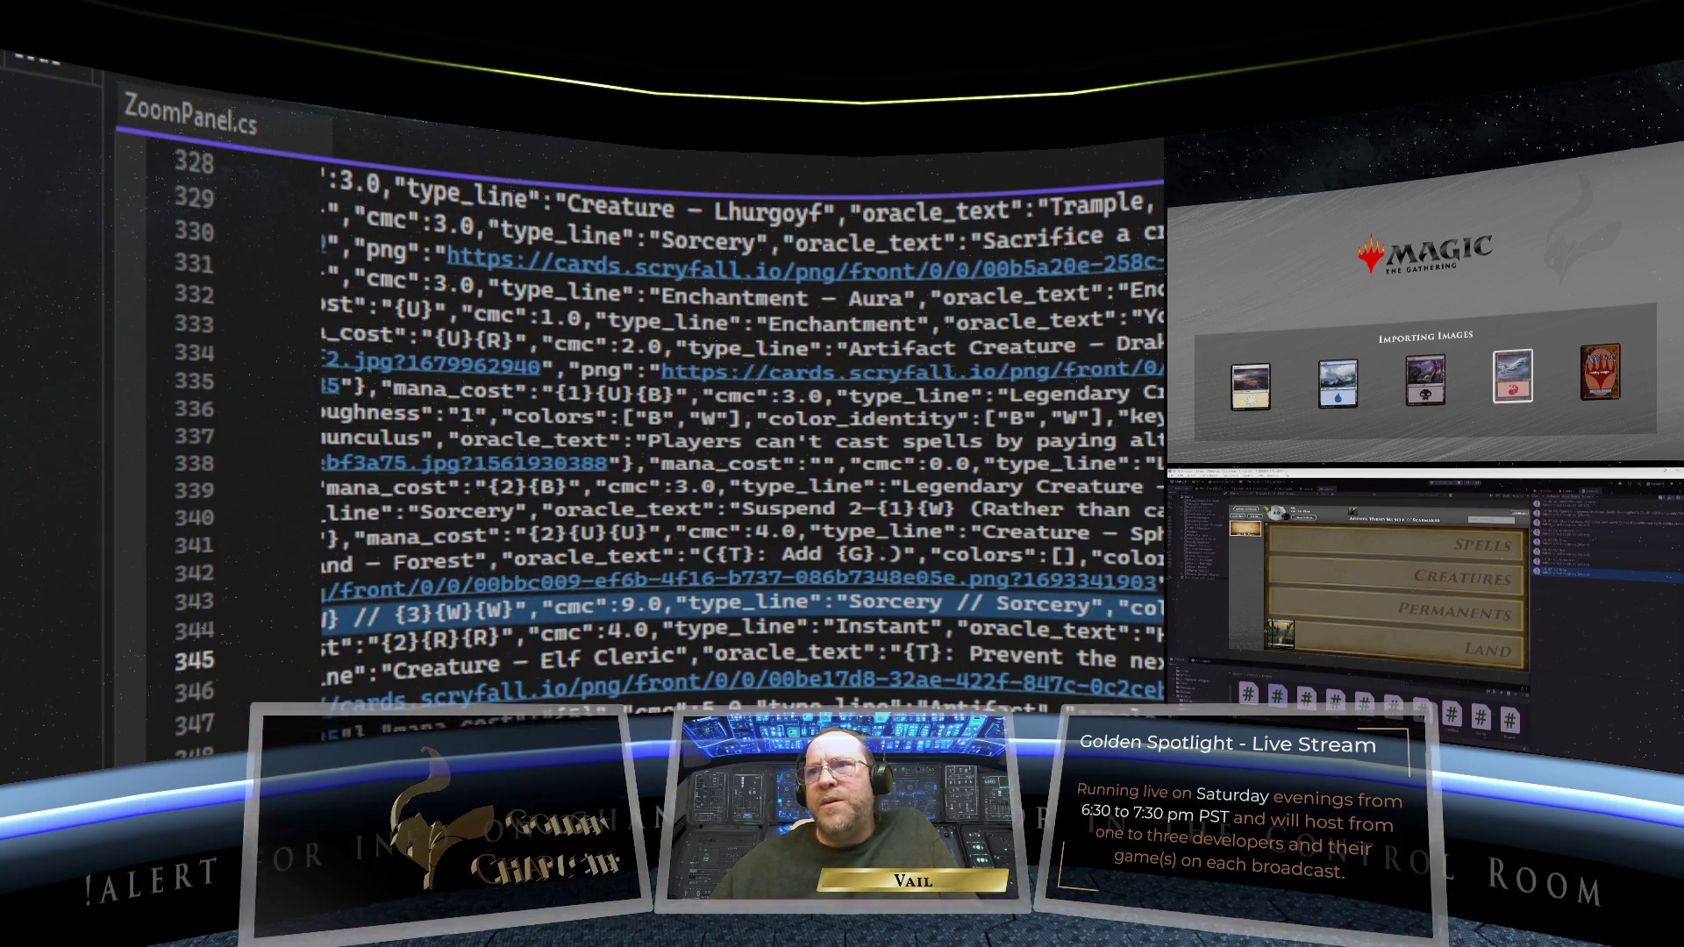
scroll(741, 438, right, 15)
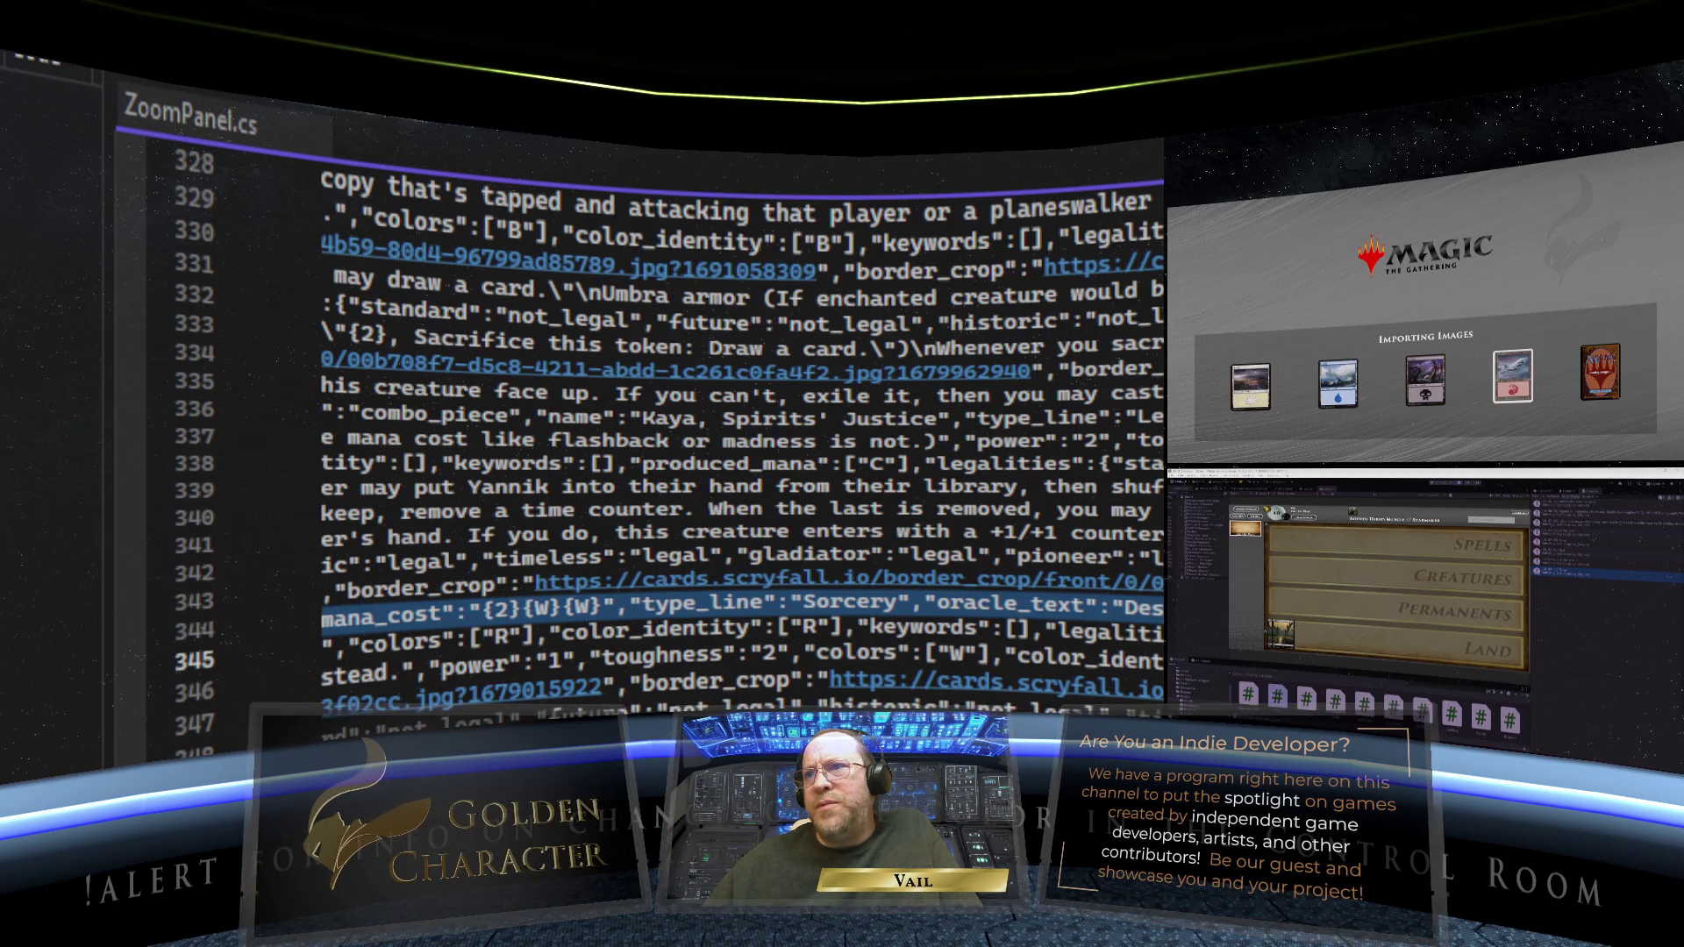
scroll(741, 438, right, 5)
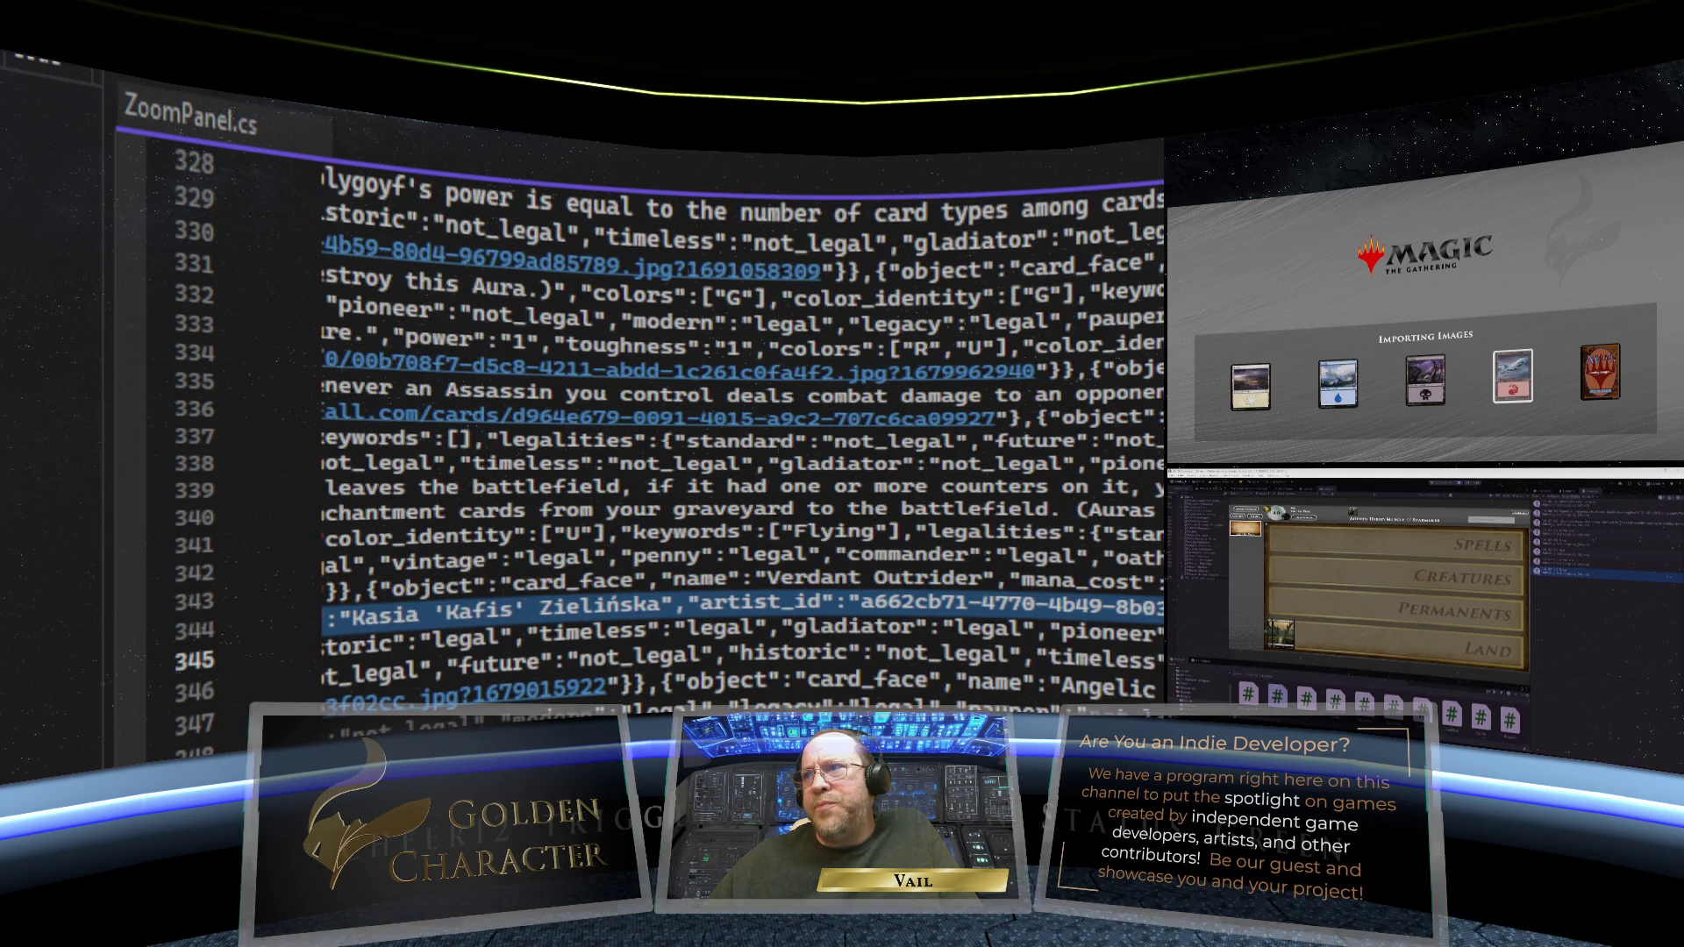
scroll(741, 438, right, 10)
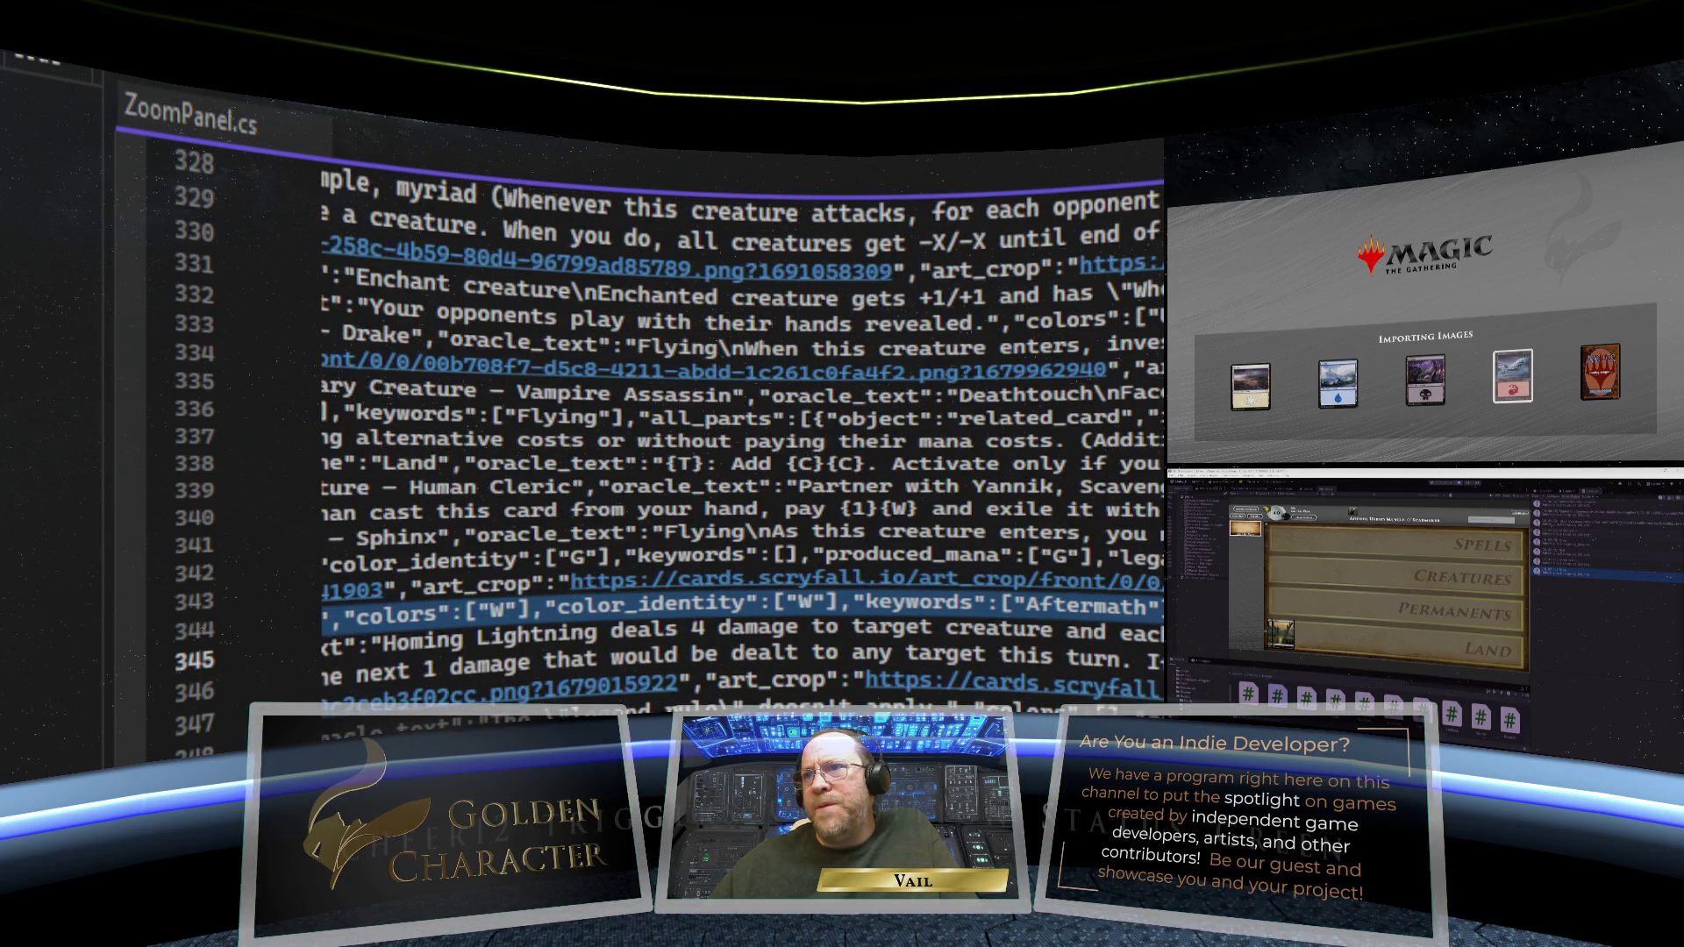
scroll(741, 439, left, 5)
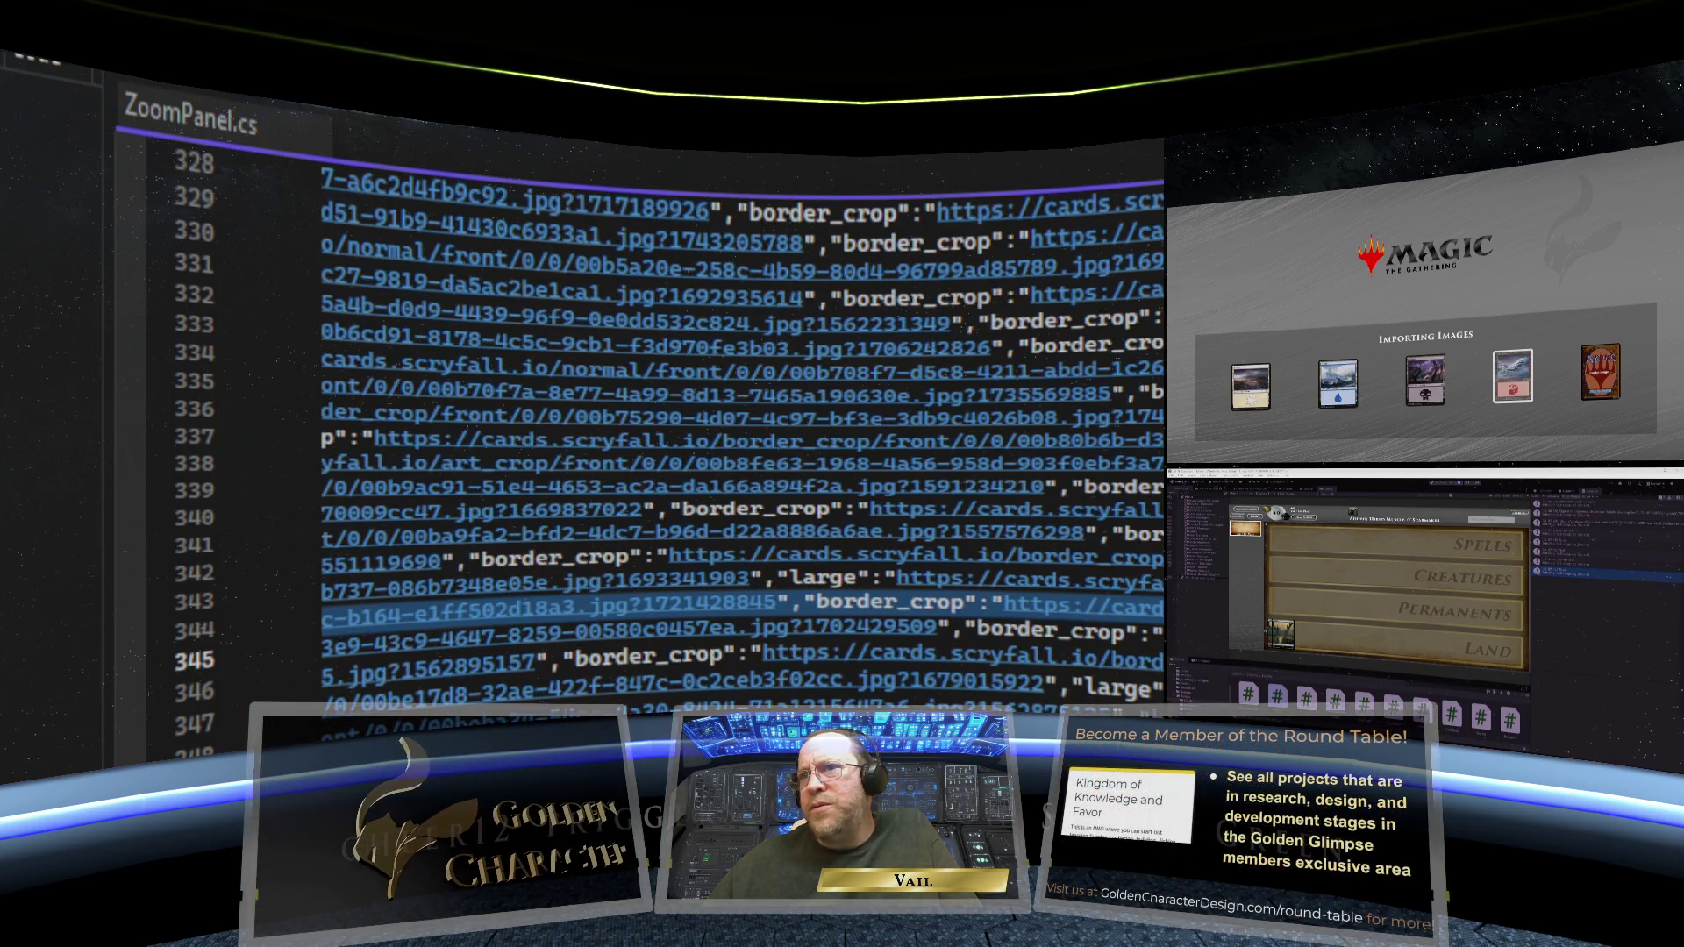
scroll(741, 438, left, 15)
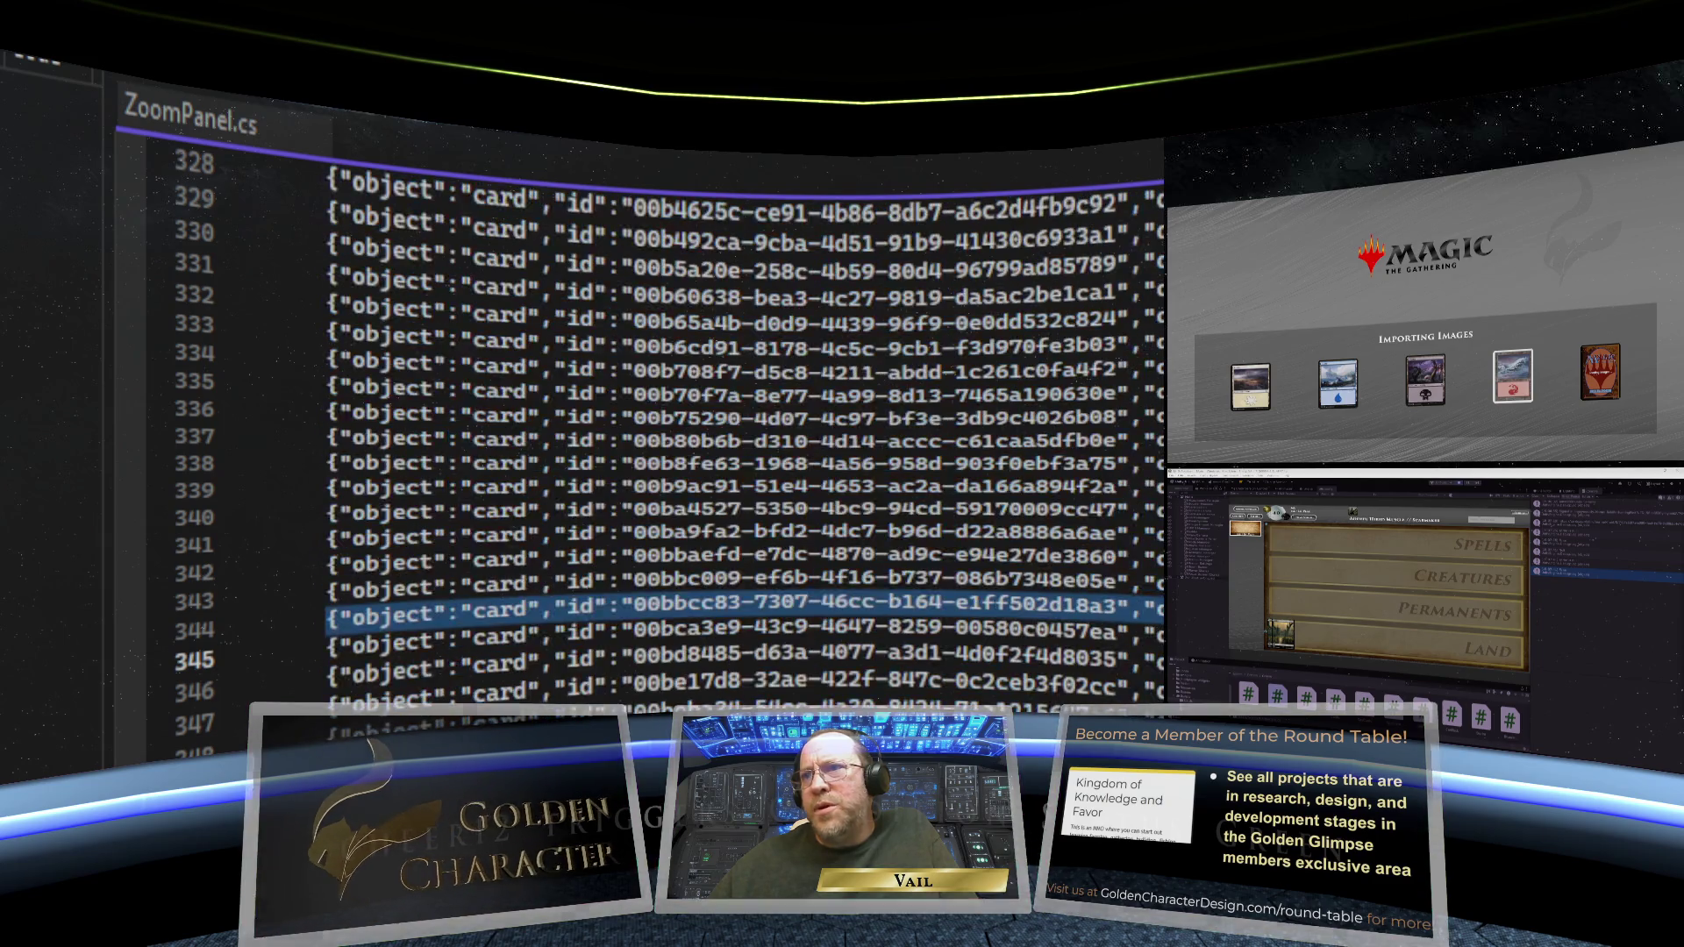
scroll(741, 439, right, 10)
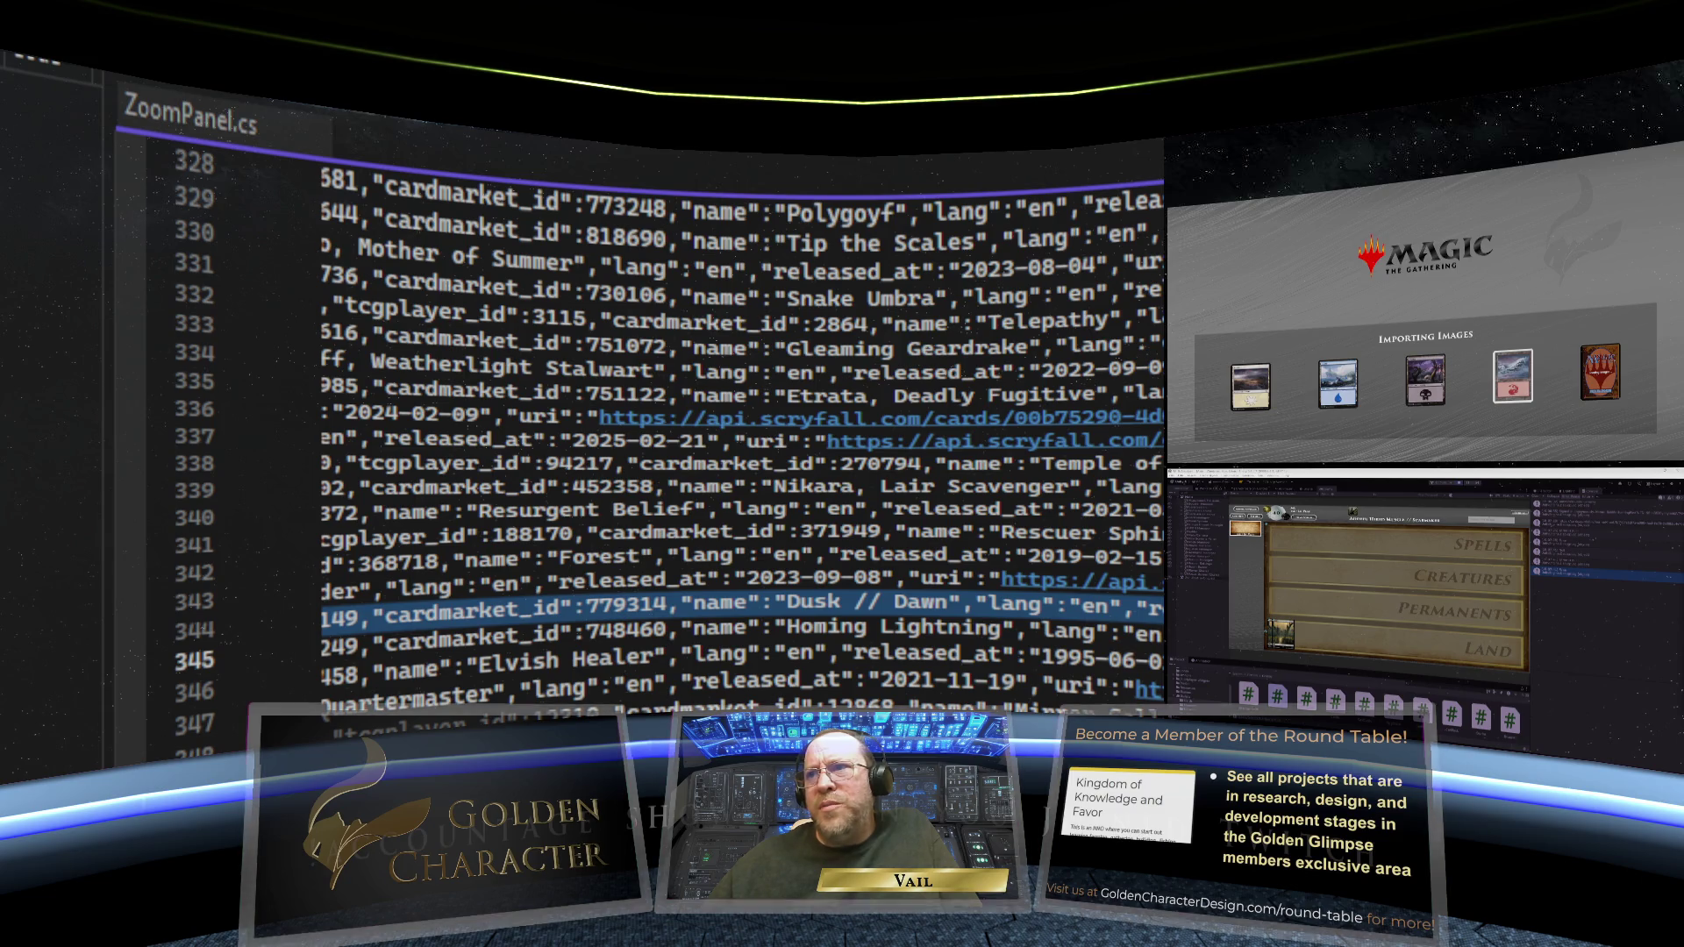
scroll(741, 438, right, 10)
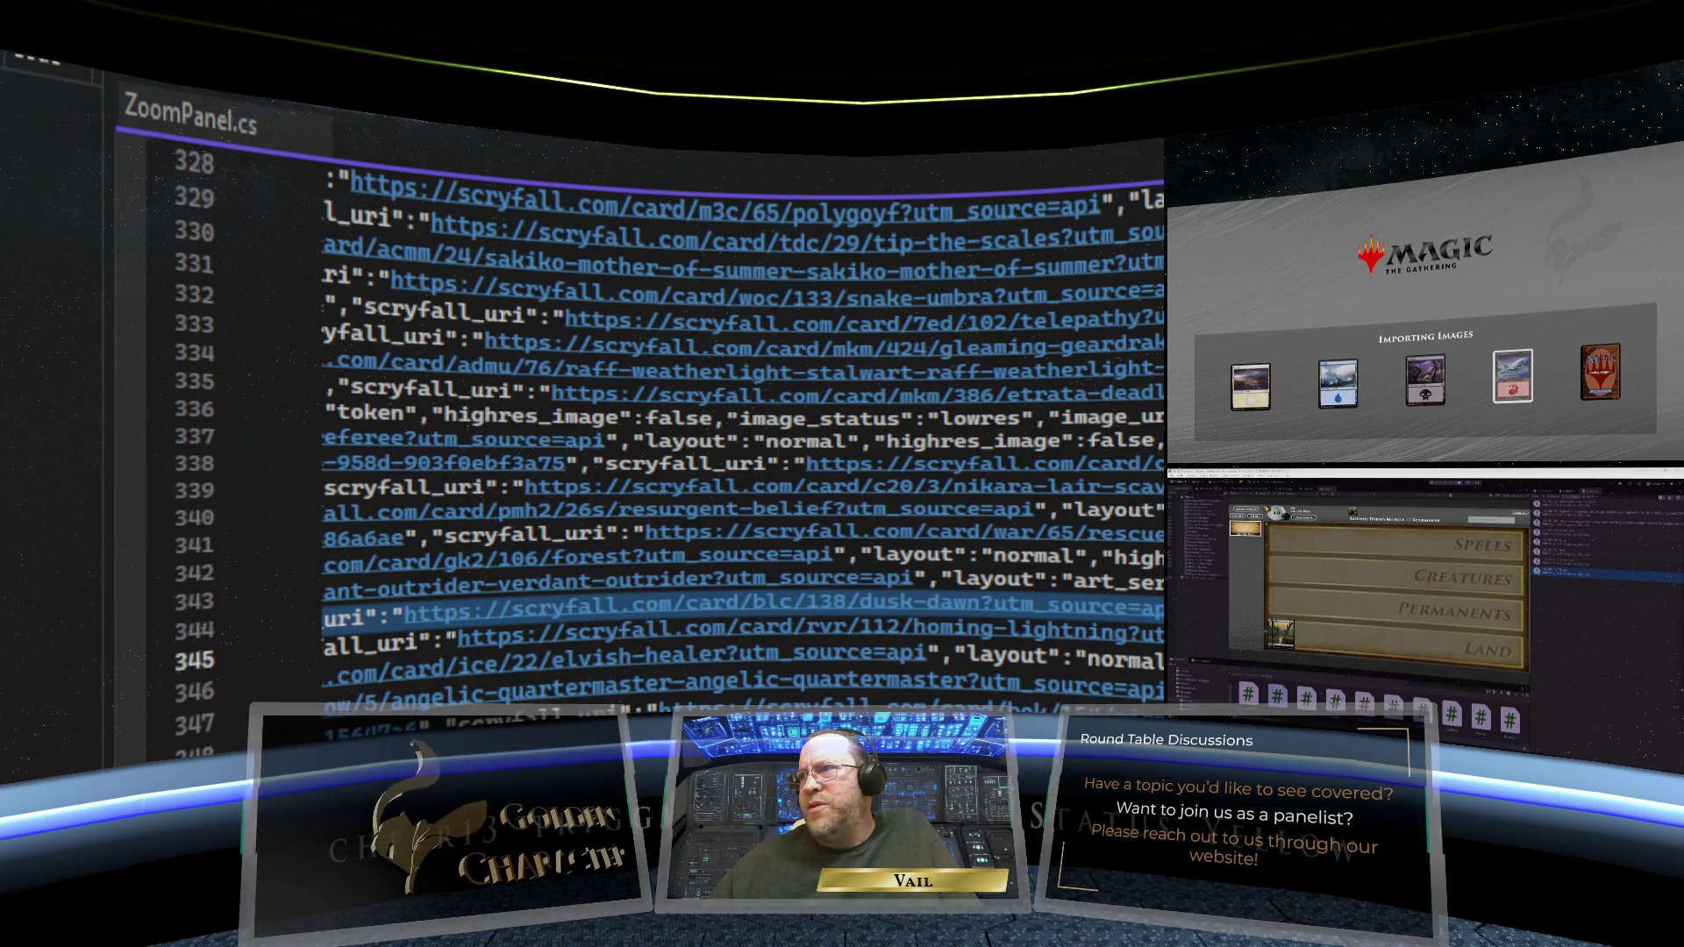
scroll(742, 438, right, 5)
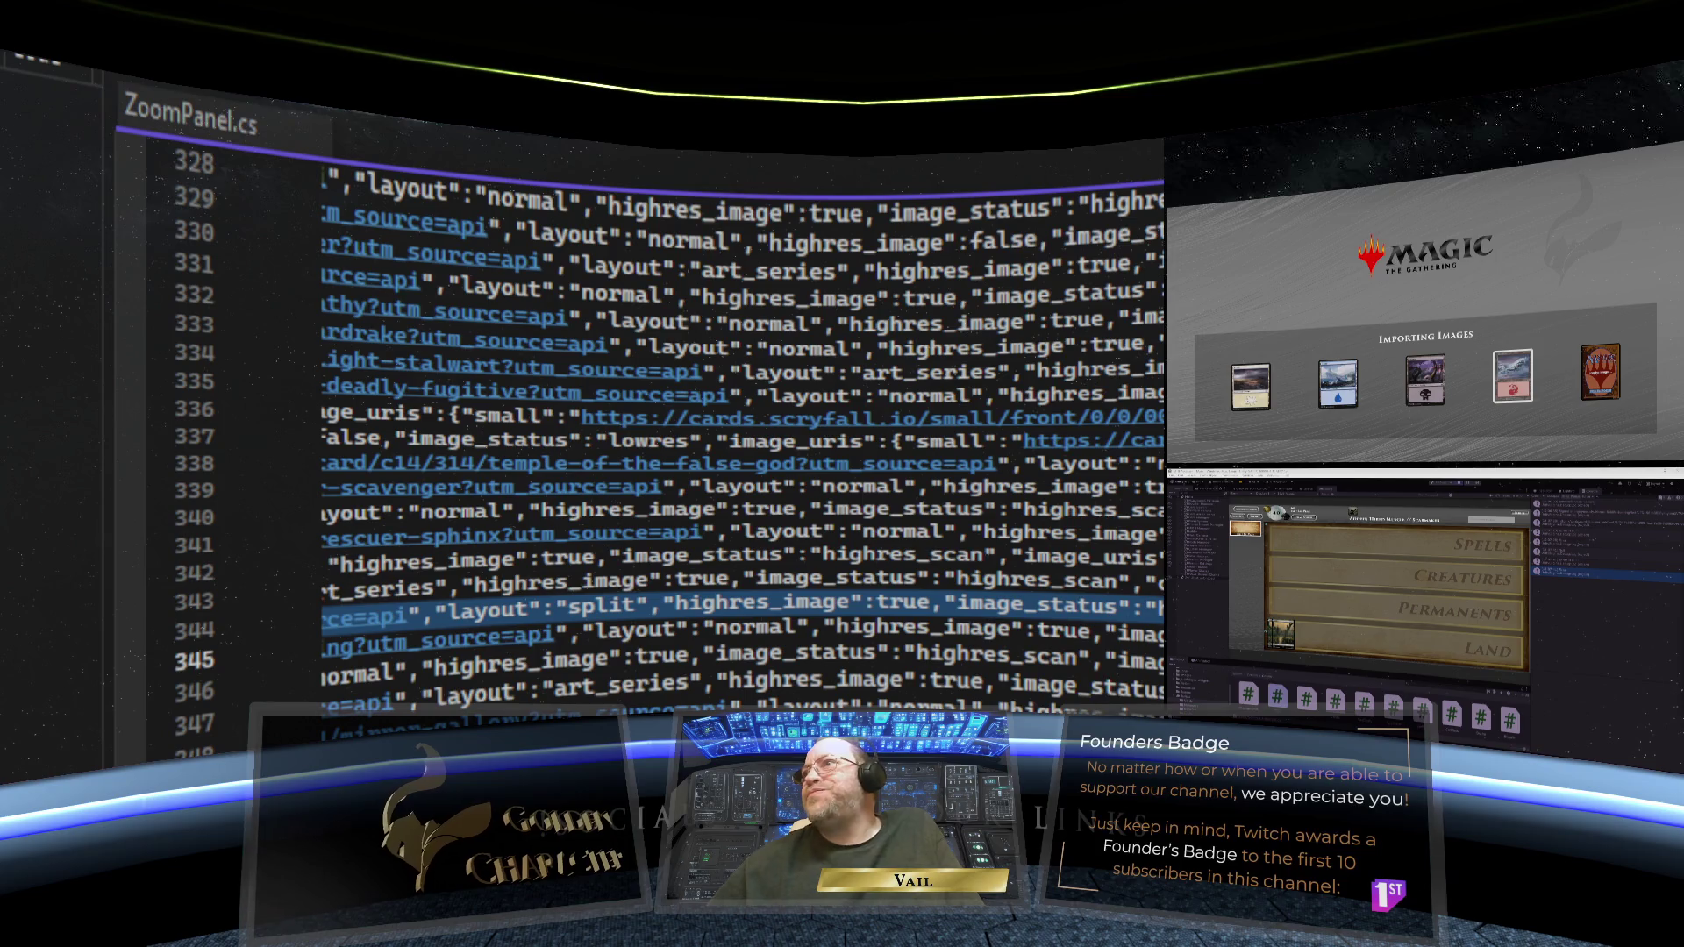
key(ctrl+Tab)
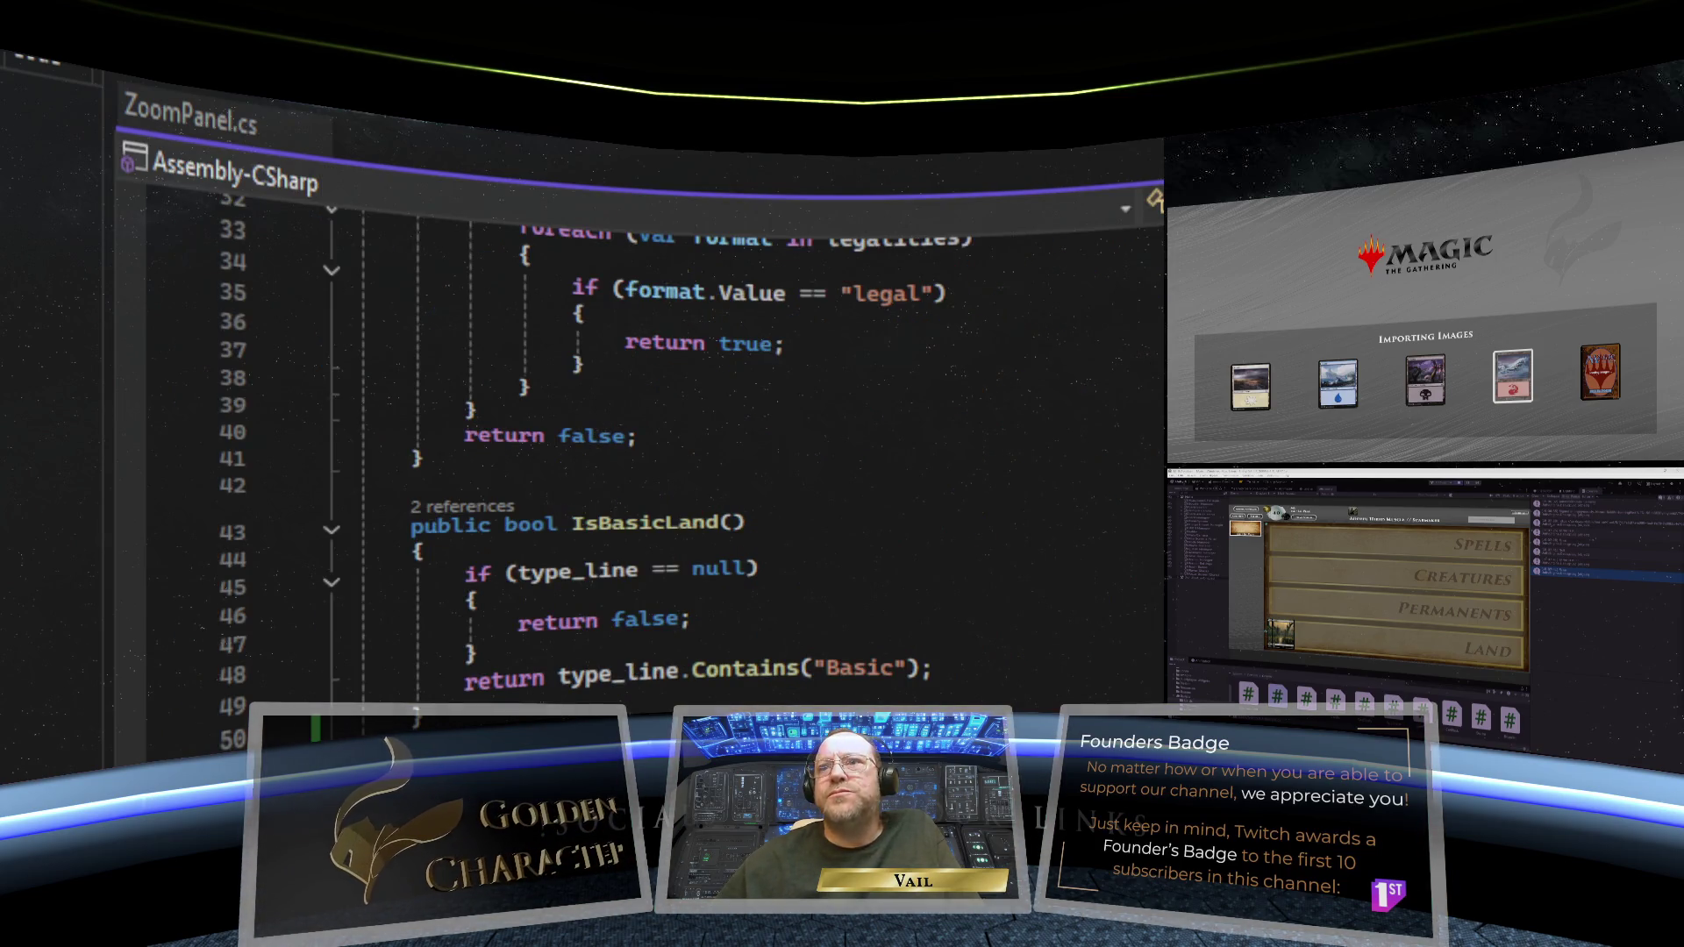
scroll(614, 439, up, 10)
scroll(613, 438, down, 1)
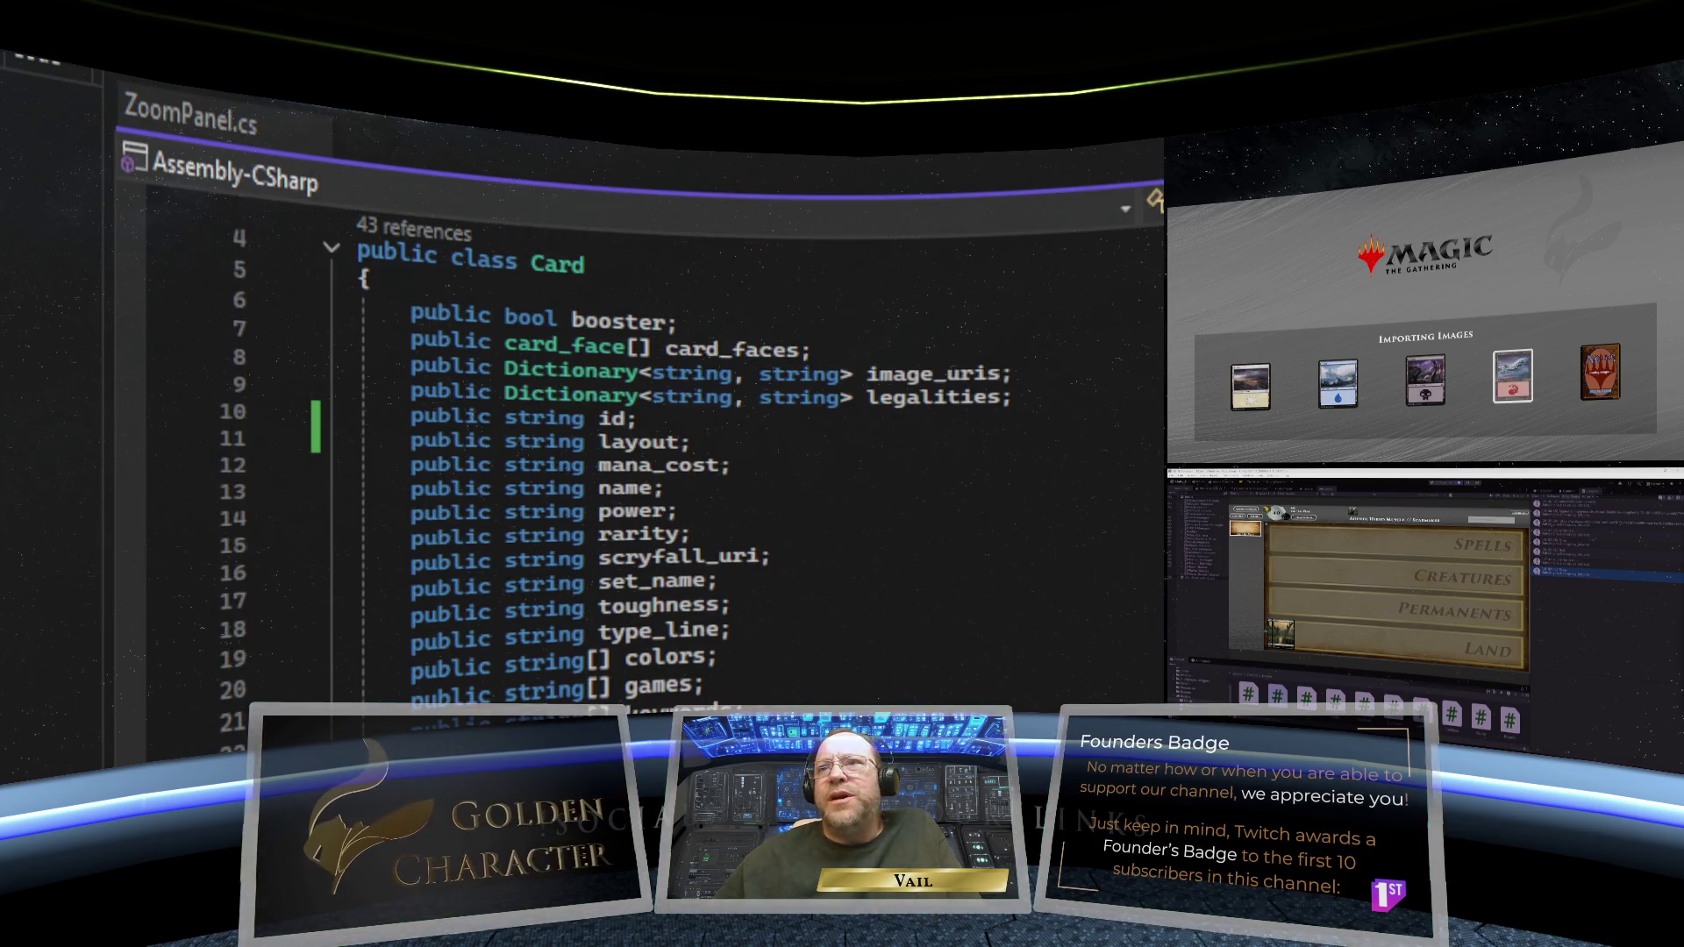
scroll(951, 434, up, 1)
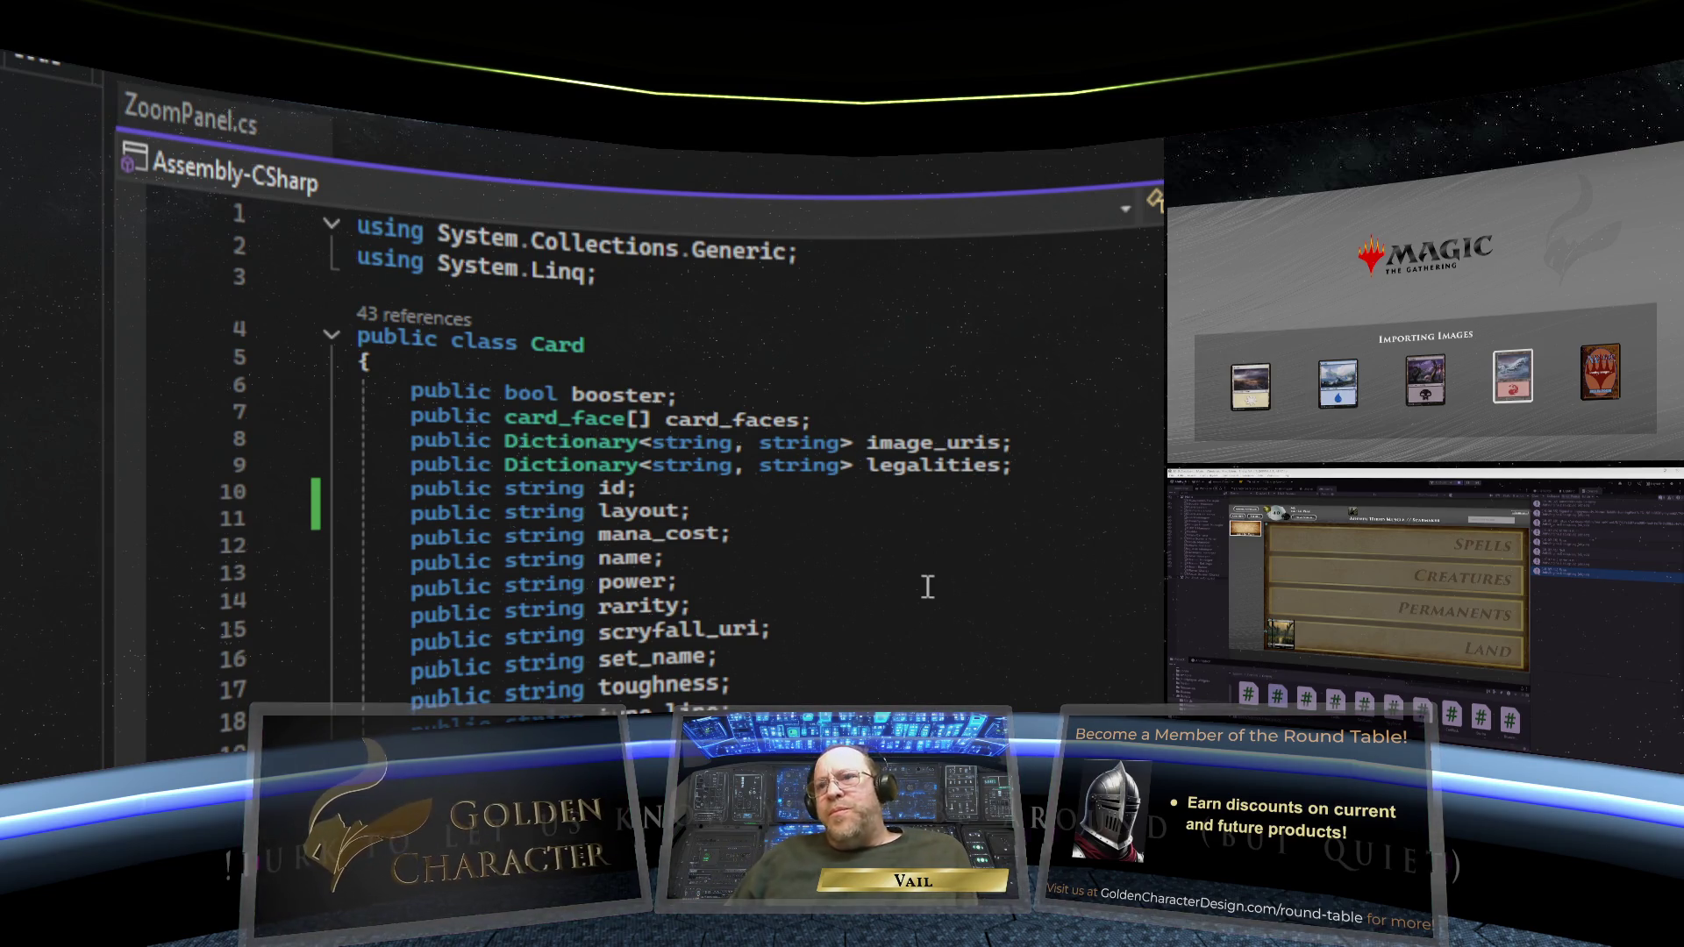
scroll(926, 614, down, 4)
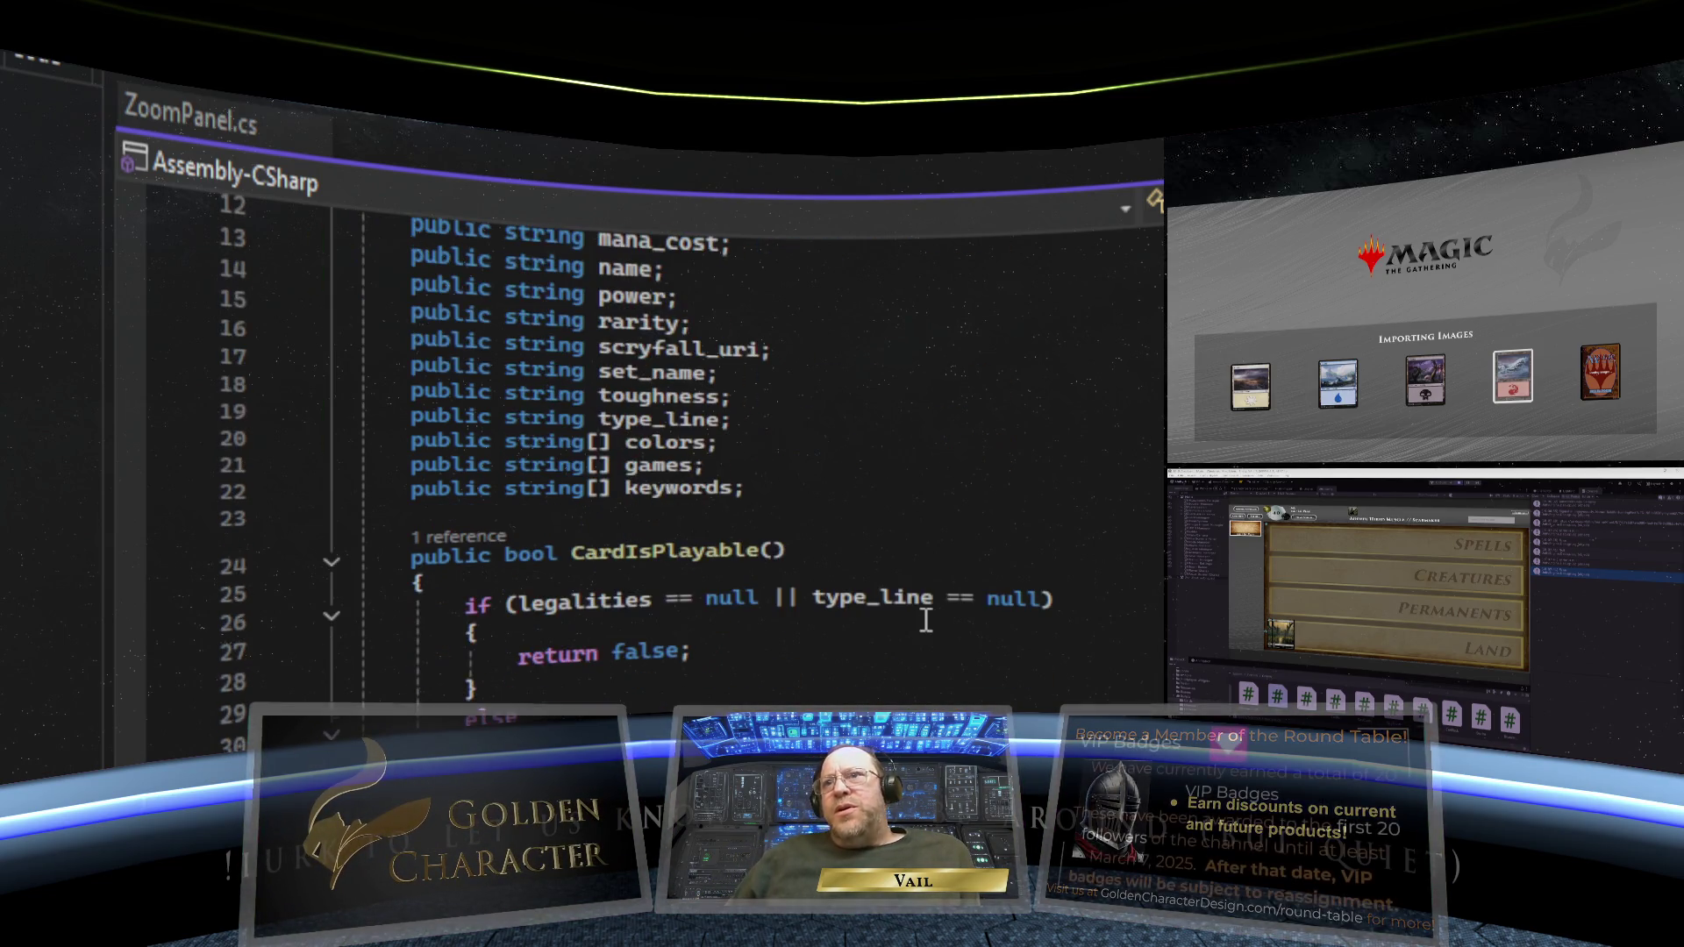
scroll(926, 619, down, 14)
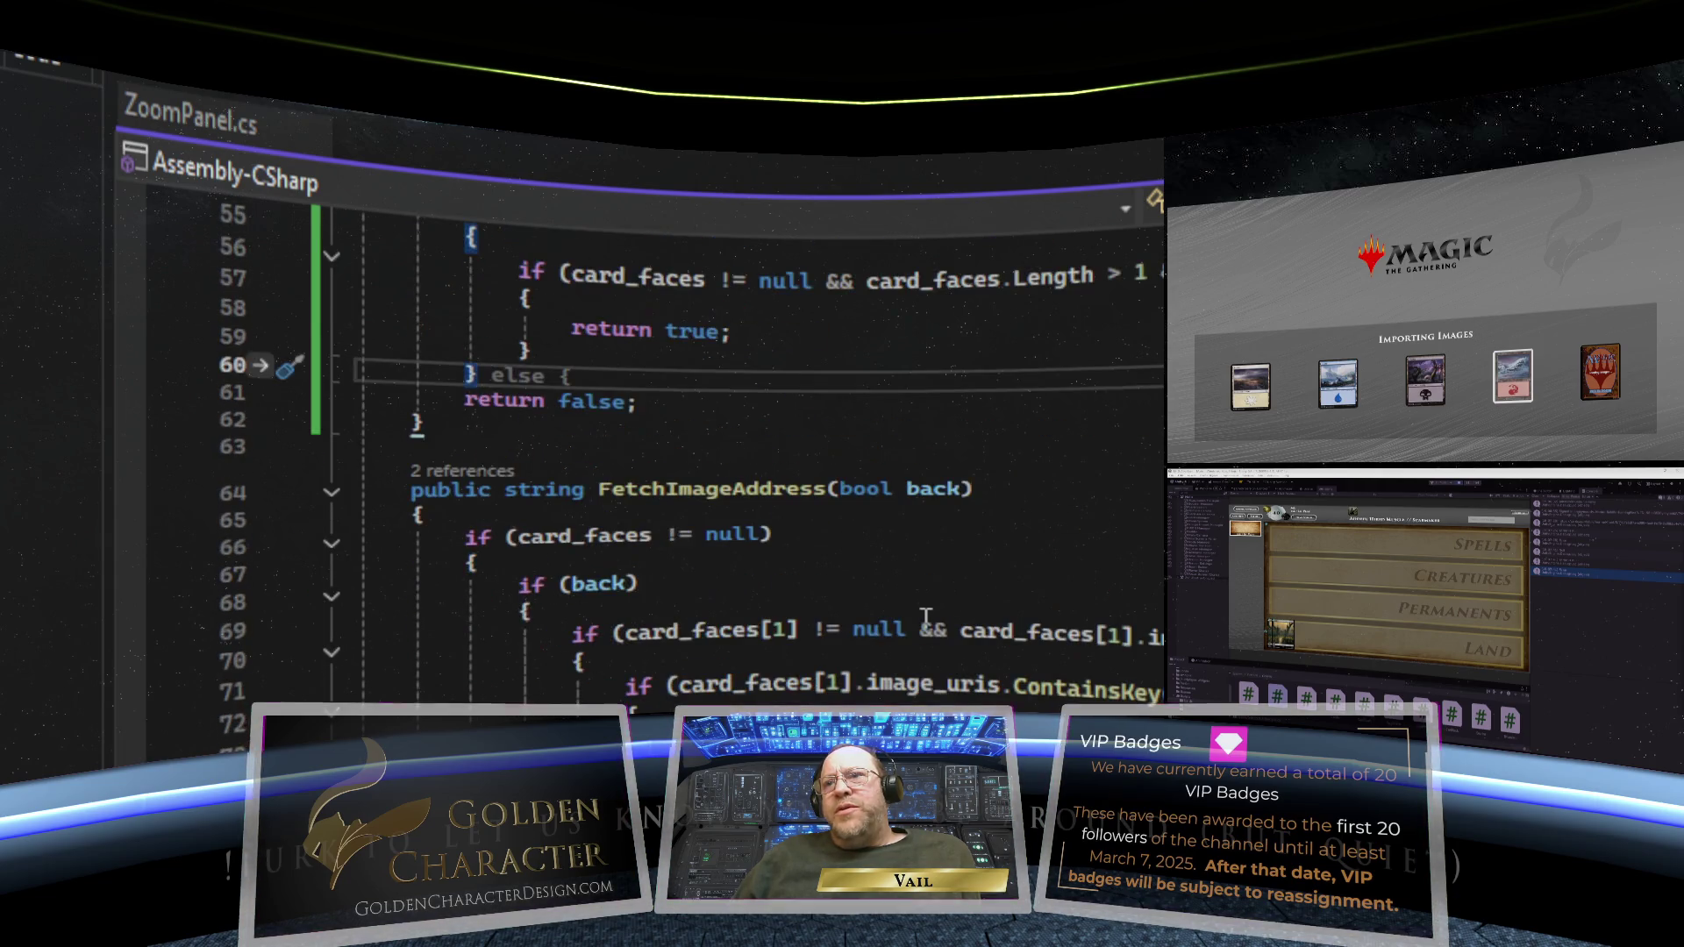
scroll(926, 613, down, 2)
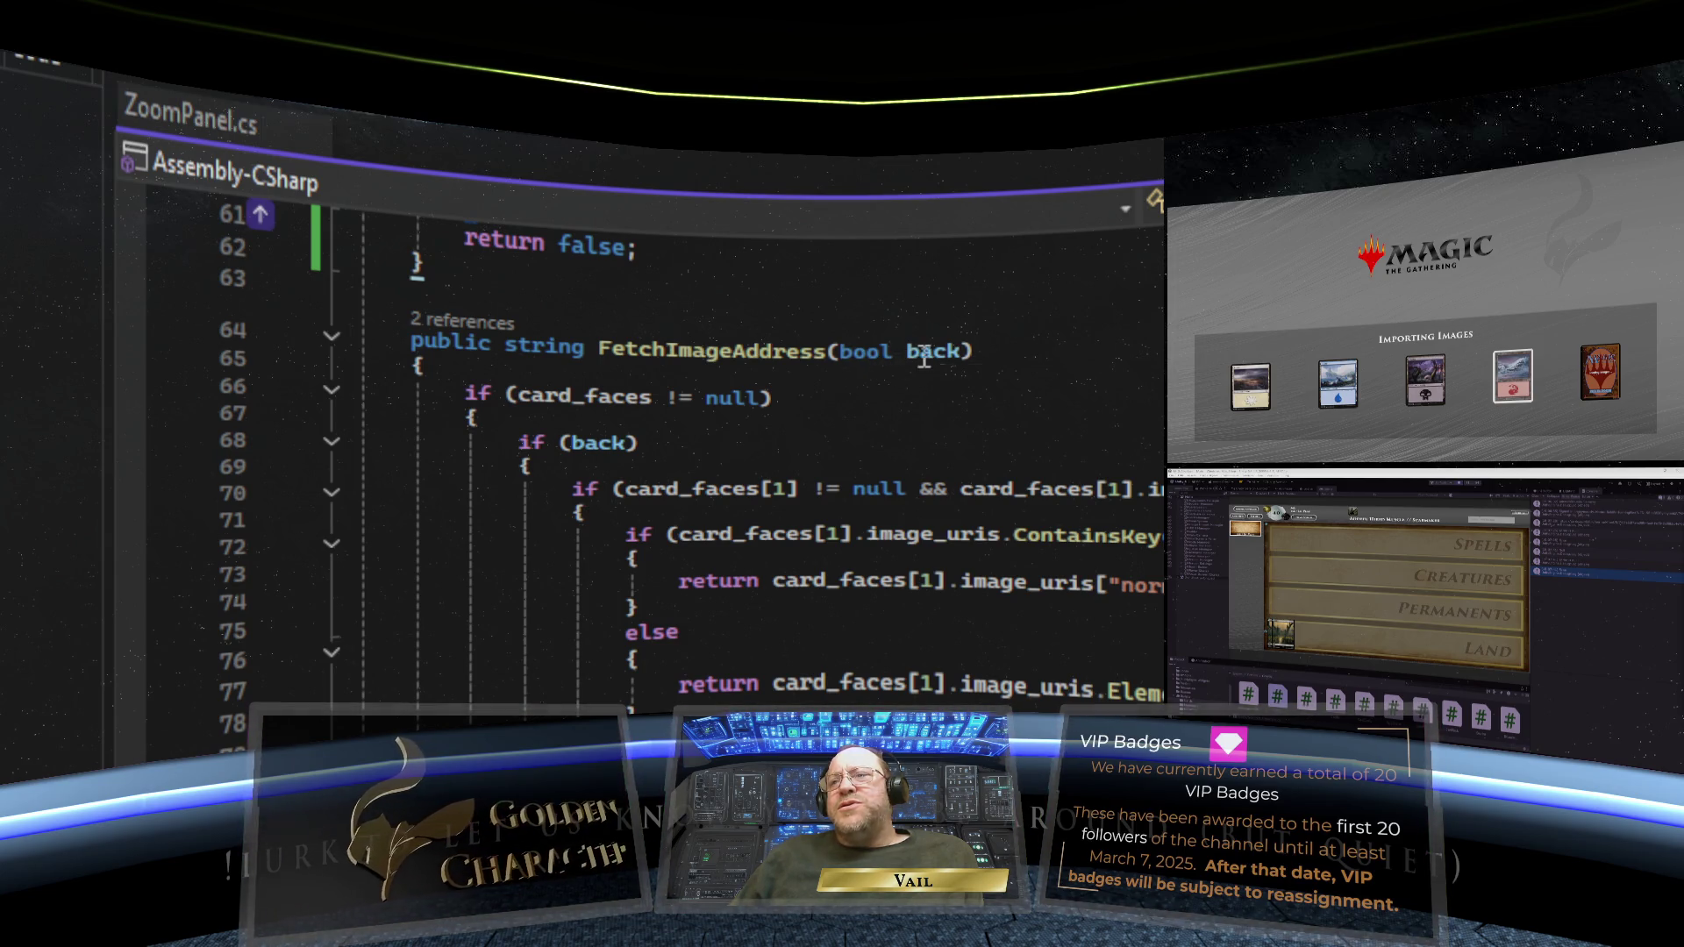
mouse_move(910, 360)
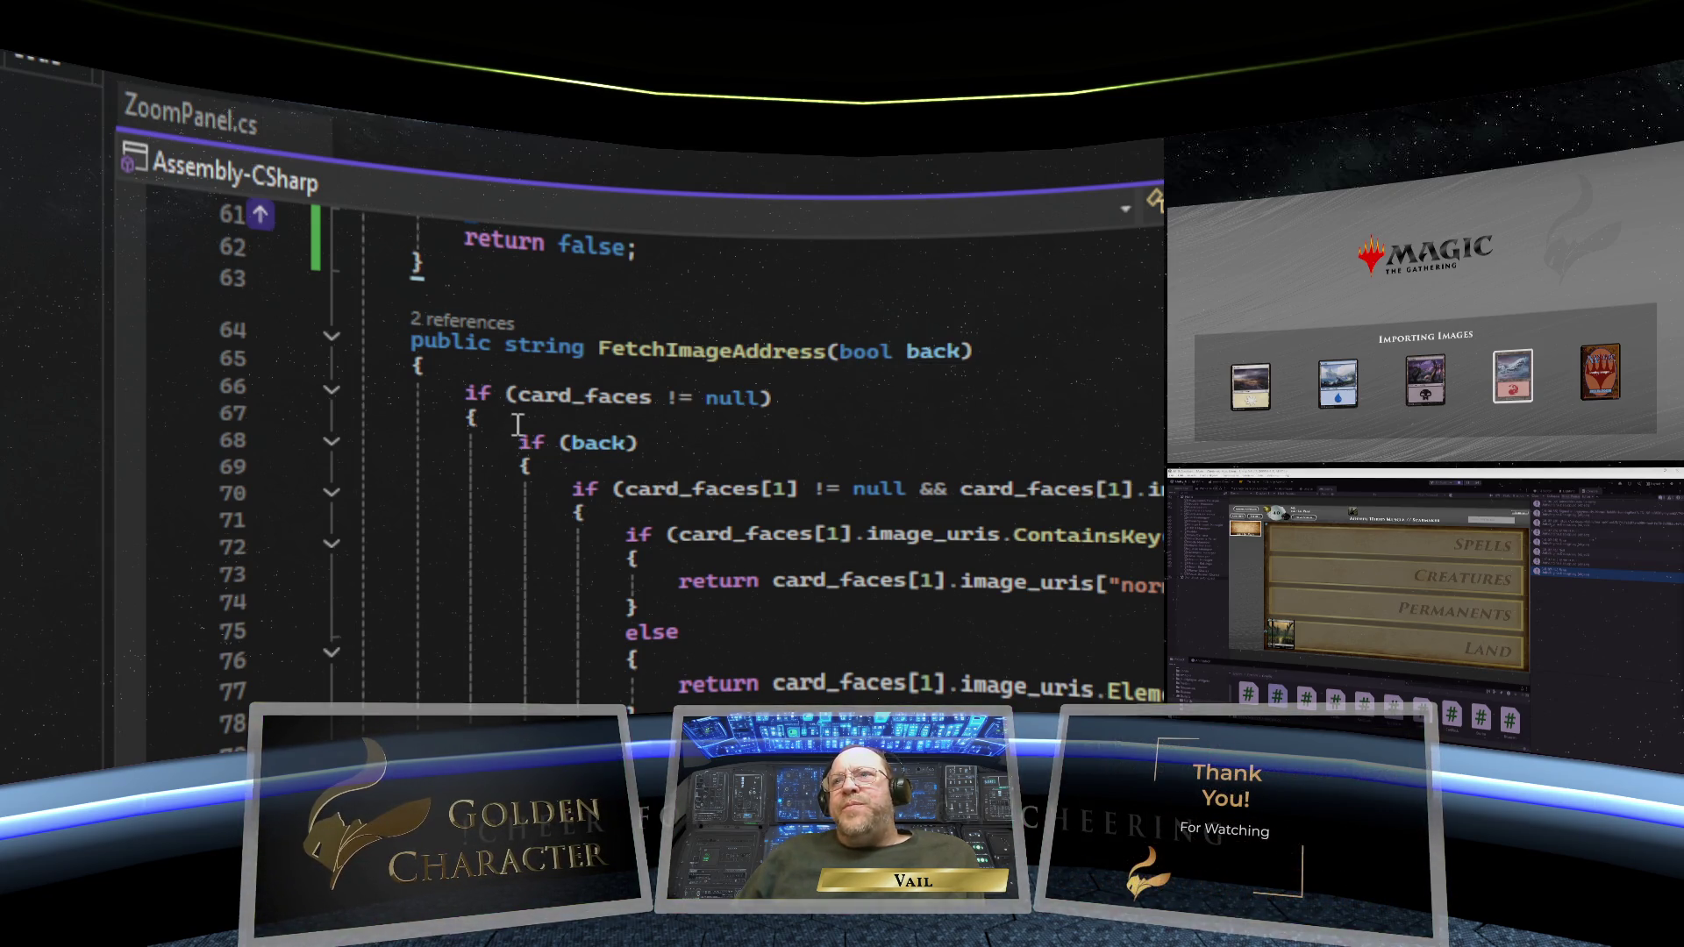
mouse_move(654, 406)
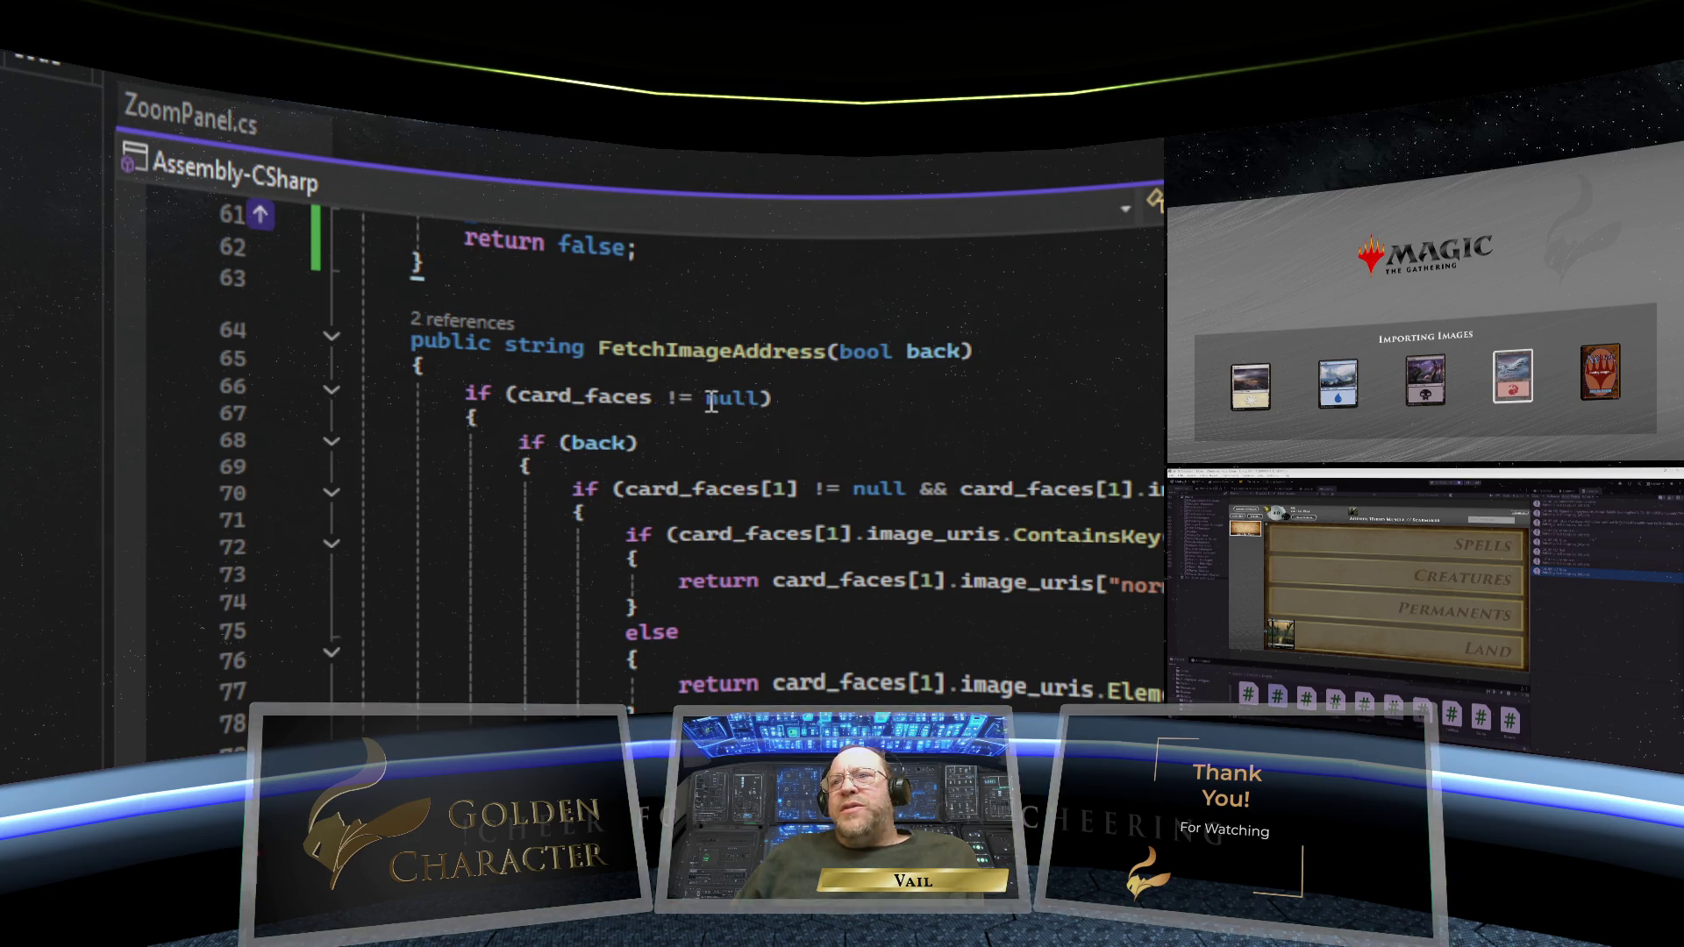
mouse_move(751, 406)
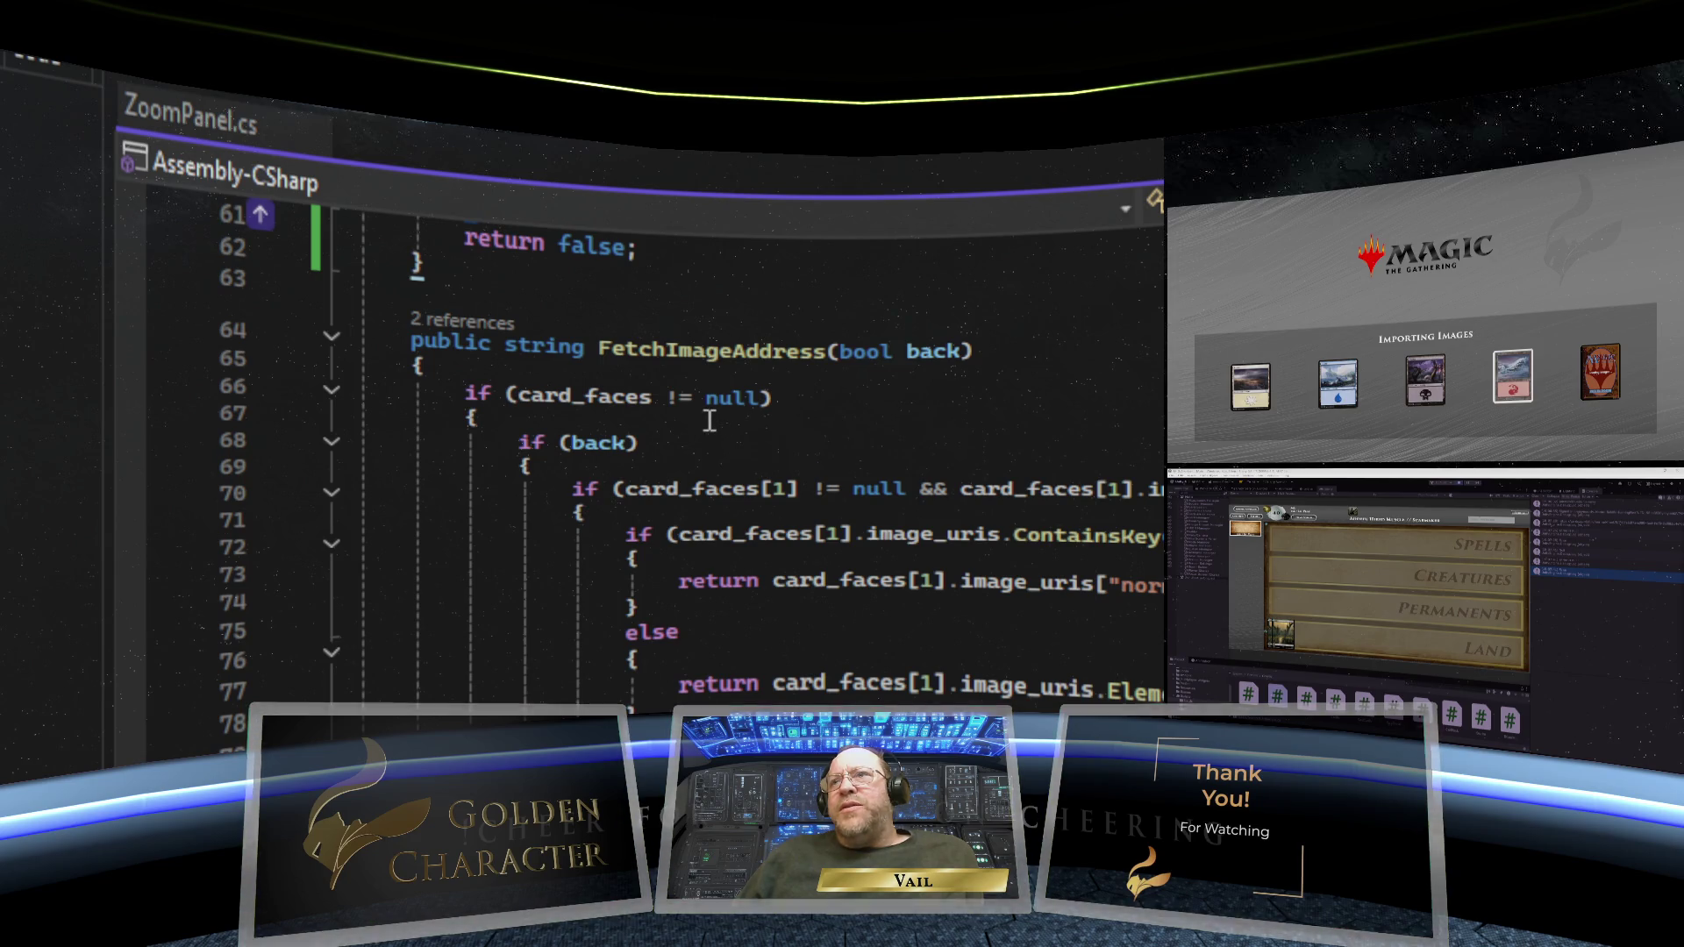
scroll(709, 420, down, 5)
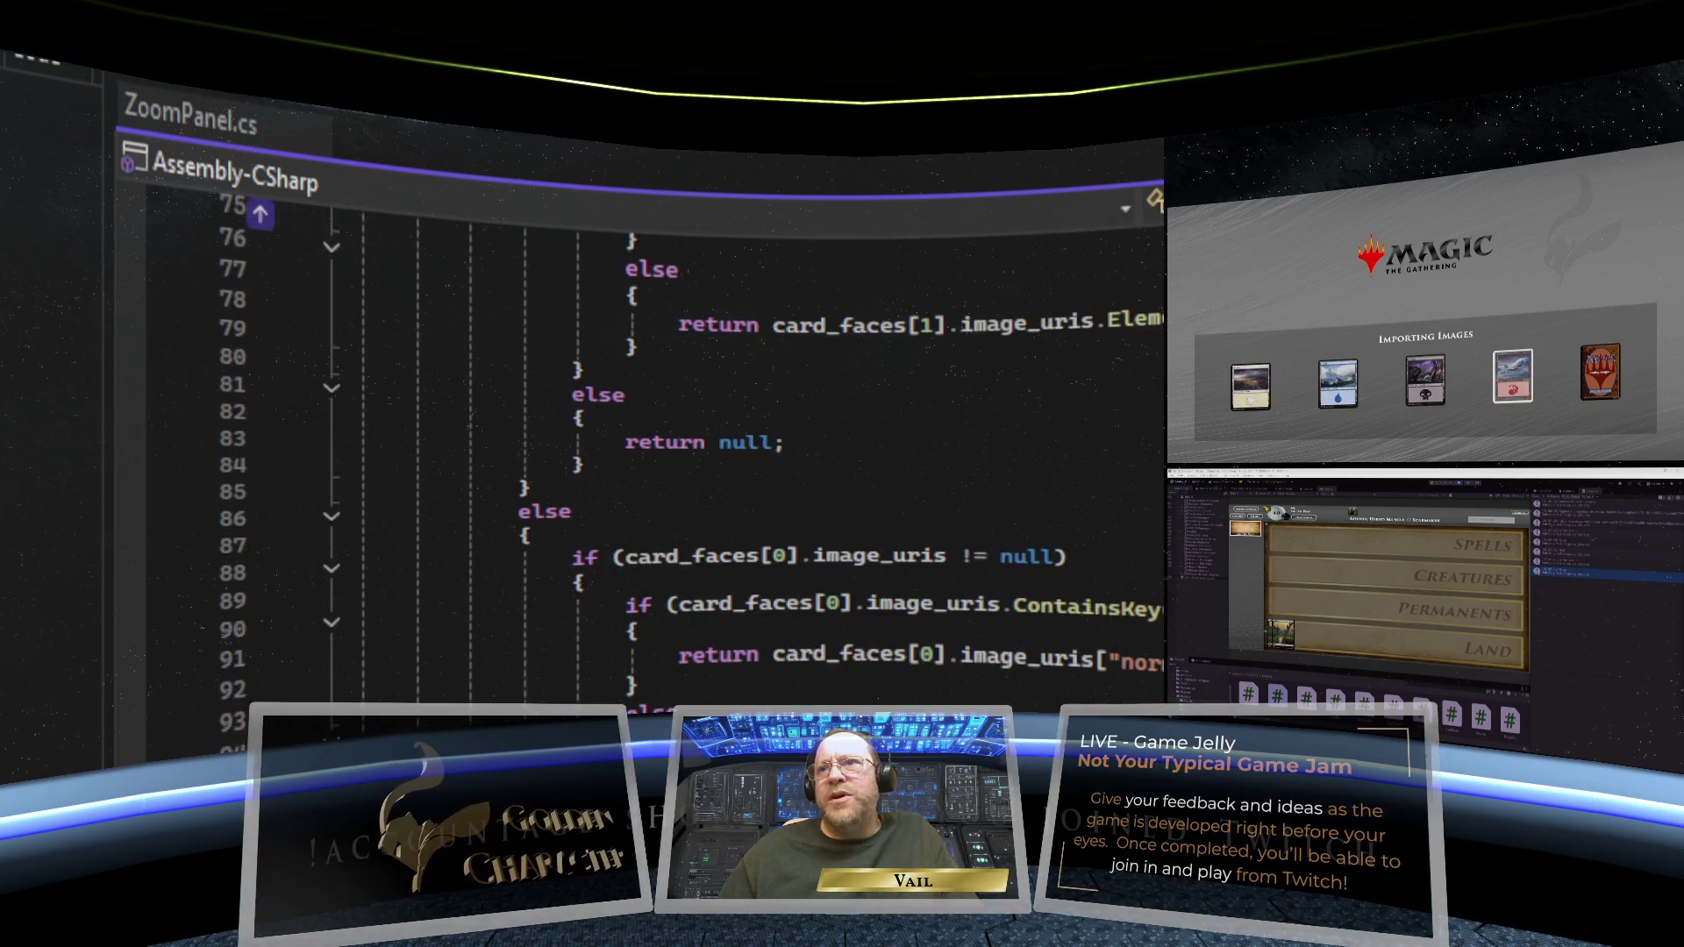
scroll(710, 420, up, 12)
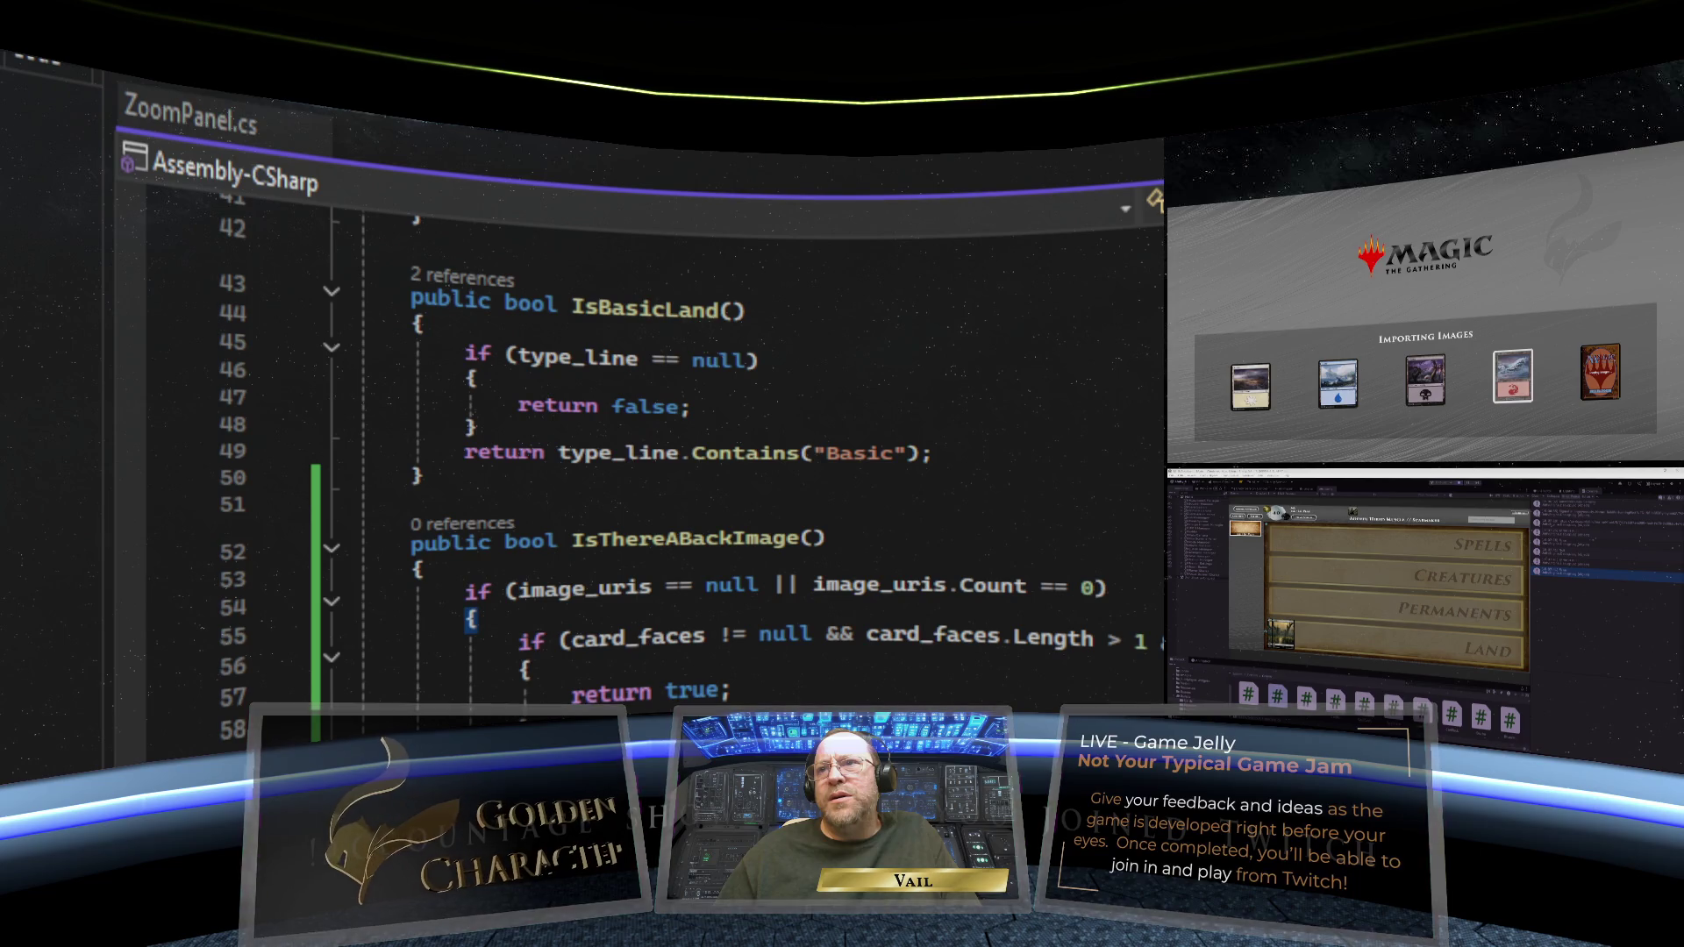
scroll(709, 420, up, 1)
scroll(710, 420, down, 2)
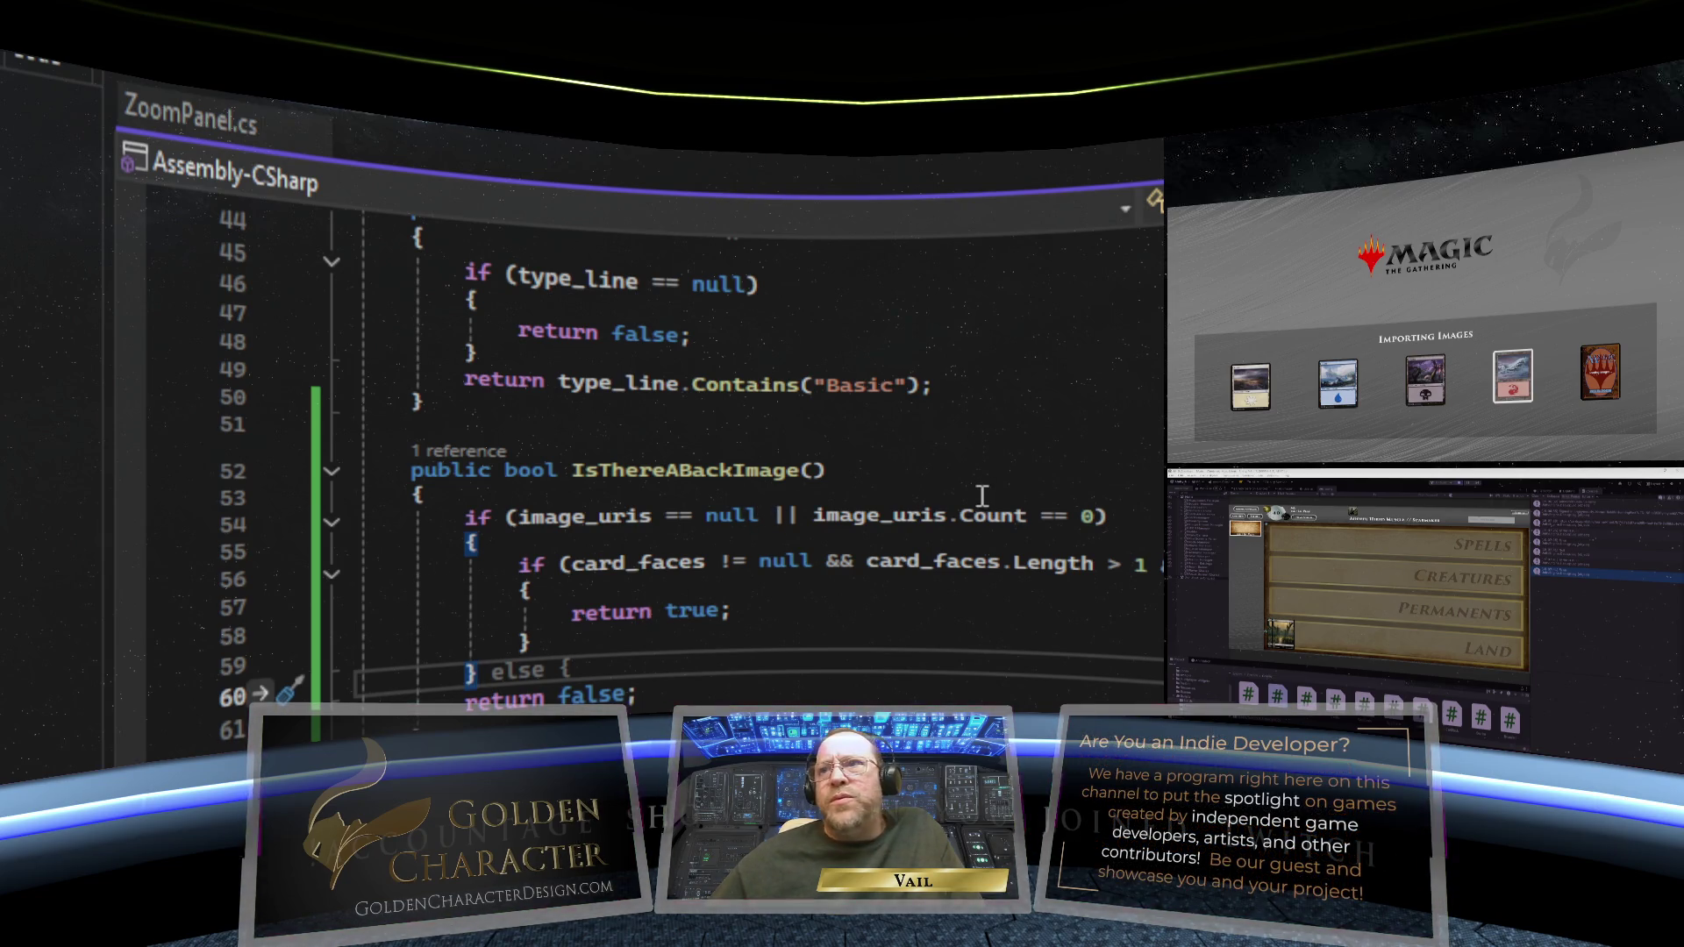
scroll(982, 496, down, 2)
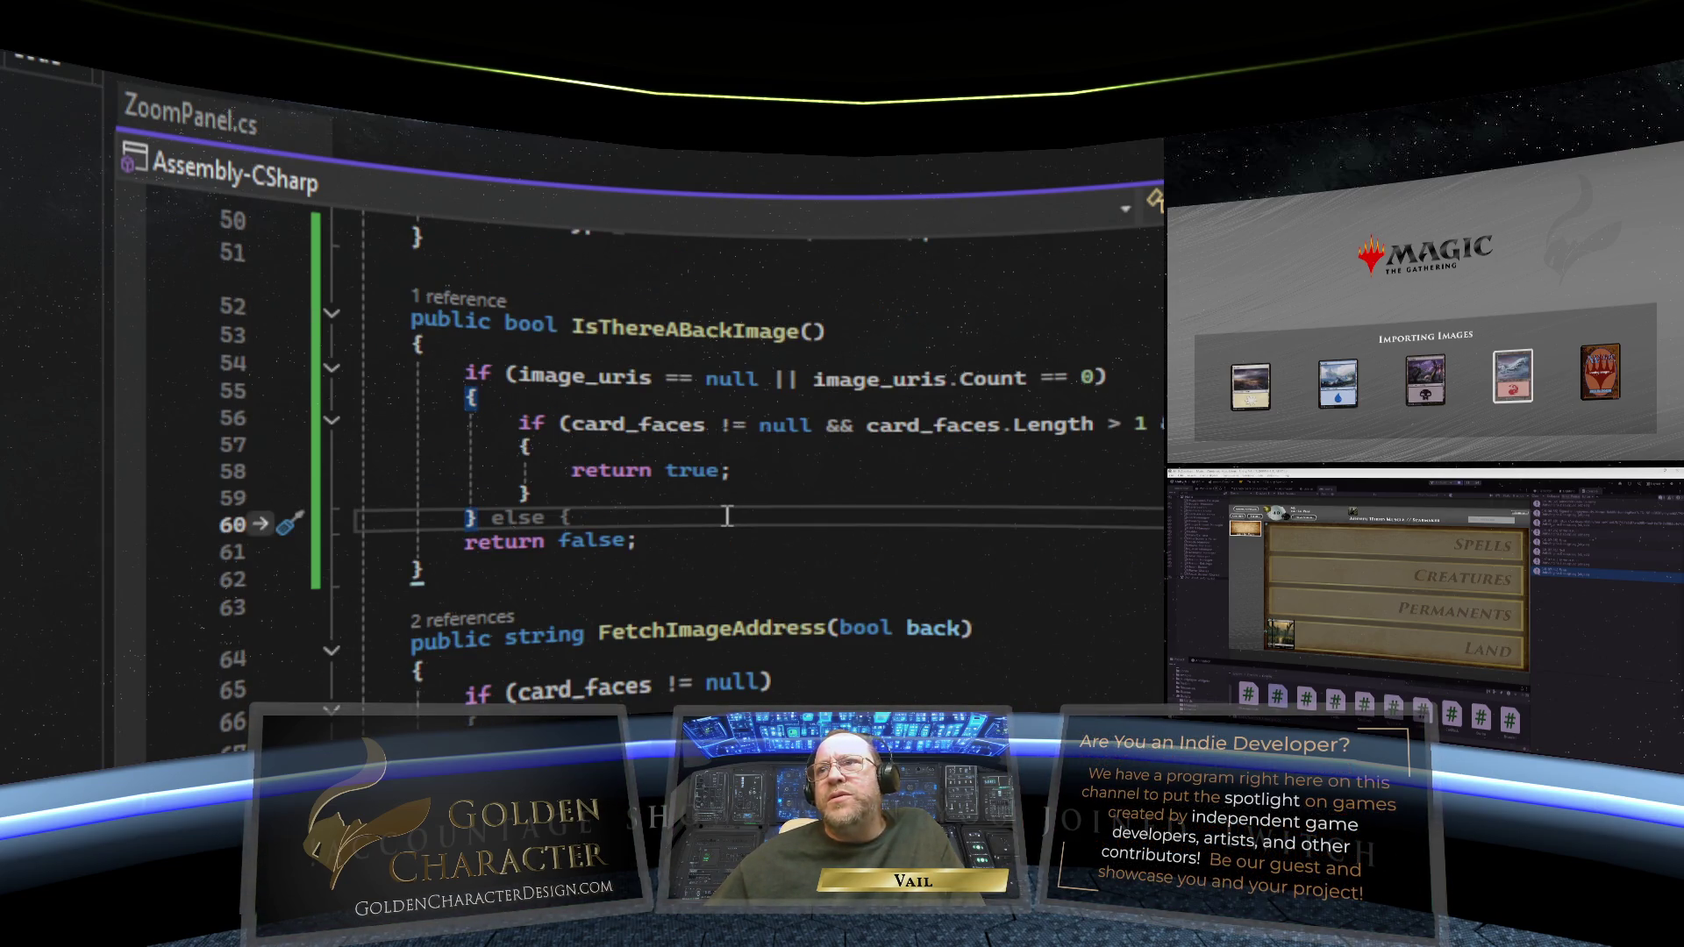
scroll(785, 504, down, 3)
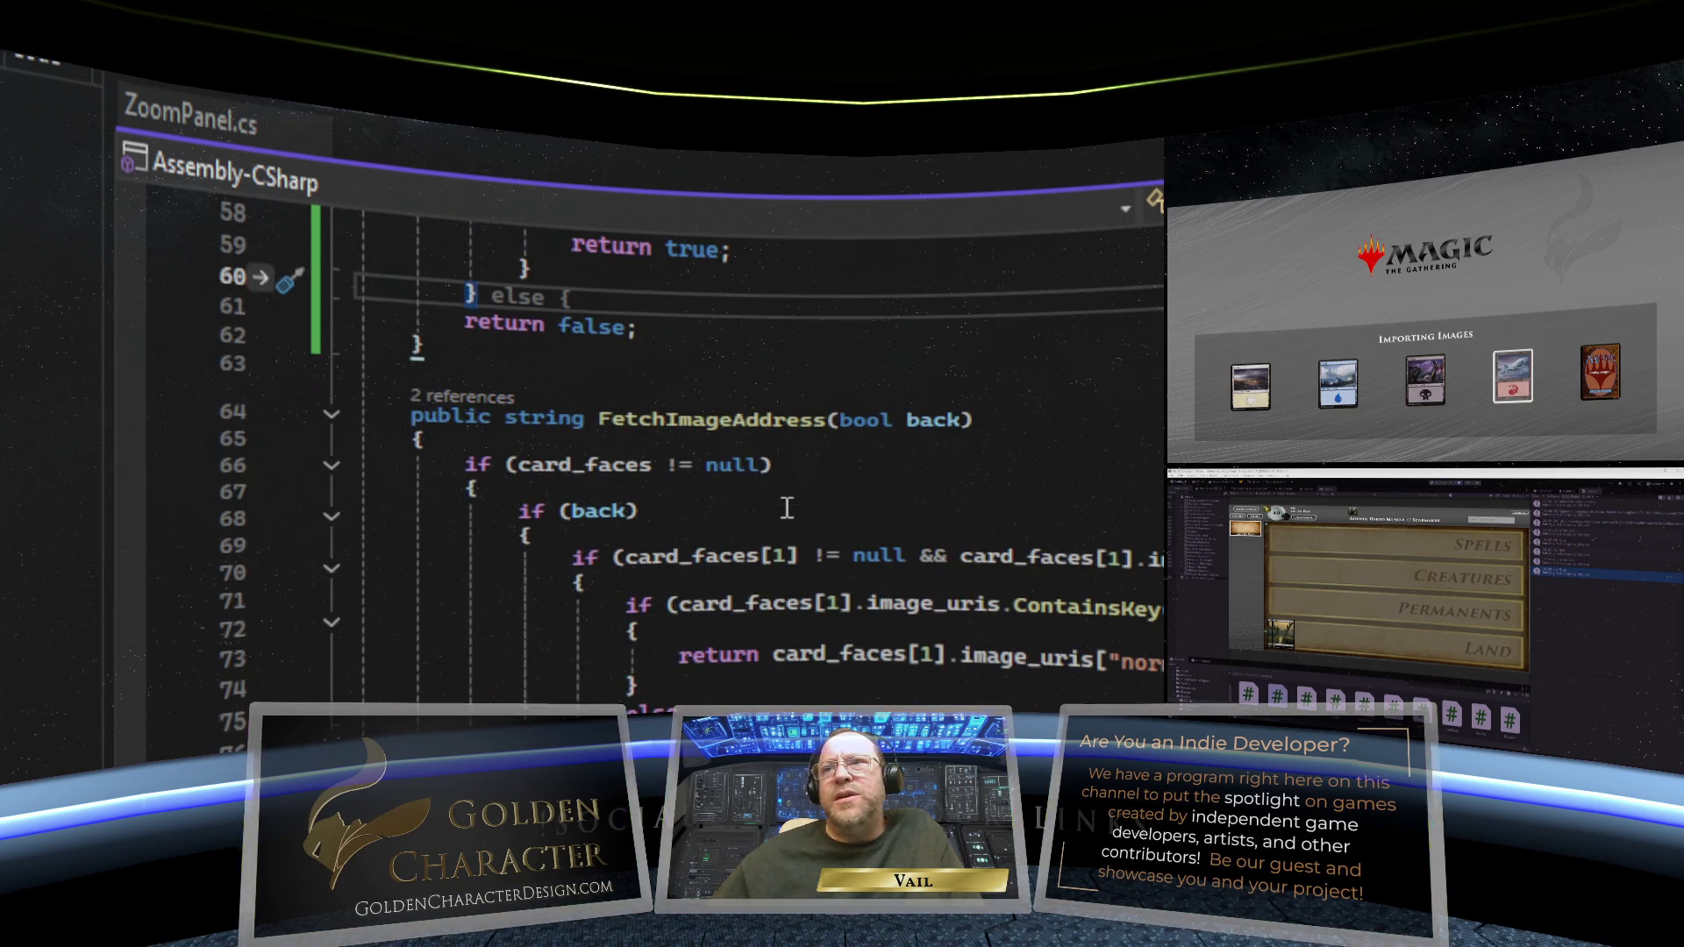
scroll(765, 473, down, 1)
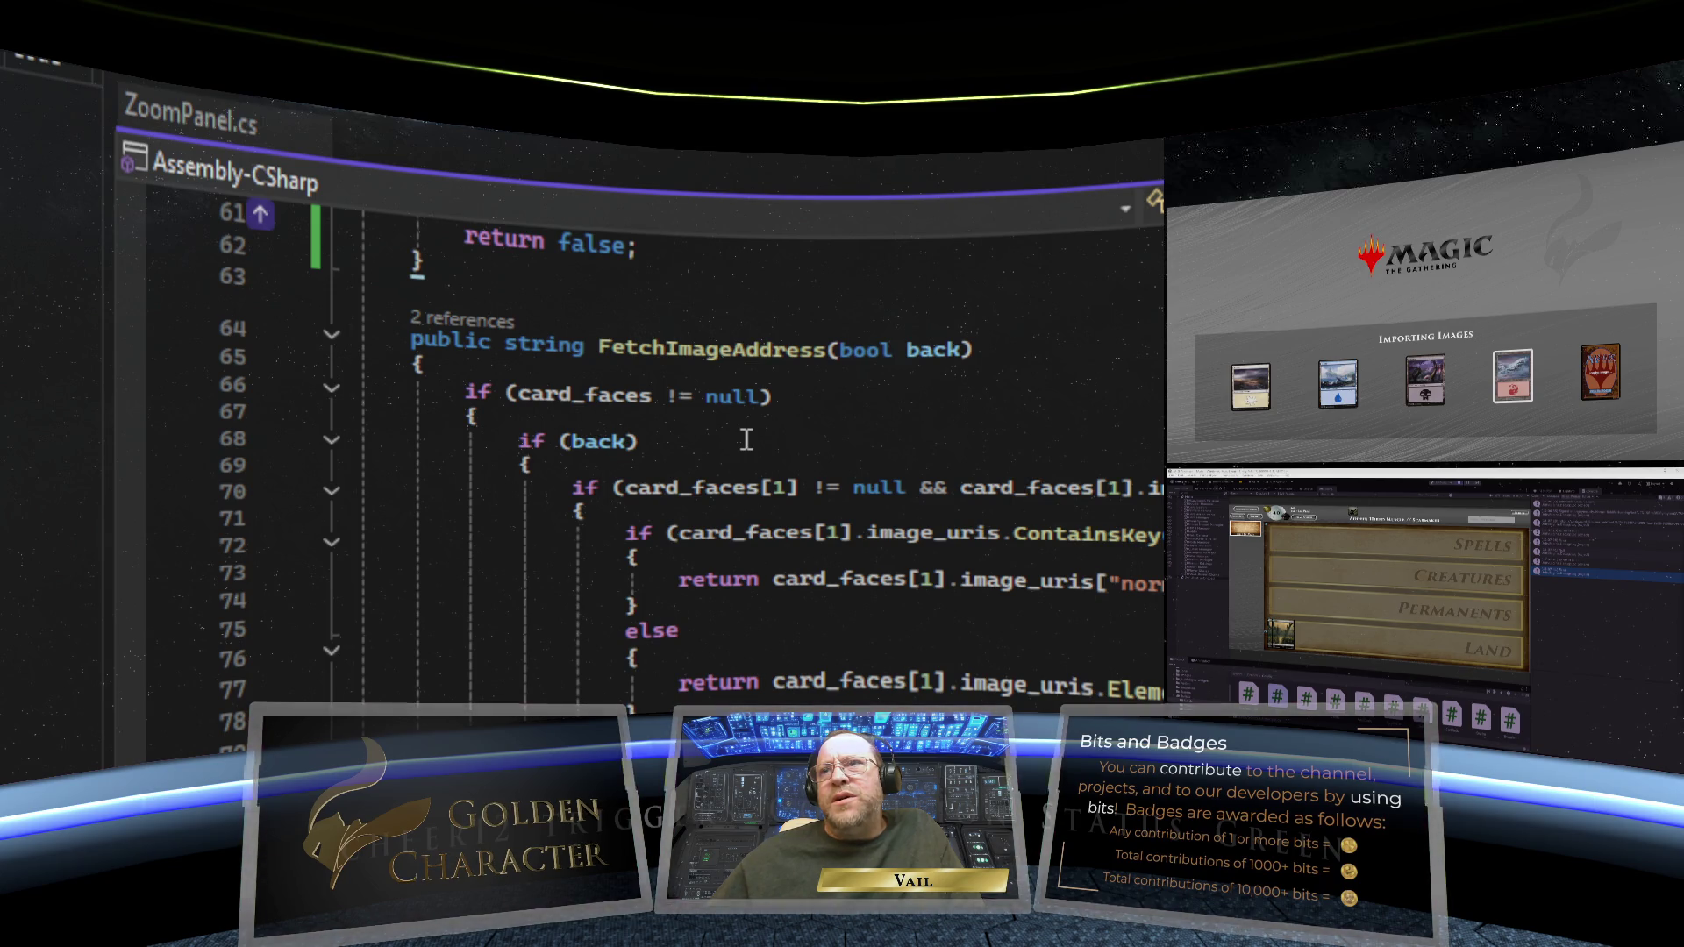
scroll(754, 434, down, 4)
scroll(762, 429, down, 3)
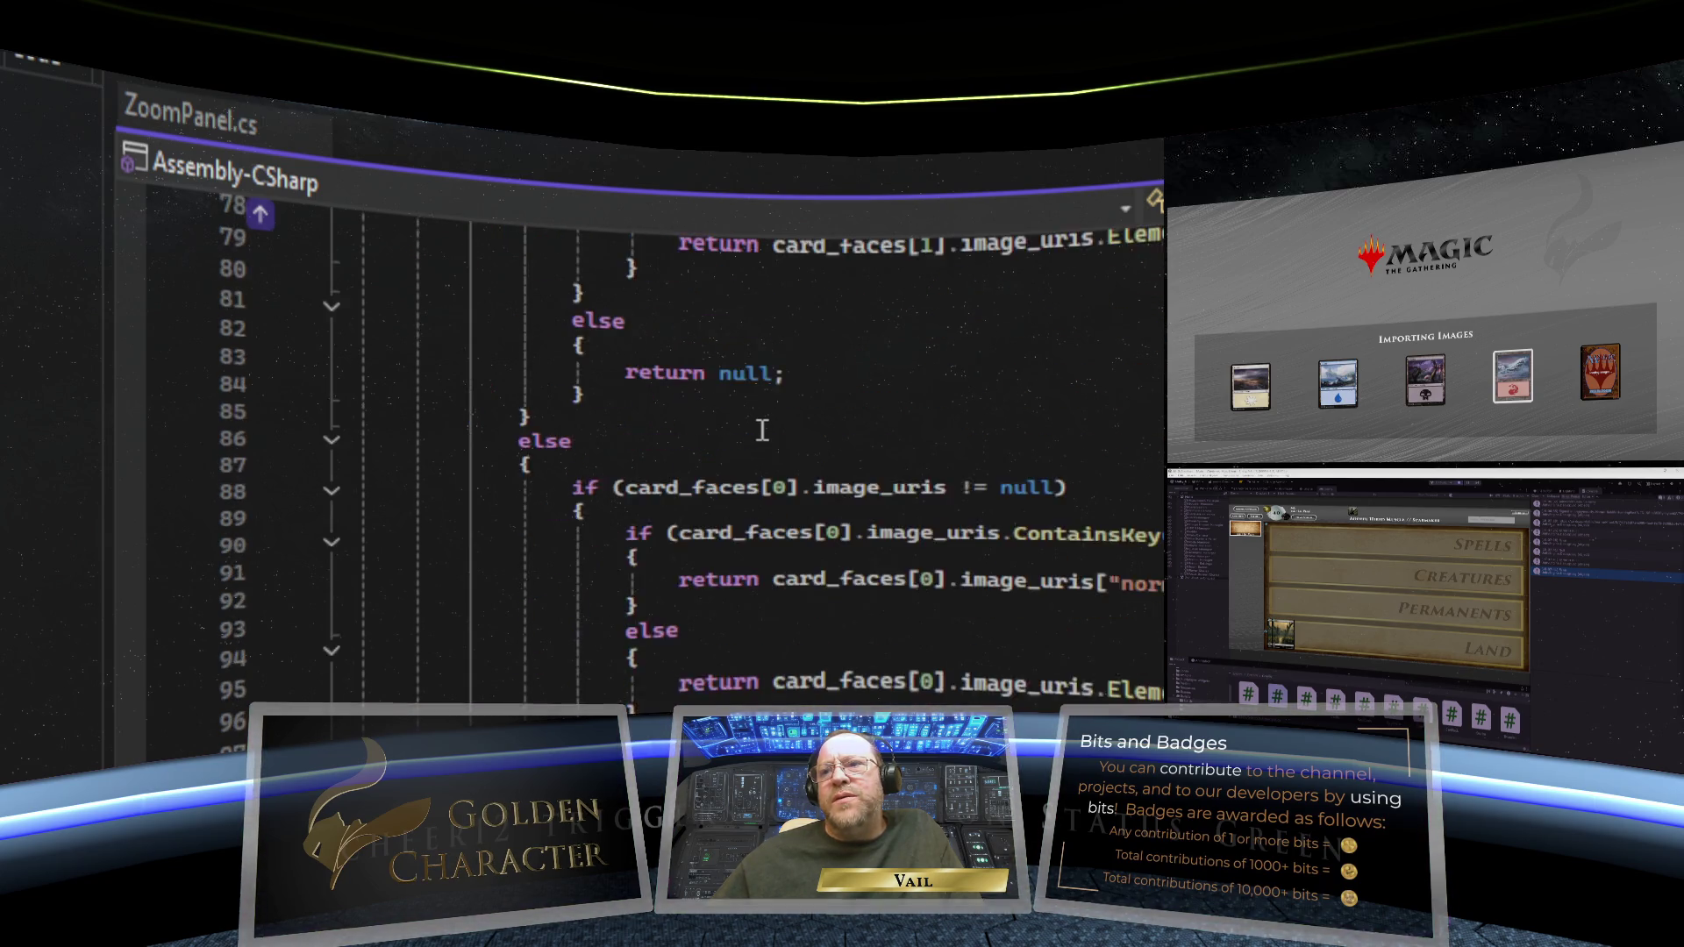
scroll(762, 430, up, 9)
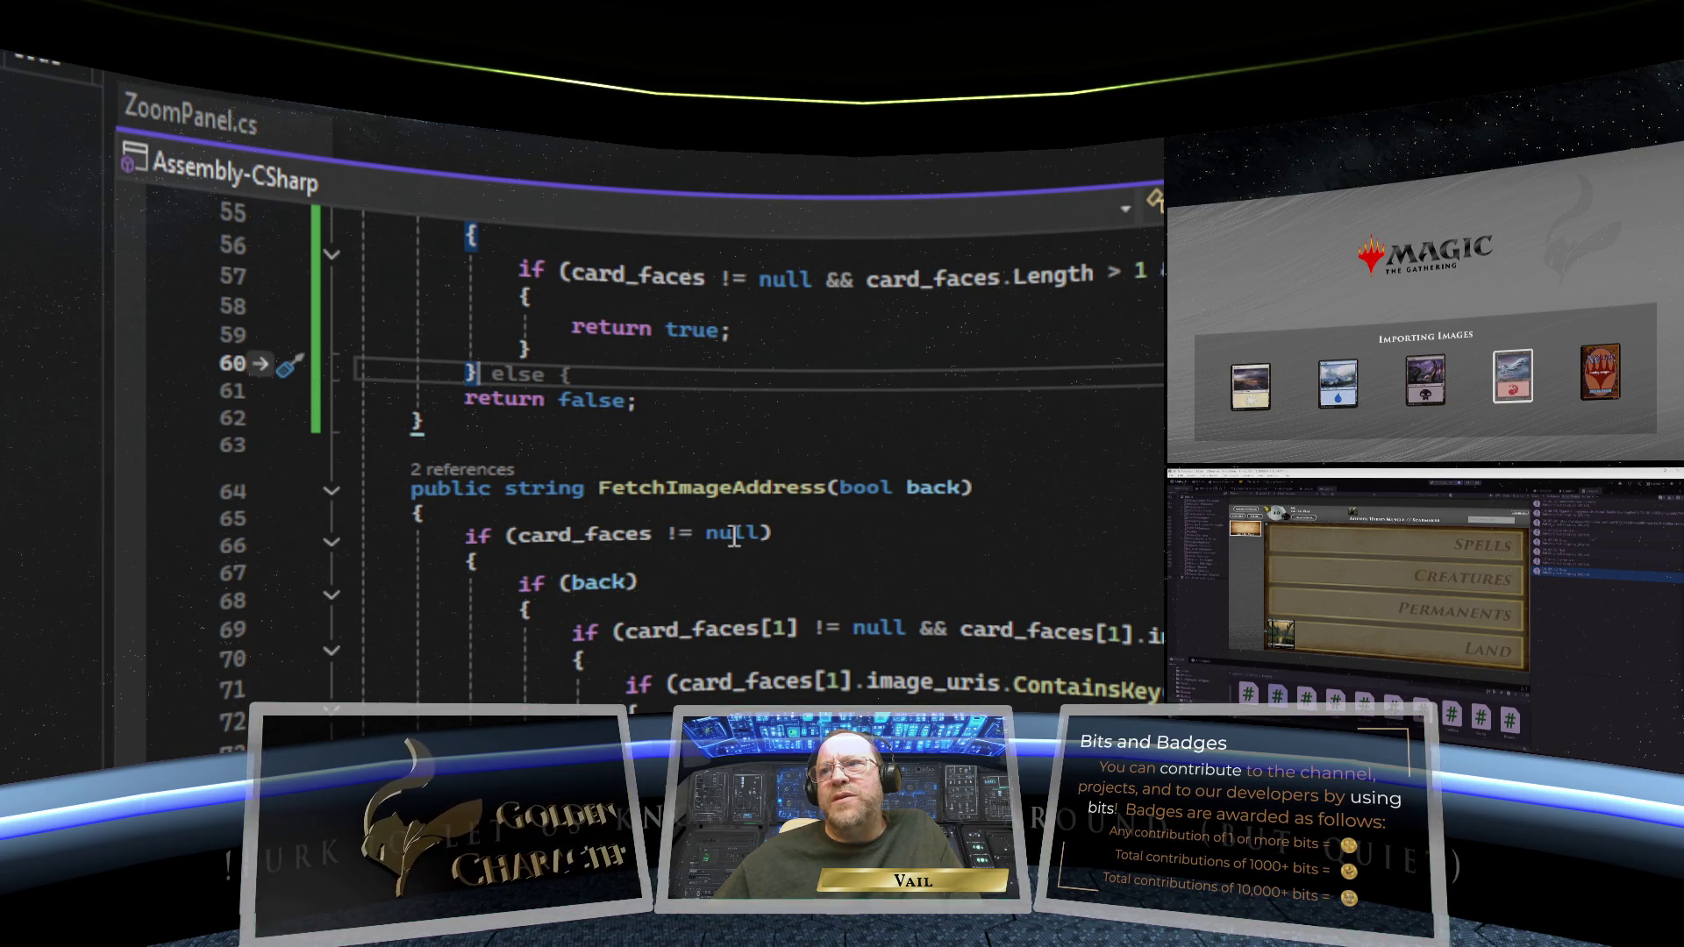
scroll(737, 530, down, 1)
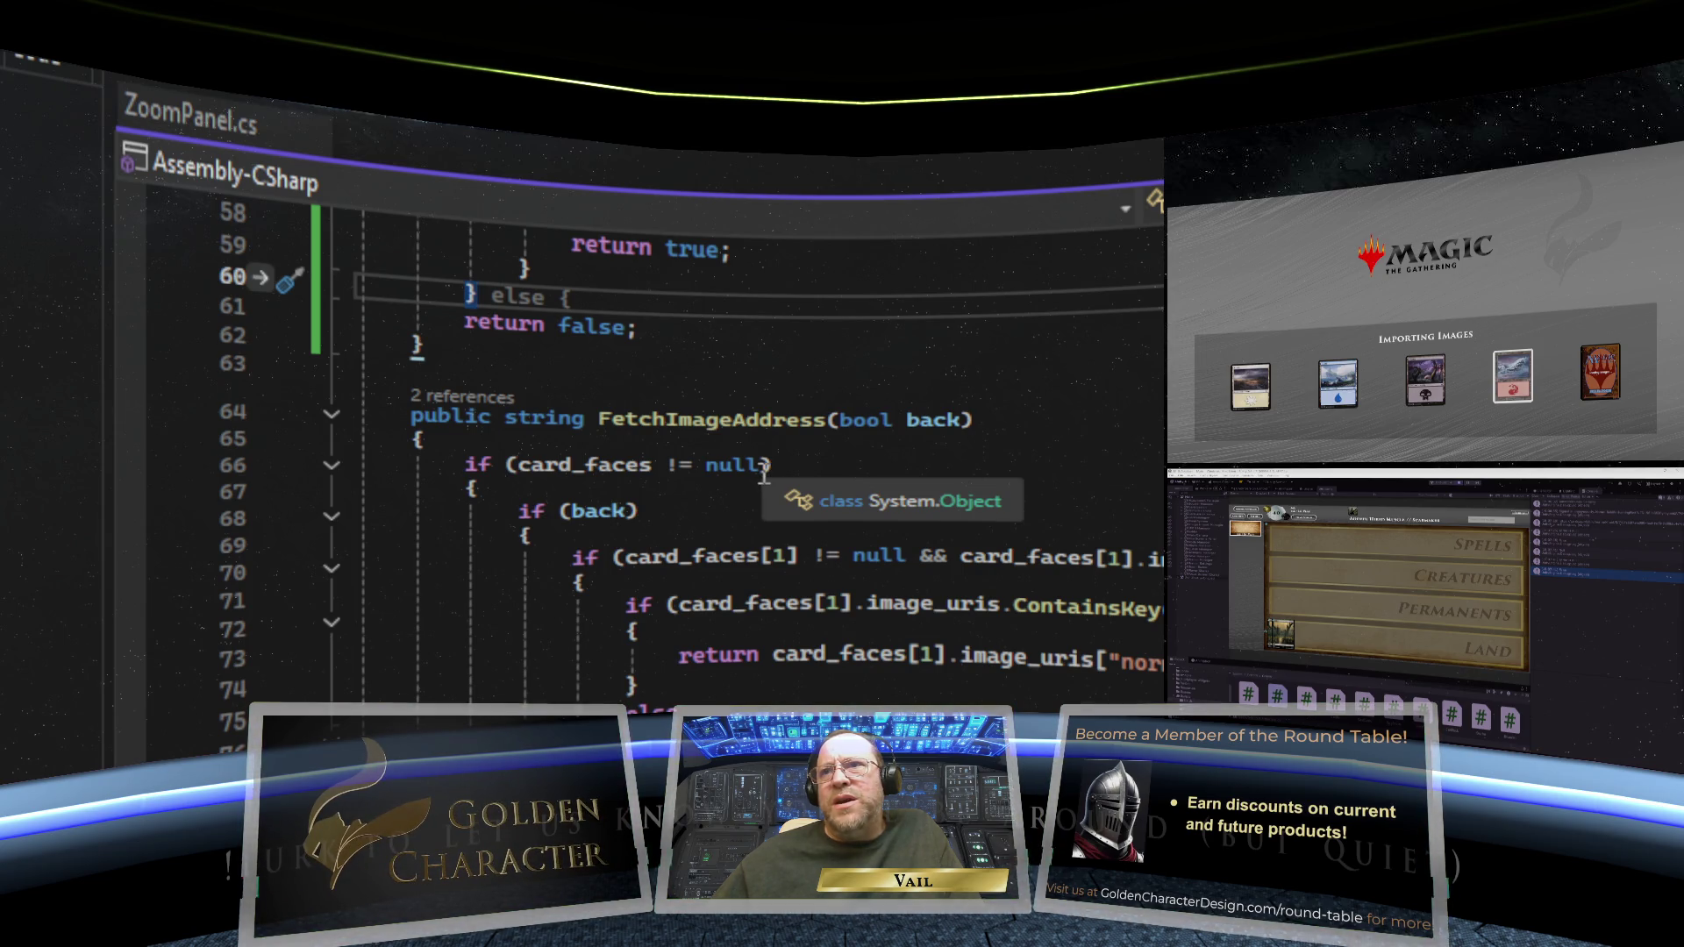
scroll(764, 473, up, 3)
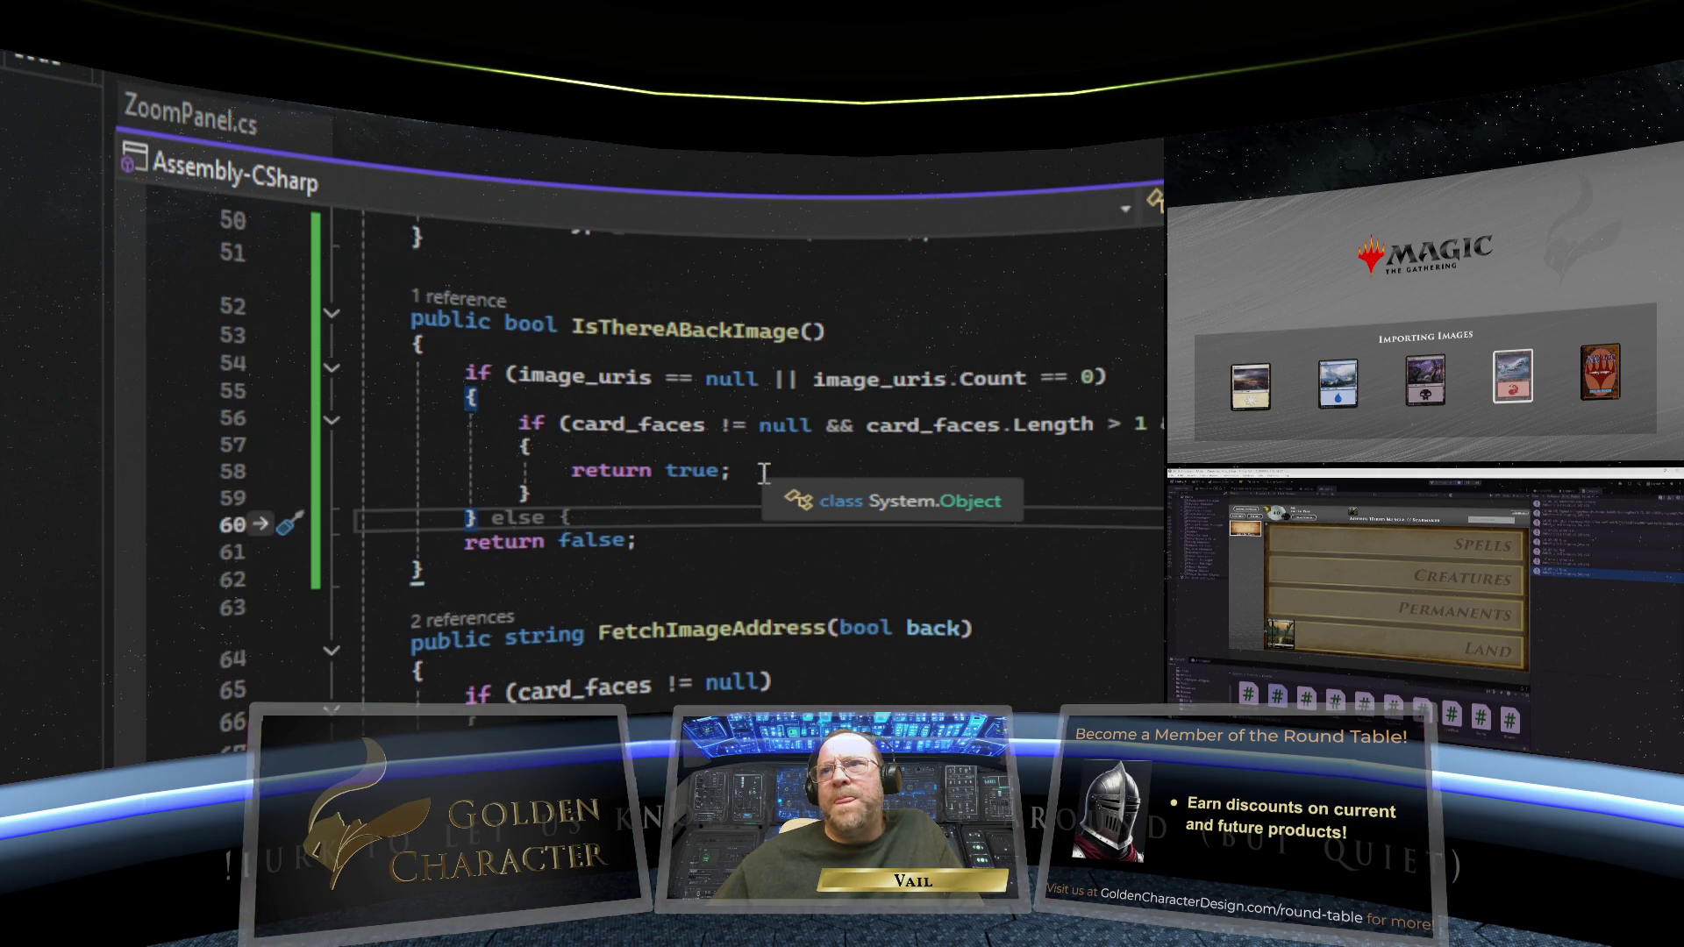
- Scroll down in ZoomPanel.cs past IsThereABackImage toward FetchImageAddress
scroll(763, 473, down, 1)
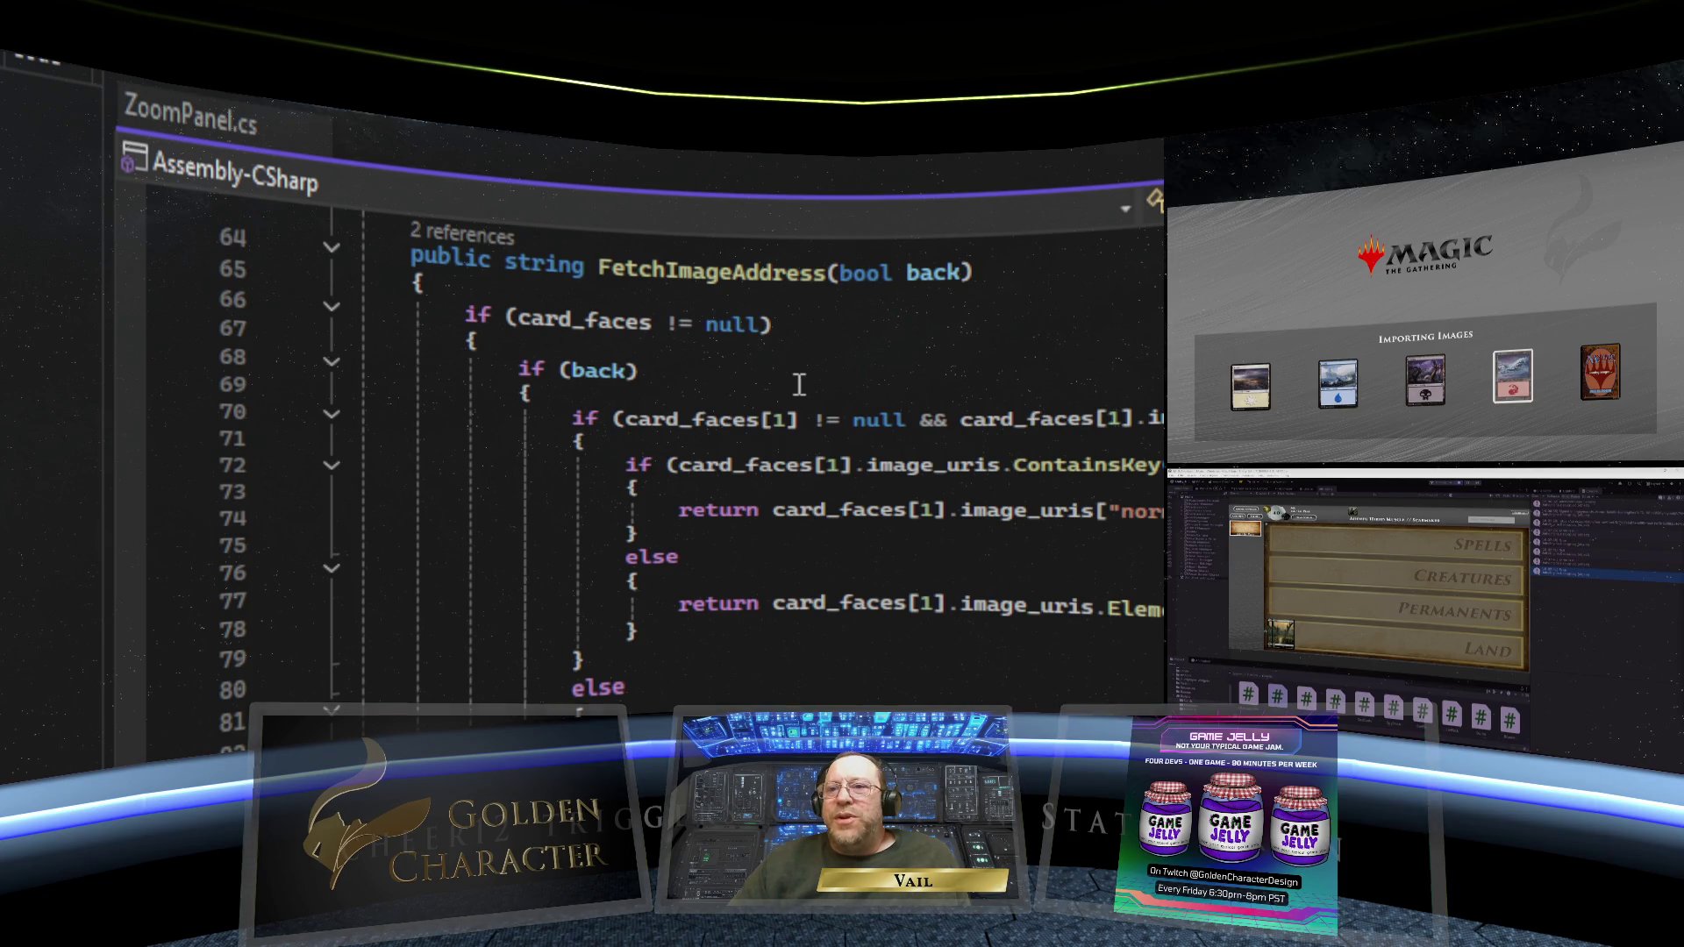
scroll(727, 377, down, 4)
scroll(729, 379, down, 1)
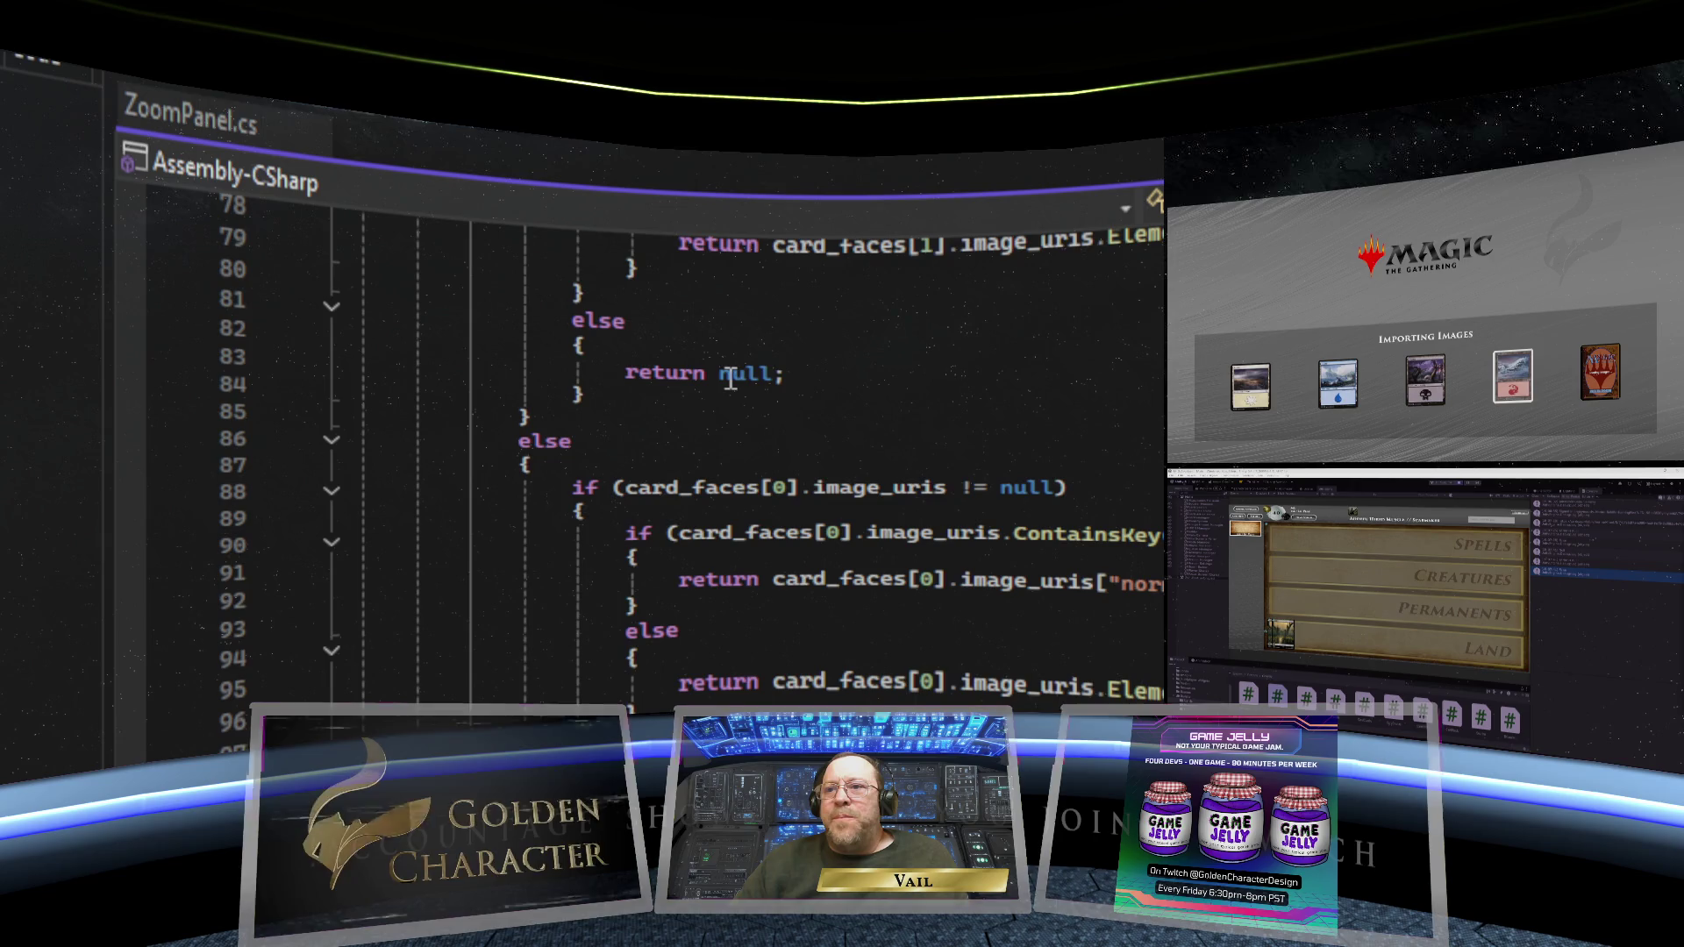
scroll(730, 379, up, 2)
scroll(730, 379, up, 5)
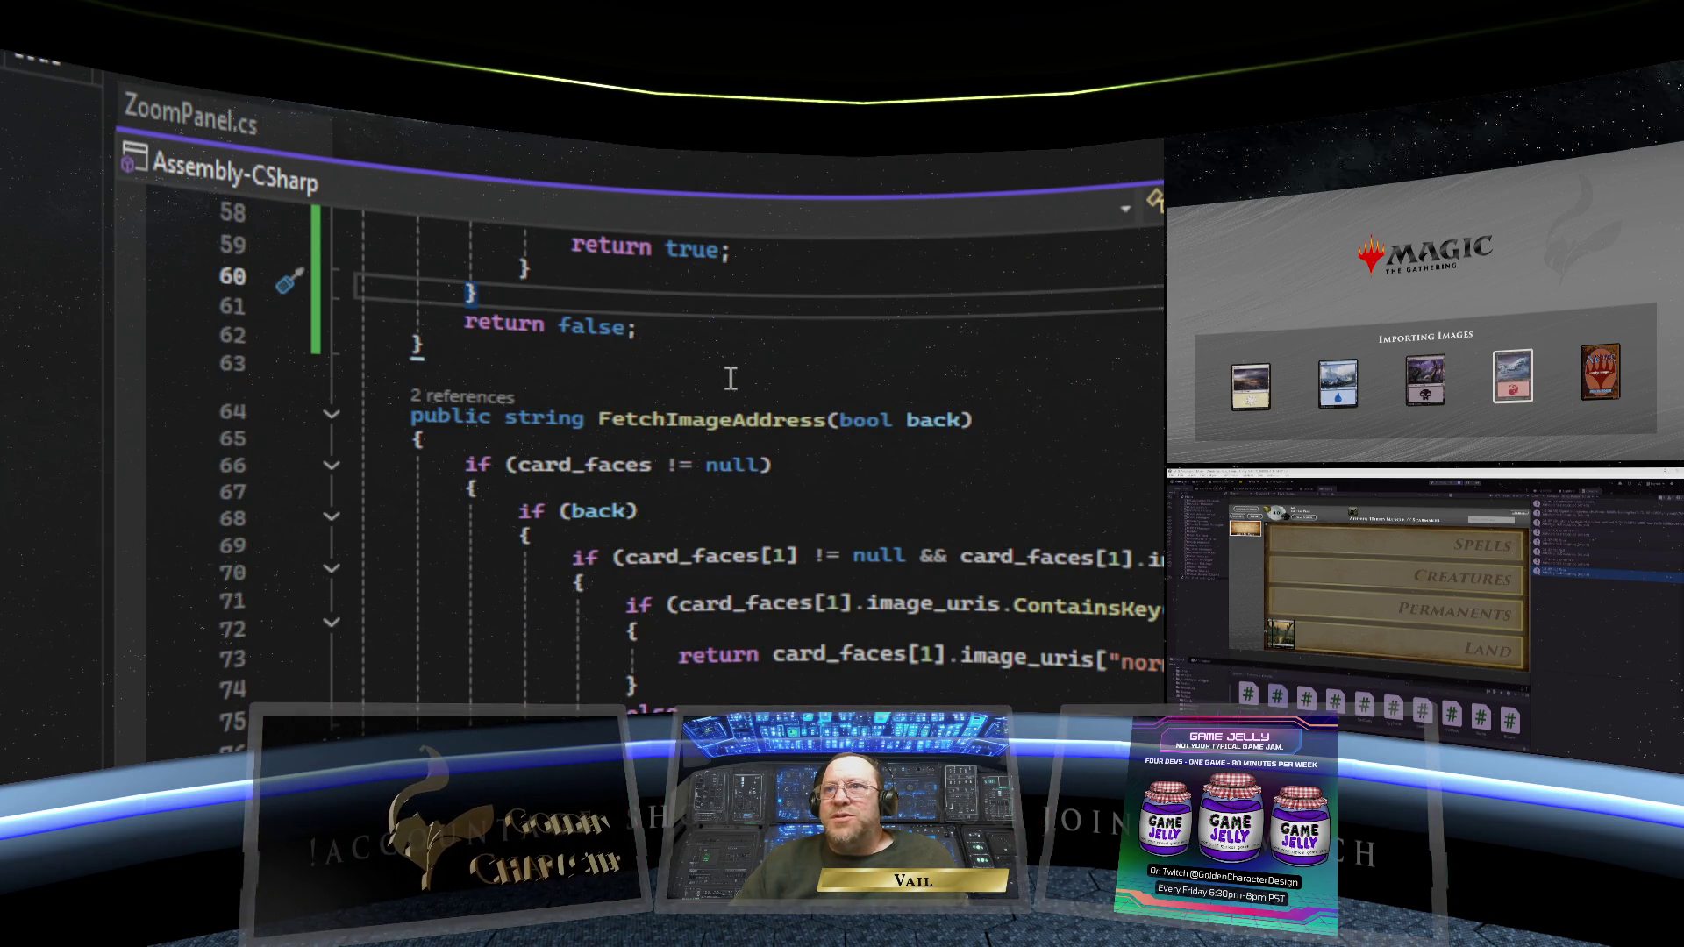
scroll(730, 379, down, 1)
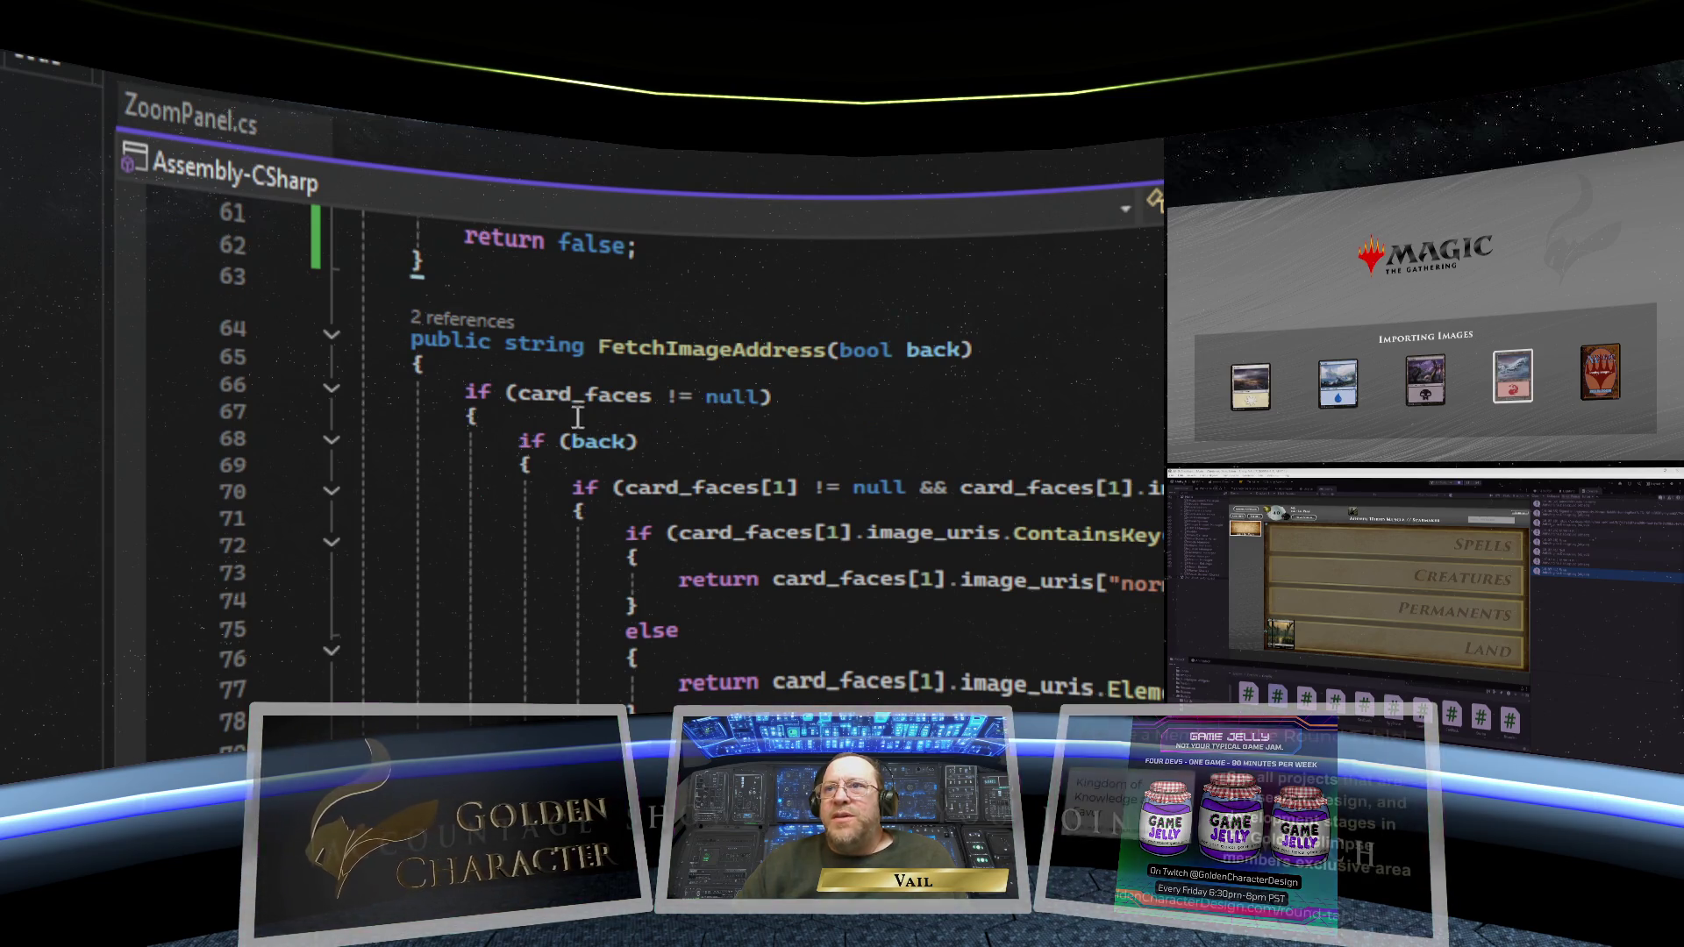
mouse_move(549, 408)
mouse_move(771, 405)
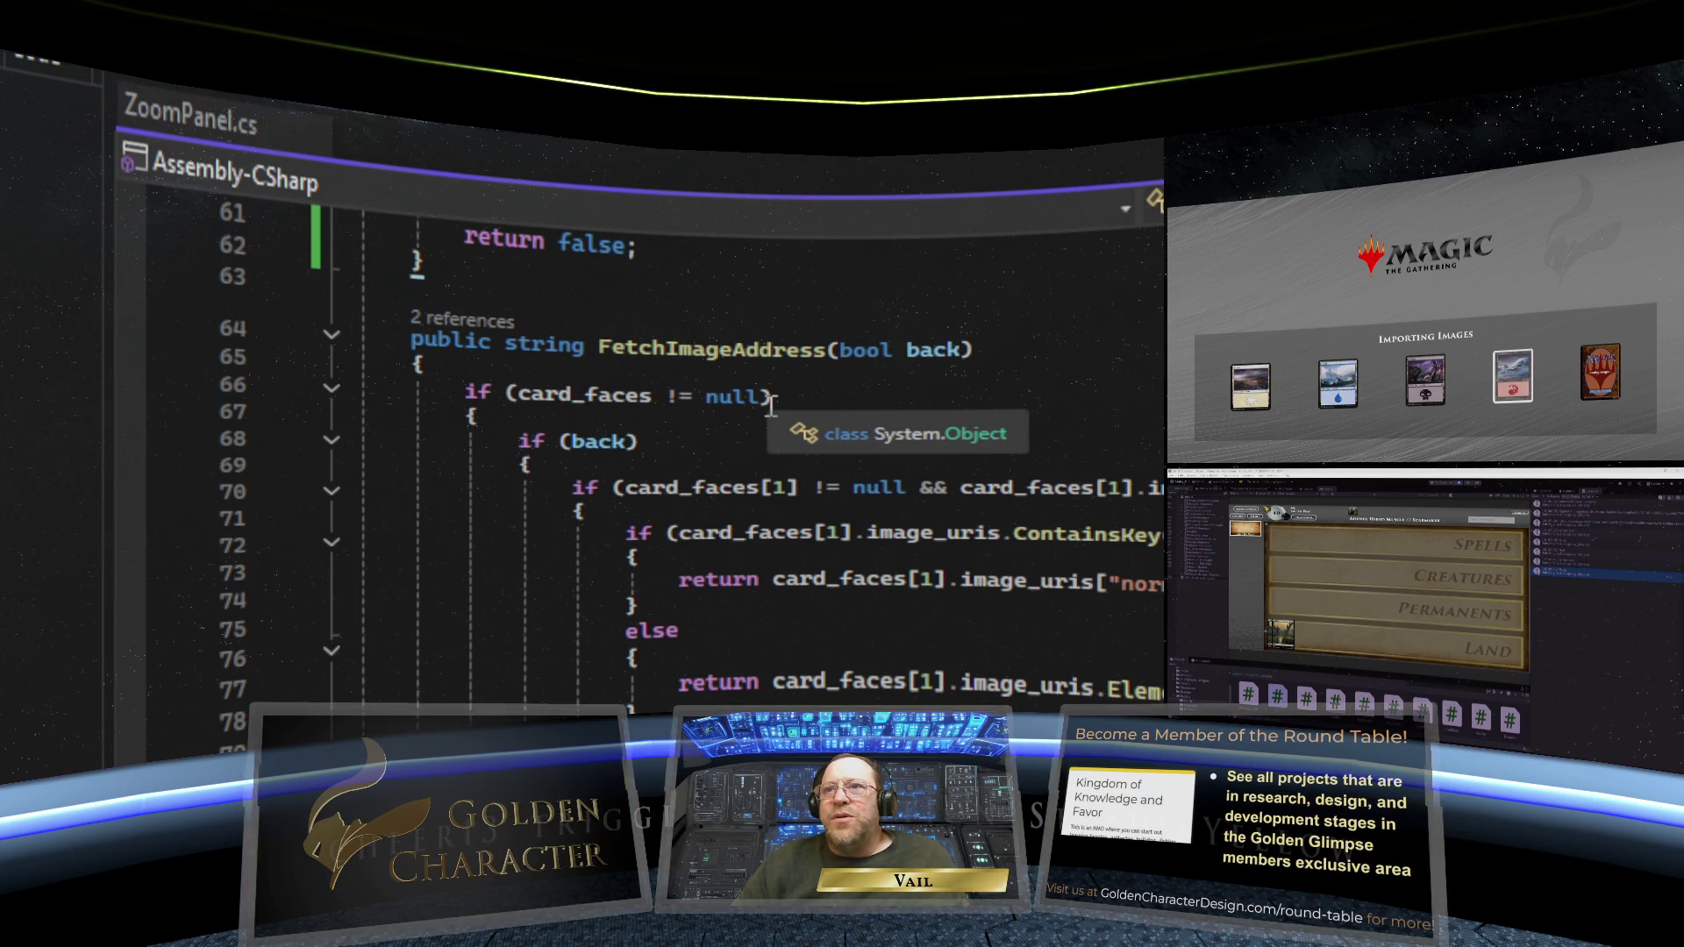
scroll(771, 405, down, 5)
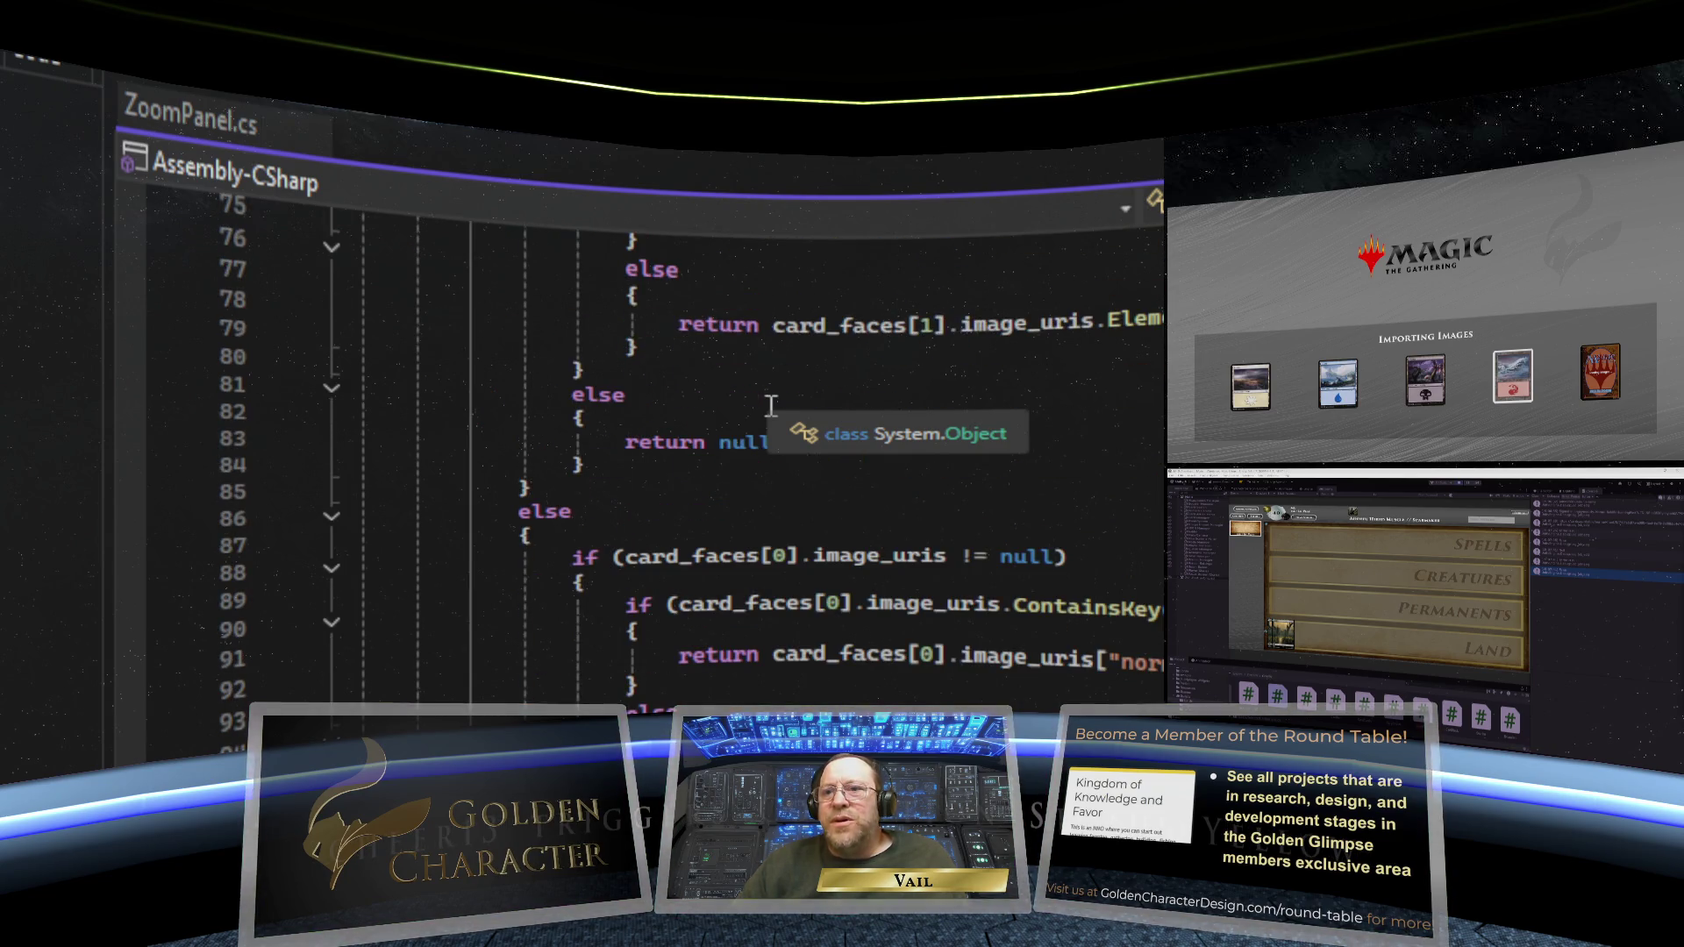
scroll(770, 405, up, 3)
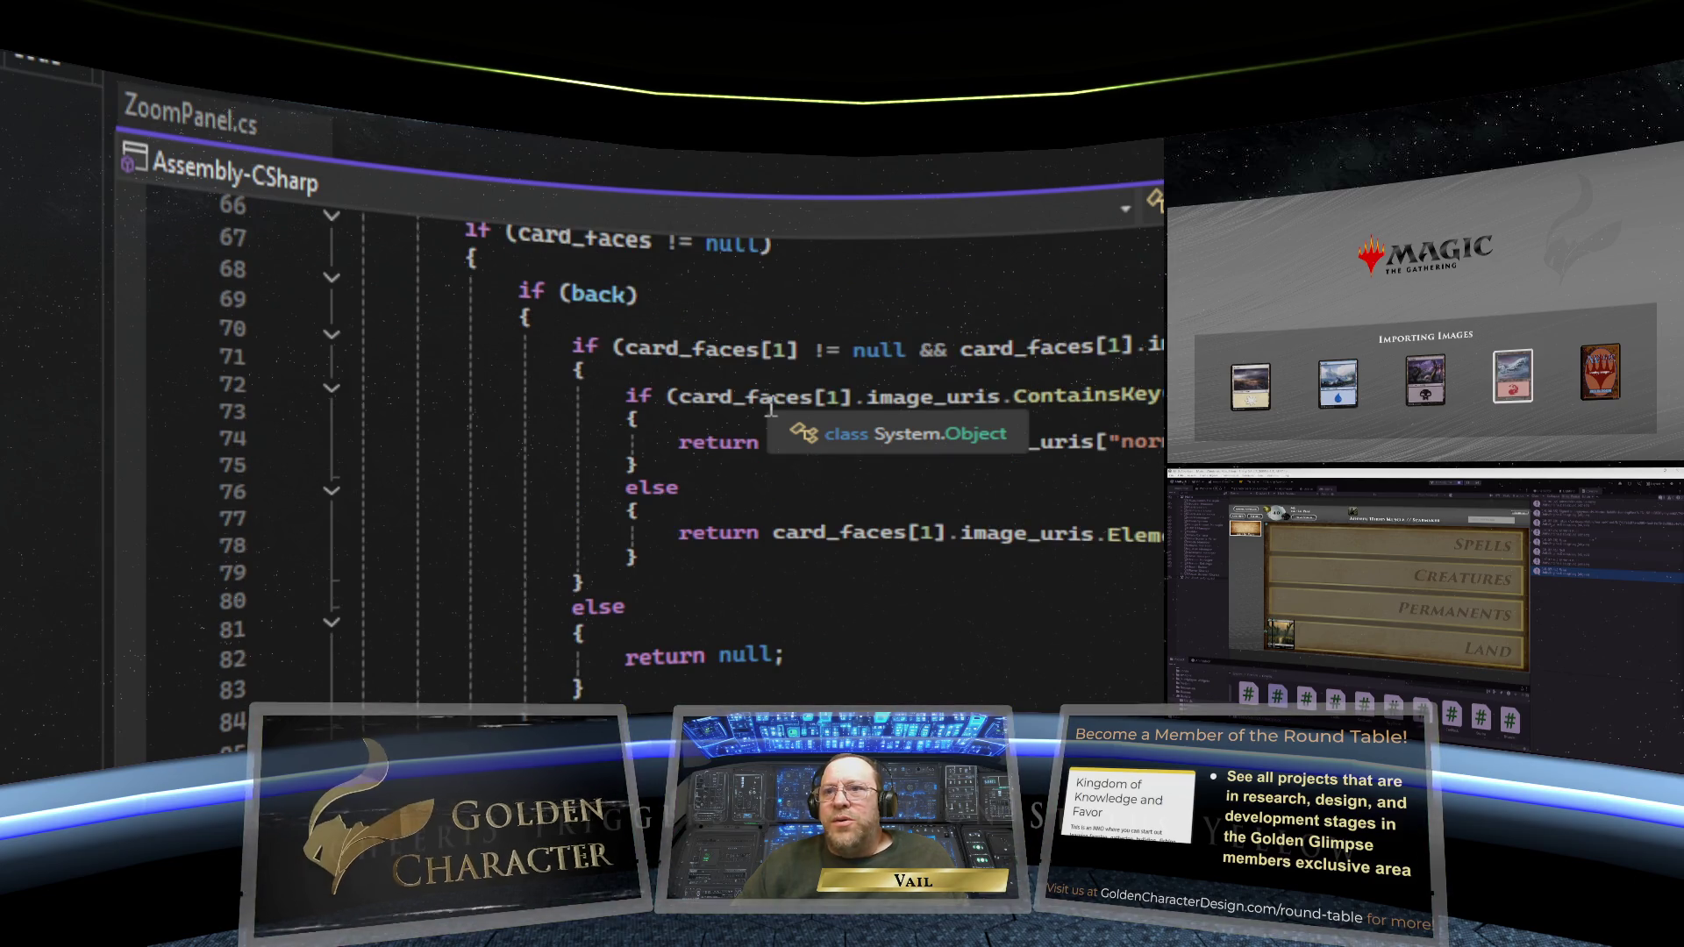
scroll(771, 406, up, 2)
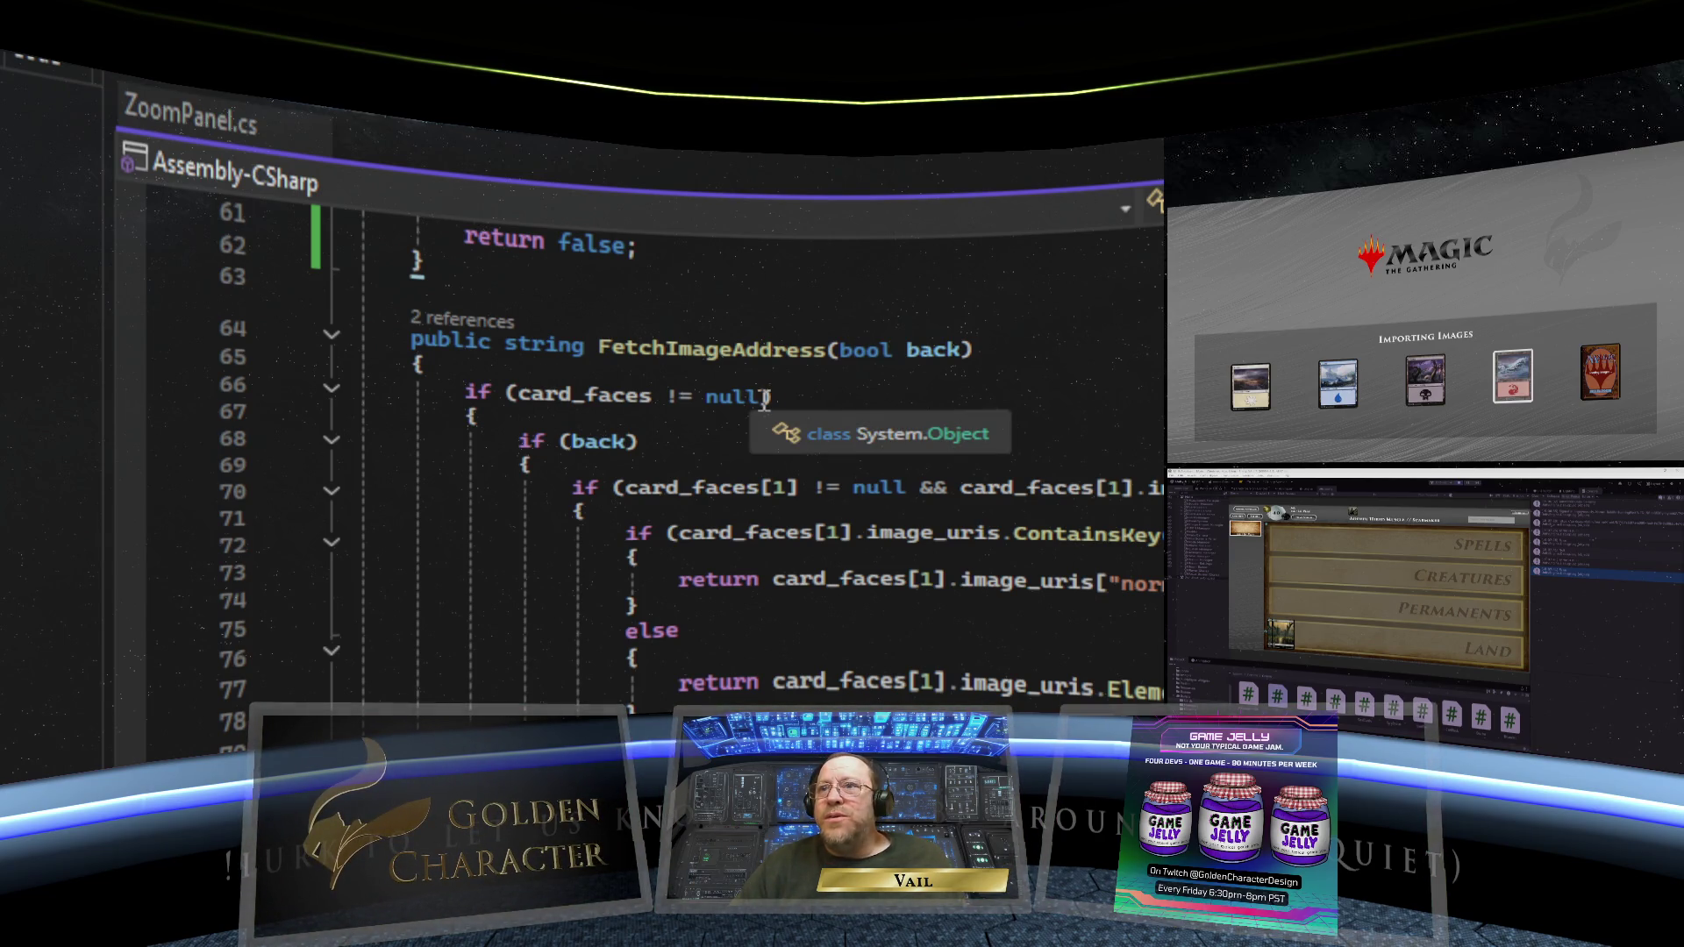
- Replace the card_faces != null condition on line 66 with IsThereABackImage()
drag(759, 399, 518, 398)
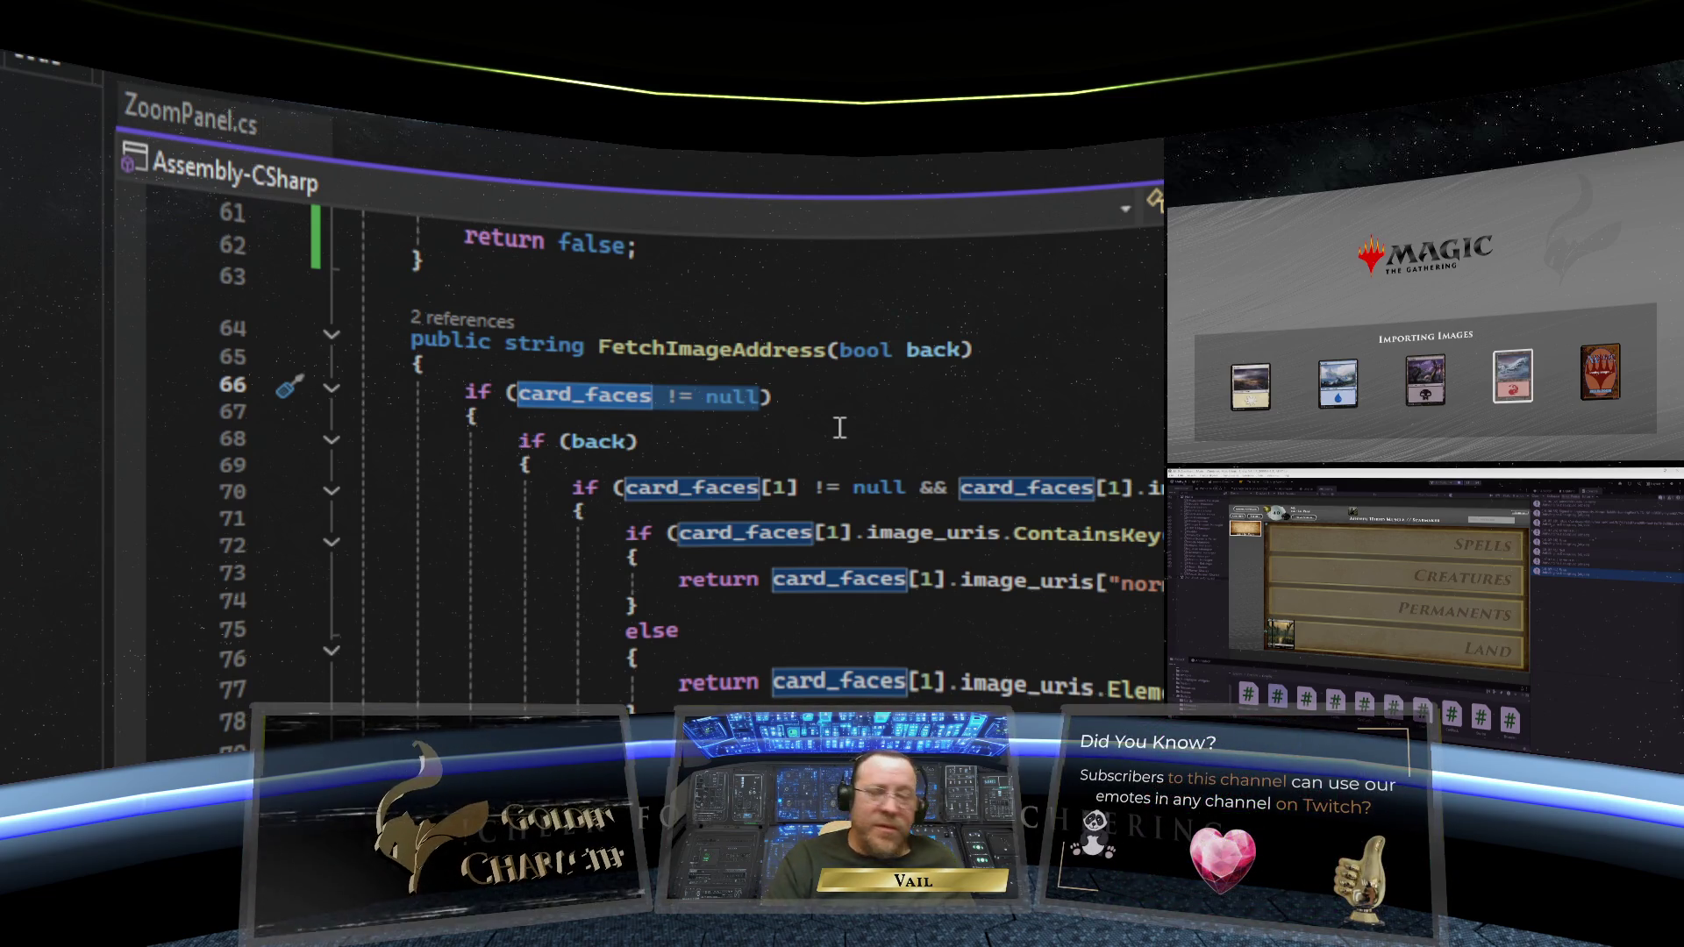
text(I)
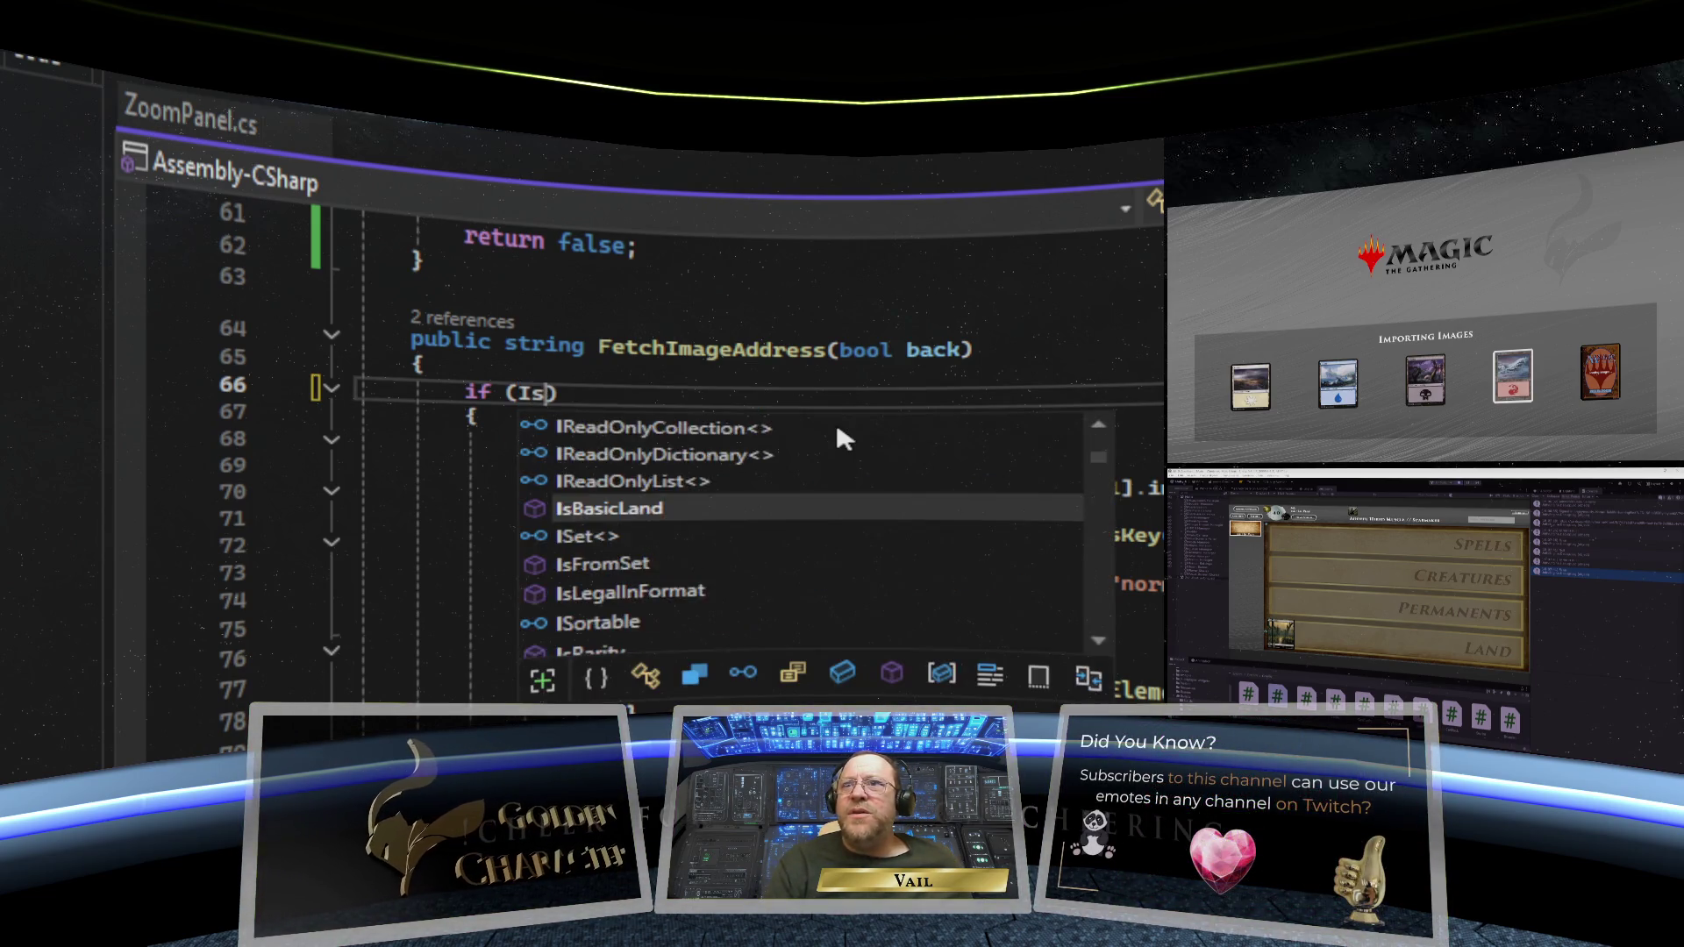
text(s)
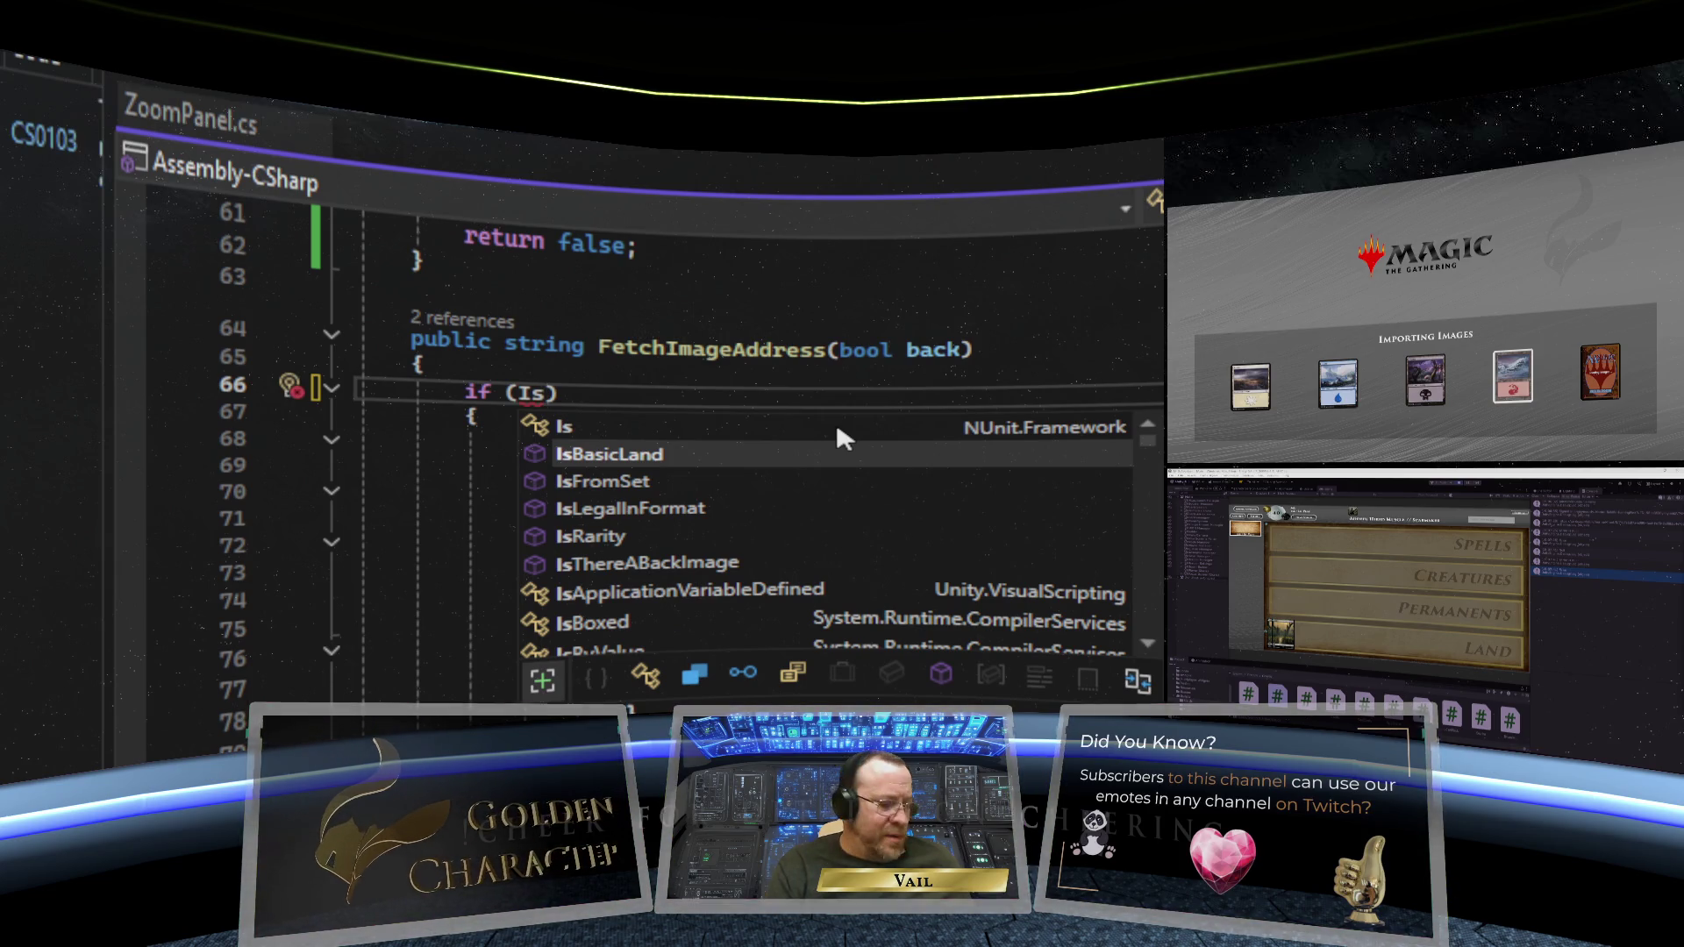
text(Ther)
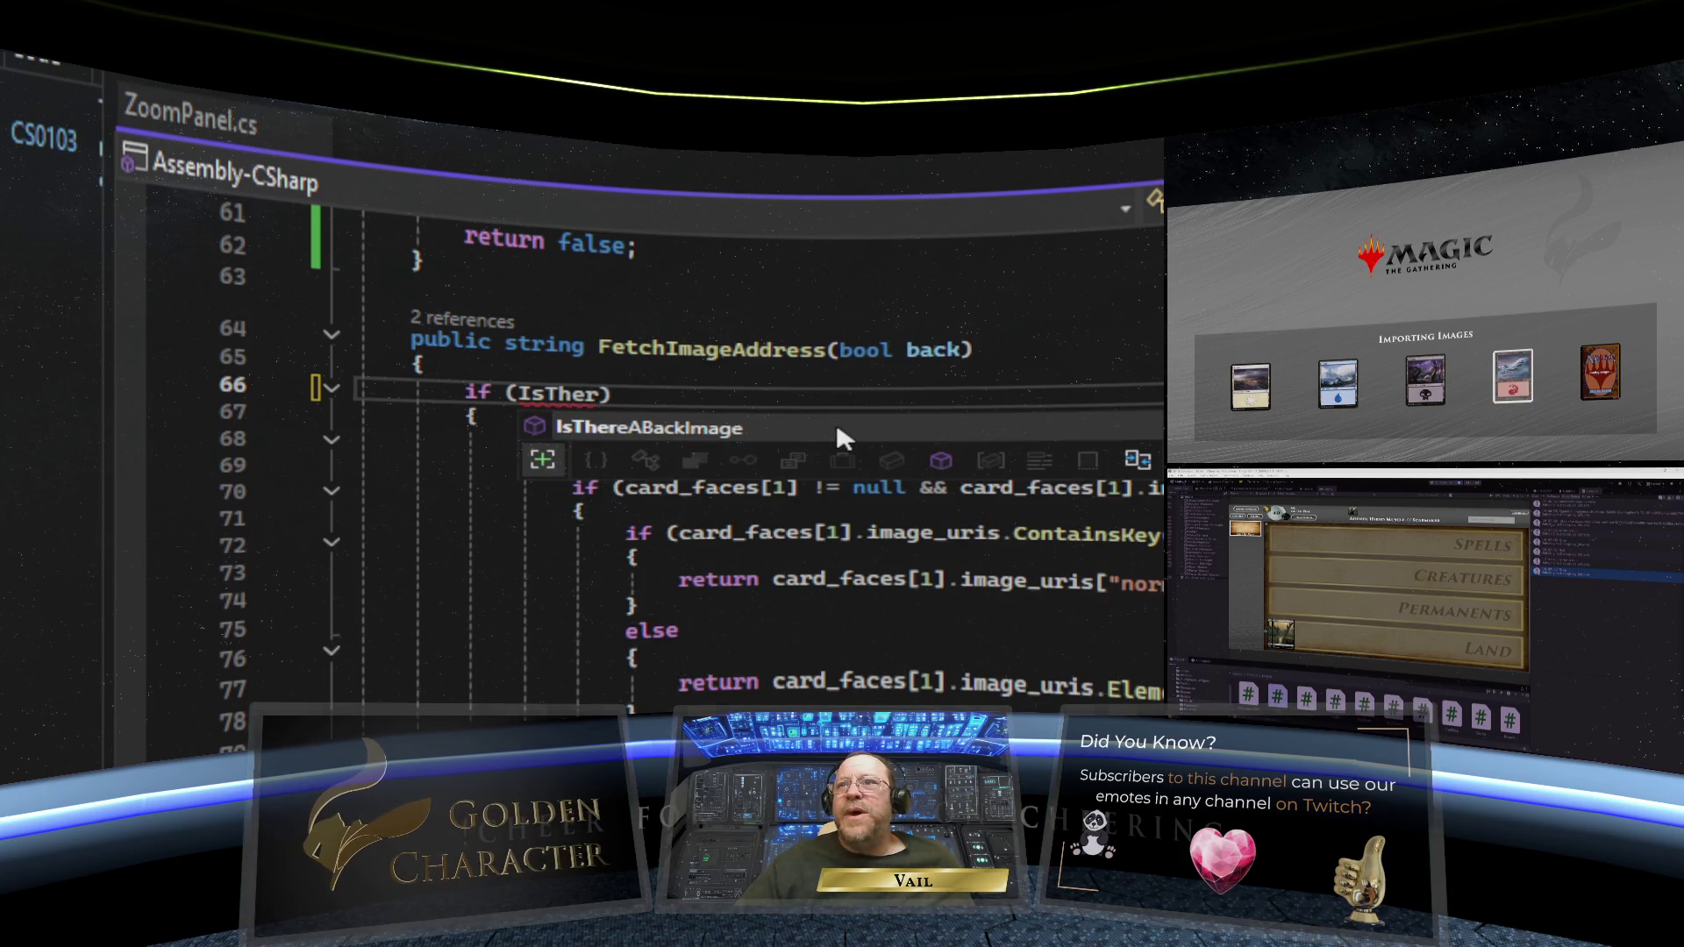
key(Tab)
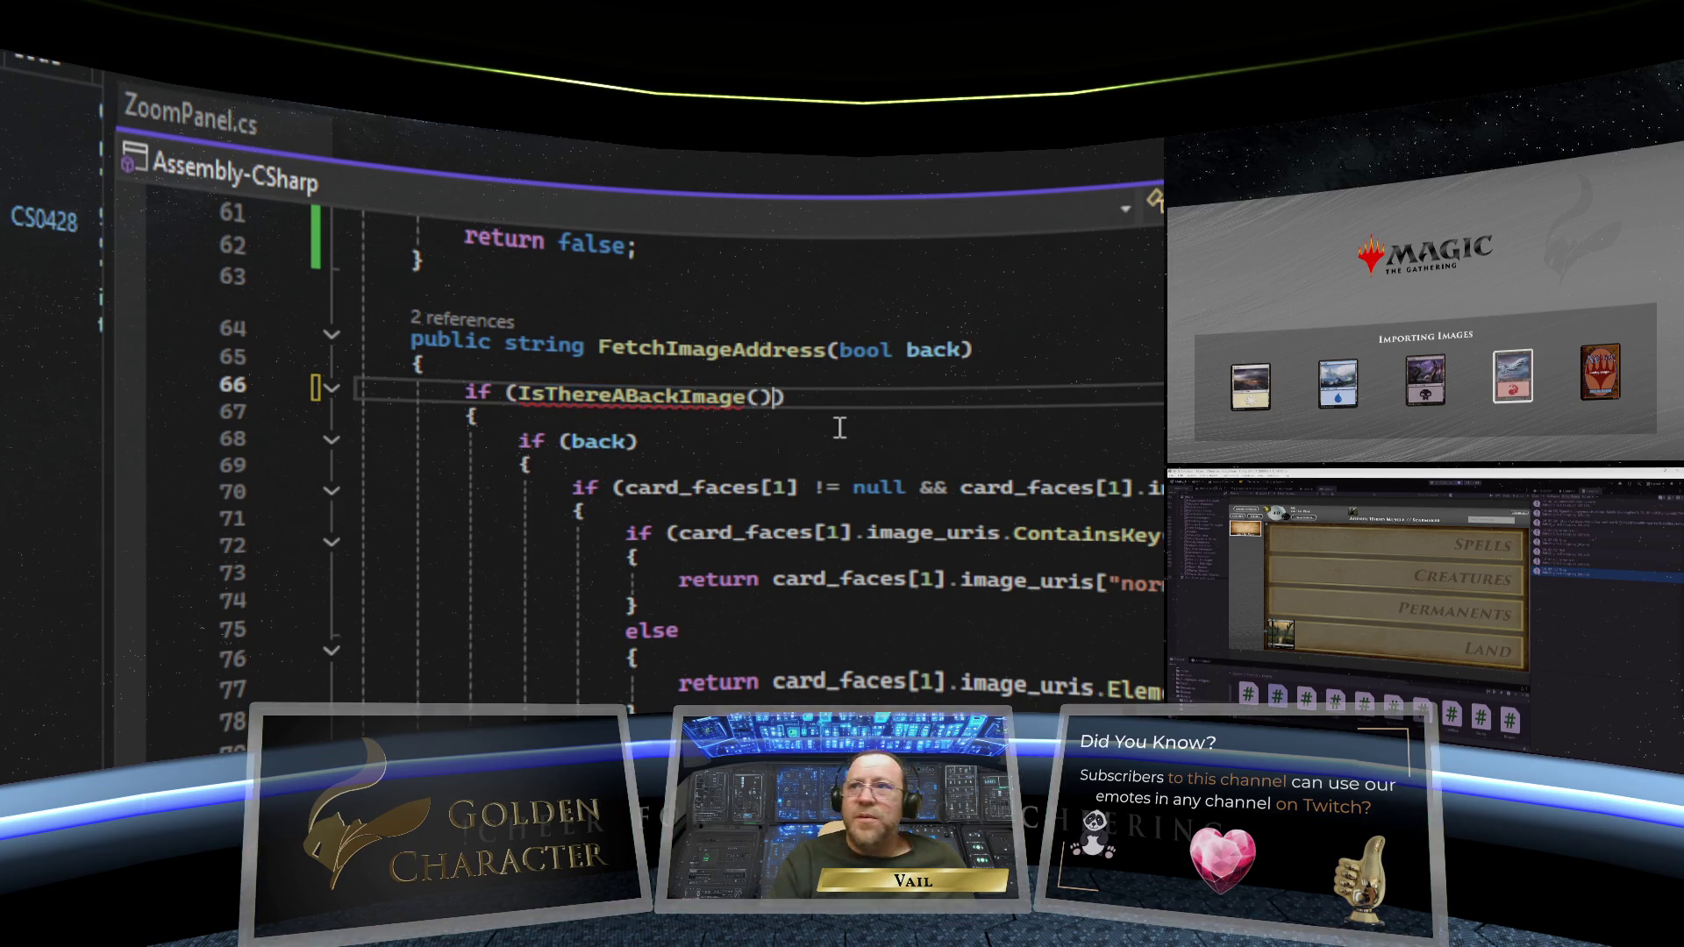
text(())
key(Down)
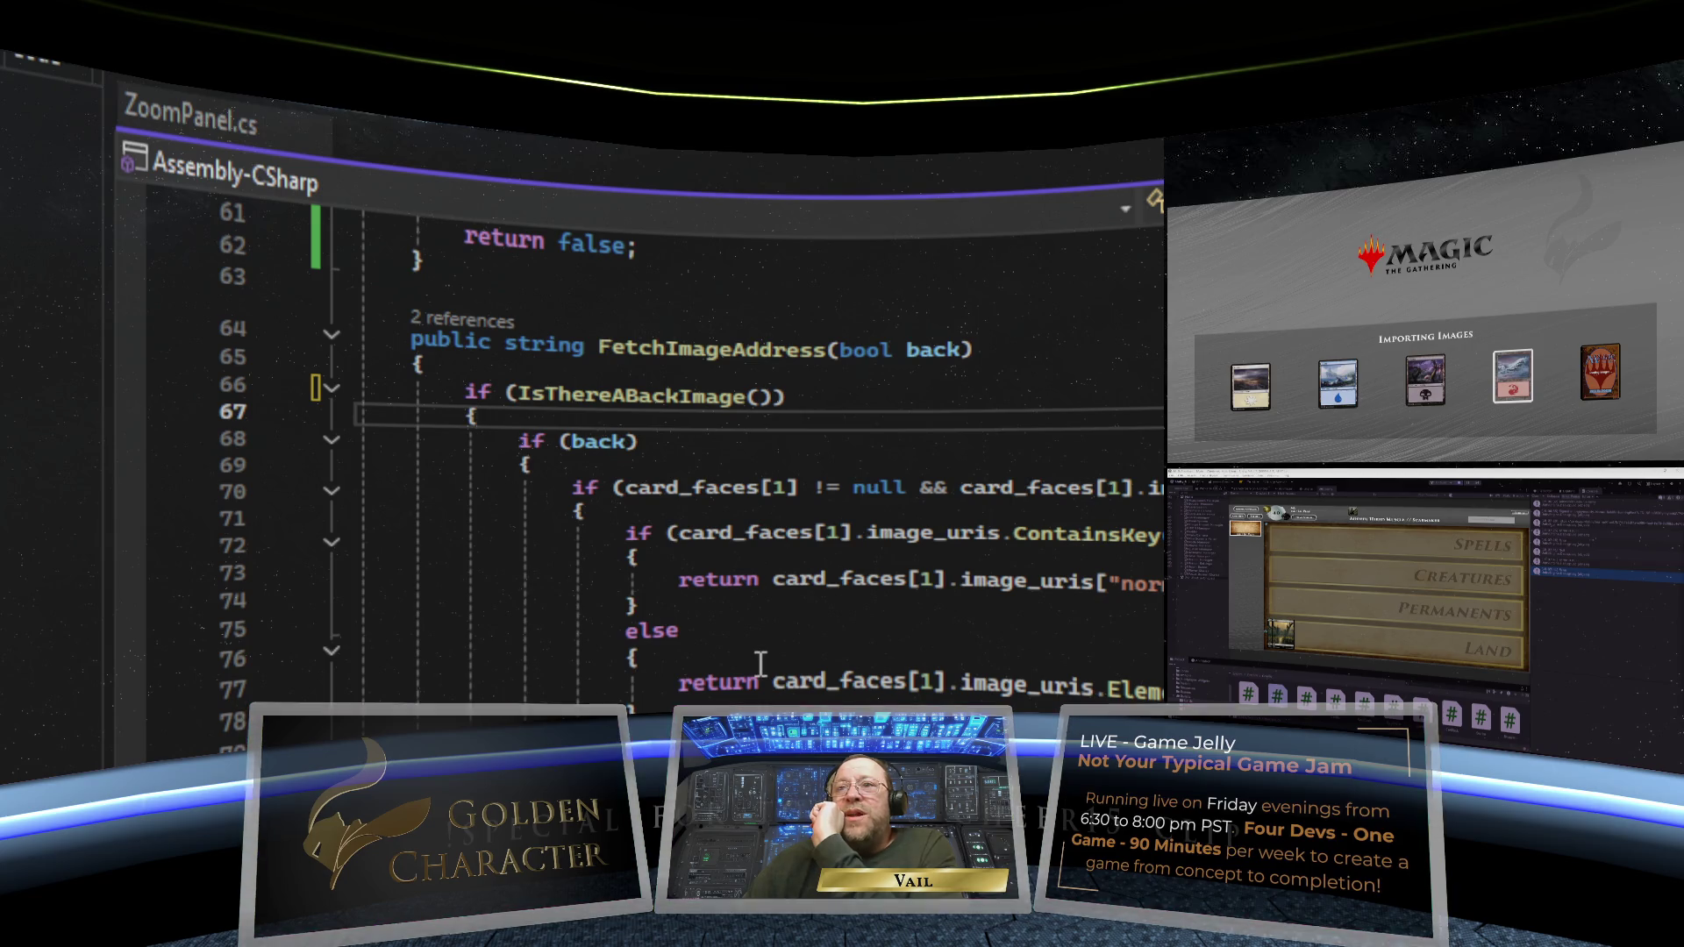
- Save ZoomPanel.cs after reviewing FetchImageAddress, and return to the Unity editor
scroll(737, 570, down, 1)
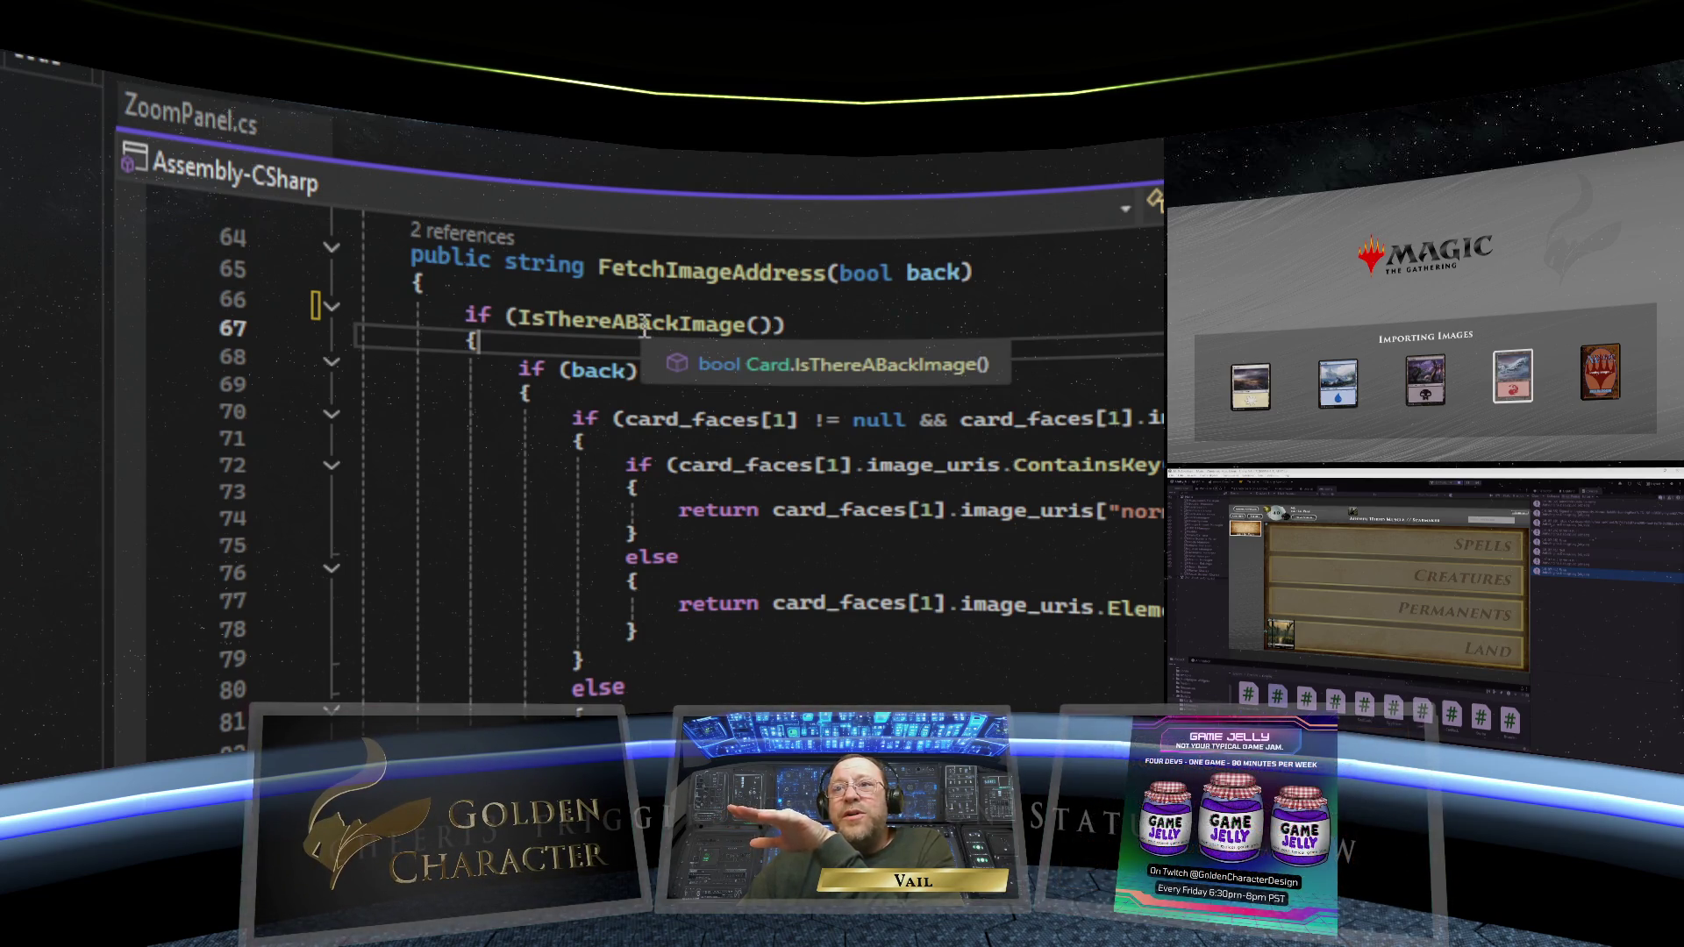
scroll(645, 436, down, 12)
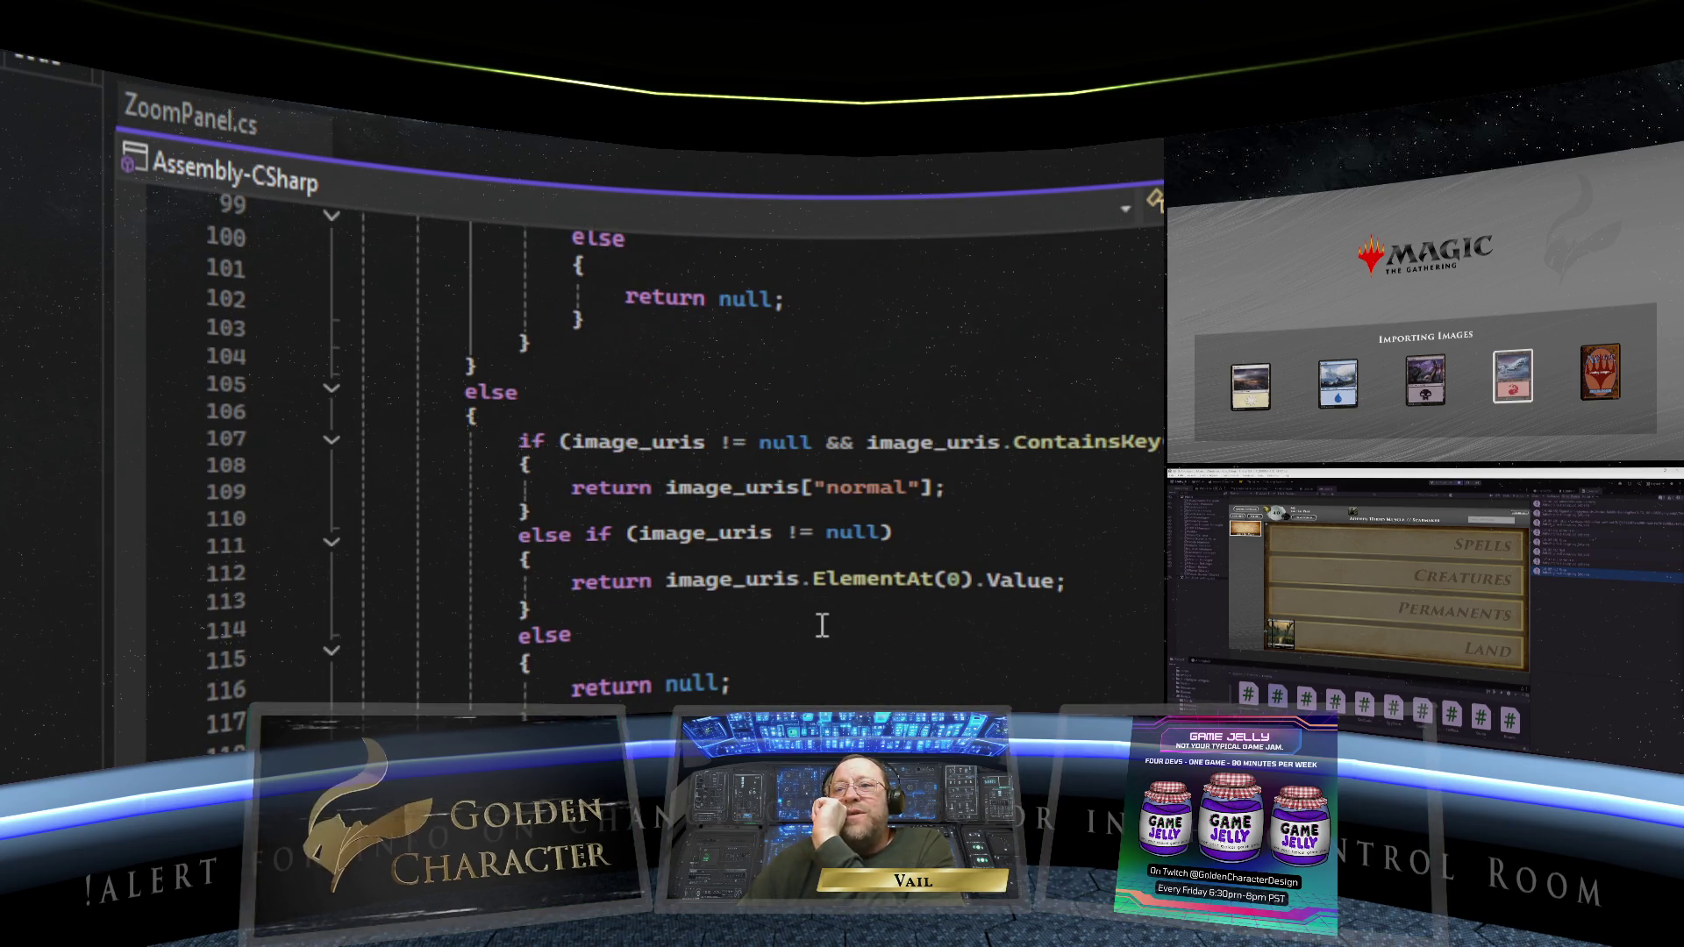
scroll(821, 626, up, 16)
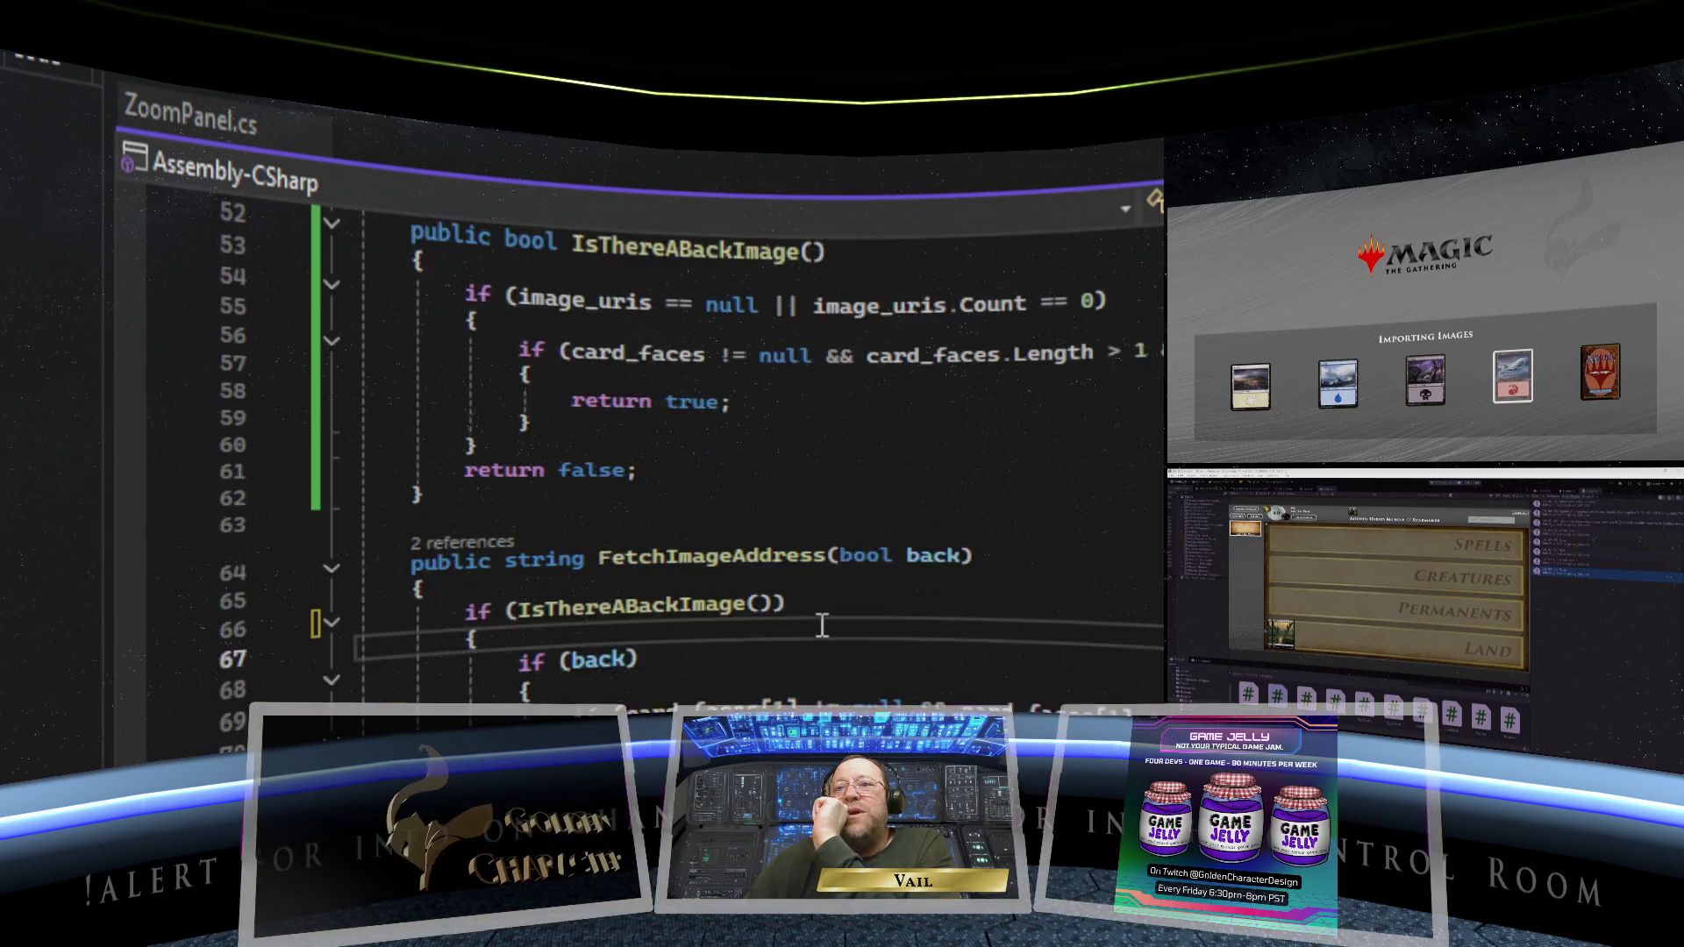
scroll(819, 613, down, 1)
click(467, 562)
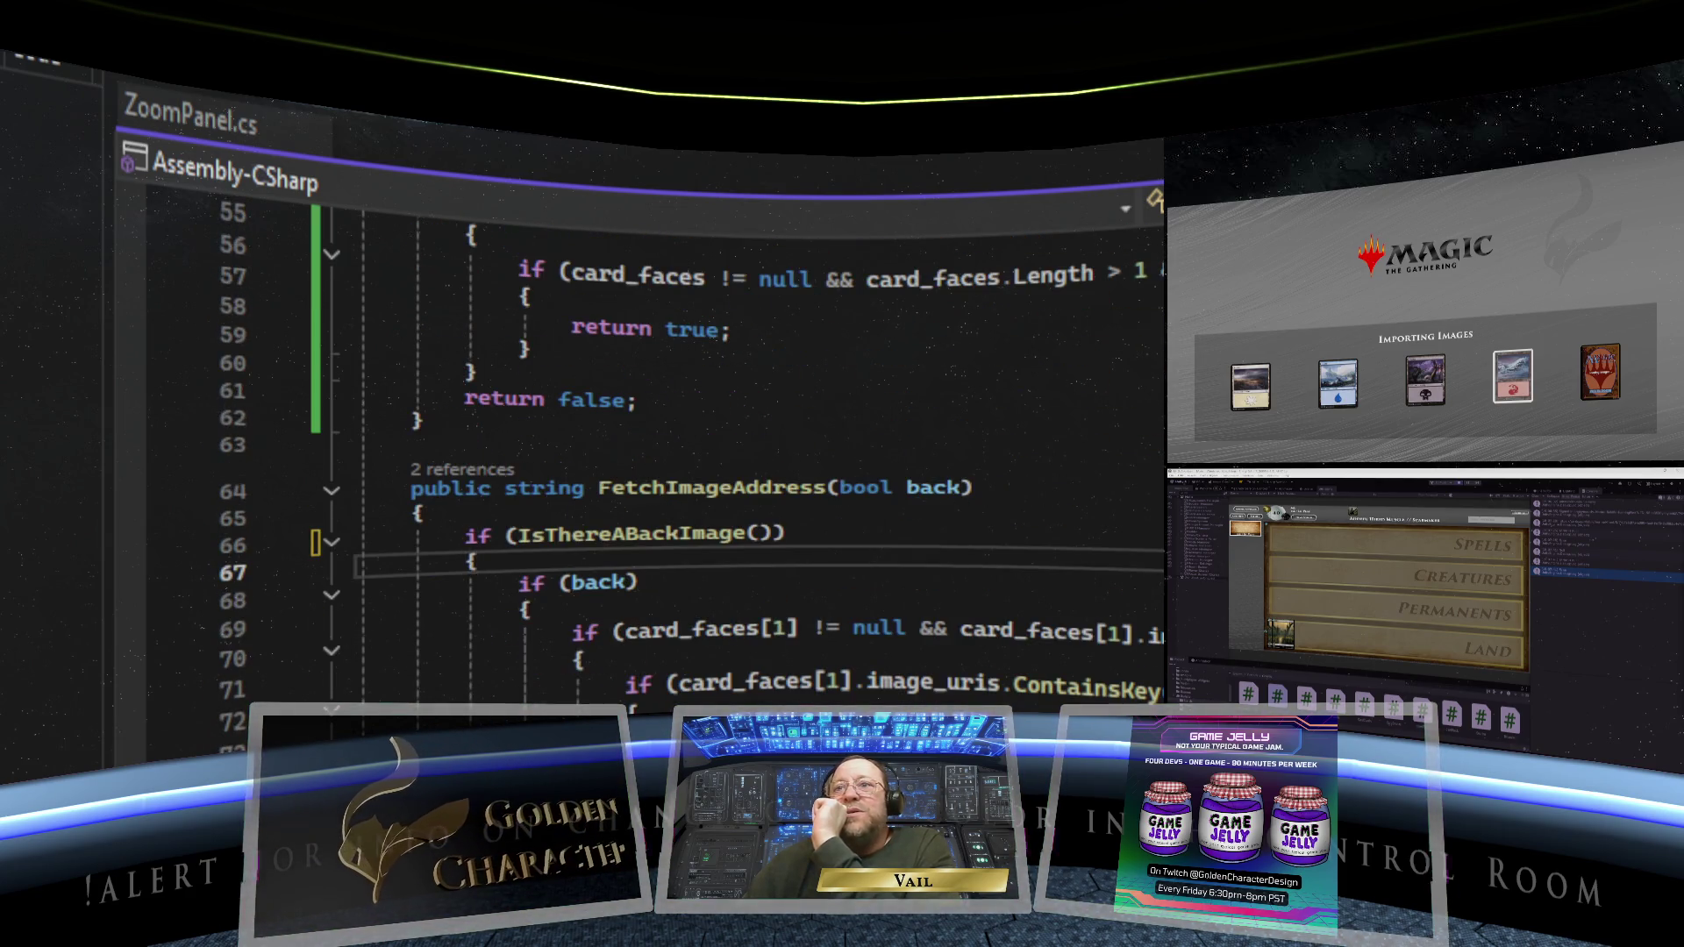
key(ctrl+s)
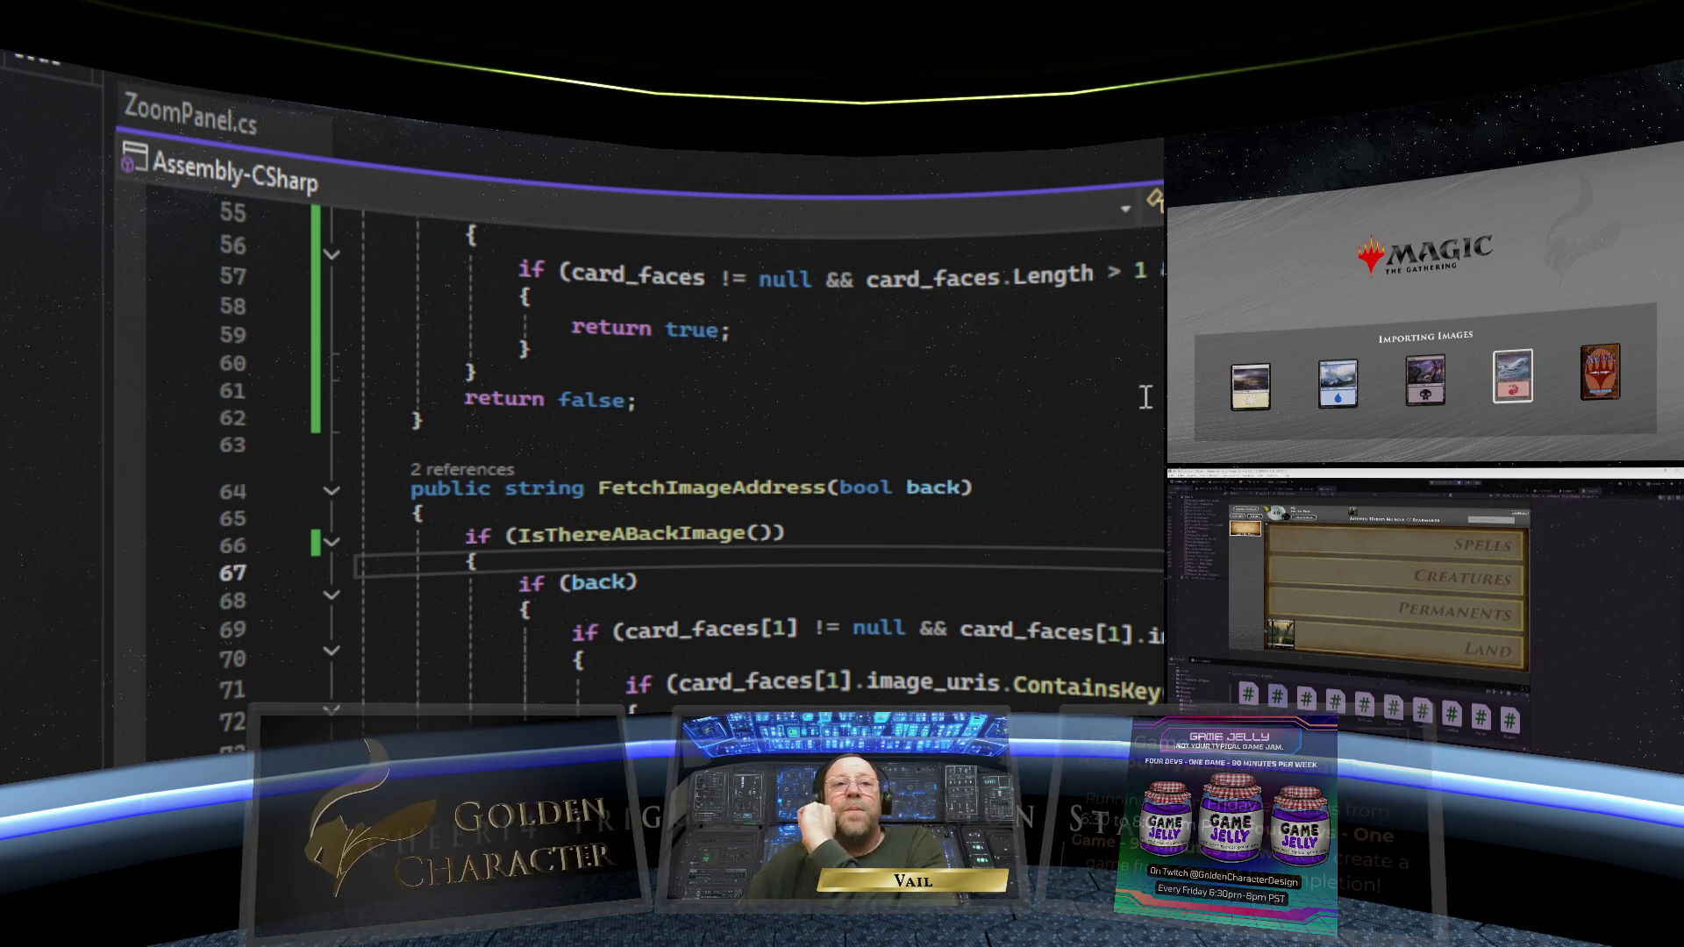
key(alt+Tab)
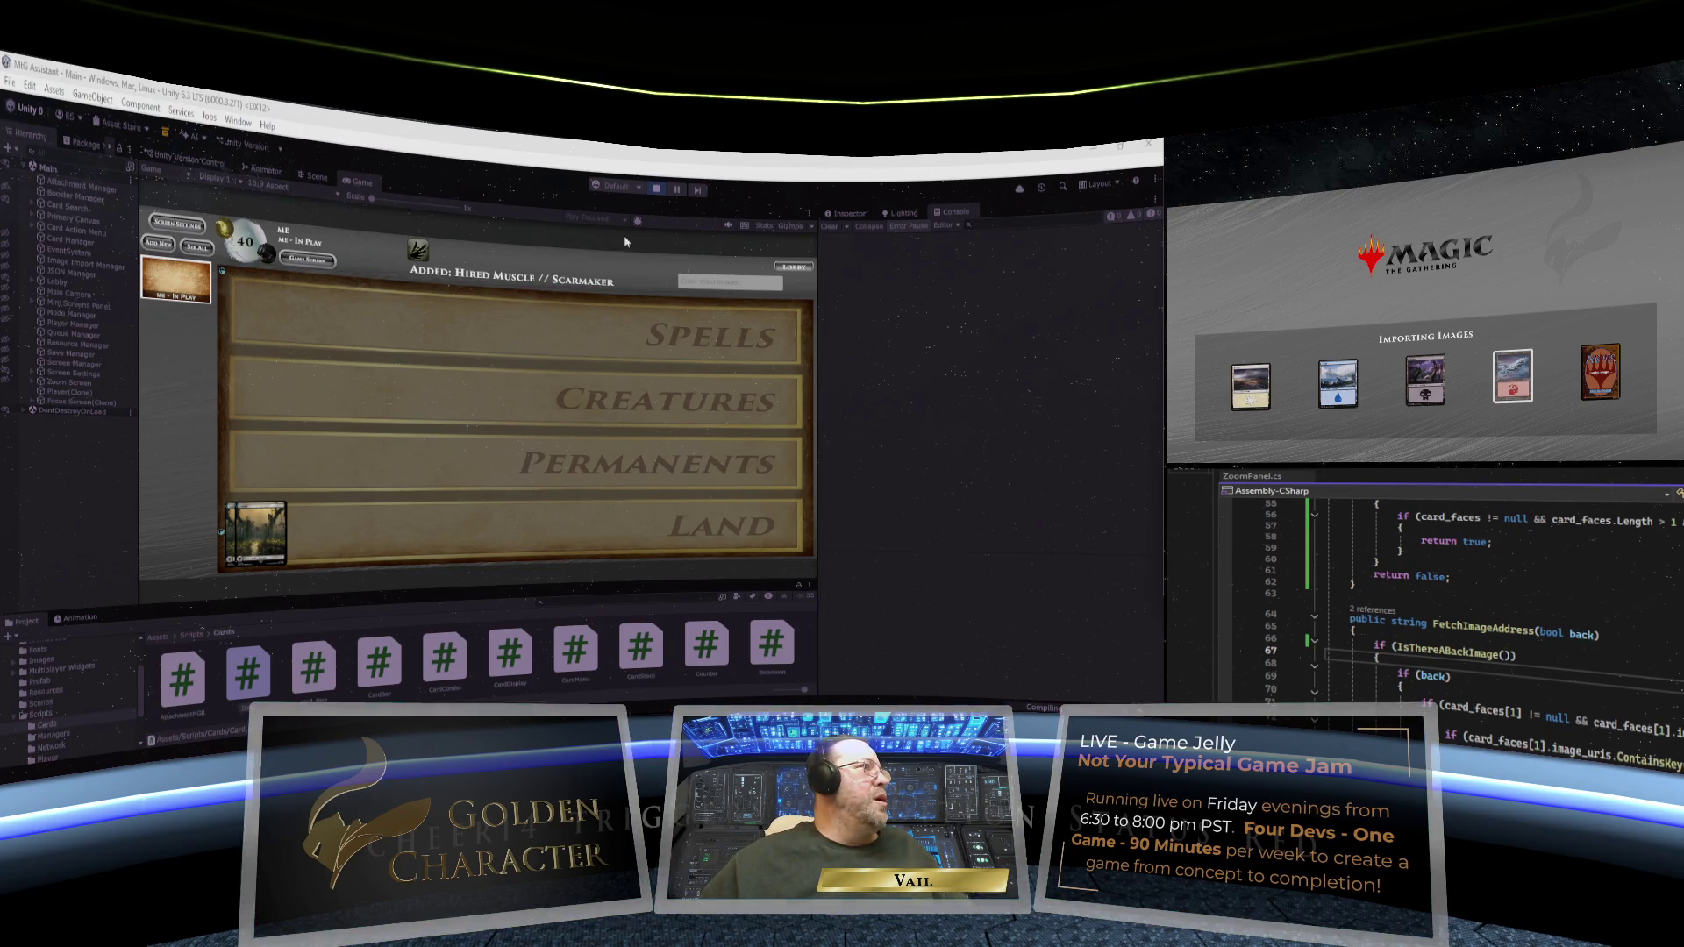
- Stop and restart Play mode twice so the game runs with the recompiled scripts
click(658, 197)
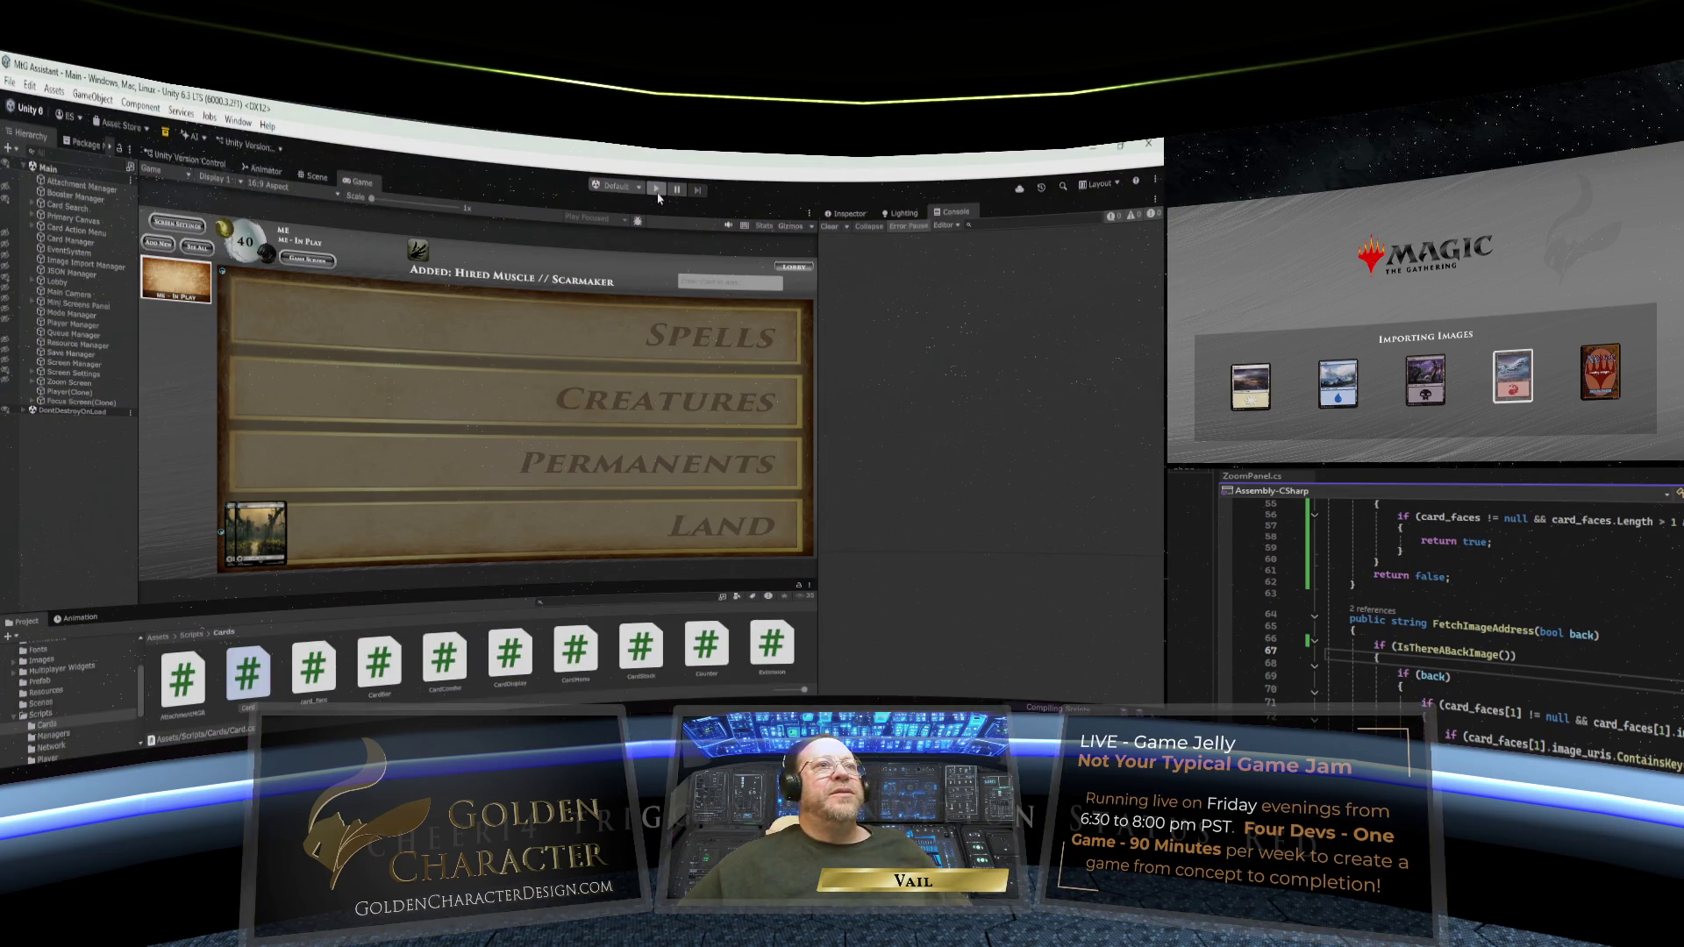
click(656, 192)
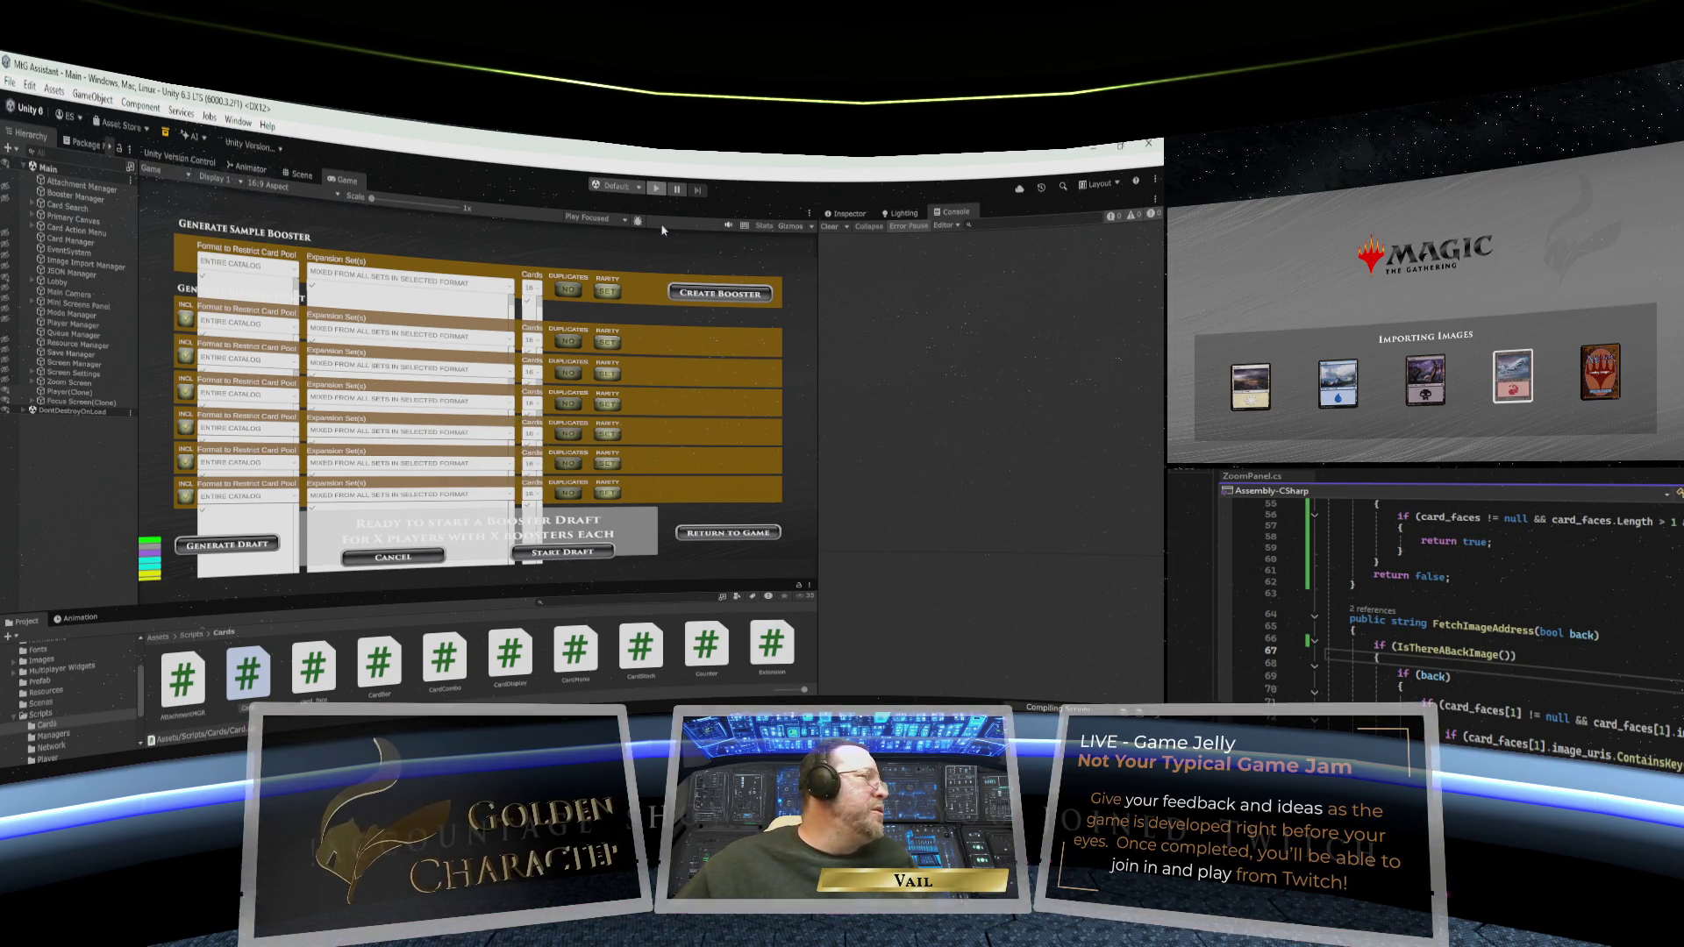
click(656, 188)
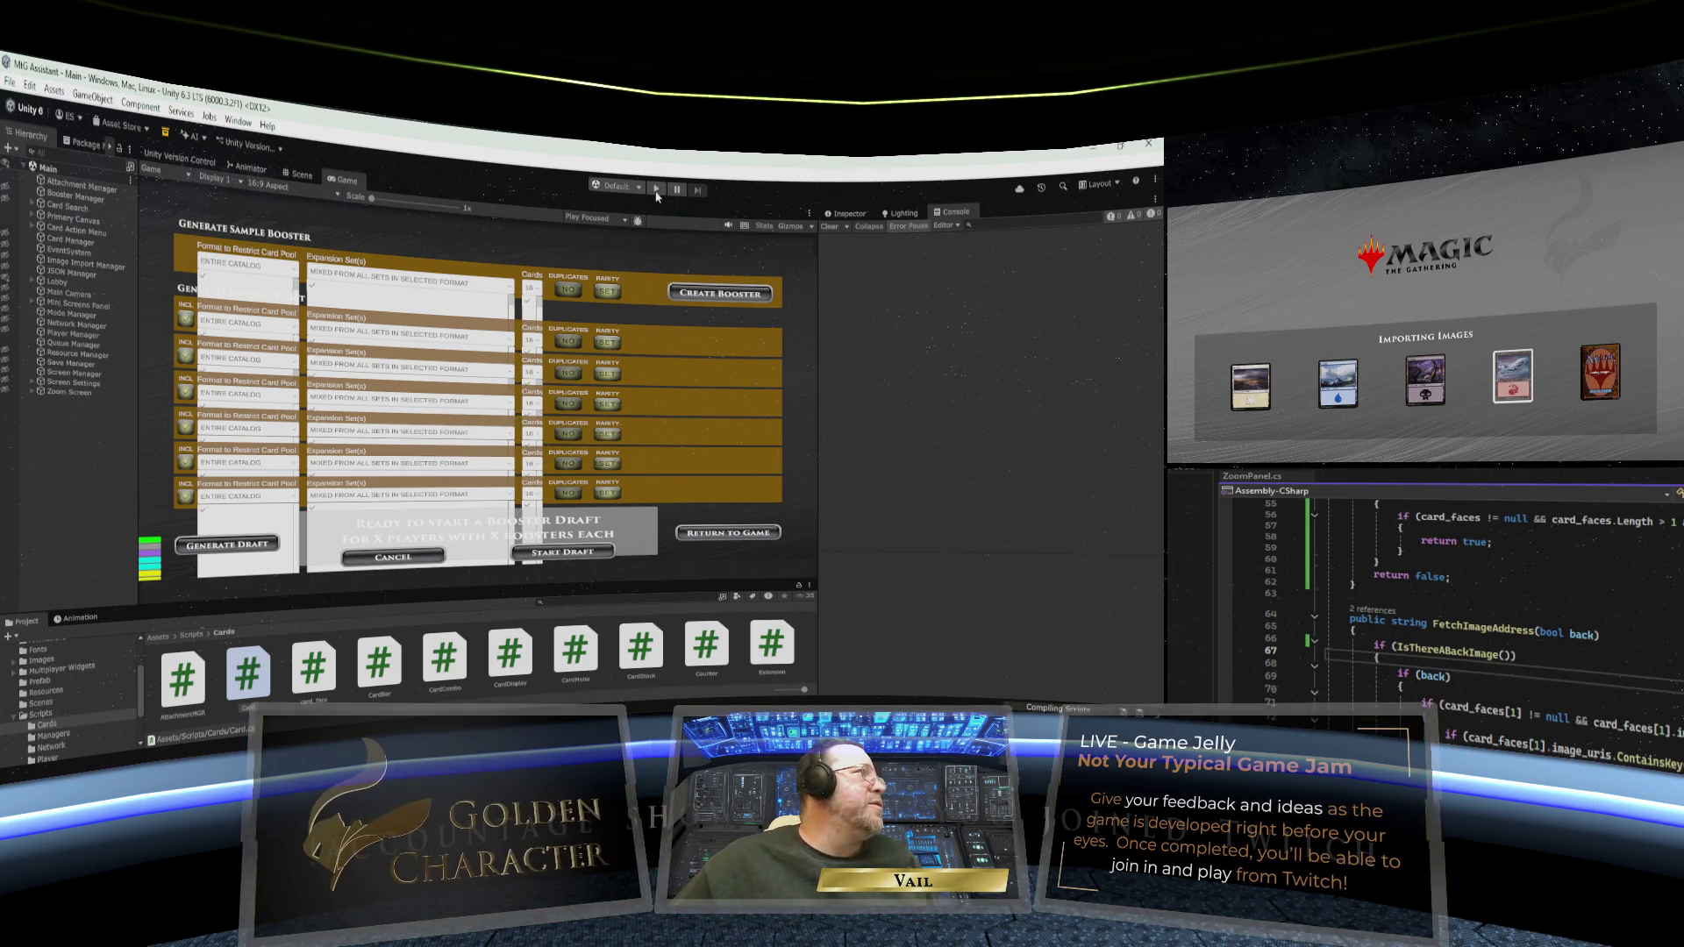
click(656, 190)
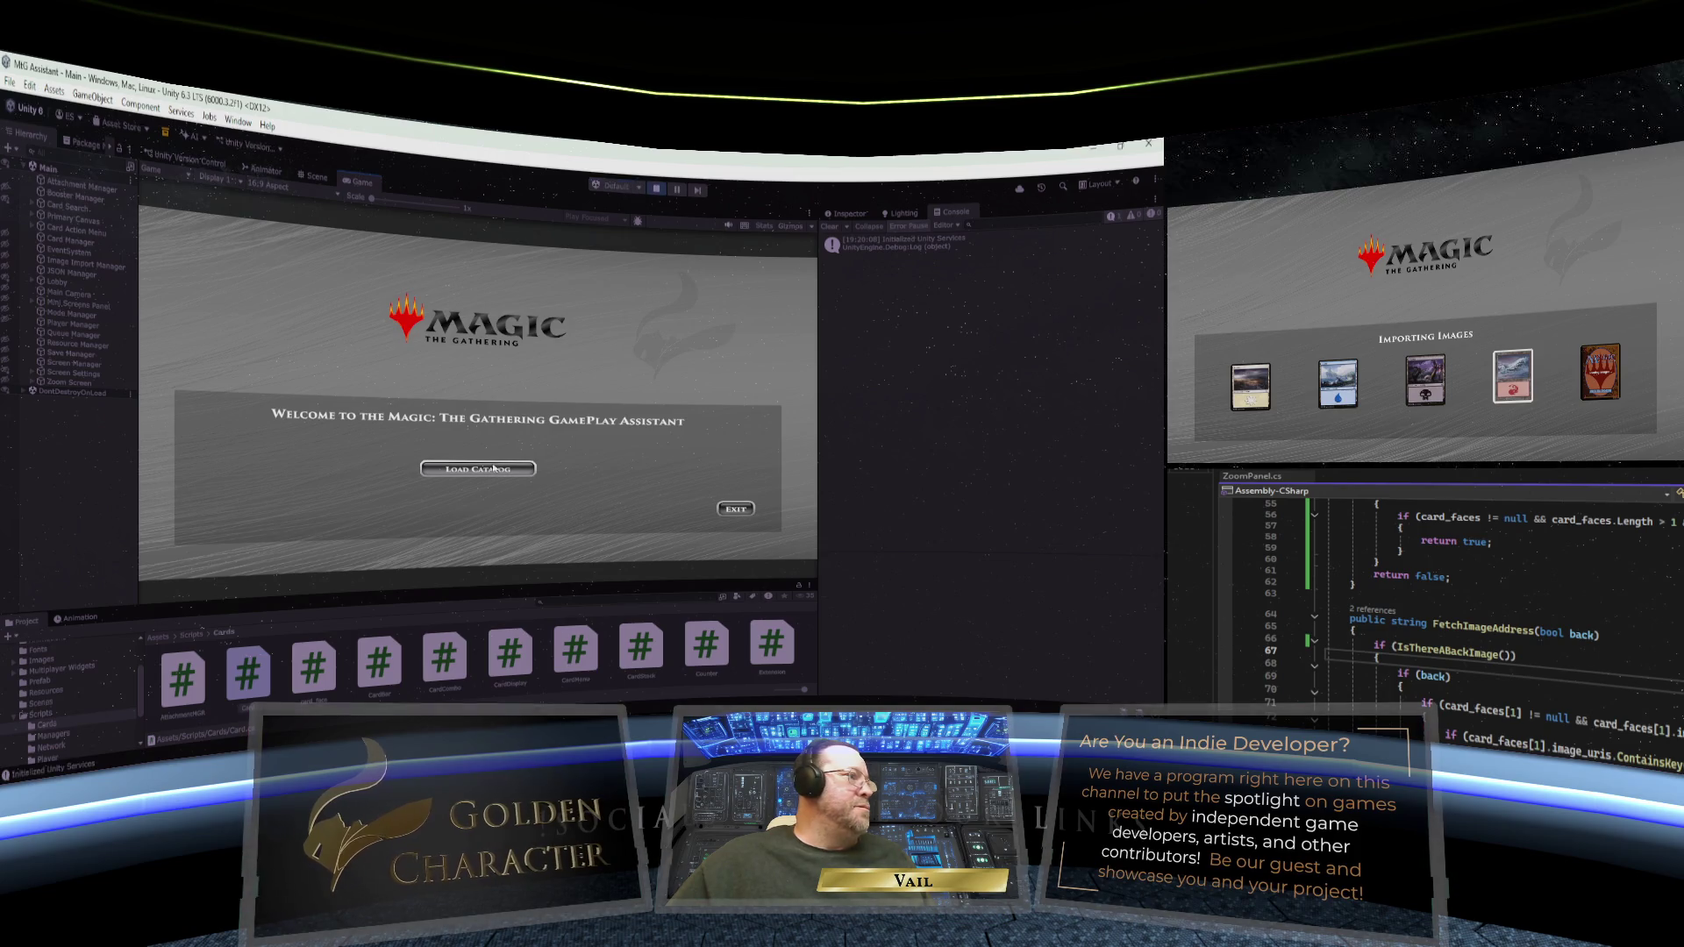
- Load the card catalog and start a single-computer session with a newly created player
click(496, 466)
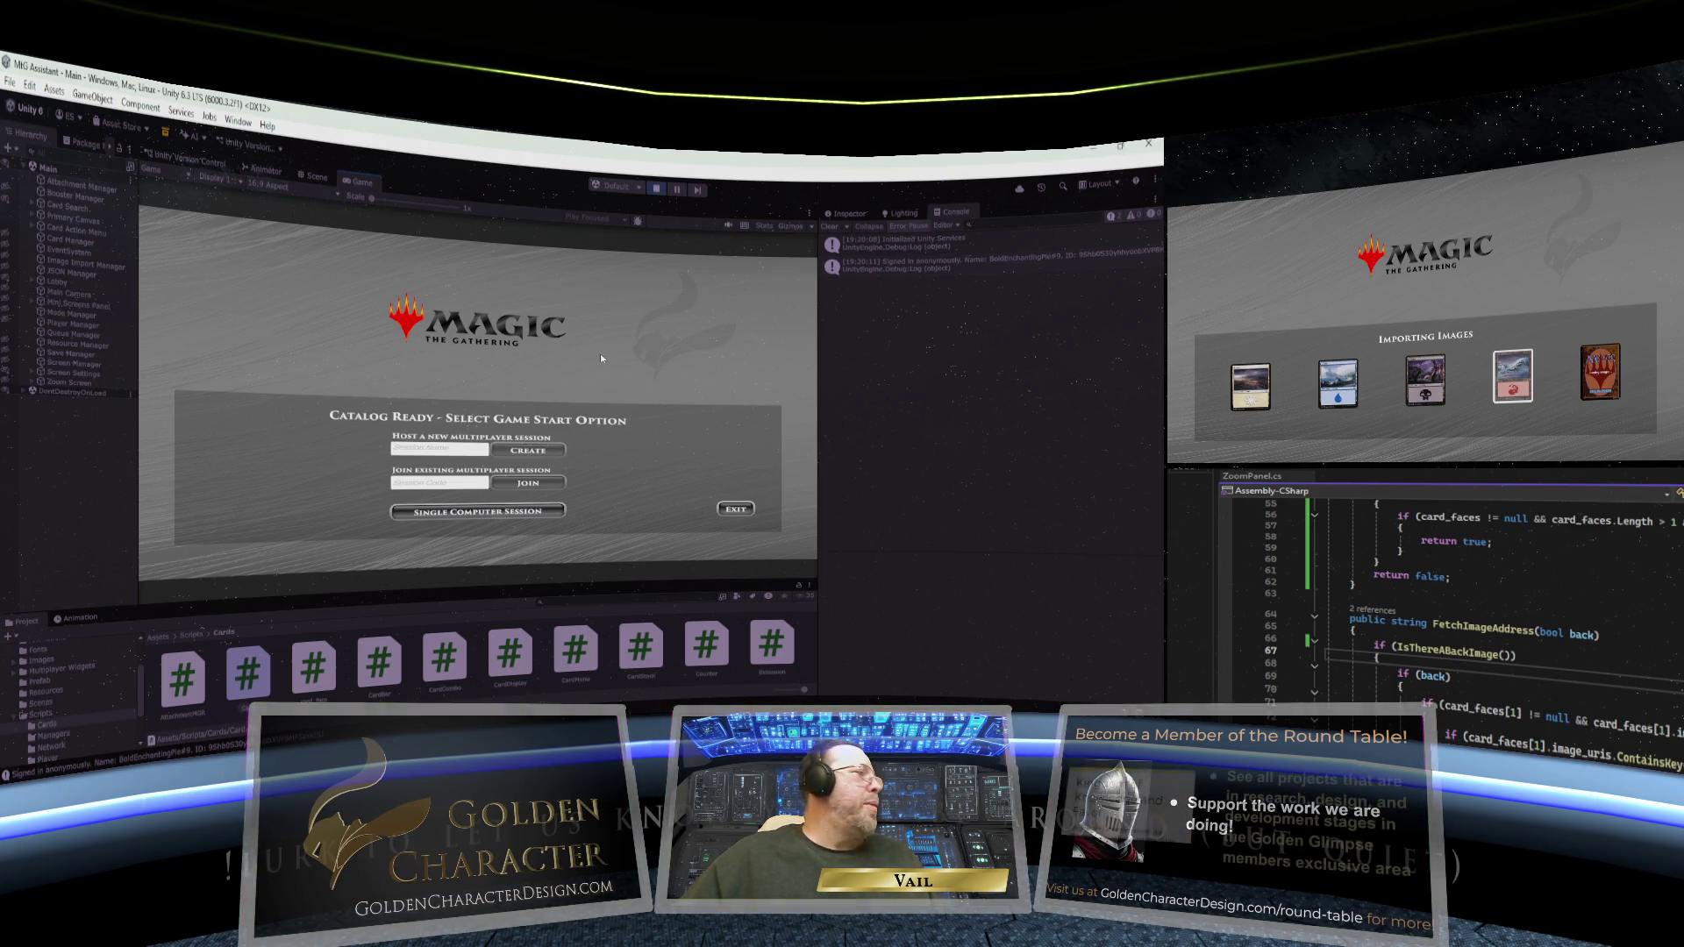
click(477, 512)
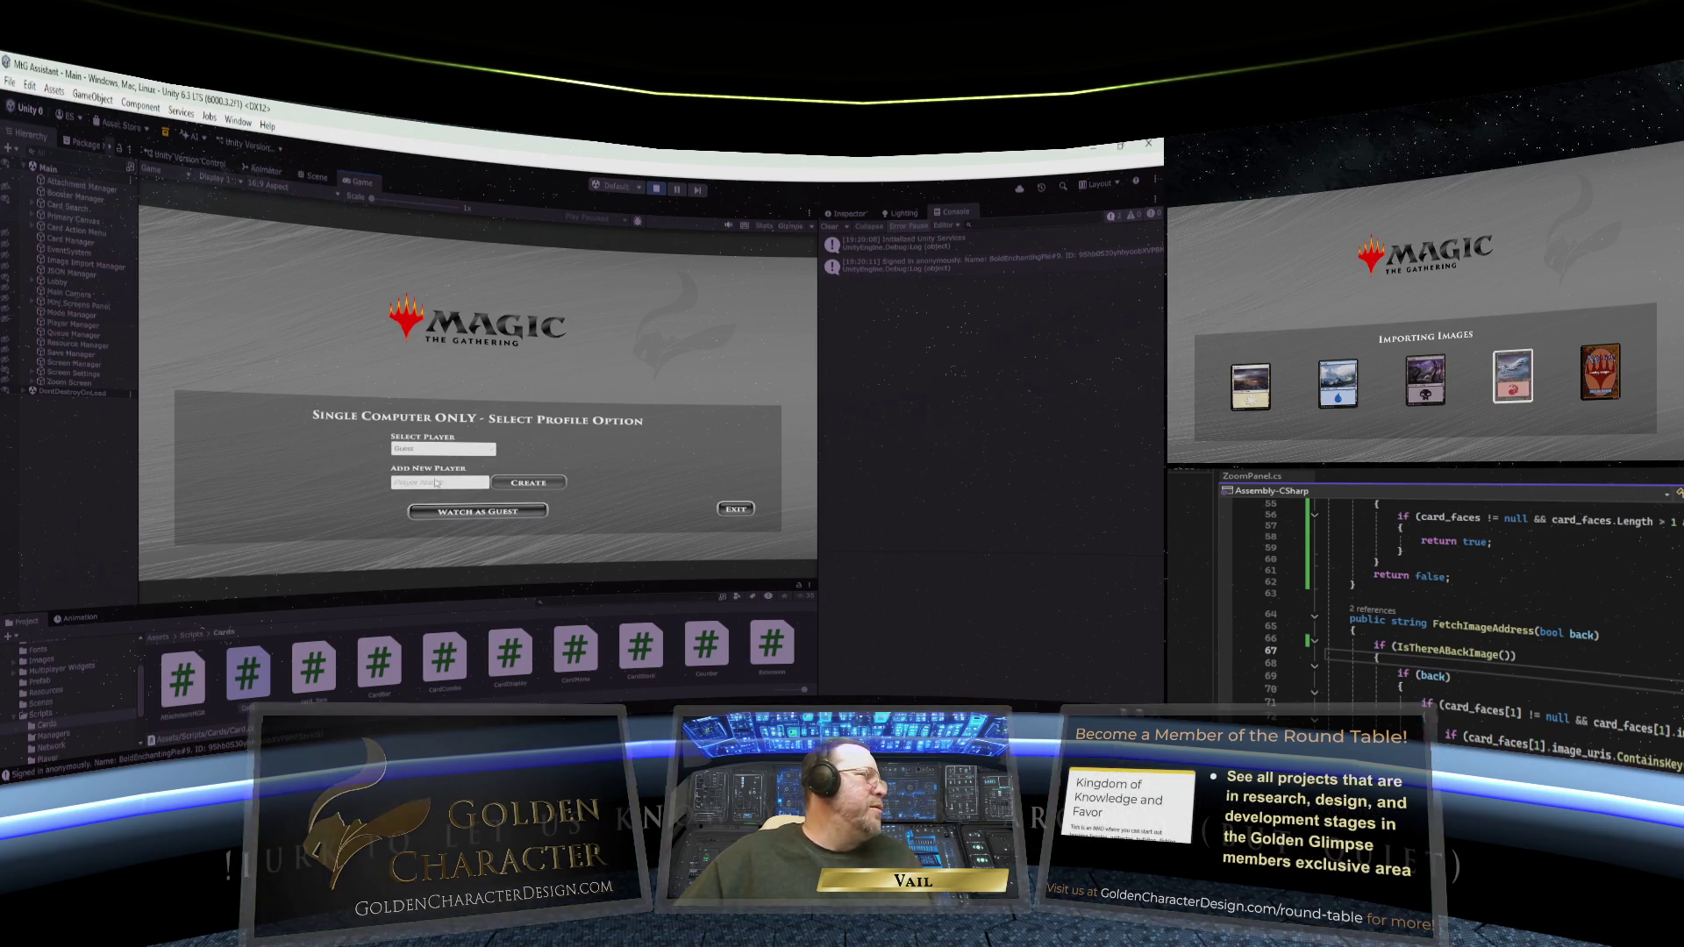
text(ml)
click(528, 482)
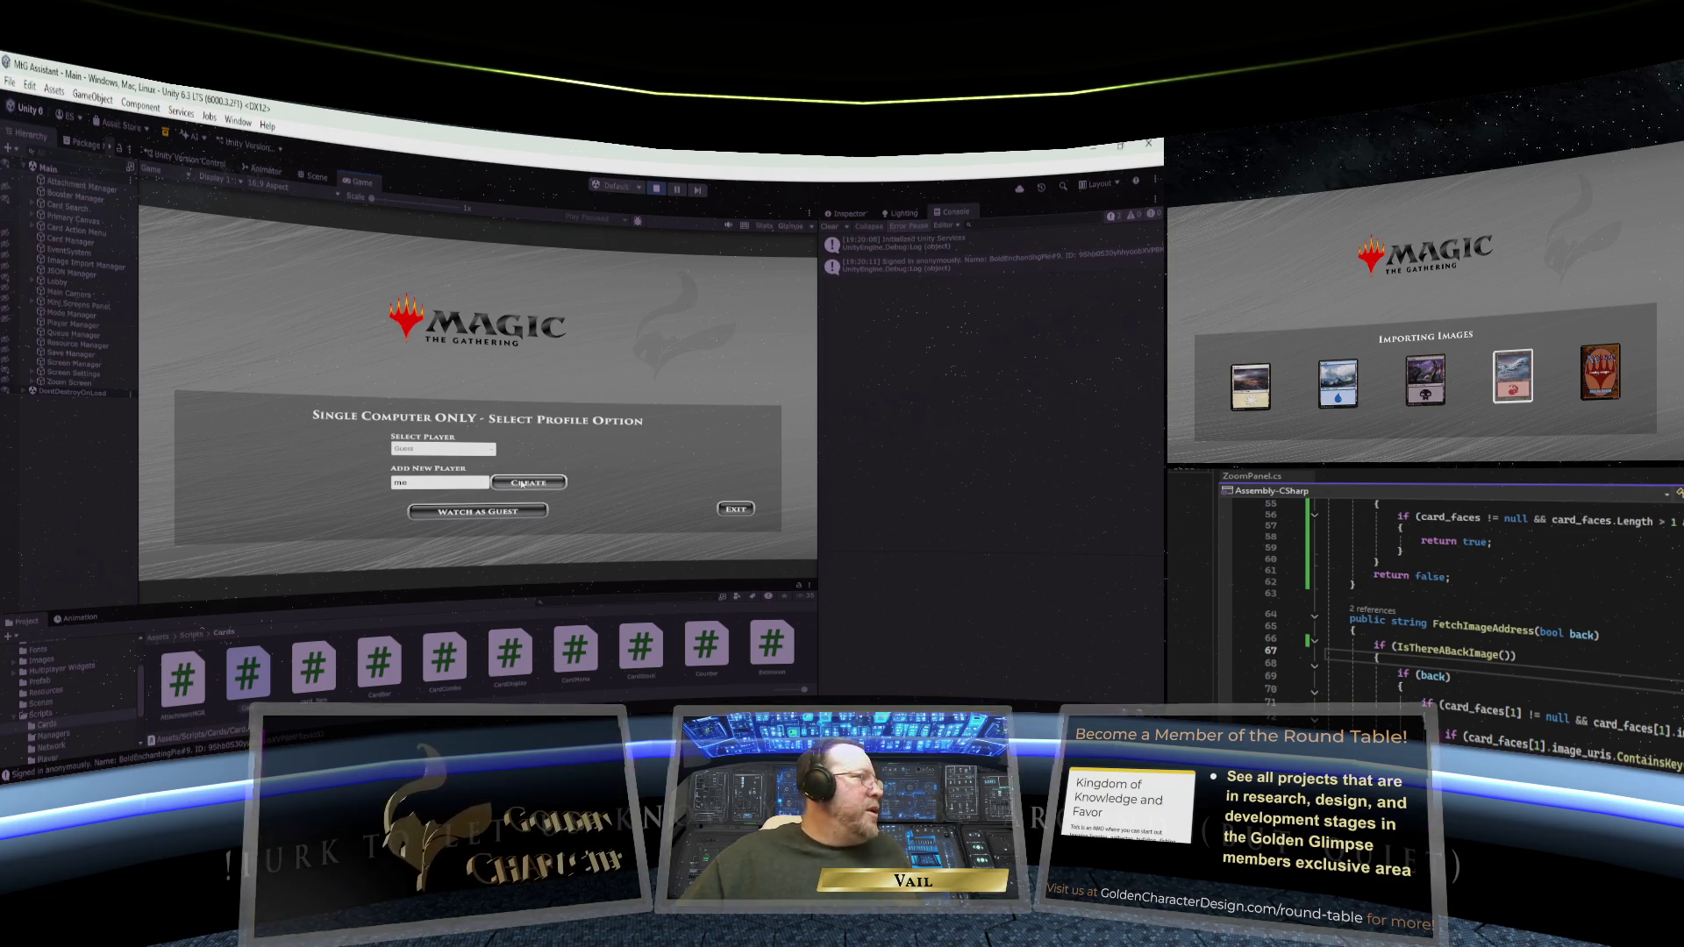
click(487, 512)
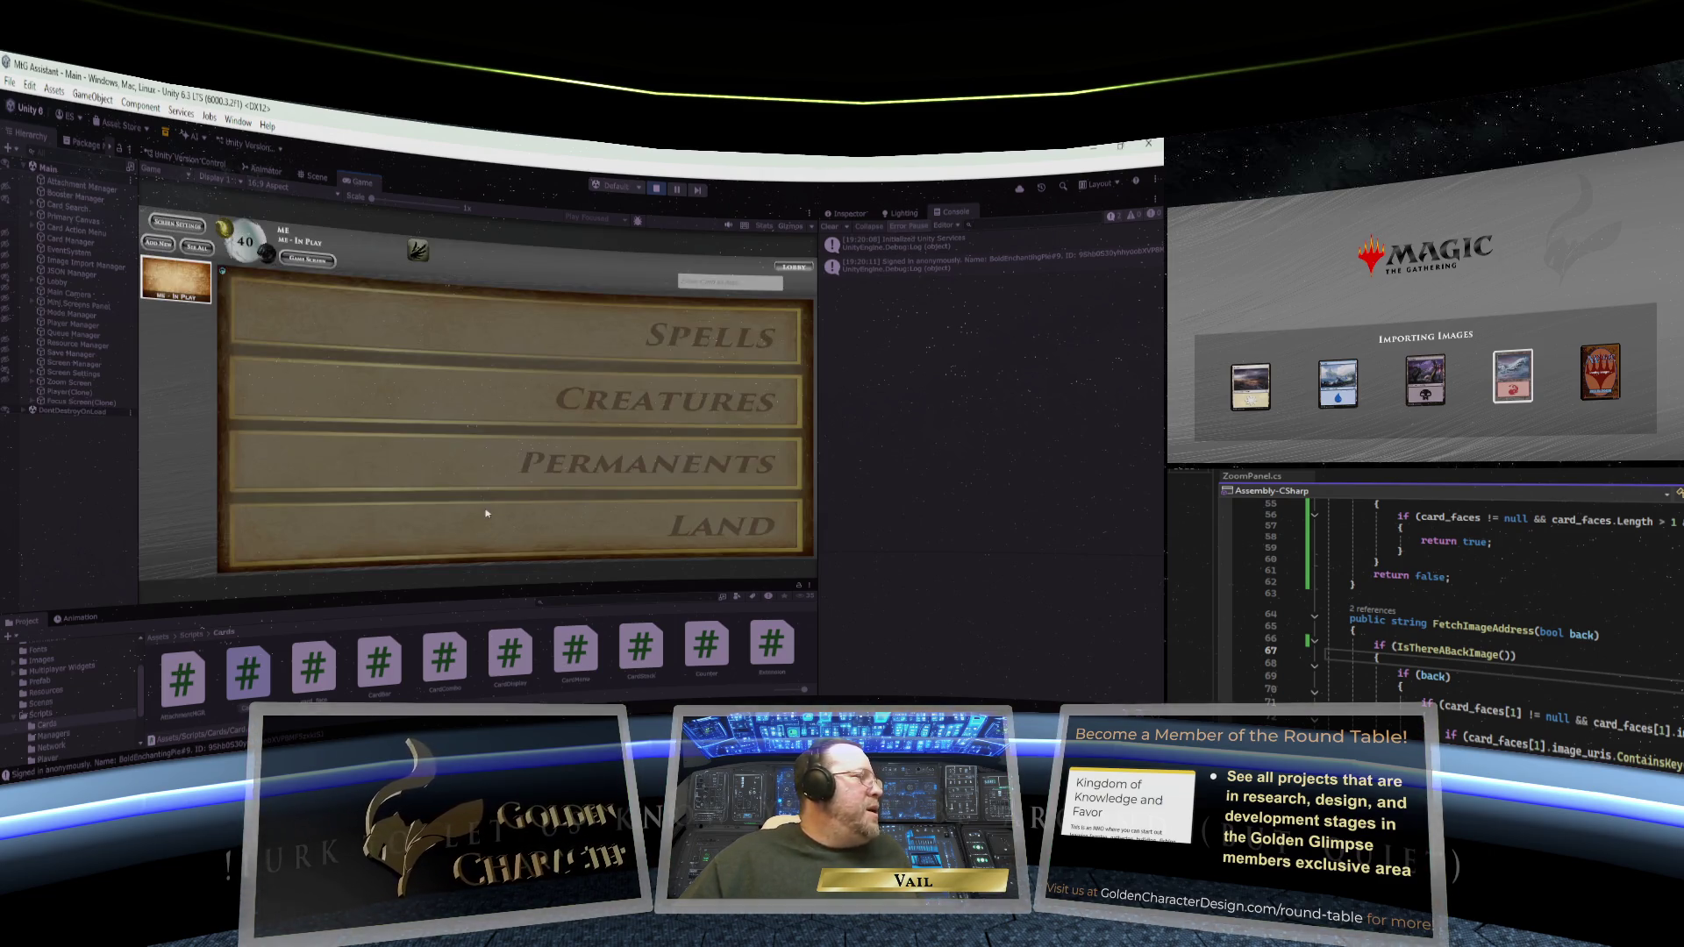
- Add a Swamp to the board by searching 'swamp' in Find Card
click(724, 280)
text(swamp)
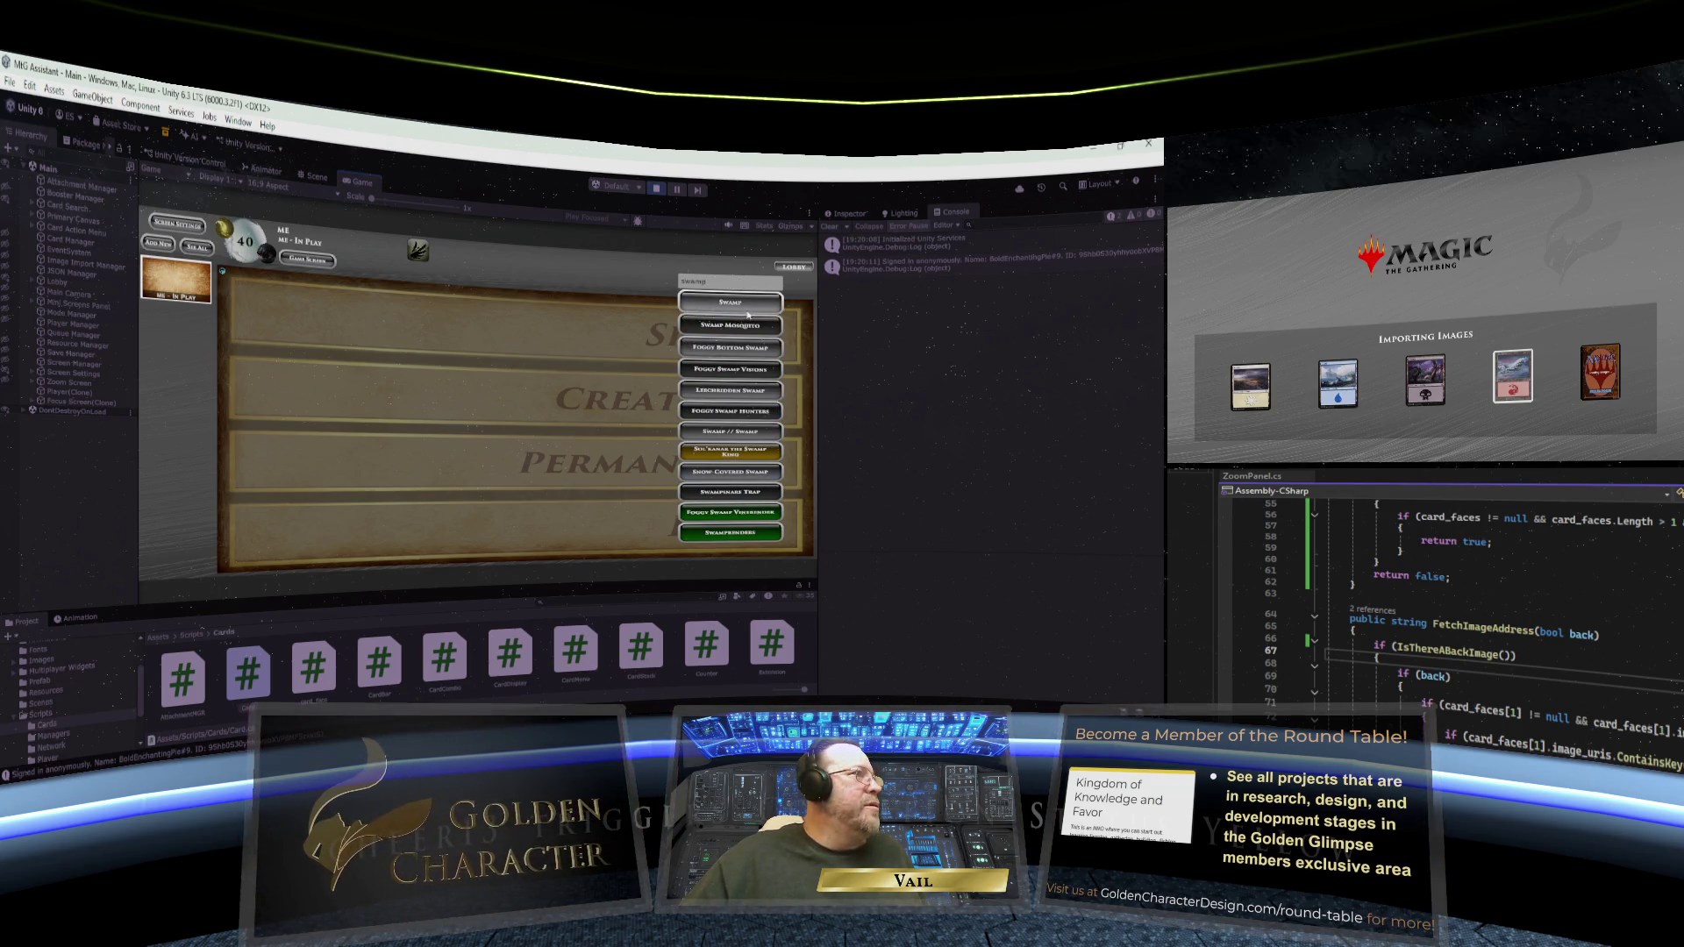
click(745, 303)
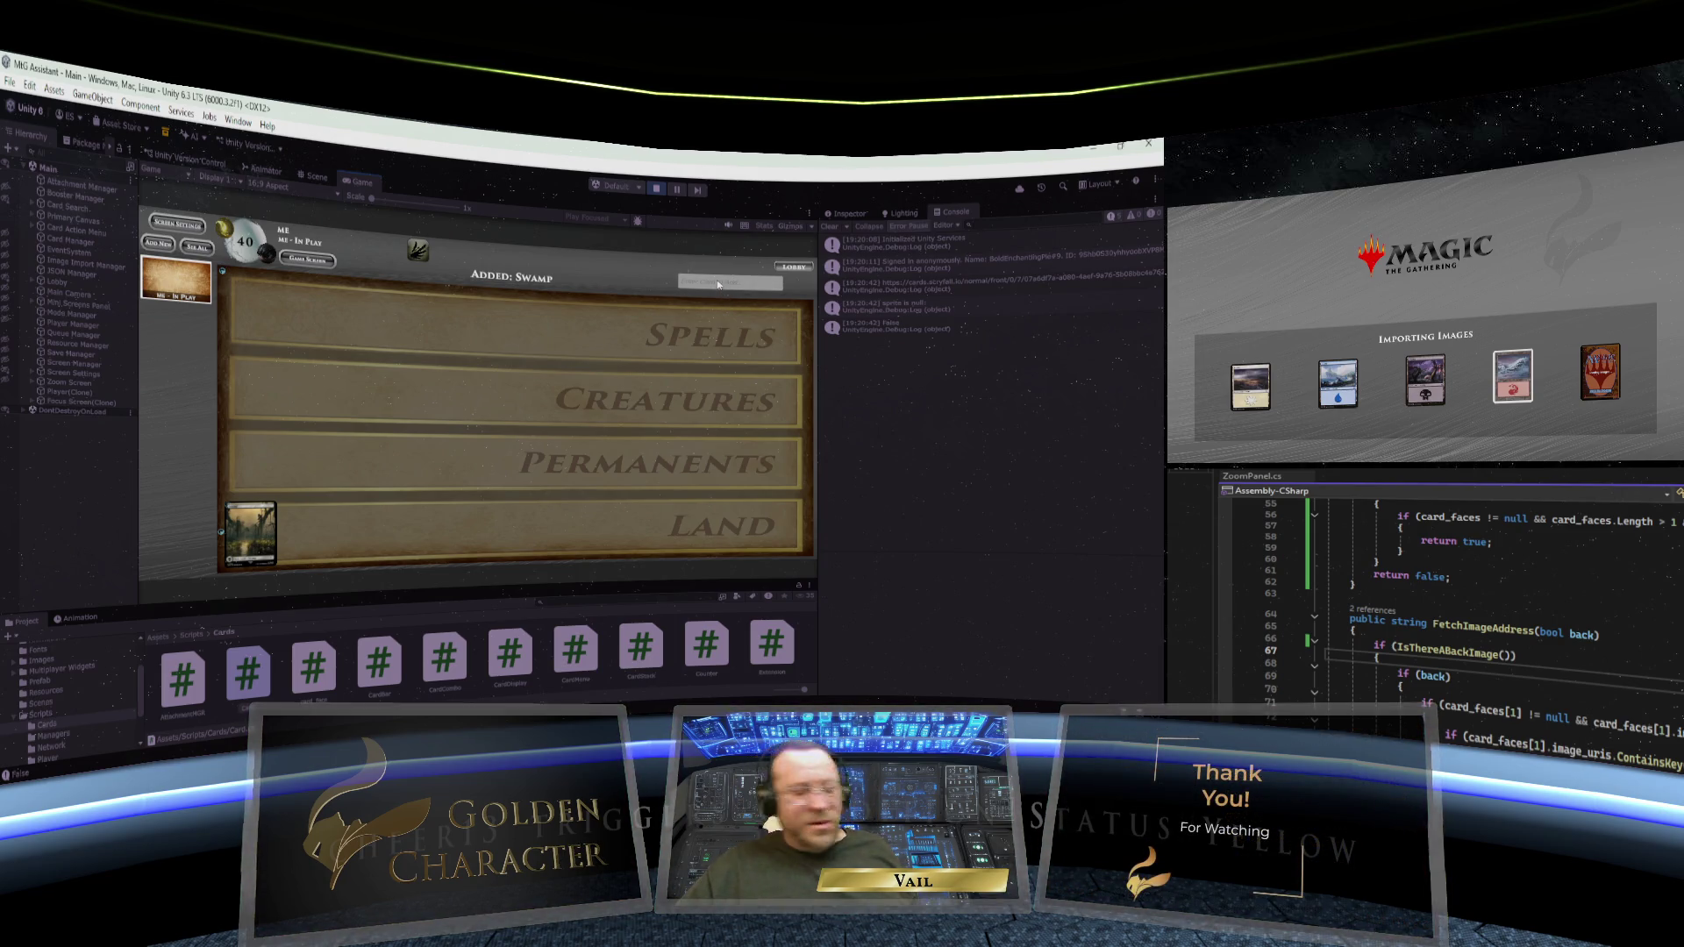
- Add Dusk // Dawn by searching 'du' and open its enlarged printing view
click(718, 284)
text(du)
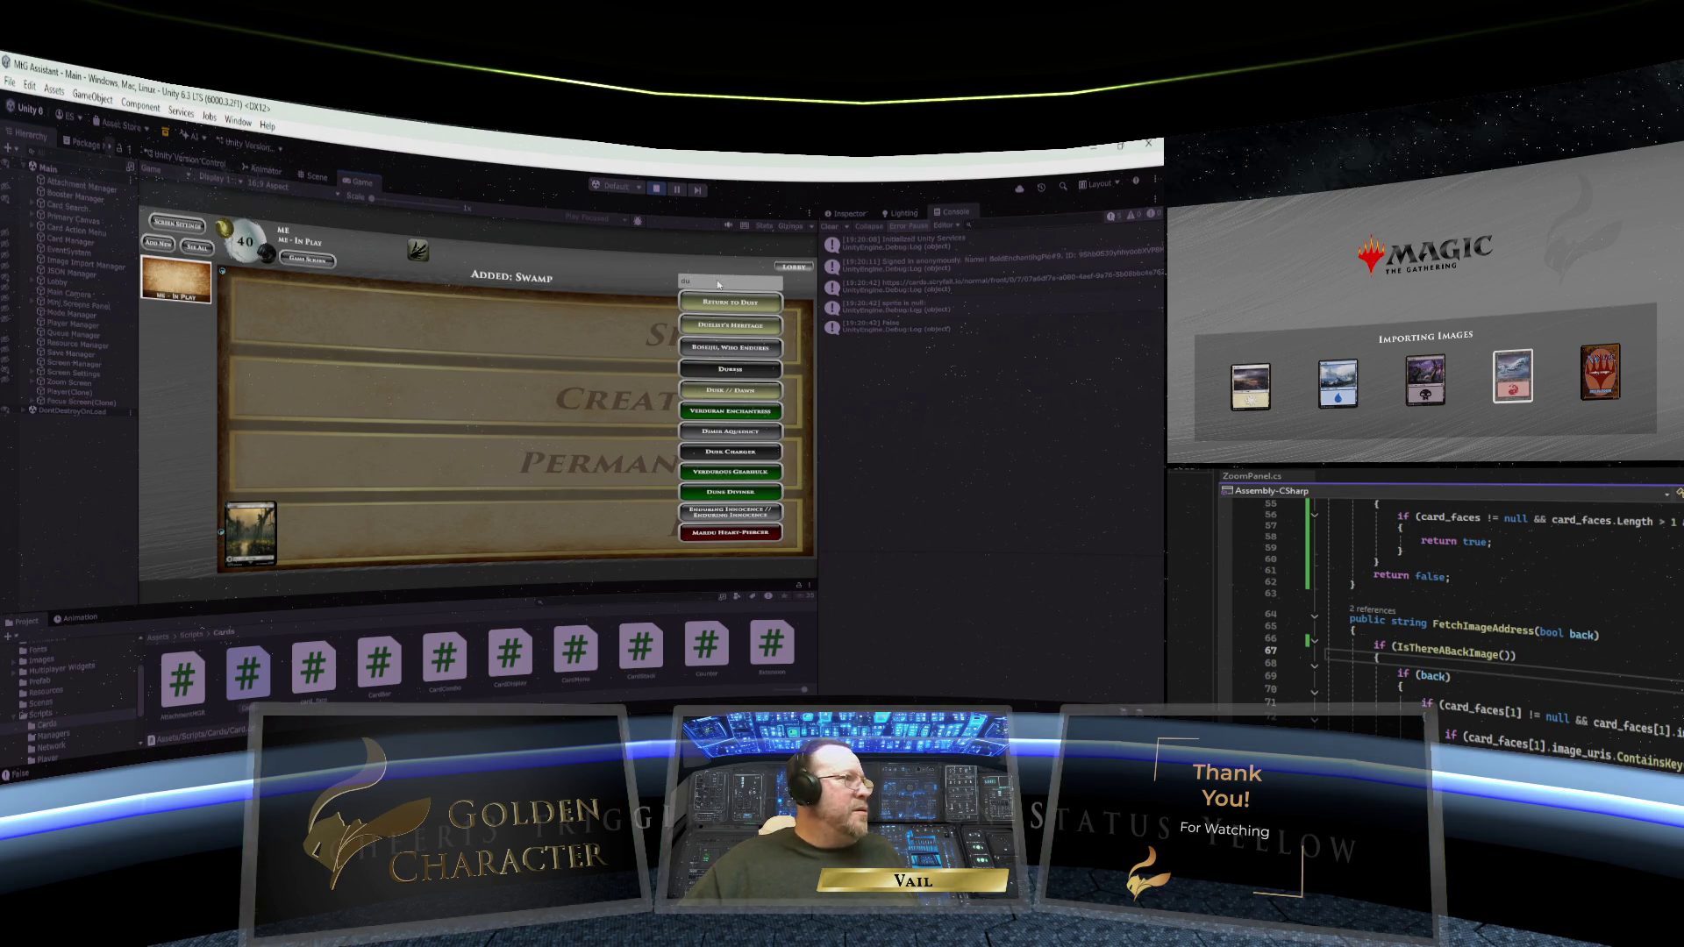
click(737, 391)
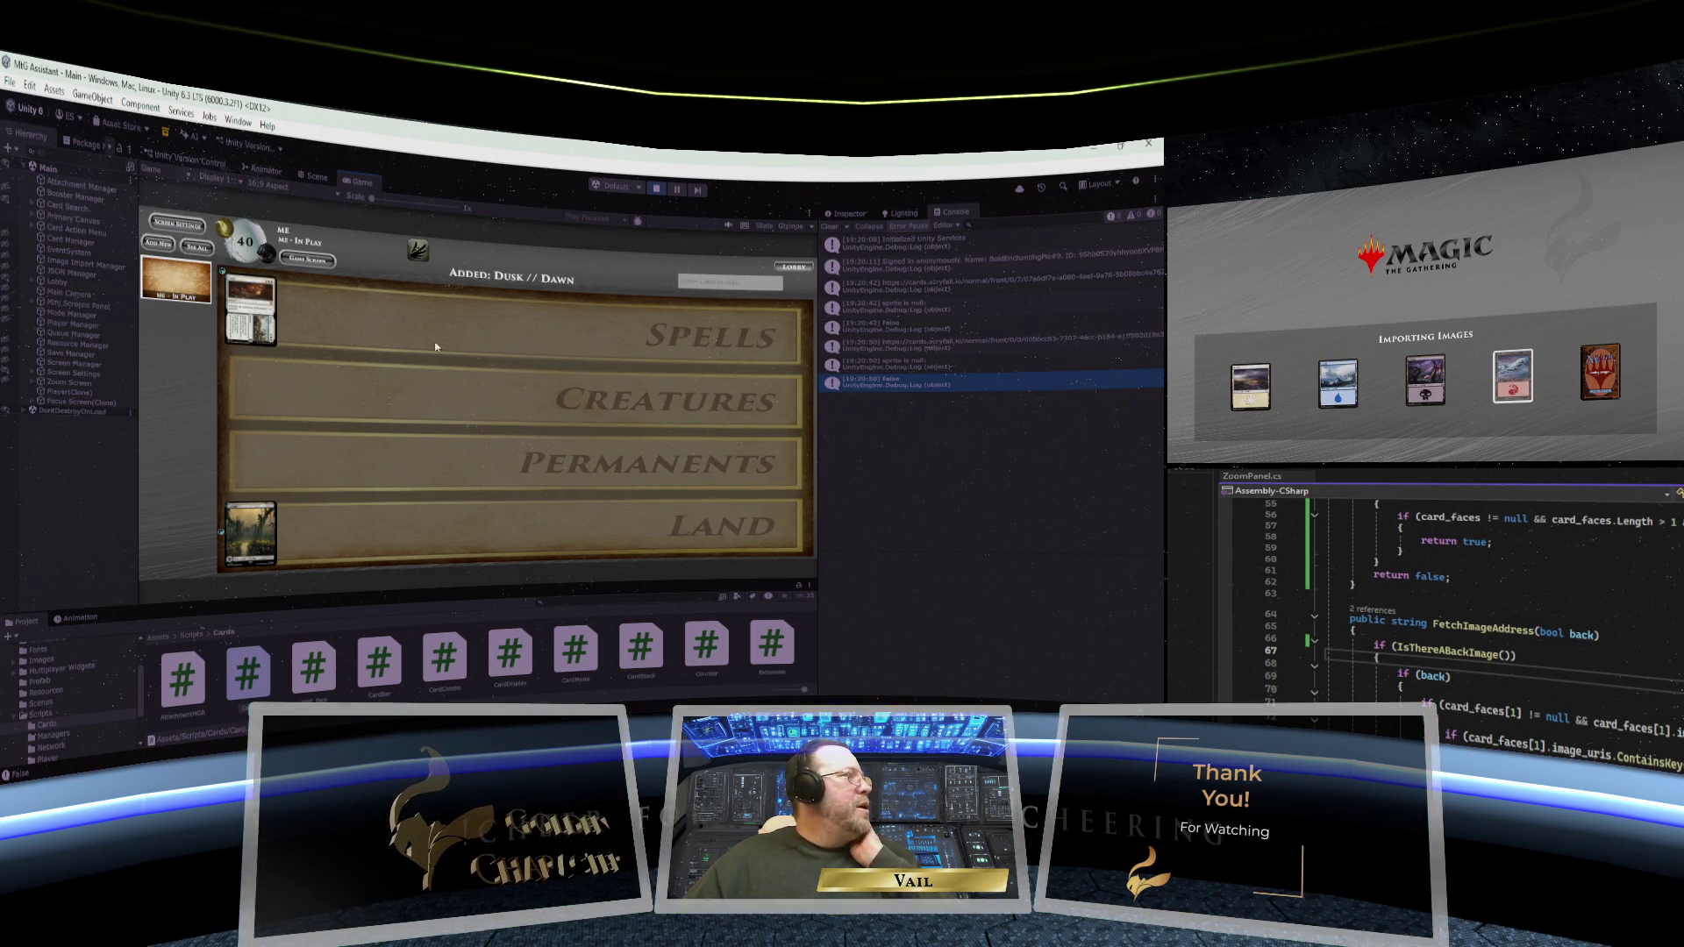
click(376, 329)
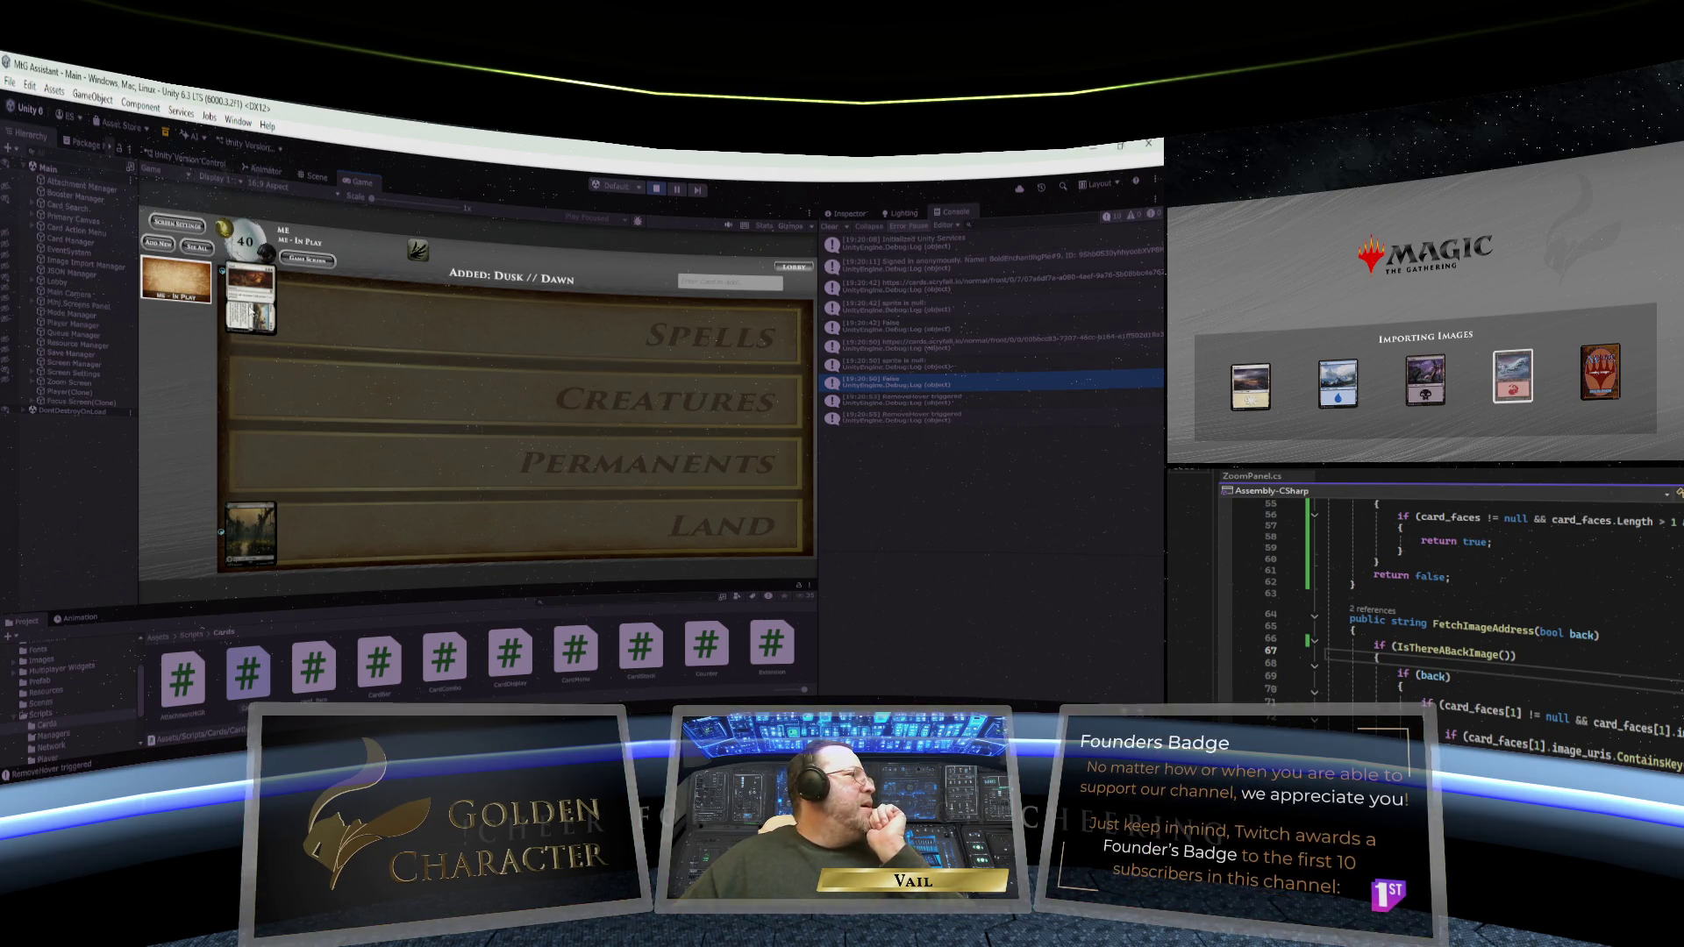
click(252, 309)
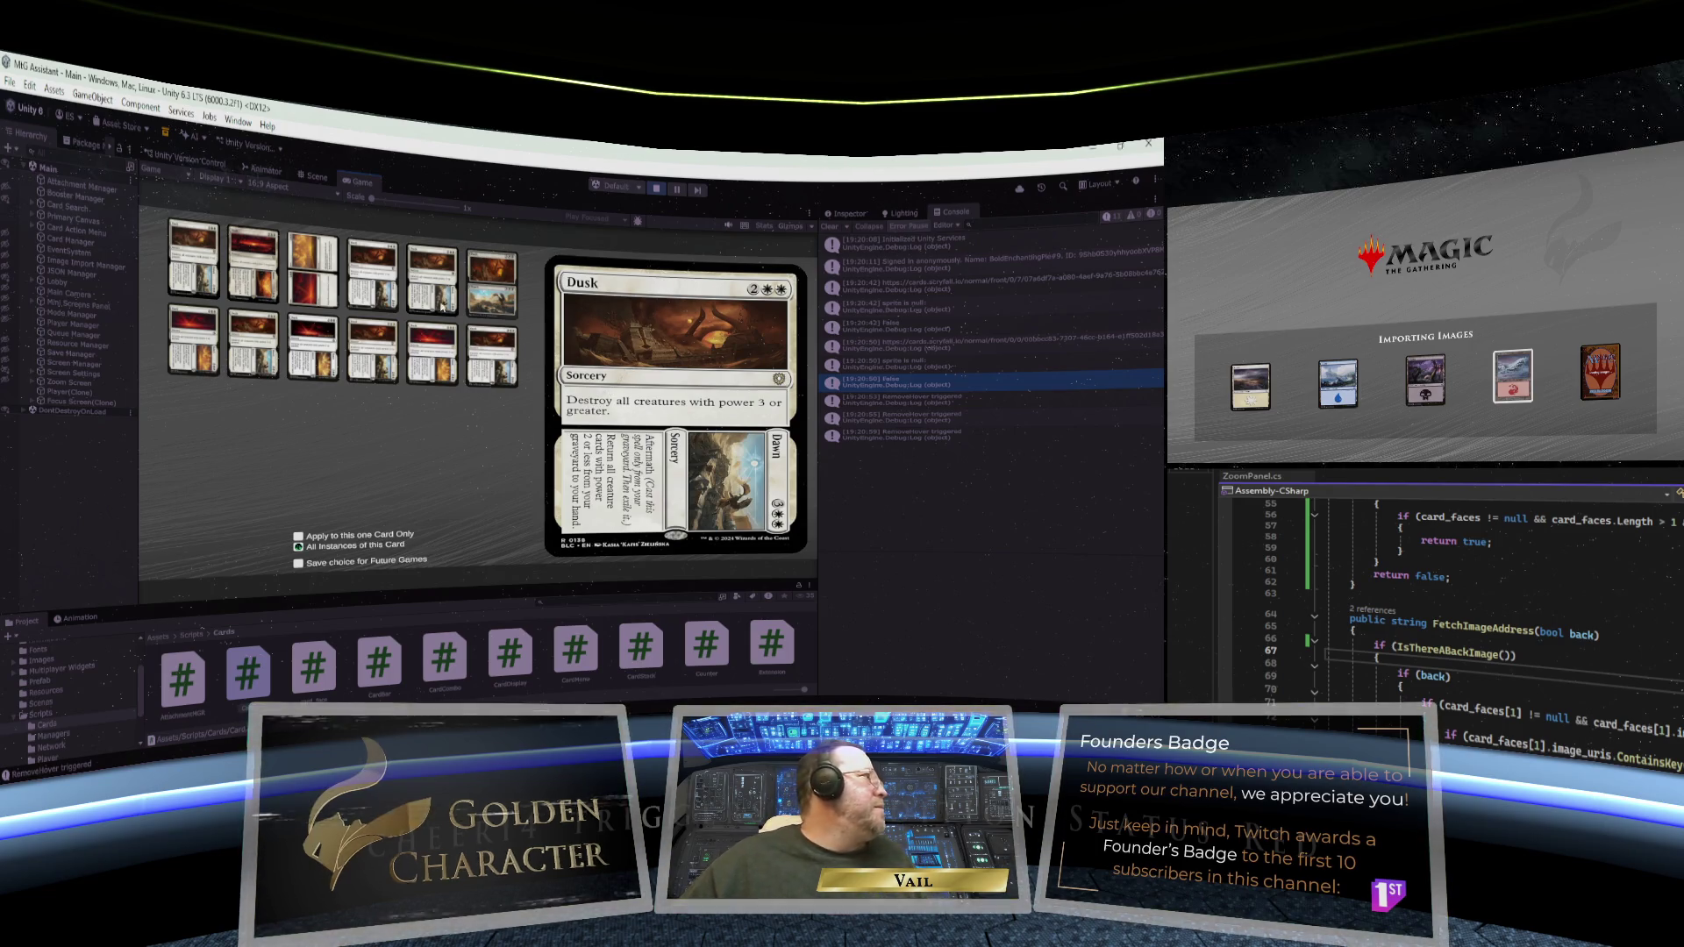
- Pick the sideways-art Dusk // Dawn printing, save it for future games, and close the picker
click(314, 265)
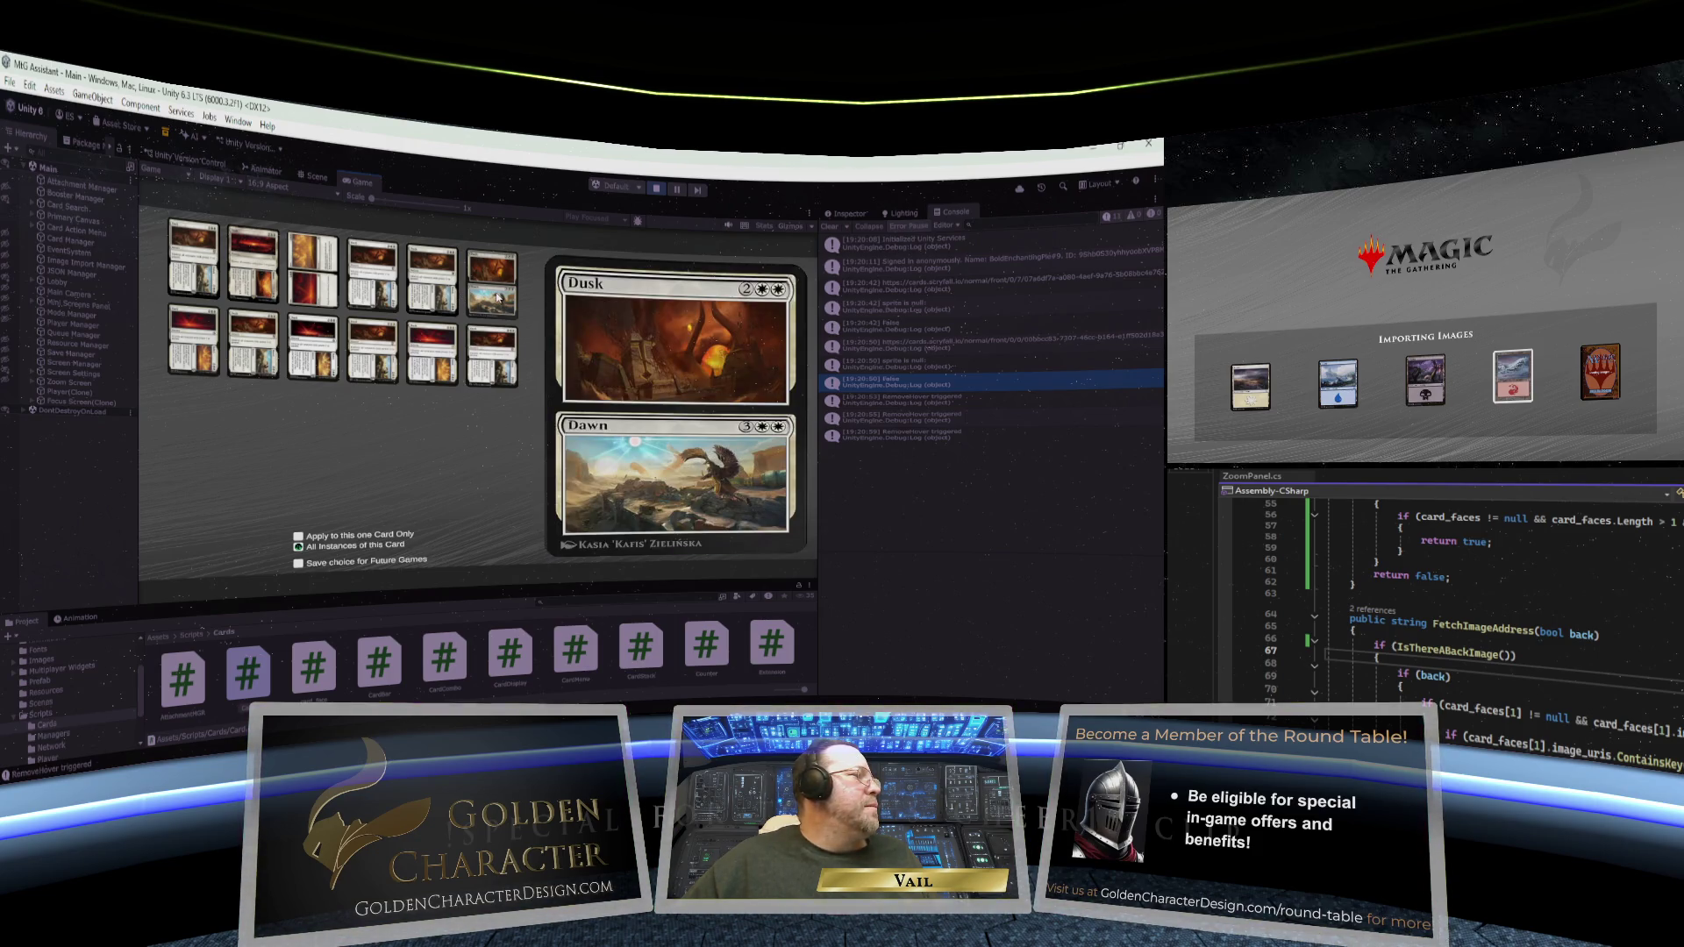
click(305, 277)
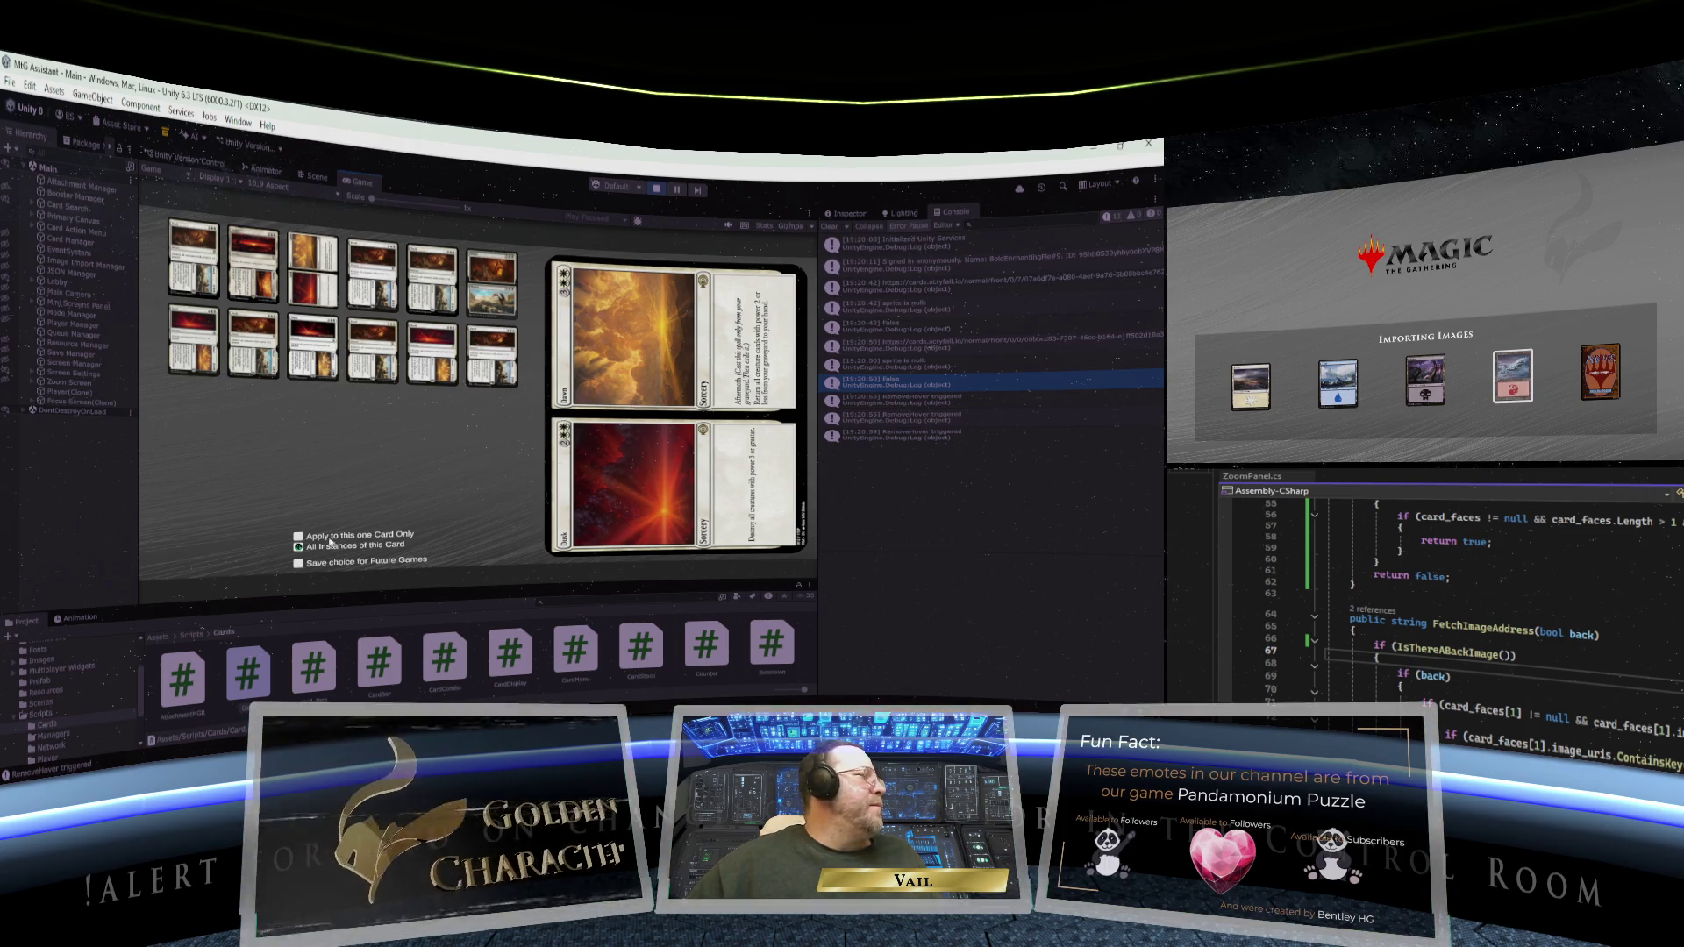
click(298, 563)
click(640, 402)
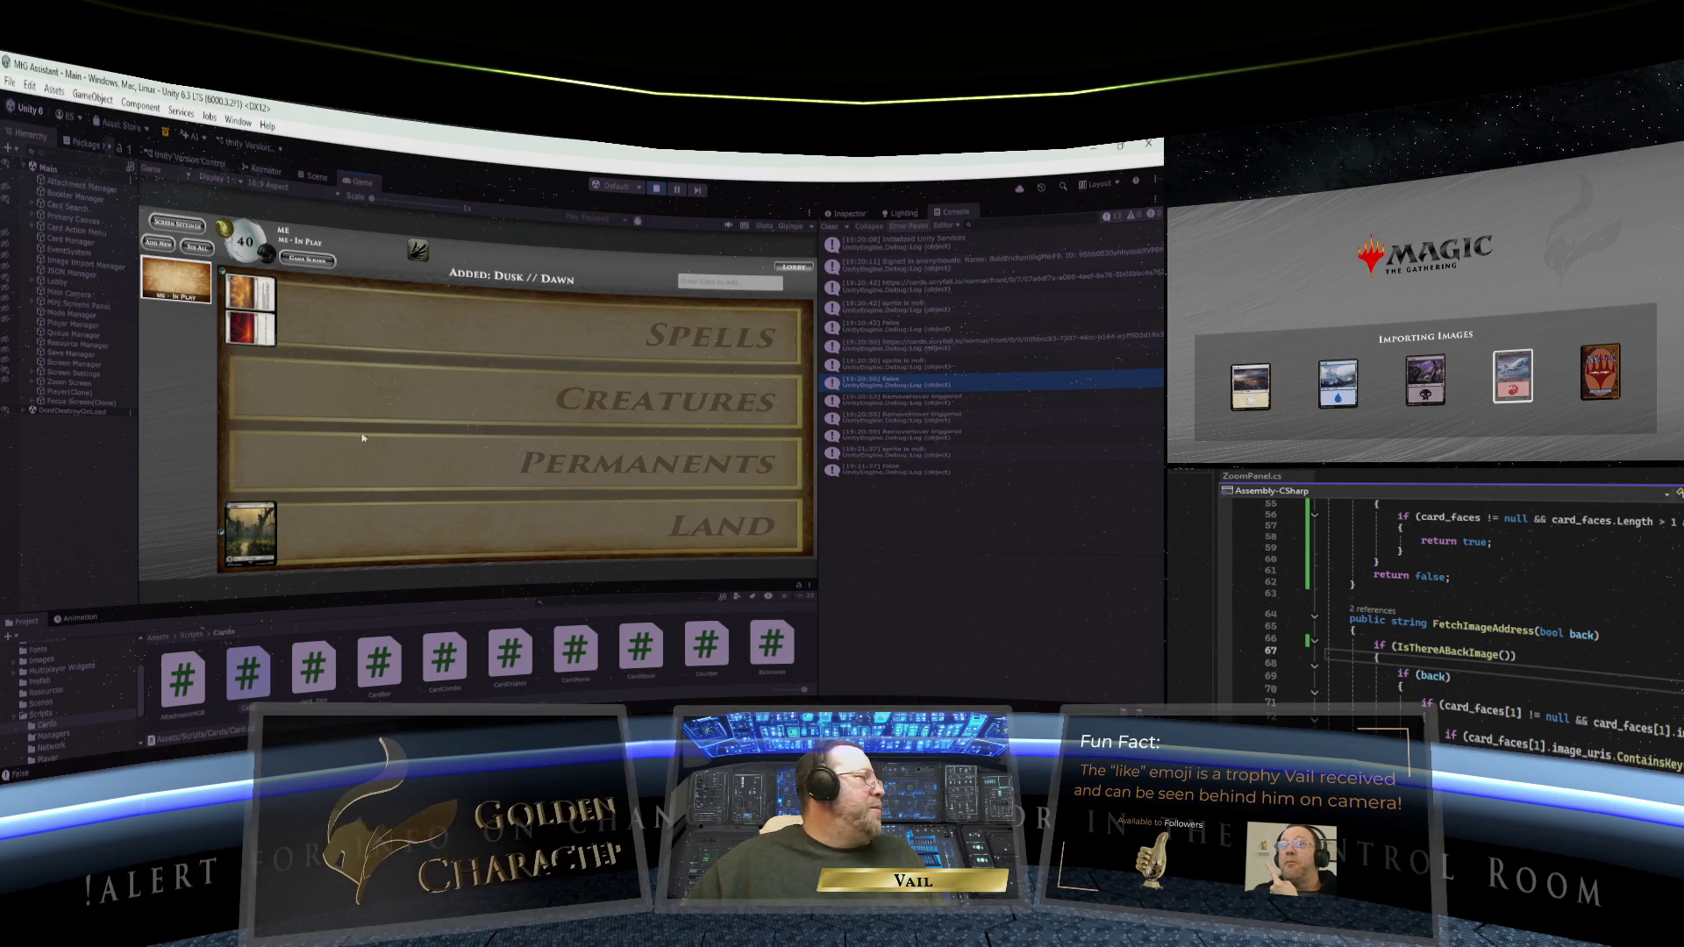
- Search 'mus' to add Hired Muscle // Scarmaker, view it enlarged, then close the zoom
click(708, 286)
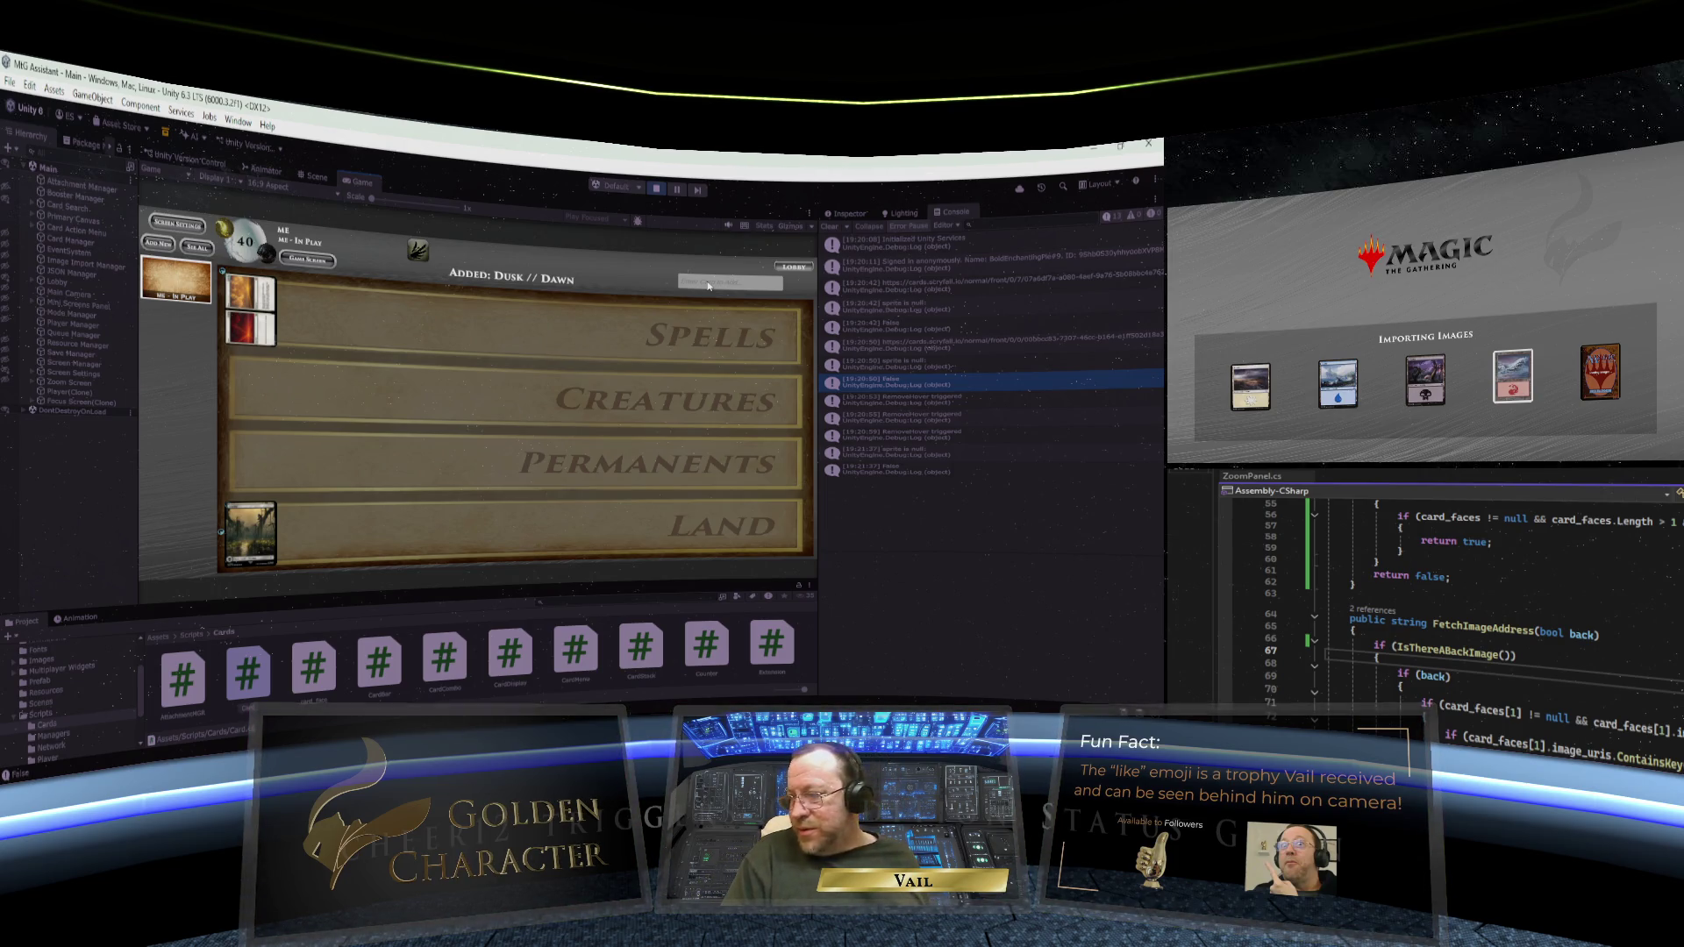
text(mus)
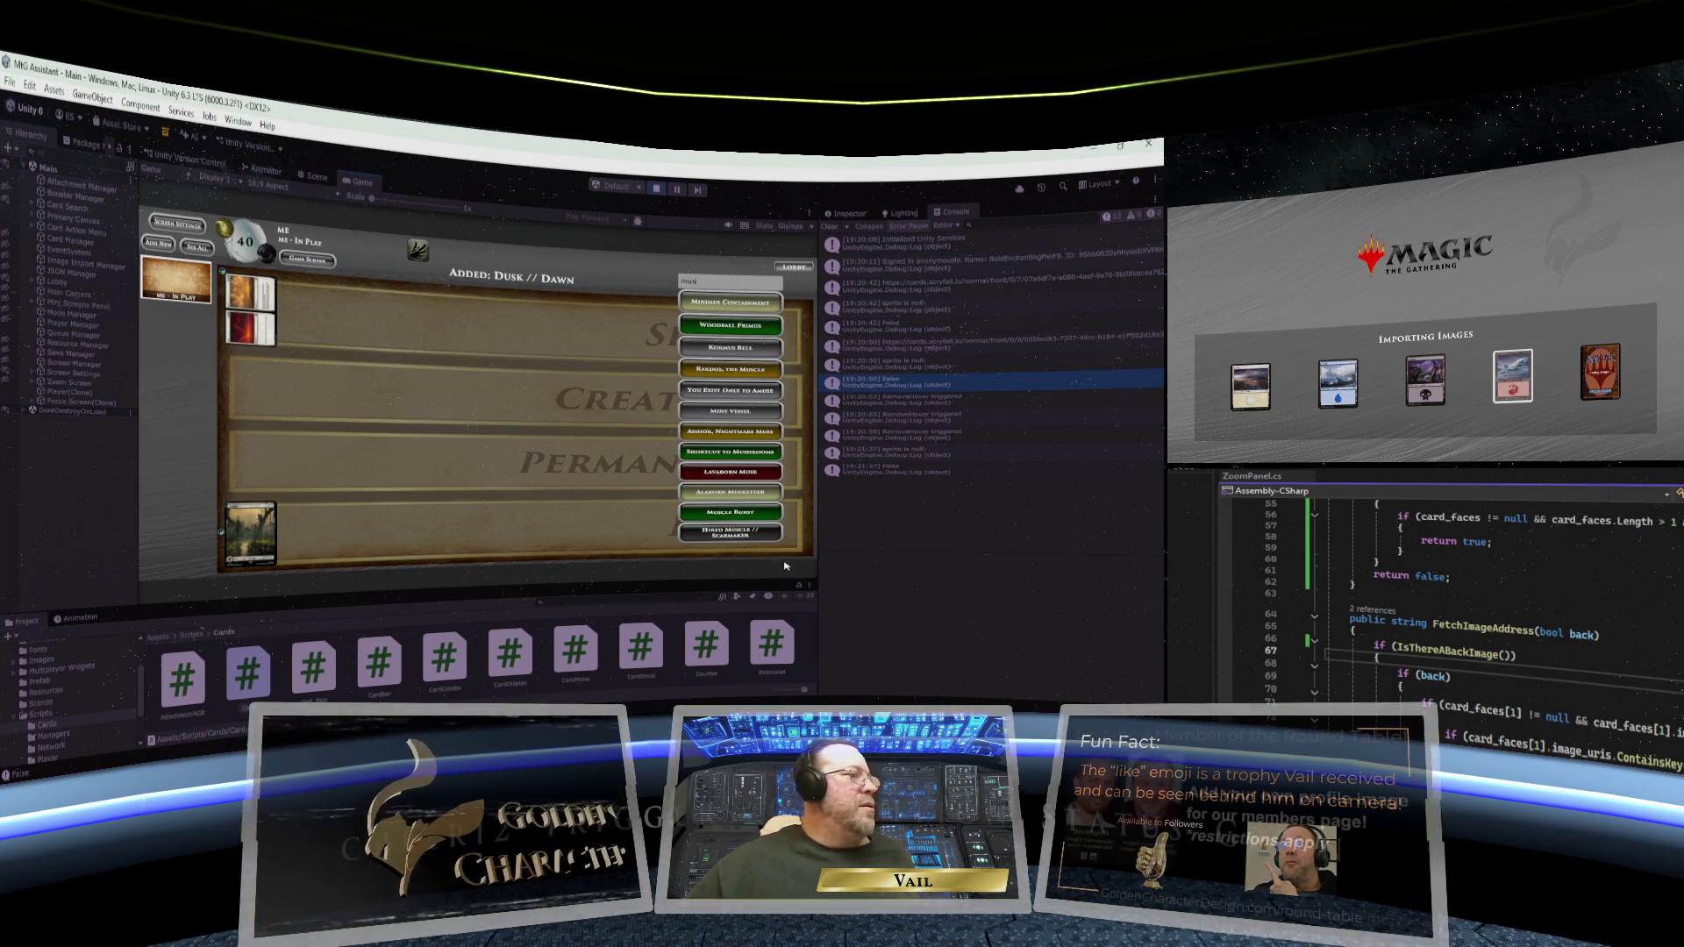
click(747, 534)
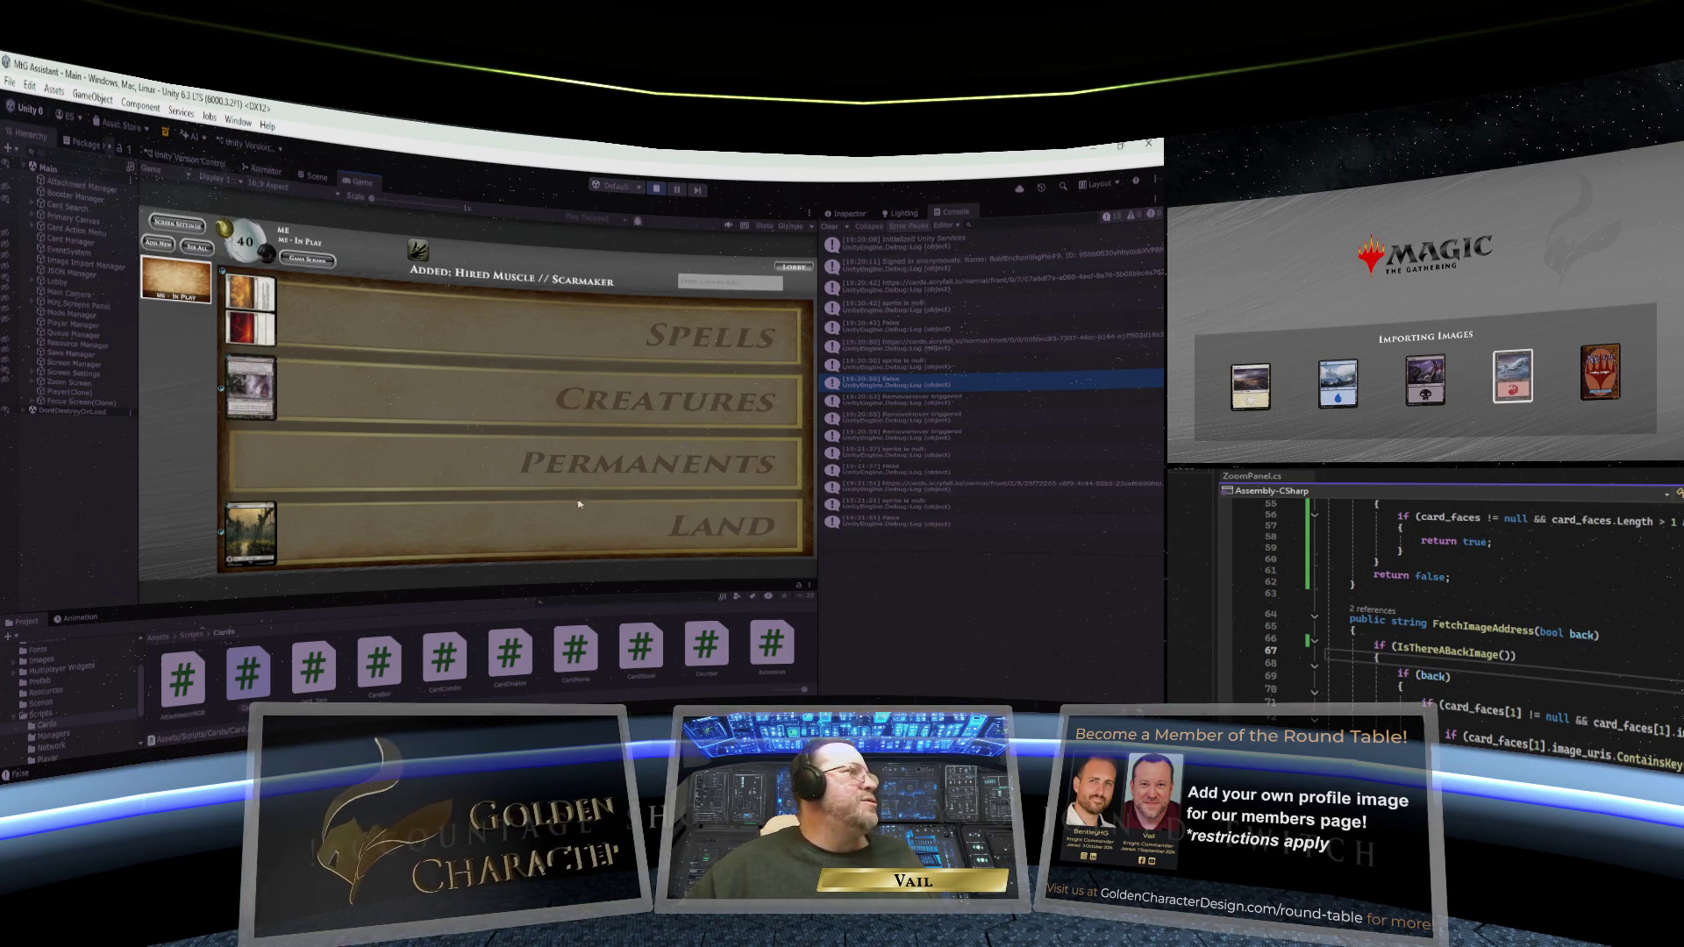
click(257, 384)
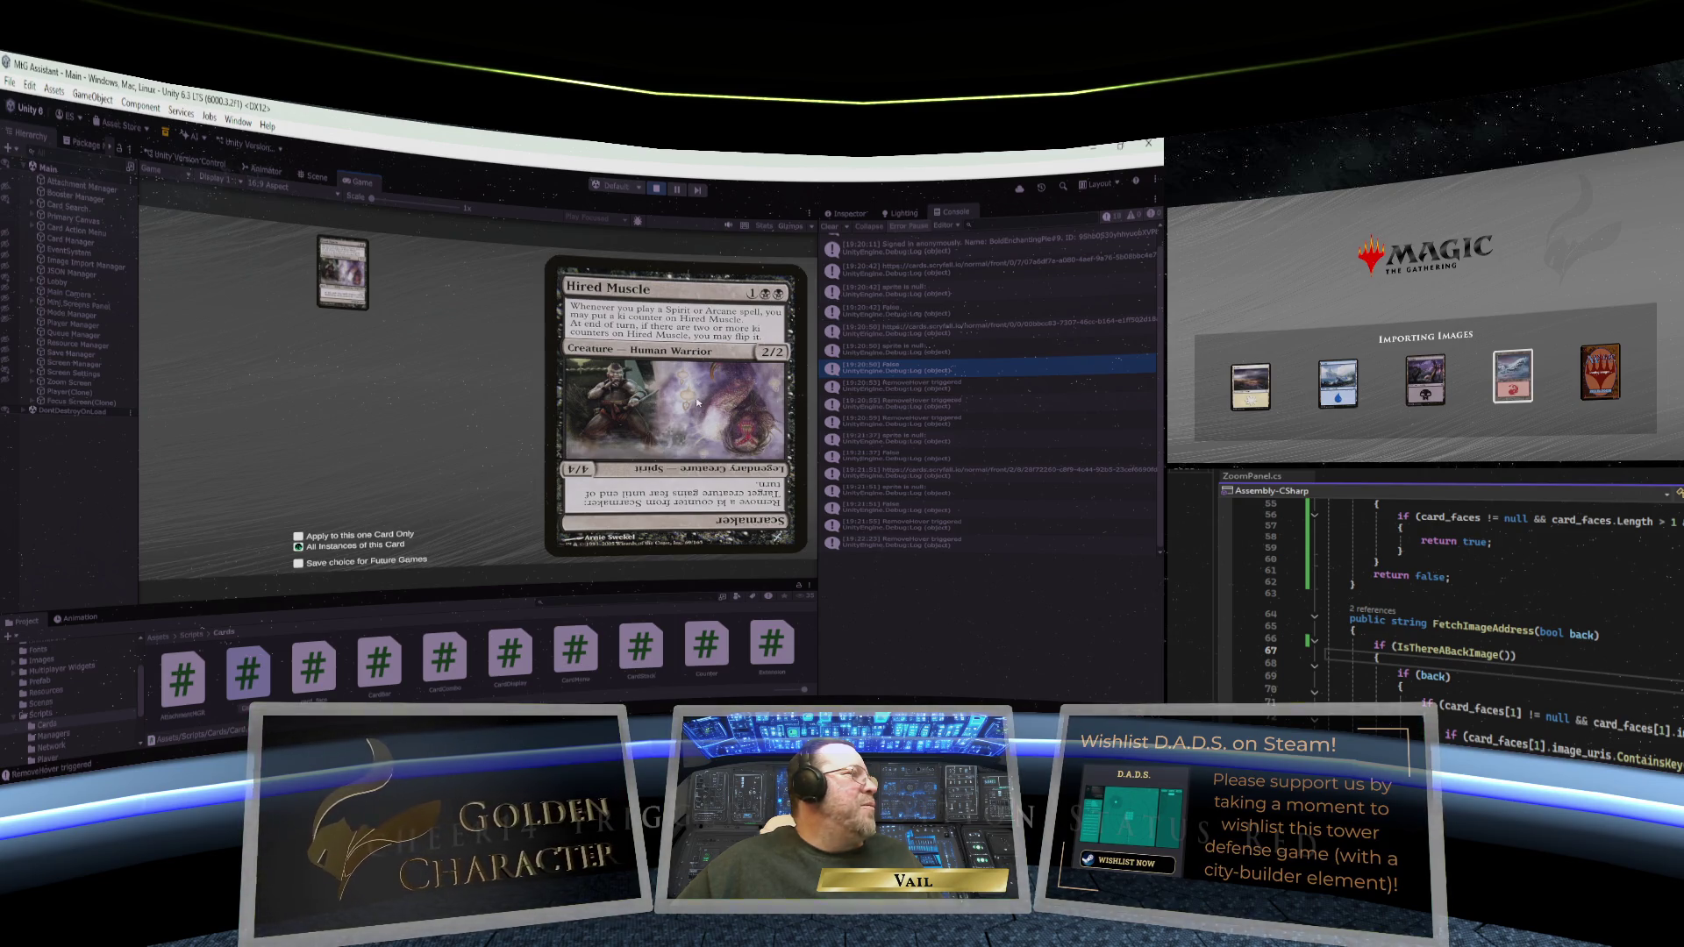
click(693, 404)
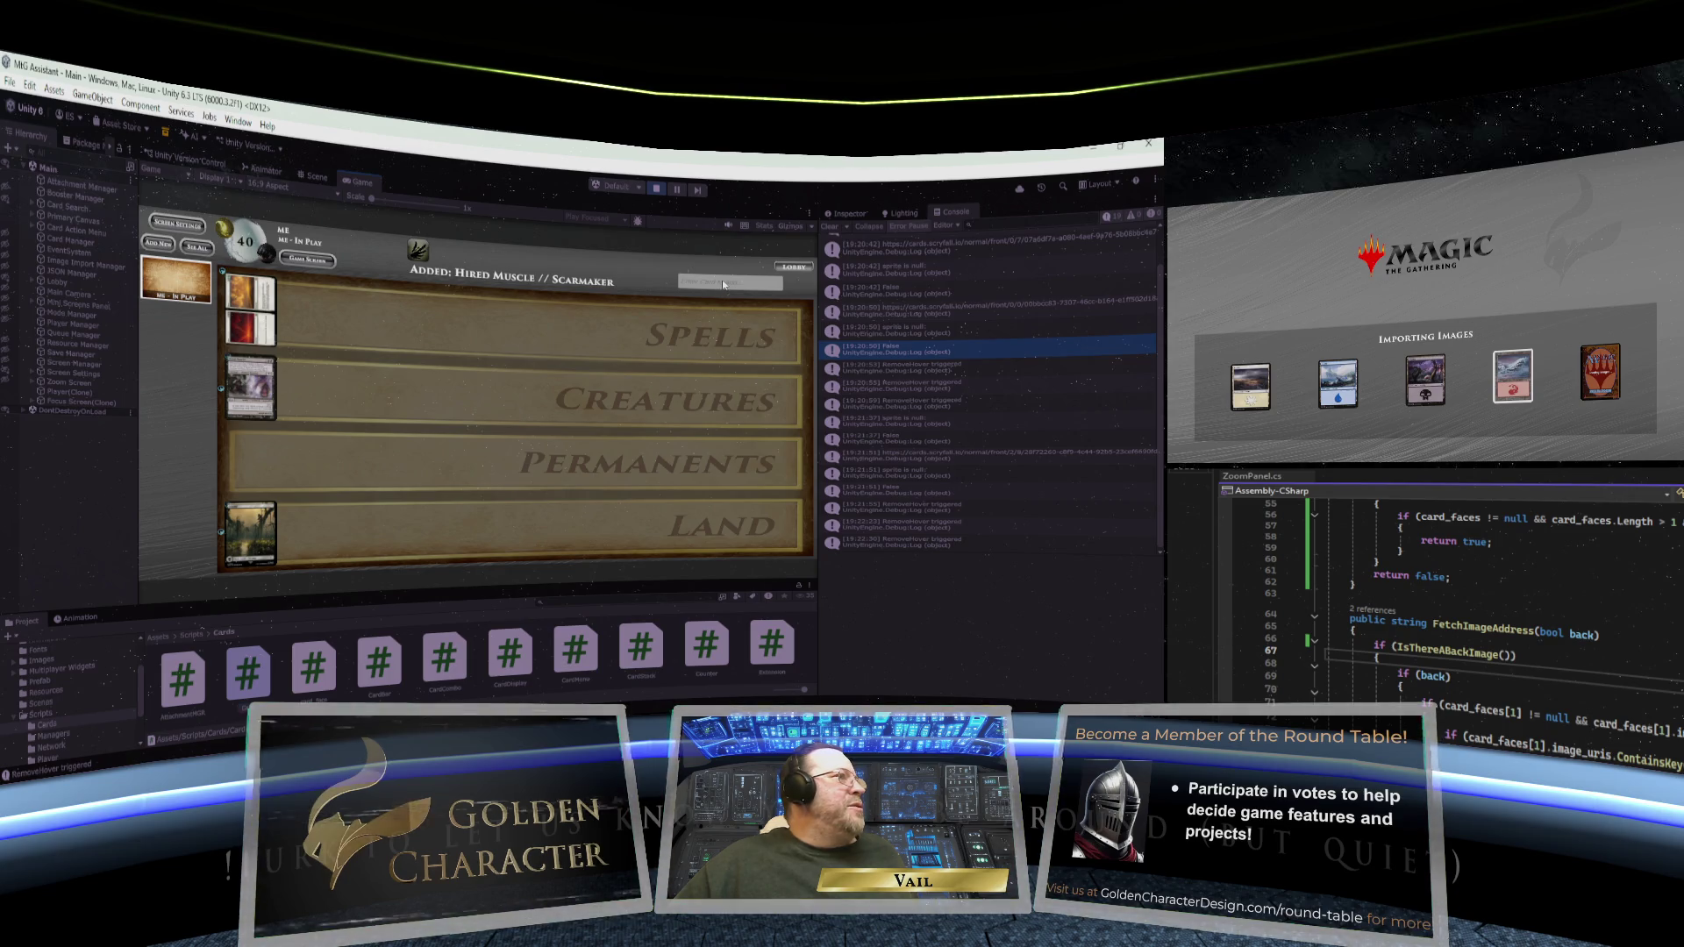
- Add Sakiko, Mother of Summer ('her') and Invasion of Tolvada // The Broken Sky ('thel') to the board
click(740, 294)
text(her)
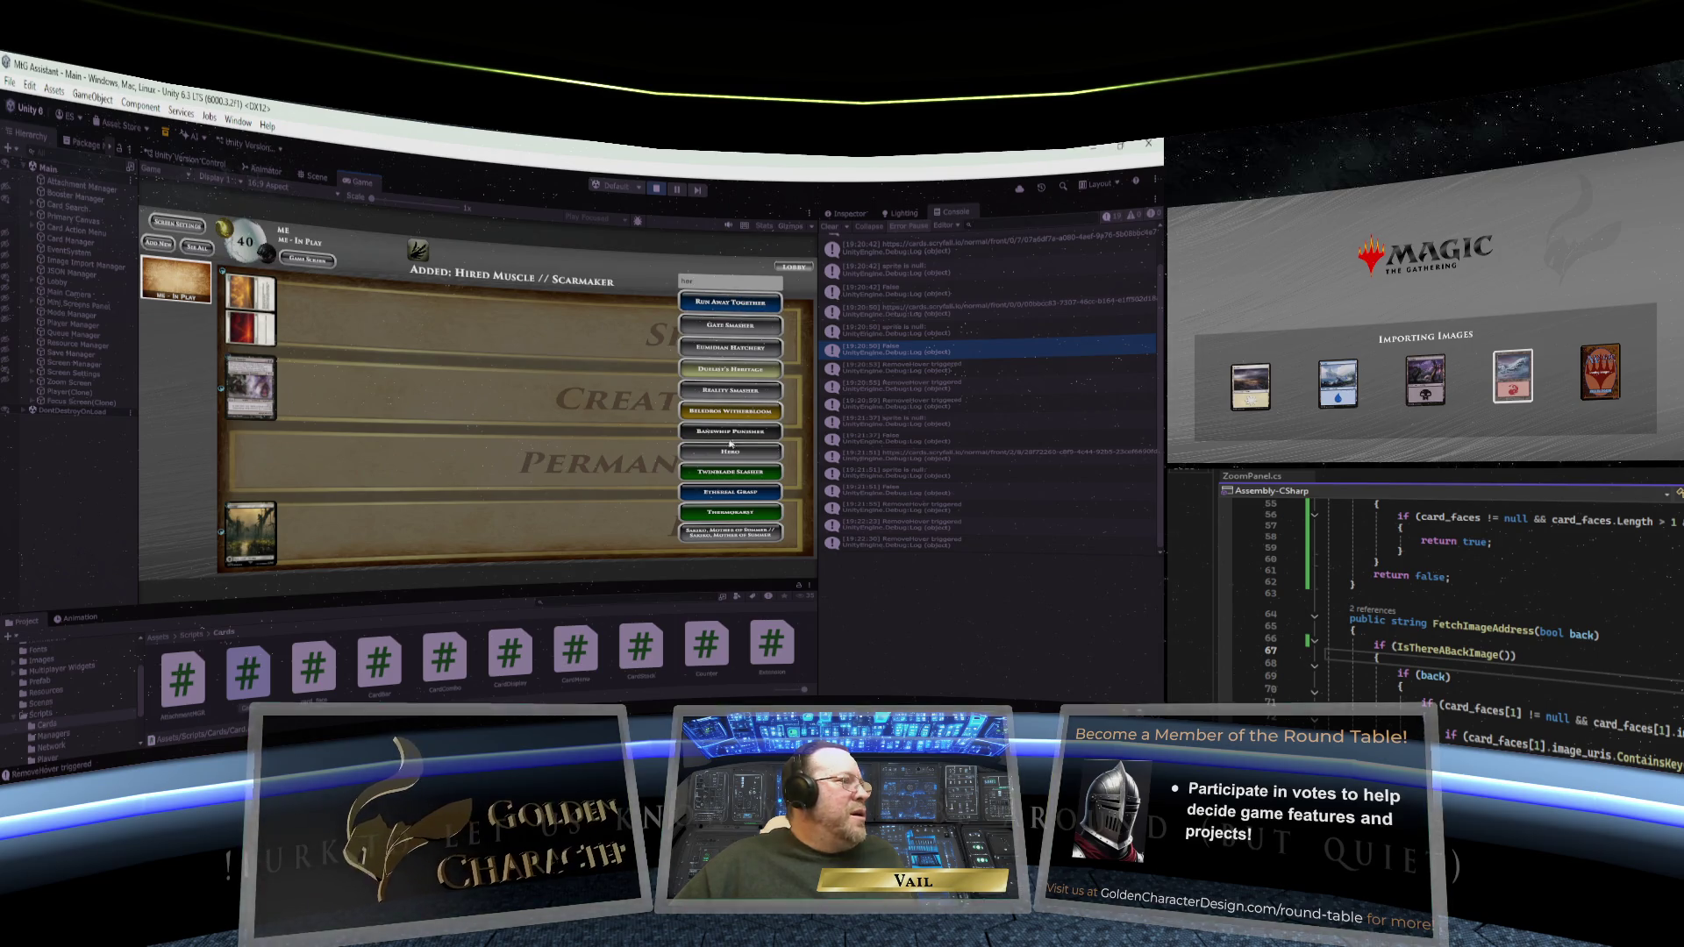
click(729, 531)
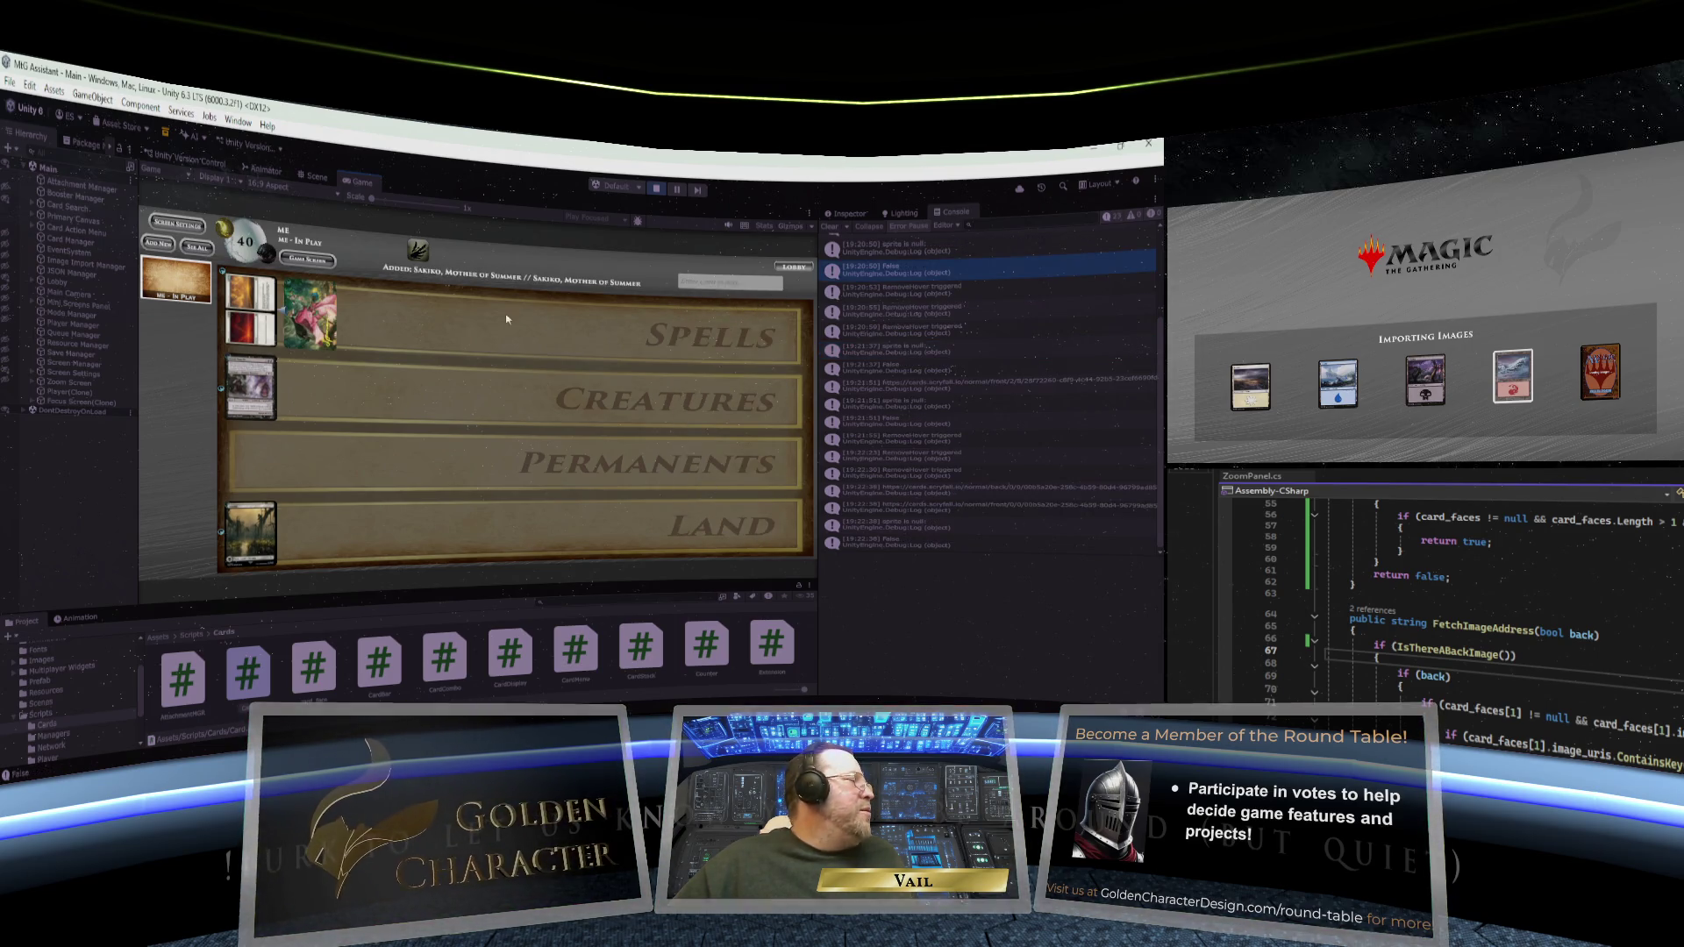
click(307, 308)
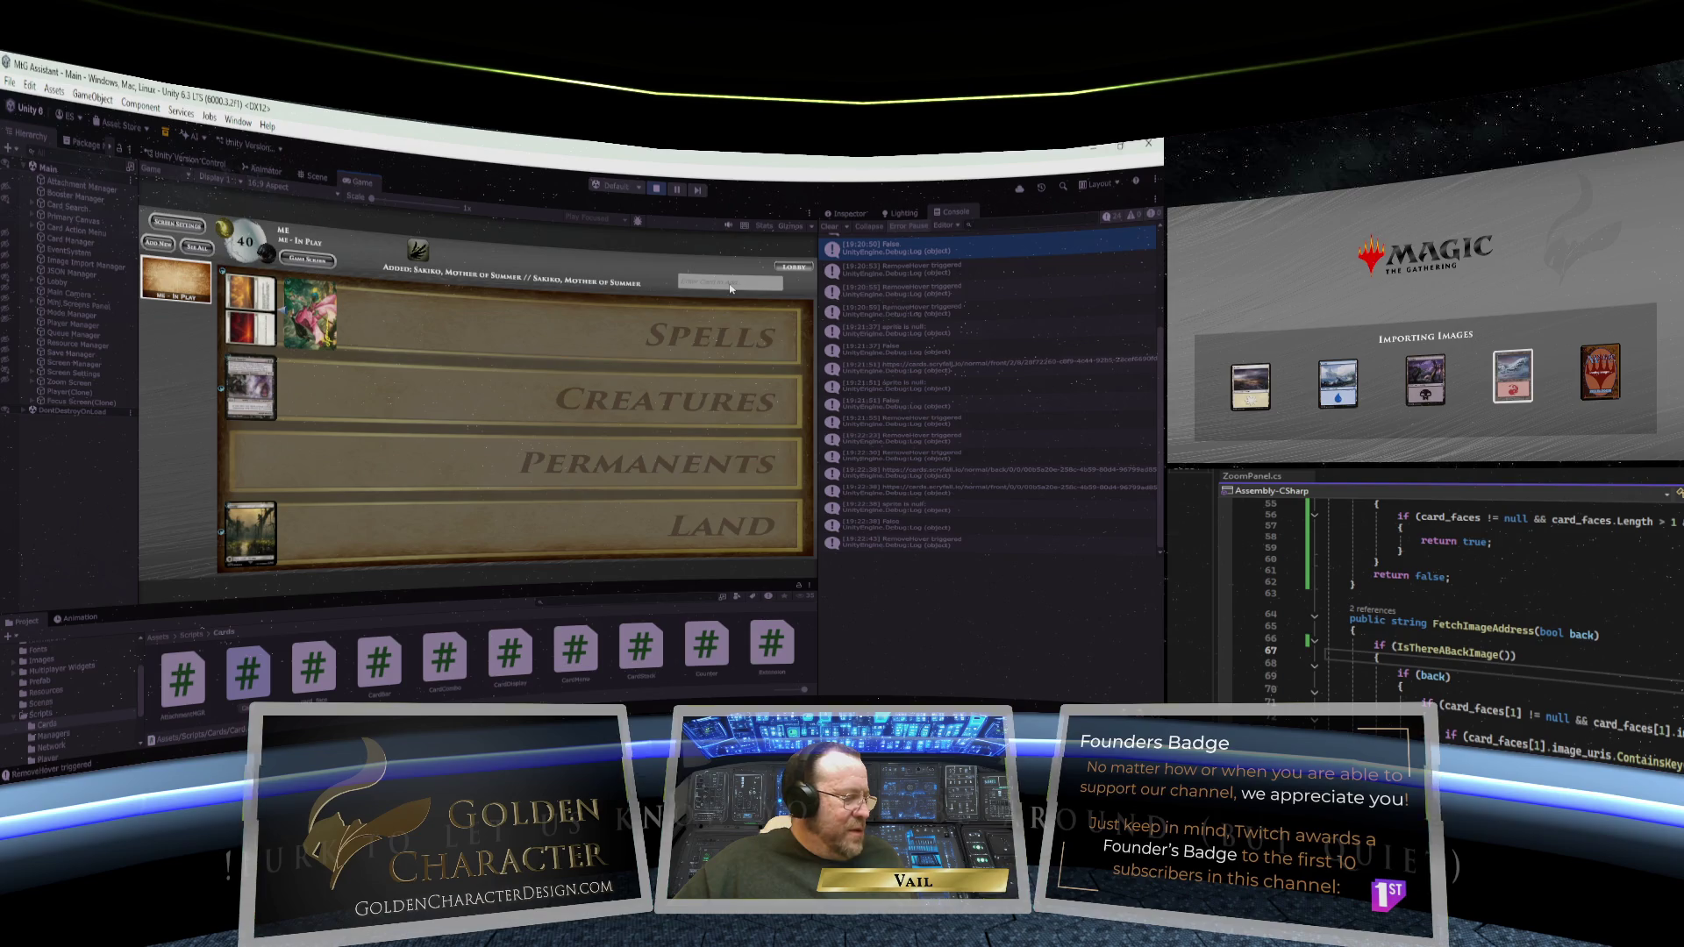
text(thel)
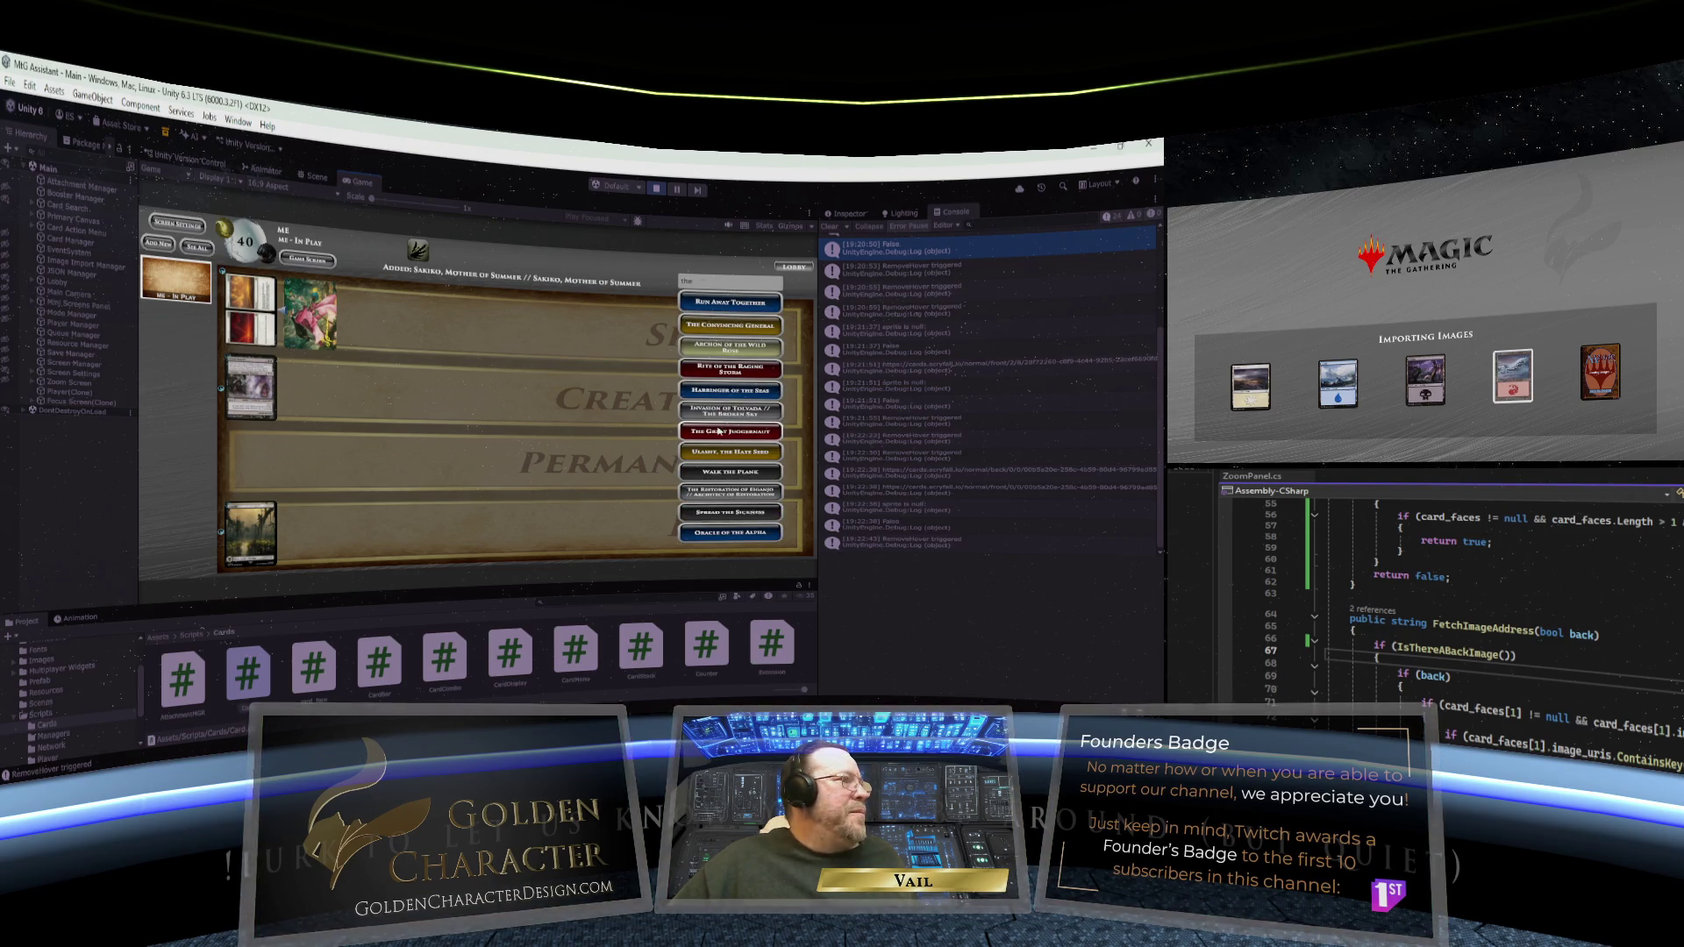
click(734, 410)
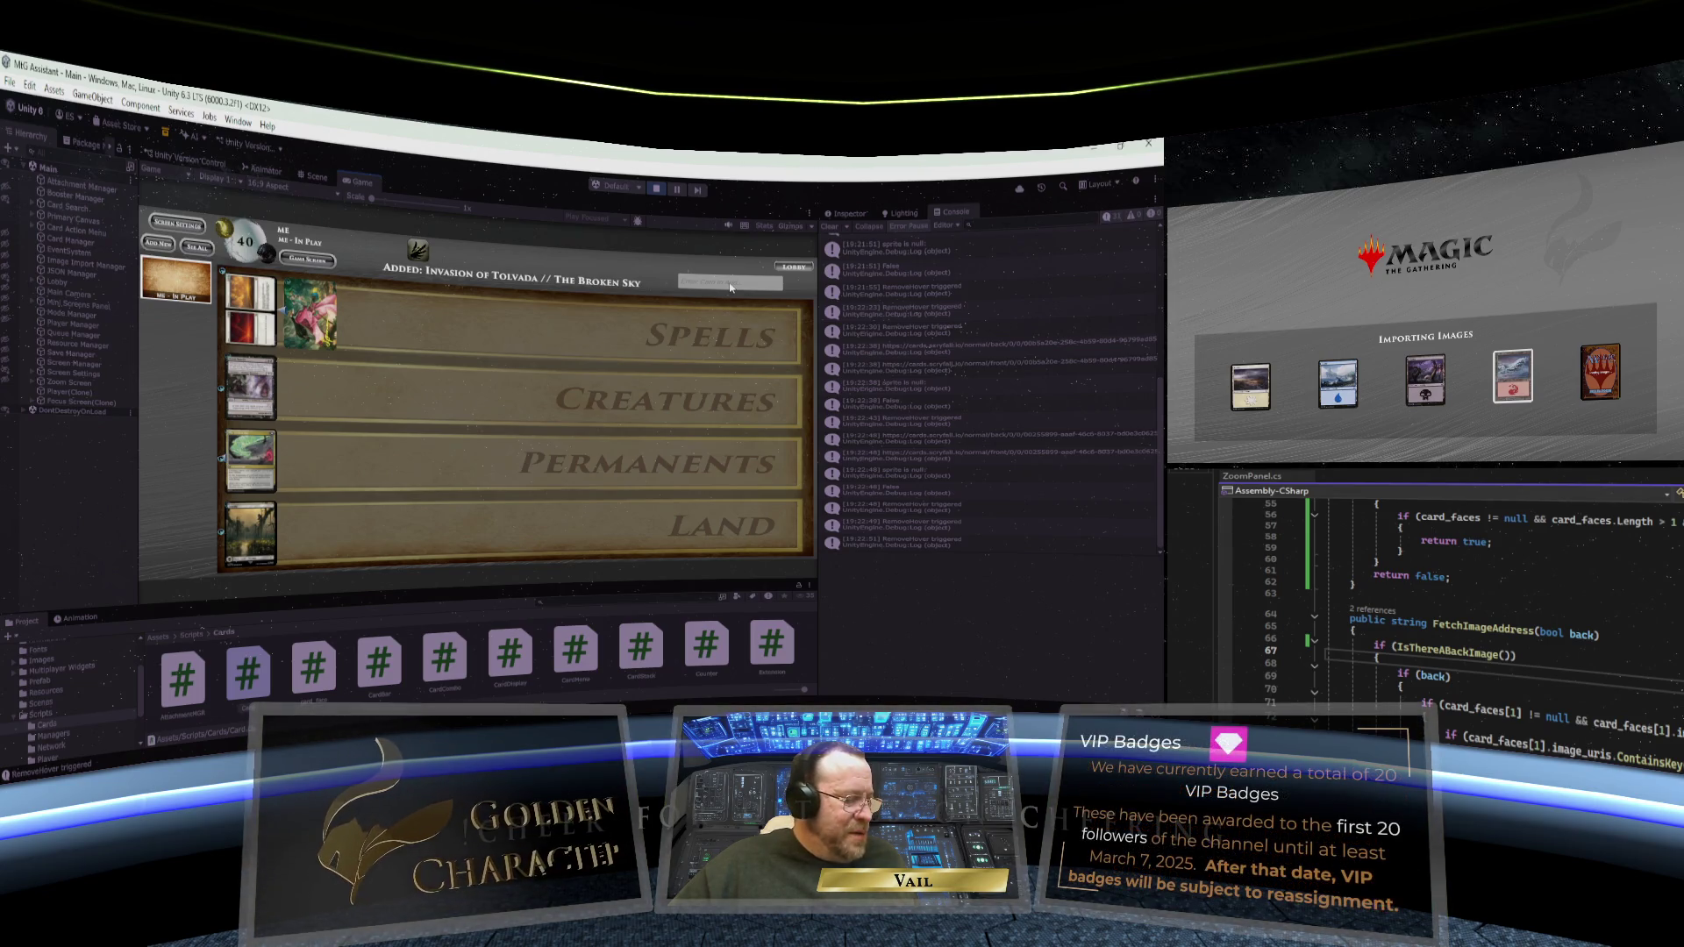
- Clear the search, add Obyra's Attendants // Desperate Parry, and open its enlarged card
text(uk)
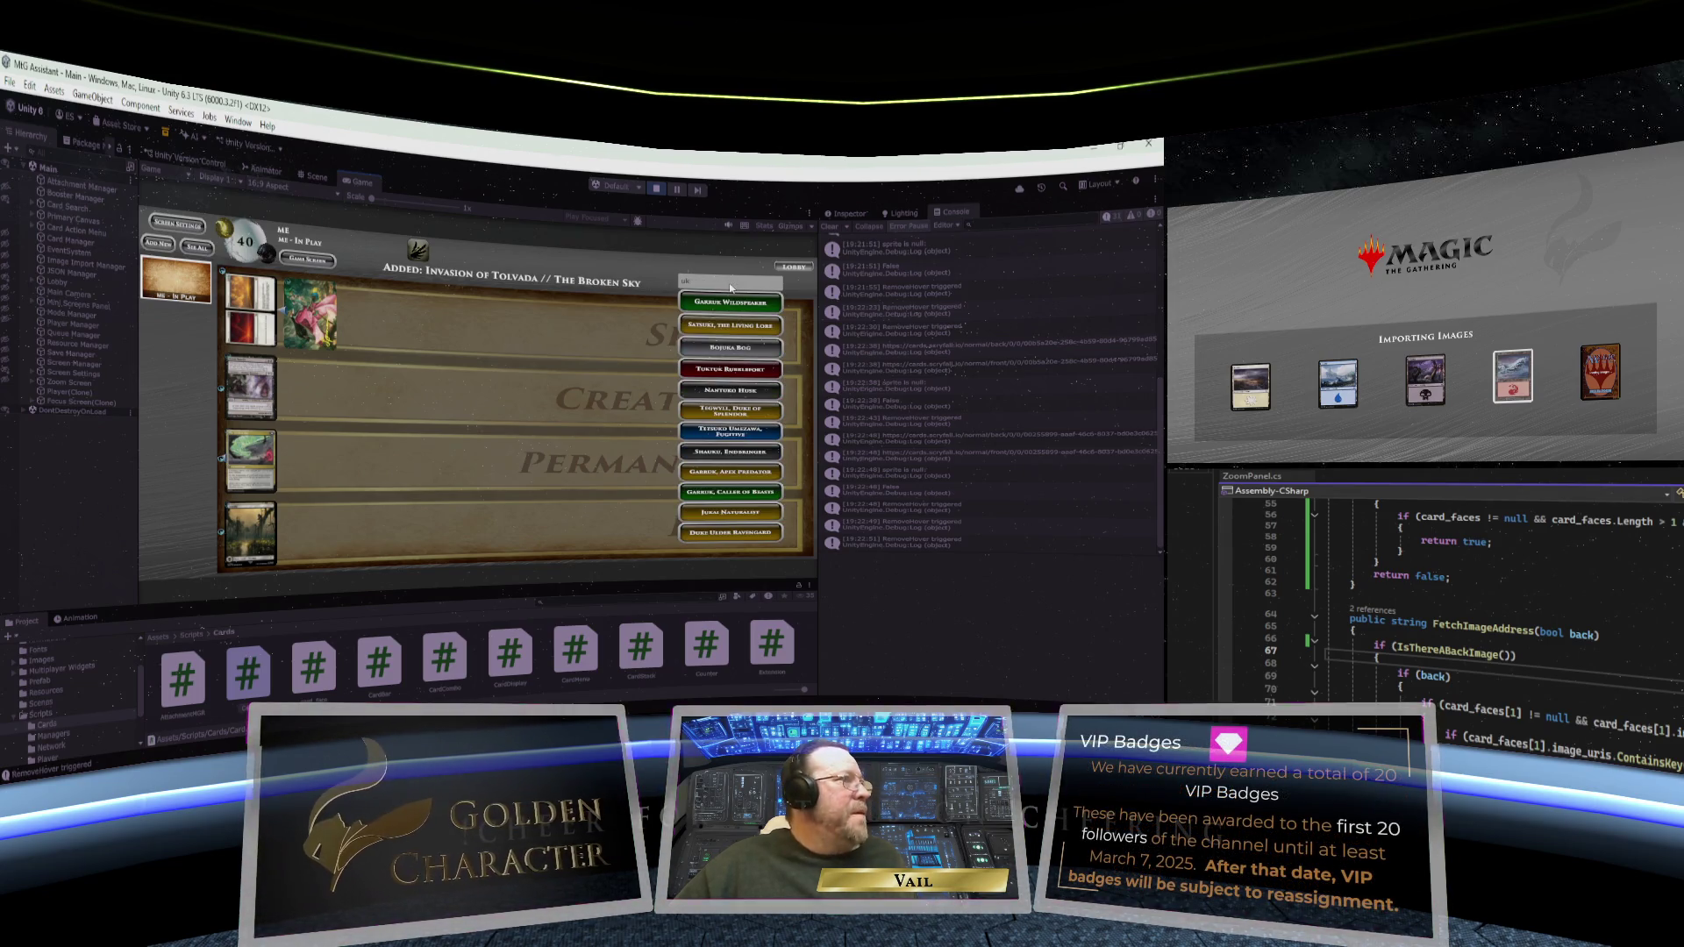
text(l)
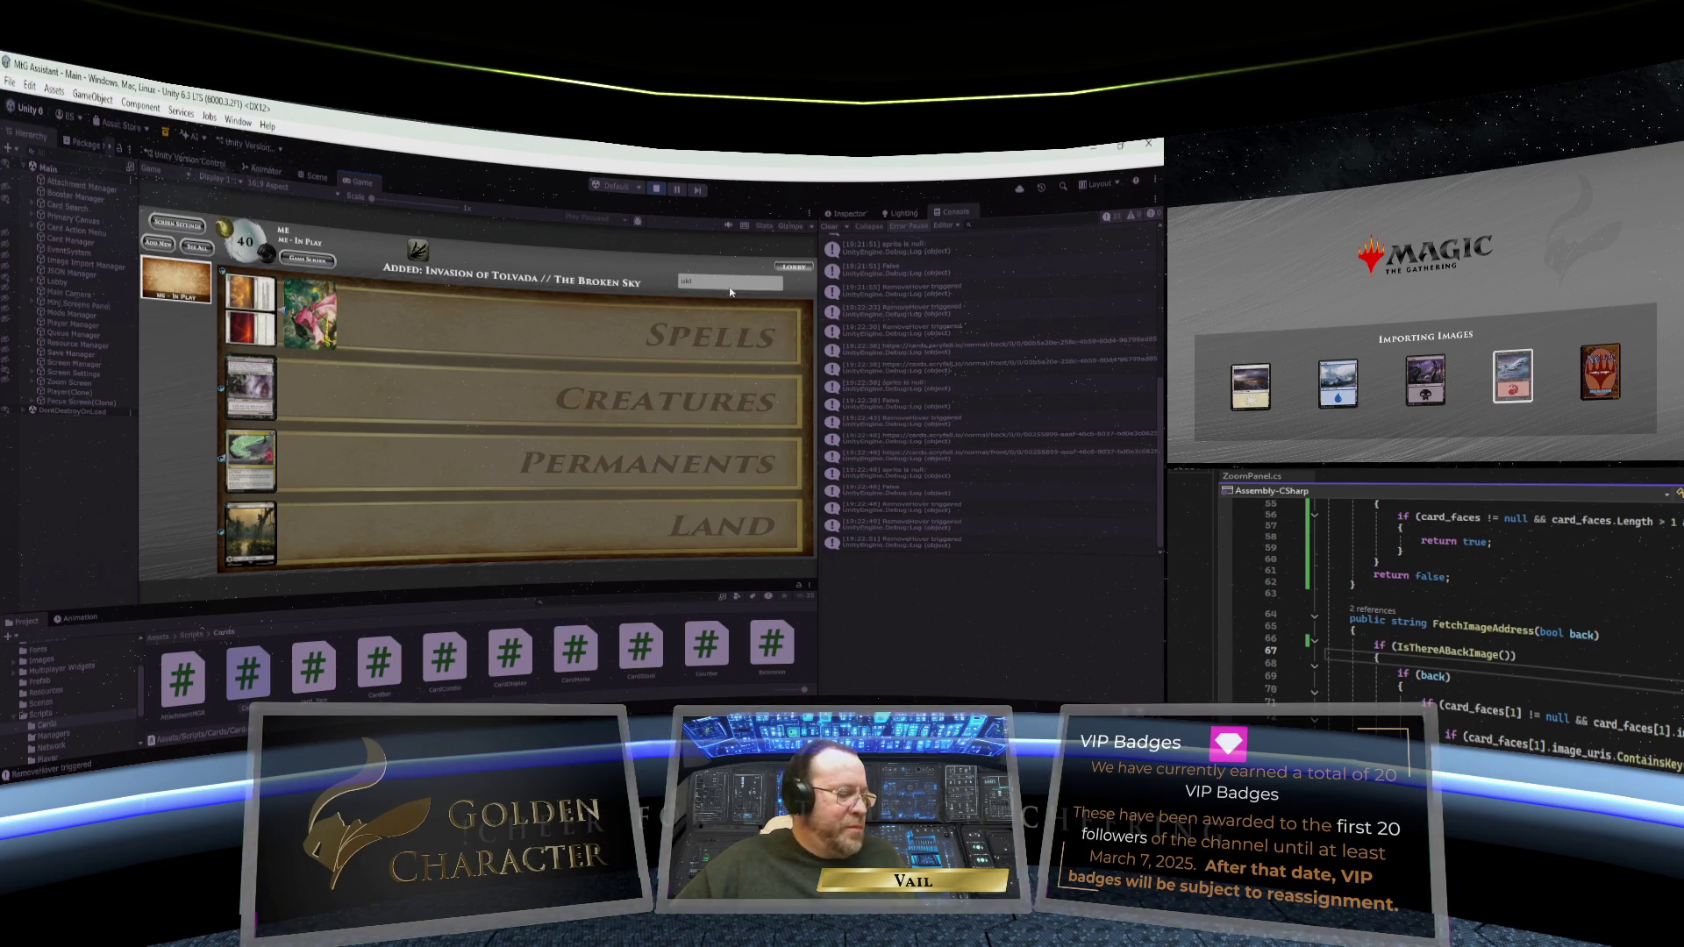
key(BackSpace)
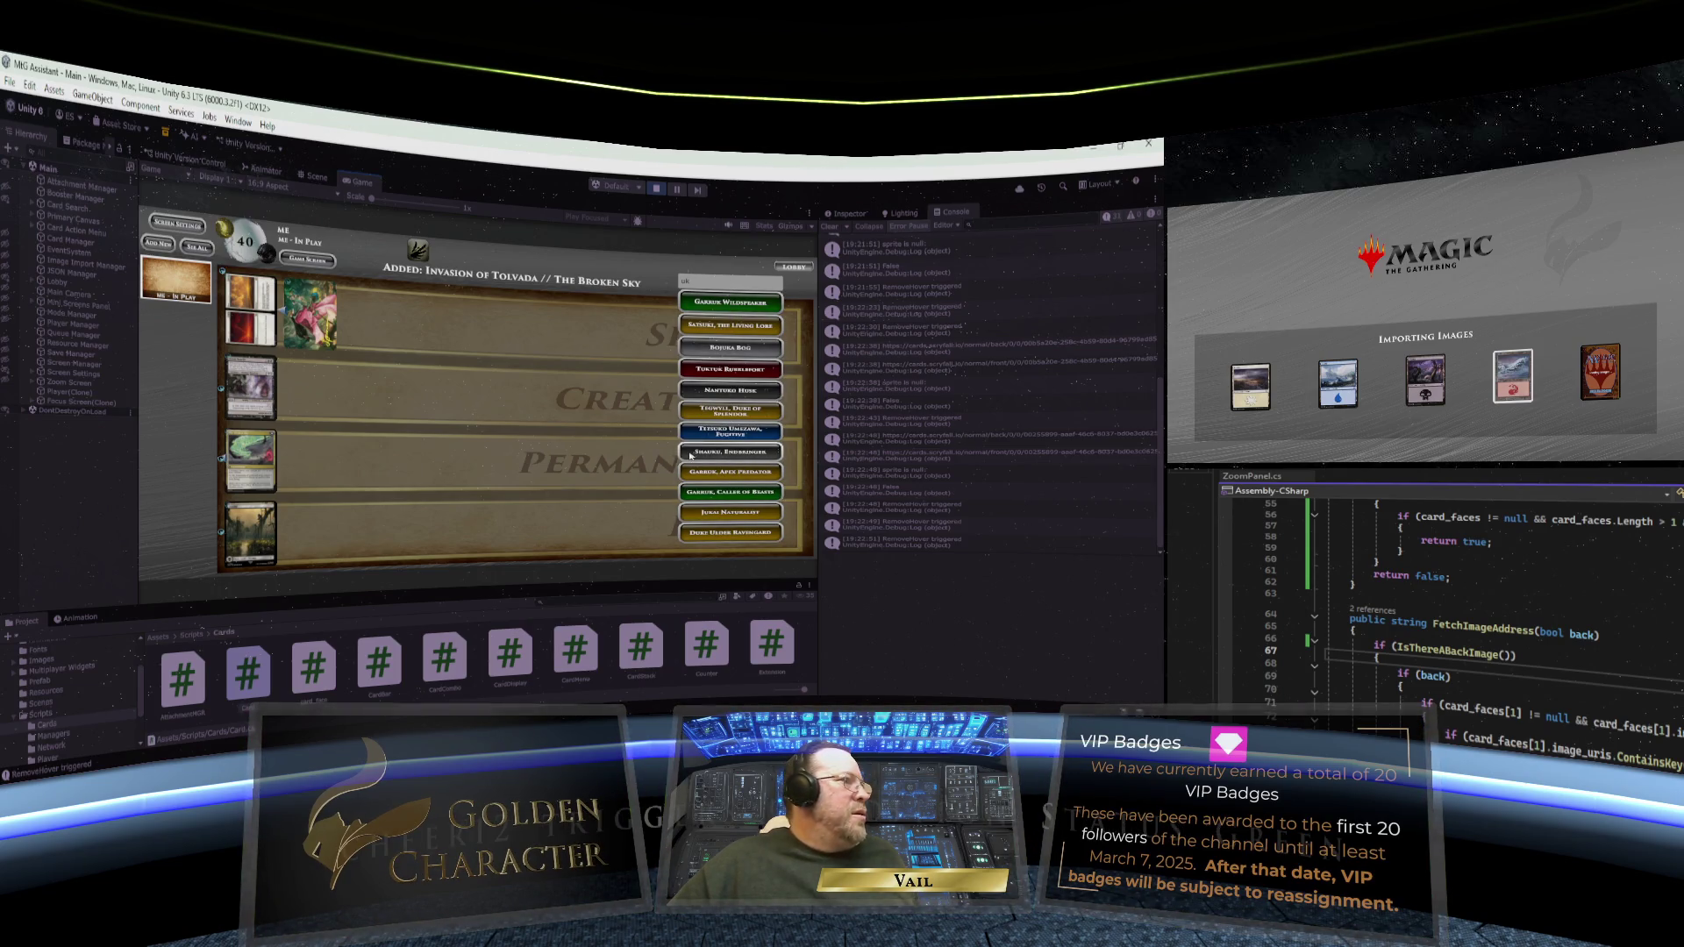
key(BackSpace)
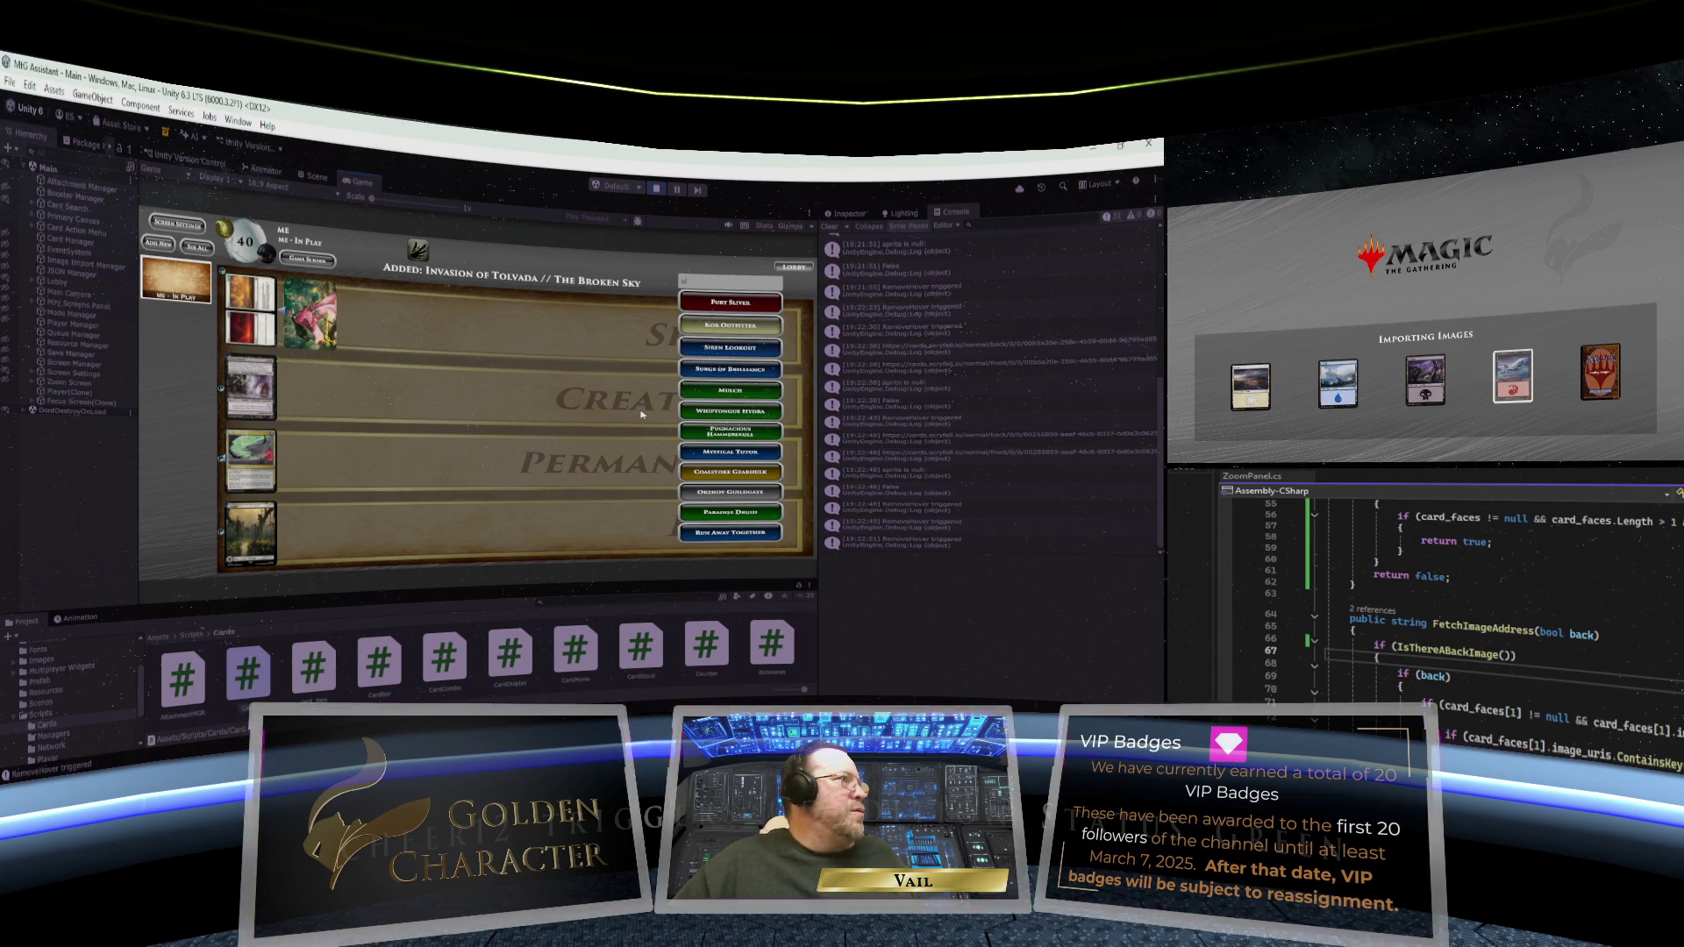
key(BackSpace)
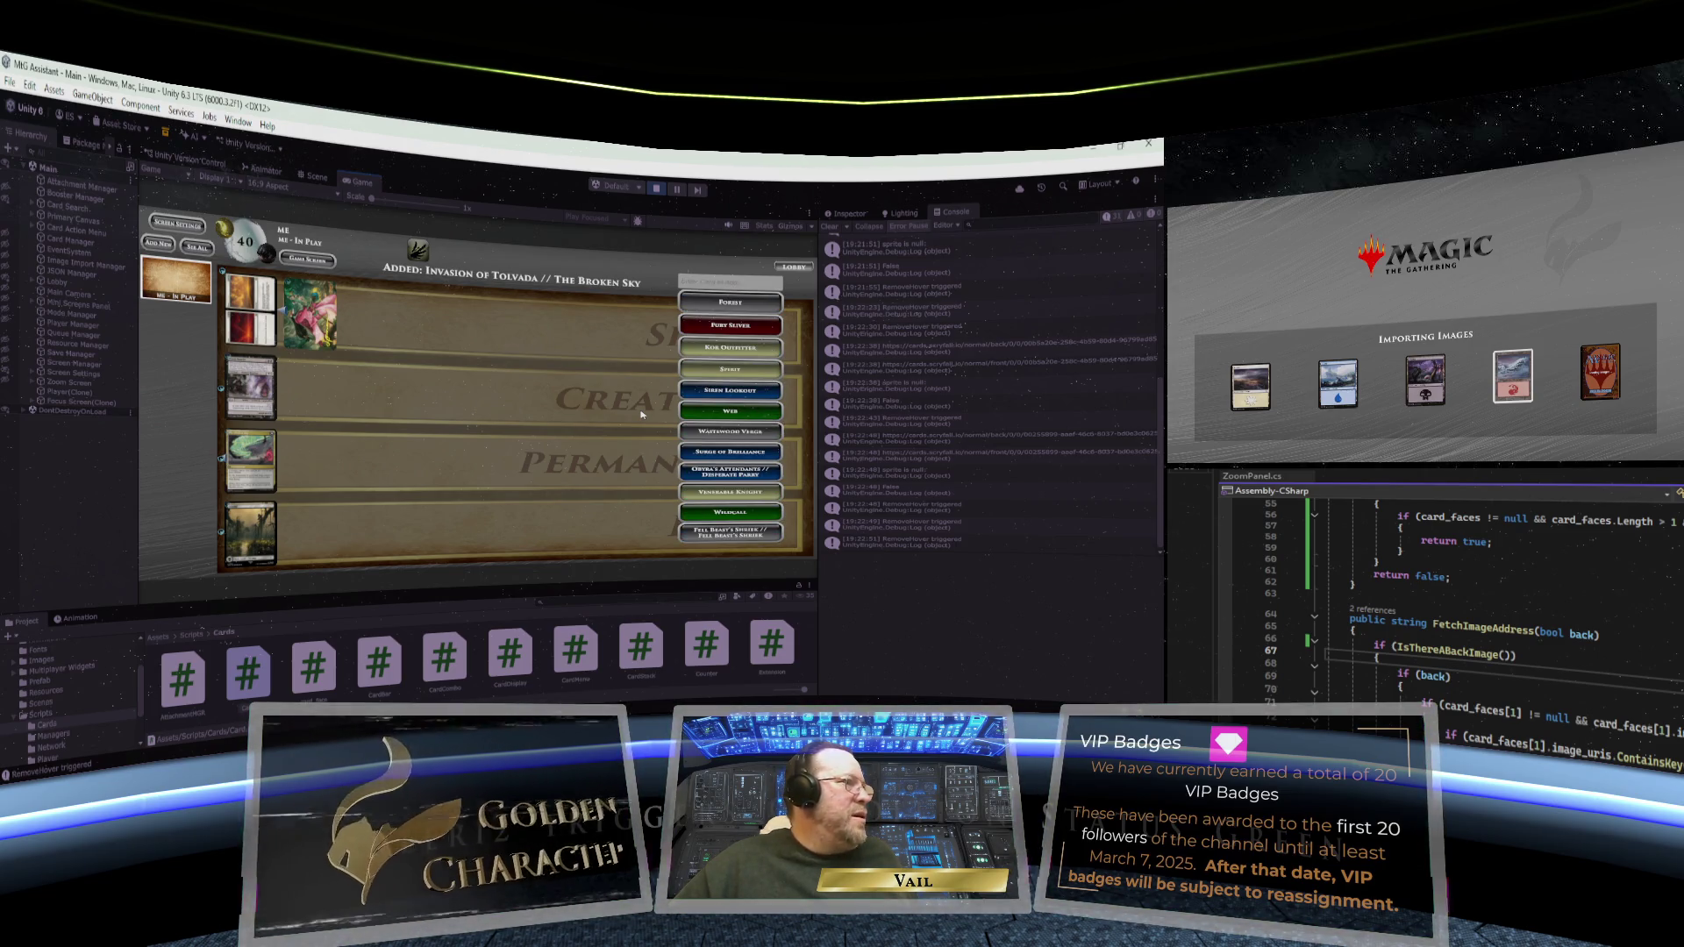
click(741, 471)
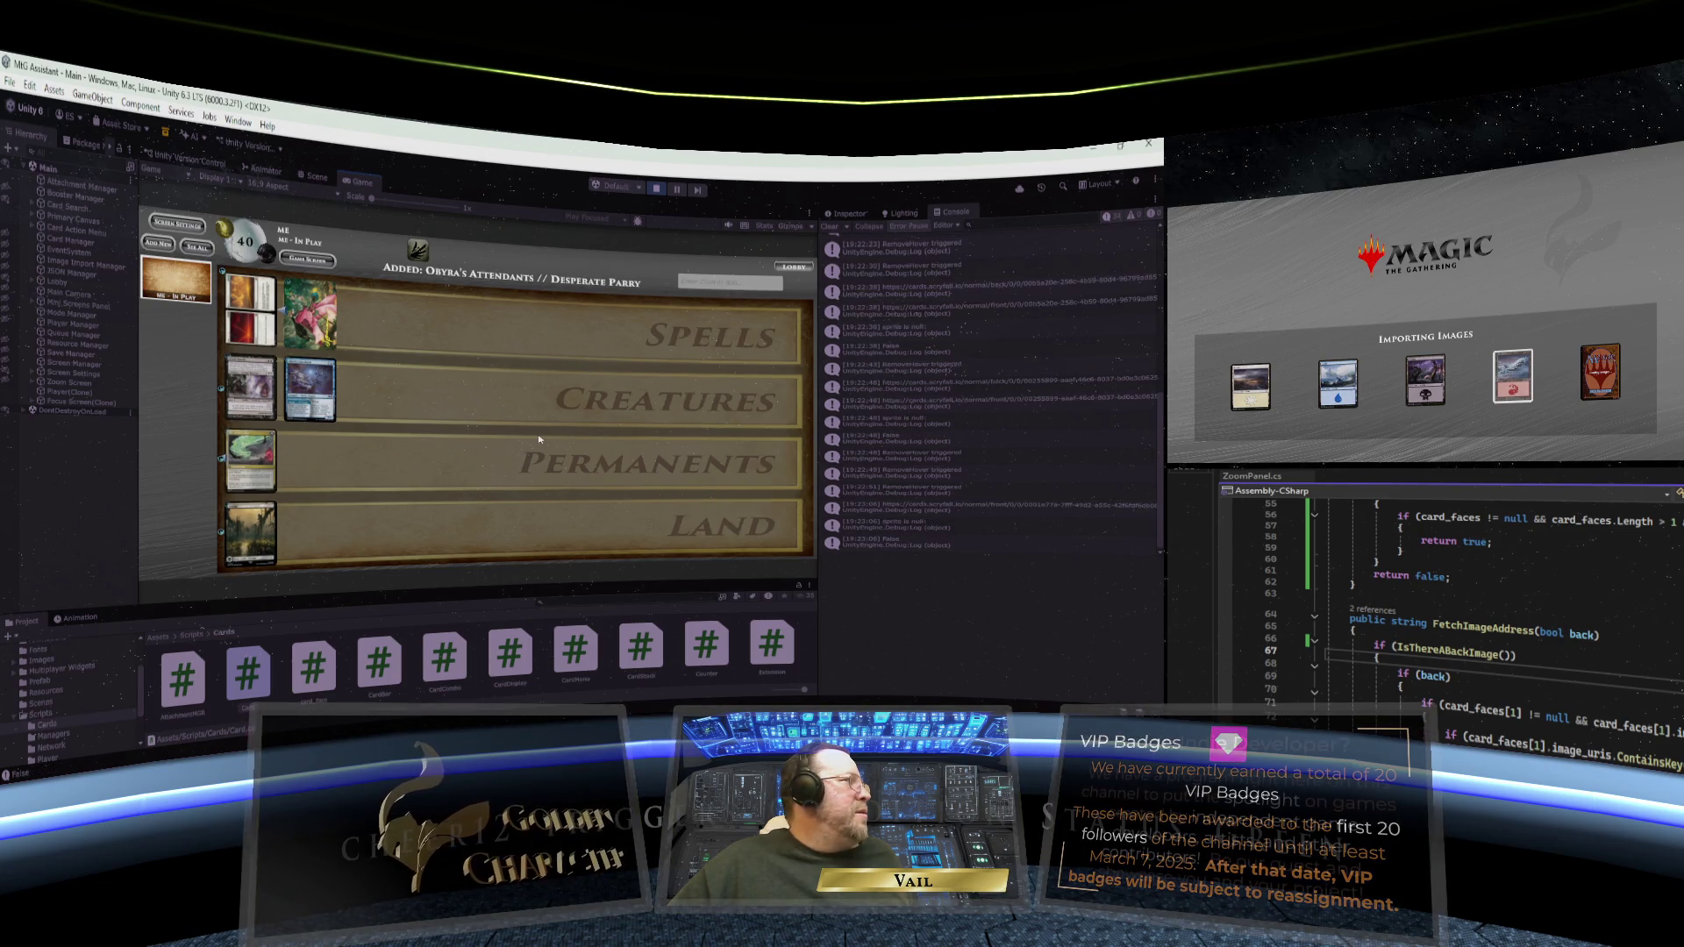
click(314, 380)
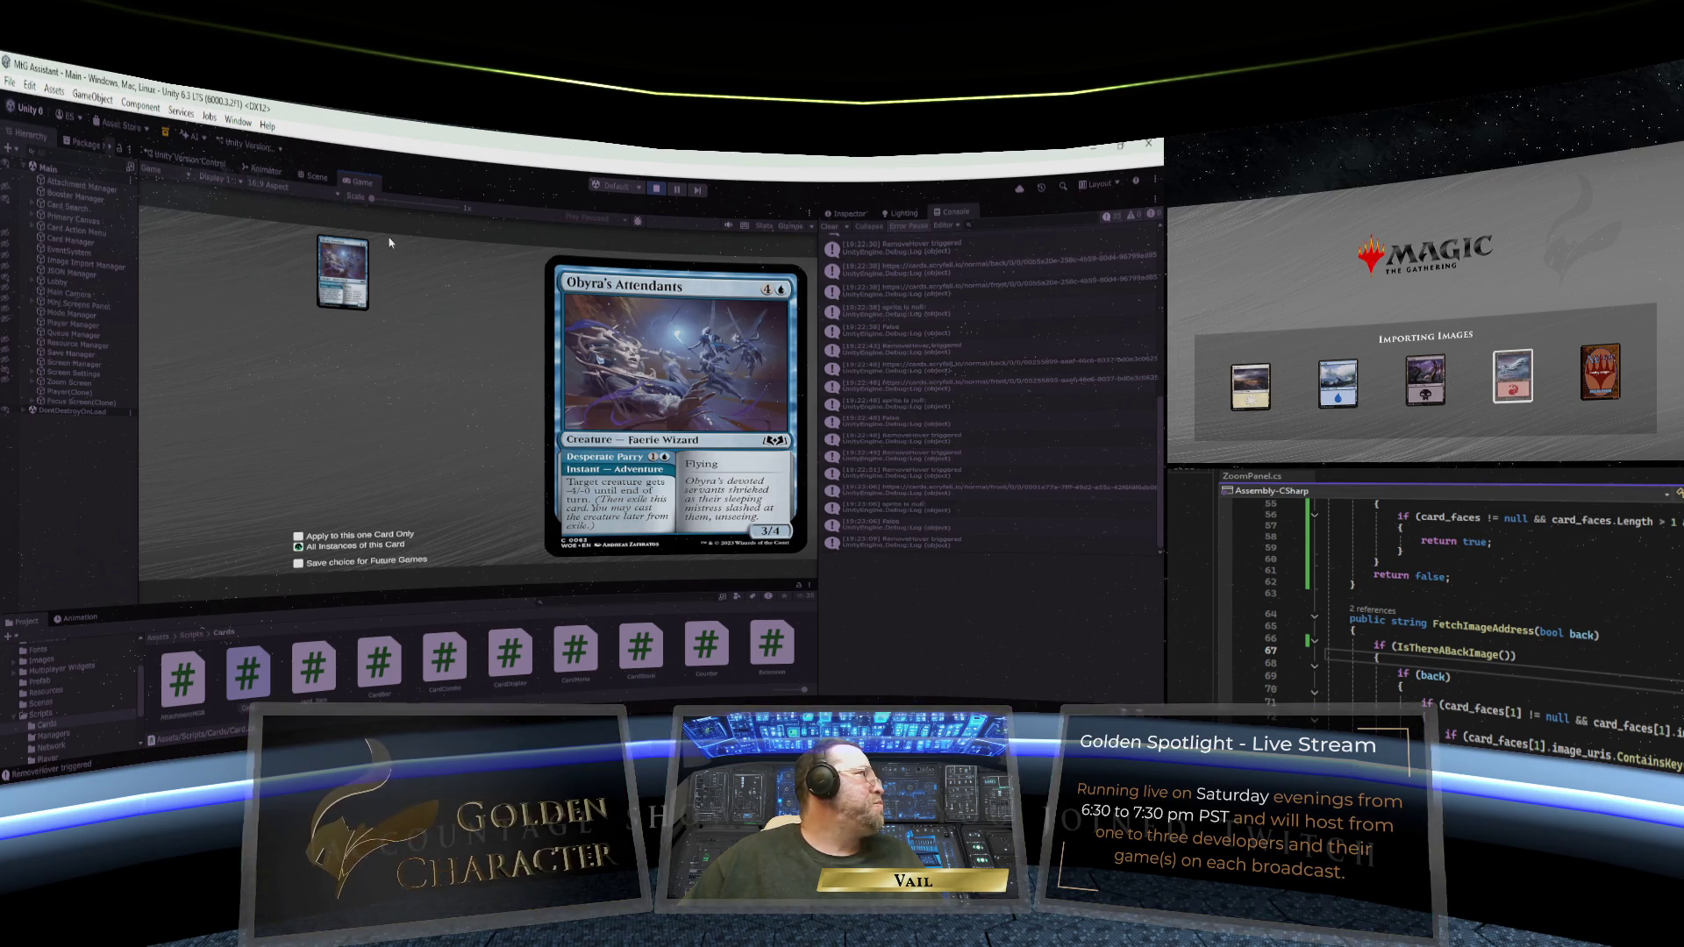
- Dismiss the enlarged Obyra's Attendants // Desperate Parry card view to get back to the play board
click(699, 371)
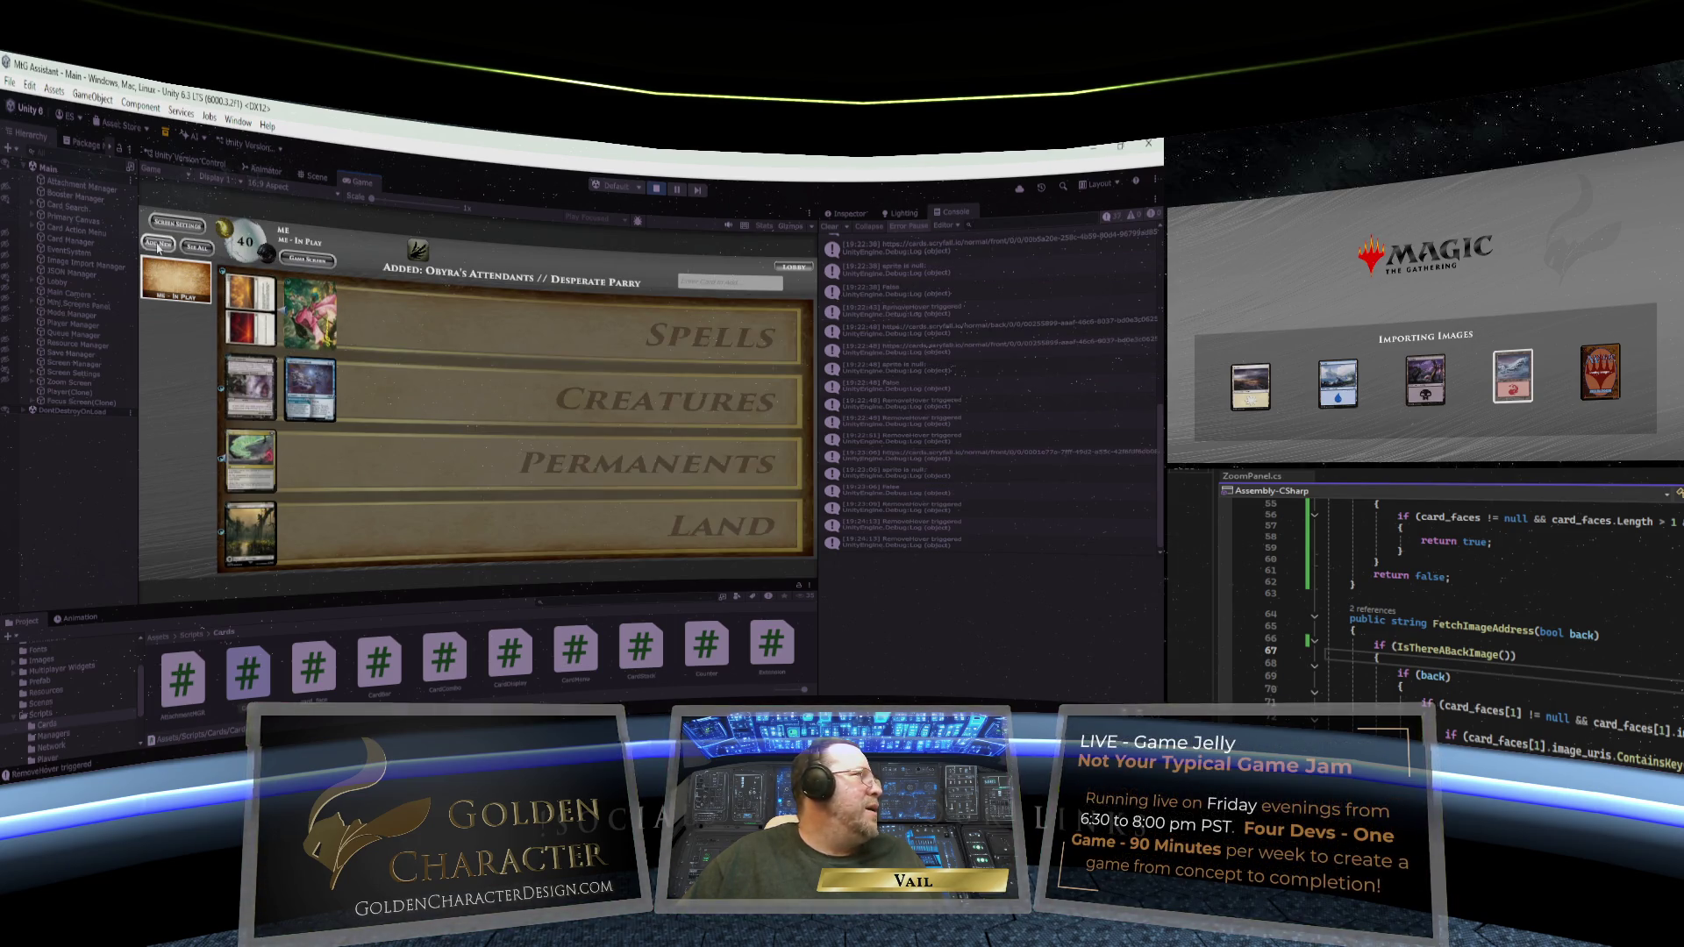
- Maximize the Game view and add a new player screen
right_click(370, 191)
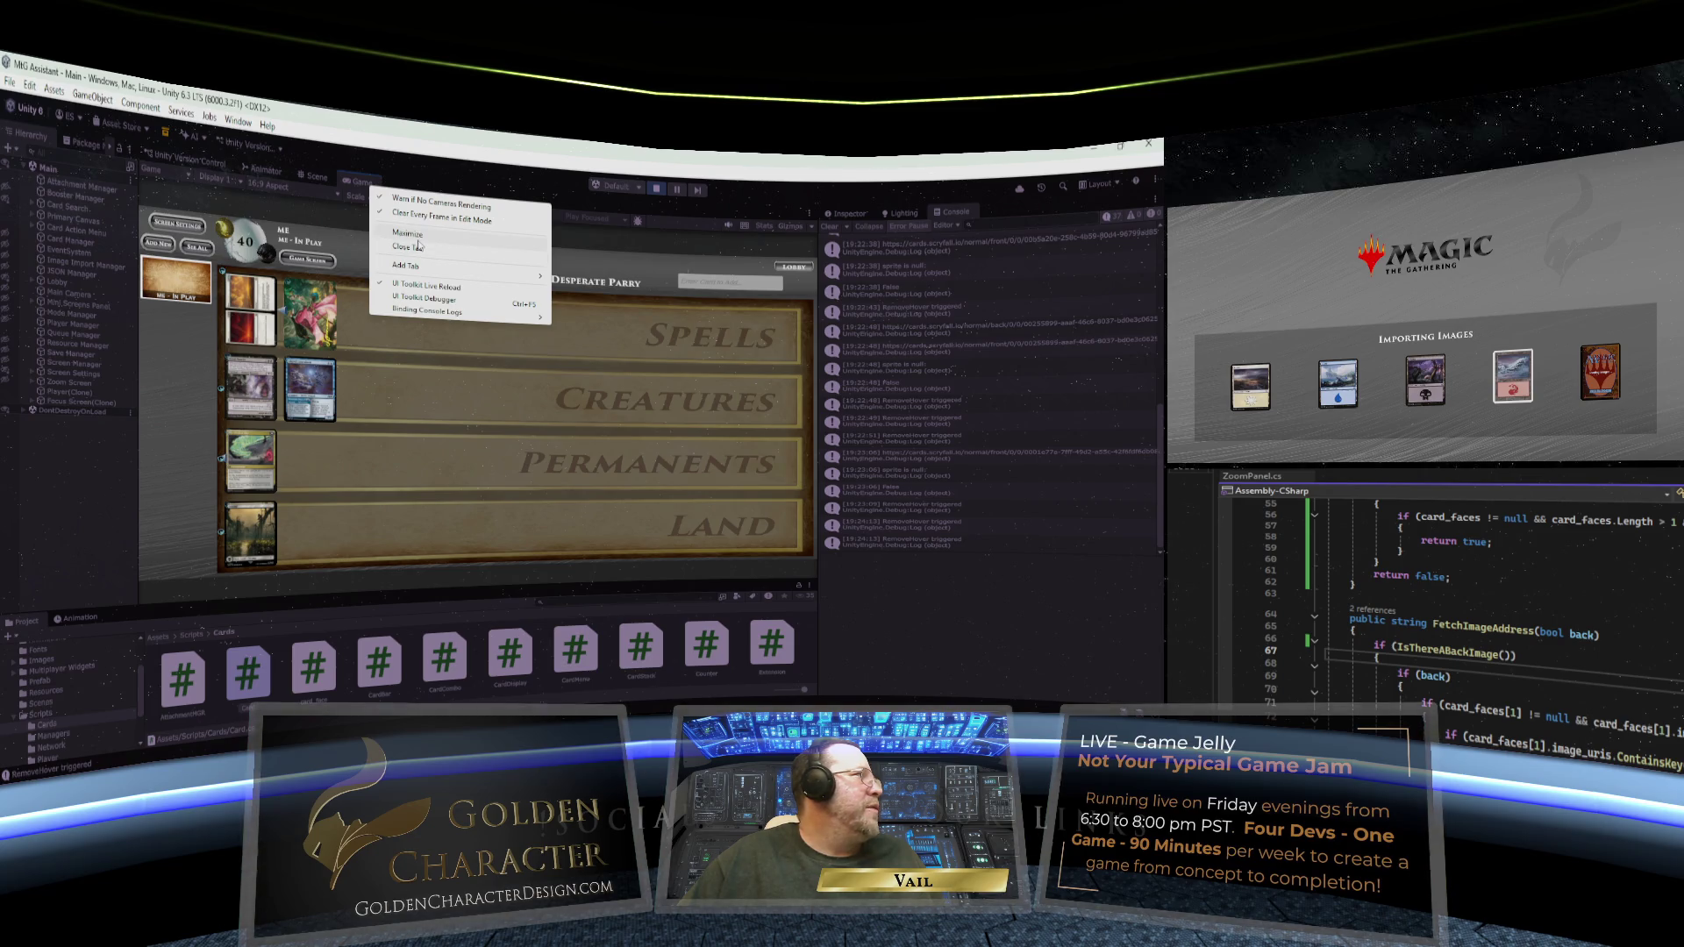
click(416, 239)
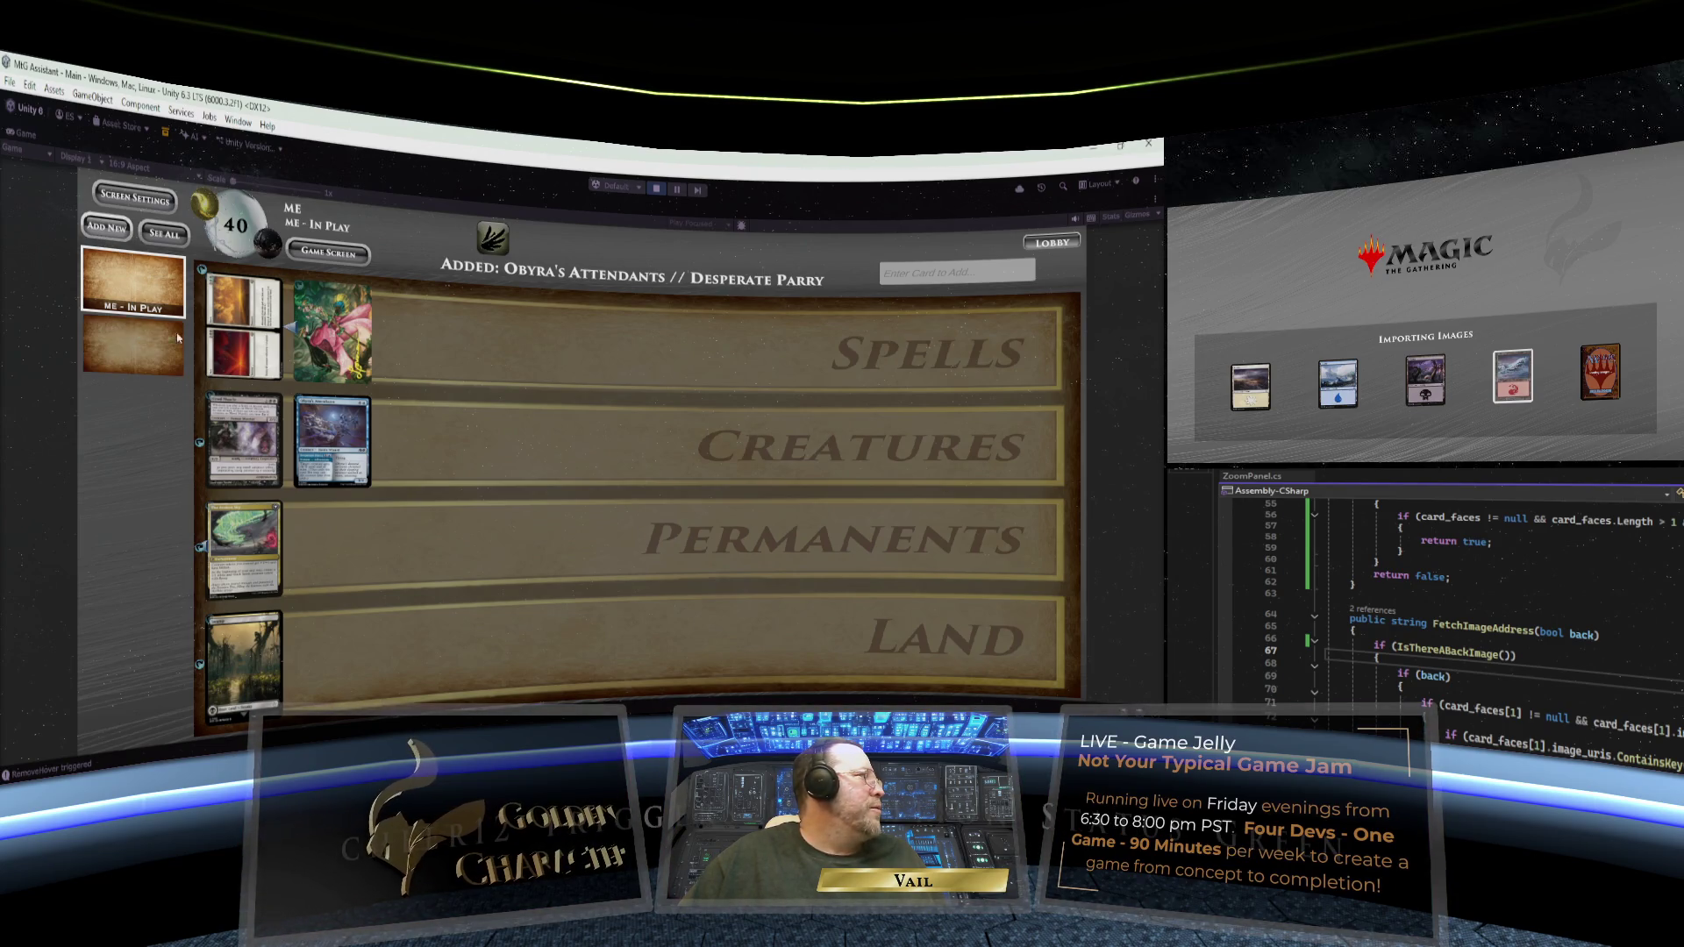
click(106, 230)
- Give the new screen a space-themed background and the Multiple Screens x4 format
click(133, 200)
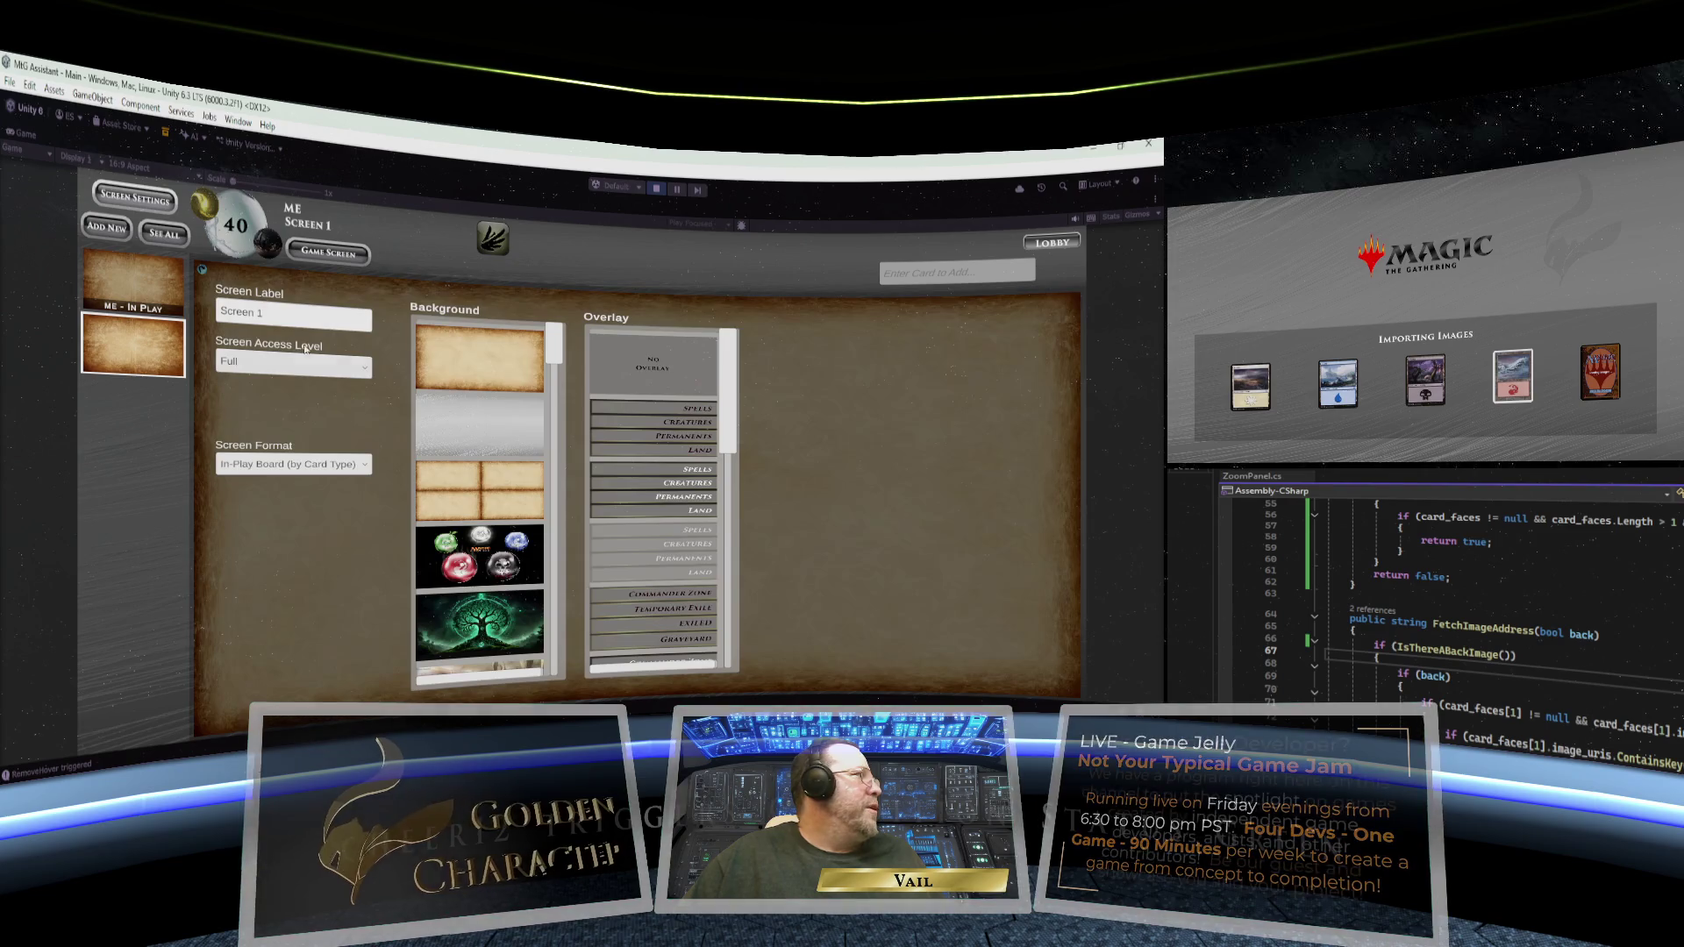
scroll(523, 395, down, 10)
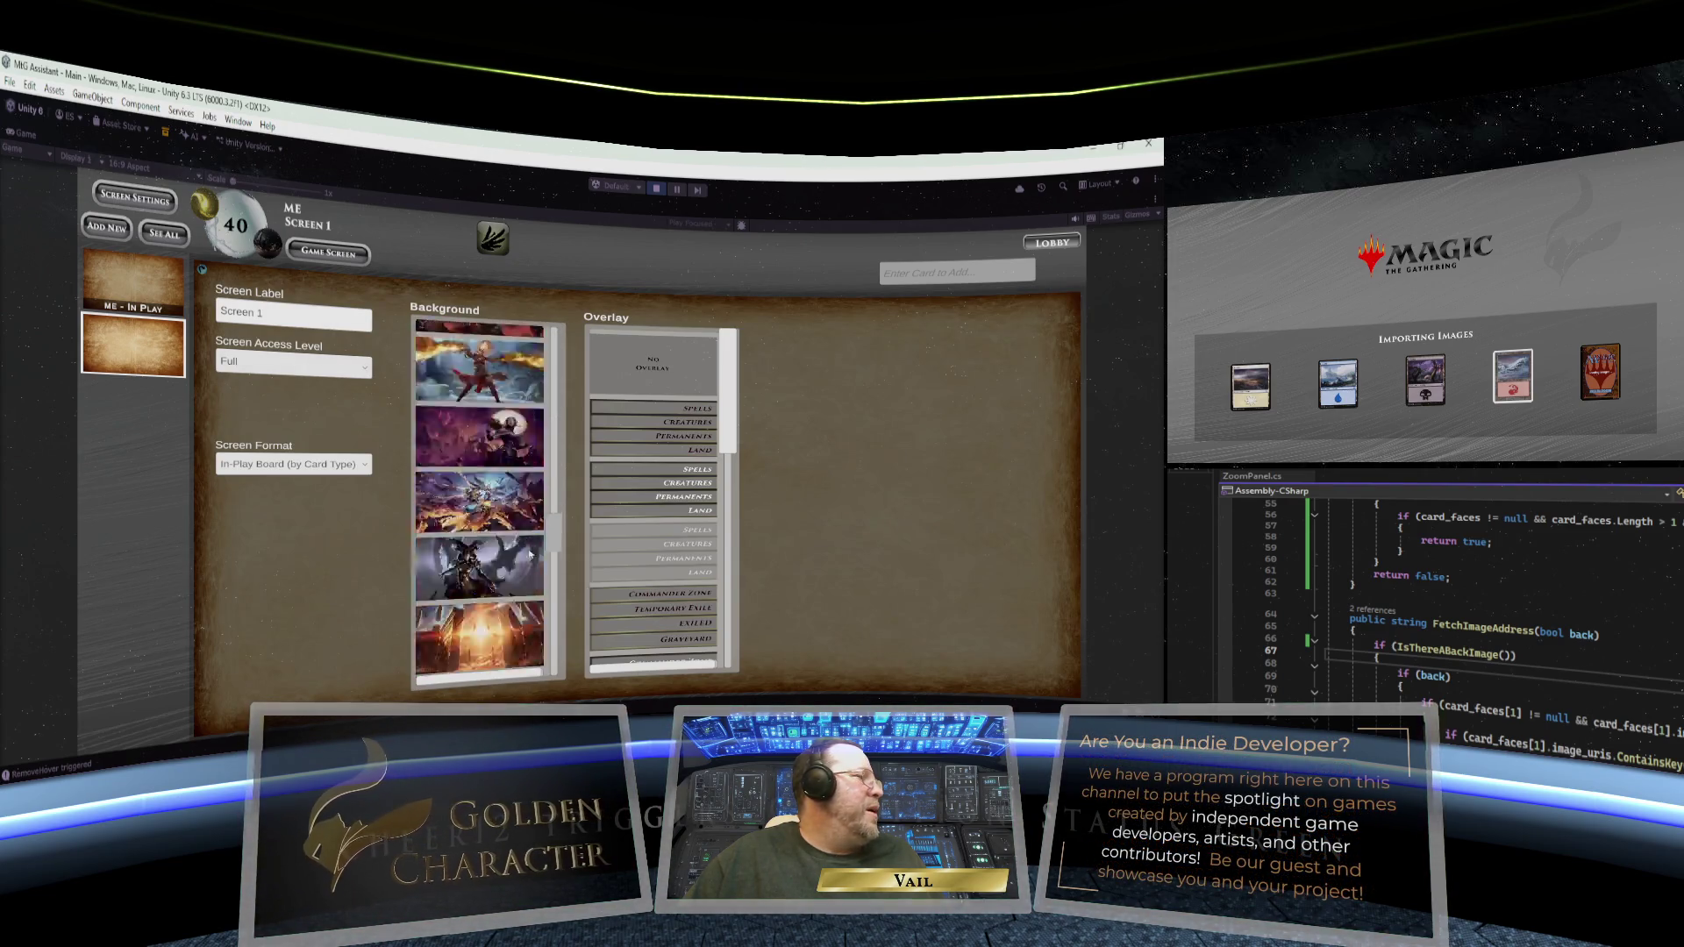
scroll(535, 593, up, 5)
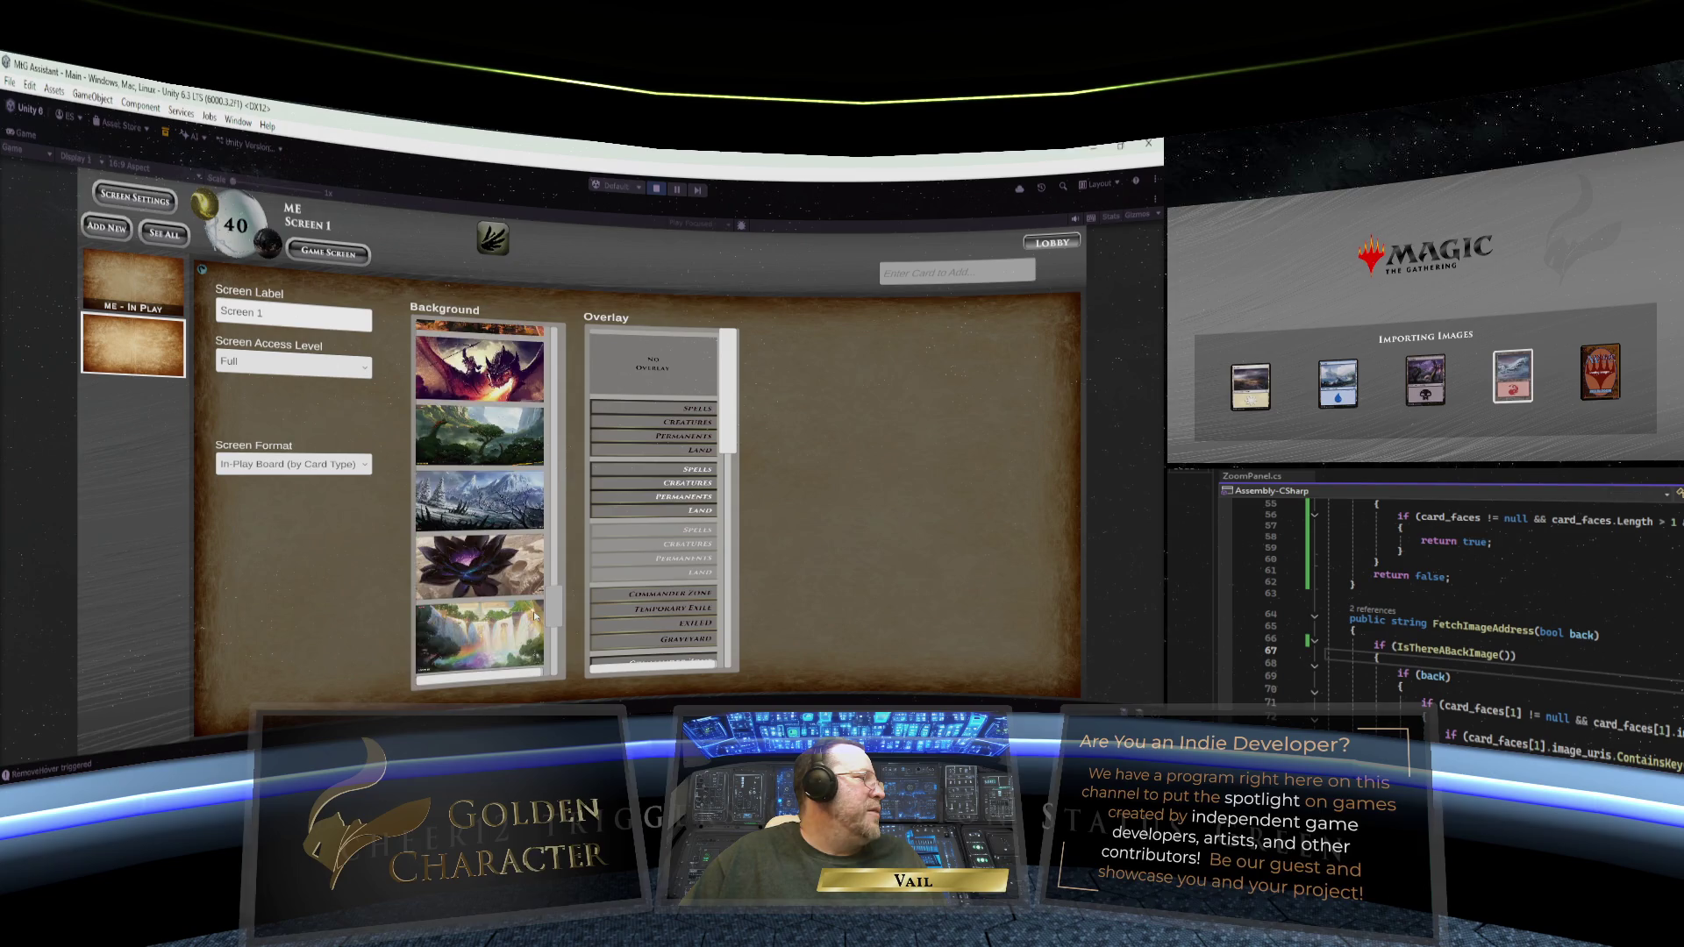
scroll(534, 593, up, 5)
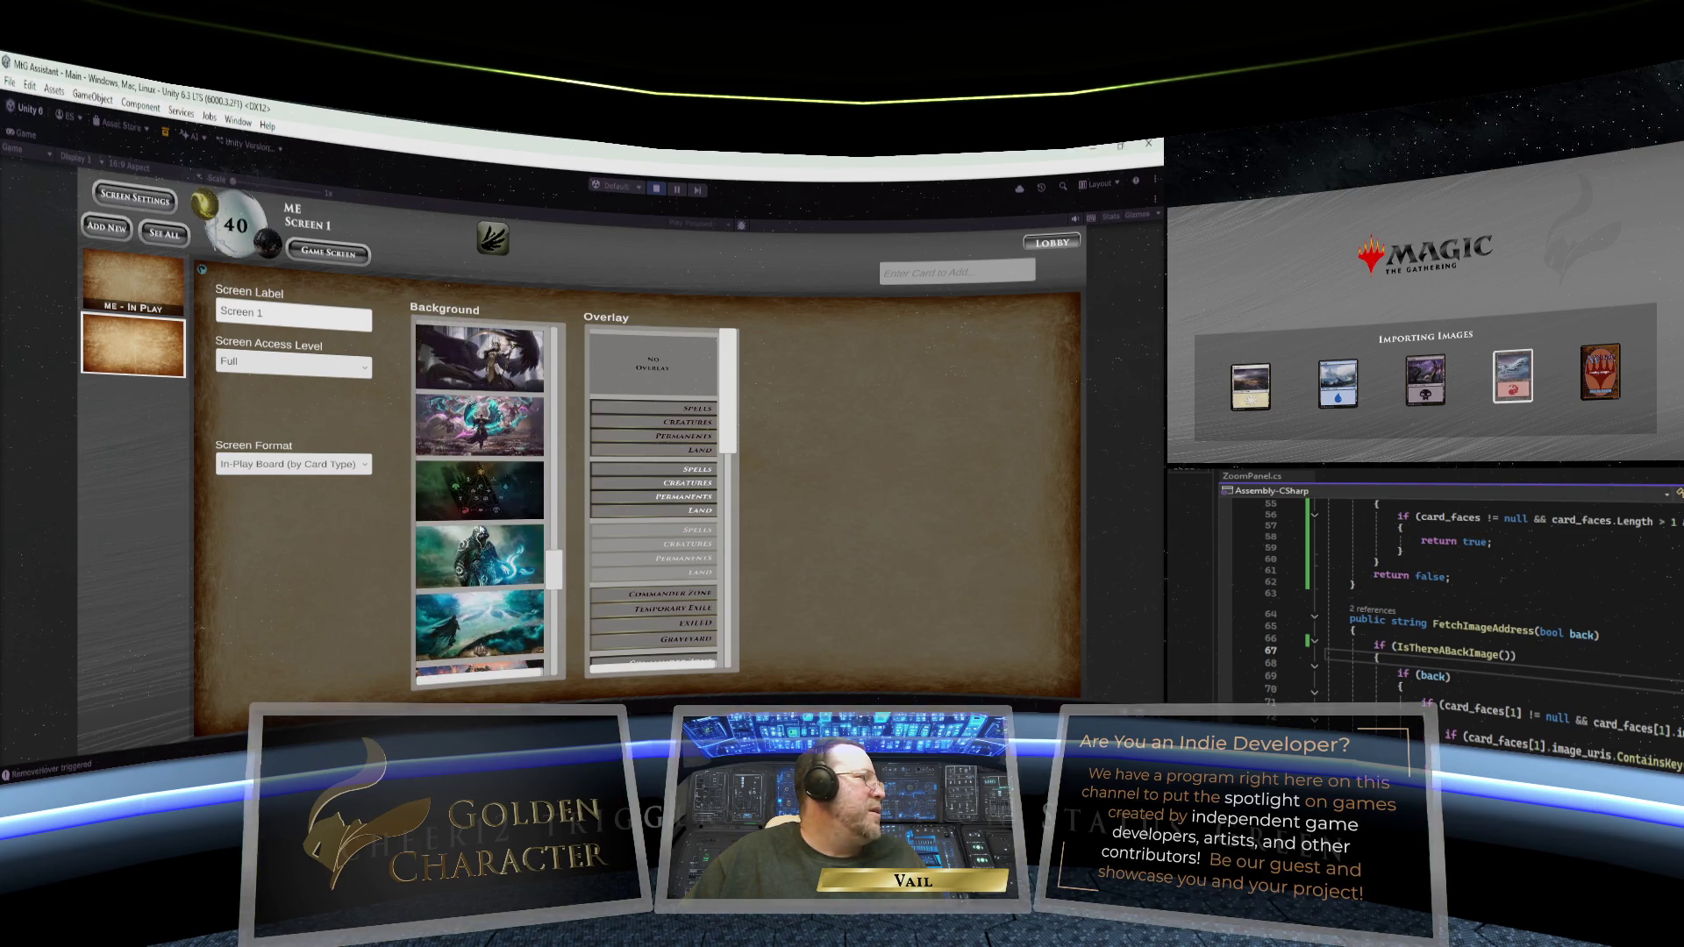
click(473, 501)
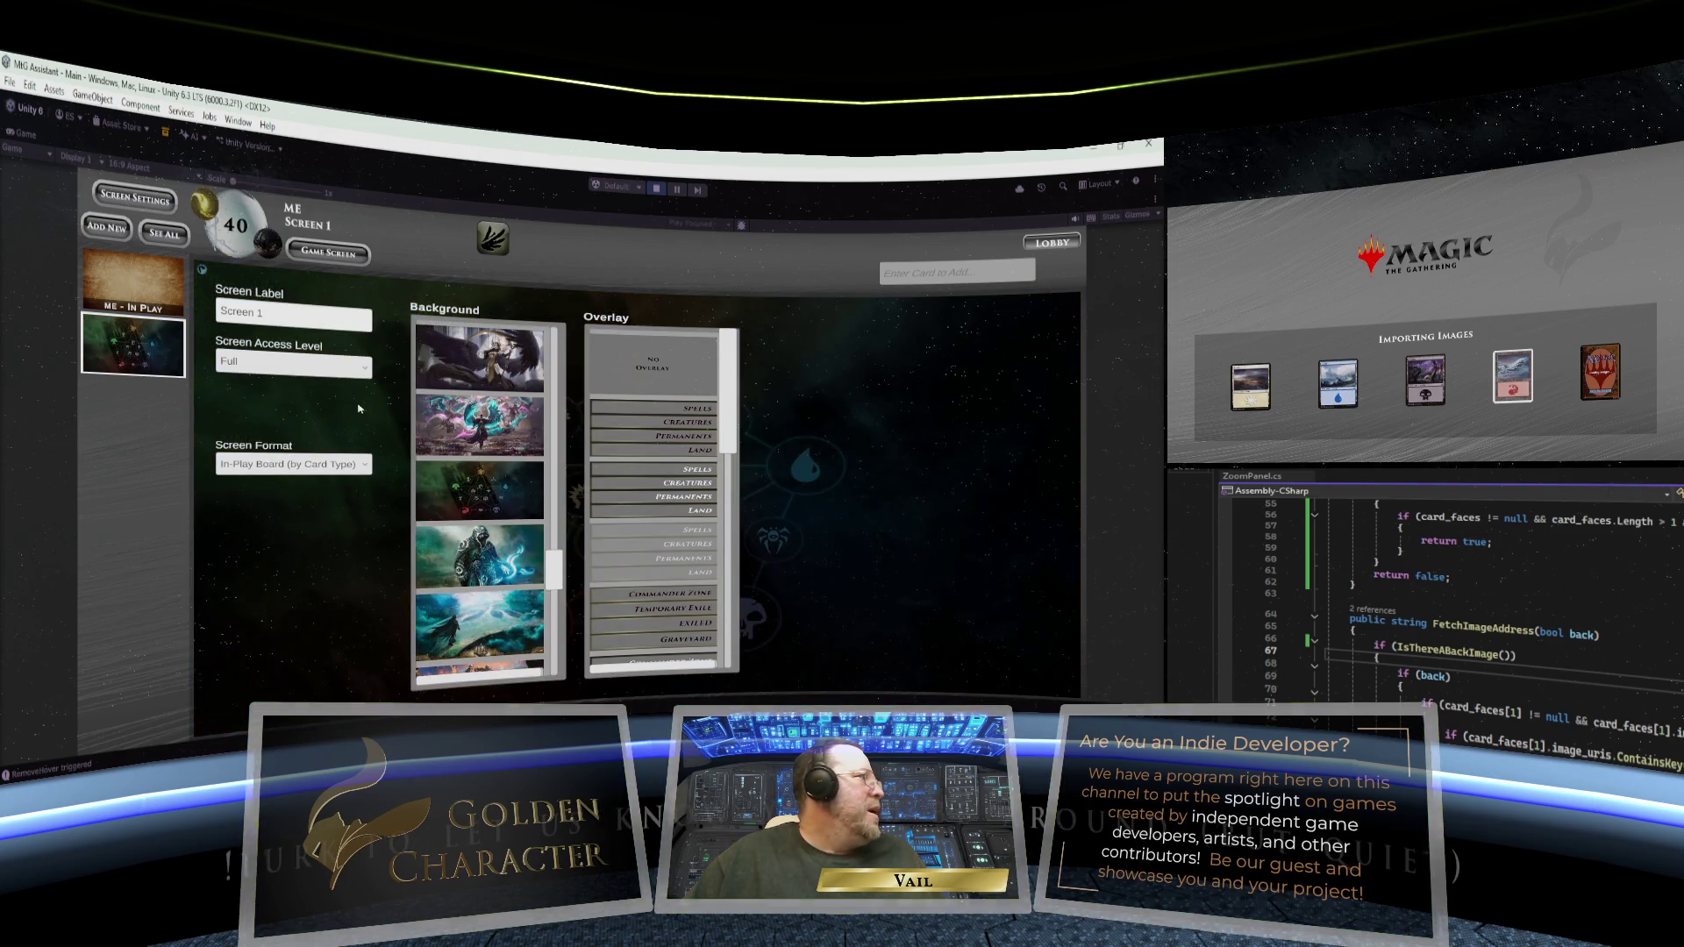
click(341, 465)
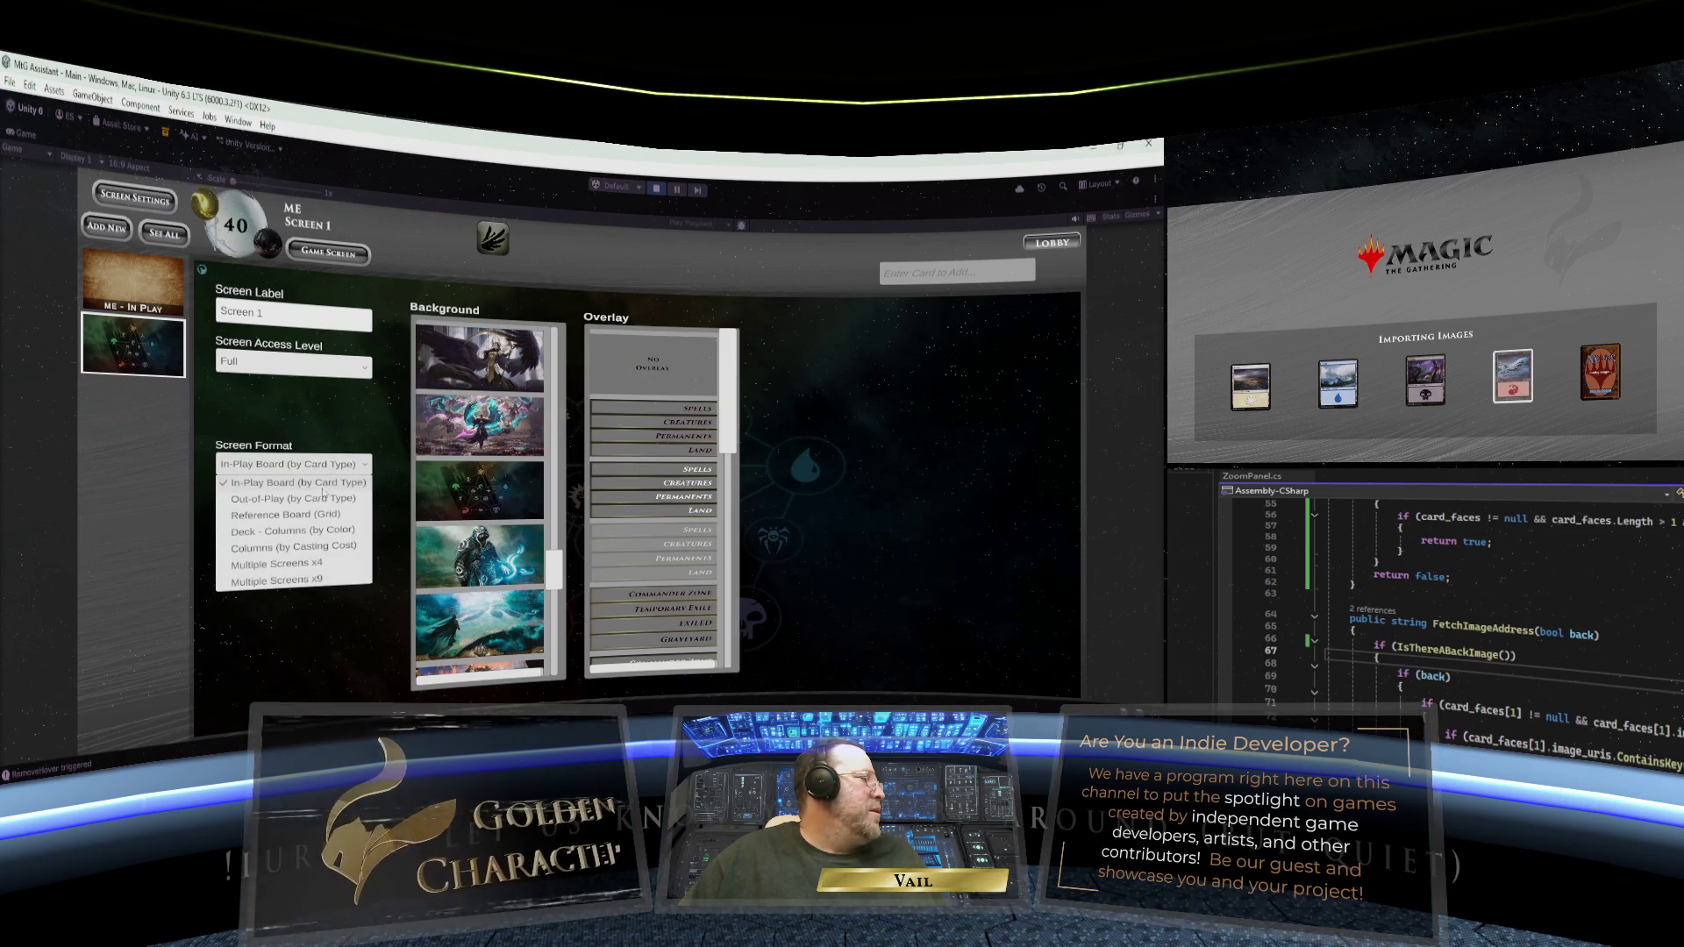
click(306, 564)
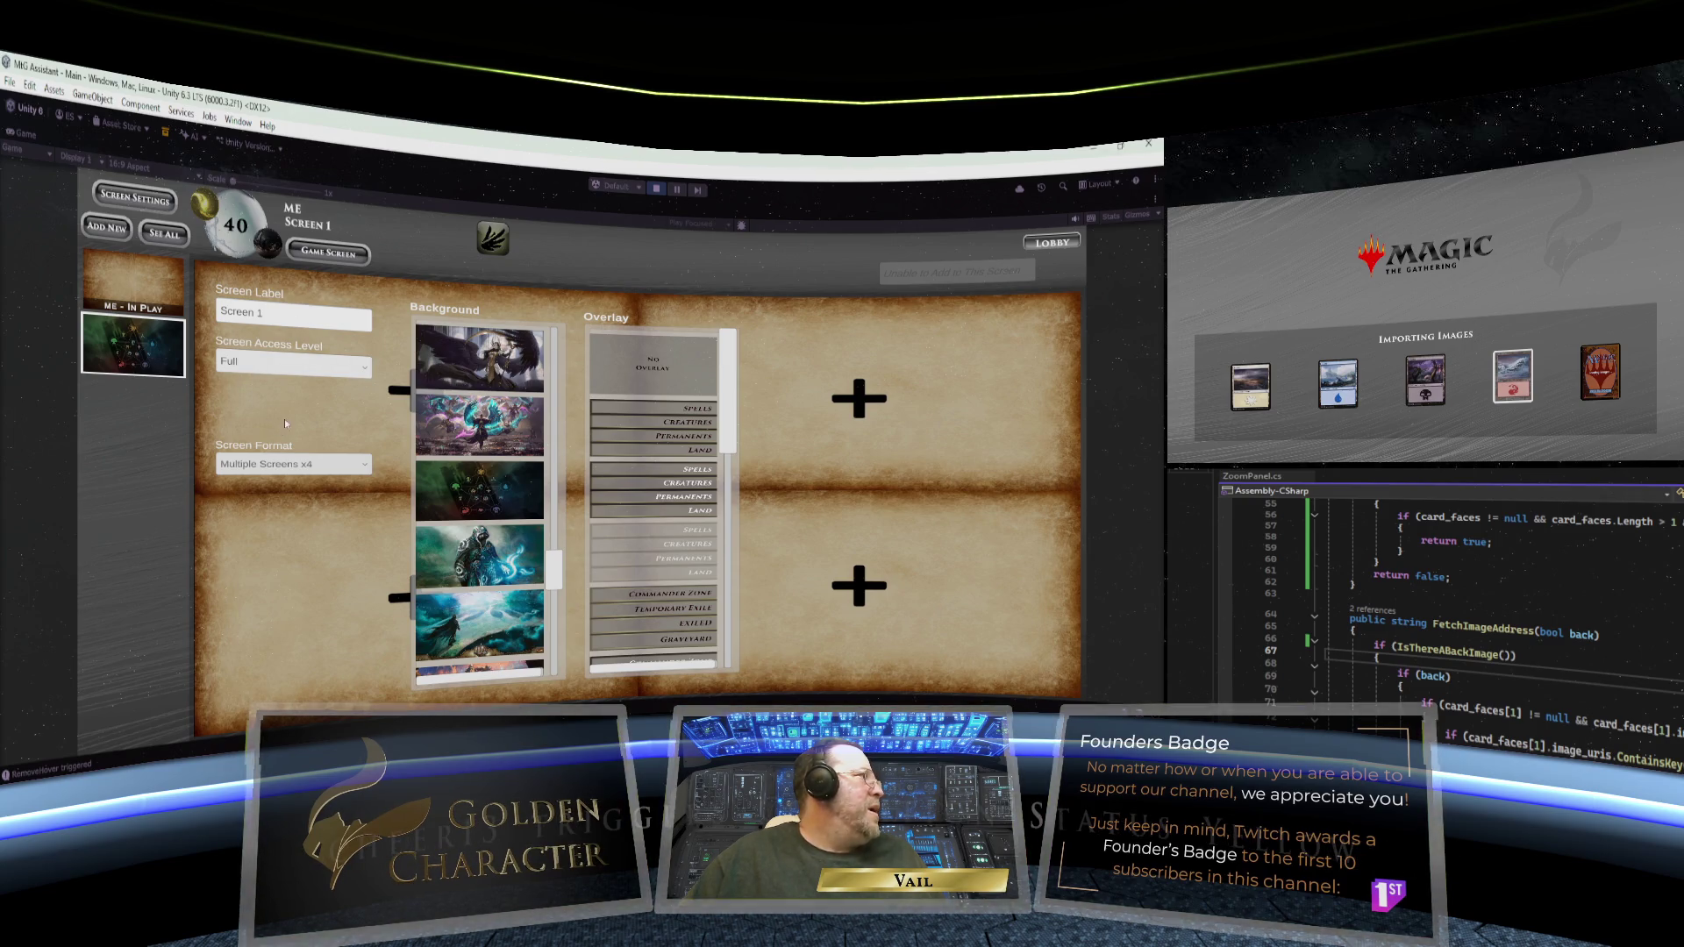
- Label the screen 'Mutli-View' and close its screen settings
click(273, 320)
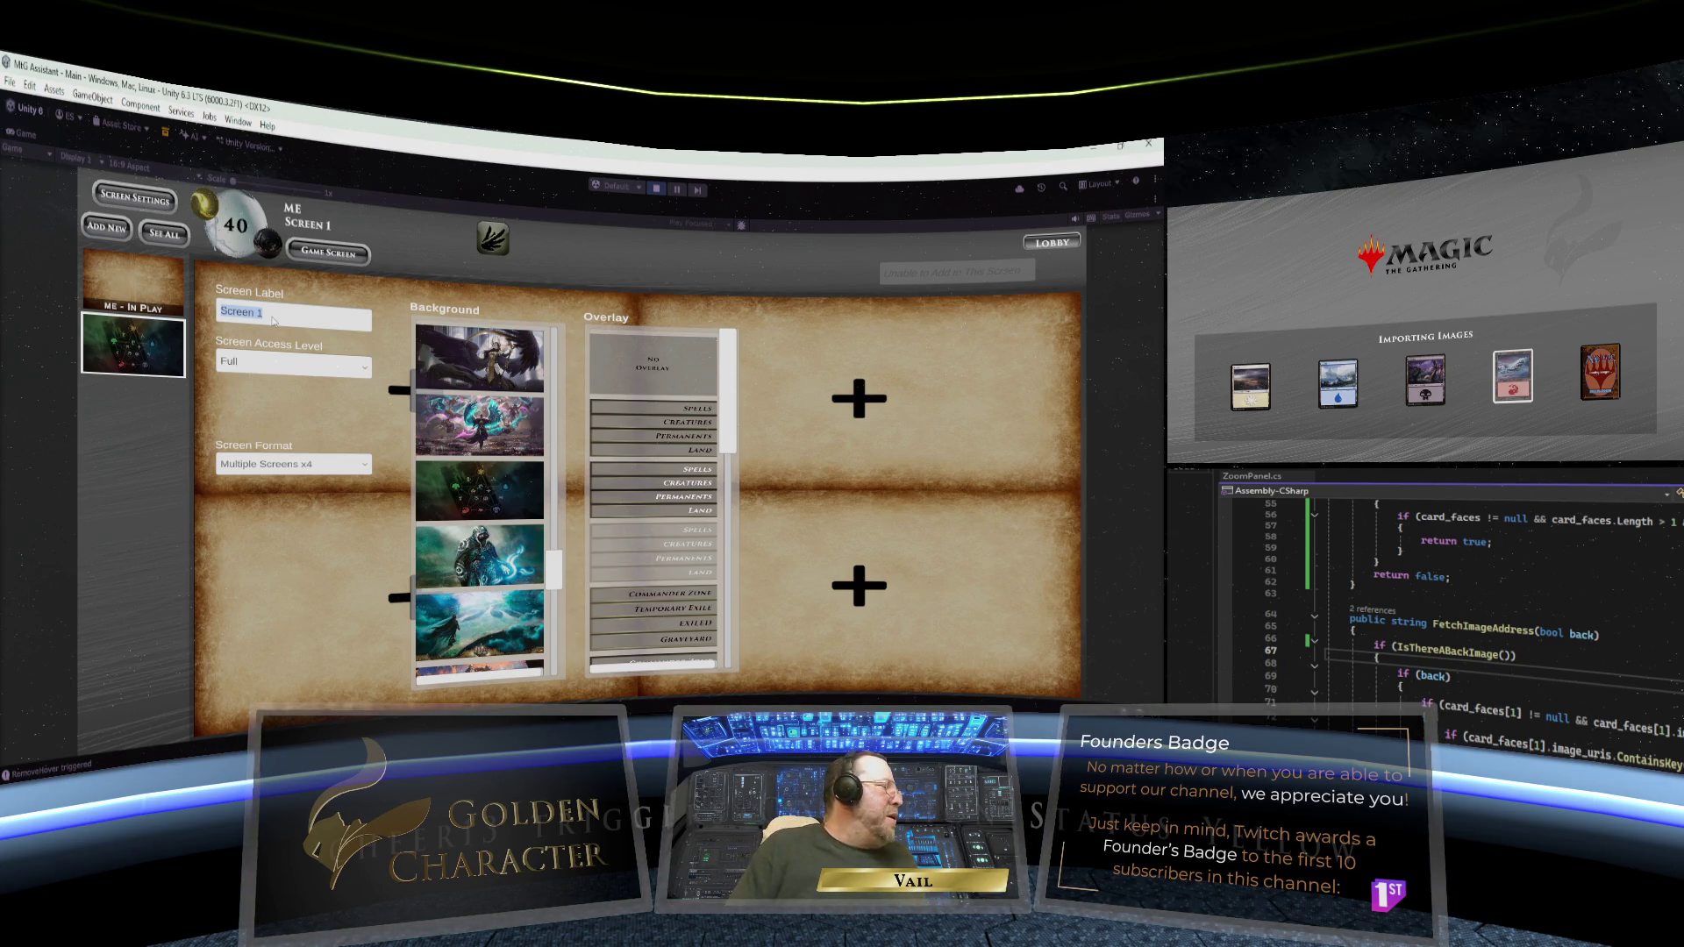
text(Mu)
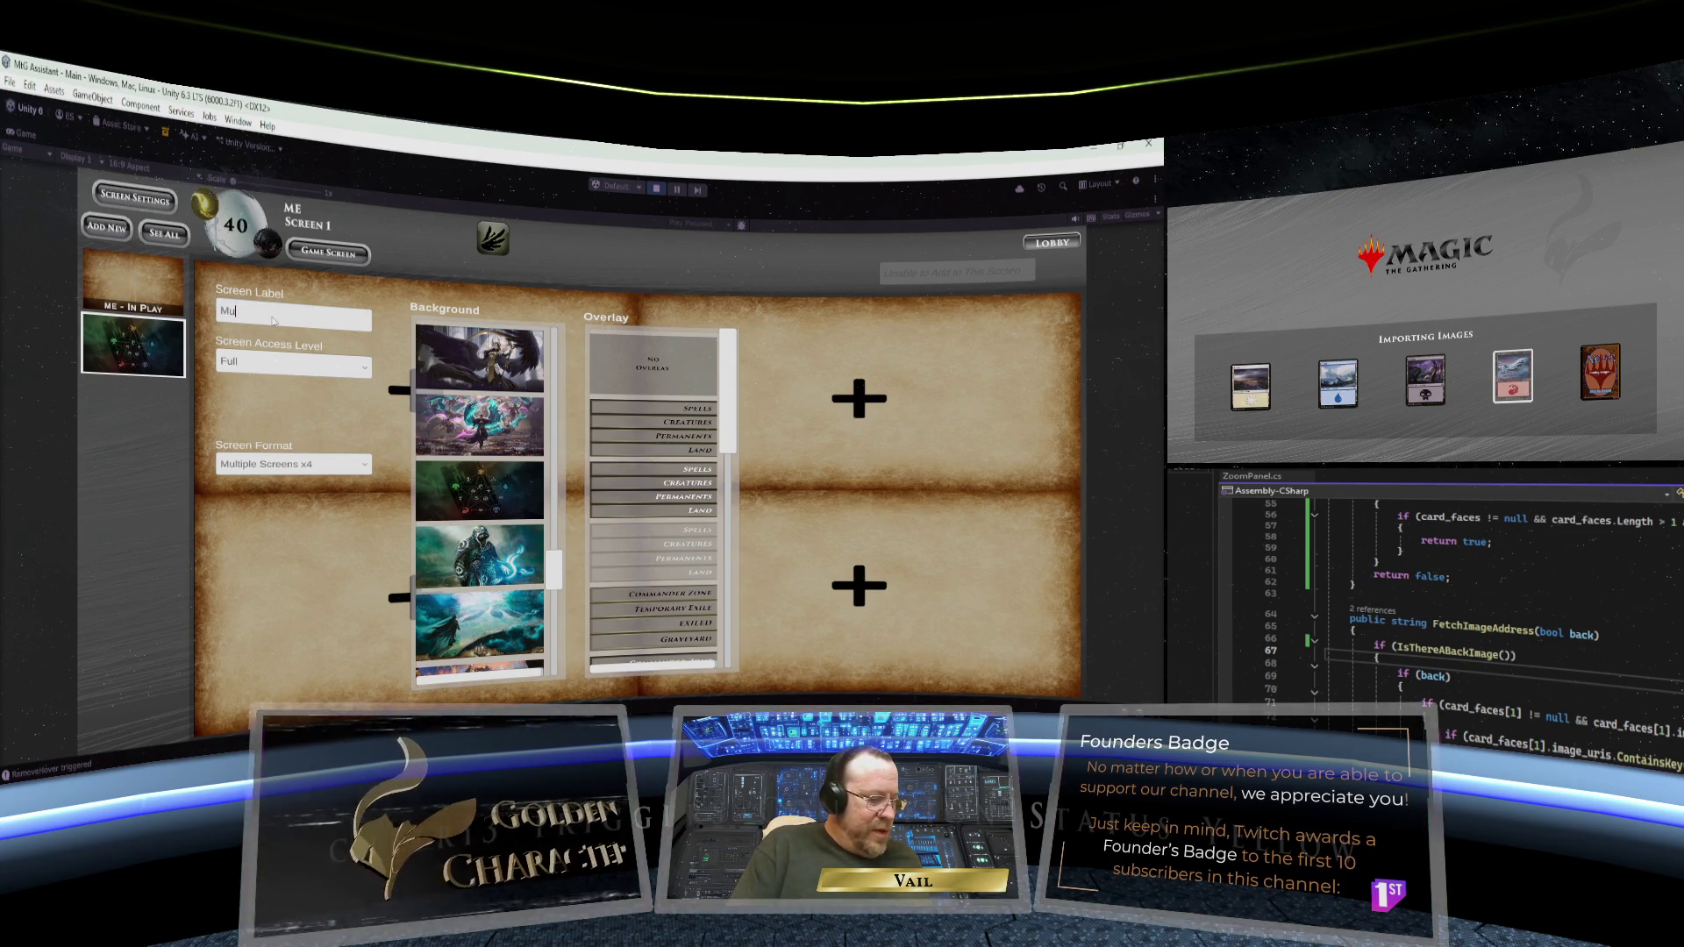
text(lti)
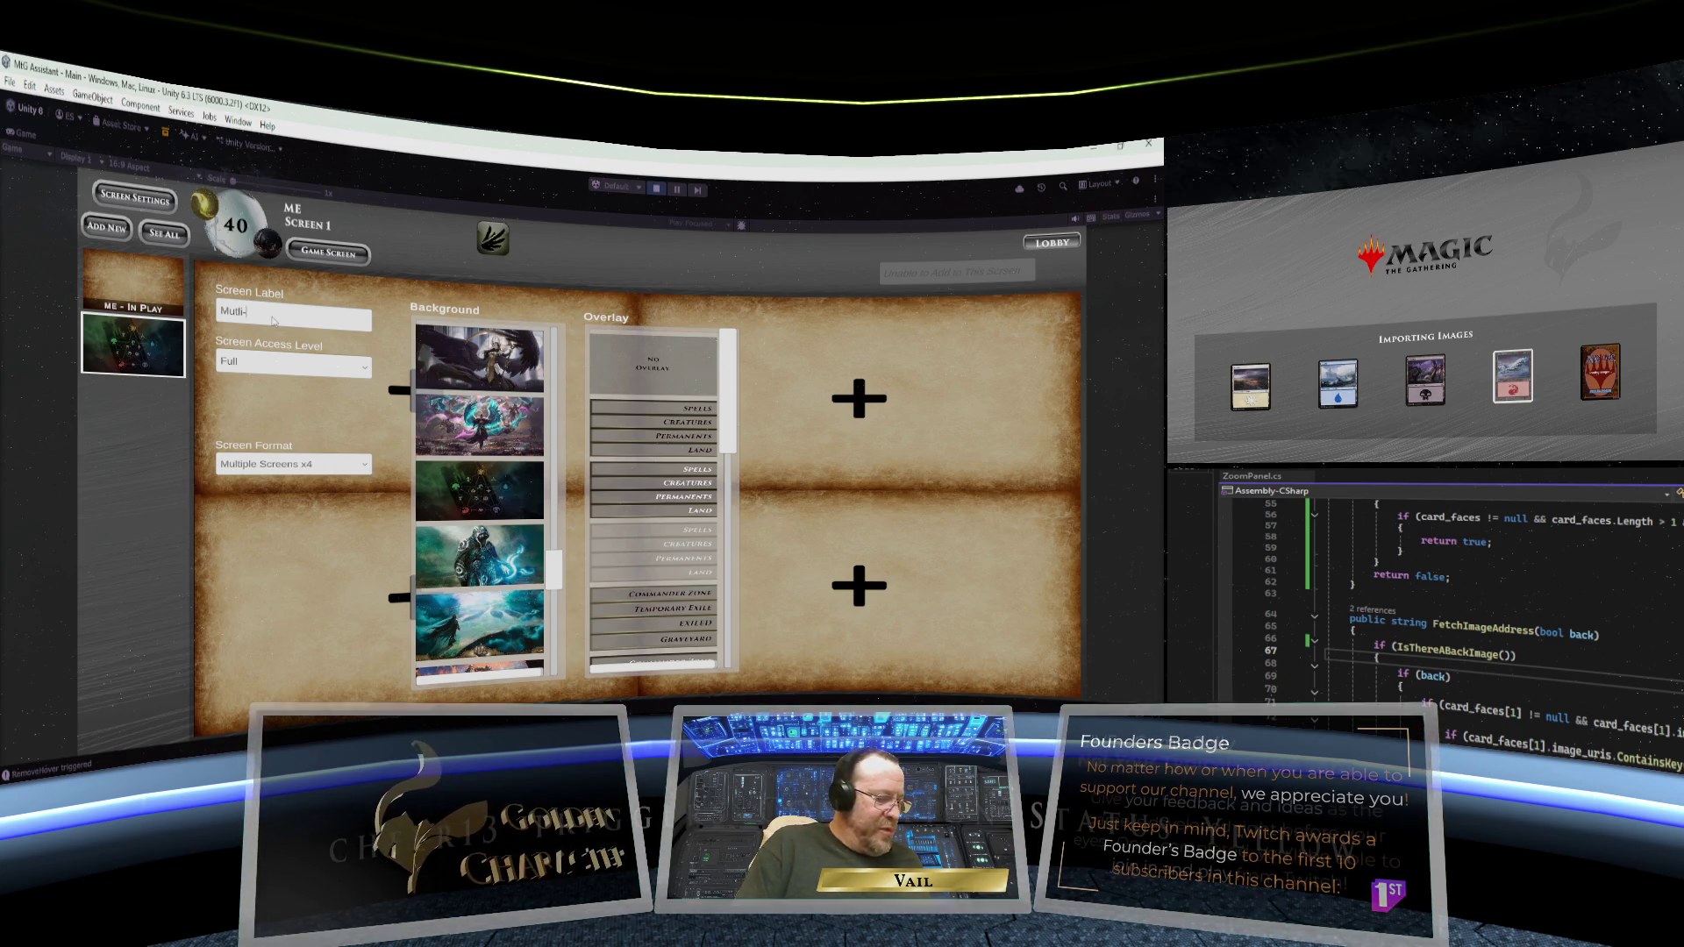
text(View)
key(Return)
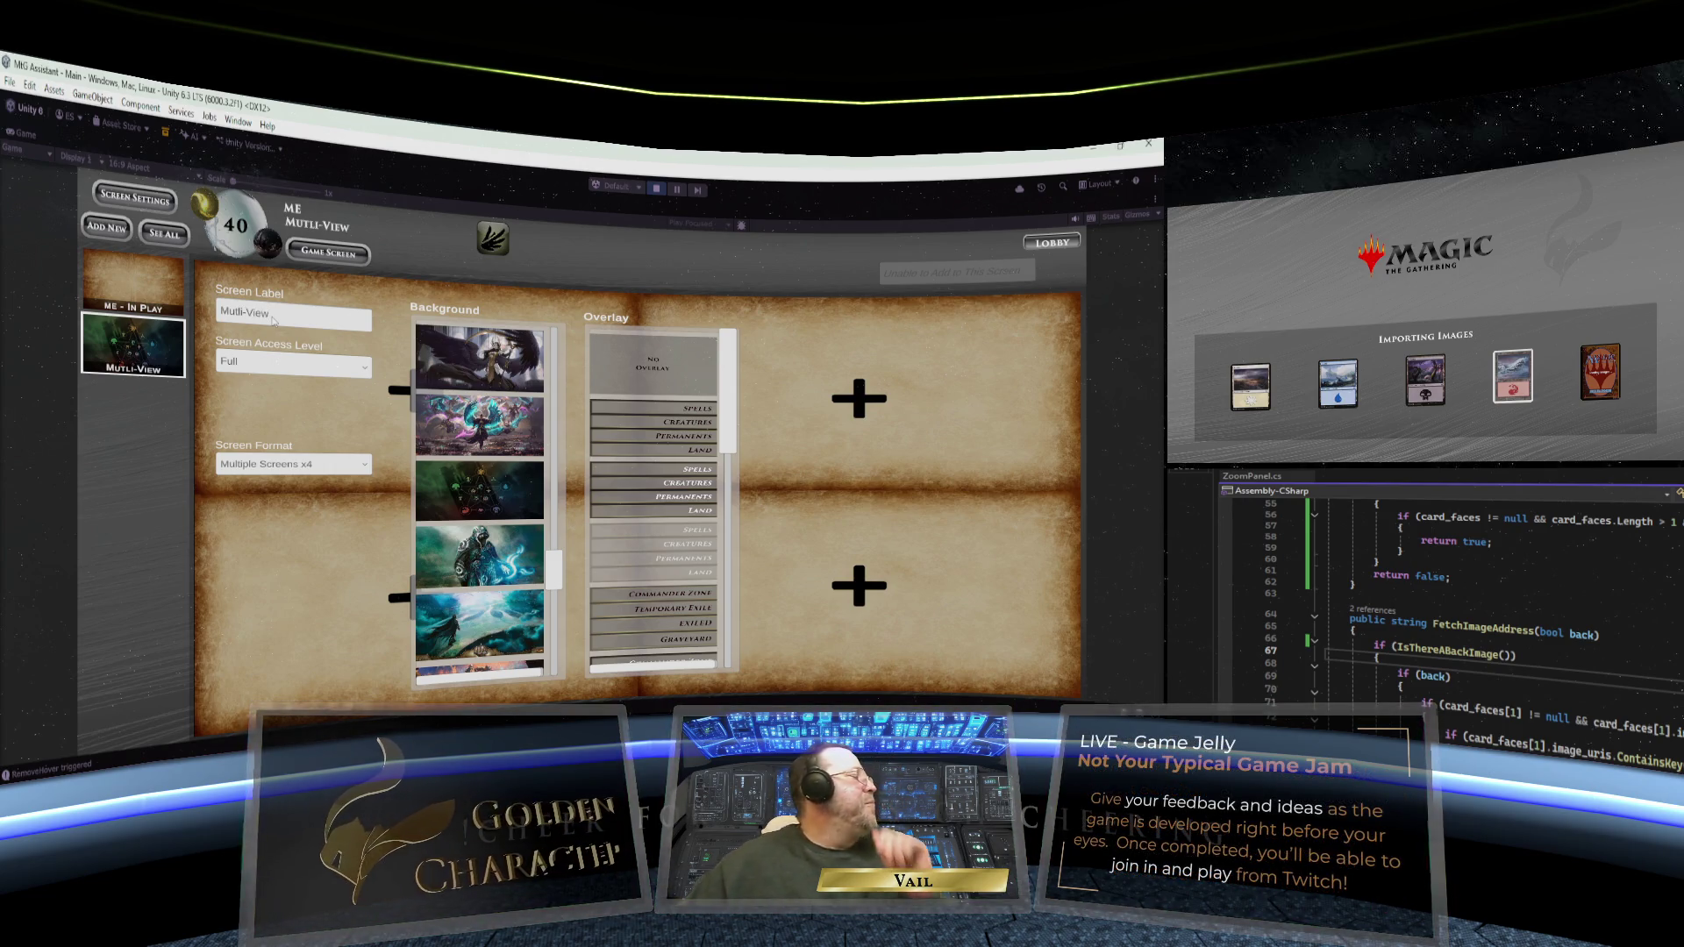
click(135, 196)
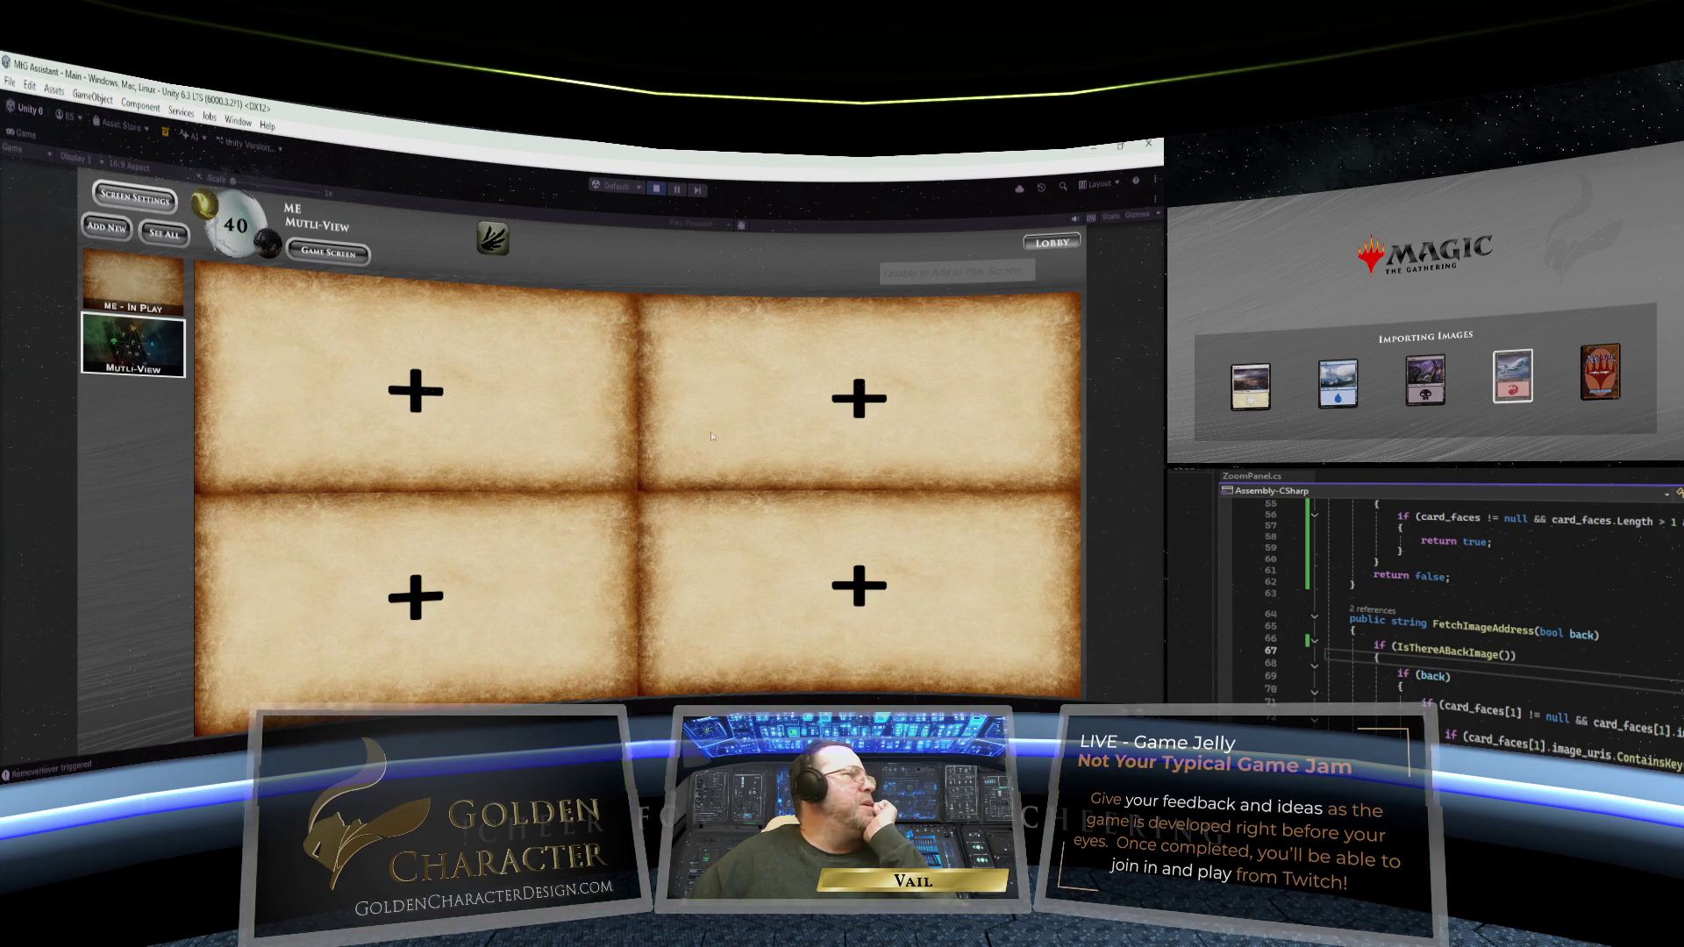
- Fill the Mutli-View top-right panel with the ME - In Play board, then open the lobby screen
click(789, 415)
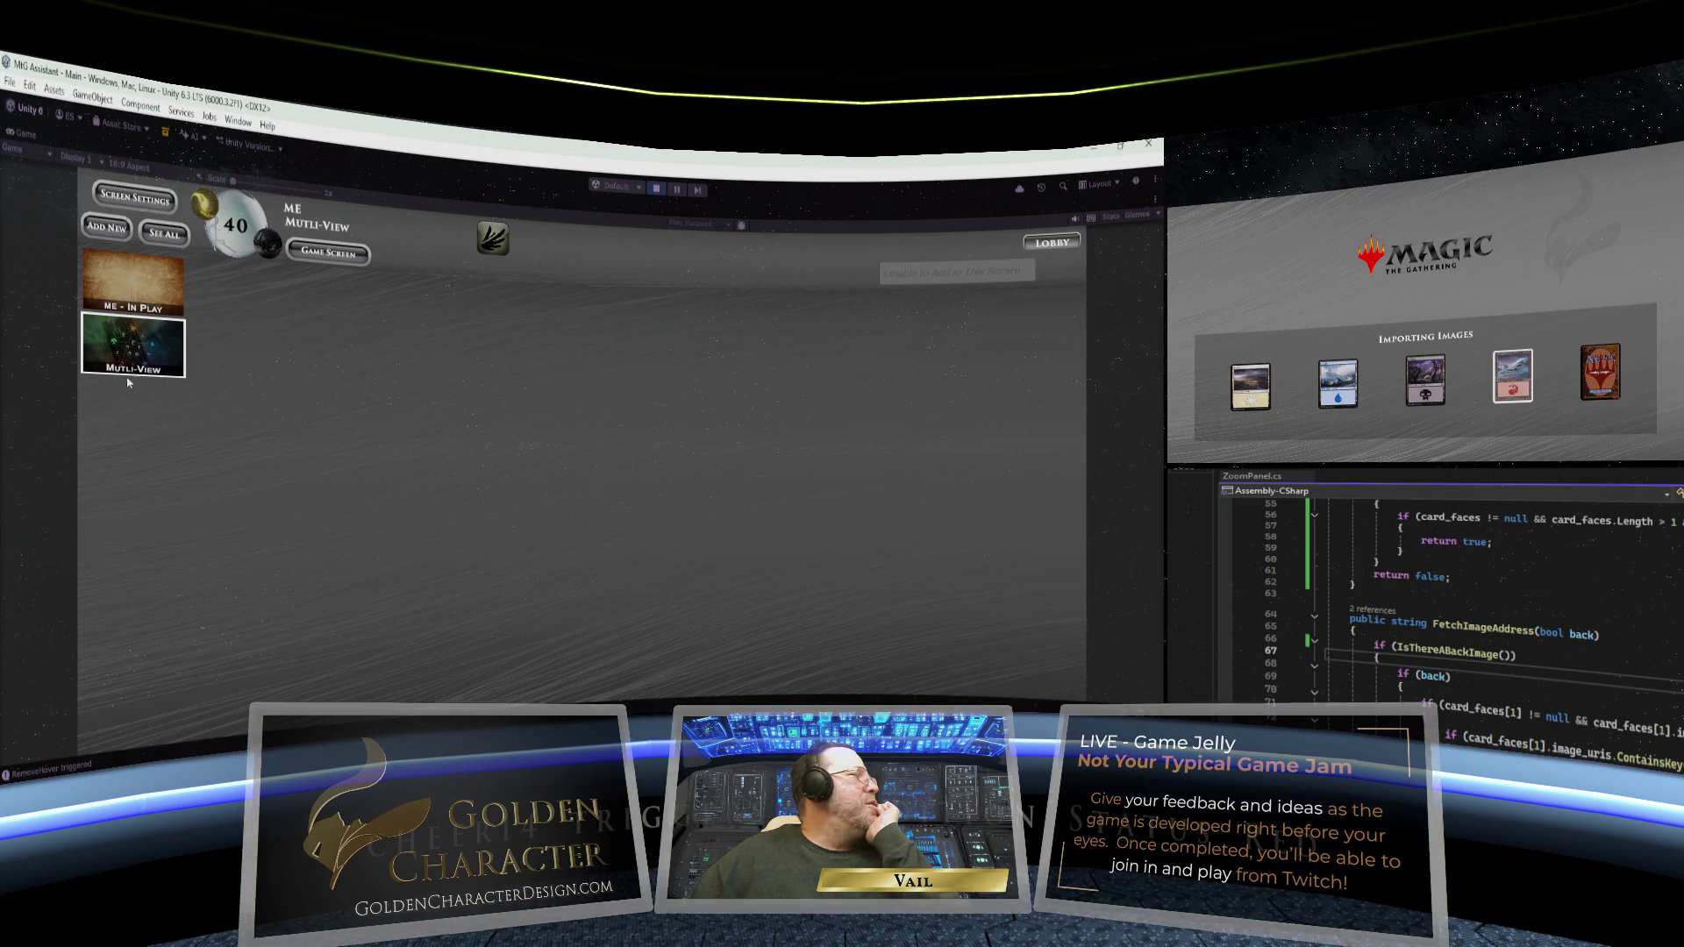
click(136, 285)
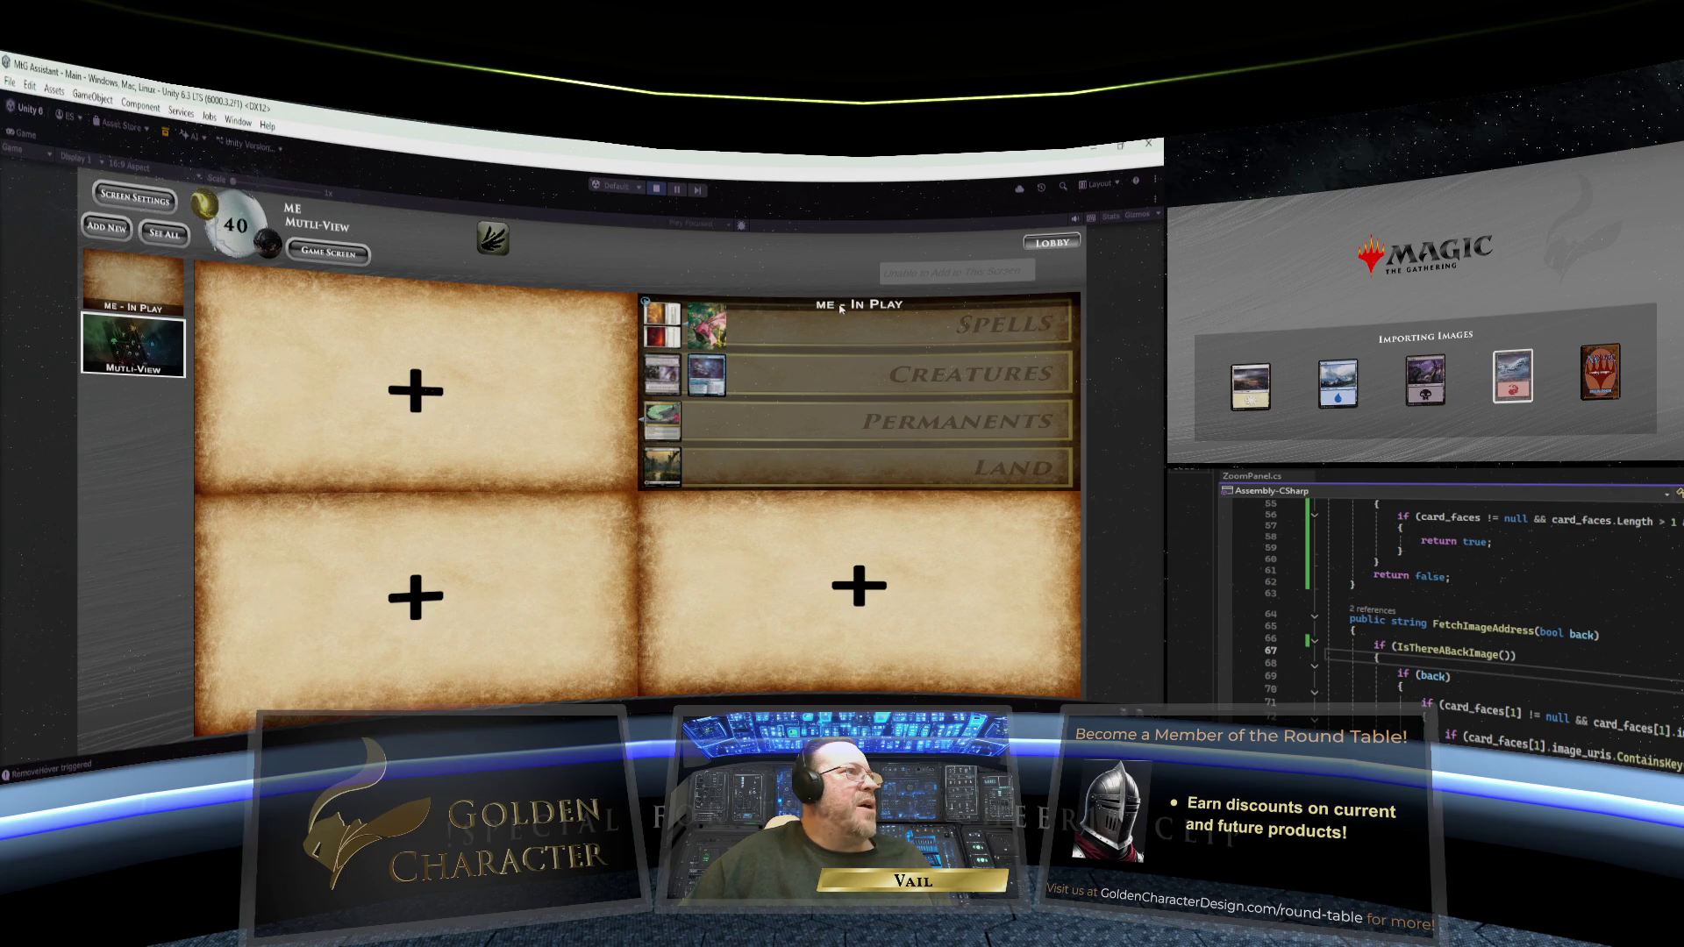
click(352, 257)
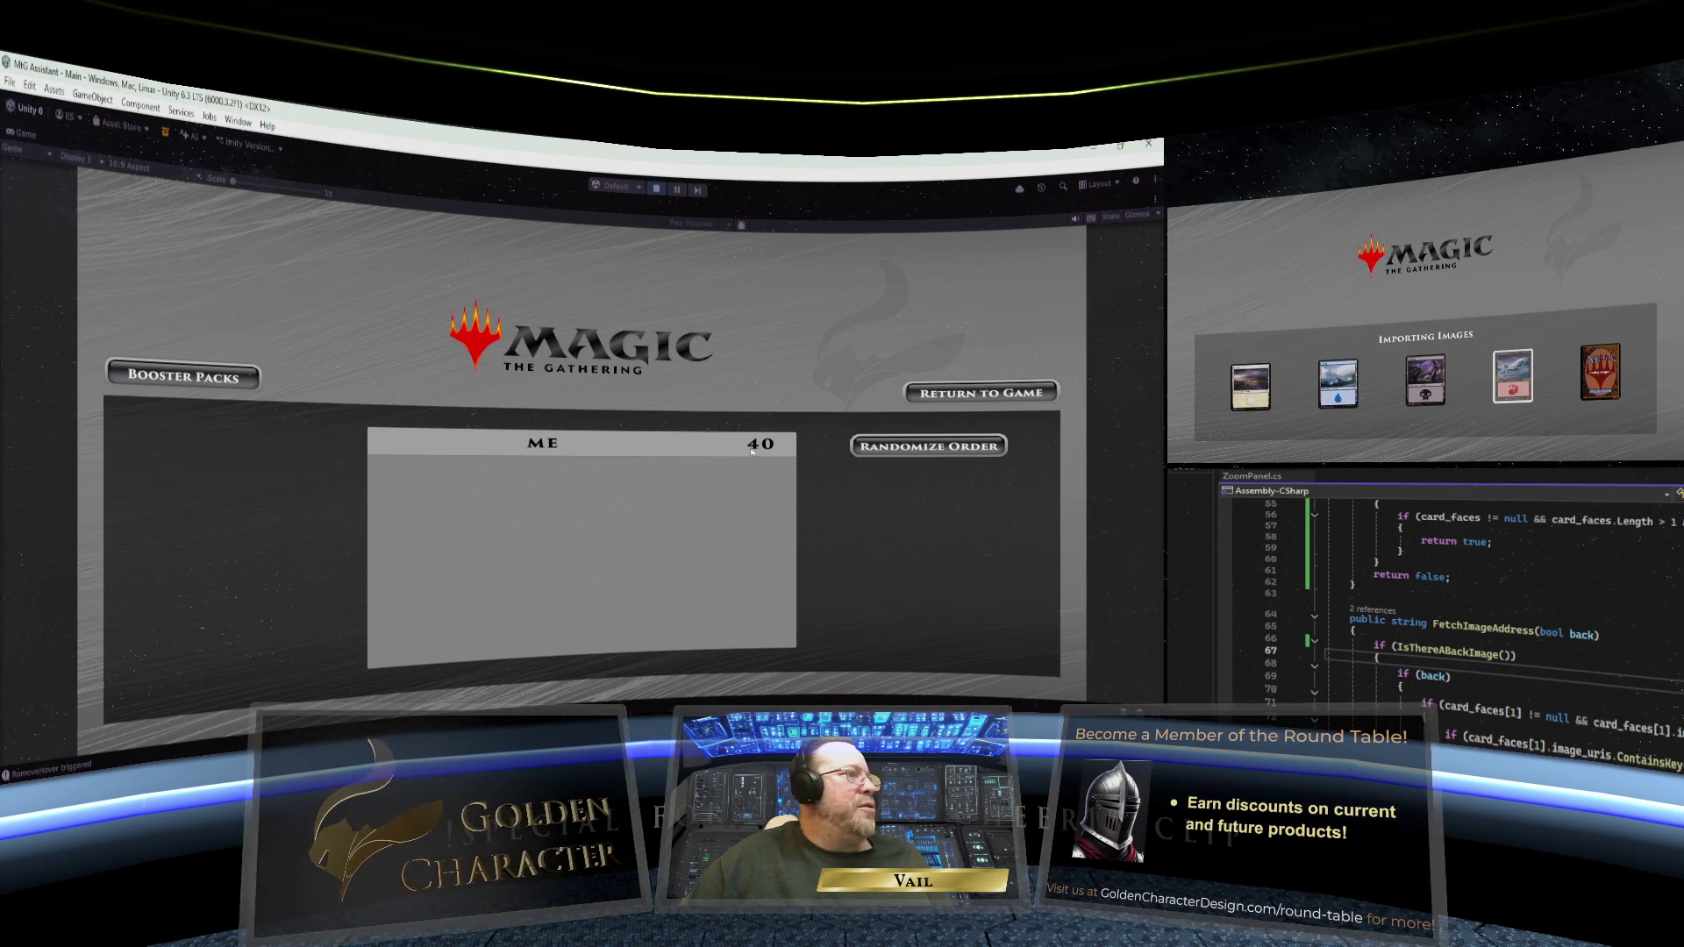
- Go from the lobby back to the Mutli-View screen showing the ME - In Play panel
click(977, 392)
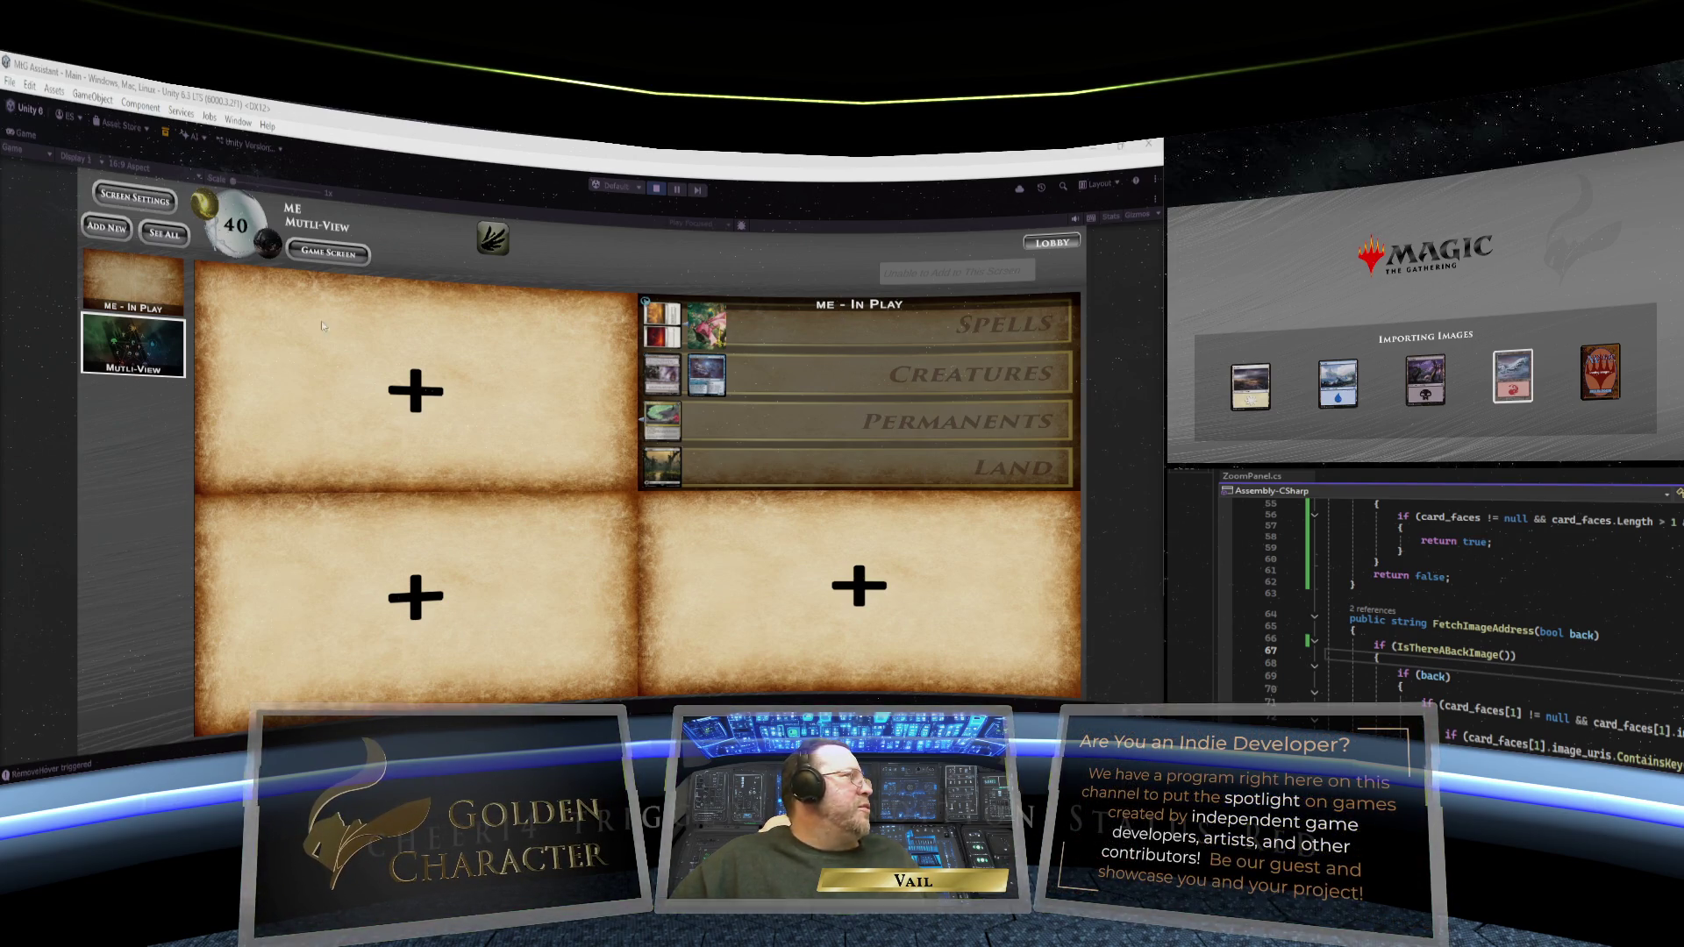
- Switch back and forth three times between the ME - In Play board and the Mutli-View grid
click(133, 285)
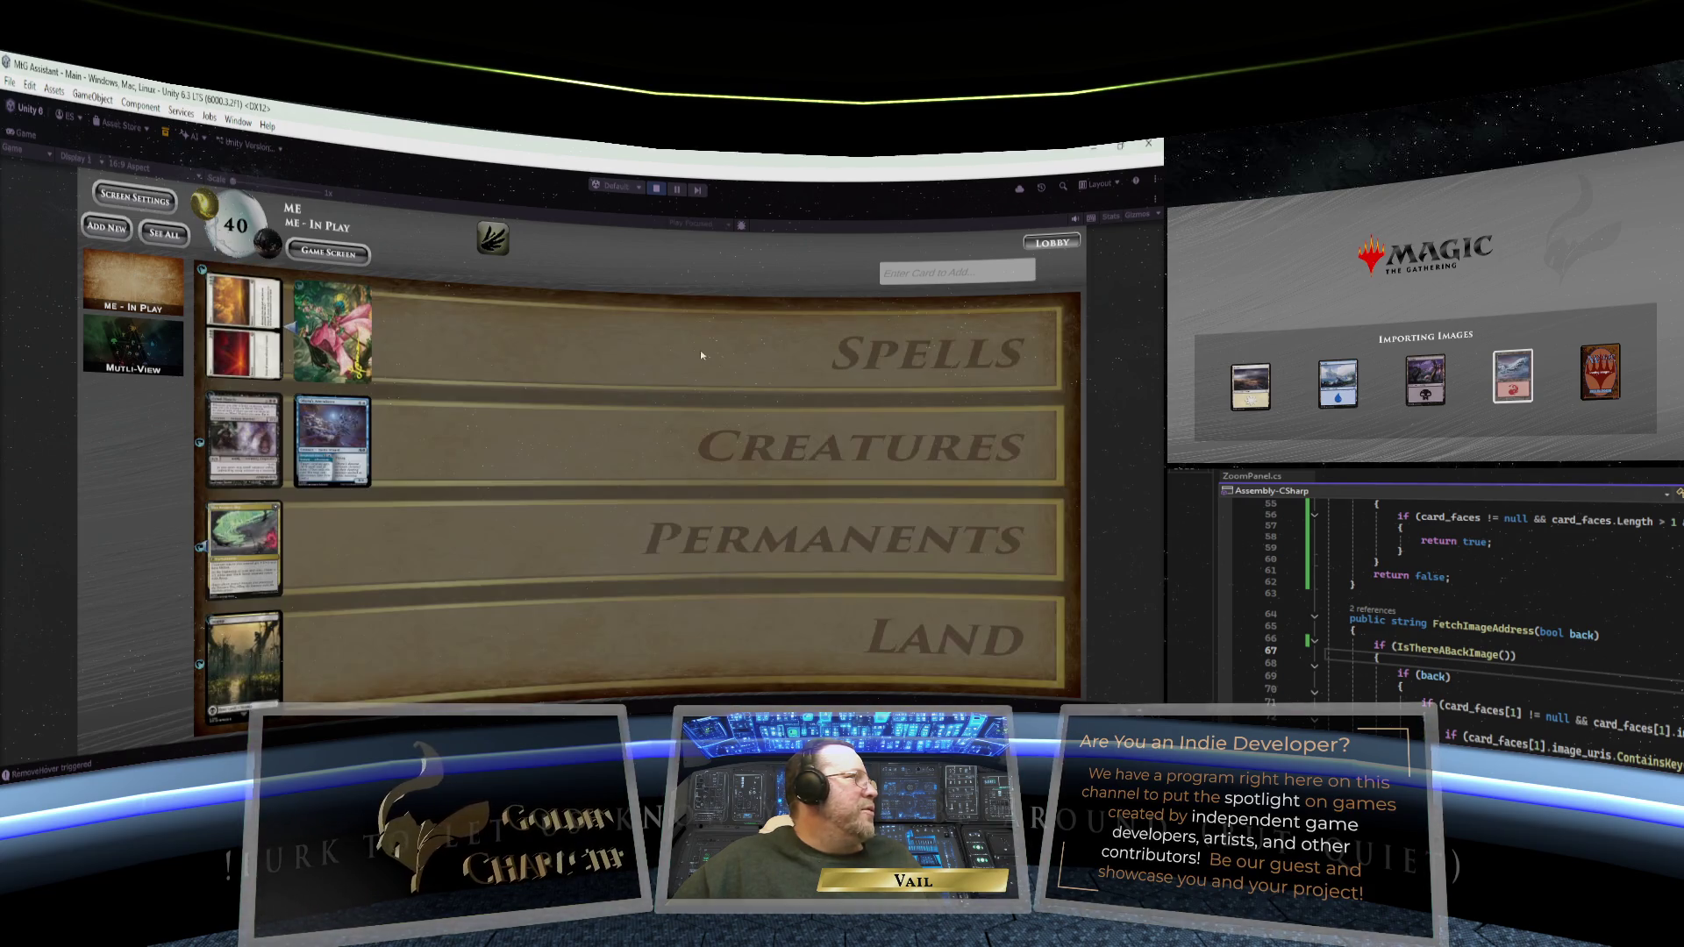
click(145, 336)
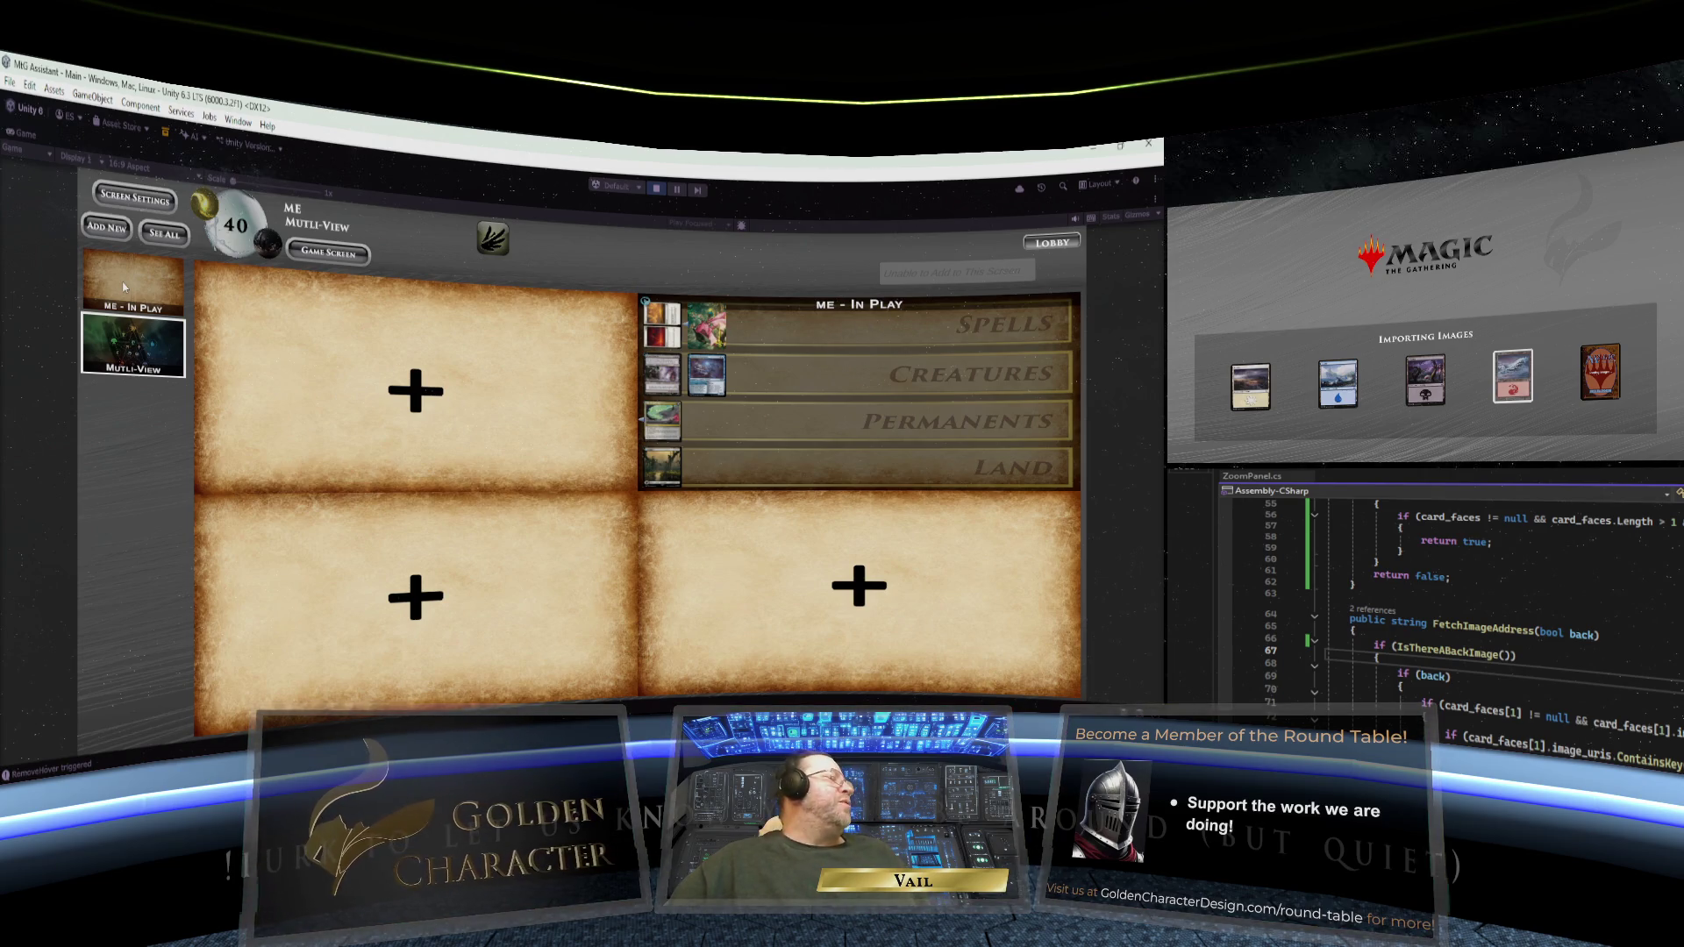
click(124, 287)
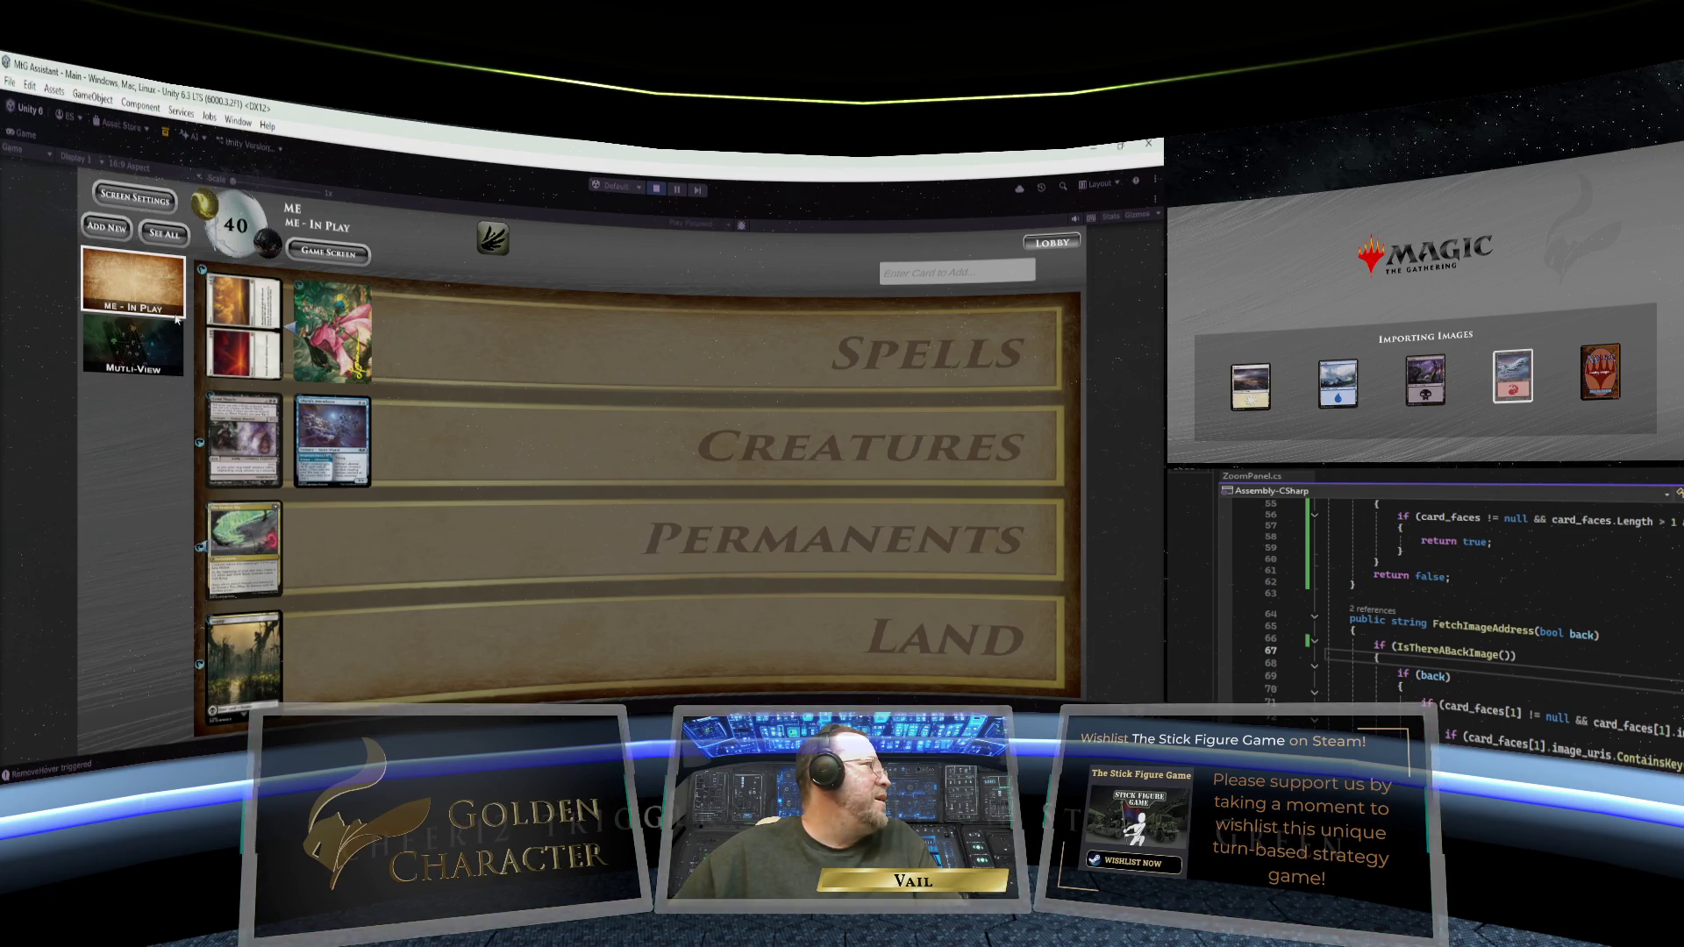
click(136, 340)
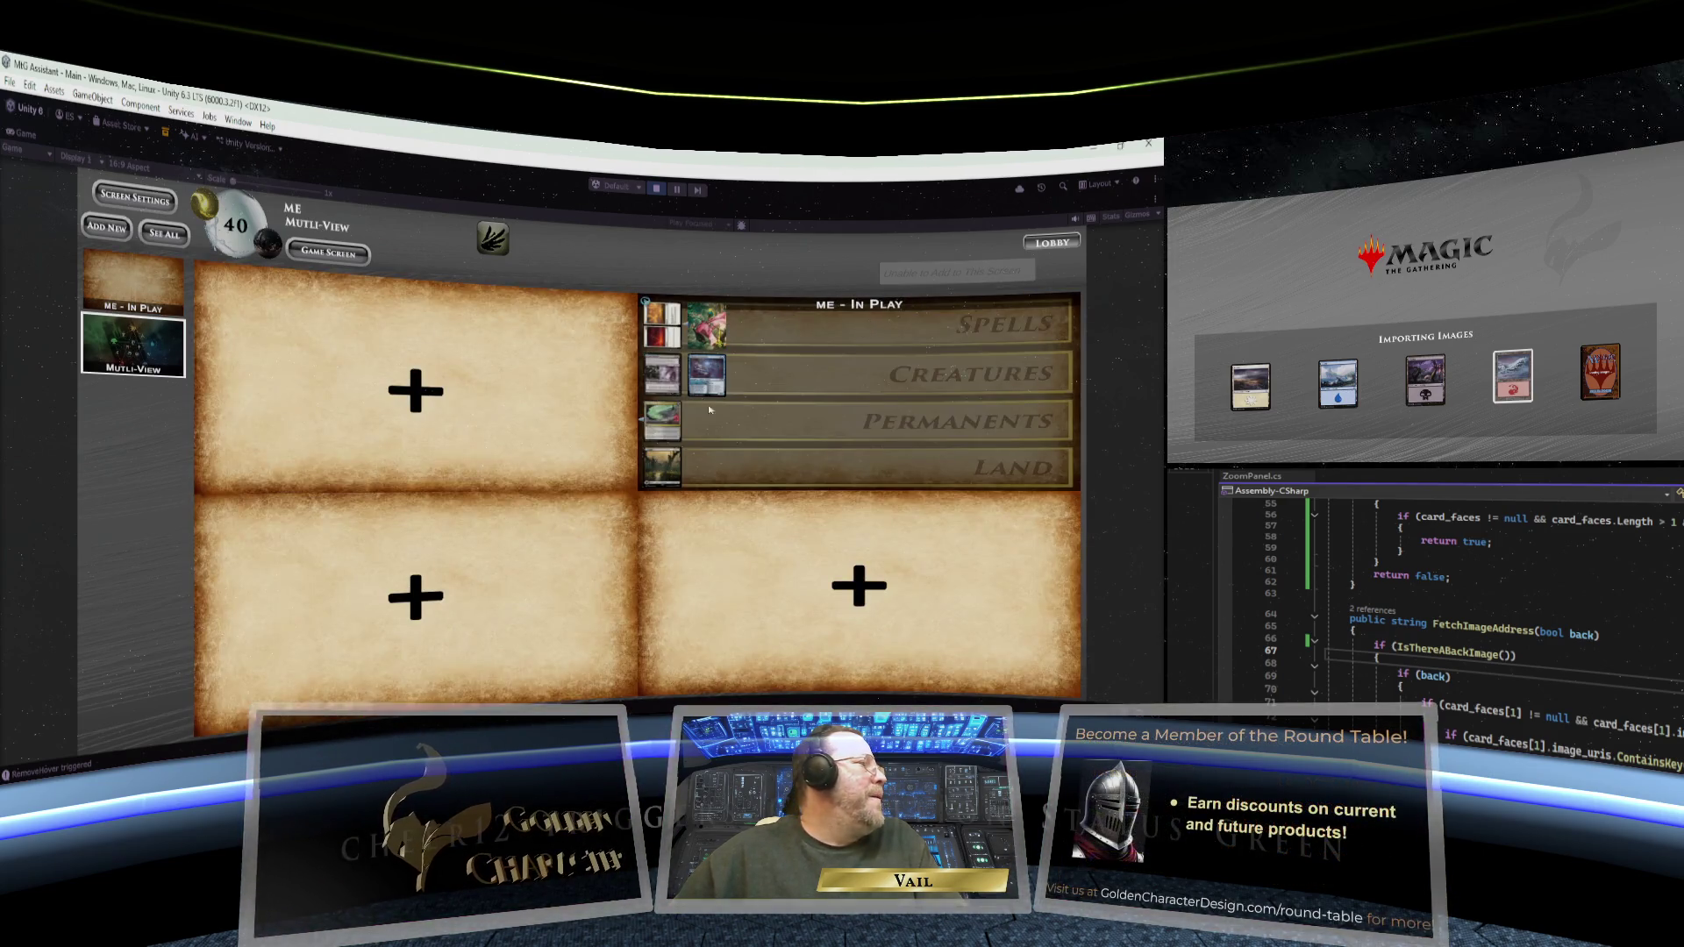
click(122, 273)
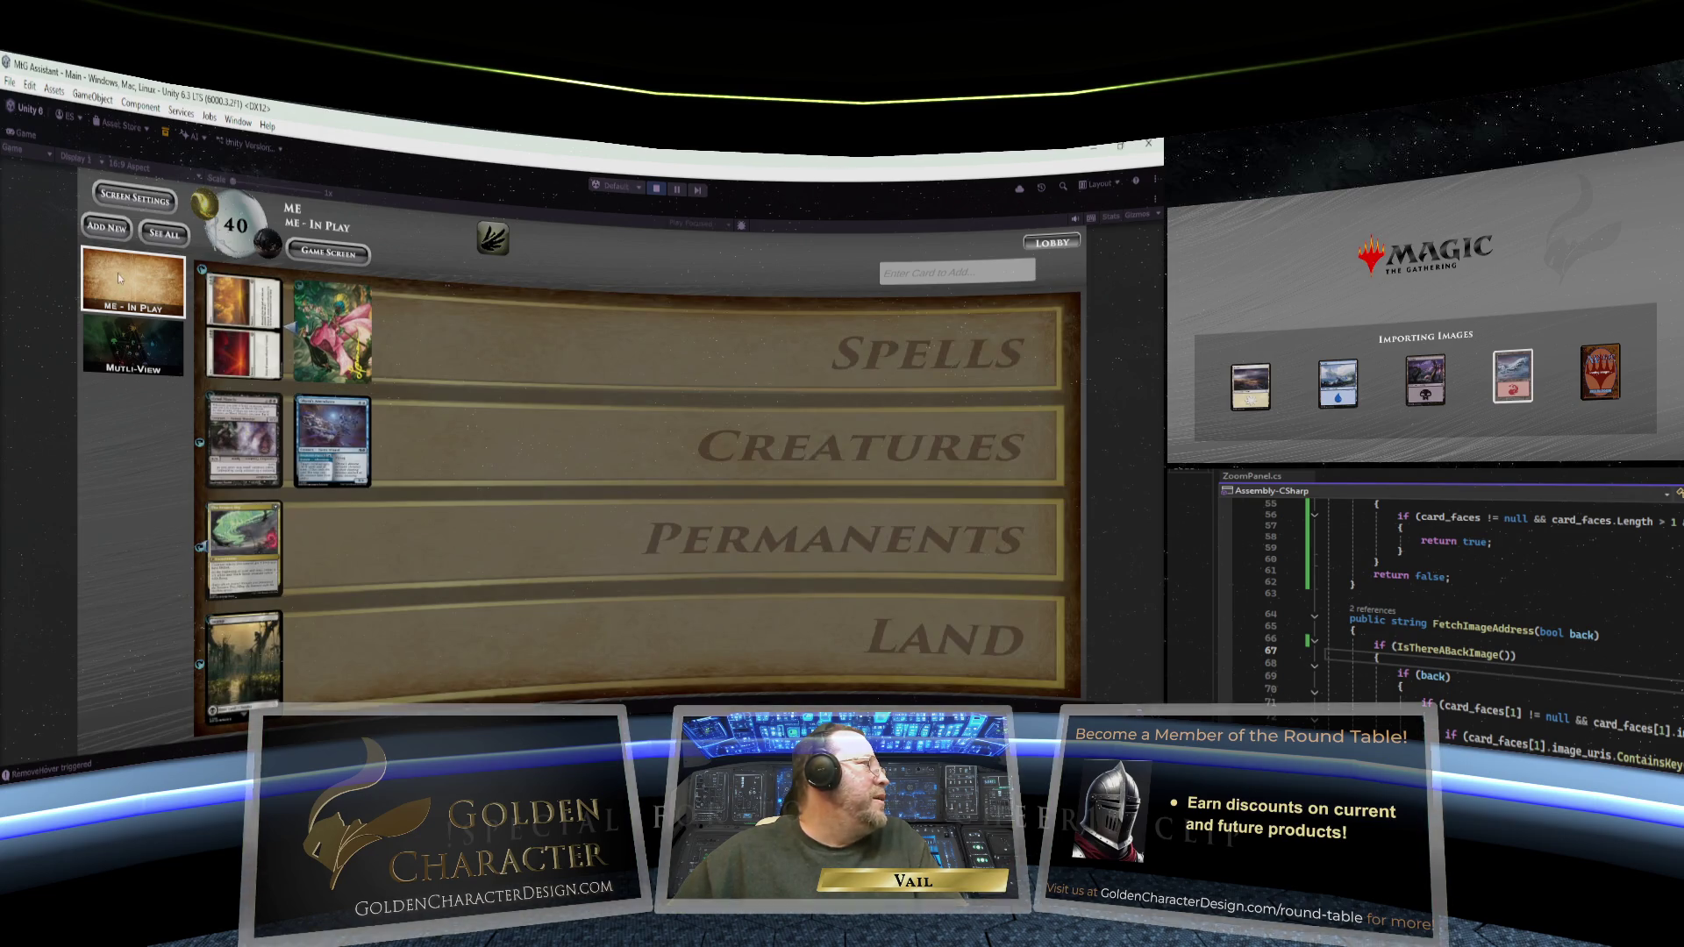
click(127, 347)
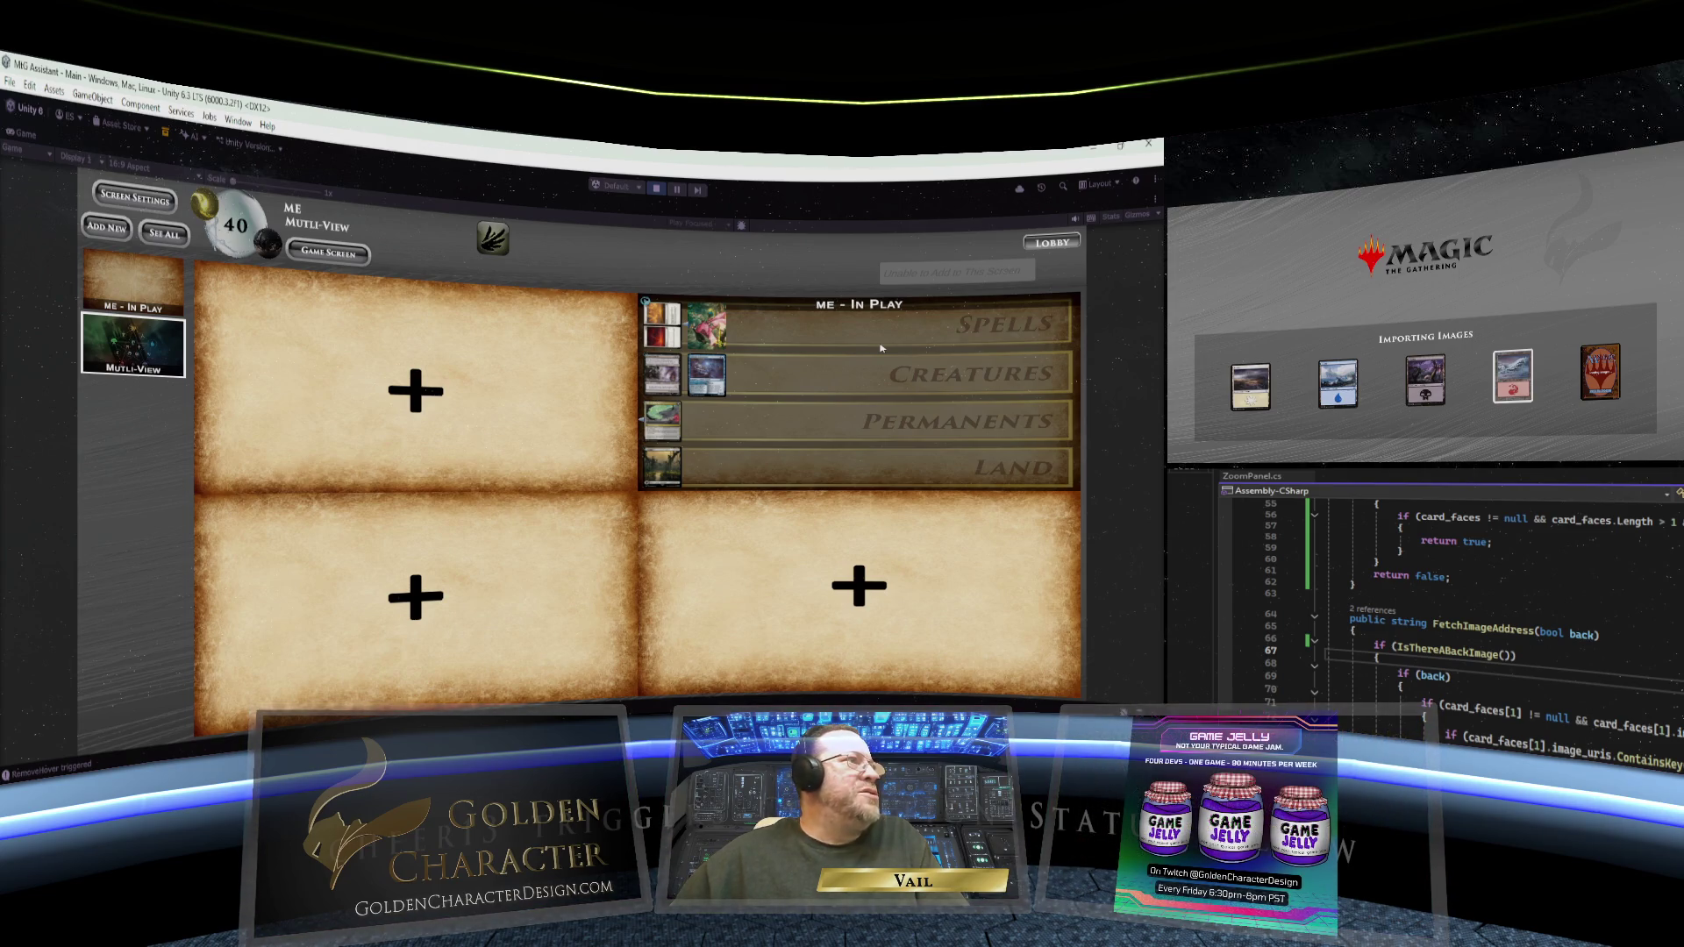
- Go to the lobby and back to the Multi-View board twice, then stop play mode
click(328, 253)
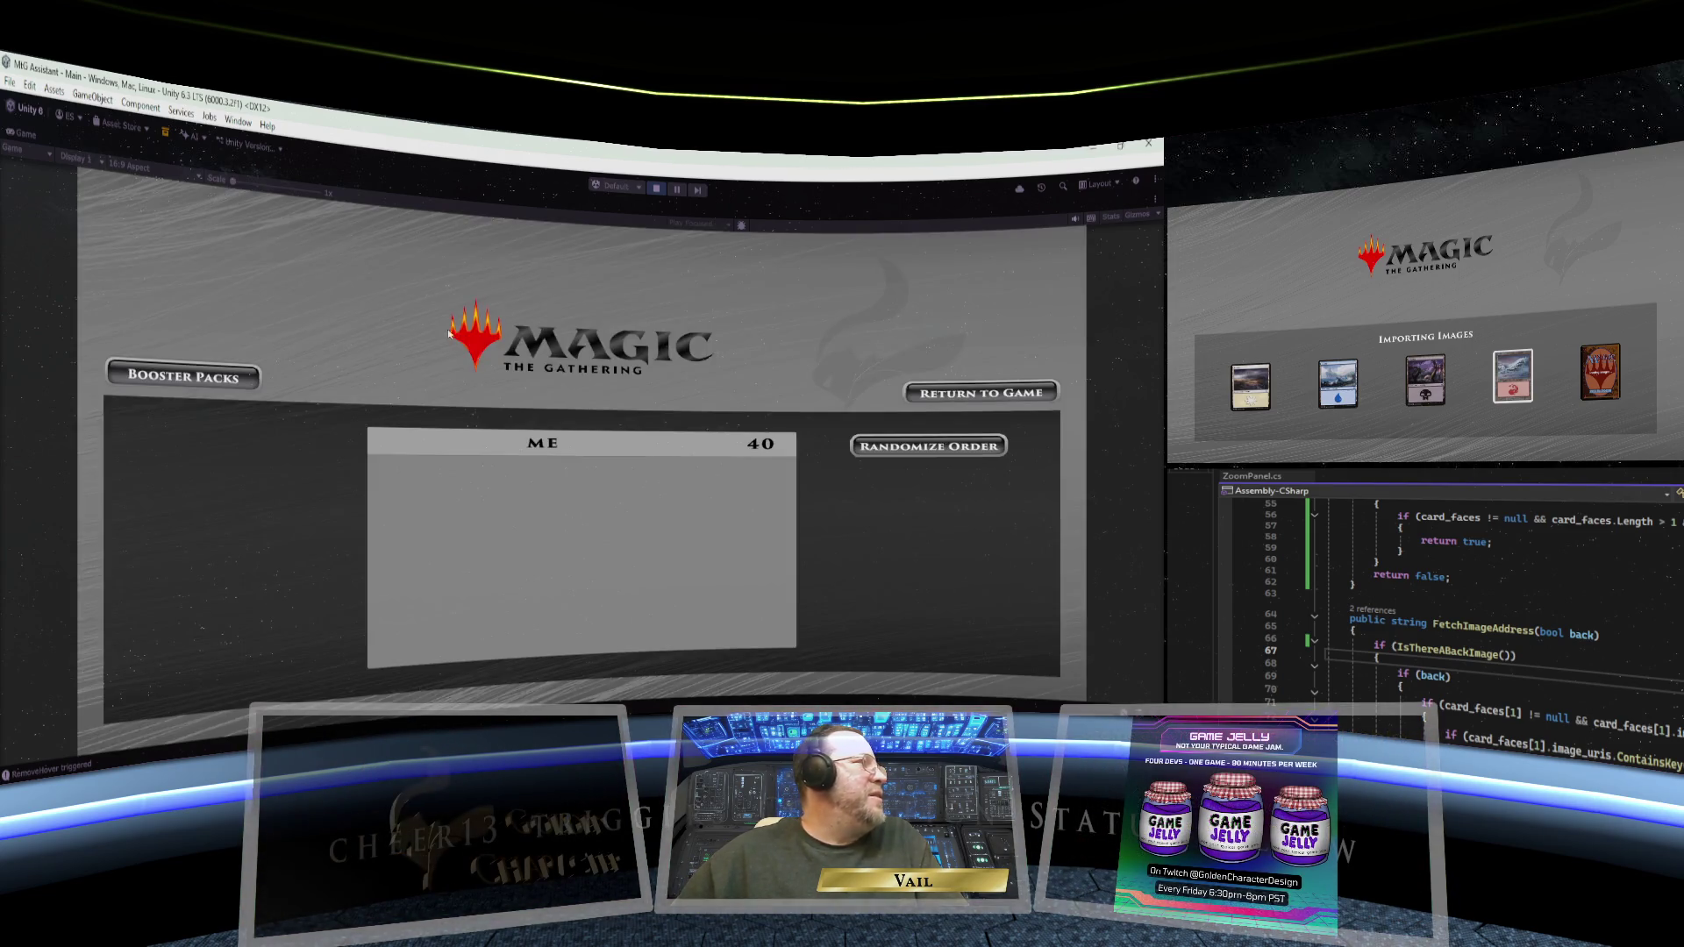
click(975, 394)
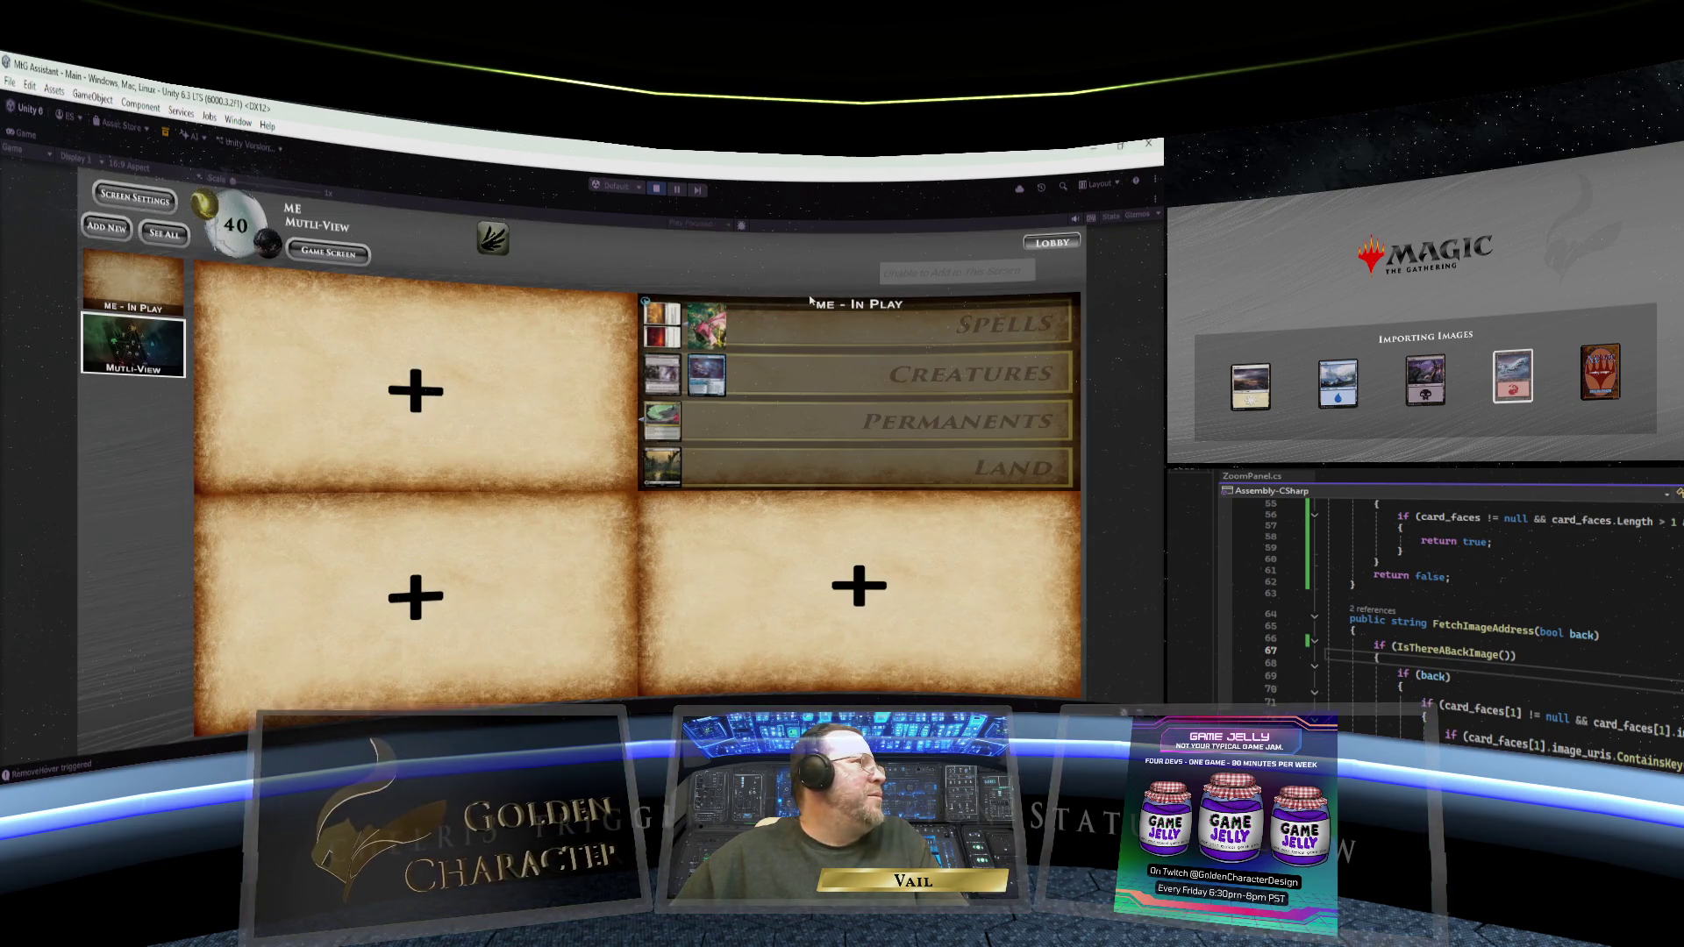
click(326, 254)
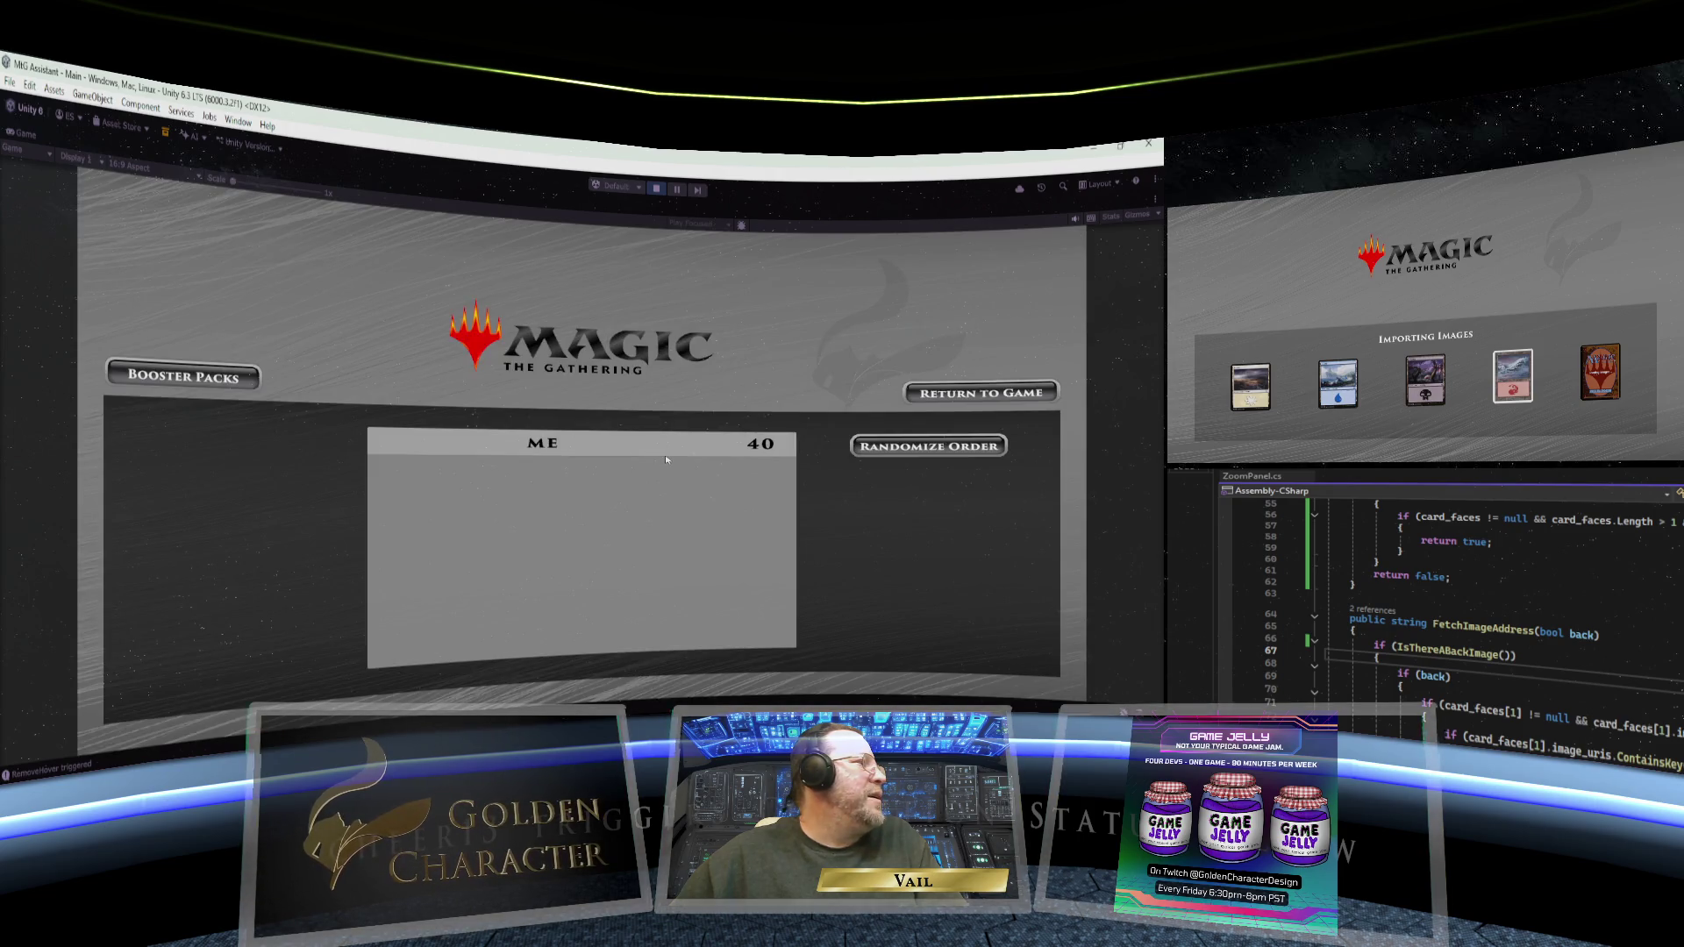
click(938, 394)
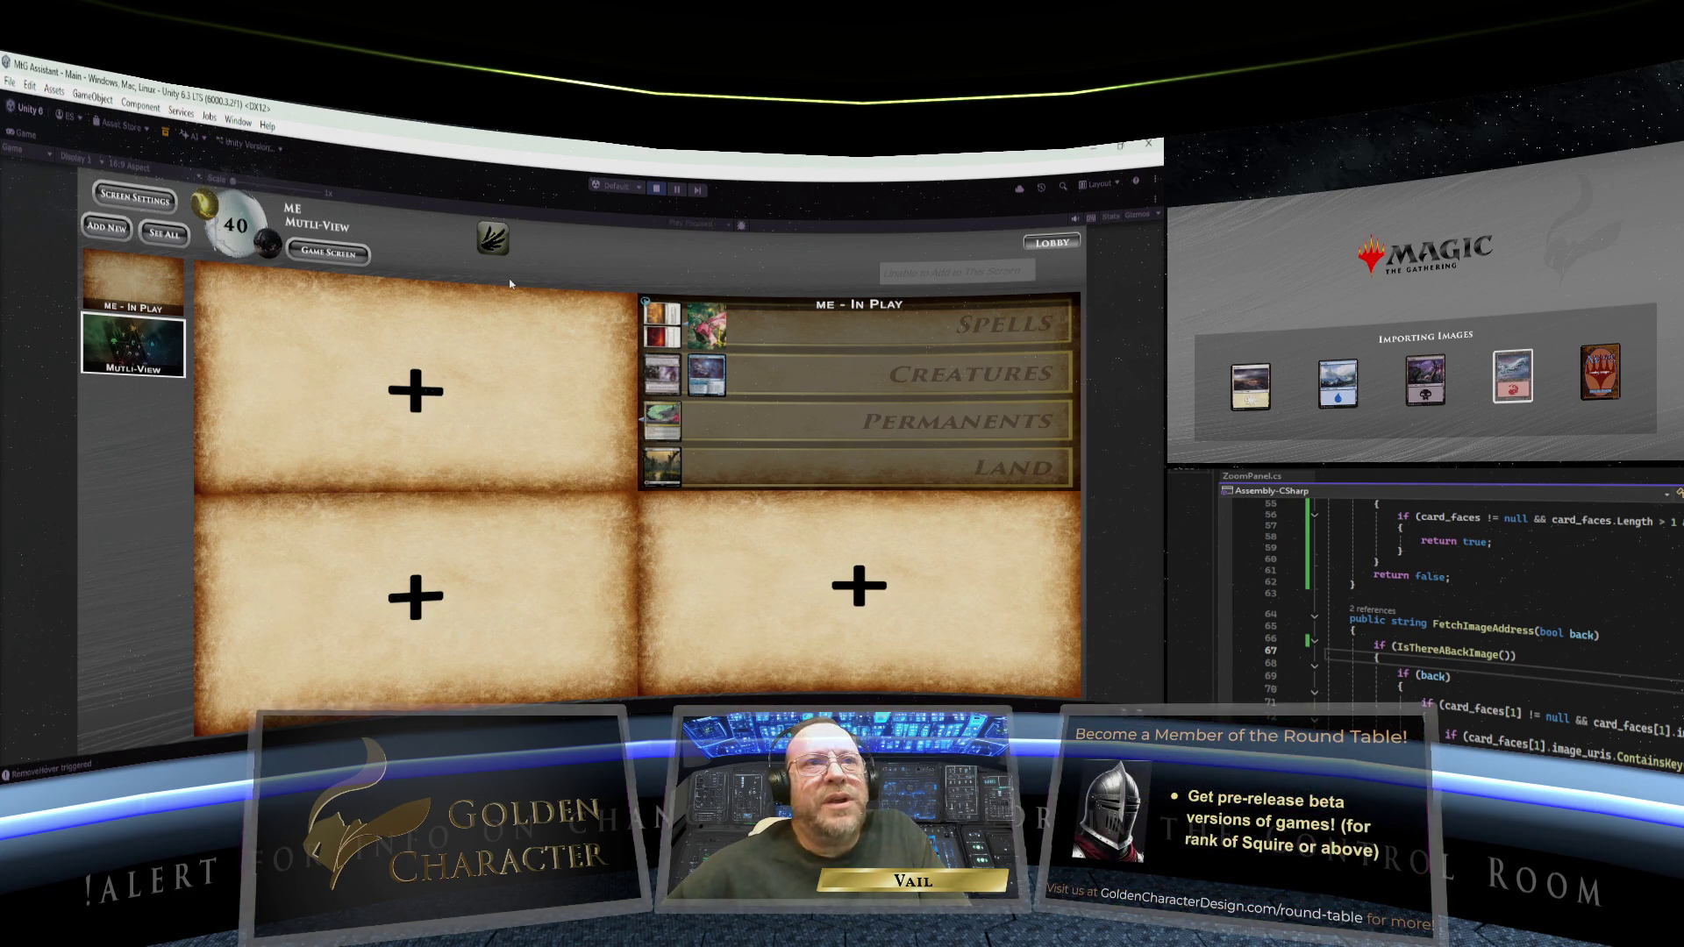
click(657, 192)
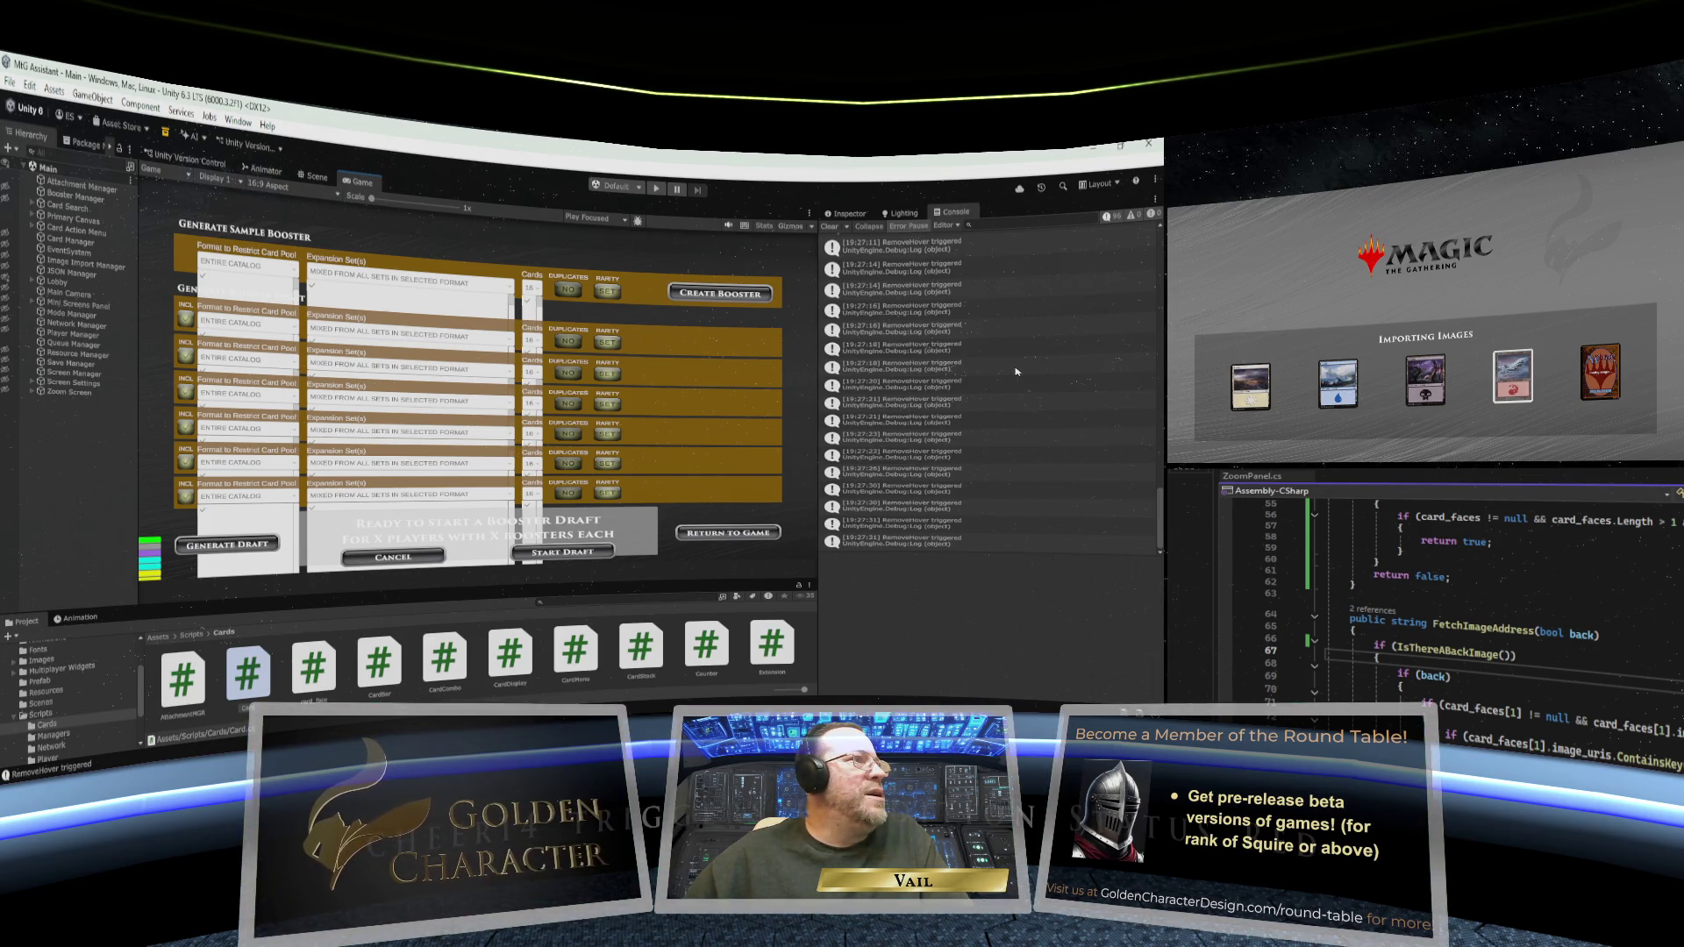
- Scroll up through the Console window's older log messages
scroll(922, 433, up, 5)
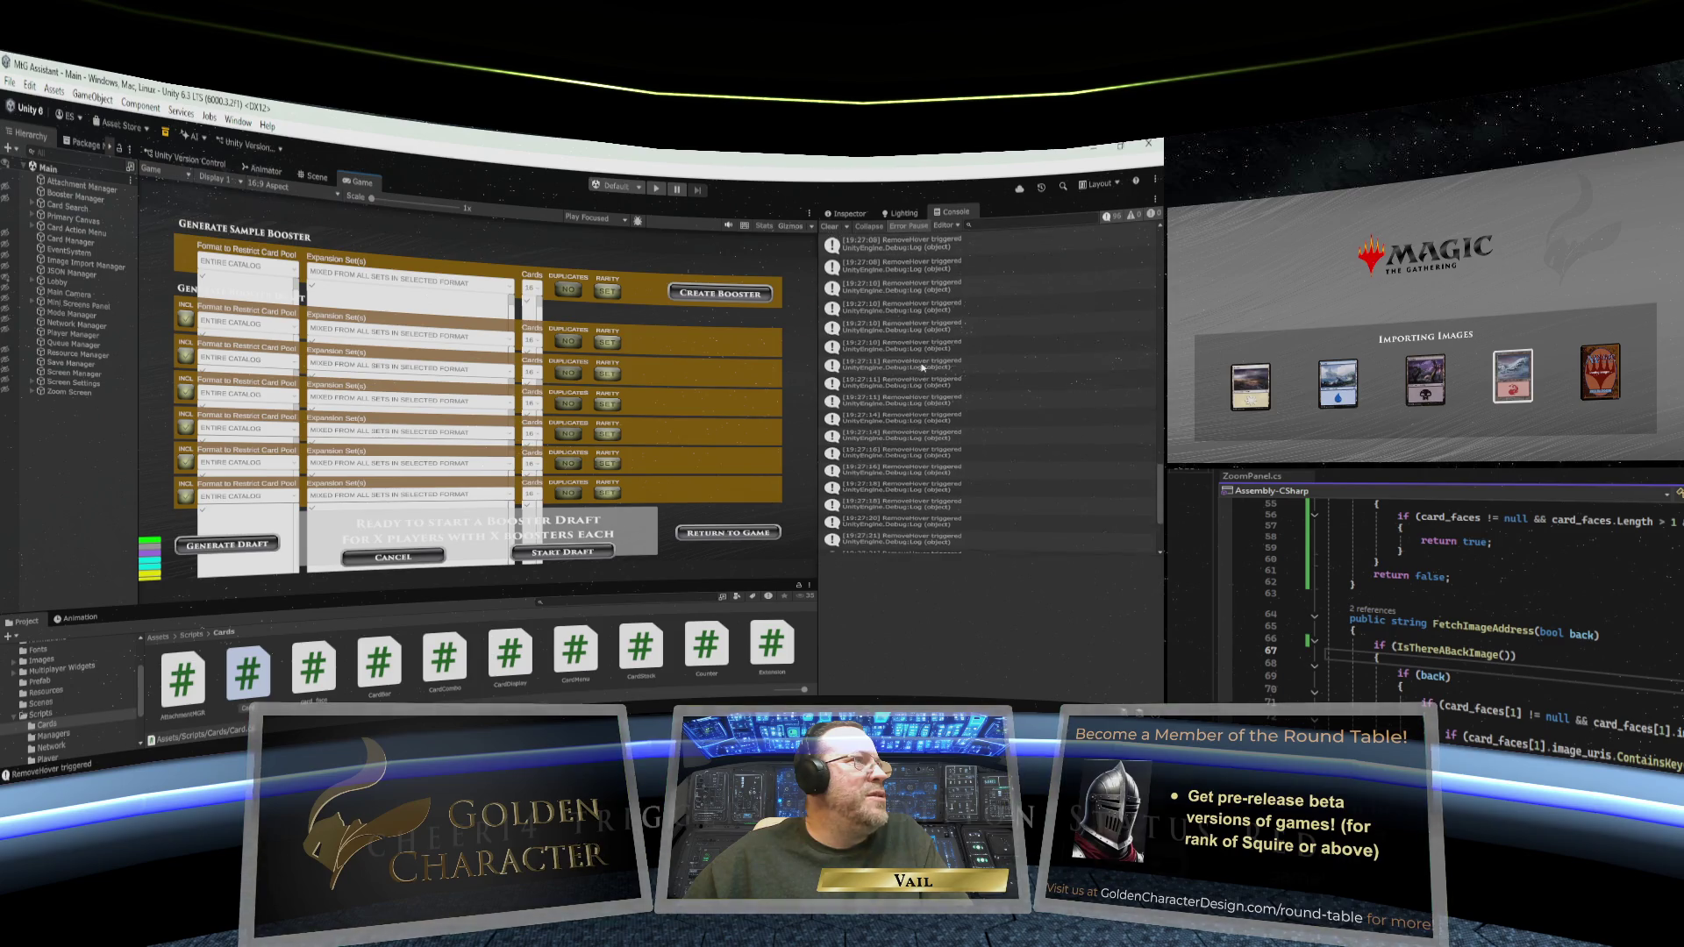
scroll(922, 369, down, 5)
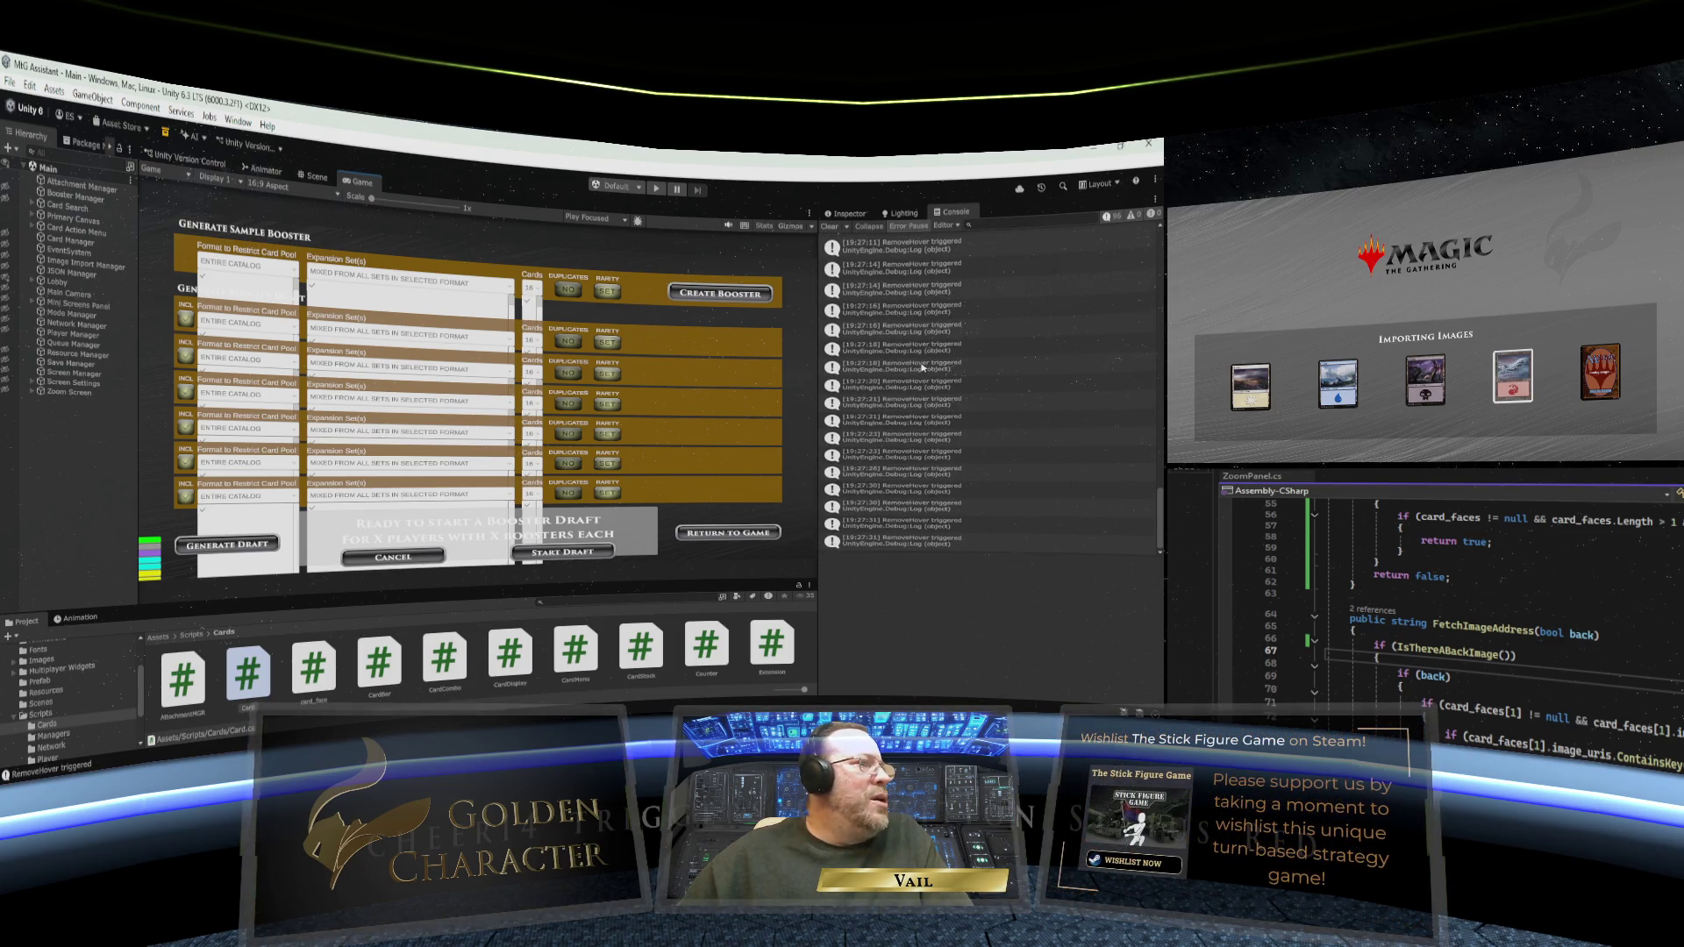
scroll(912, 406, up, 10)
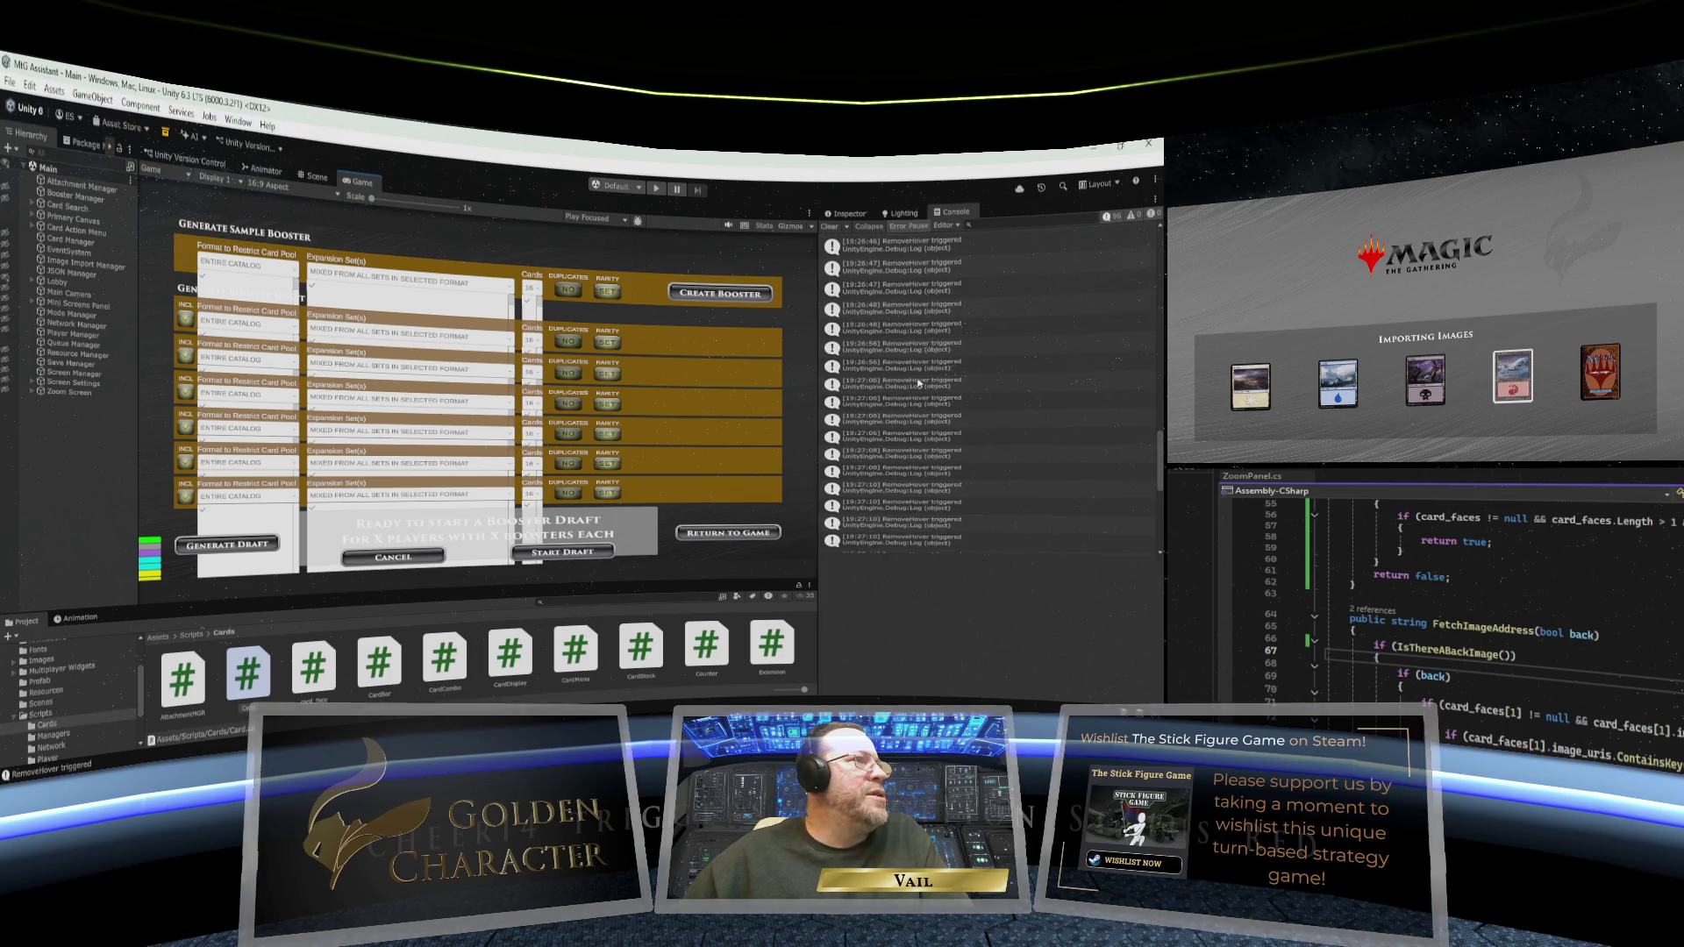
scroll(918, 383, up, 10)
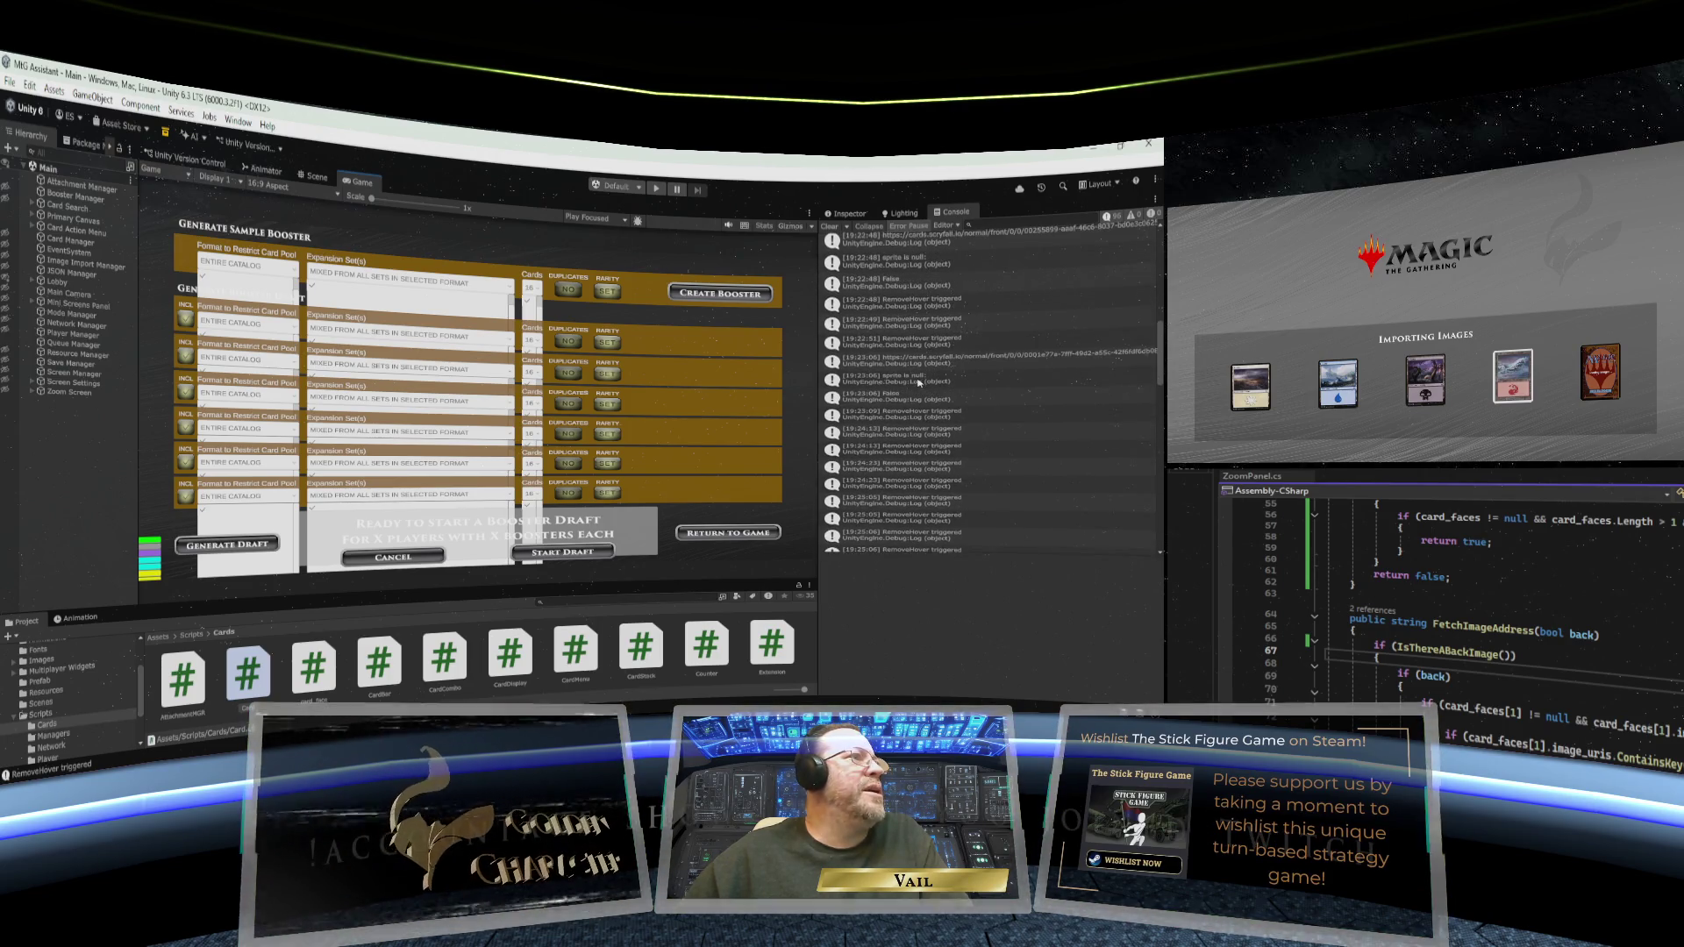
scroll(917, 381, up, 5)
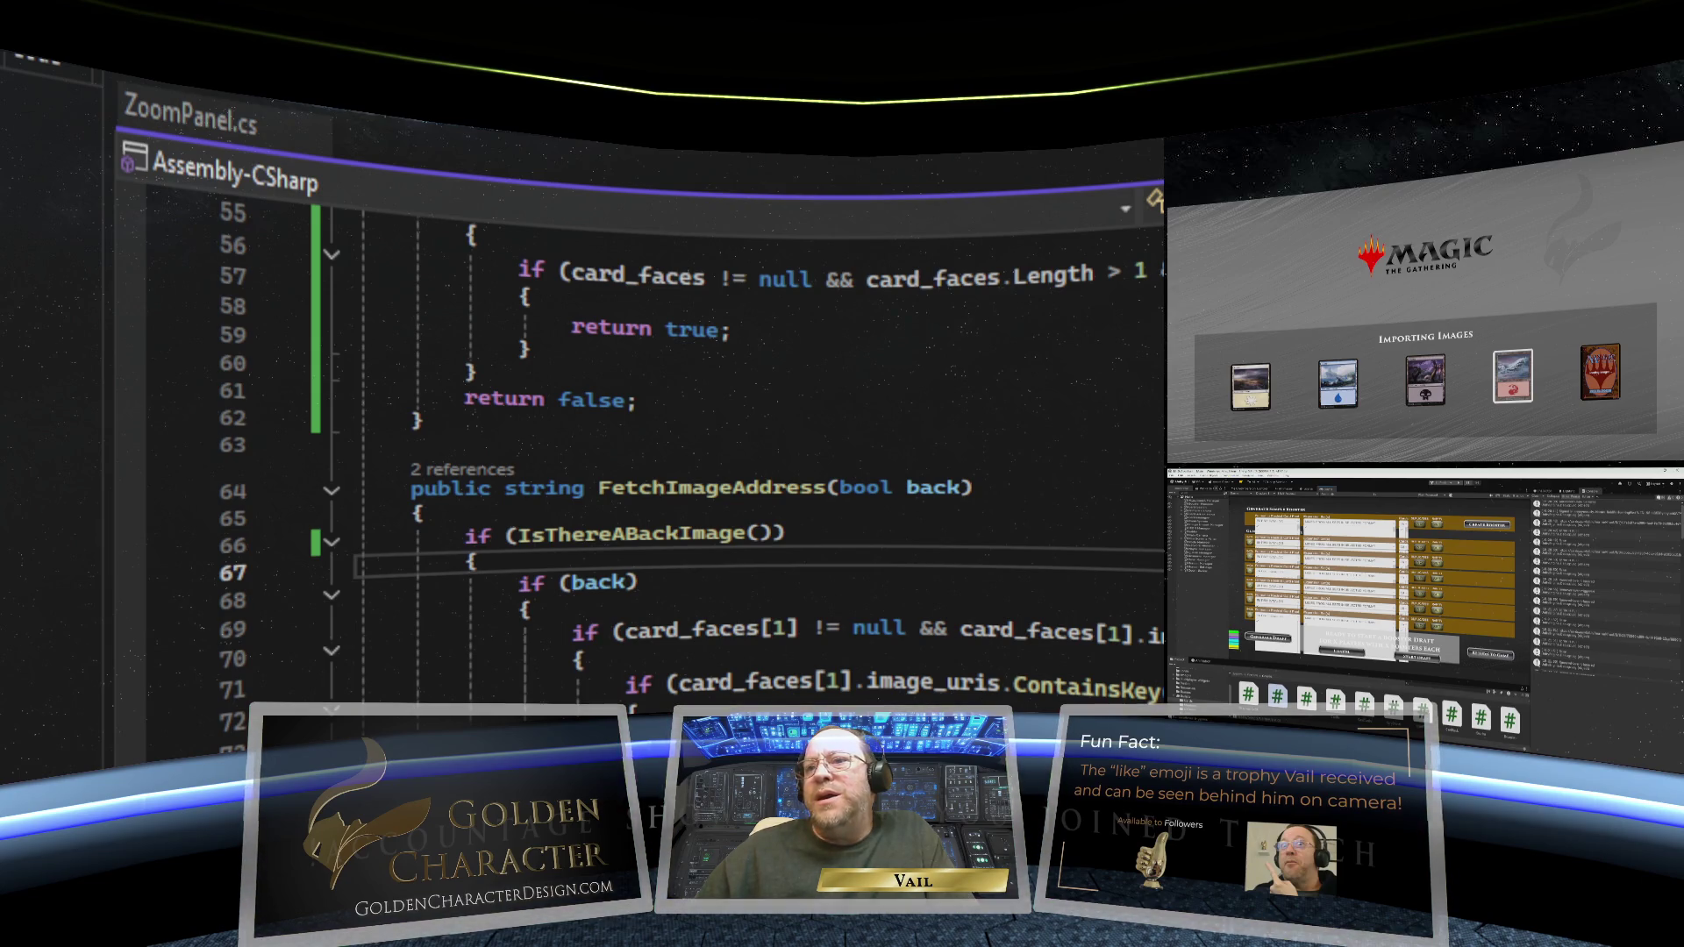
- Delete line 74, Debug.Log(tempAddress), from the DownloadSingleImage coroutine in ZoomPanel.cs
scroll(702, 438, up, 5)
scroll(701, 439, down, 2)
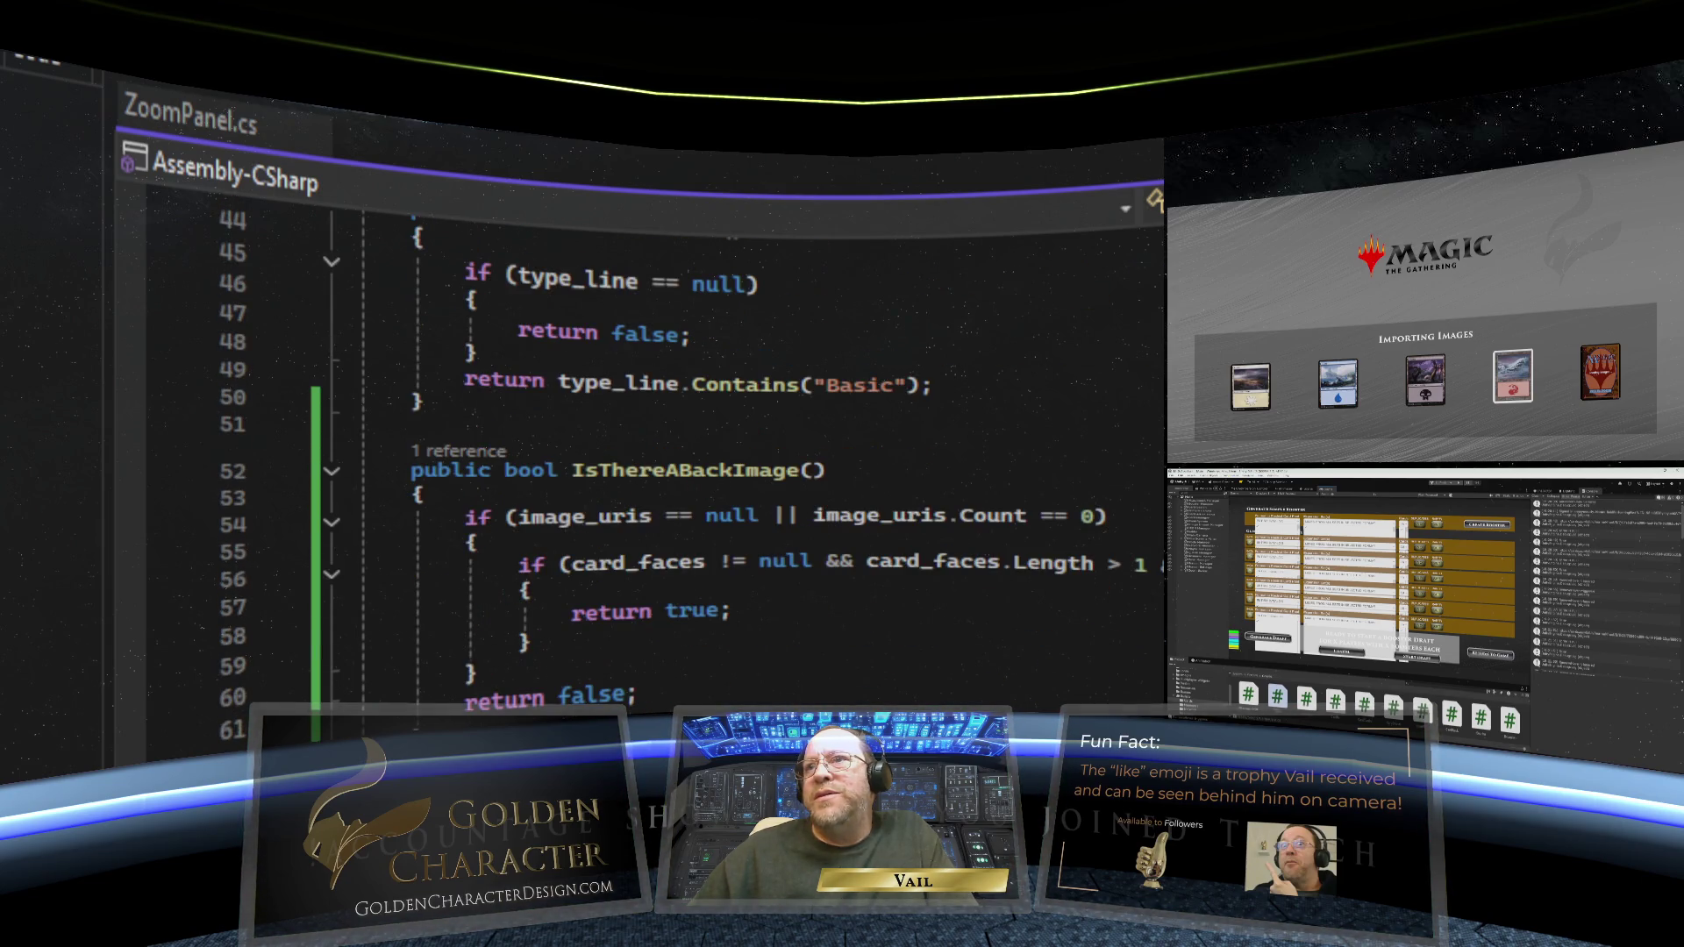
scroll(702, 439, up, 9)
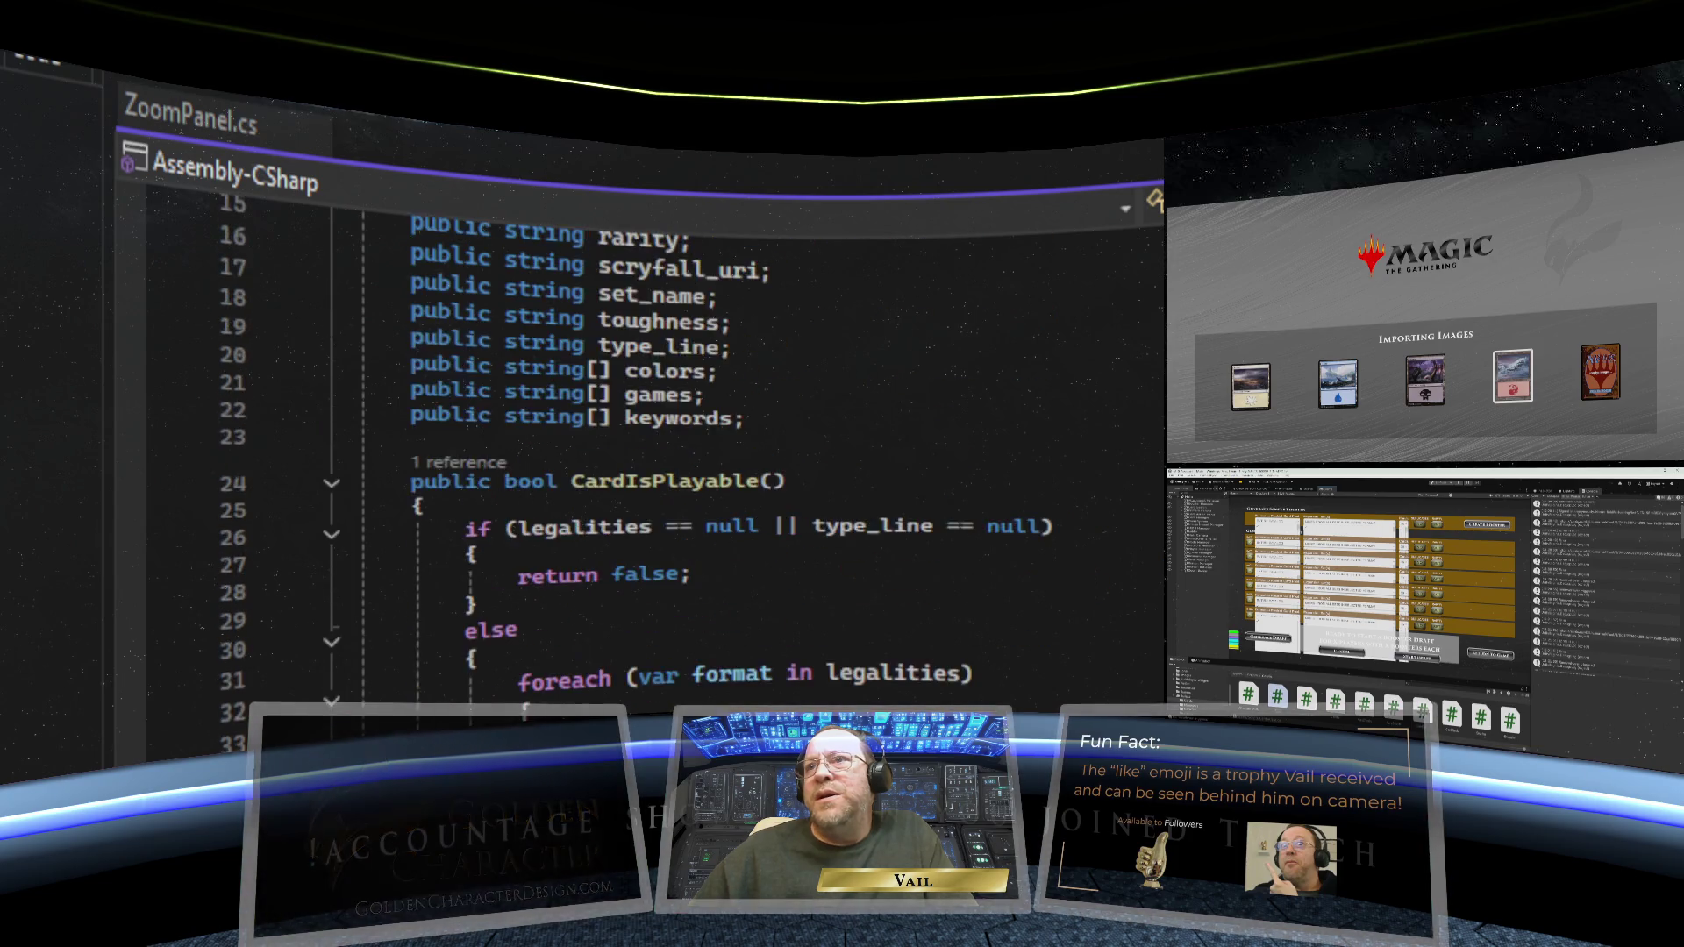
scroll(701, 439, down, 4)
scroll(701, 438, down, 4)
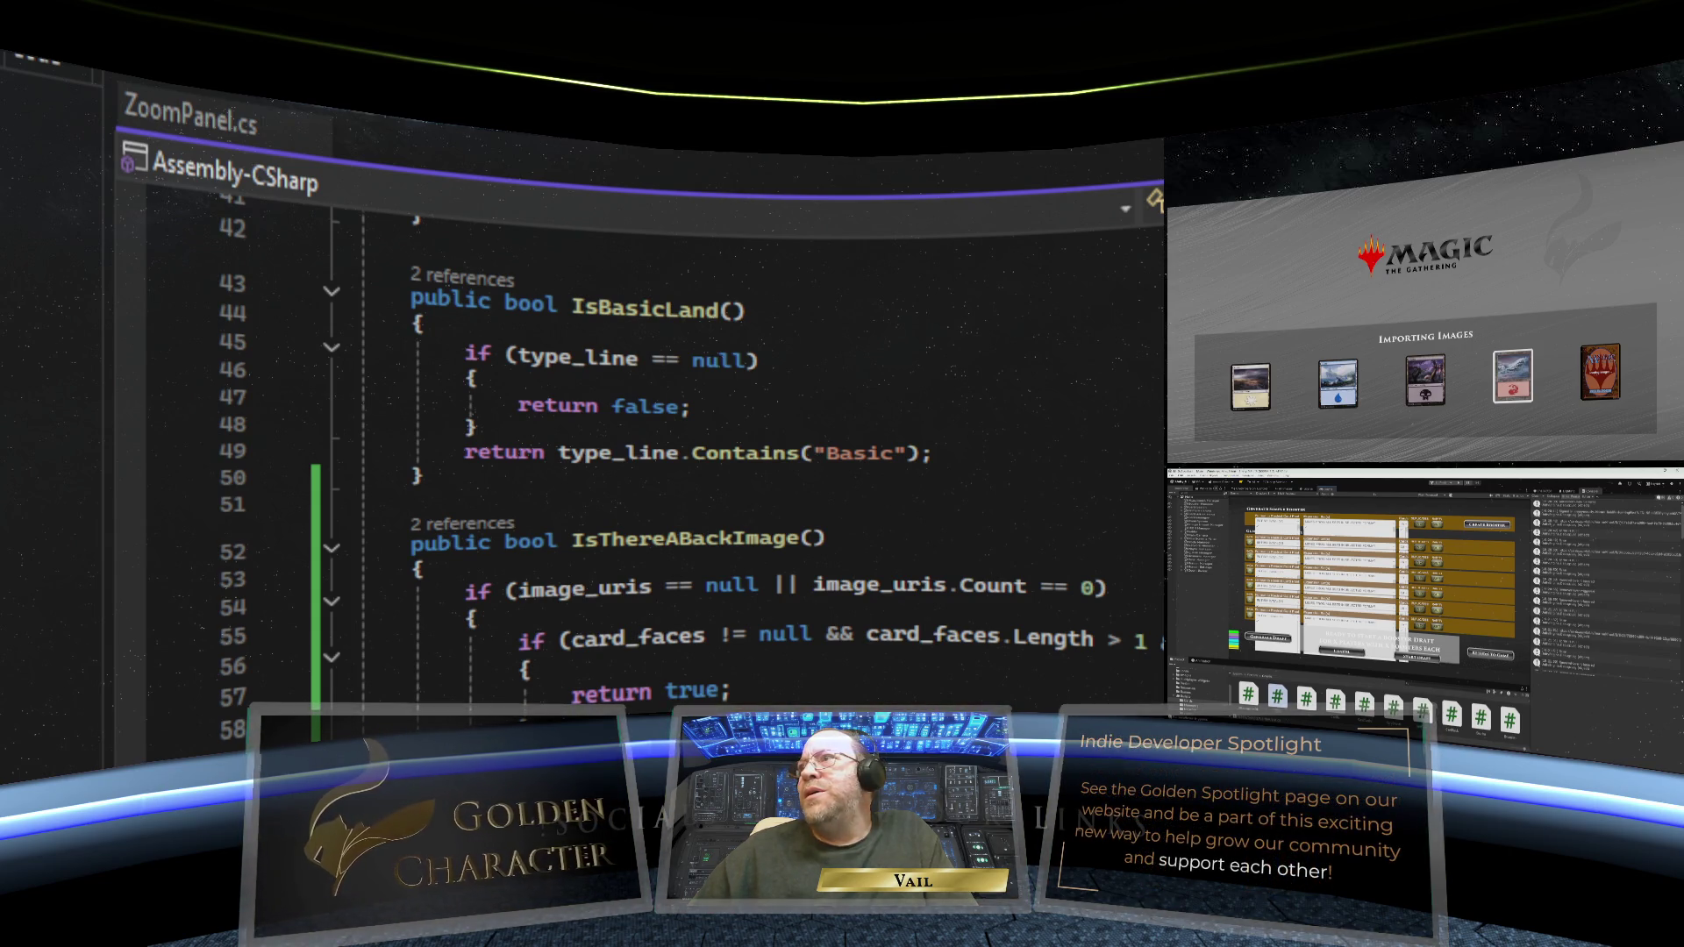
scroll(1064, 521, down, 9)
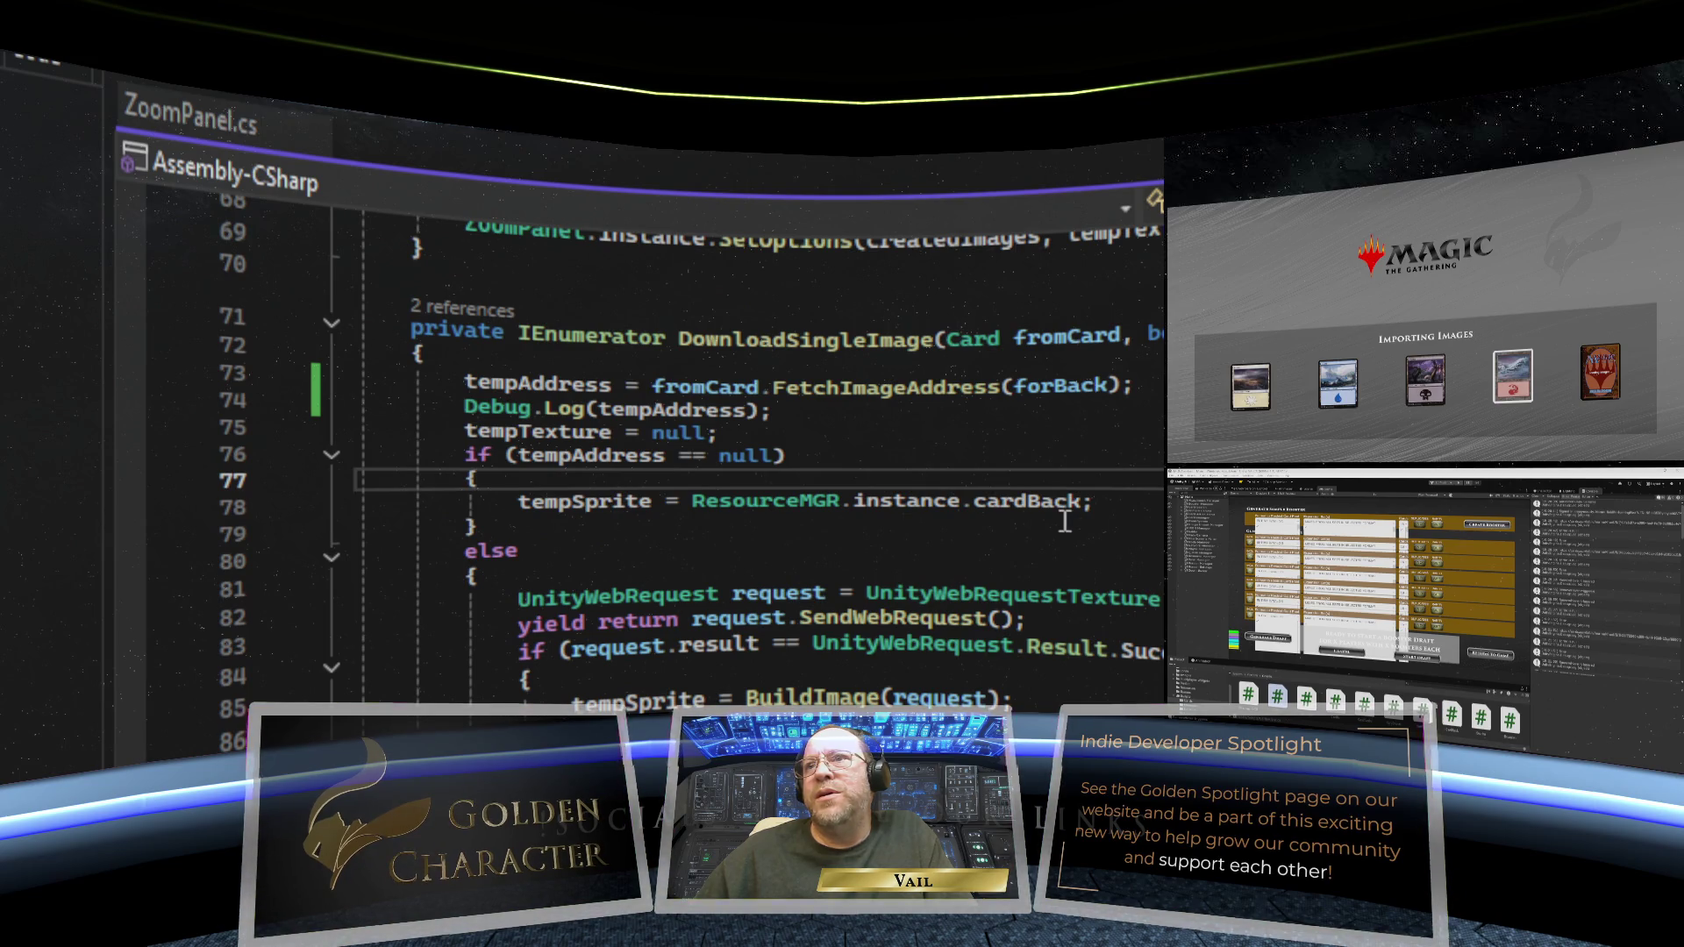
drag(772, 410, 59, 389)
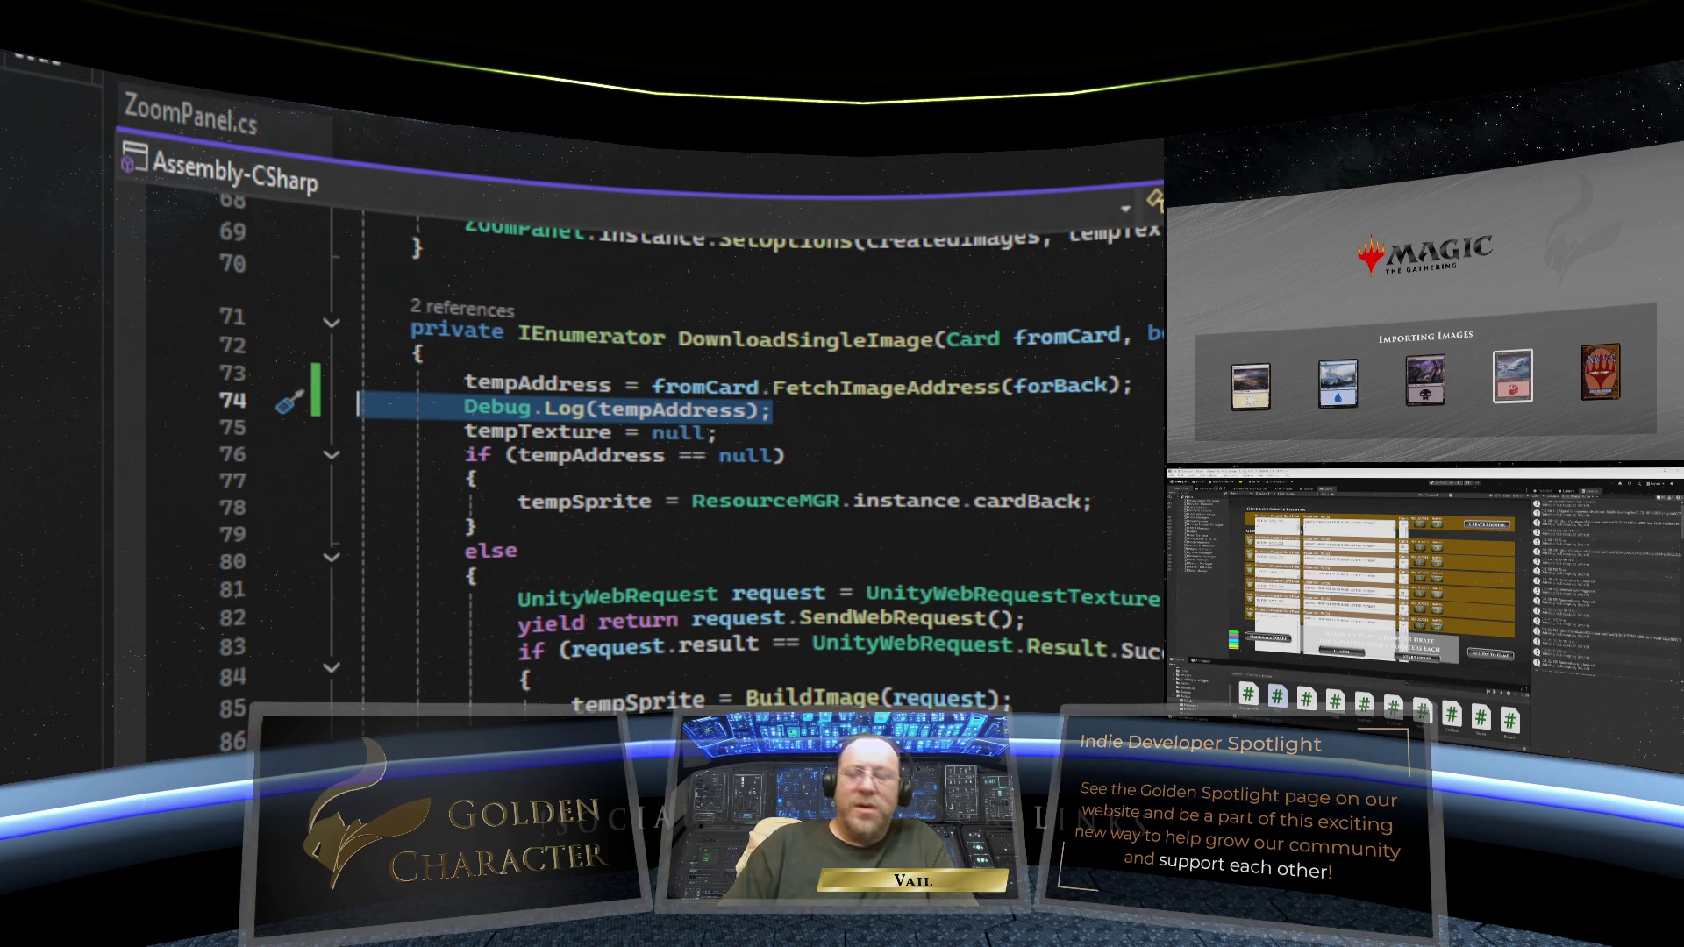
key(BackSpace)
key(BackSpace)
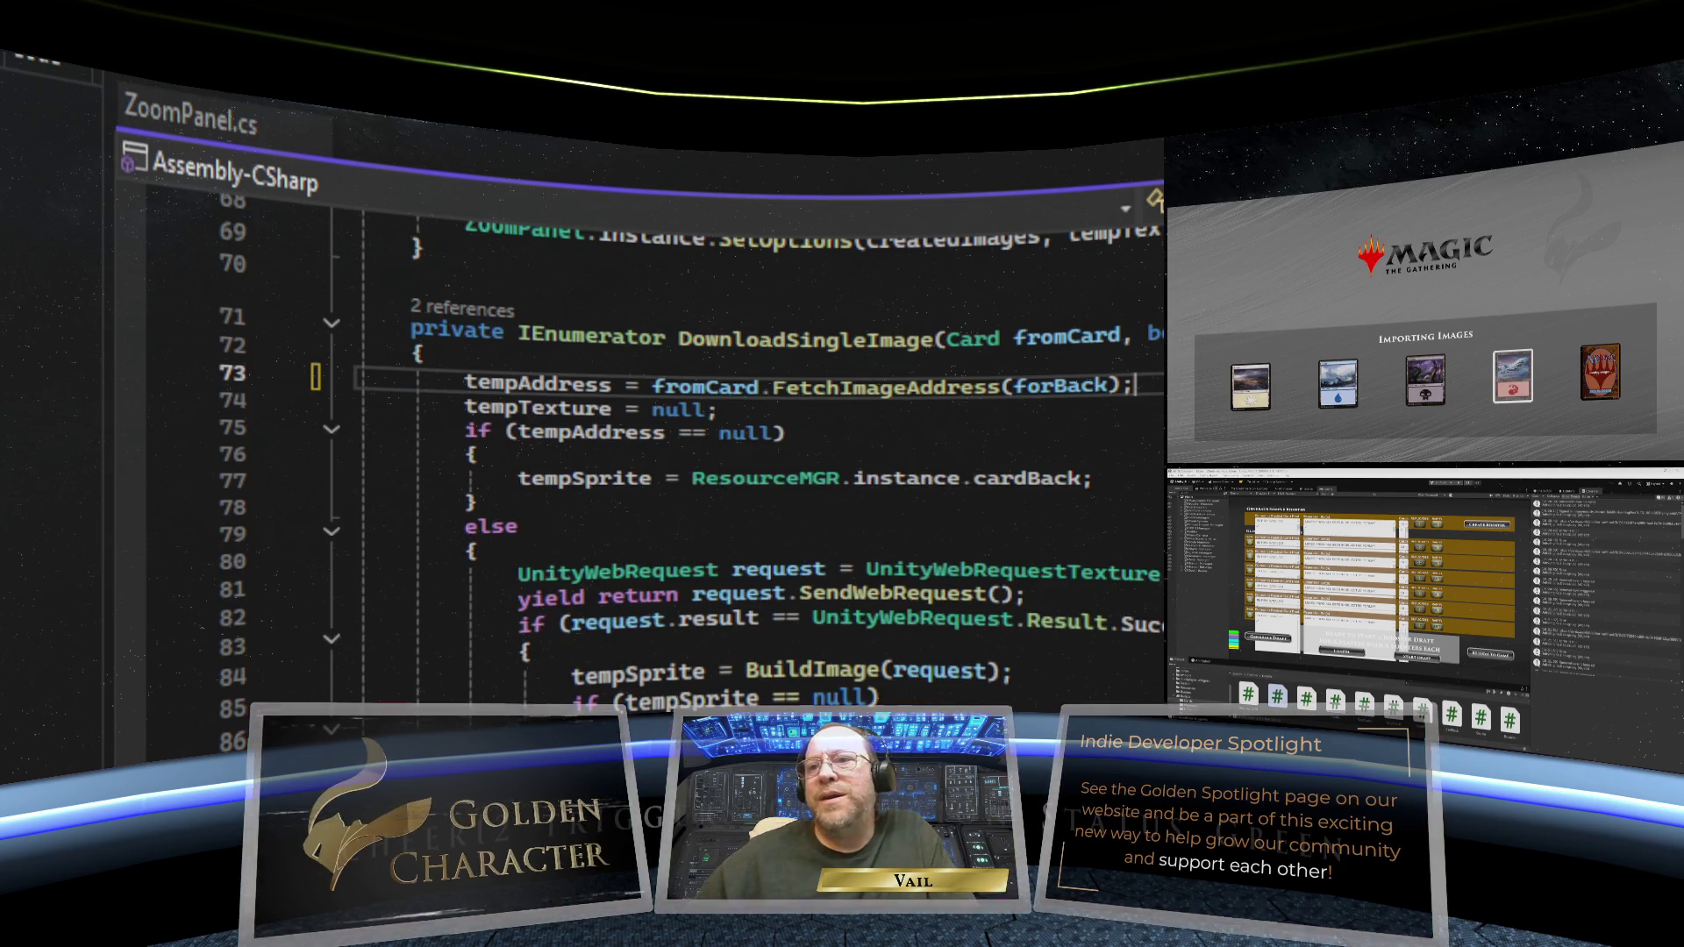
scroll(930, 404, up, 4)
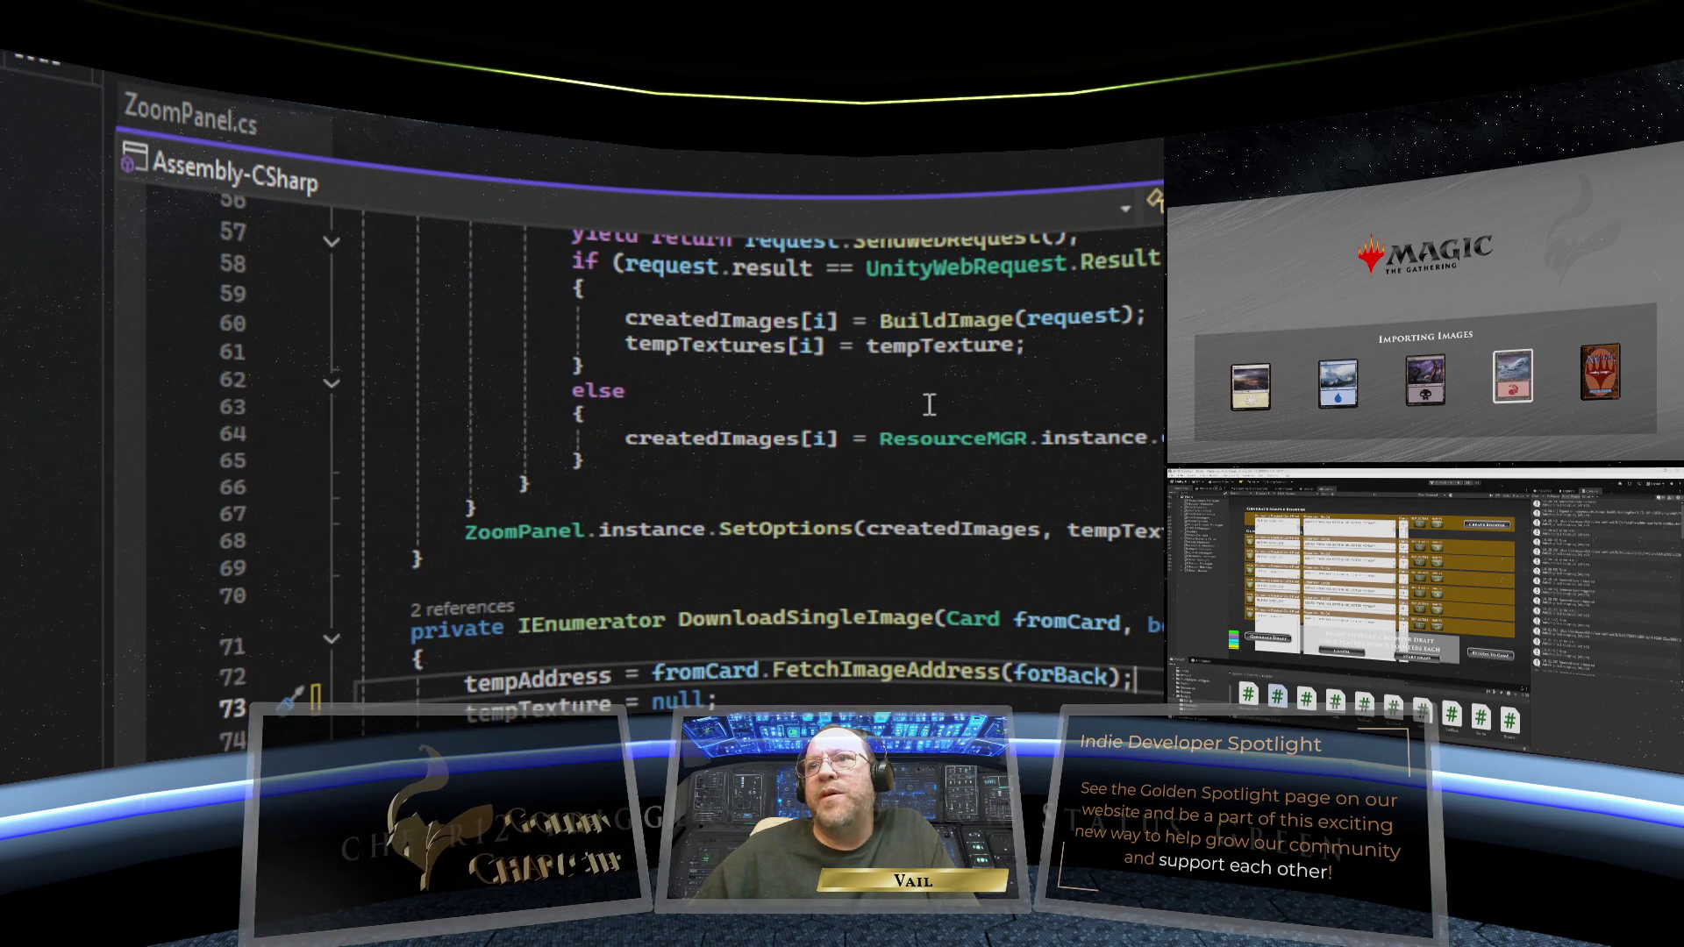
scroll(929, 404, up, 8)
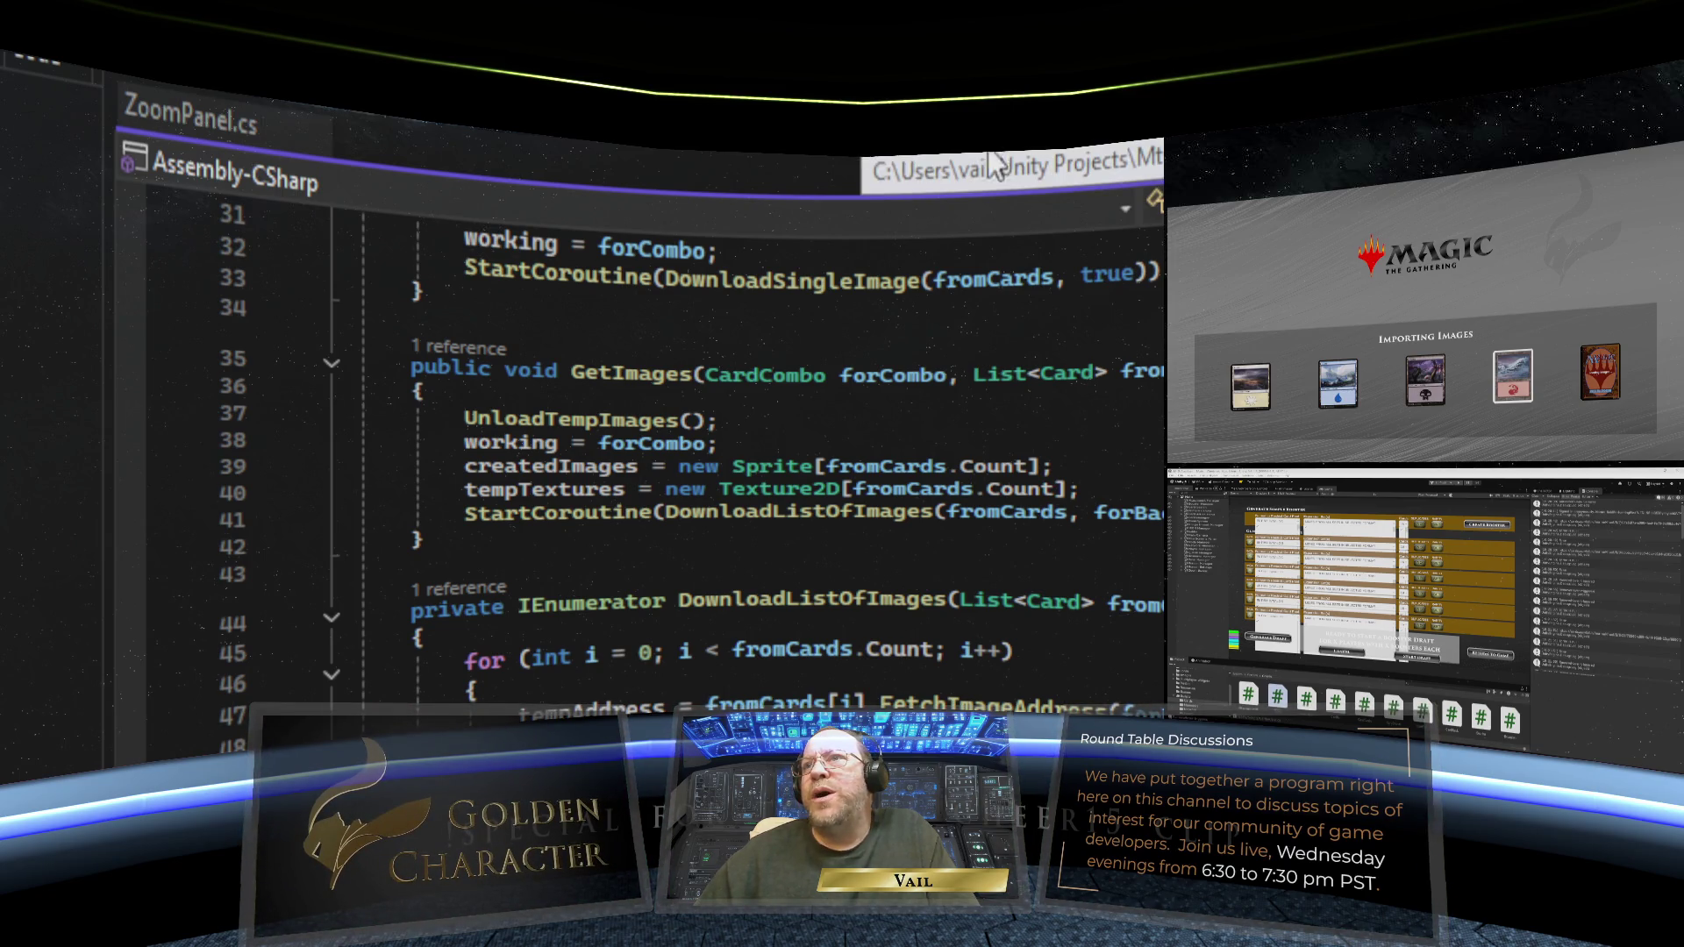
- Review the PlayerScreen code up to line 1, then switch to PlayerPanel.cs
scroll(1087, 167, down, 15)
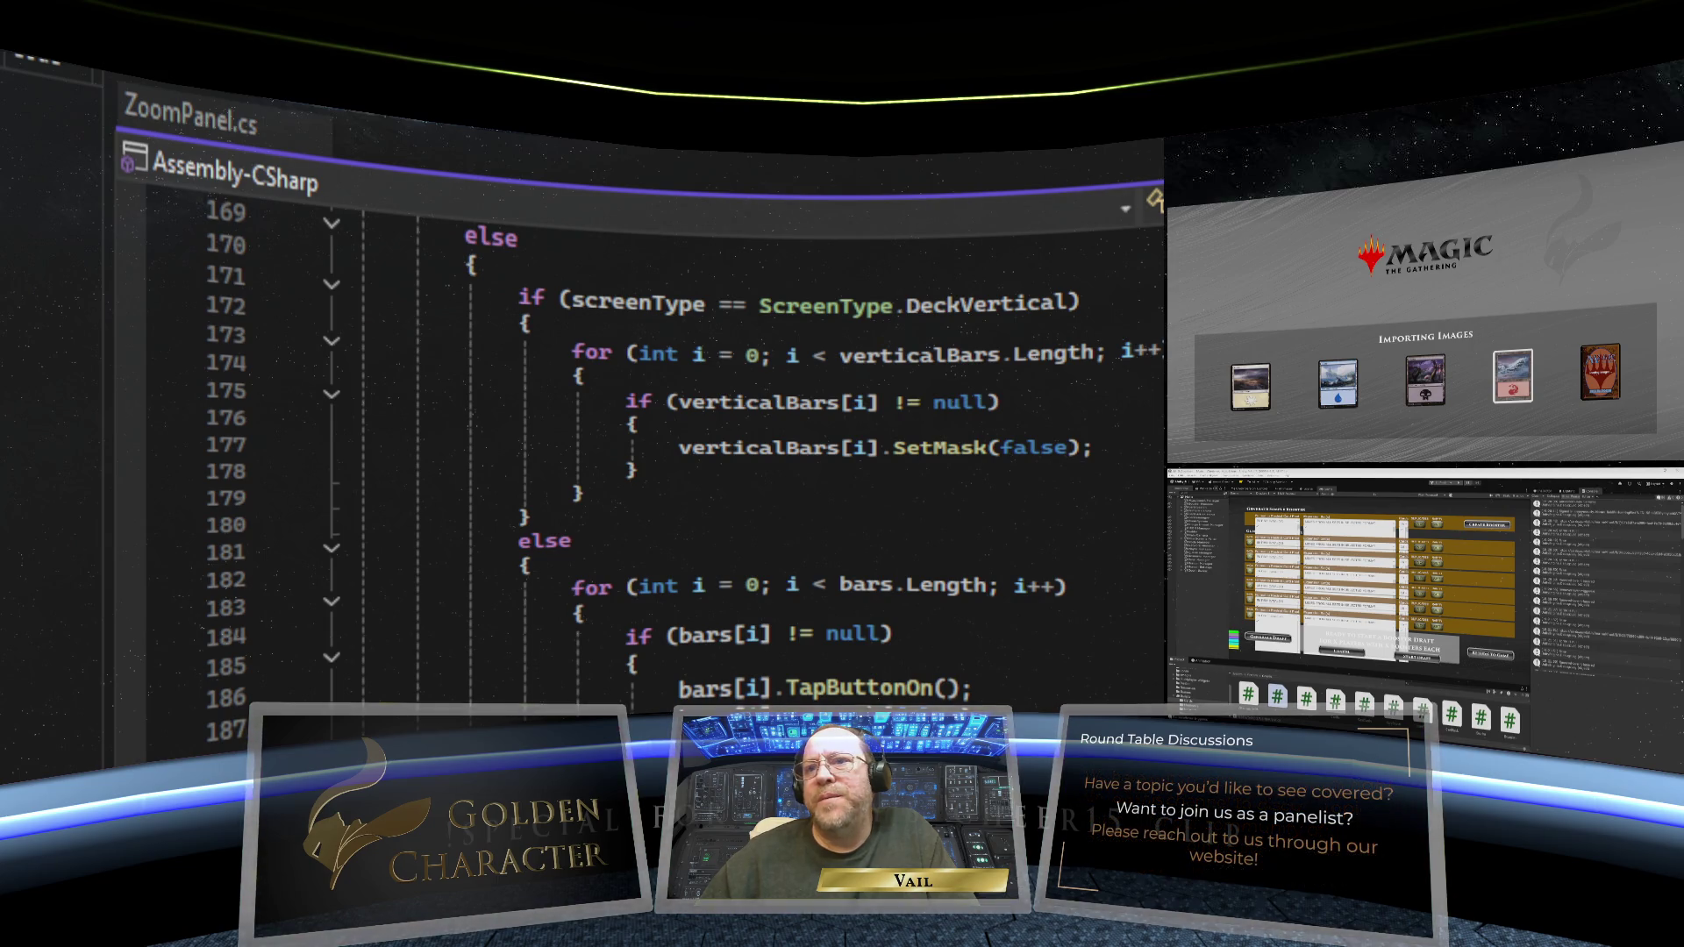
scroll(1094, 169, down, 2)
scroll(1094, 170, down, 10)
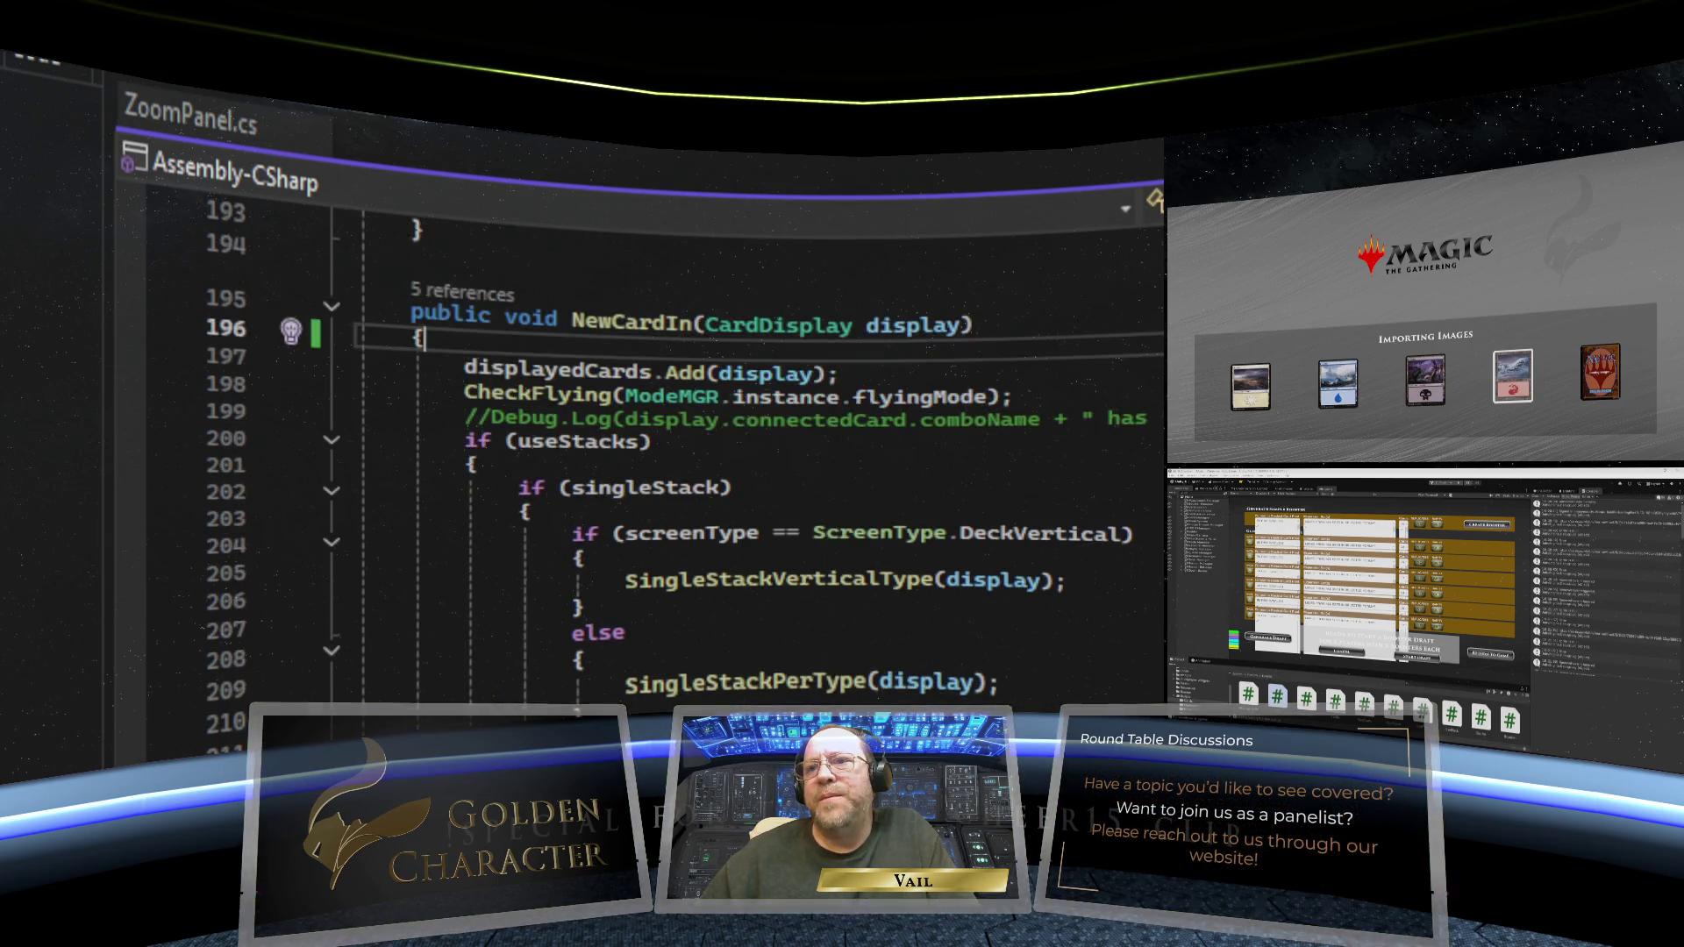
scroll(640, 438, down, 5)
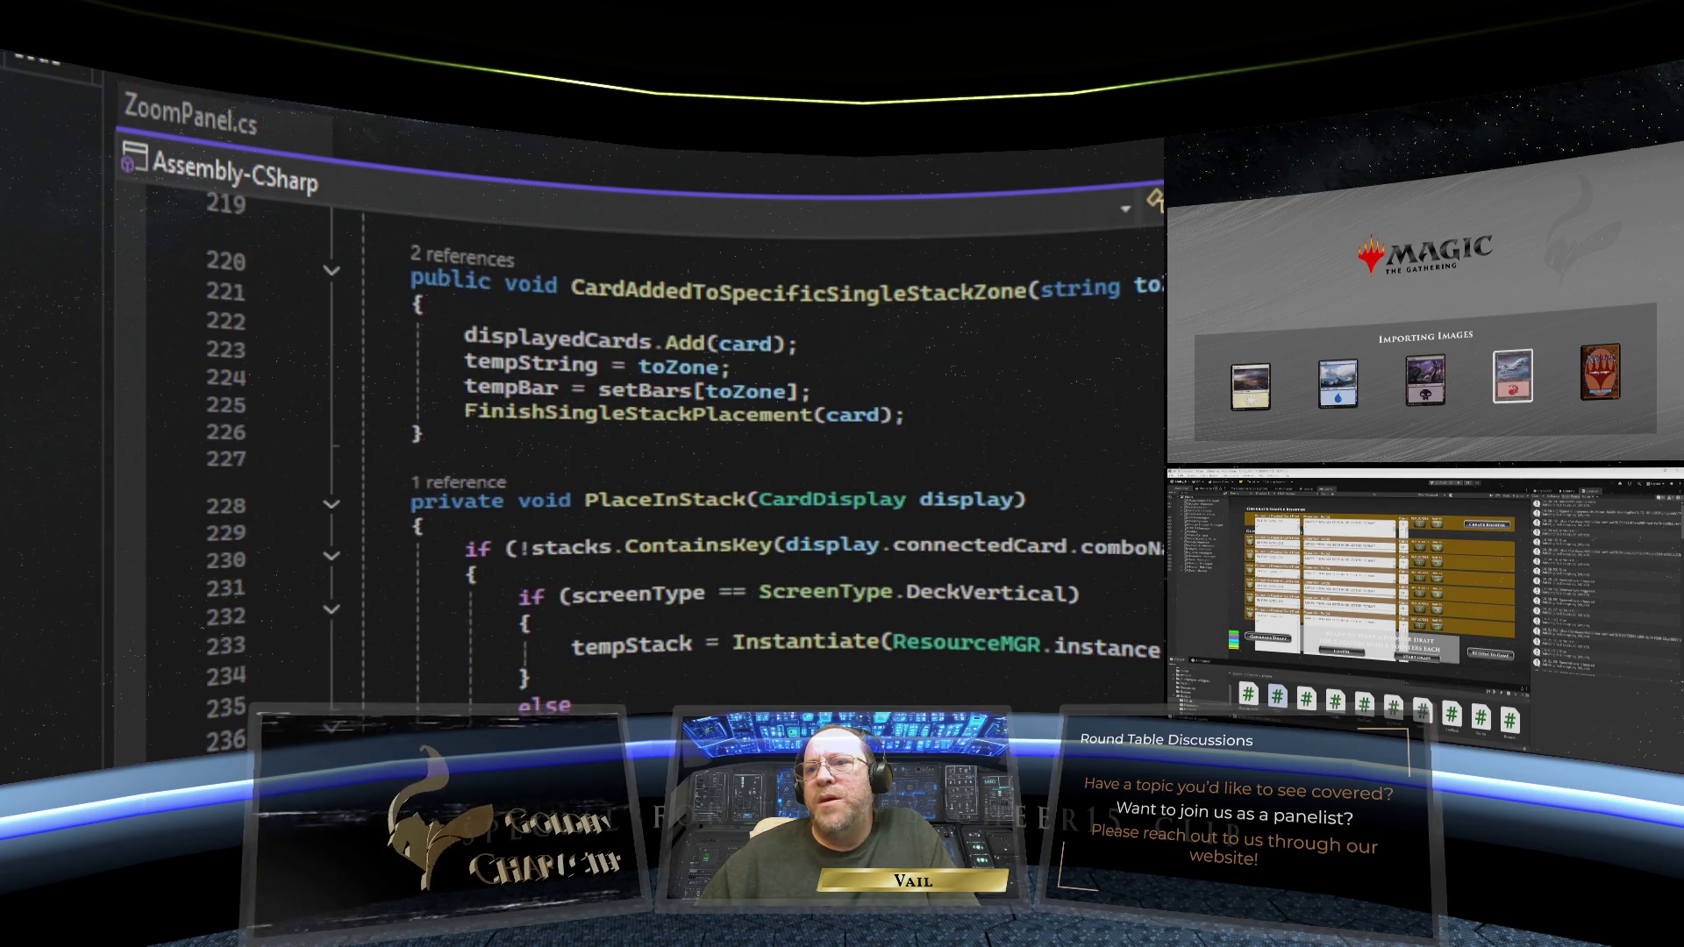
scroll(640, 439, up, 20)
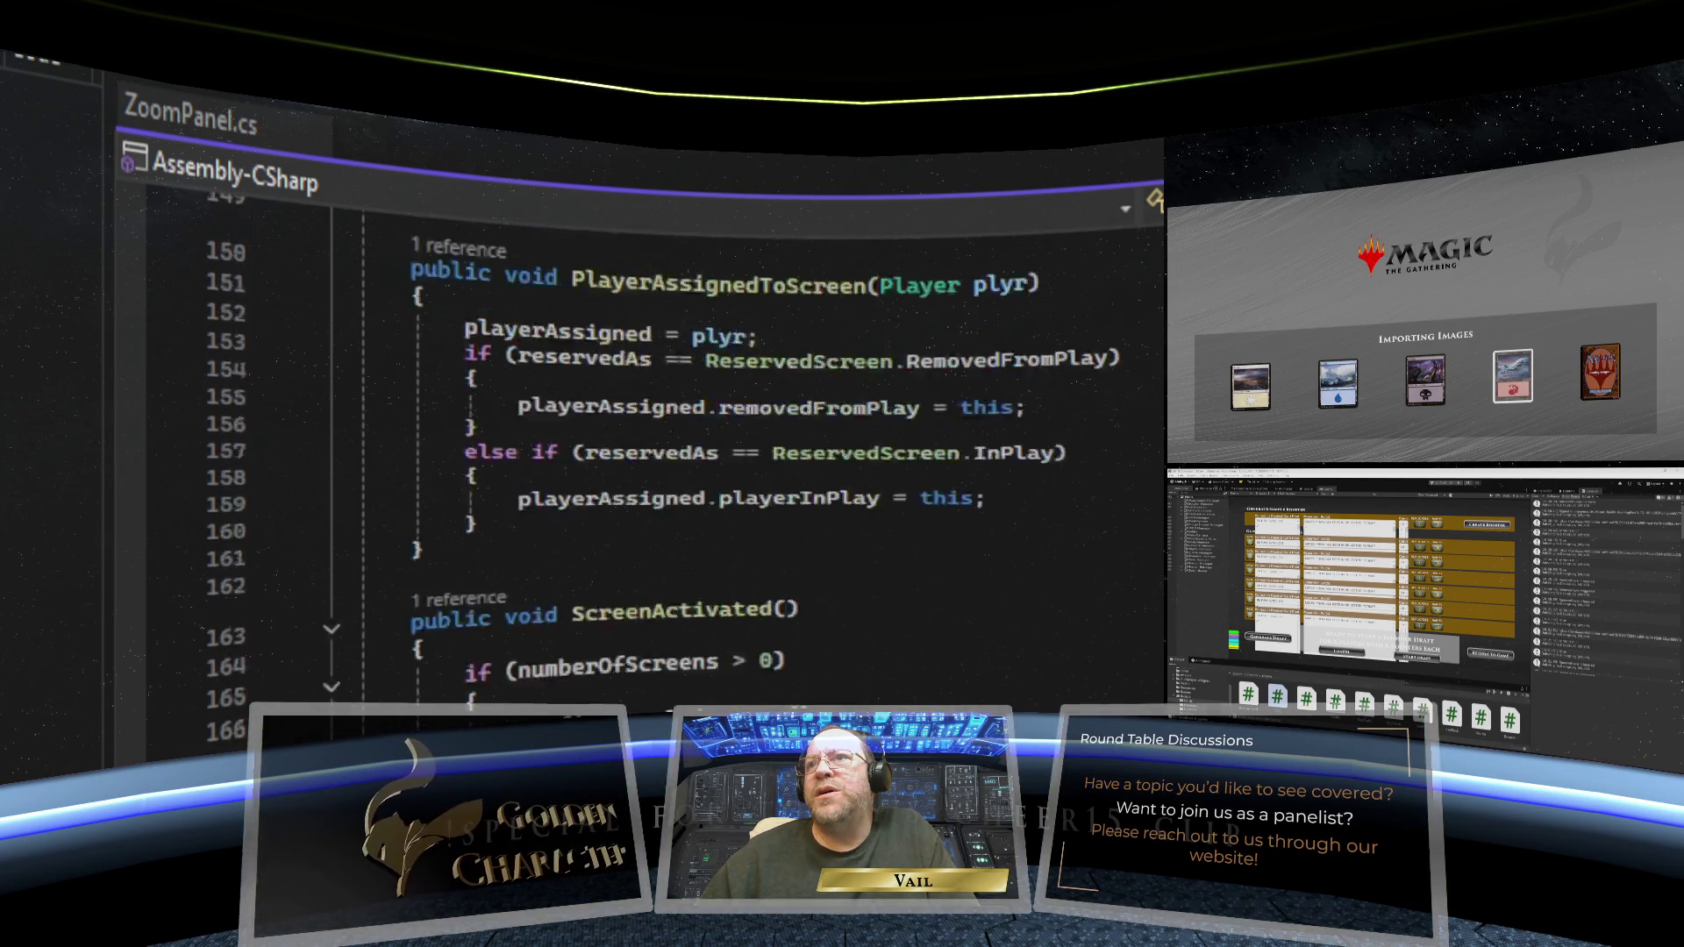
scroll(640, 439, up, 16)
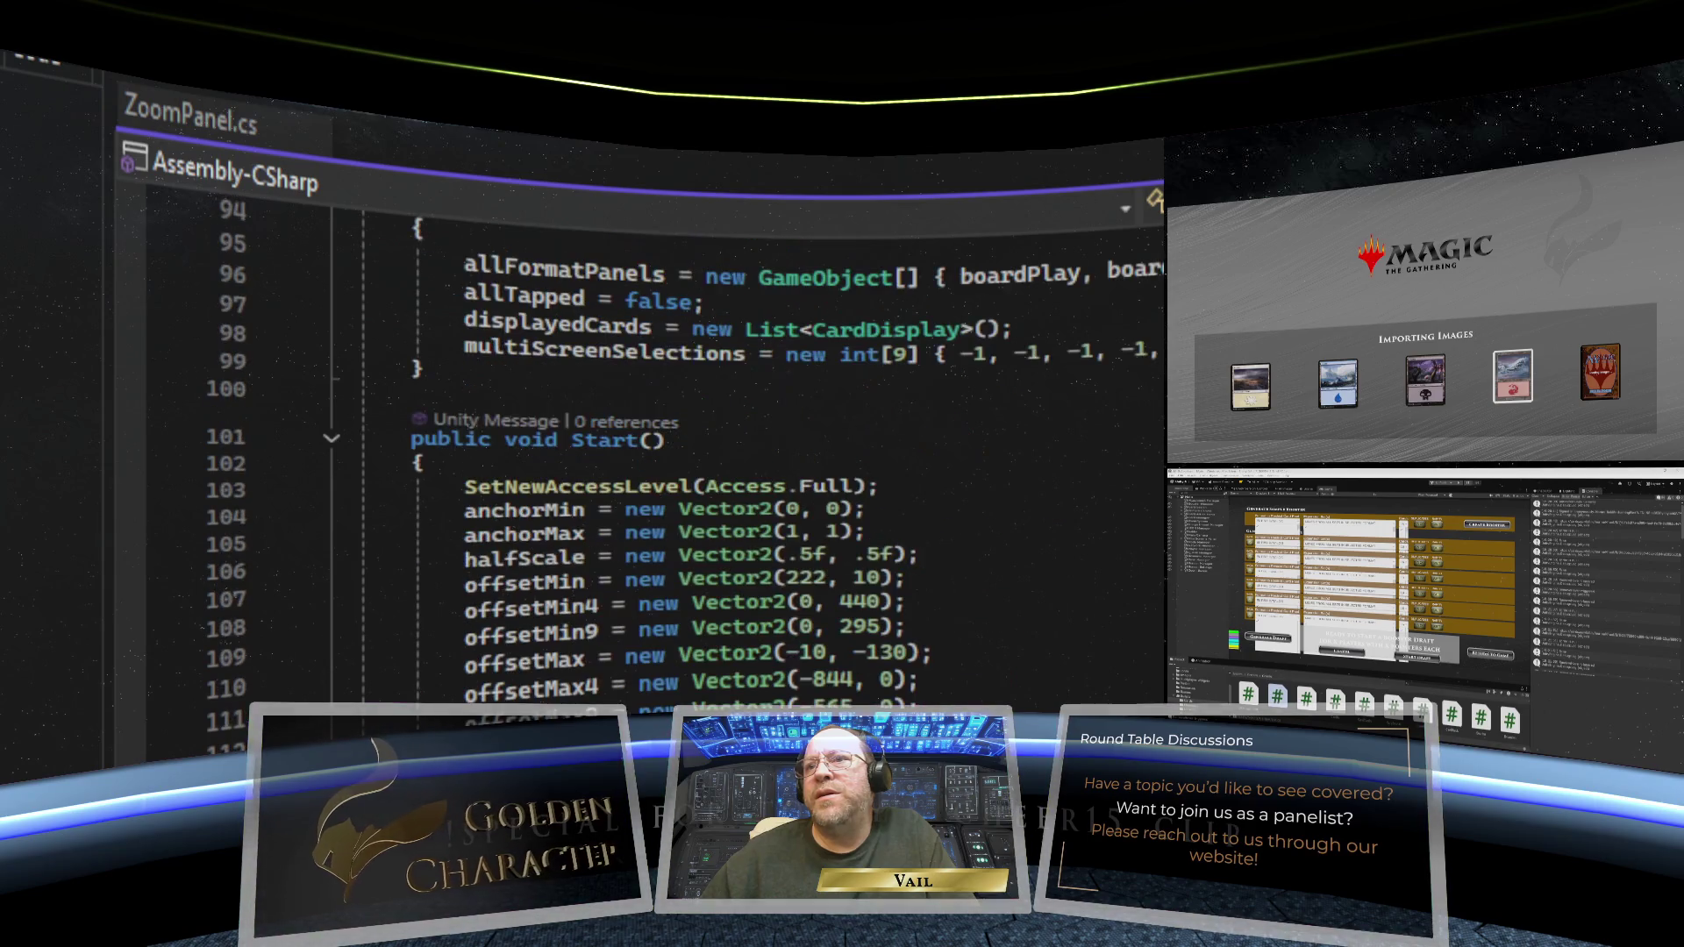
scroll(640, 439, up, 20)
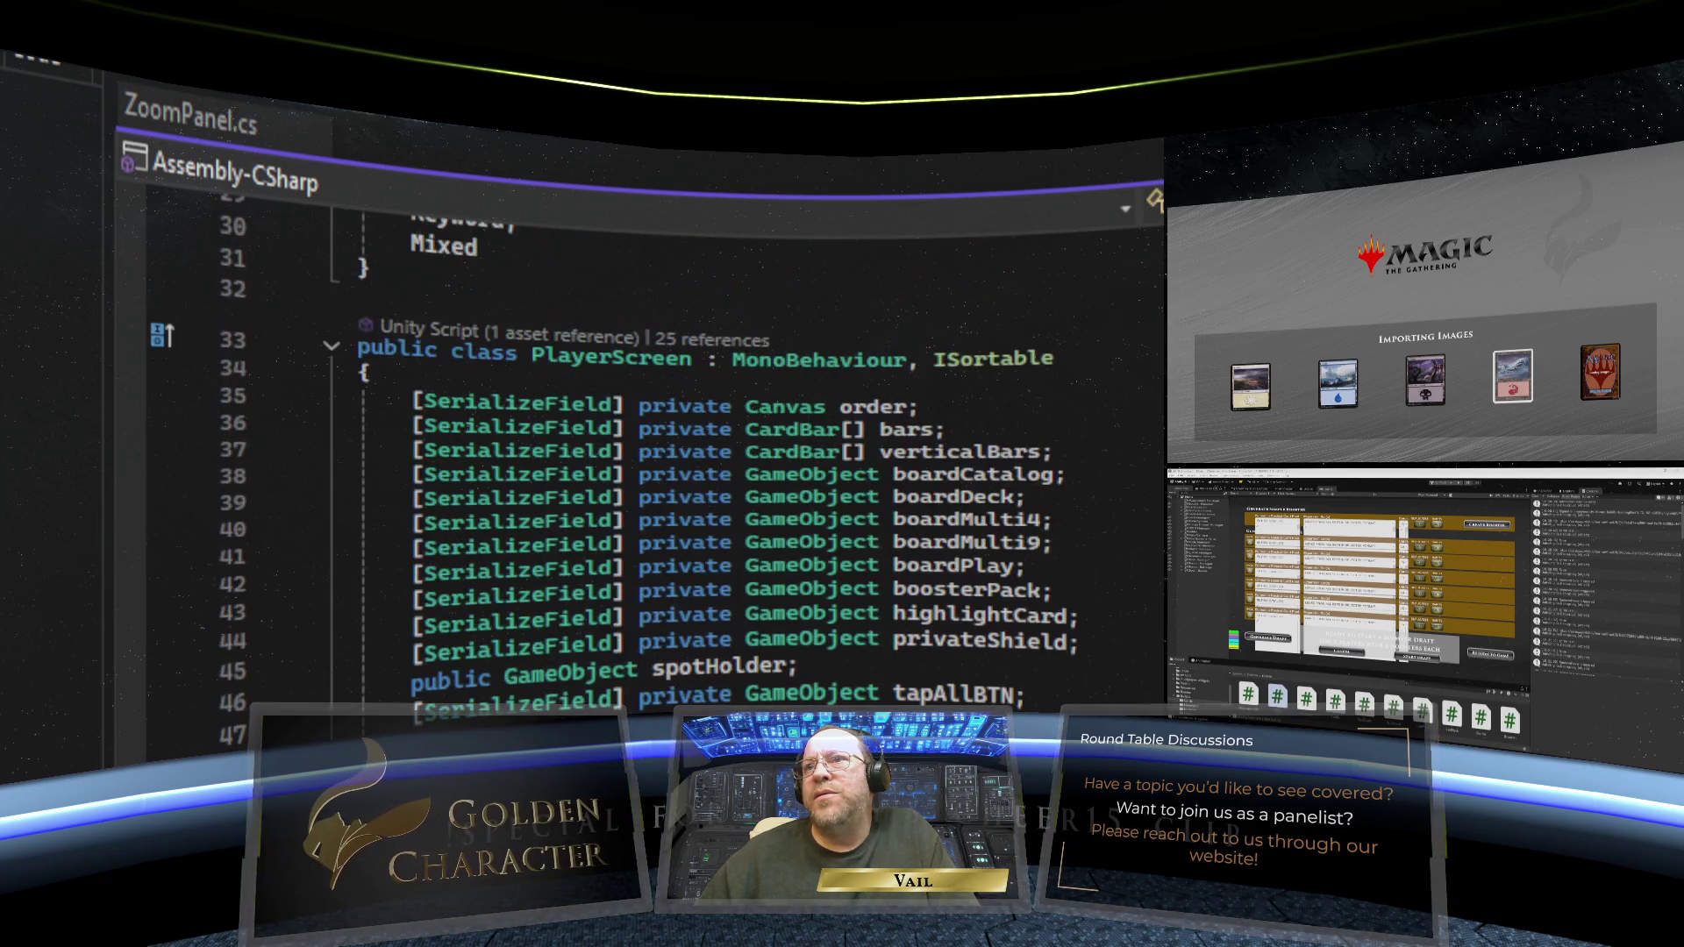
scroll(640, 439, up, 4)
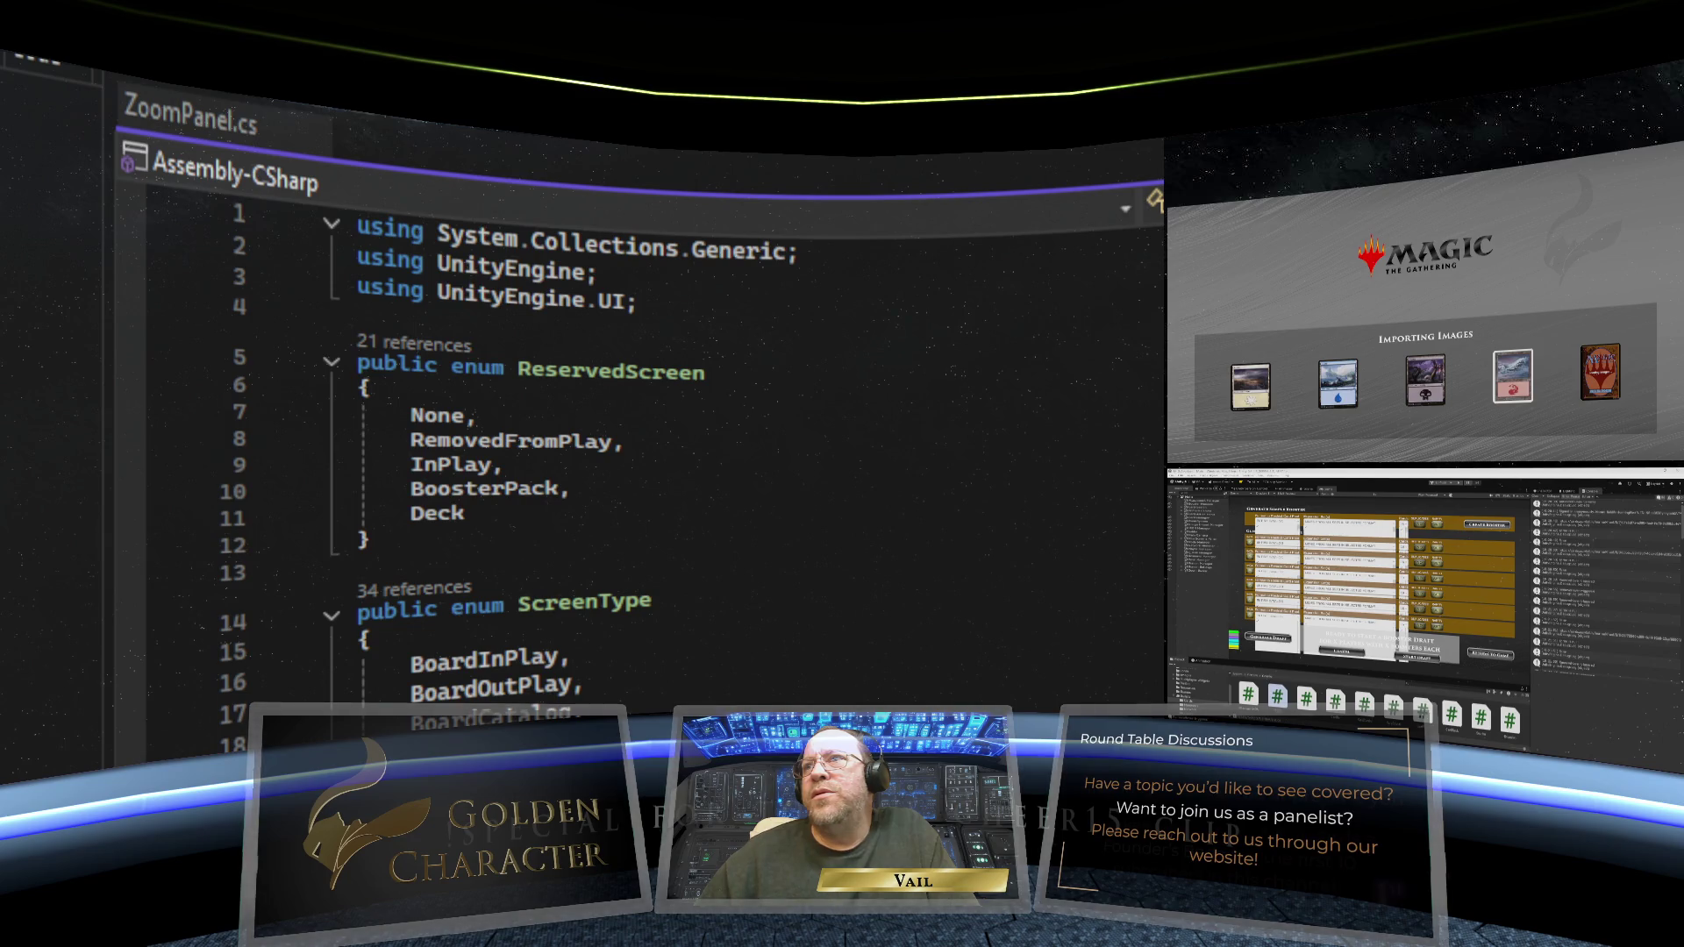
key(ctrl+Tab)
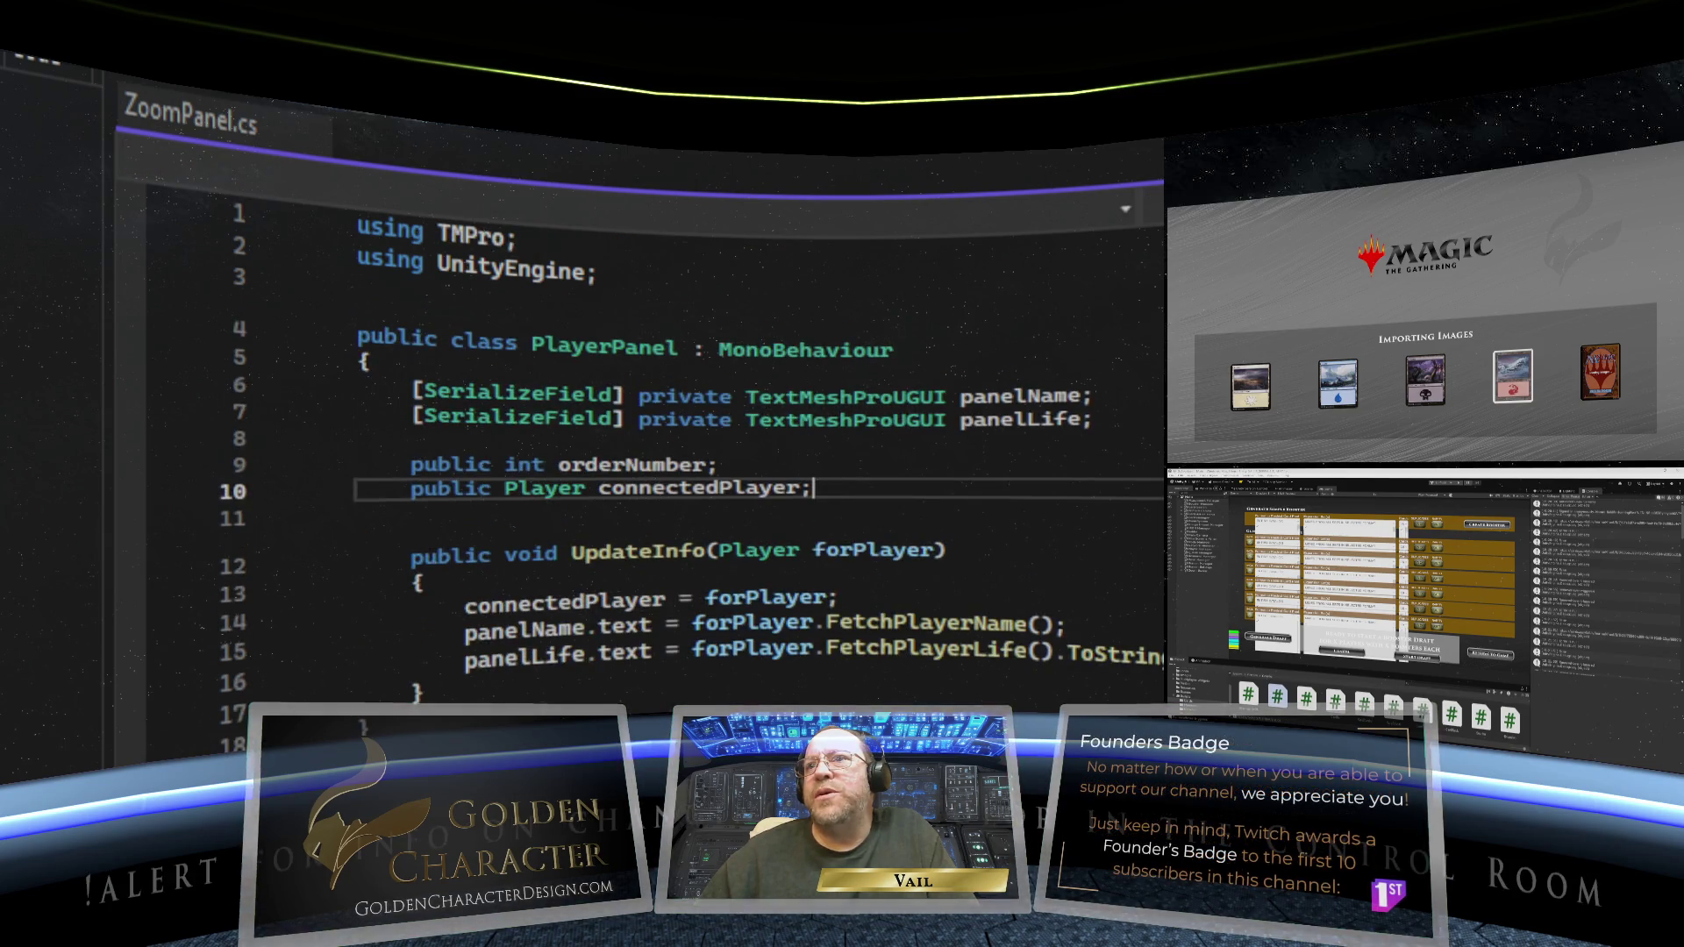
scroll(540, 586, down, 1)
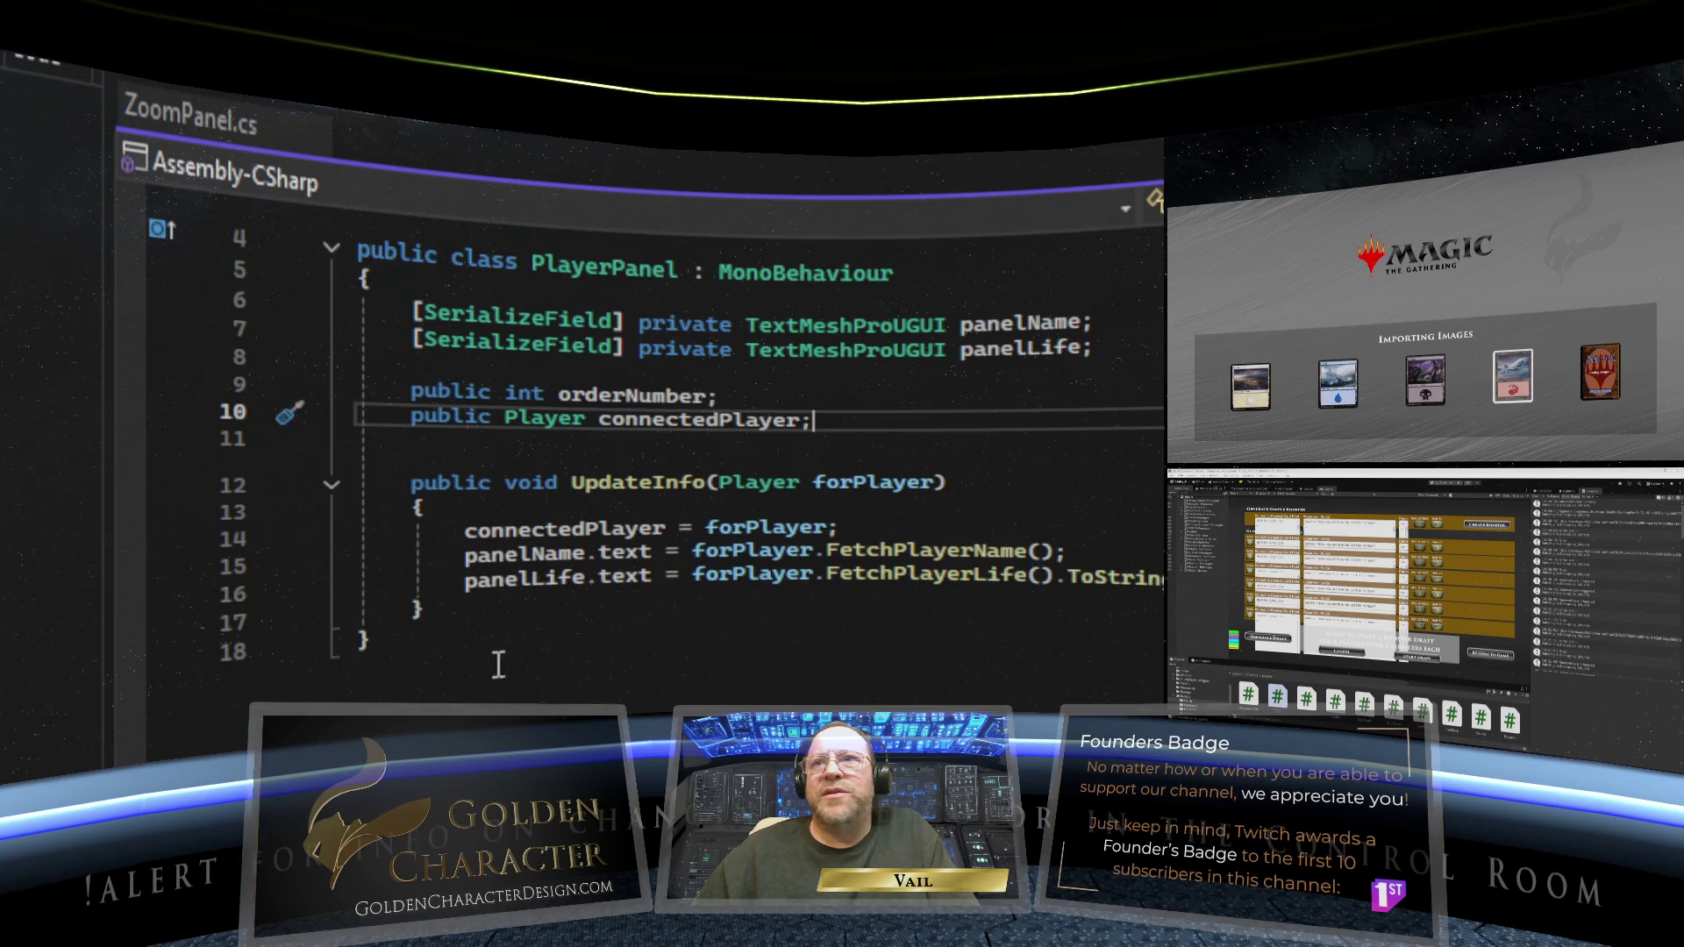
- Type 'Debug.Log' on a new line below UpdateInfo's closing brace in PlayerPanel.cs
scroll(482, 570, down, 3)
click(448, 375)
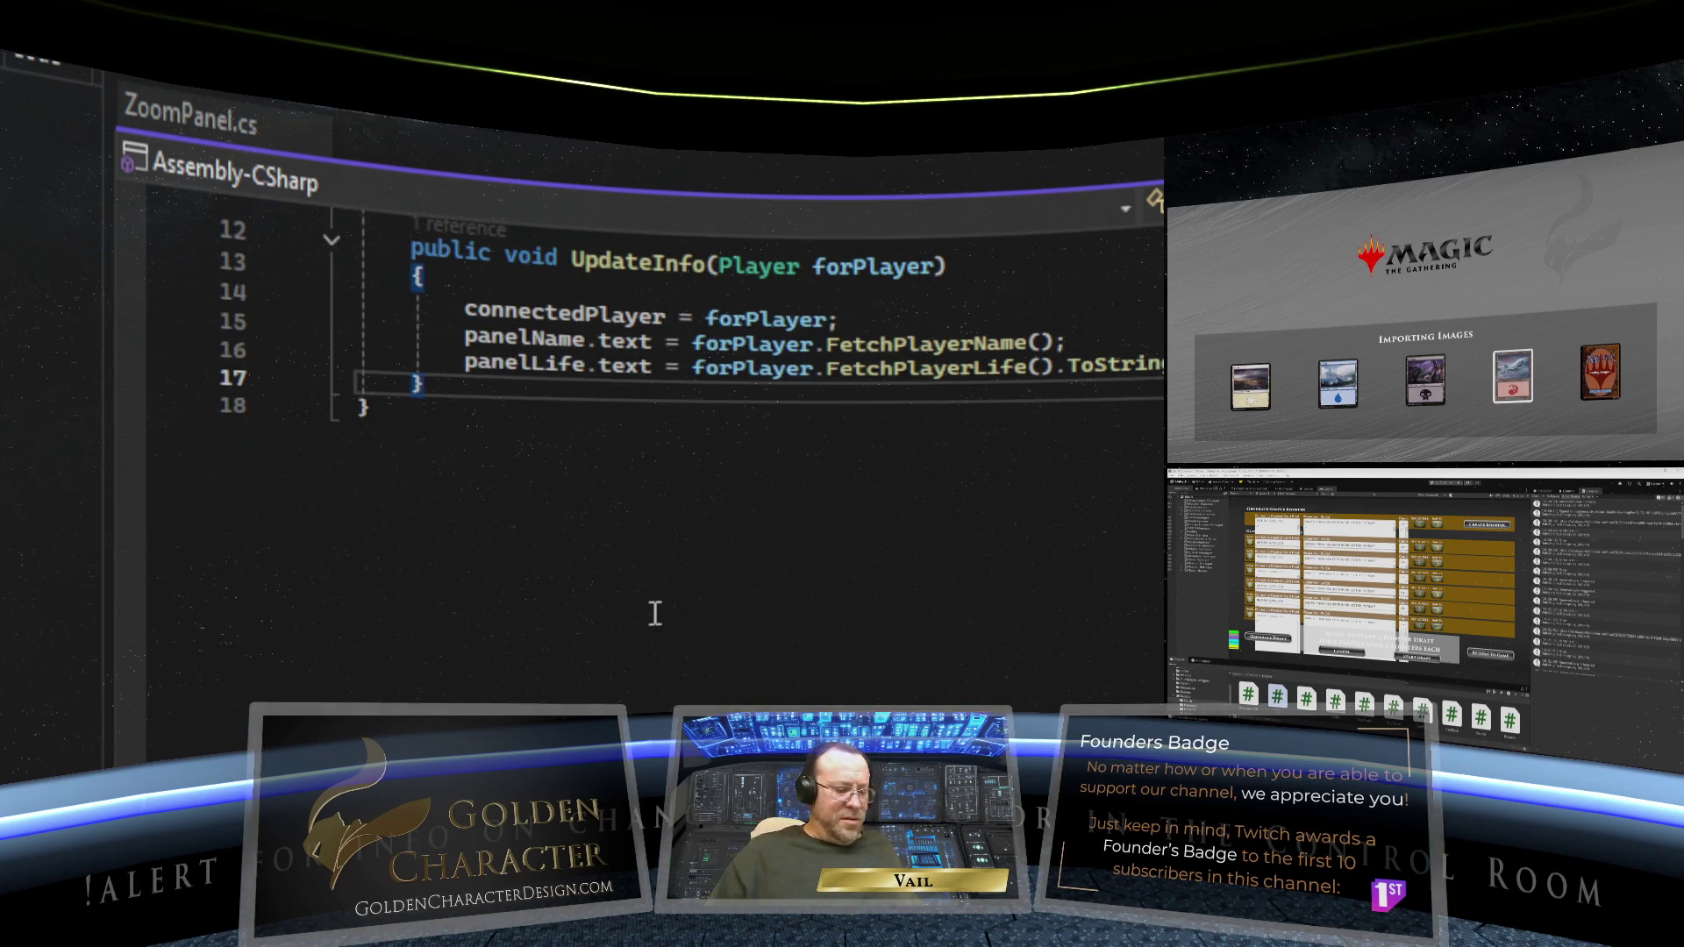
key(Return)
key(Return)
text(Debug)
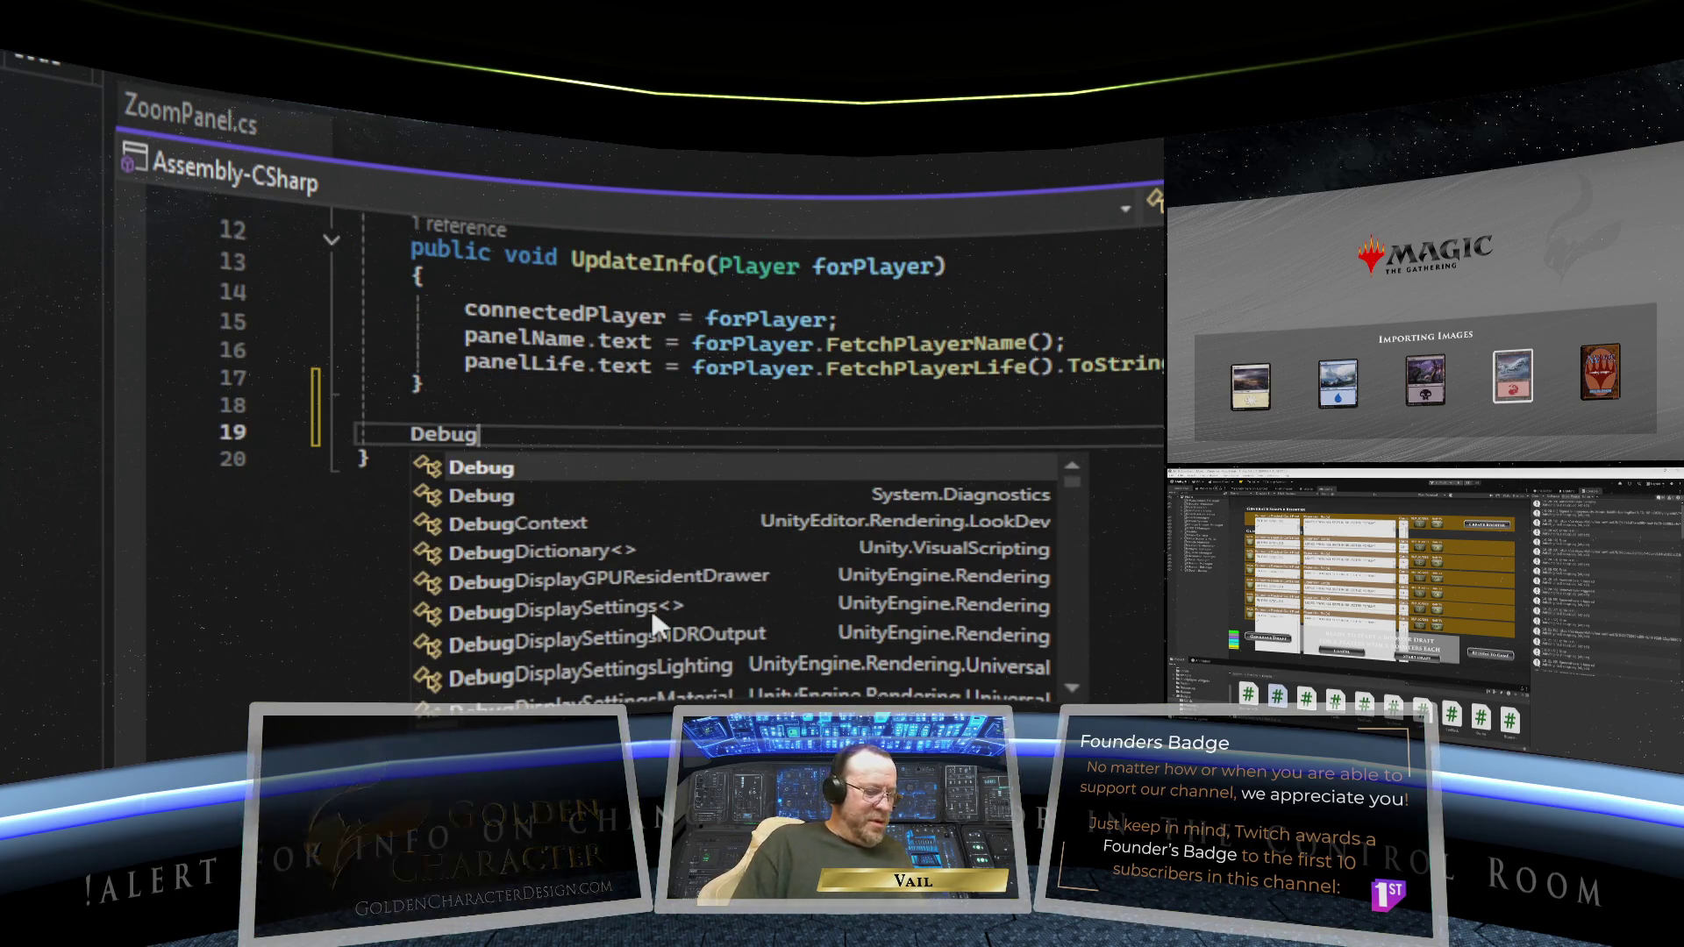
text(.Log)
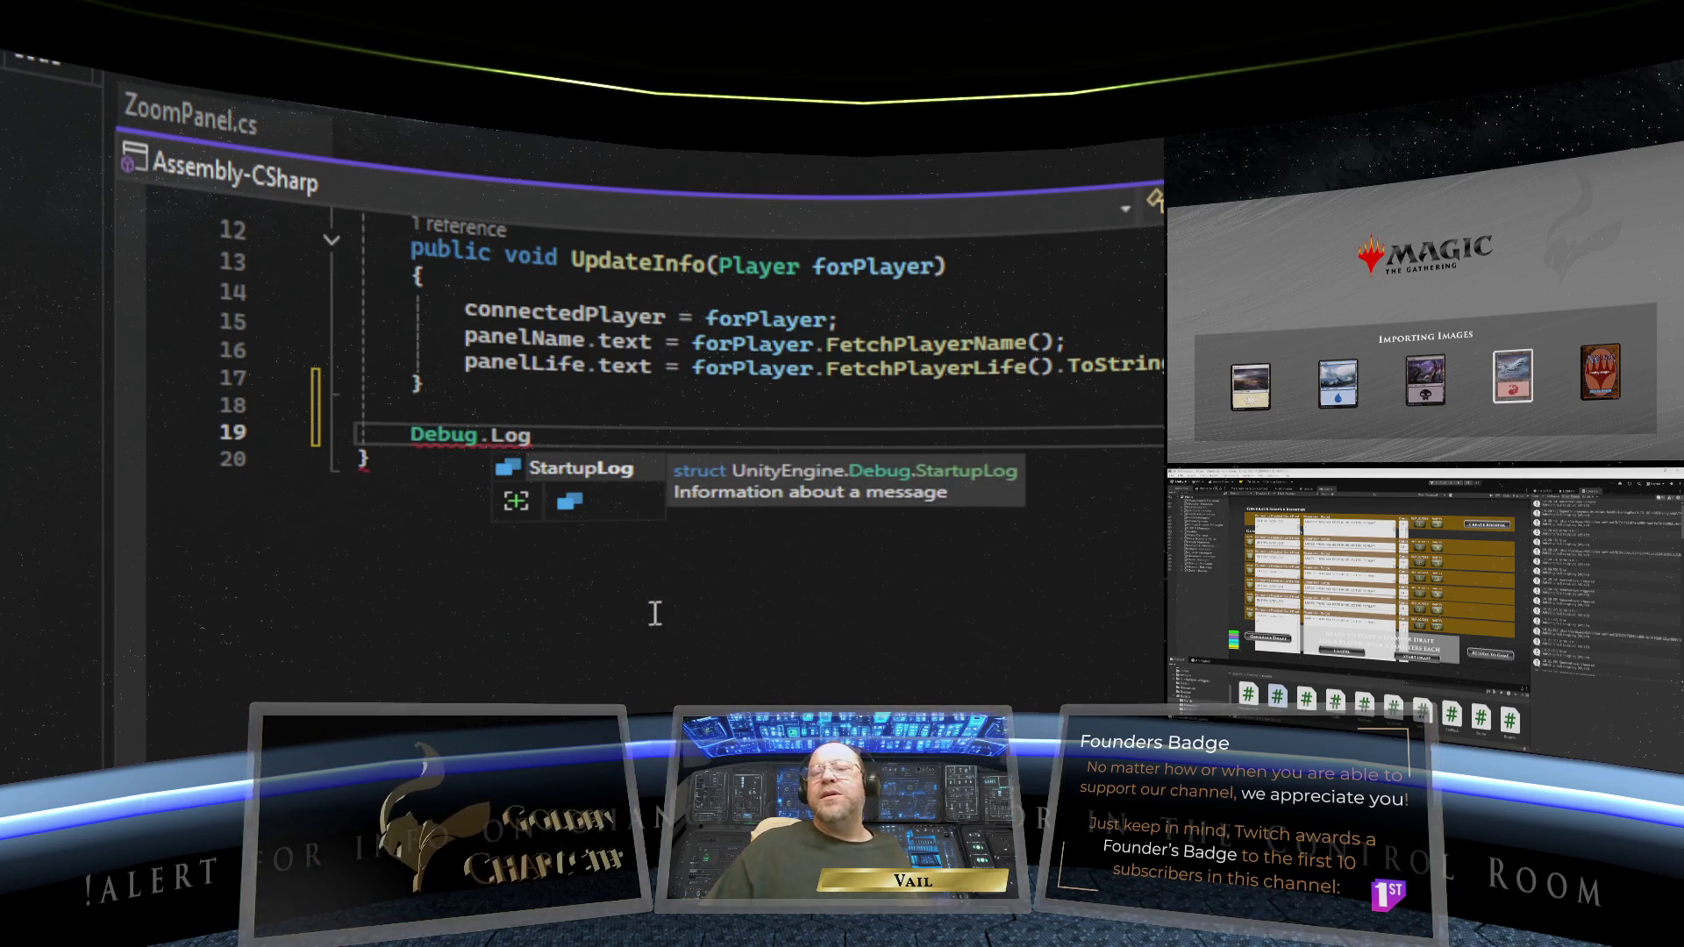
- Select the stray Debug.Log line below UpdateInfo, dismissing its Quick Actions menu
drag(439, 427, 410, 431)
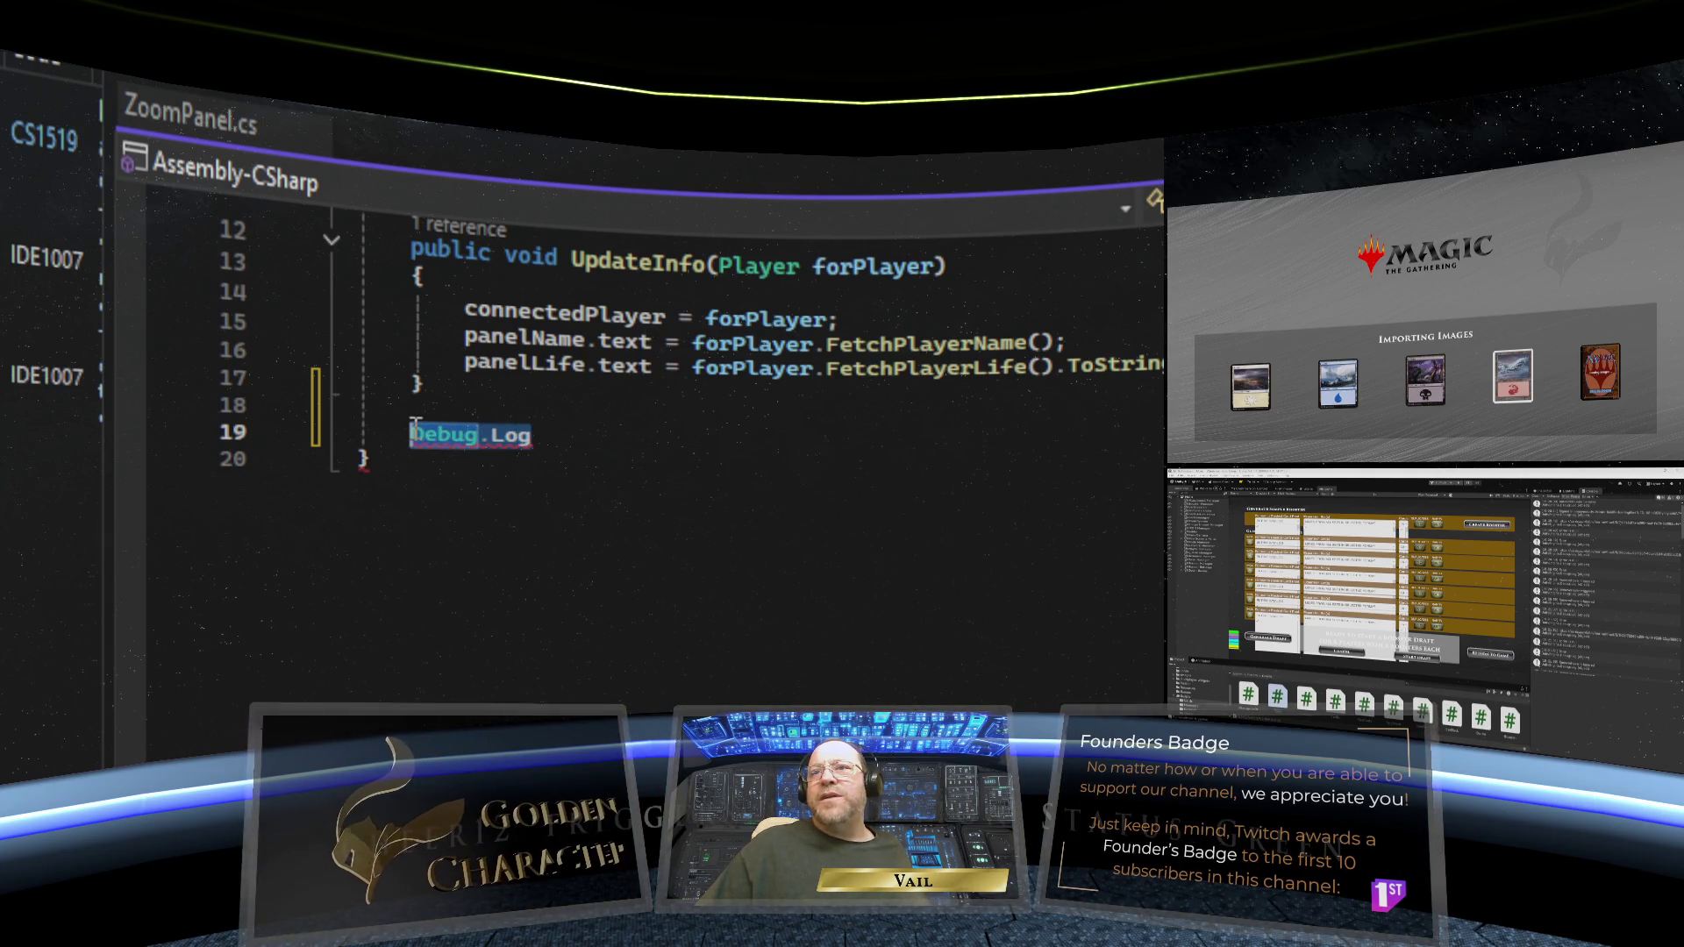
right_click(456, 431)
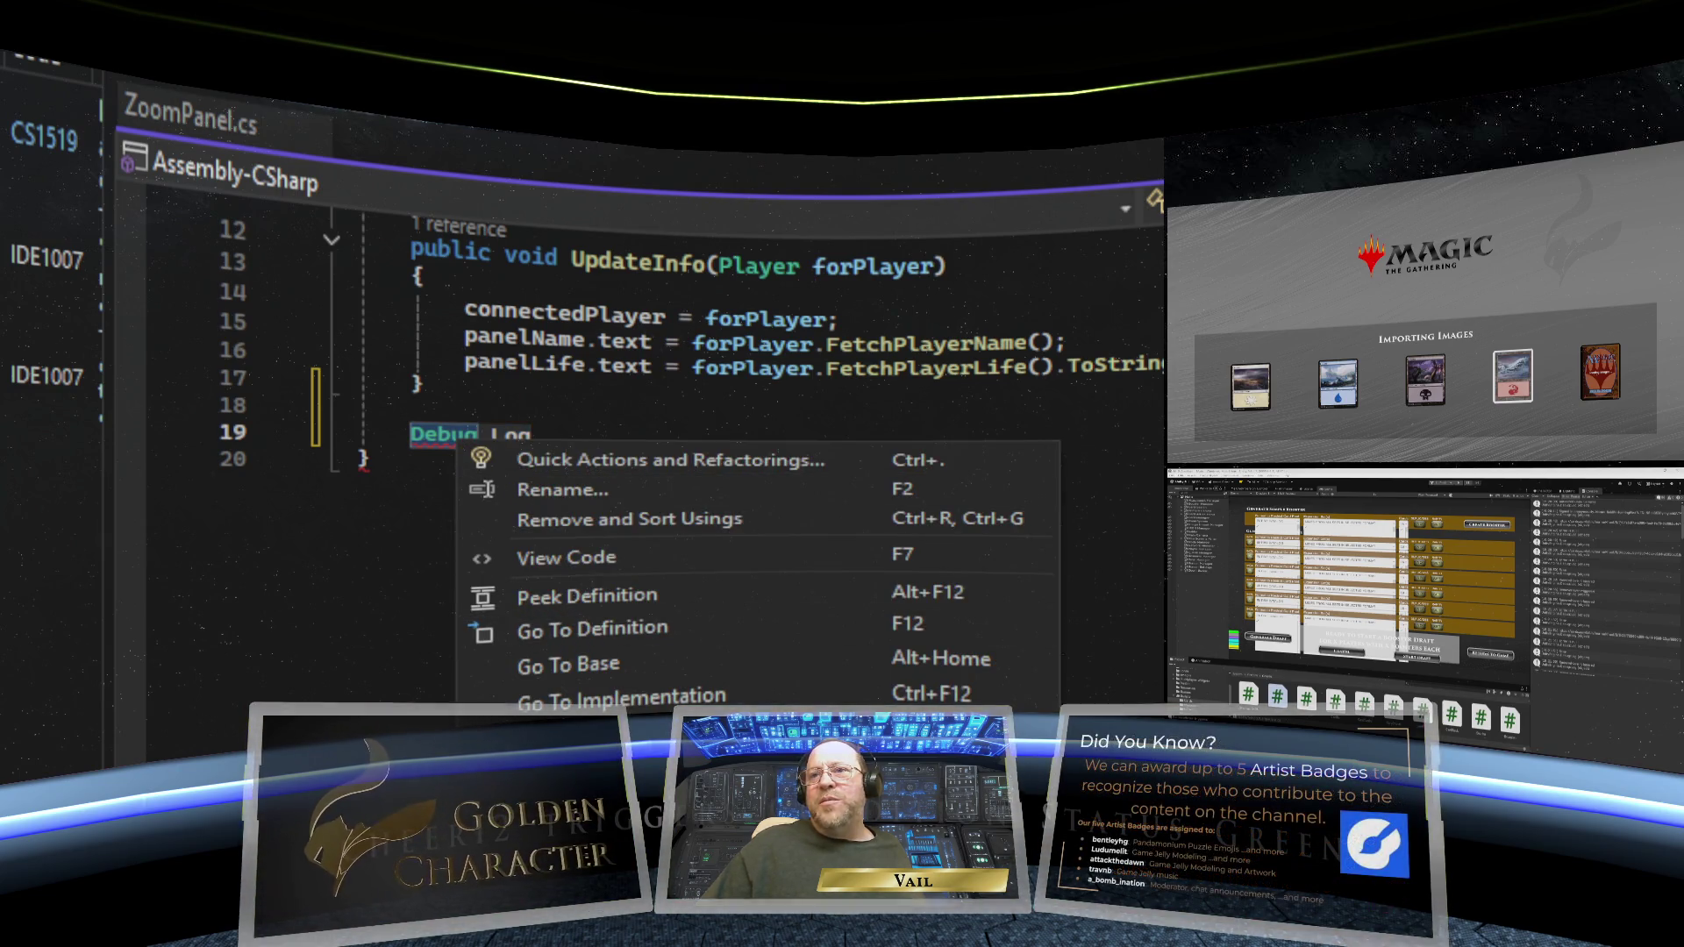
key(Escape)
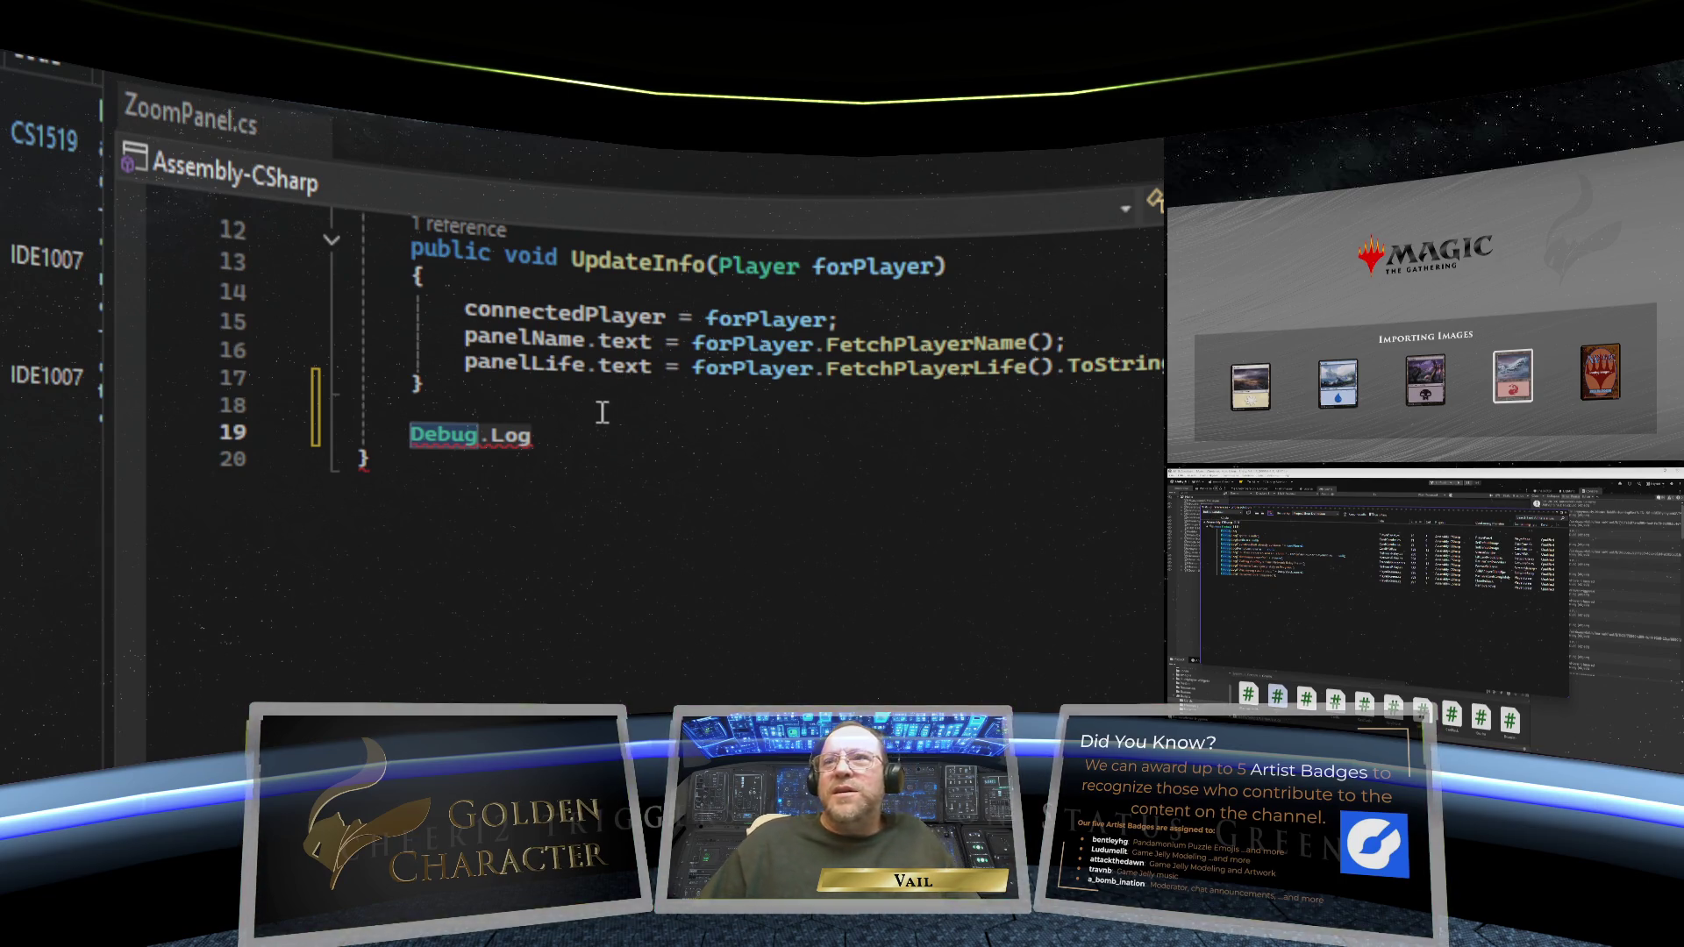
click(540, 438)
drag(540, 438, 289, 421)
- Delete the stray Debug.Log line and the two Debug.Log calls on lines 70–71 in SetDefaultImage
key(BackSpace)
key(BackSpace)
key(BackSpace)
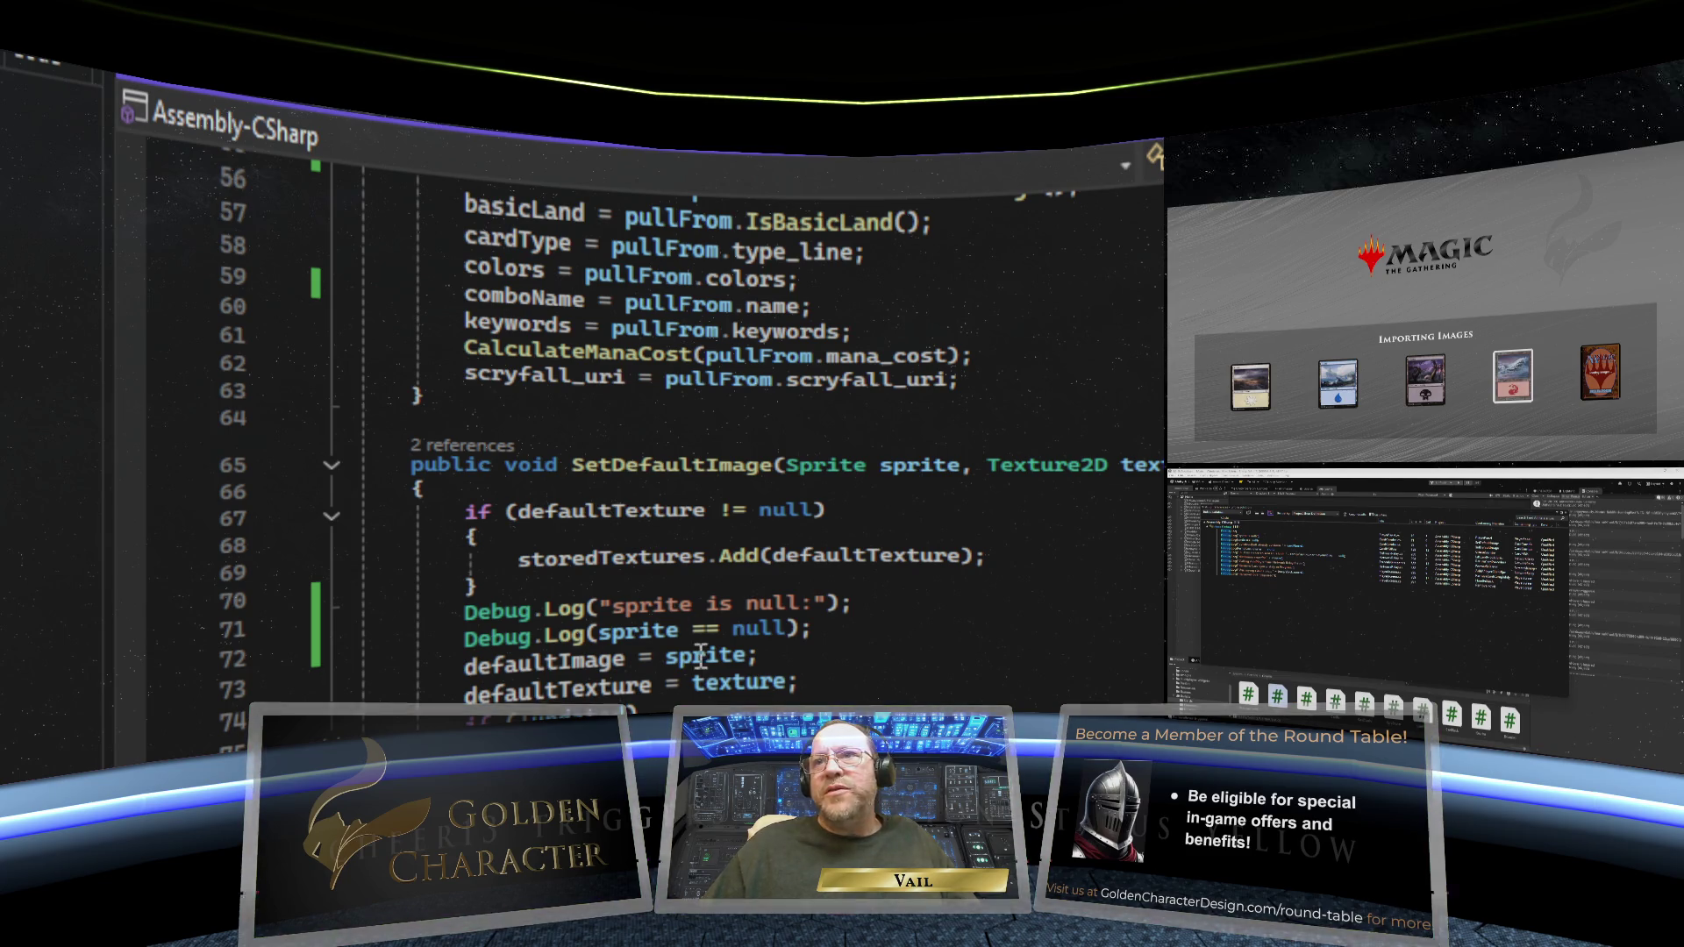
drag(814, 628, 215, 645)
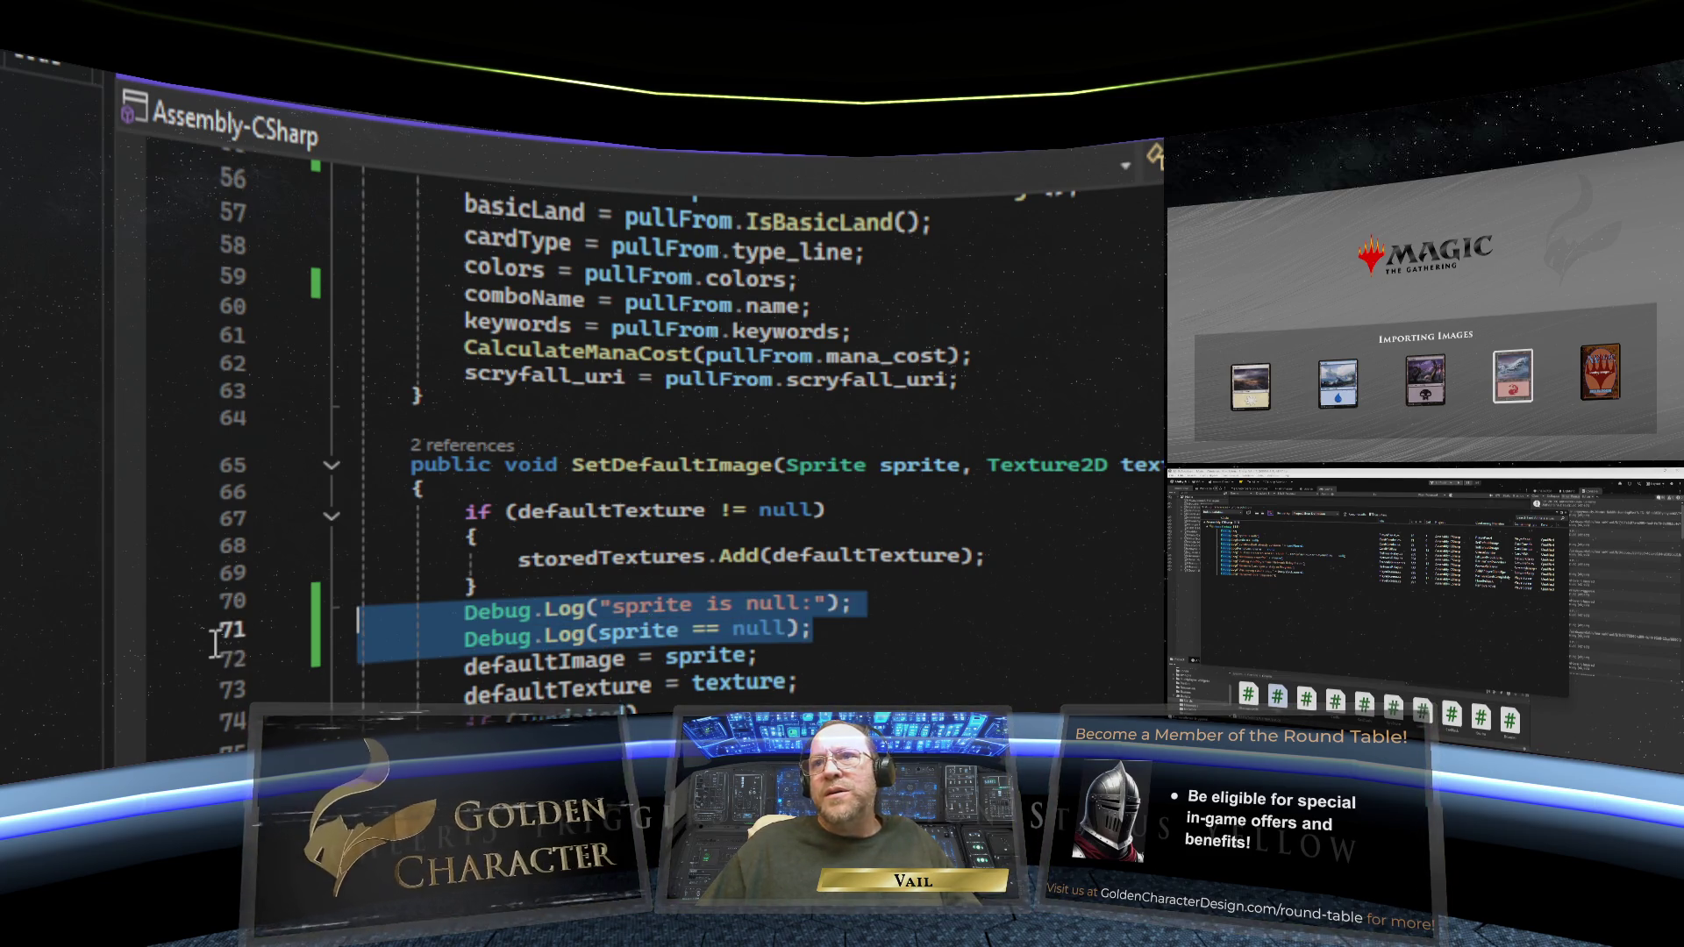
key(Delete)
key(Delete)
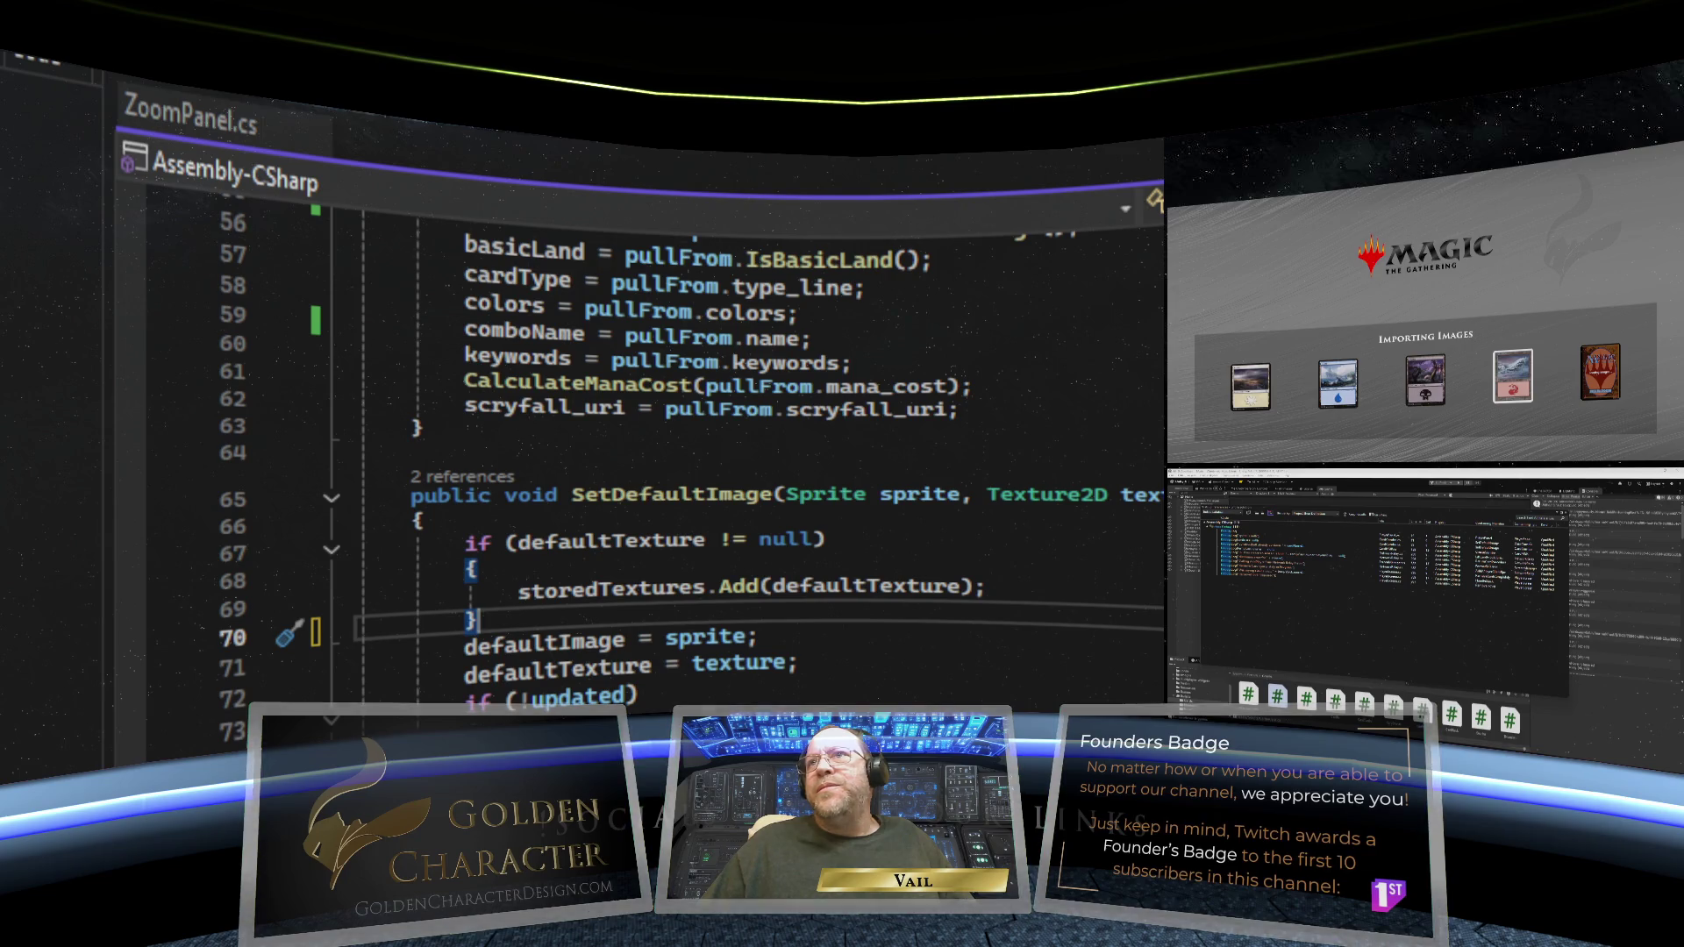
- Delete the 'combosBuilt already contains' Debug.Log on line 139 in the else branch
key(F3)
key(F3)
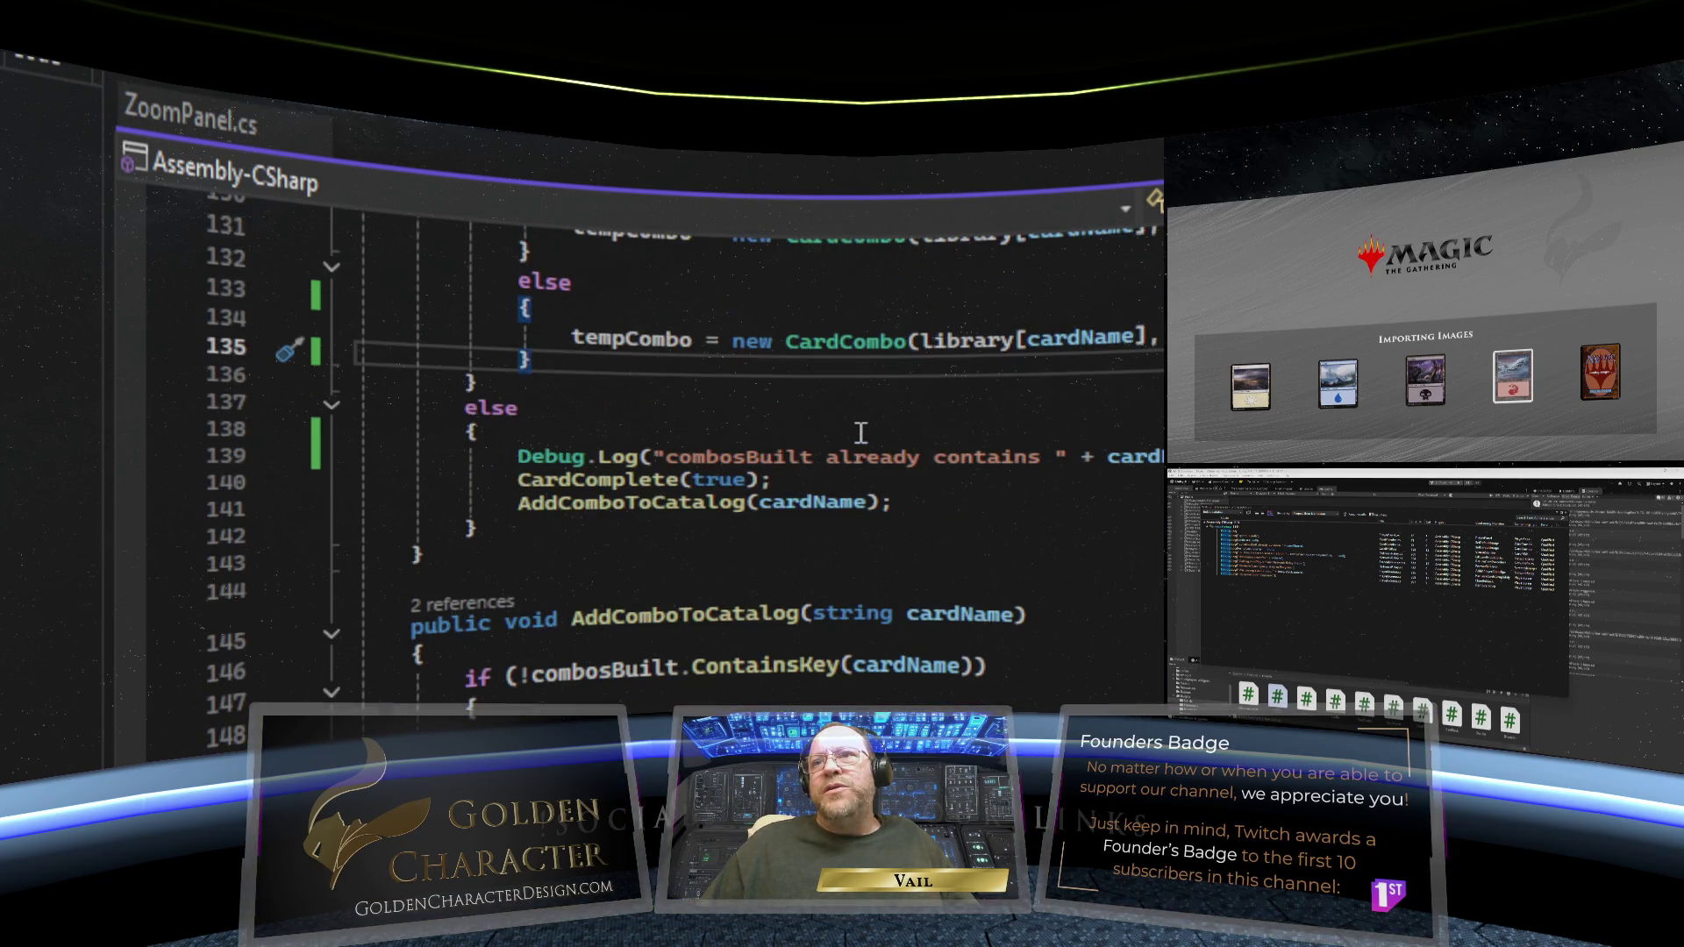
key(F3)
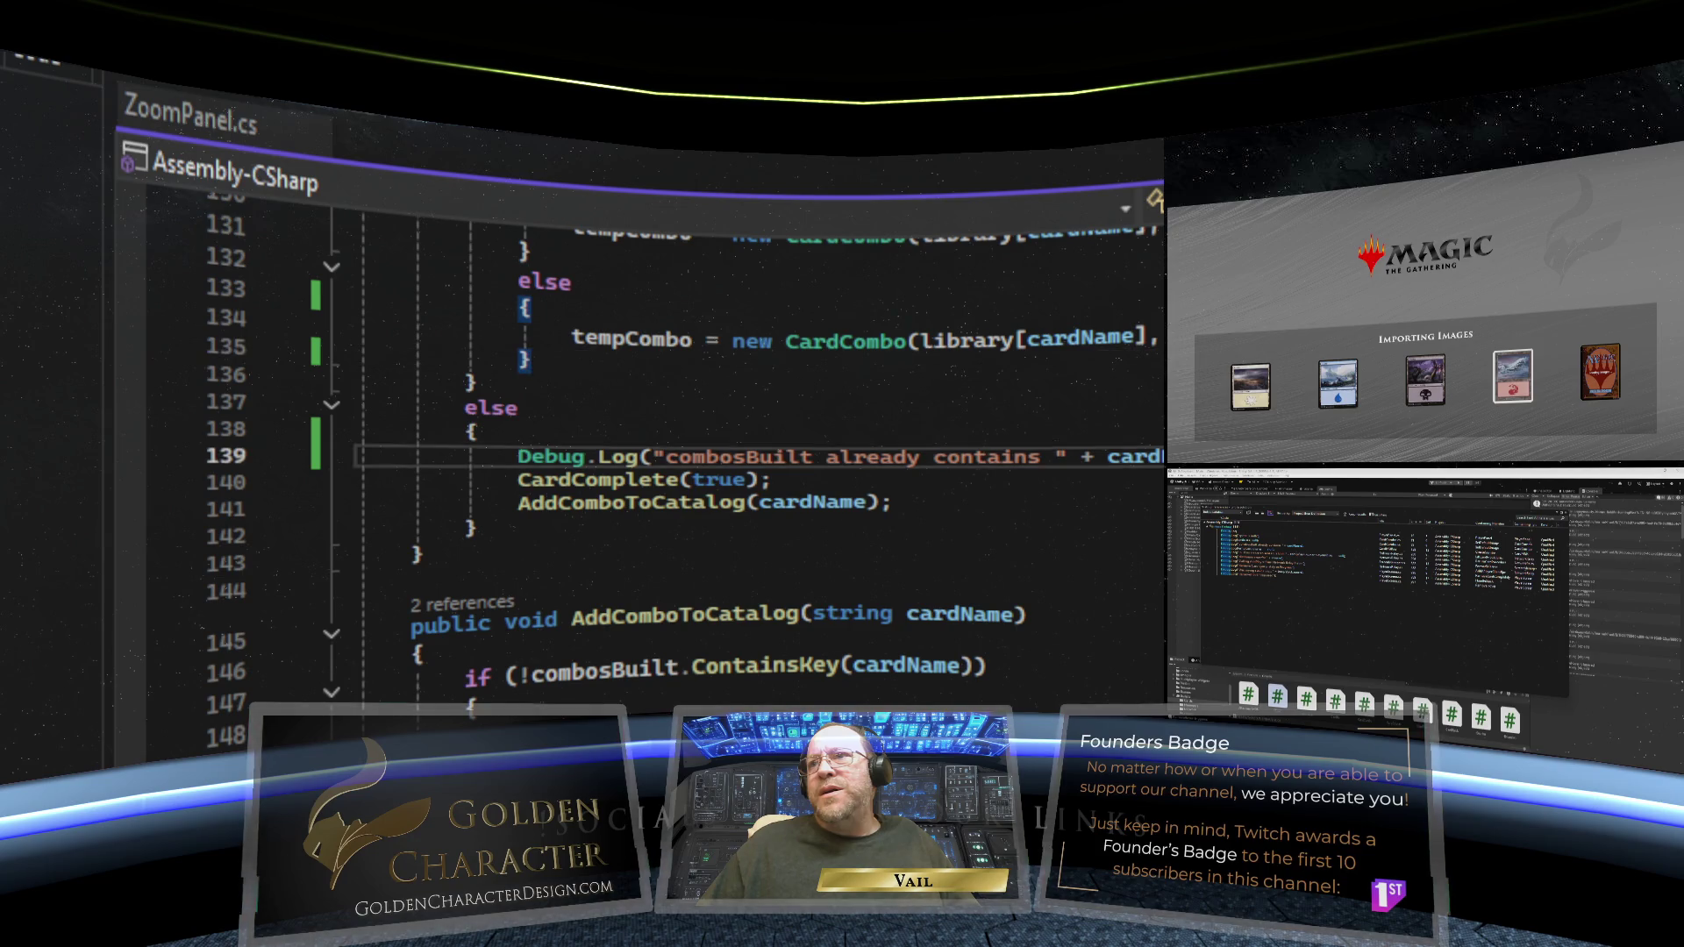
click(326, 452)
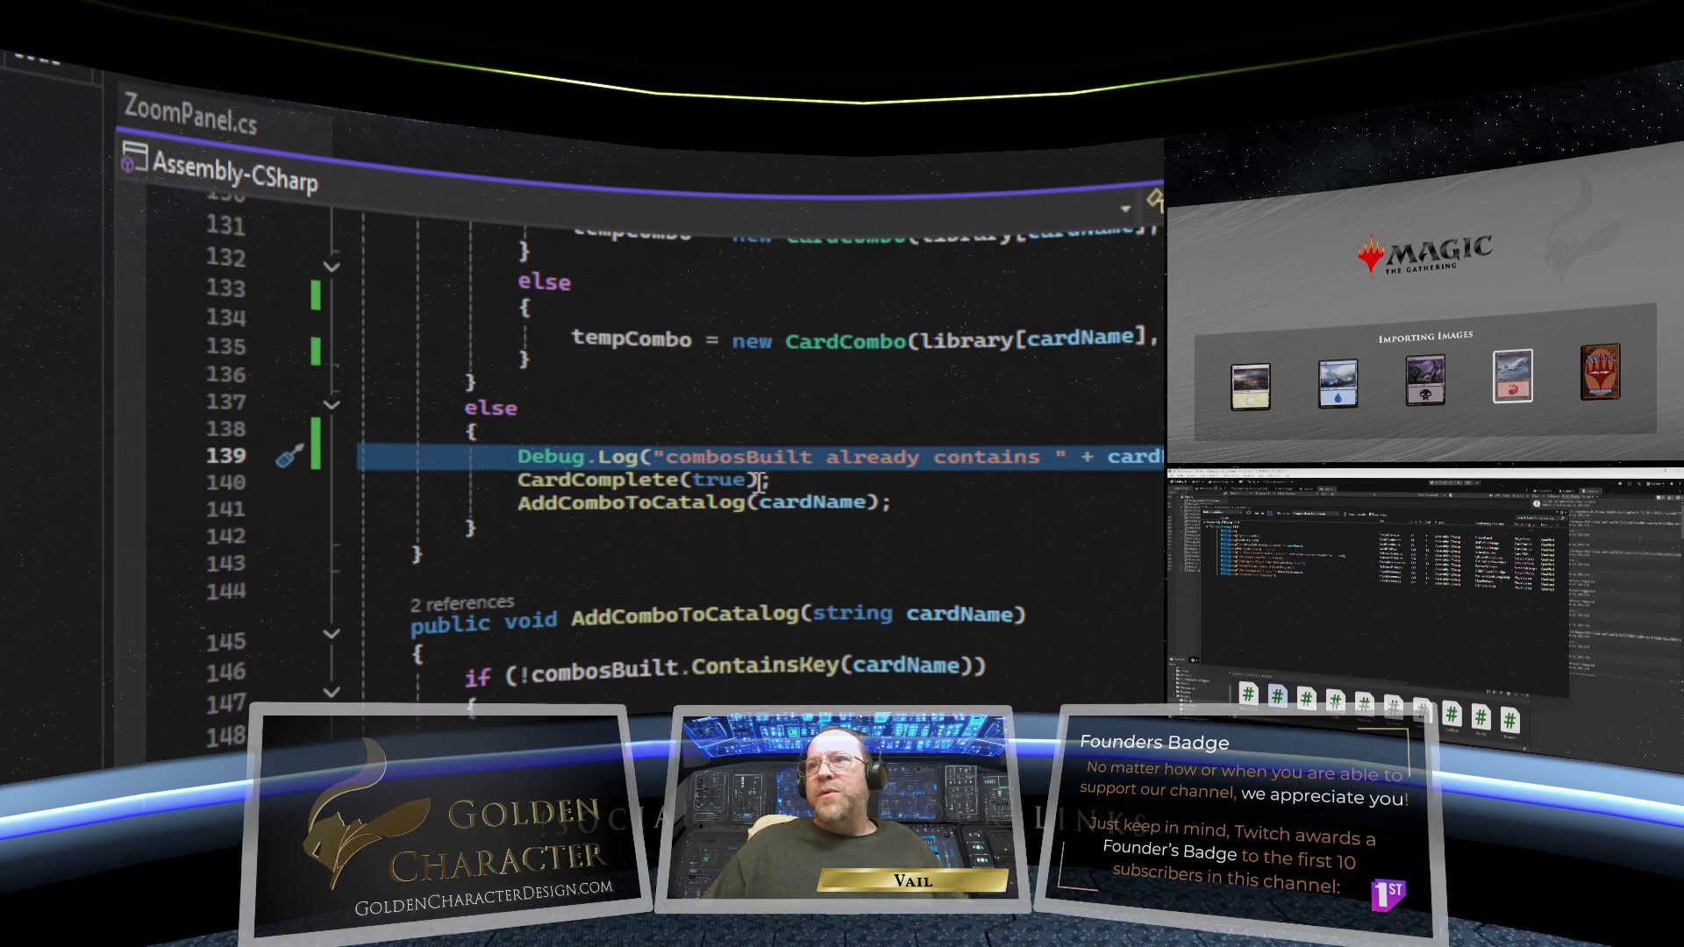
key(Delete)
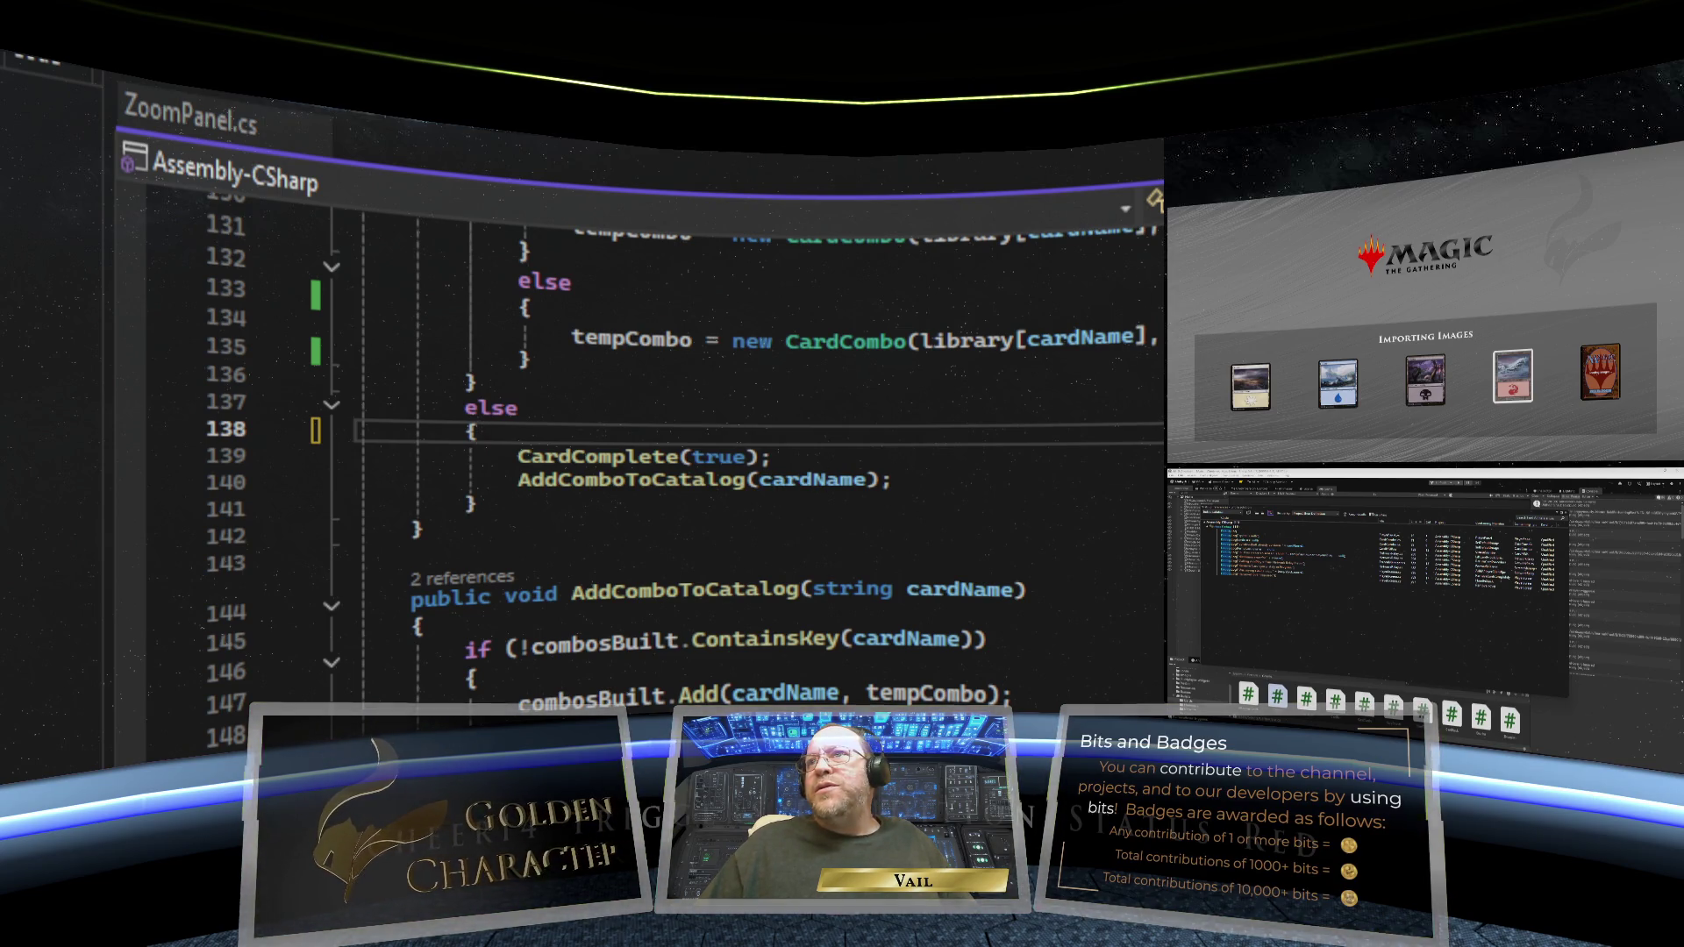
key(ctrl+Tab)
- Delete the Debug.Log statement on line 260 in LiftCardProcedure, including its blank line
scroll(1116, 632, down, 20)
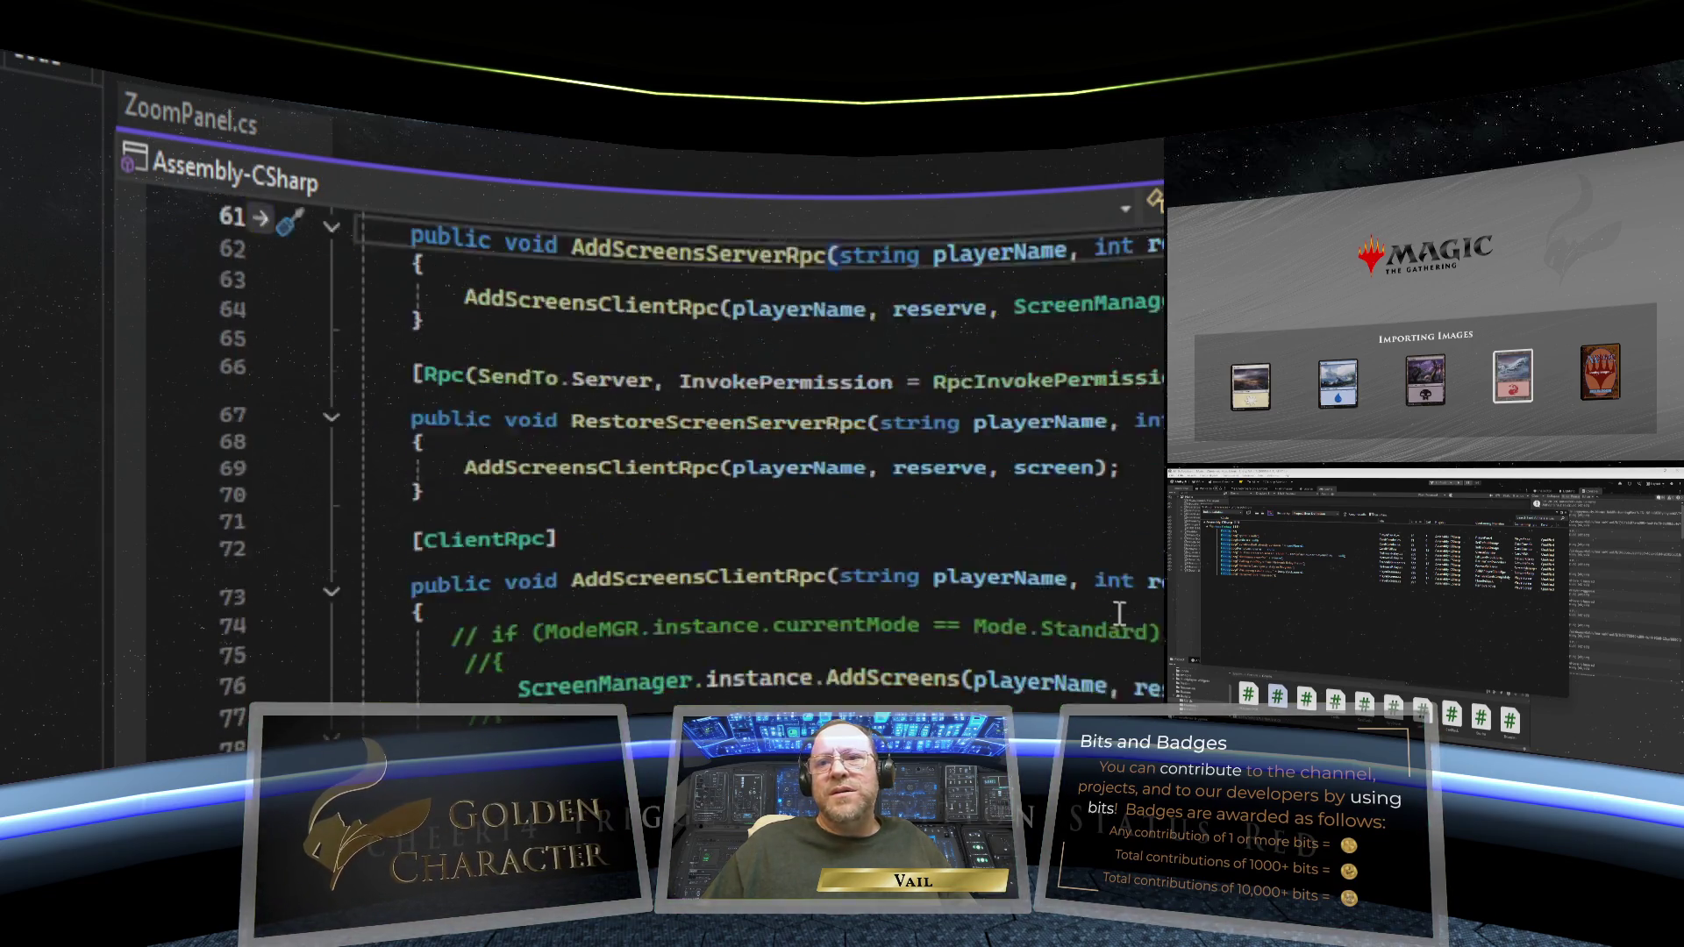
scroll(1120, 611, down, 20)
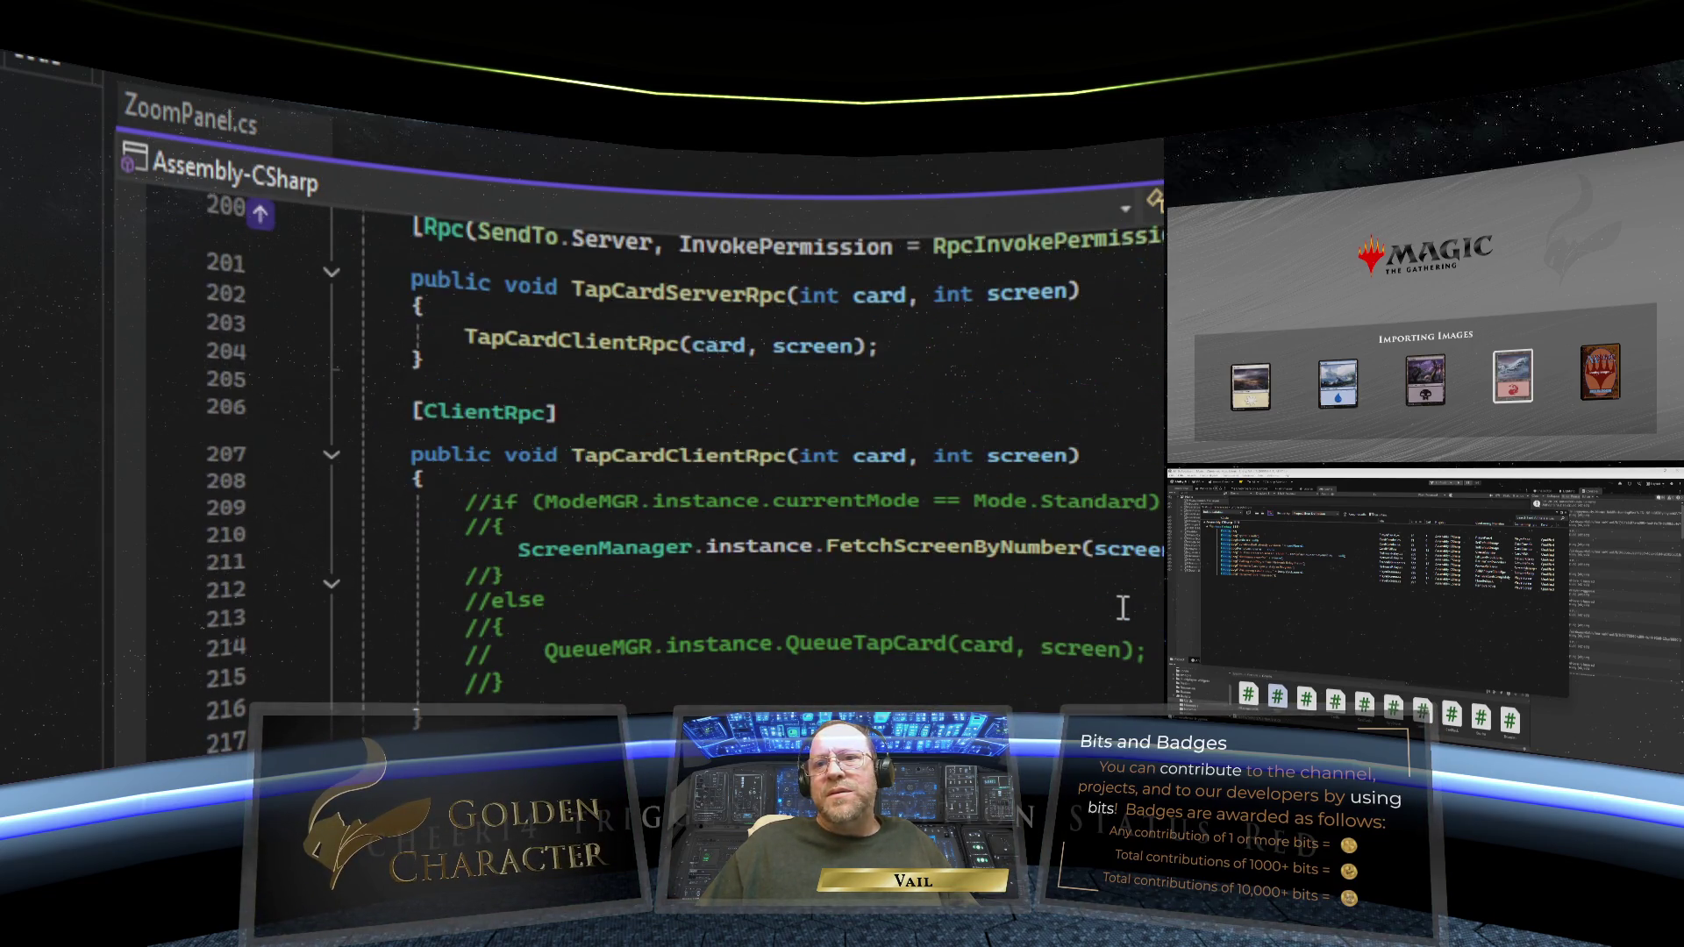
scroll(1122, 608, down, 17)
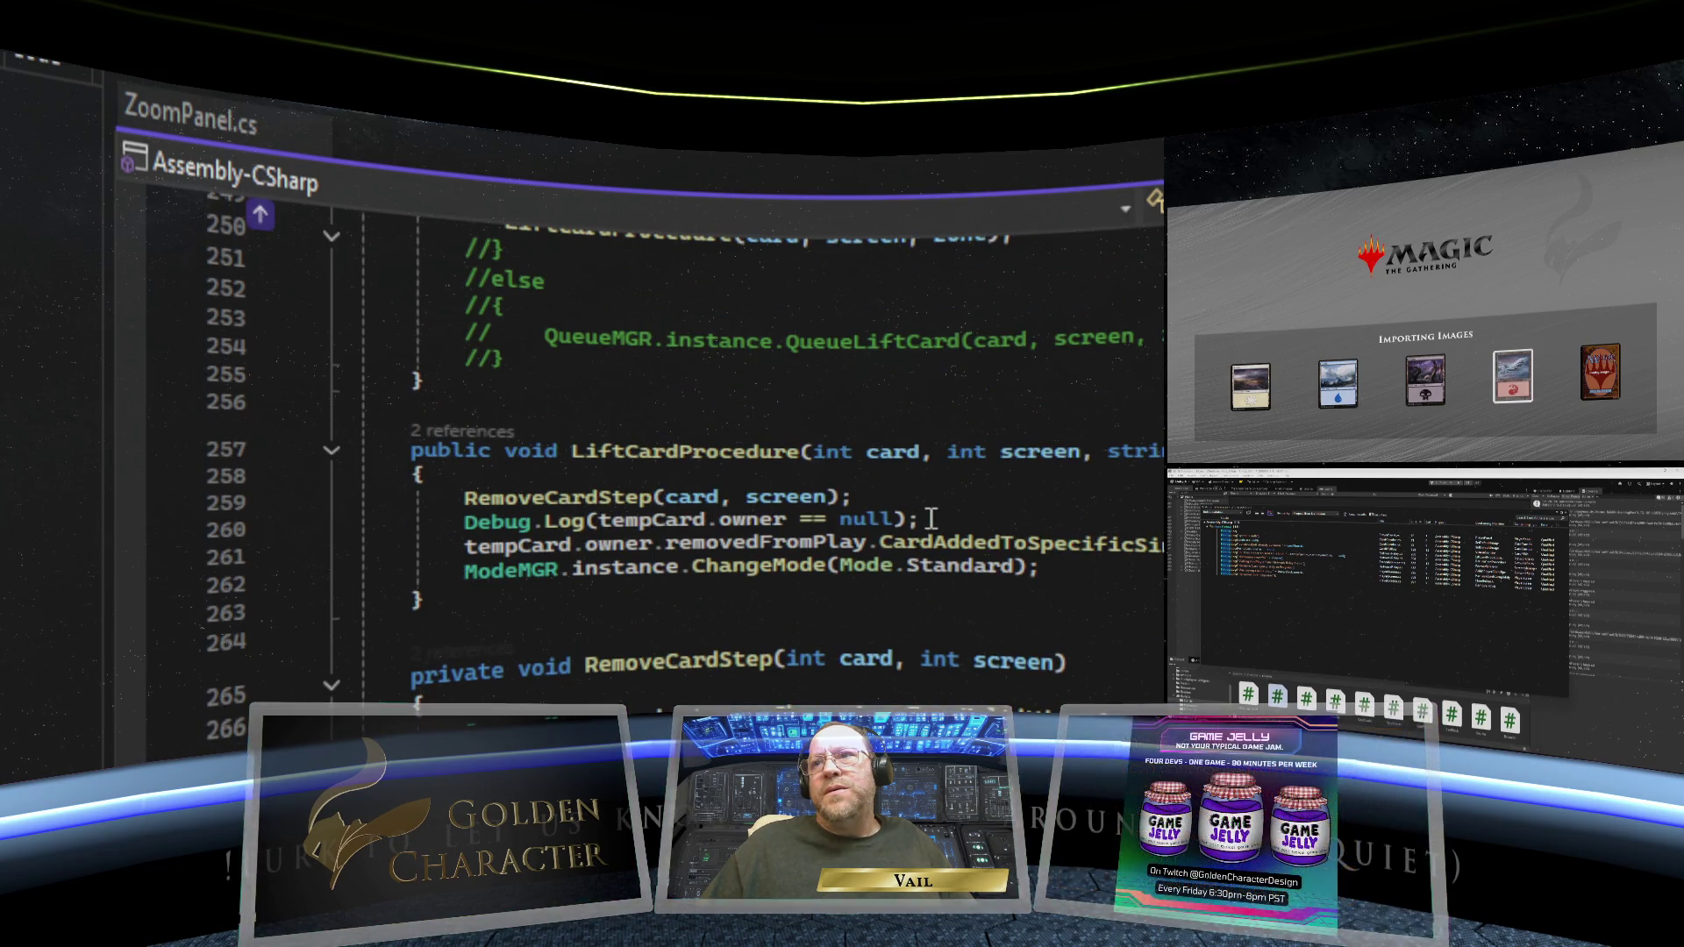
drag(930, 518, 357, 524)
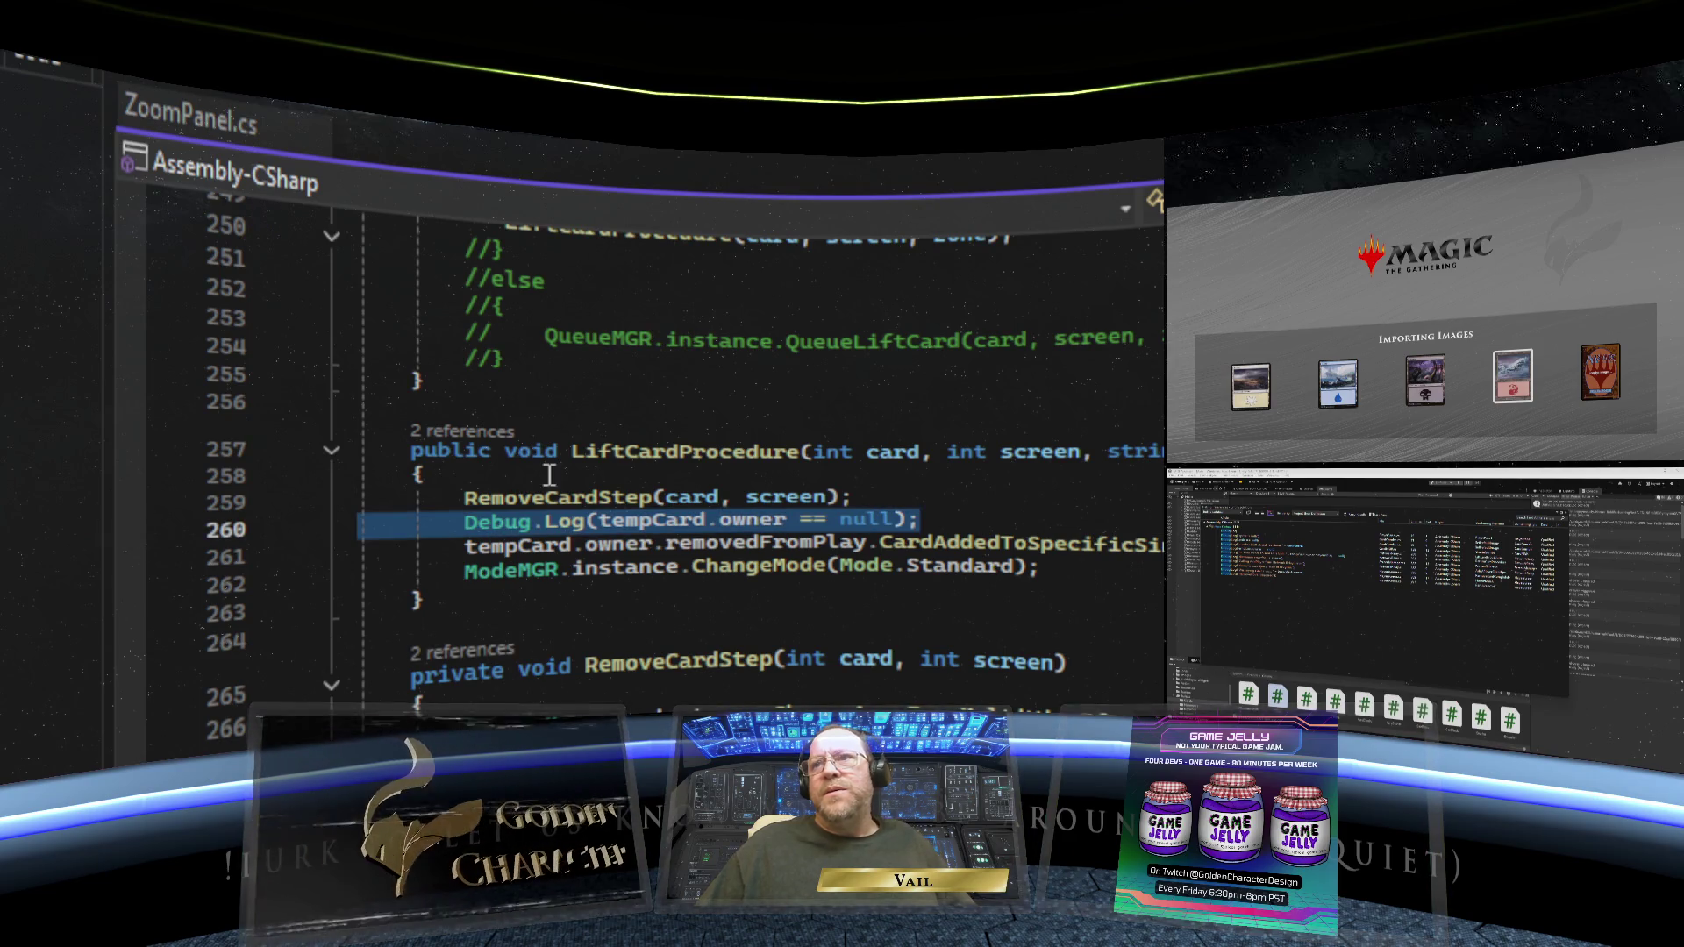
key(Delete)
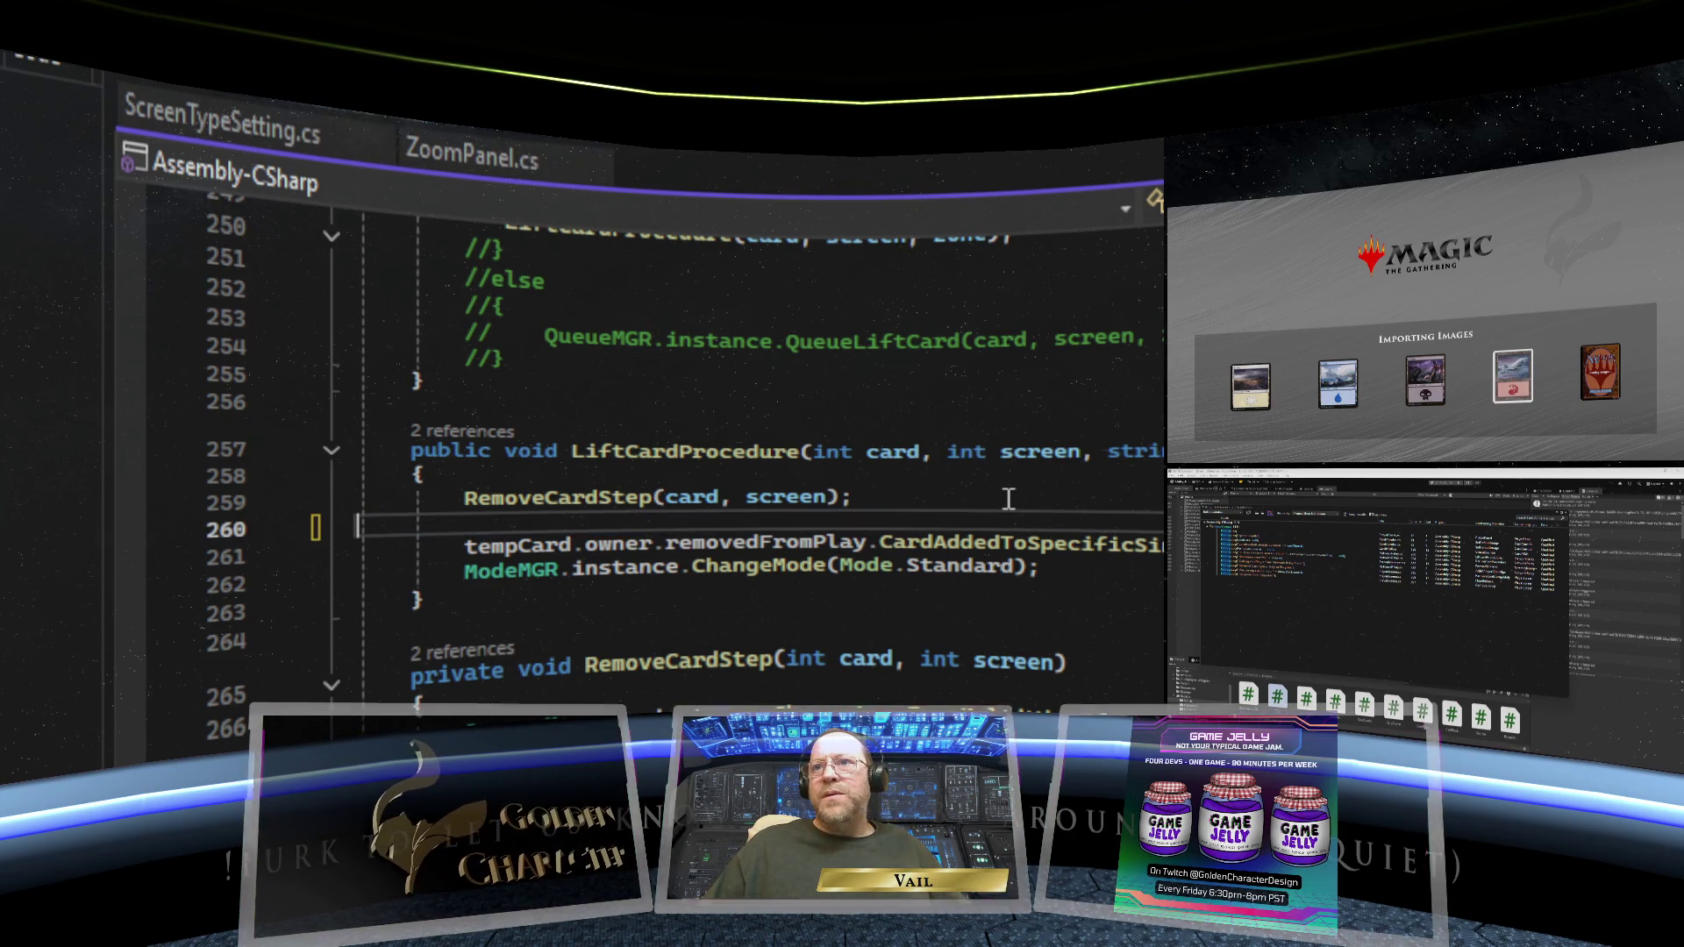
key(BackSpace)
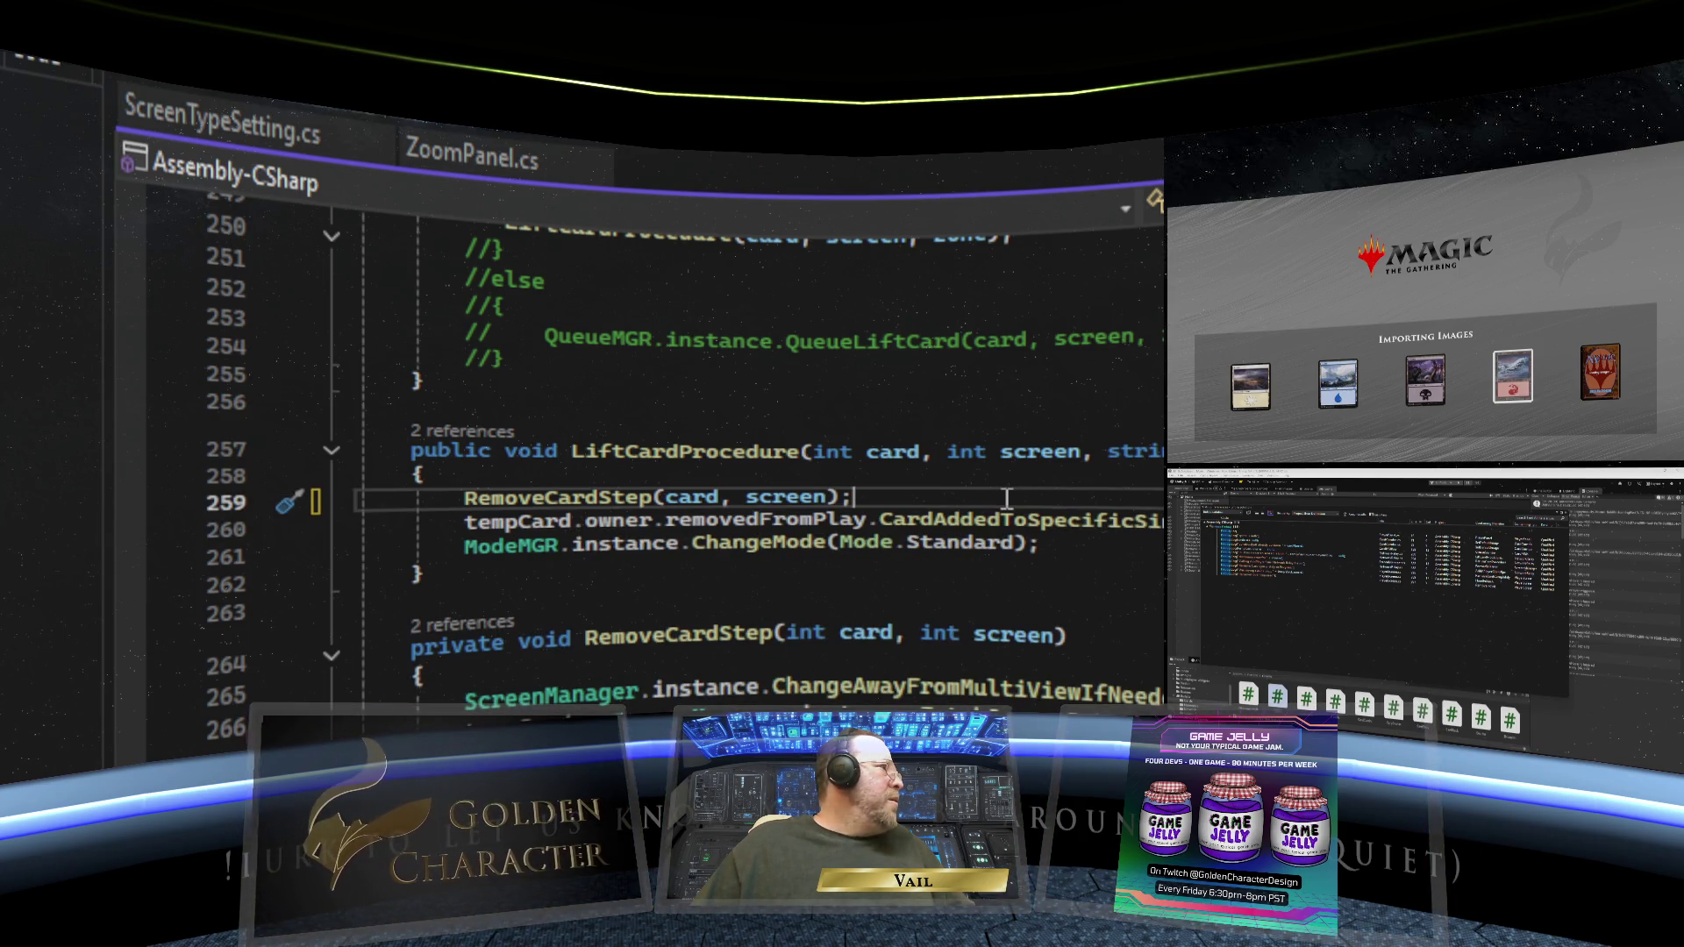
- Delete the Debug.Log line in ReturnCardProcedure, leaving it ending with ChangeMode(Mode.Standard)
scroll(1006, 497, down, 6)
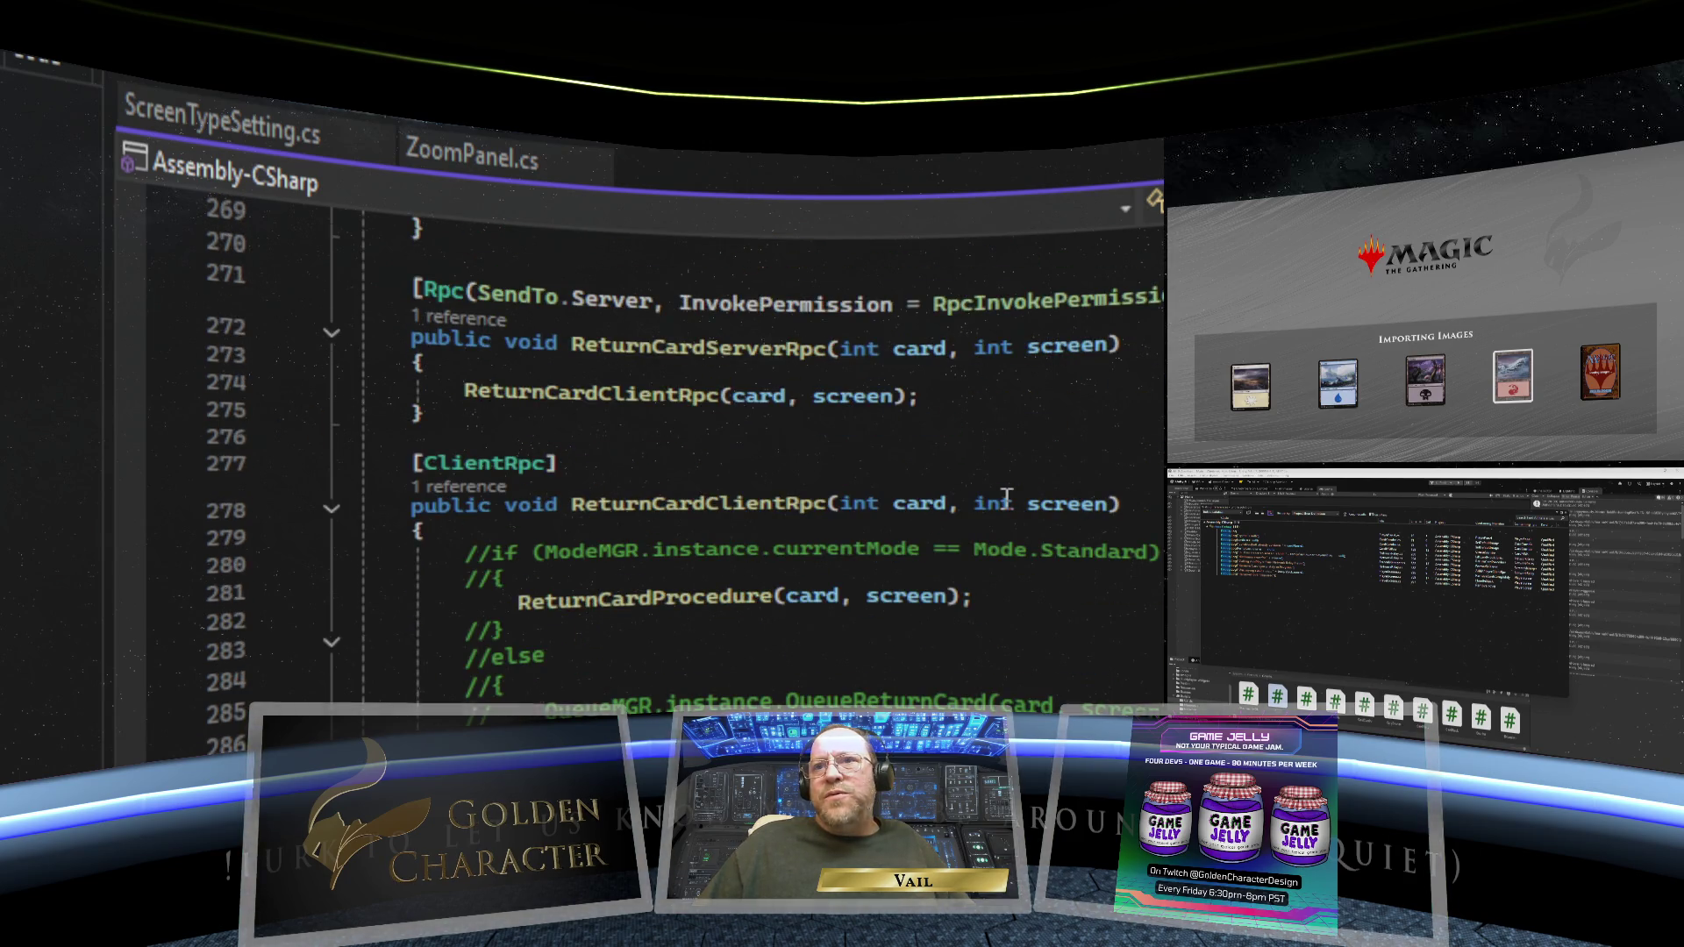
scroll(1007, 497, down, 6)
click(855, 430)
key(shift+Down)
key(shift+End)
key(Delete)
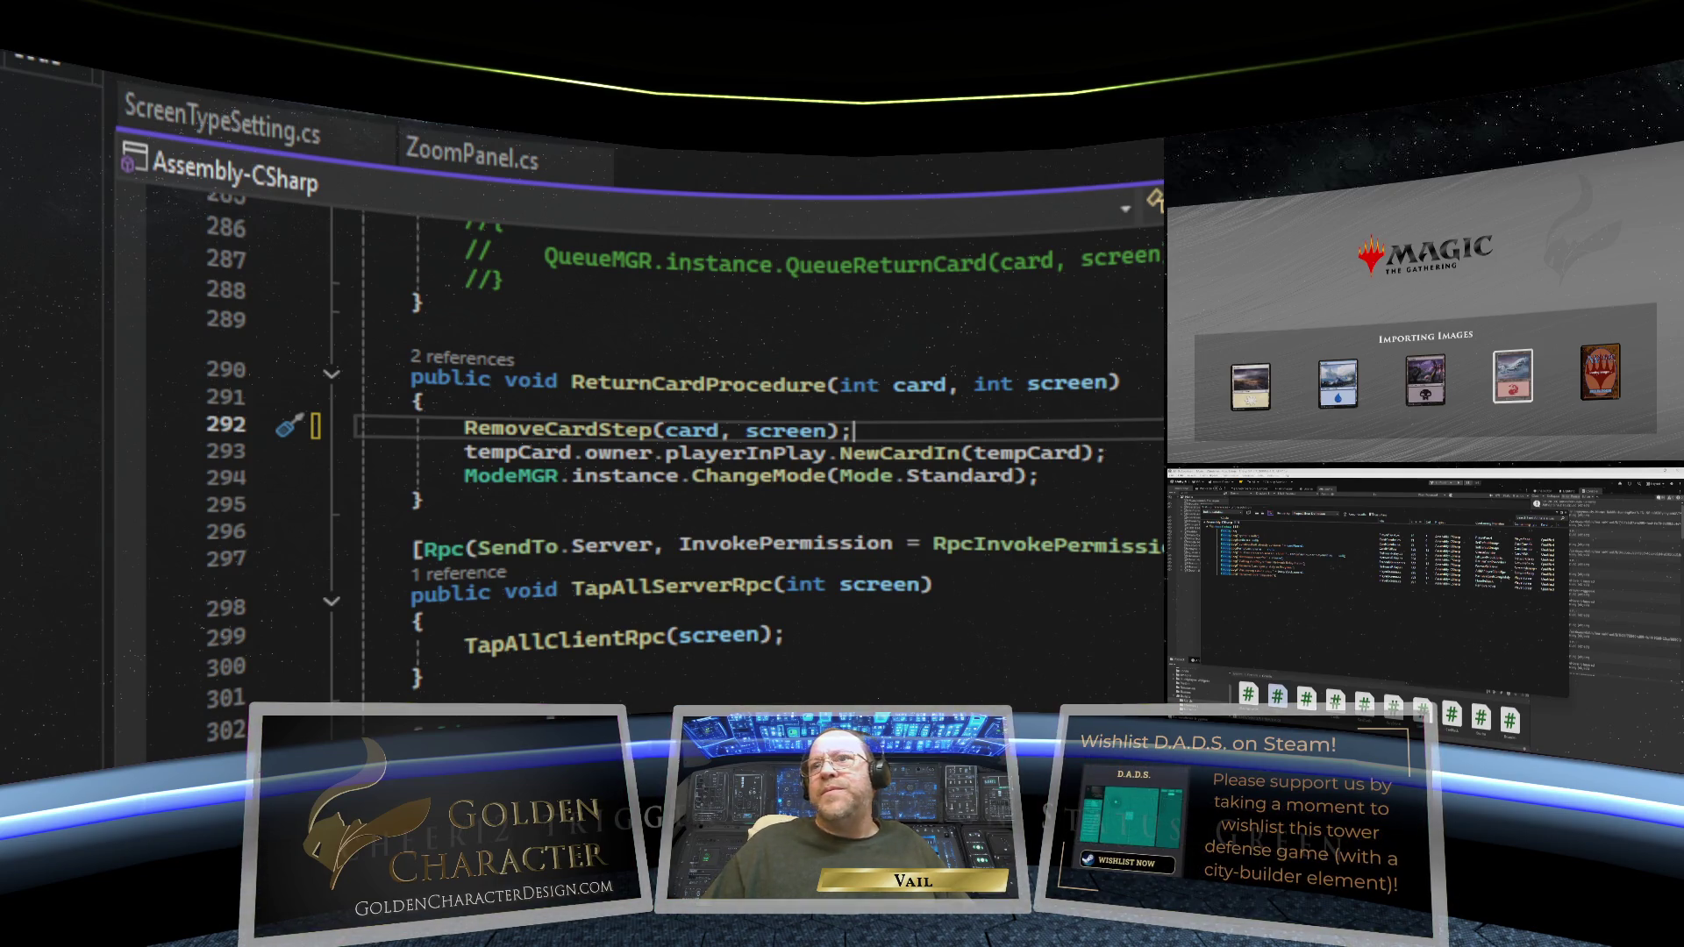
- Close the relay script, browse ZoomPanel.cs and open ScreenTypeSetting.cs
key(ctrl+F4)
scroll(823, 545, down, 20)
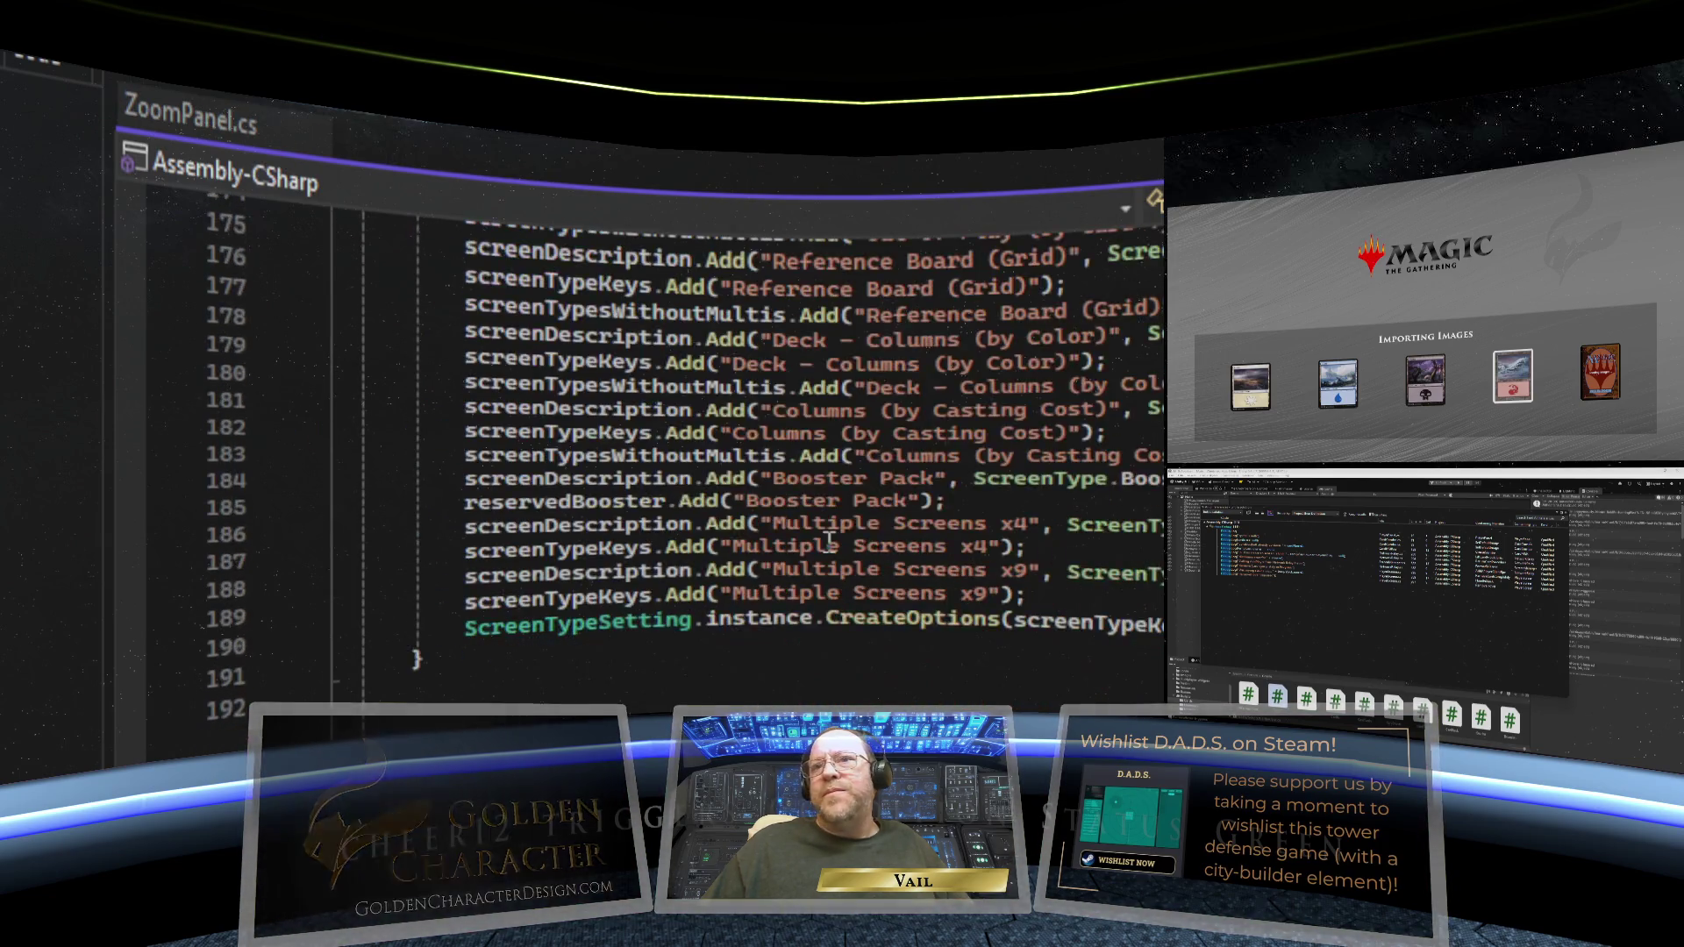
scroll(829, 541, down, 20)
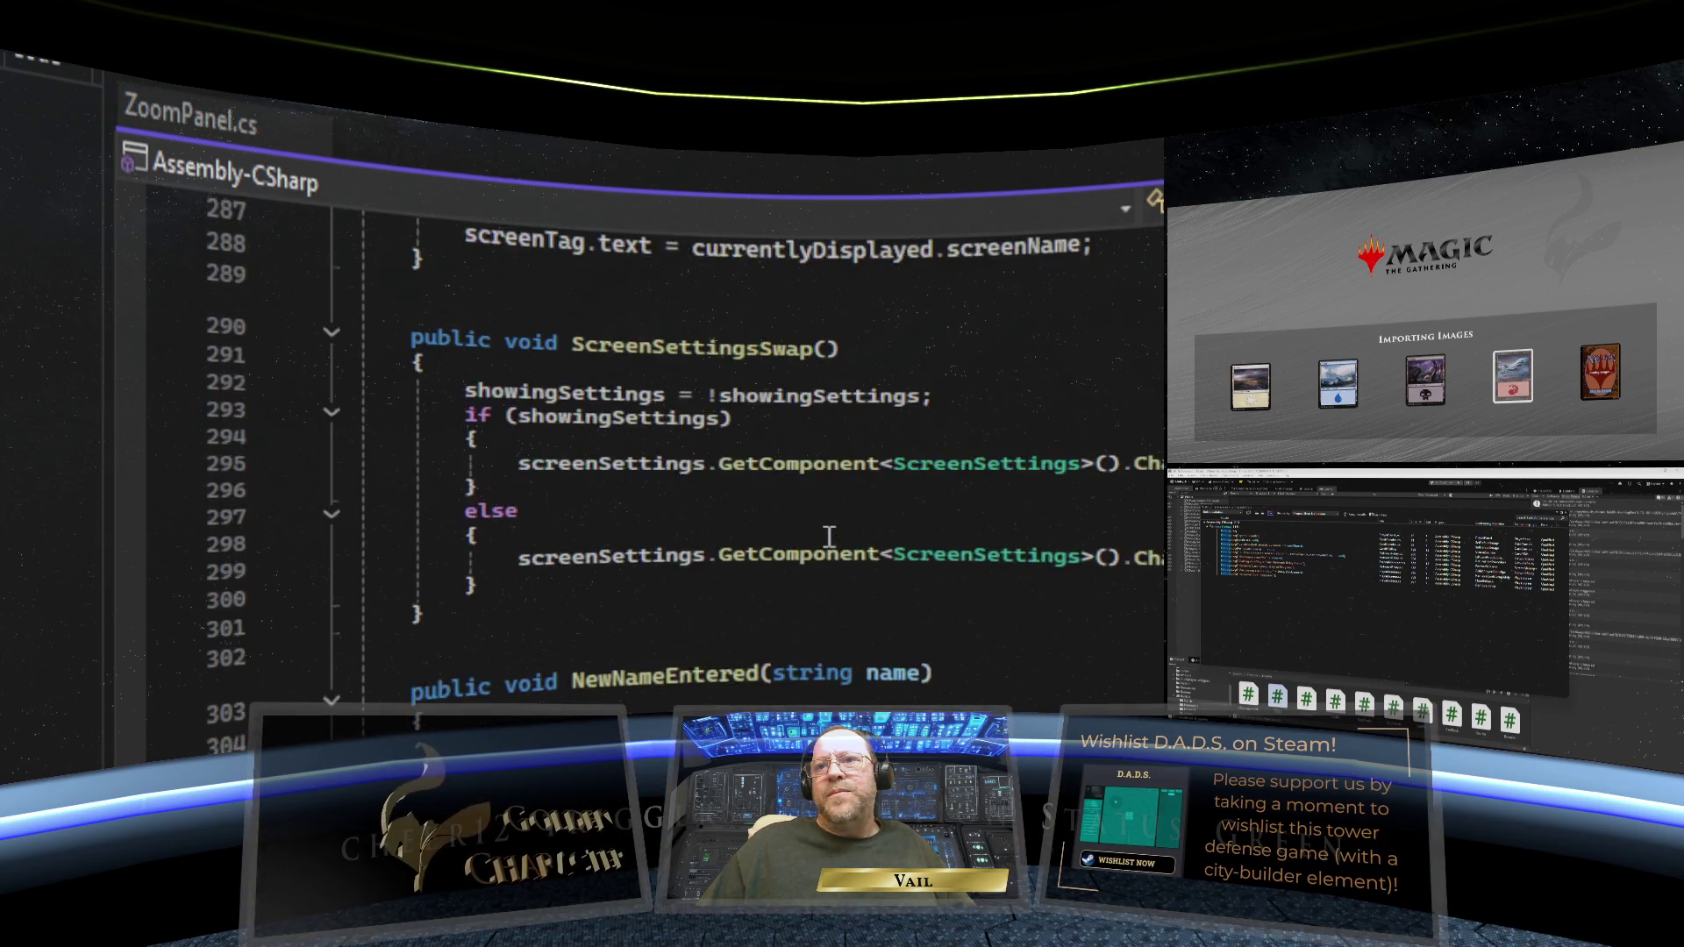
scroll(829, 537, down, 20)
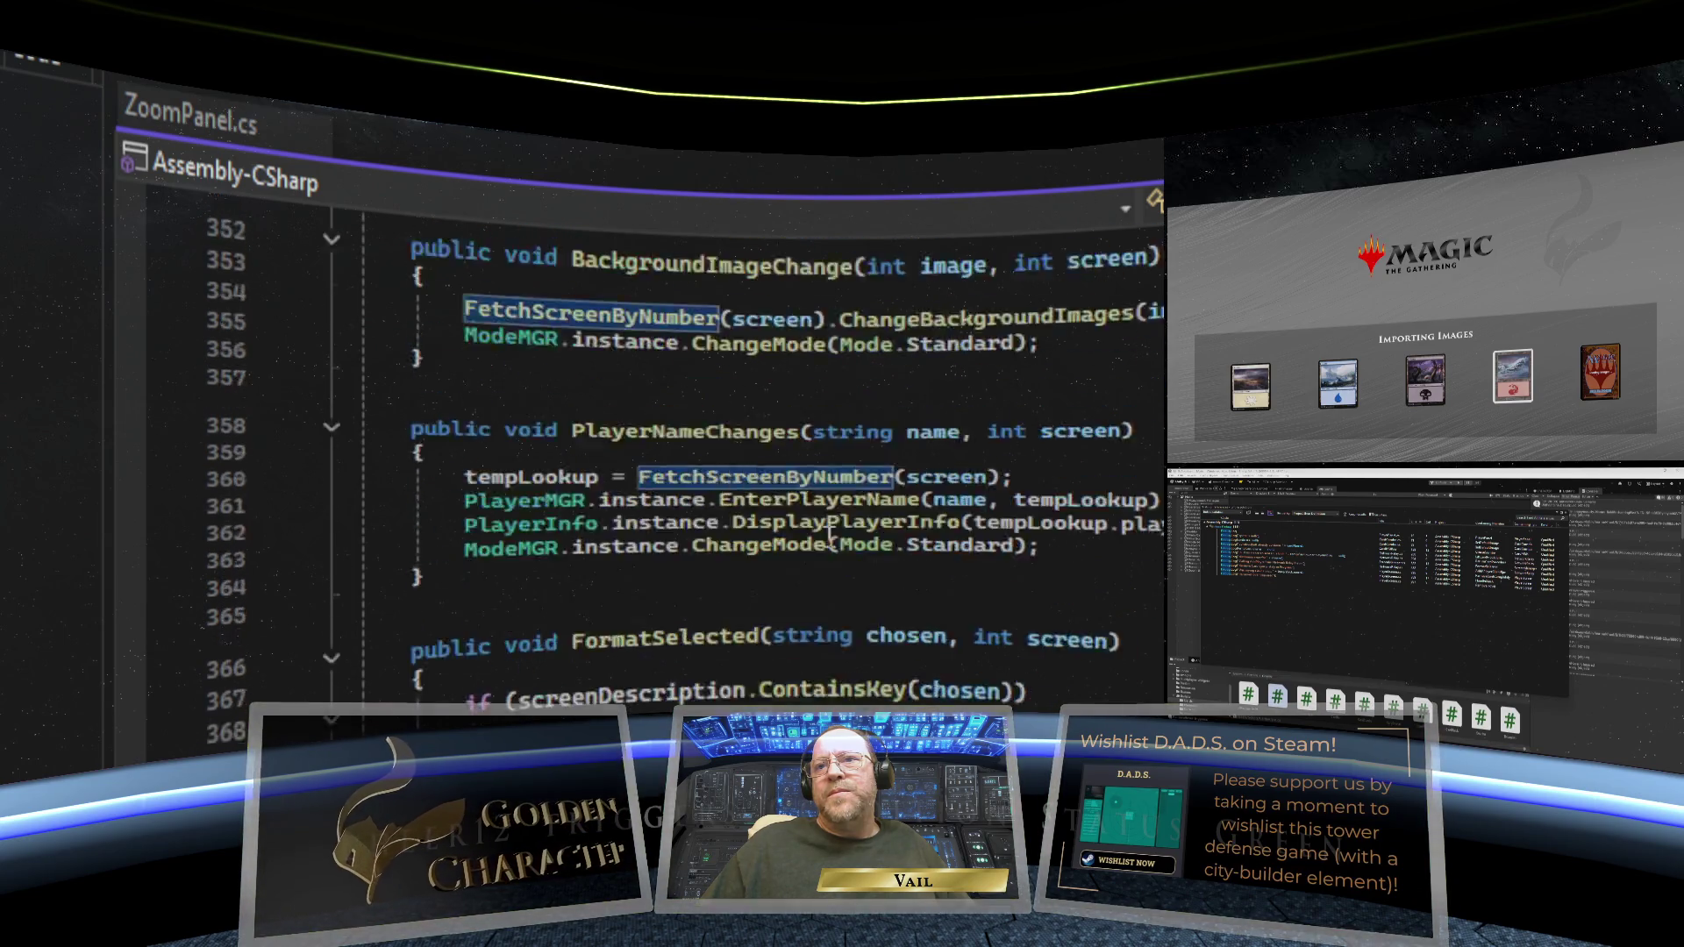
scroll(829, 537, down, 3)
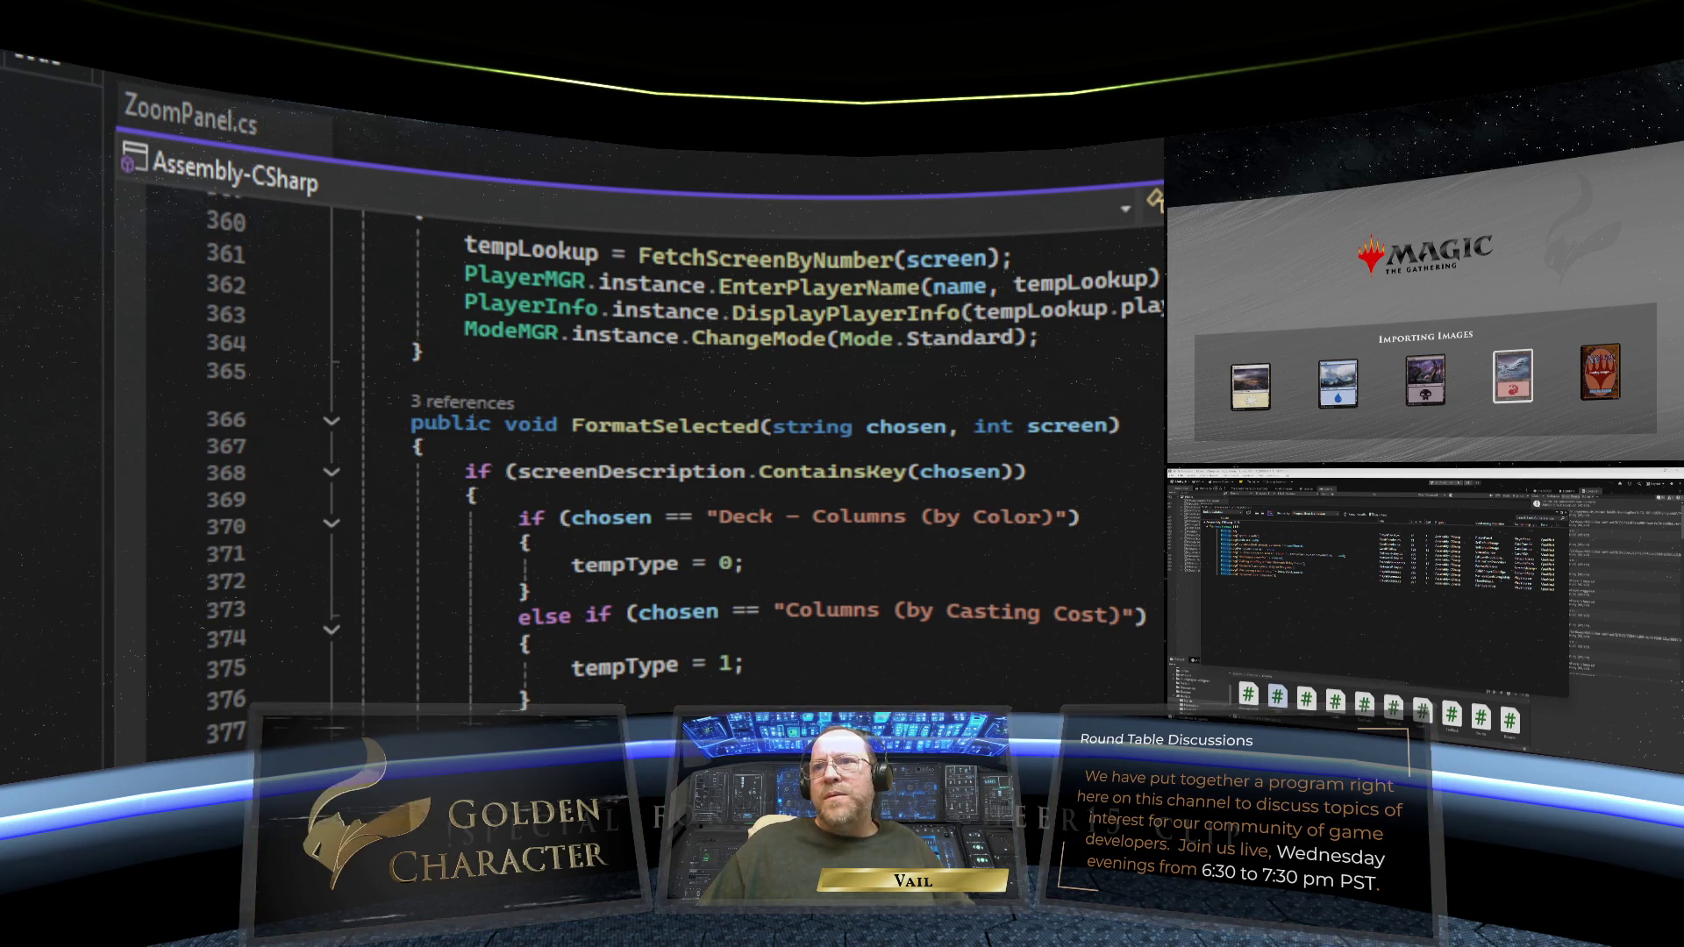
click(474, 495)
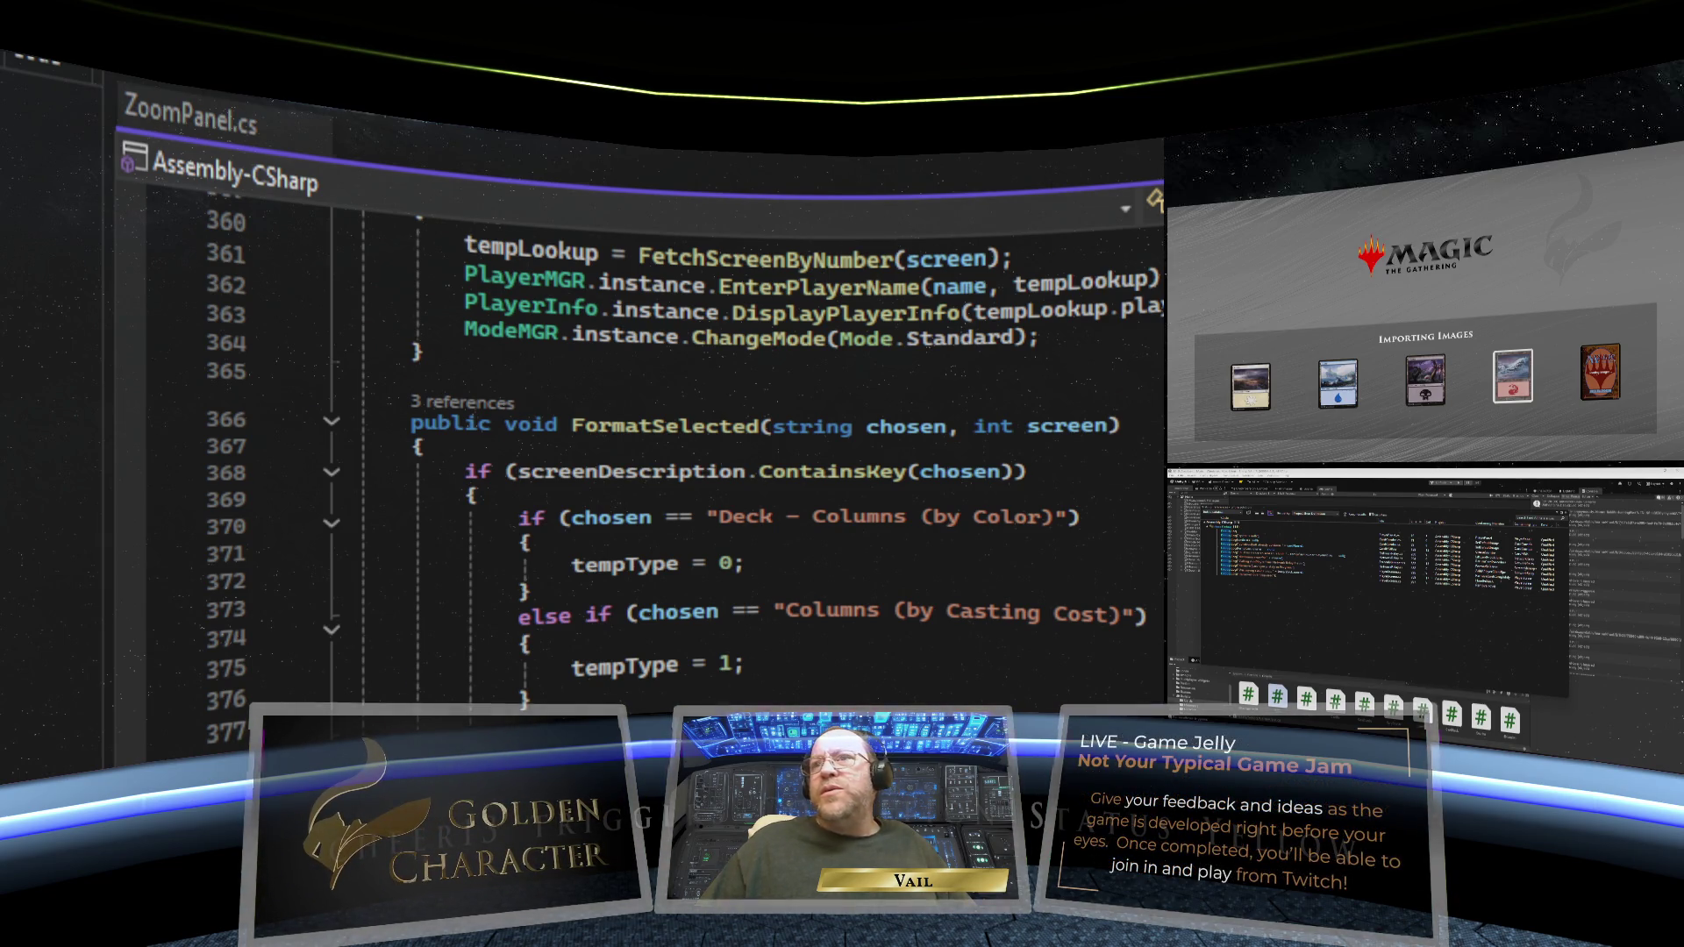
- Remove the 'Calling AddPlayer' Debug.Log on line 430 in AddAPlayerClientRpc and close the script
scroll(964, 477, down, 20)
scroll(912, 476, down, 15)
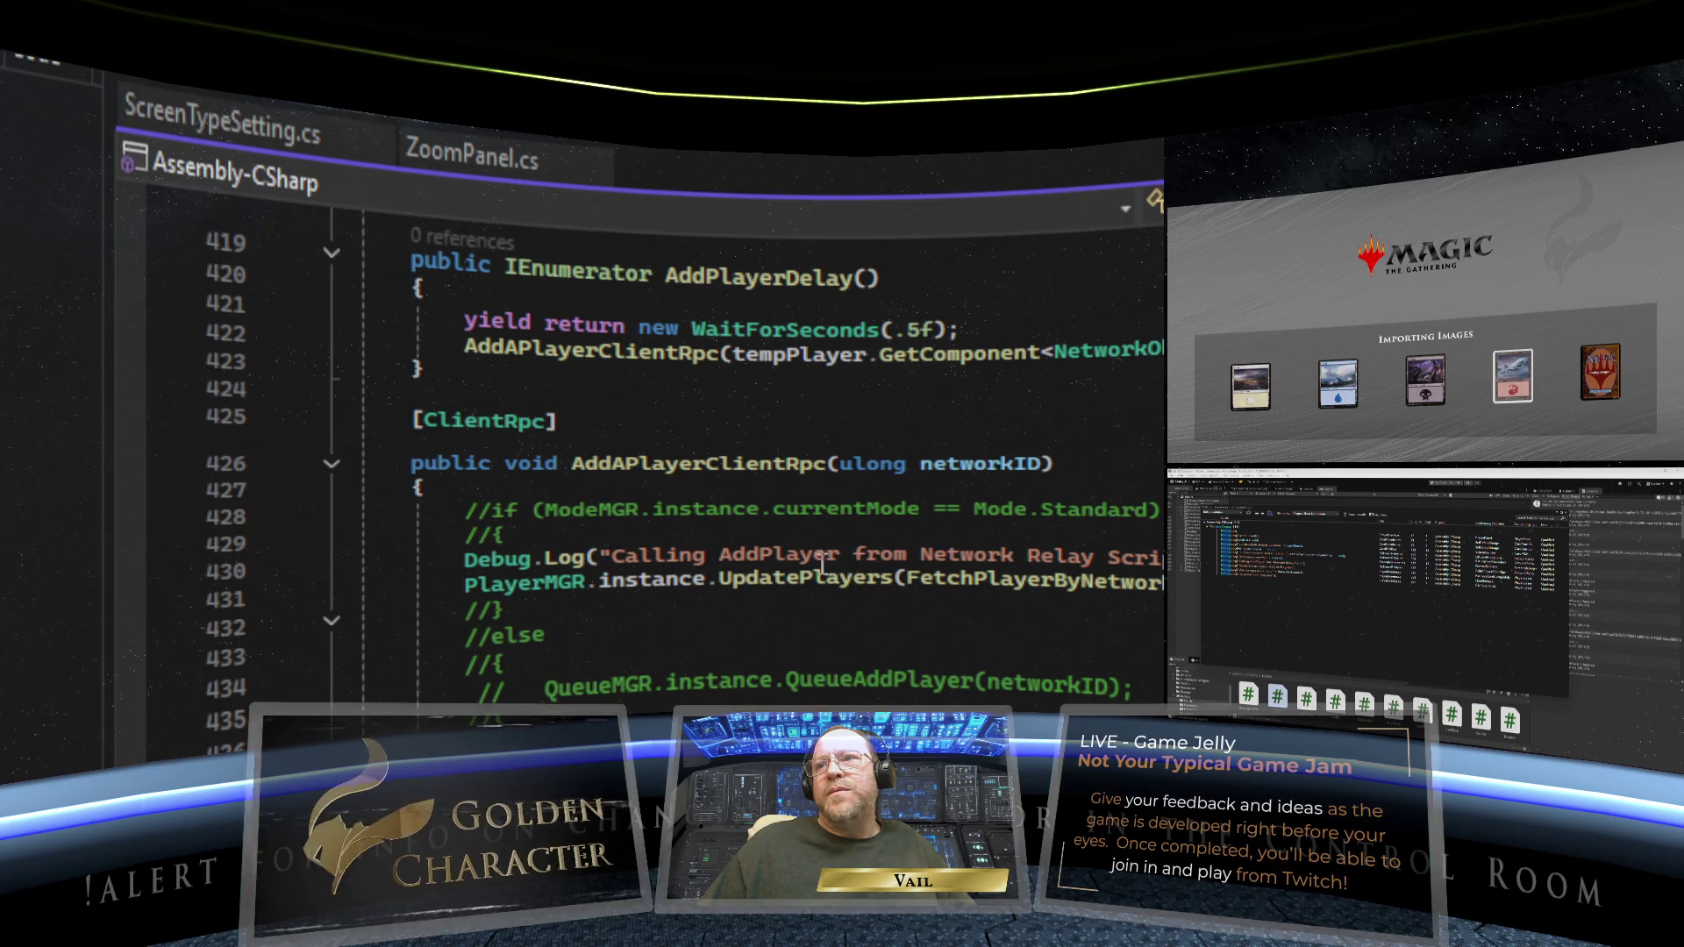
click(1102, 561)
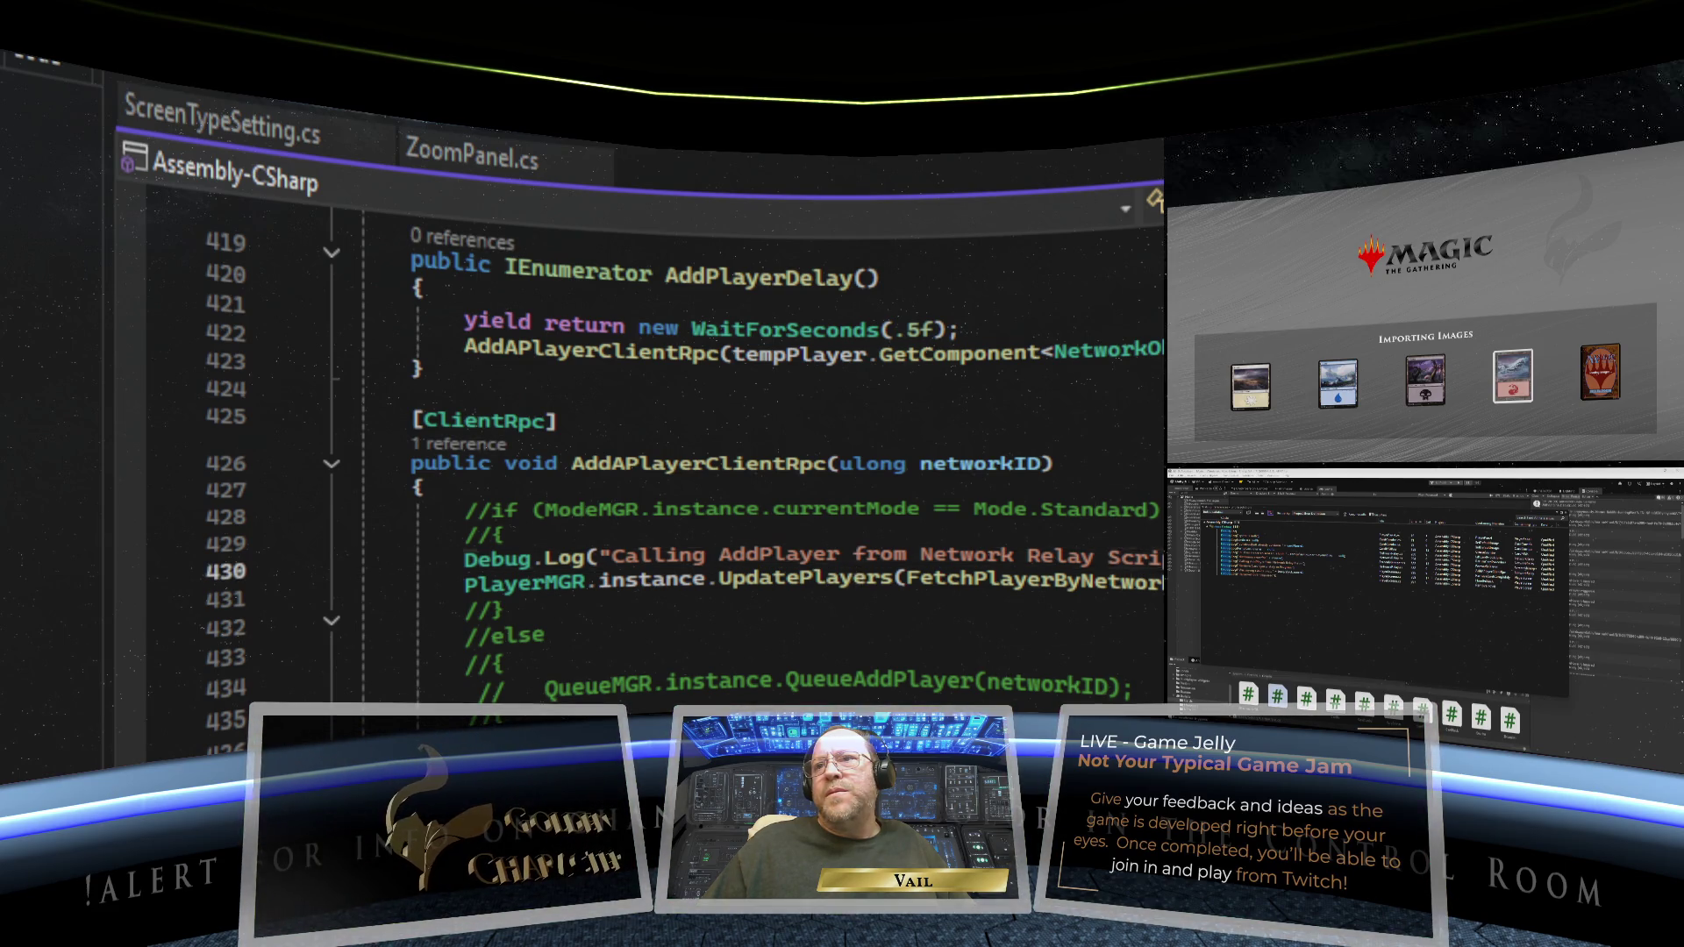
click(357, 562)
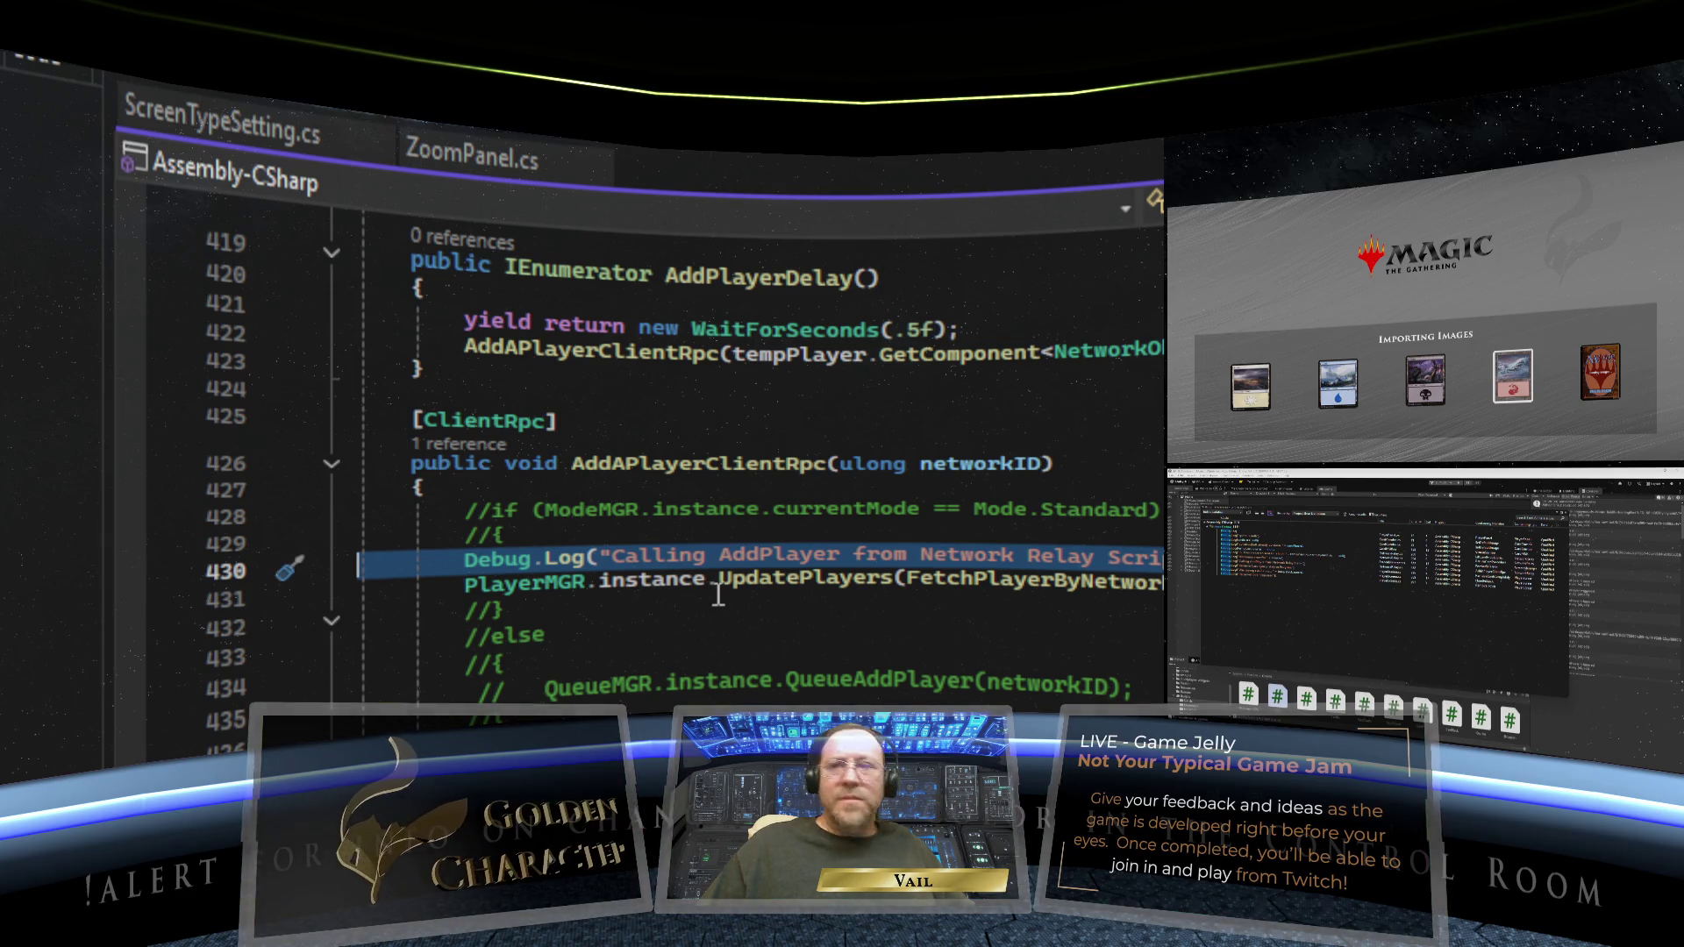
key(BackSpace)
key(BackSpace)
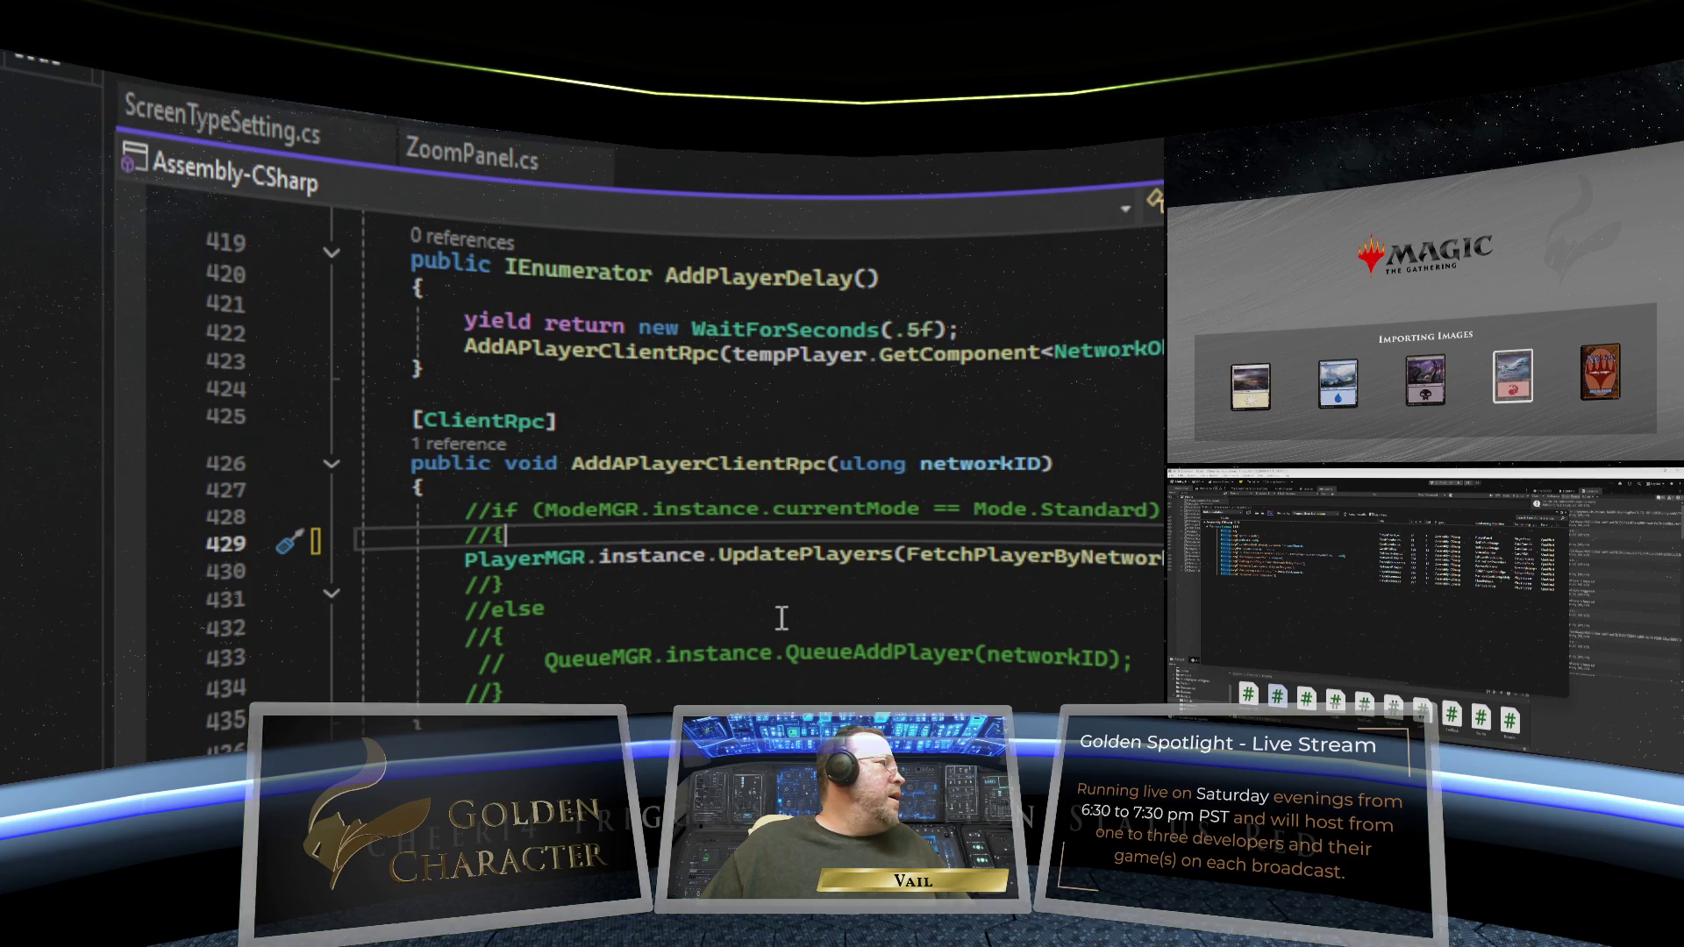
key(ctrl+F4)
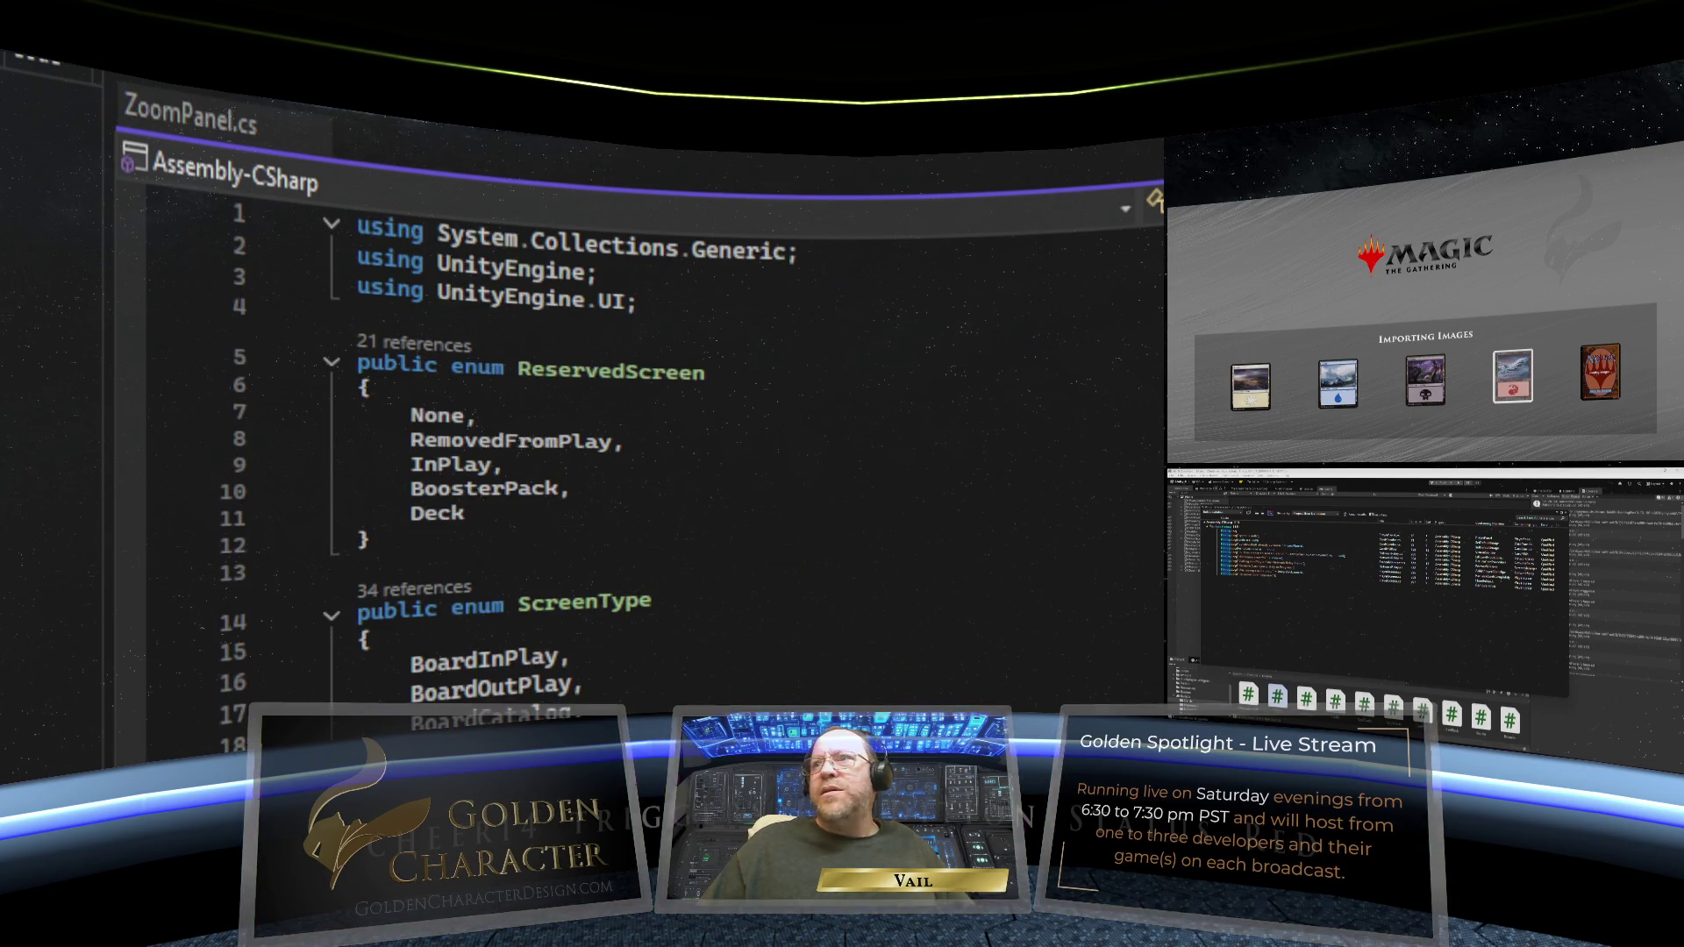
- Delete the Debug.Log line and its empty line in RemoveCardCompletely
scroll(667, 438, down, 7)
scroll(667, 438, down, 18)
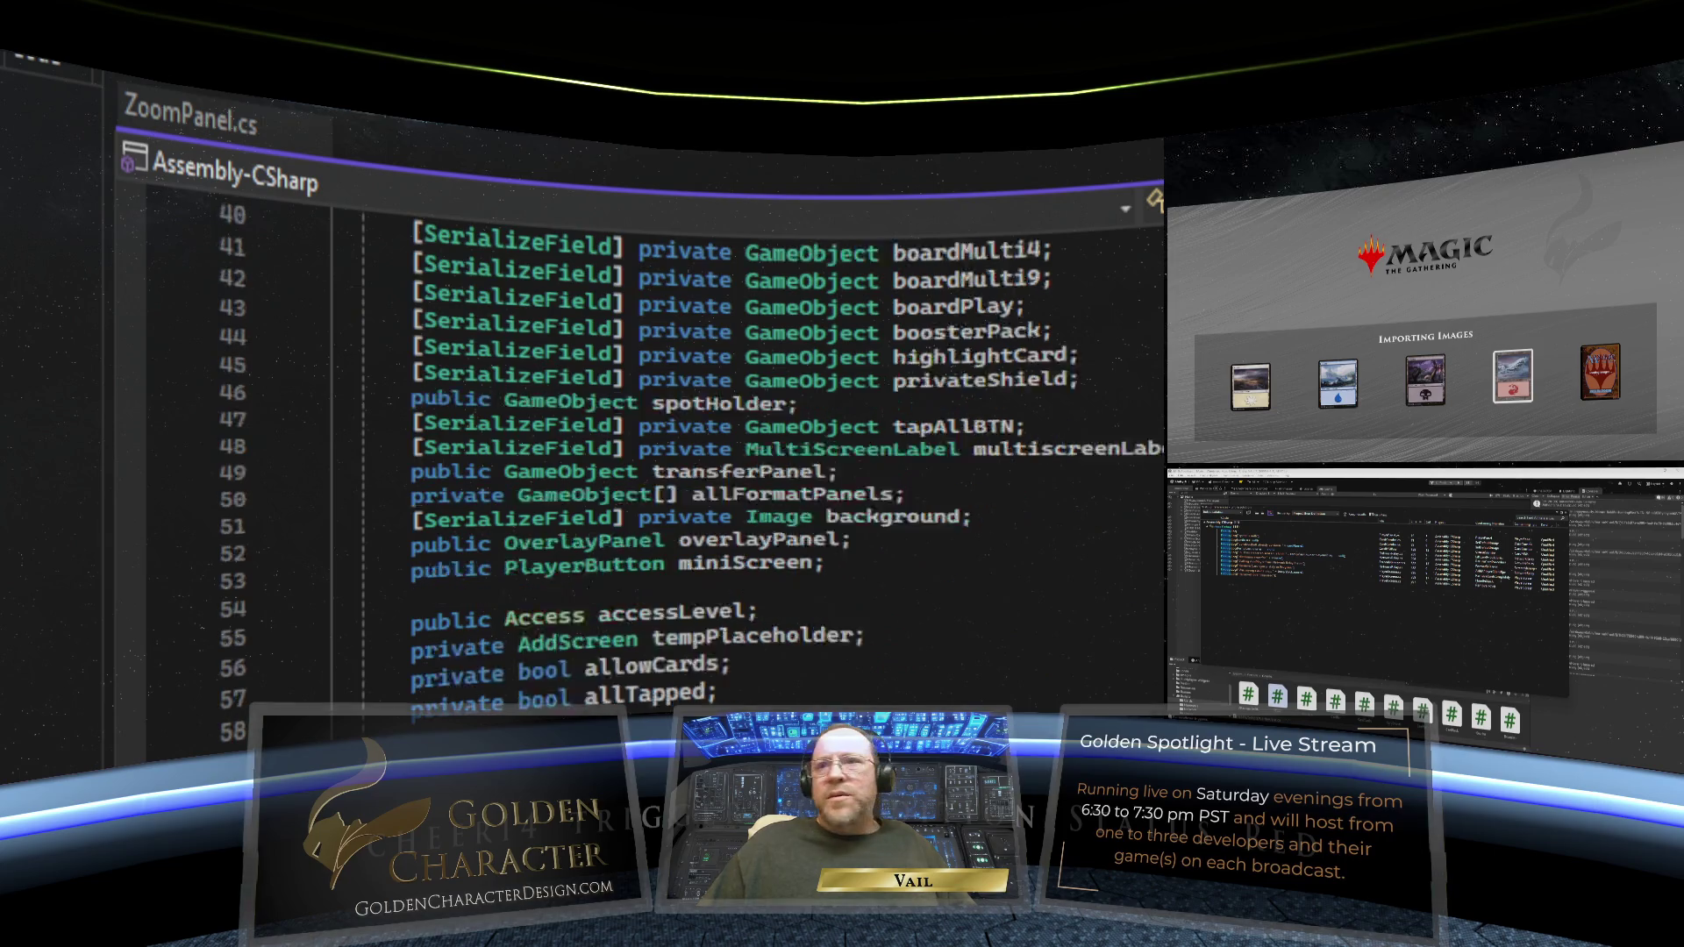
scroll(666, 439, down, 20)
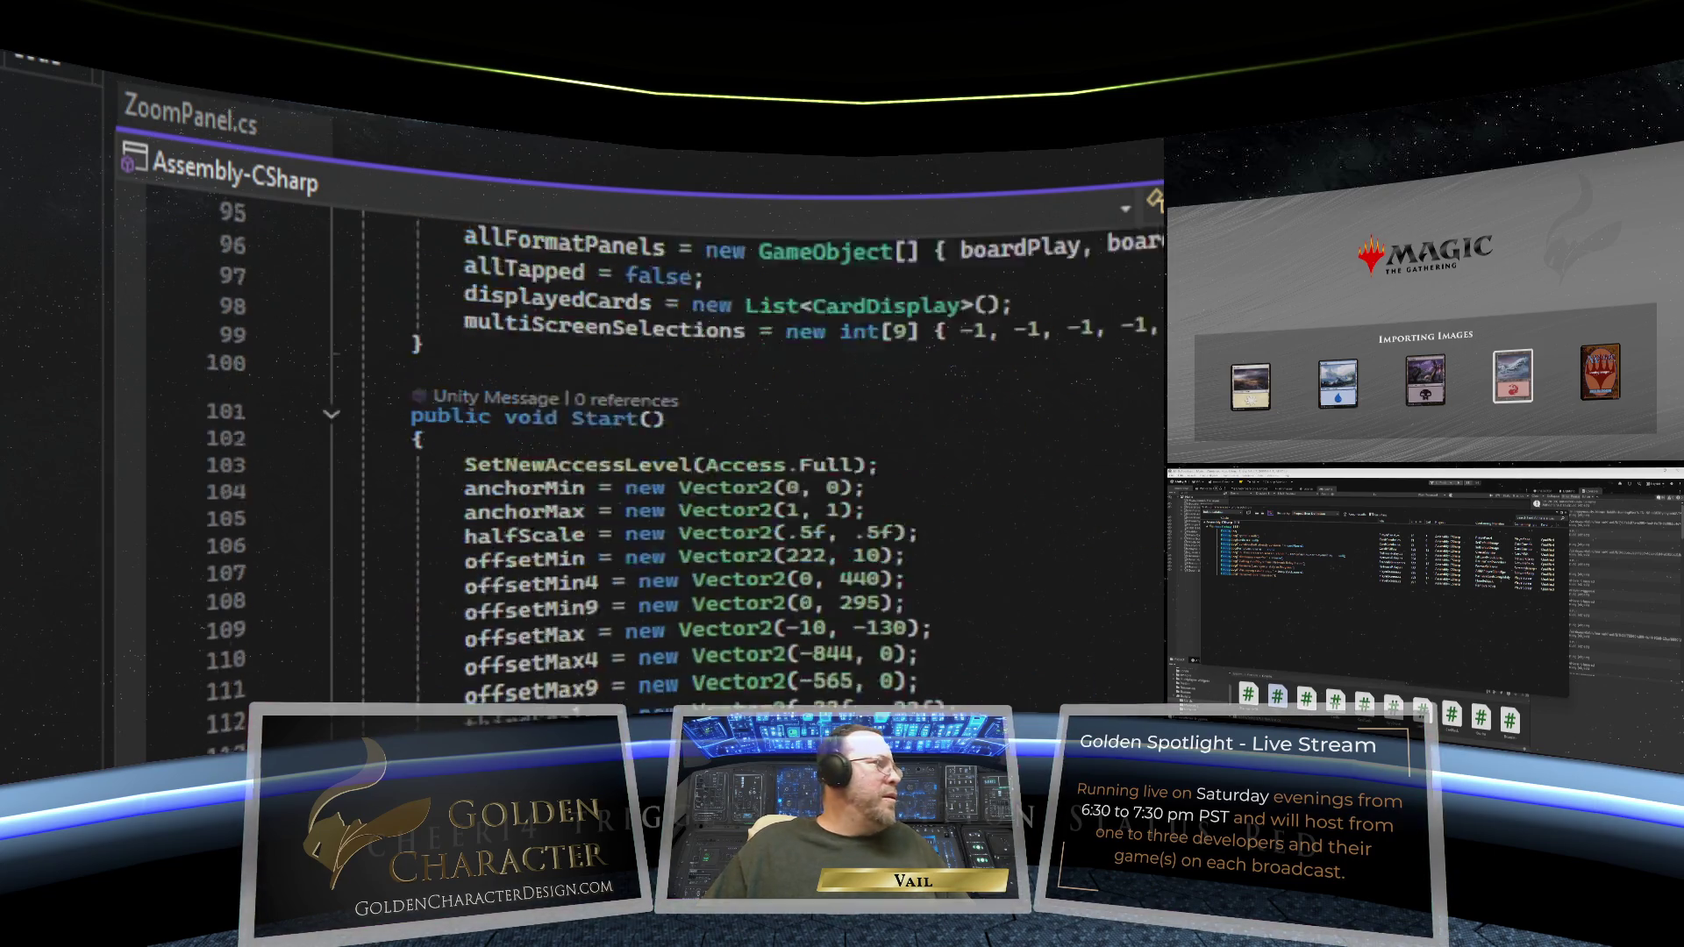
scroll(666, 439, down, 16)
scroll(666, 438, up, 20)
scroll(742, 579, up, 1)
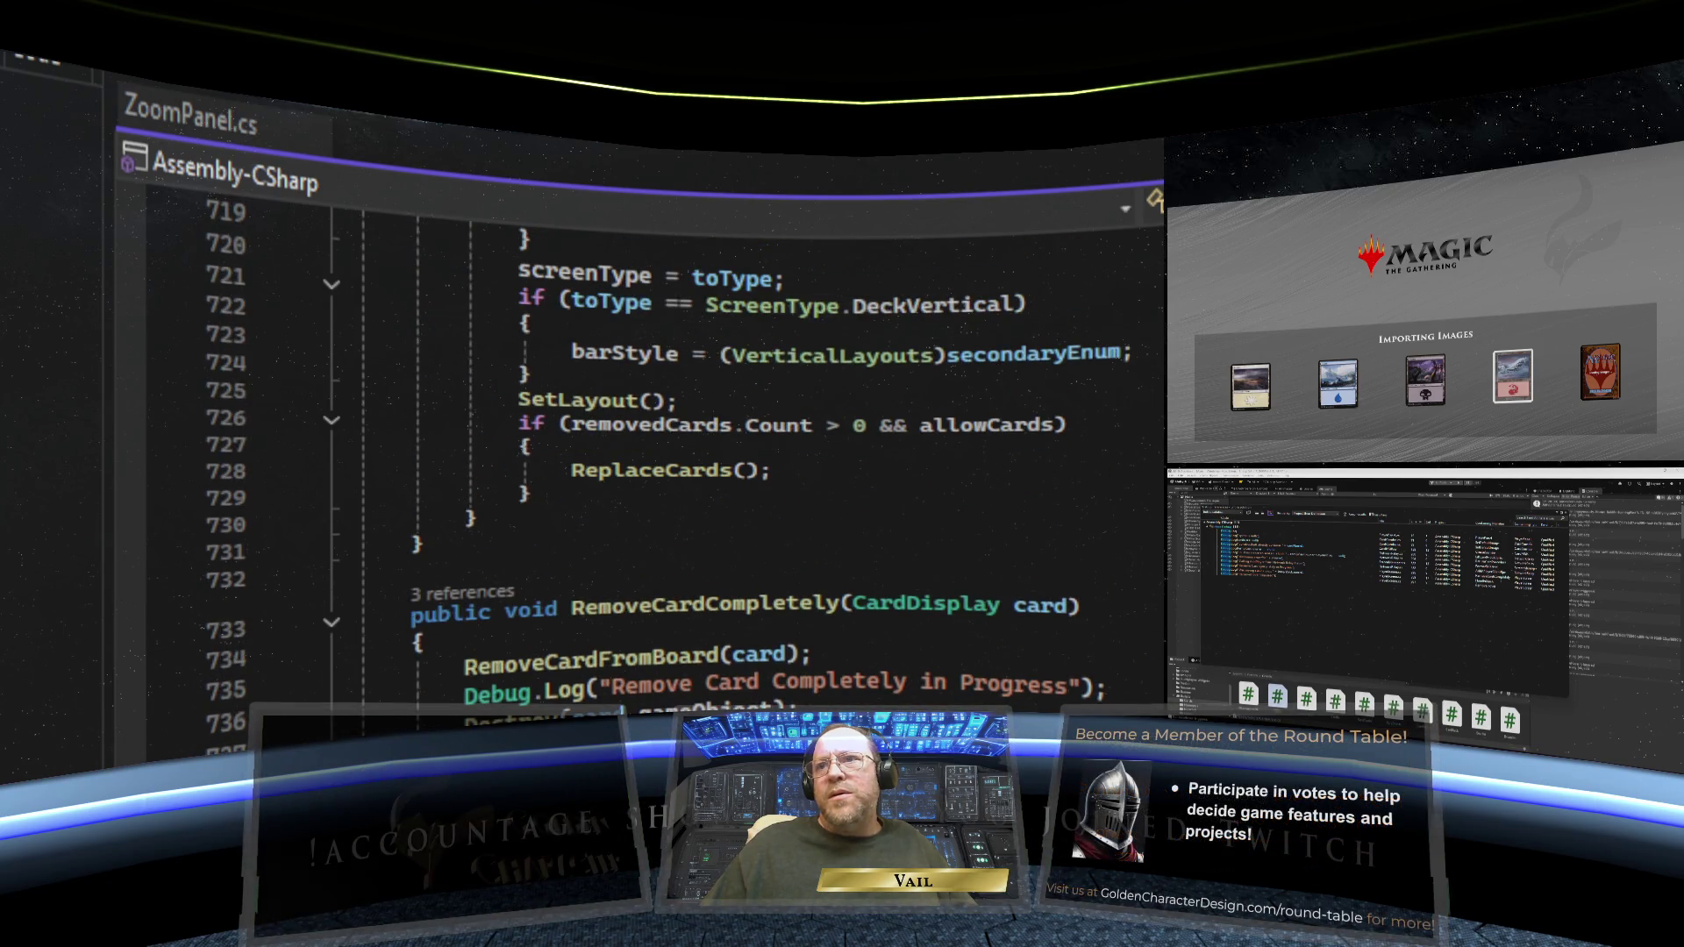
scroll(742, 578, down, 1)
drag(1112, 606, 356, 614)
key(BackSpace)
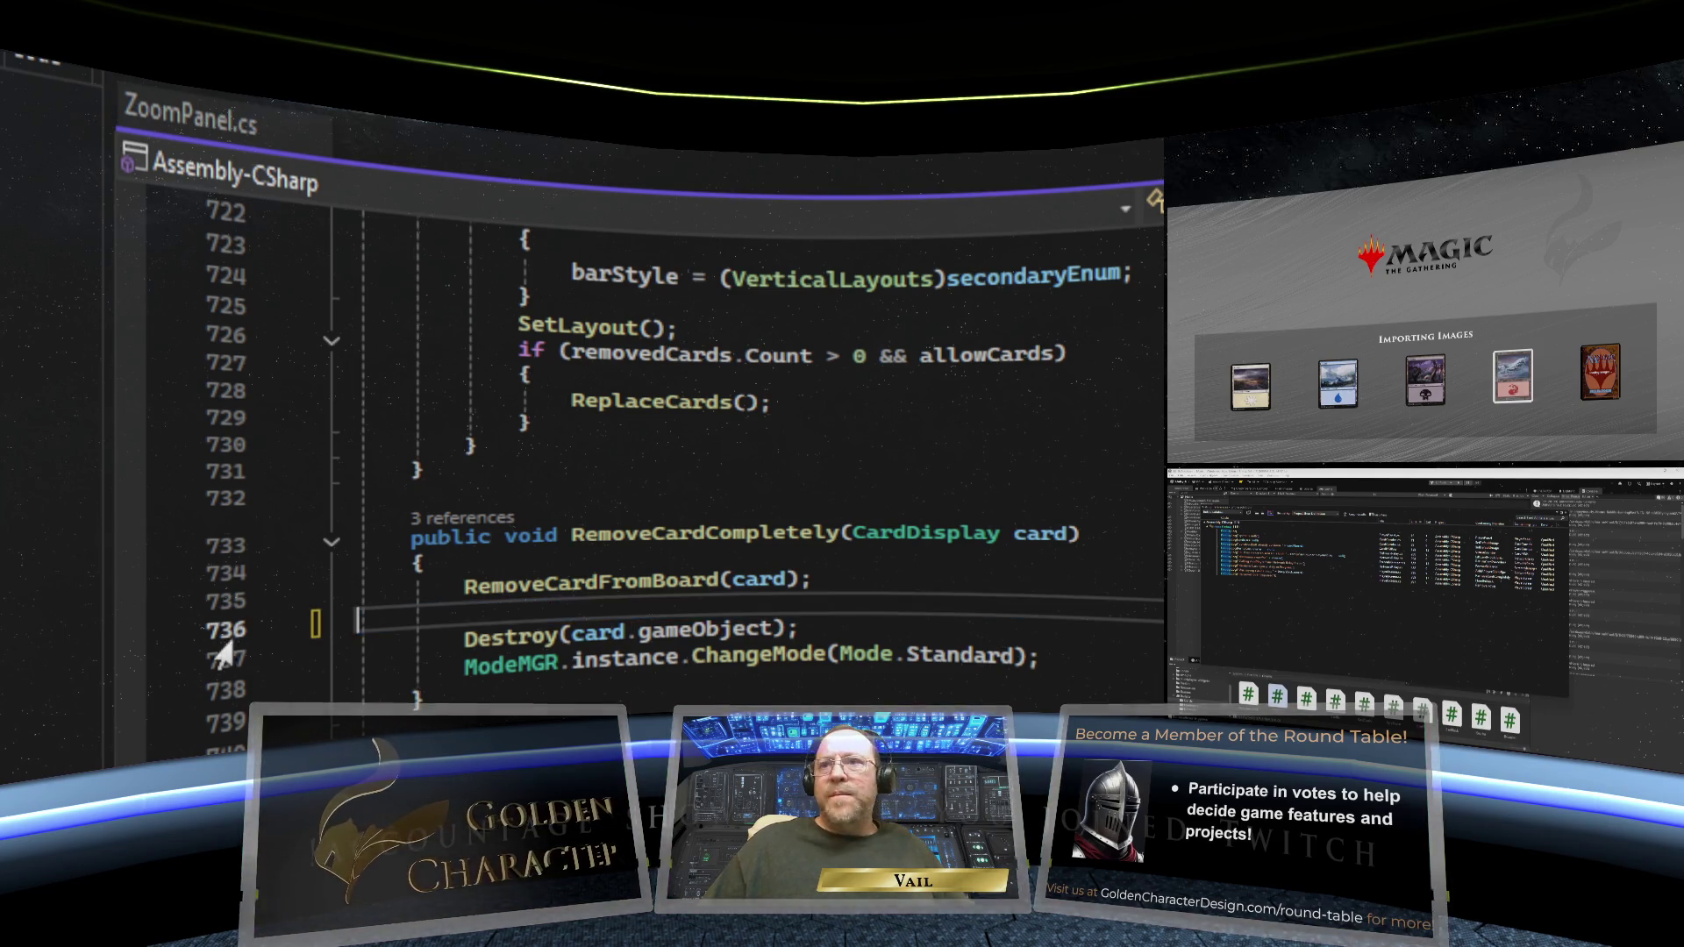
key(BackSpace)
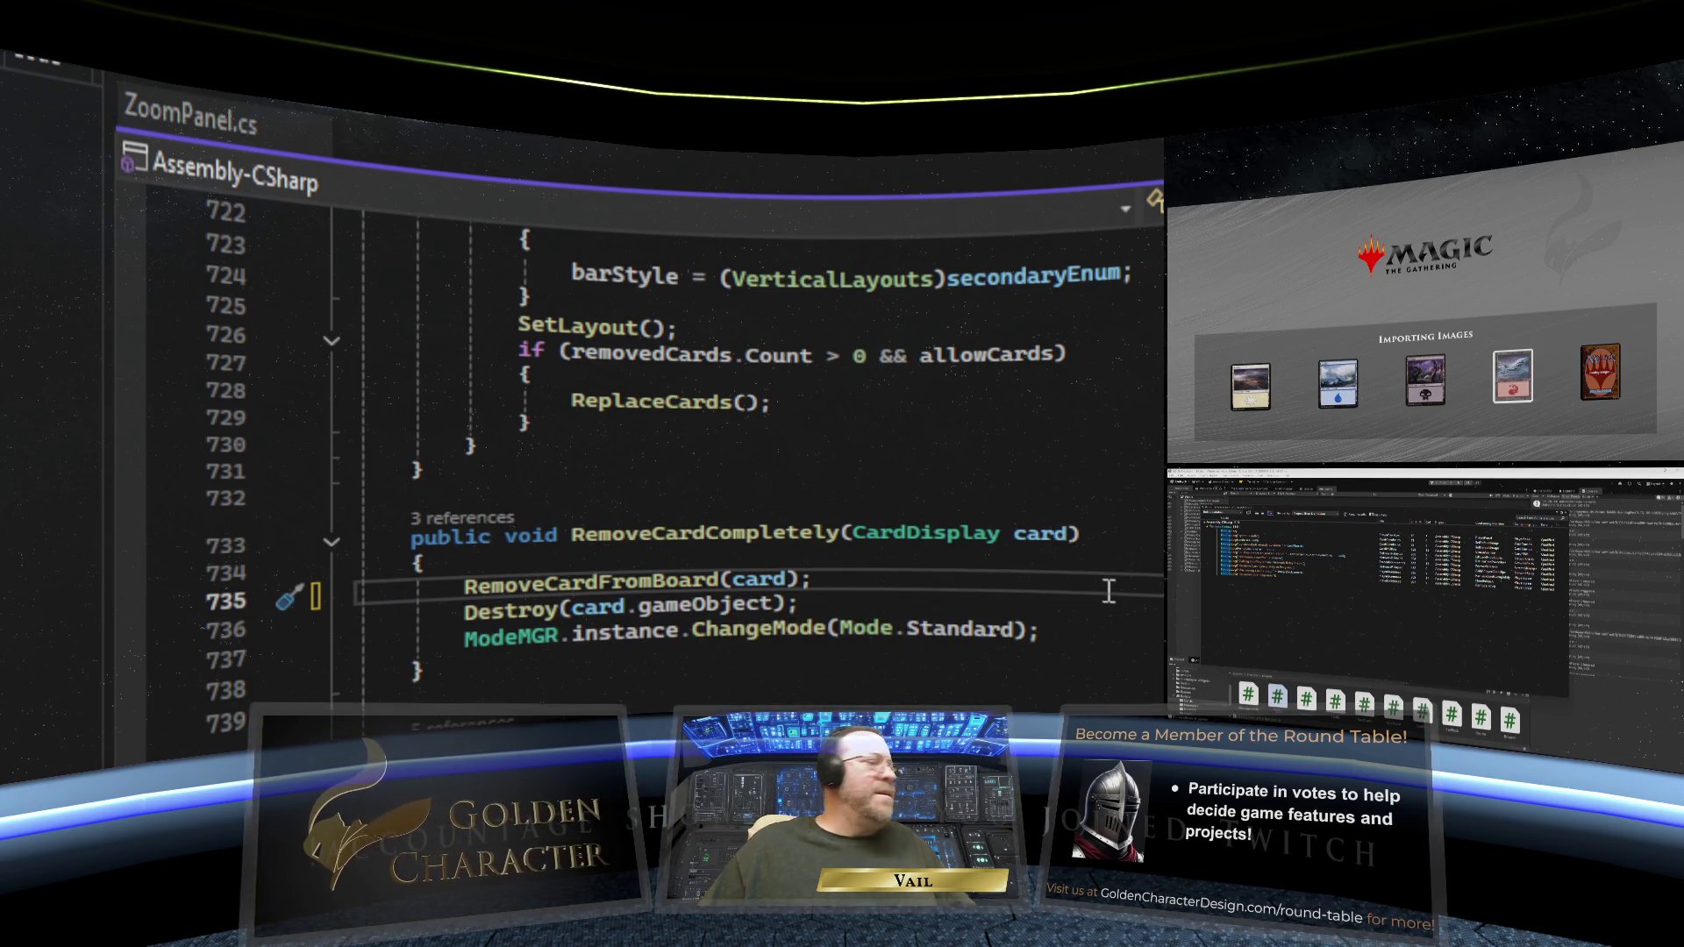
- Delete the 'Destroying stack now' Debug.Log line
scroll(1109, 590, down, 14)
scroll(1109, 588, down, 7)
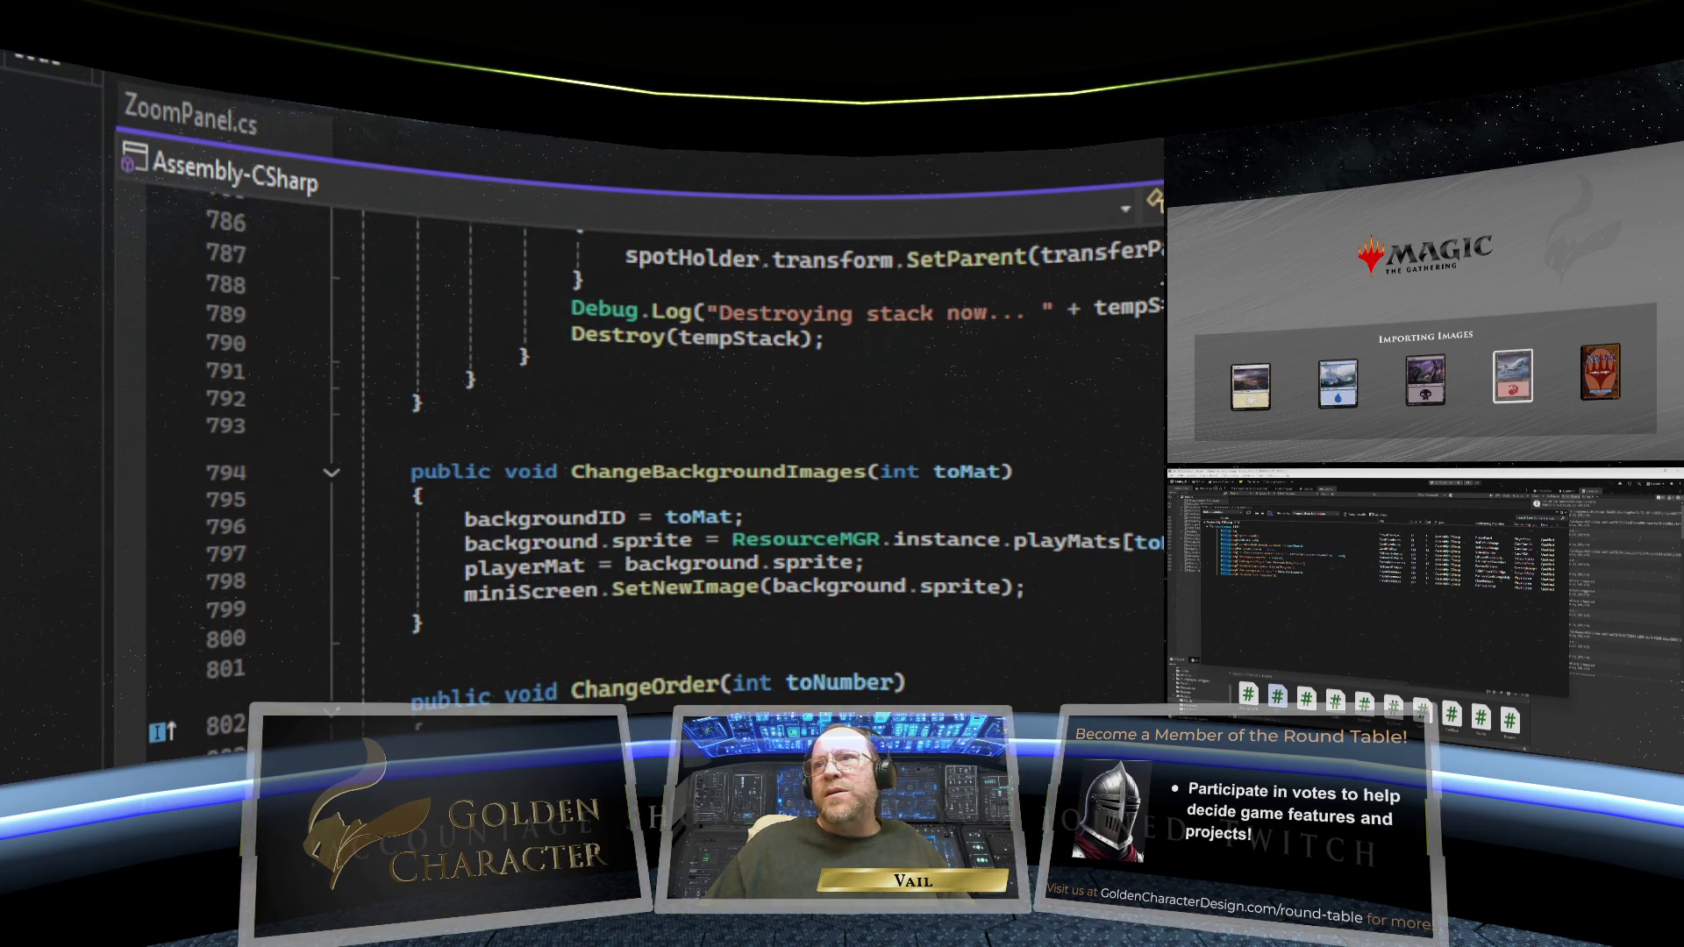
click(1124, 303)
drag(1124, 302, 189, 303)
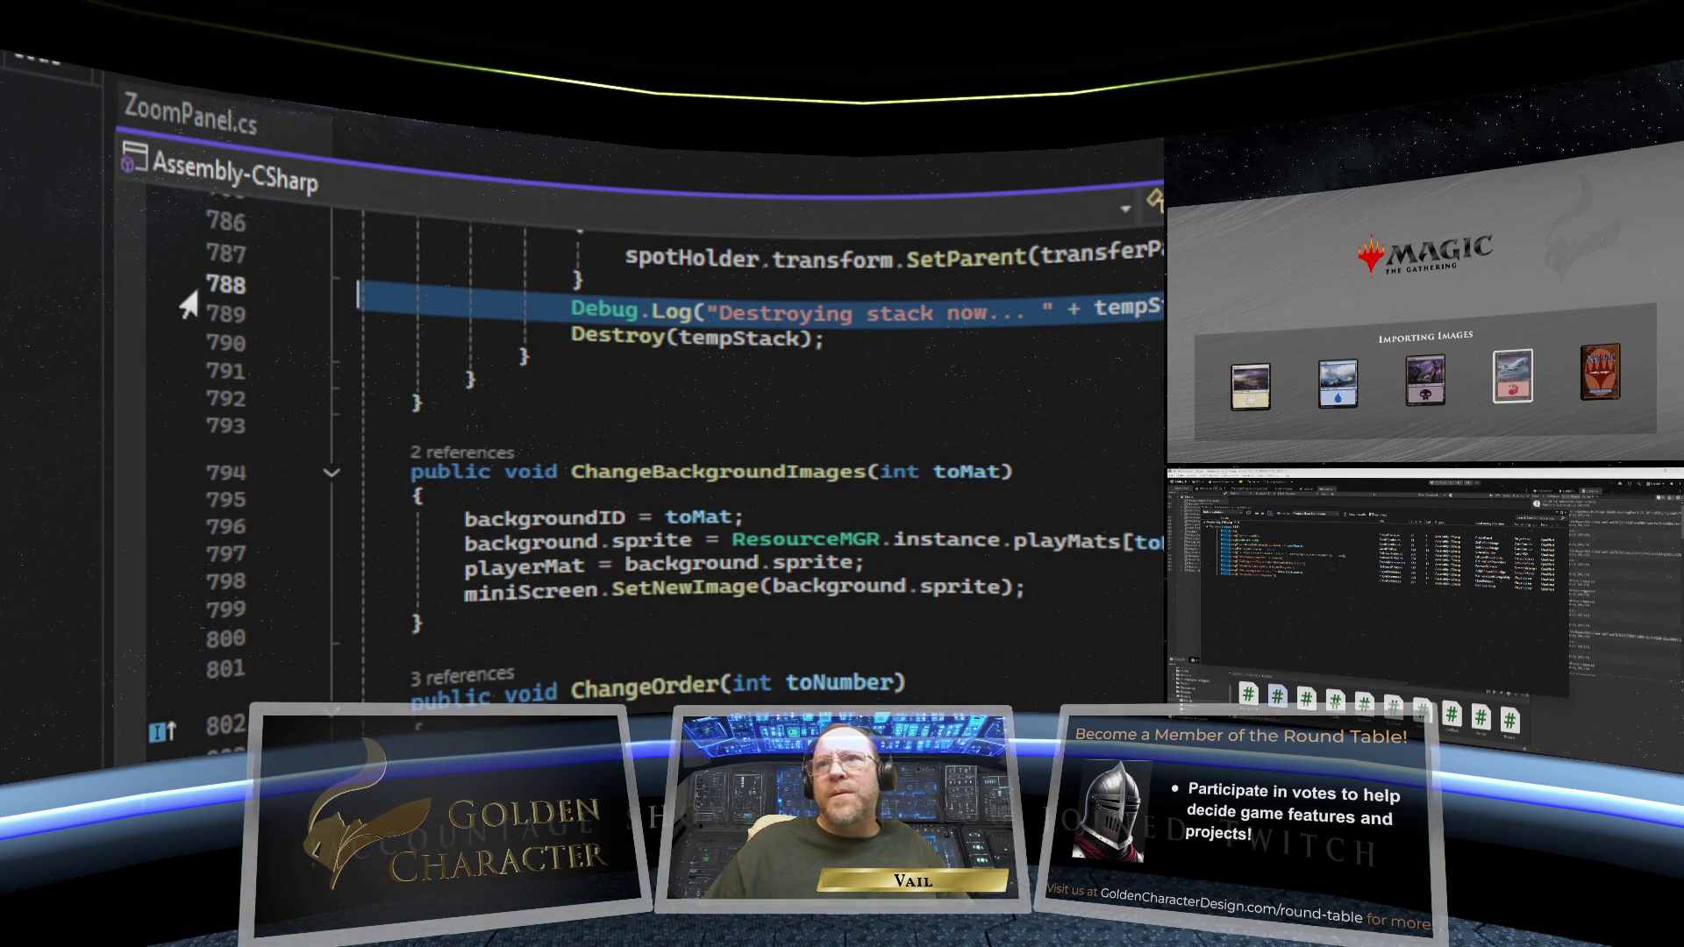
key(BackSpace)
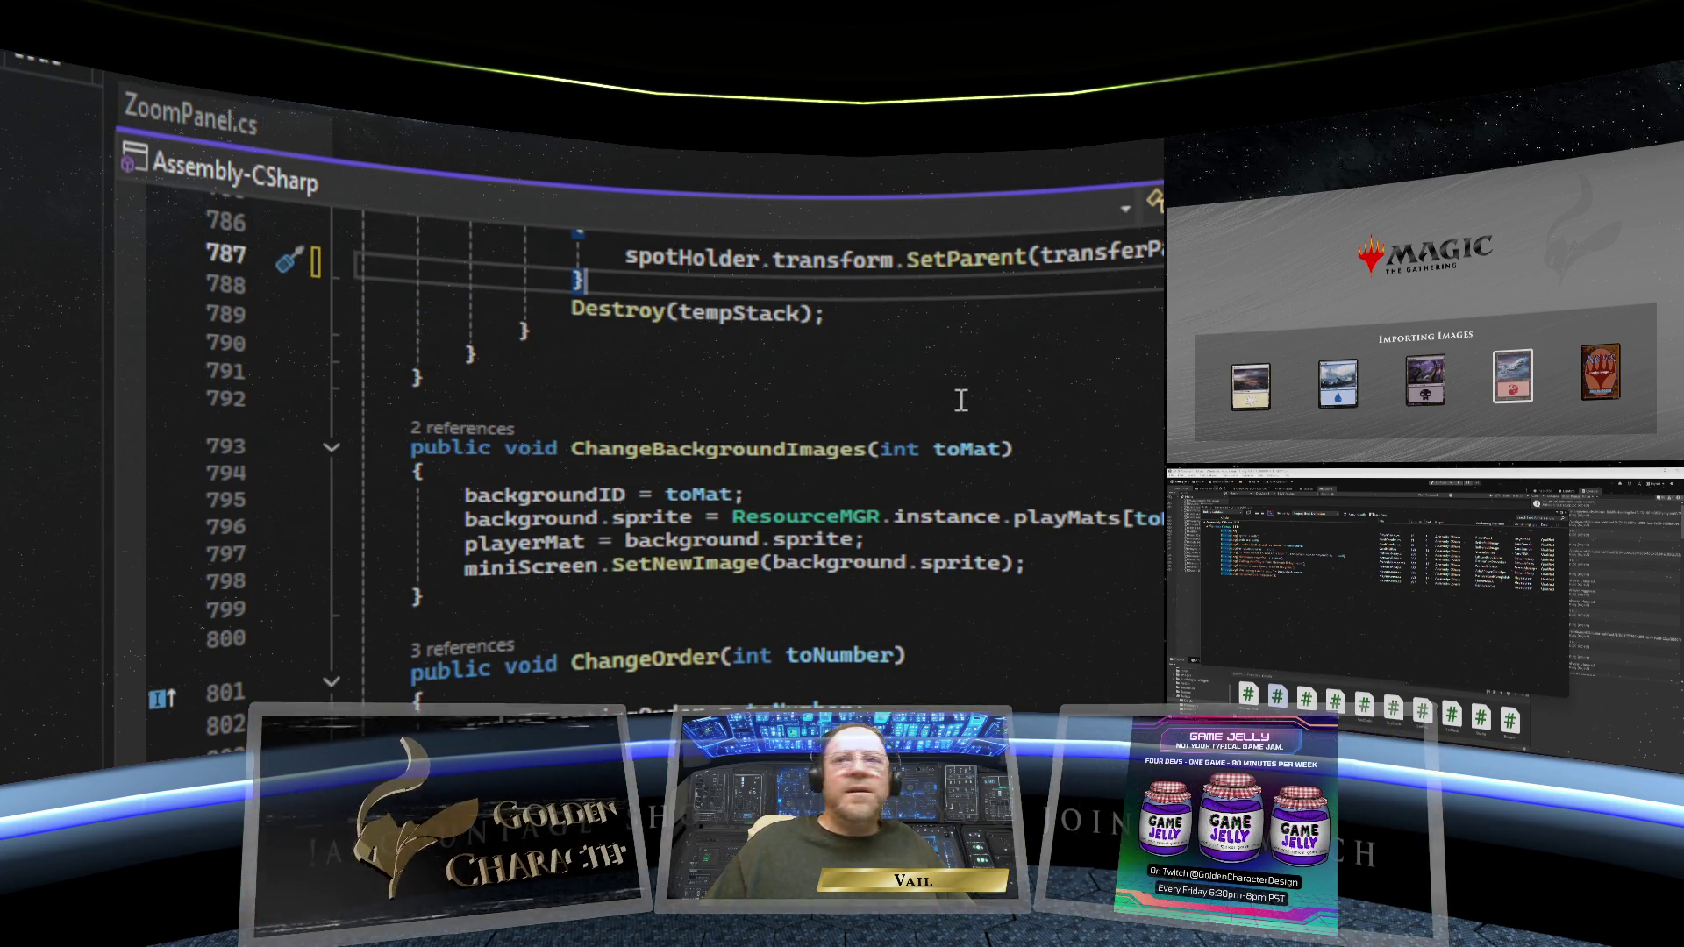
- Delete the 'RemoveHover triggered' Debug.Log call and its emptied line
scroll(956, 397, down, 18)
scroll(1151, 443, down, 20)
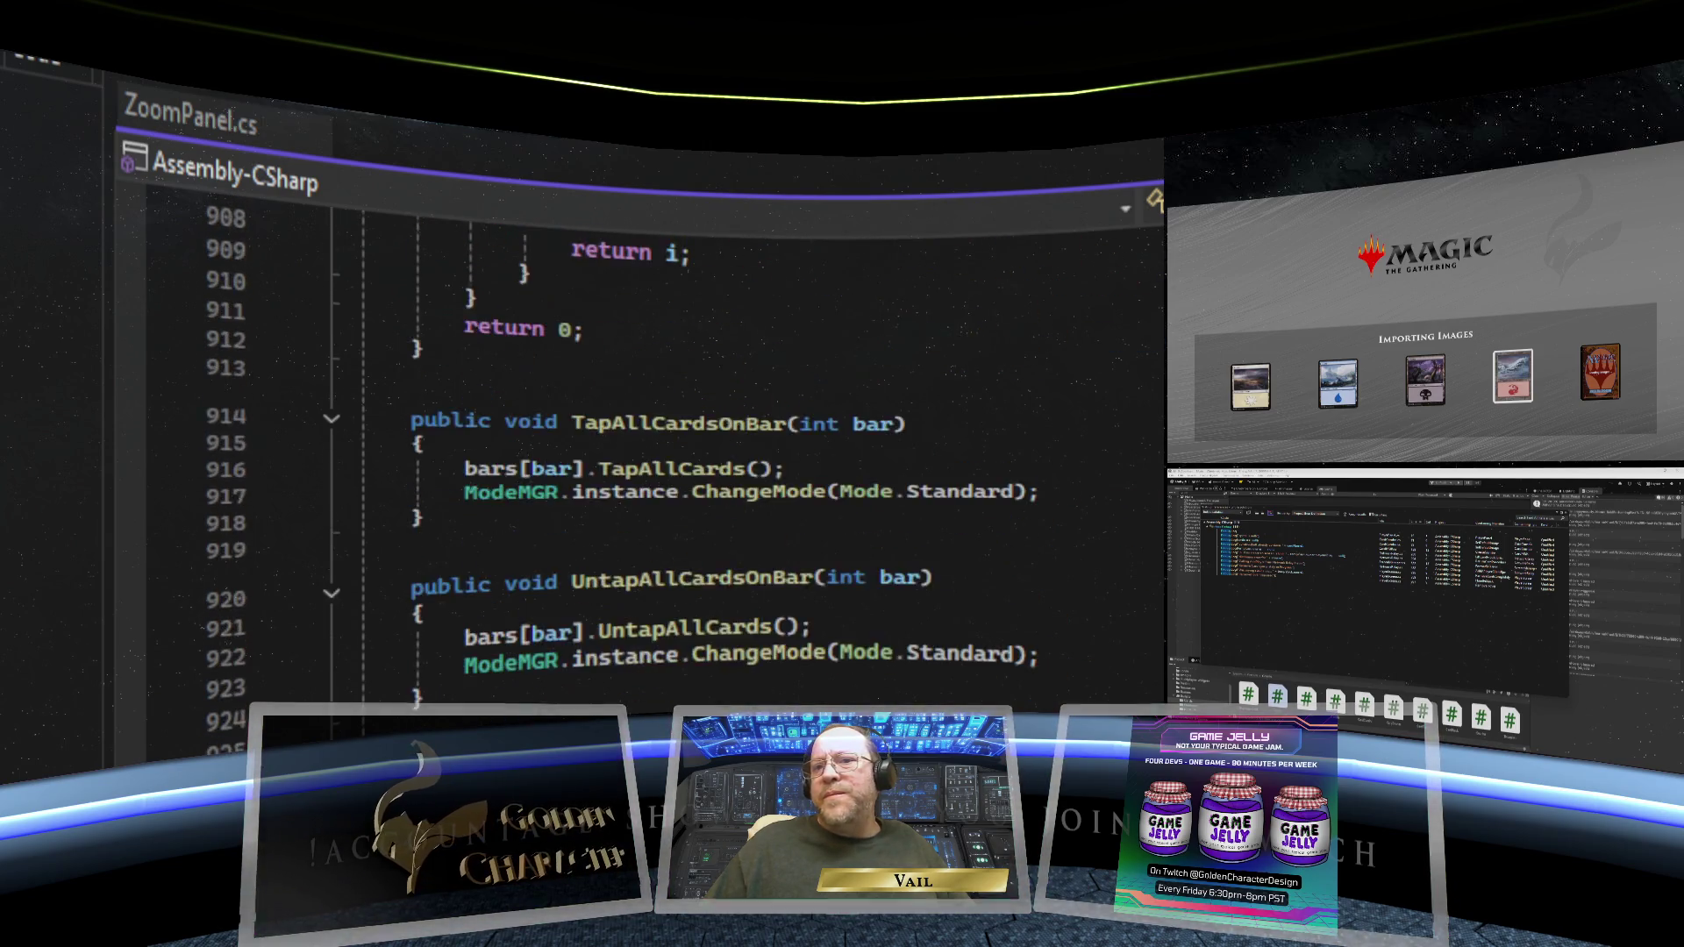
scroll(1151, 443, down, 10)
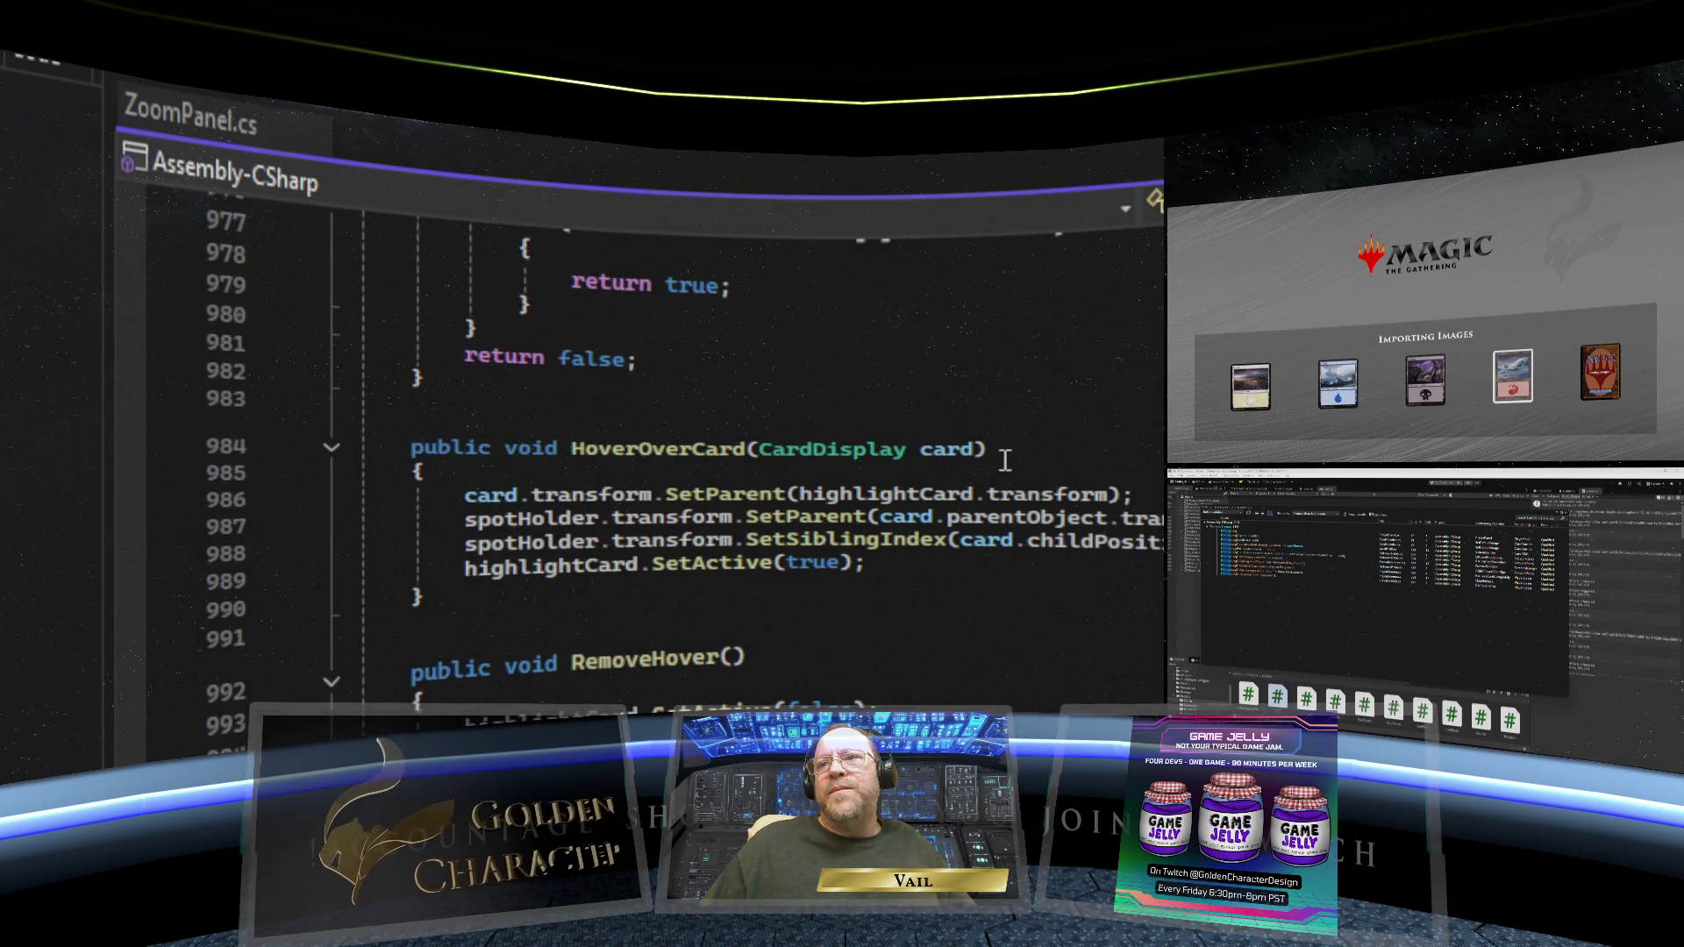
triple_click(939, 511)
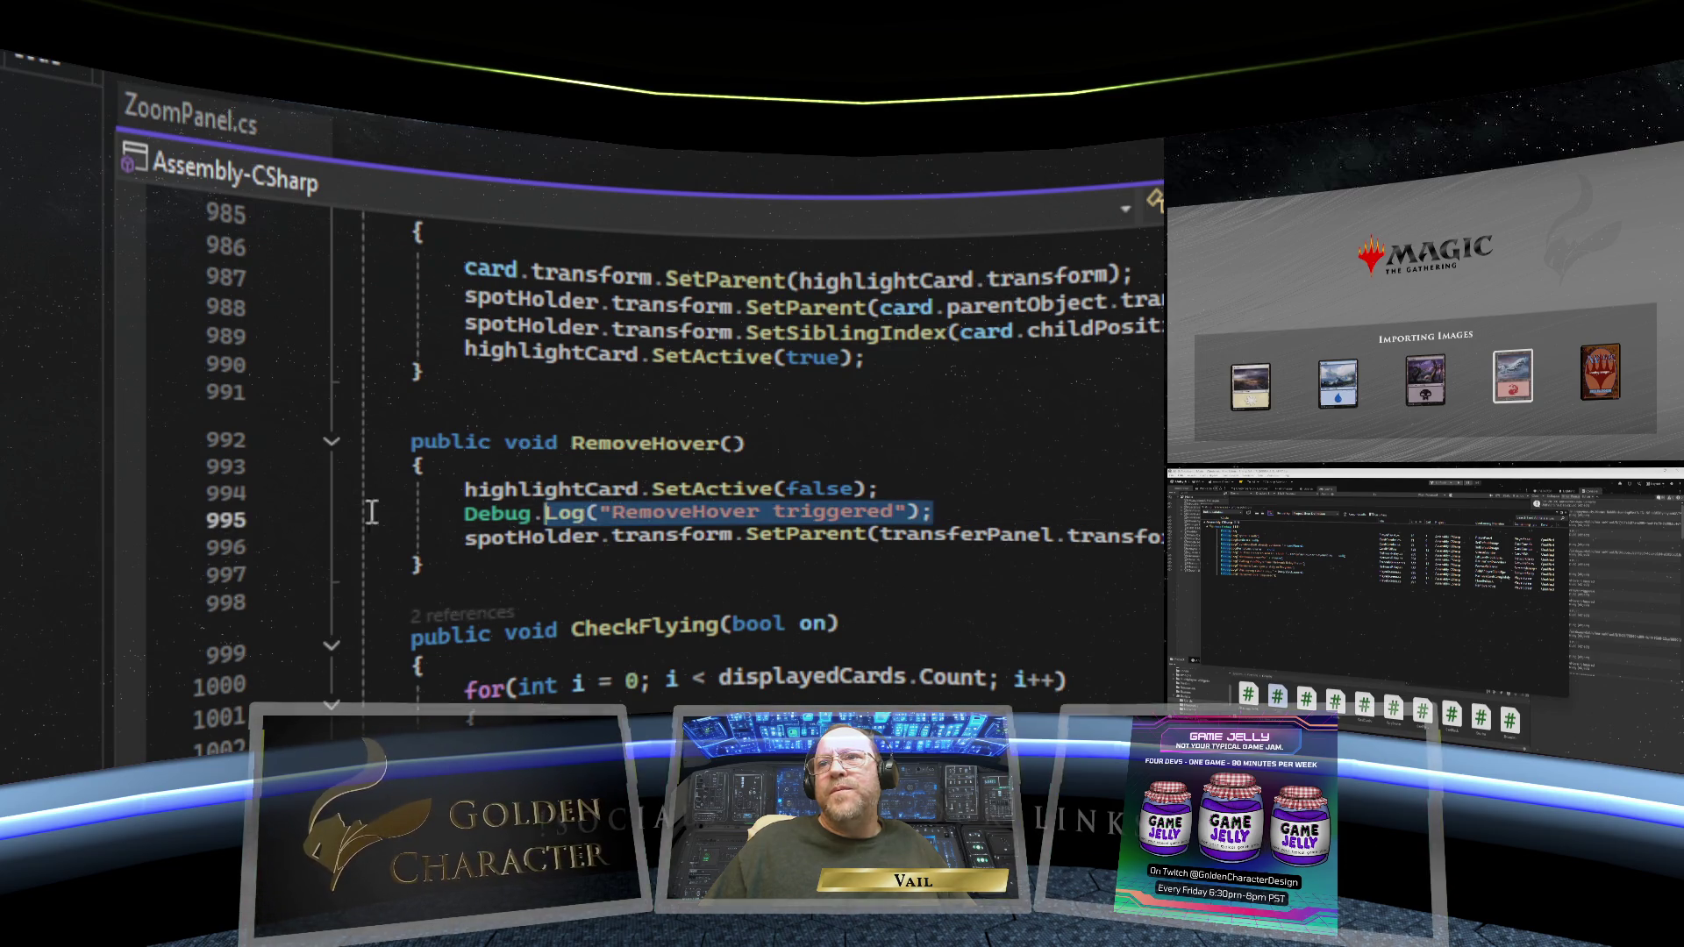
key(BackSpace)
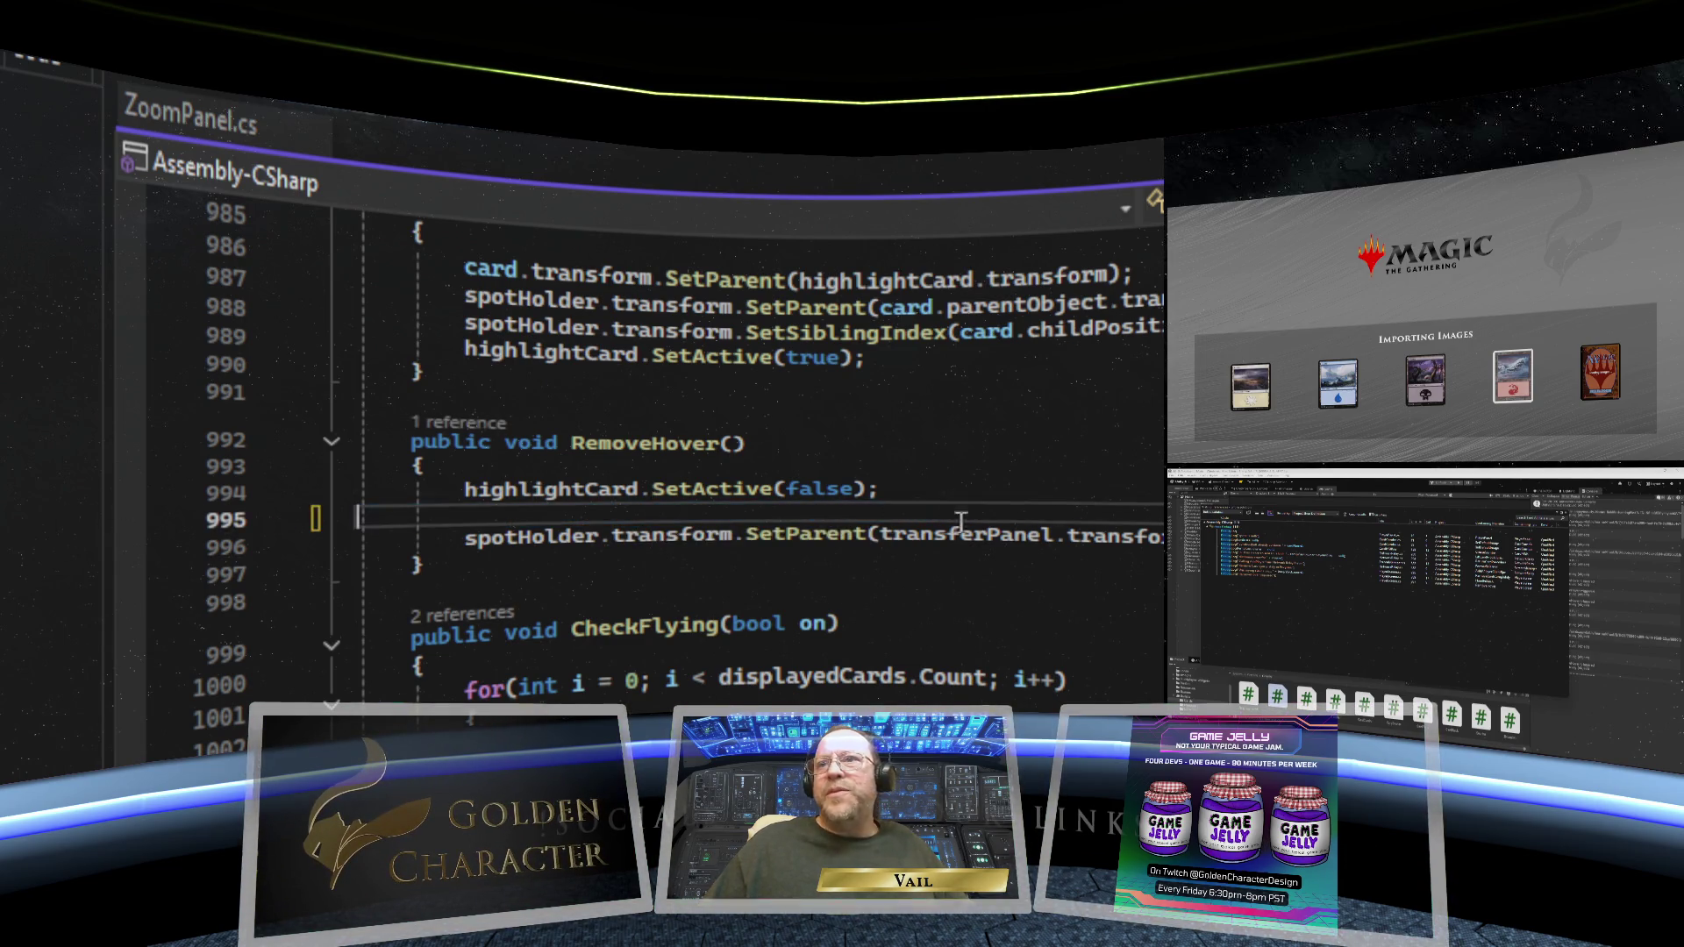
key(BackSpace)
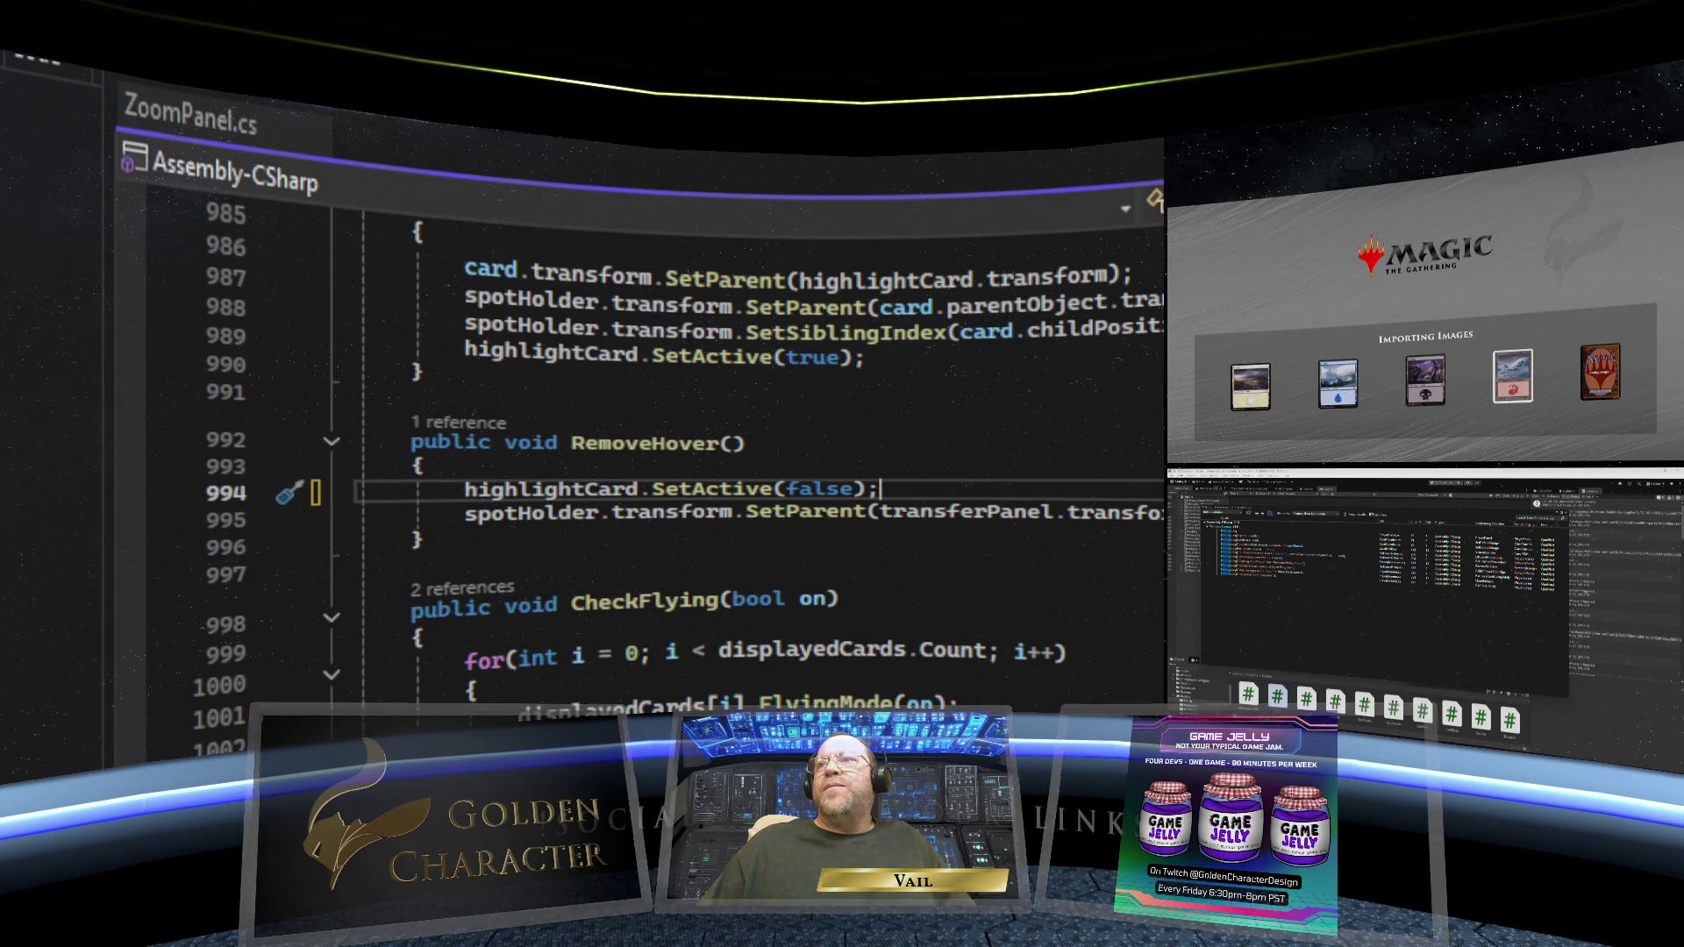
- Save the script and return to the top of the file
key(ctrl+s)
scroll(702, 456, up, 6)
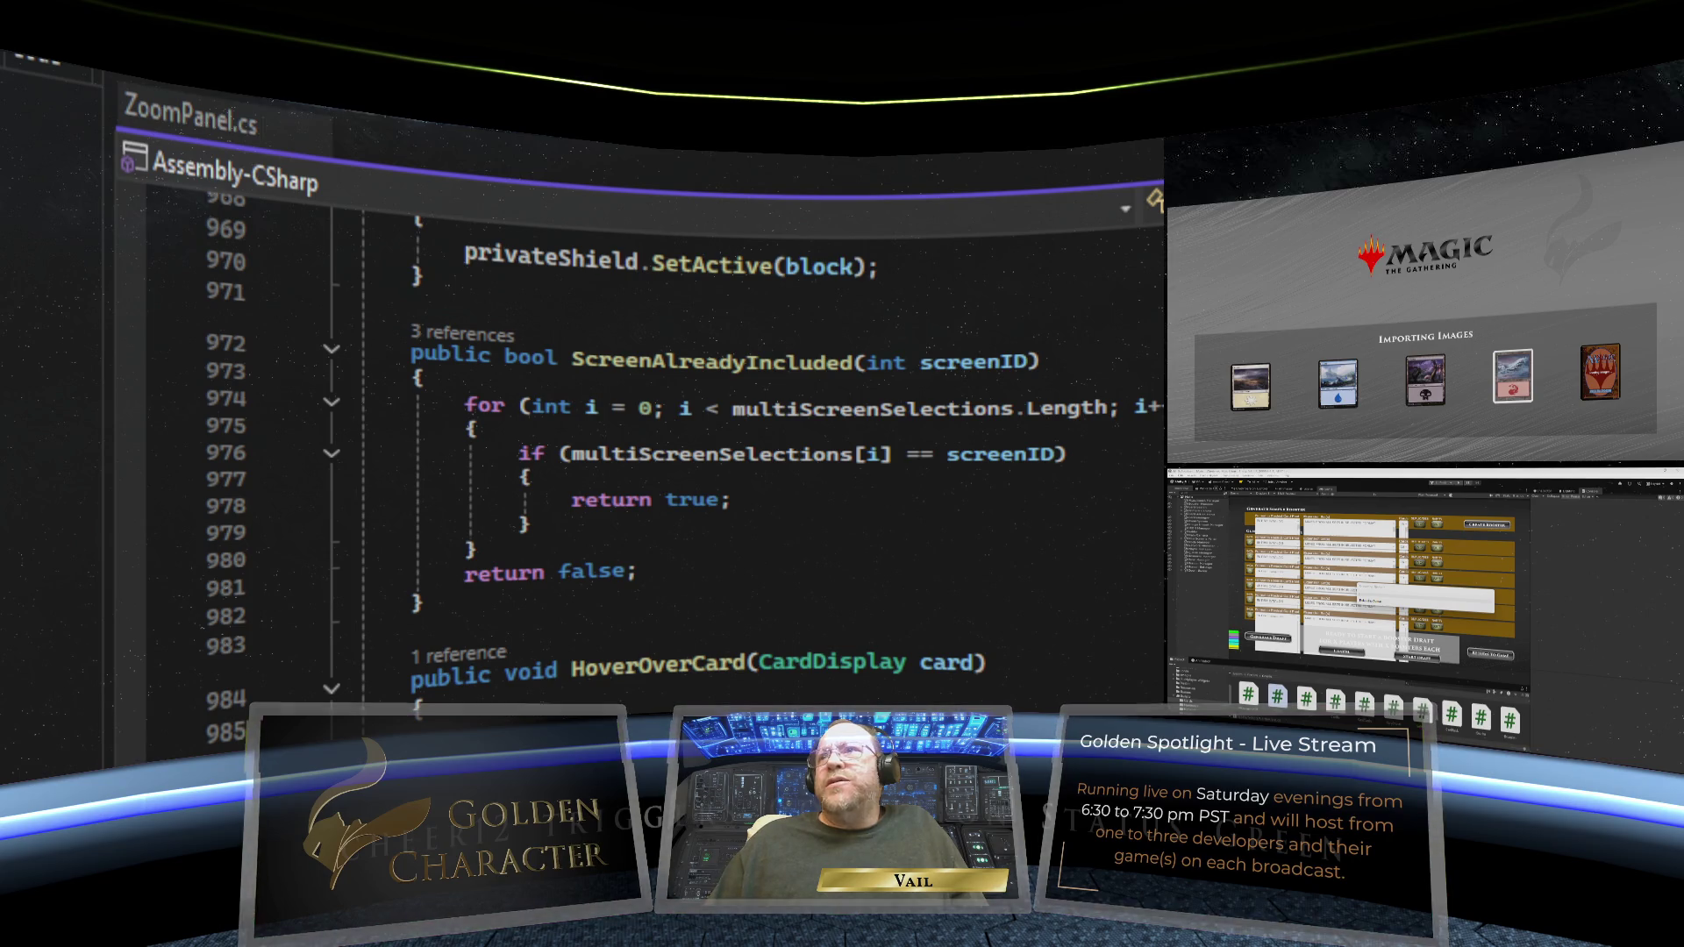
scroll(702, 439, up, 6)
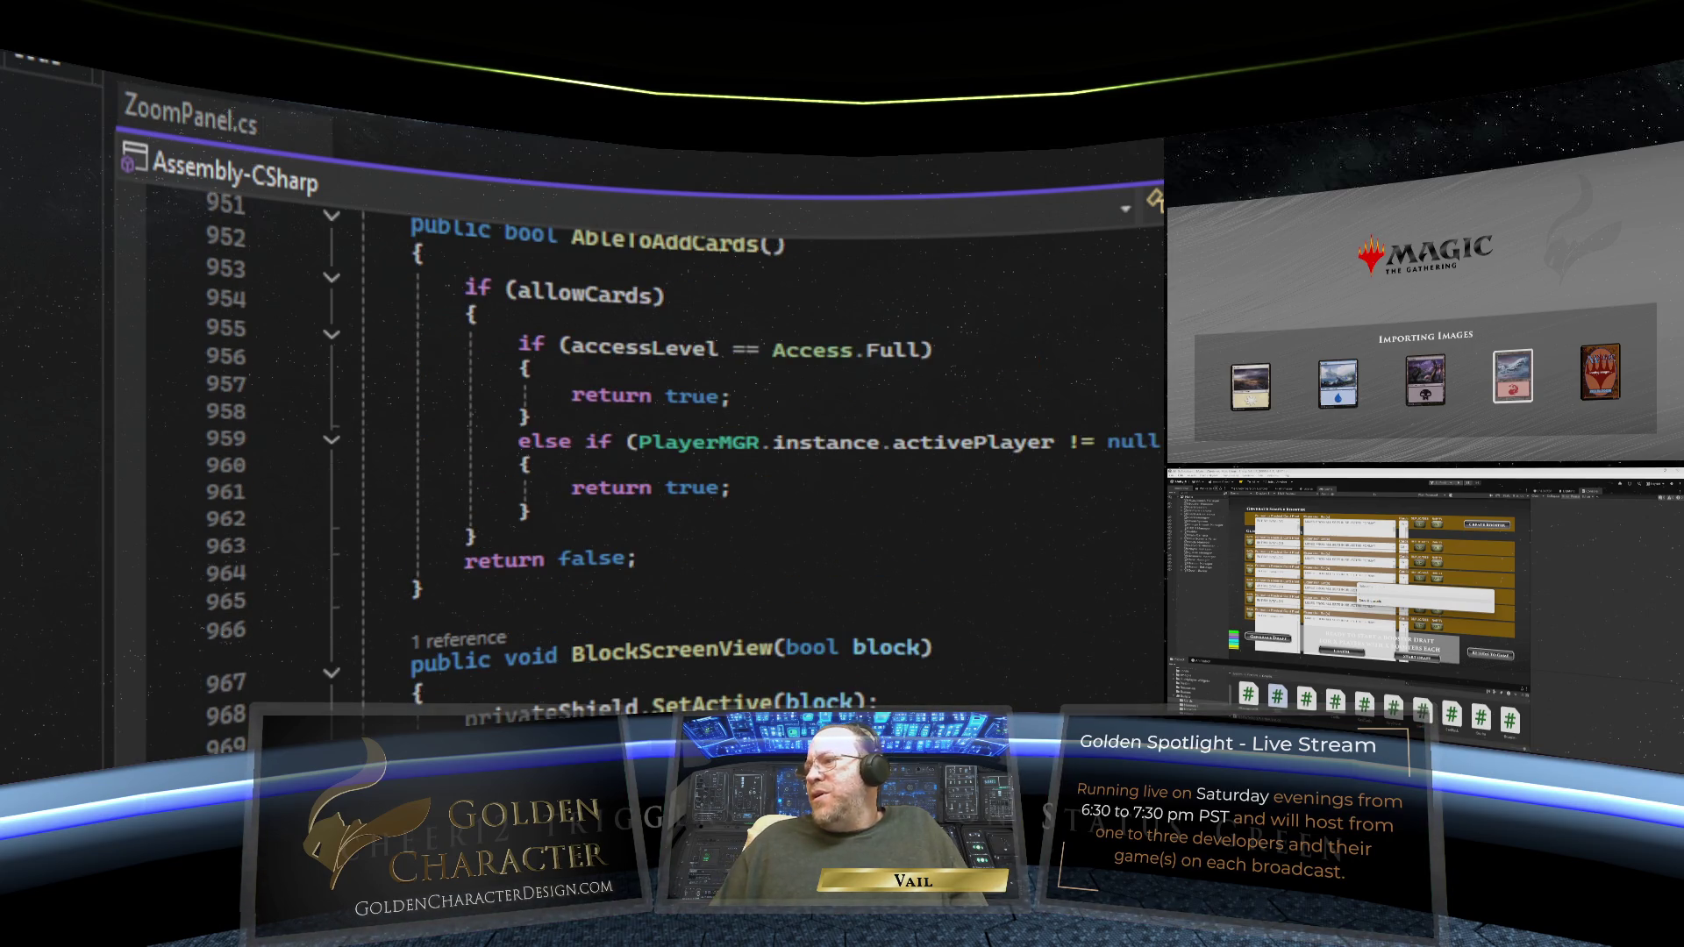
scroll(614, 438, up, 8)
key(ctrl+Home)
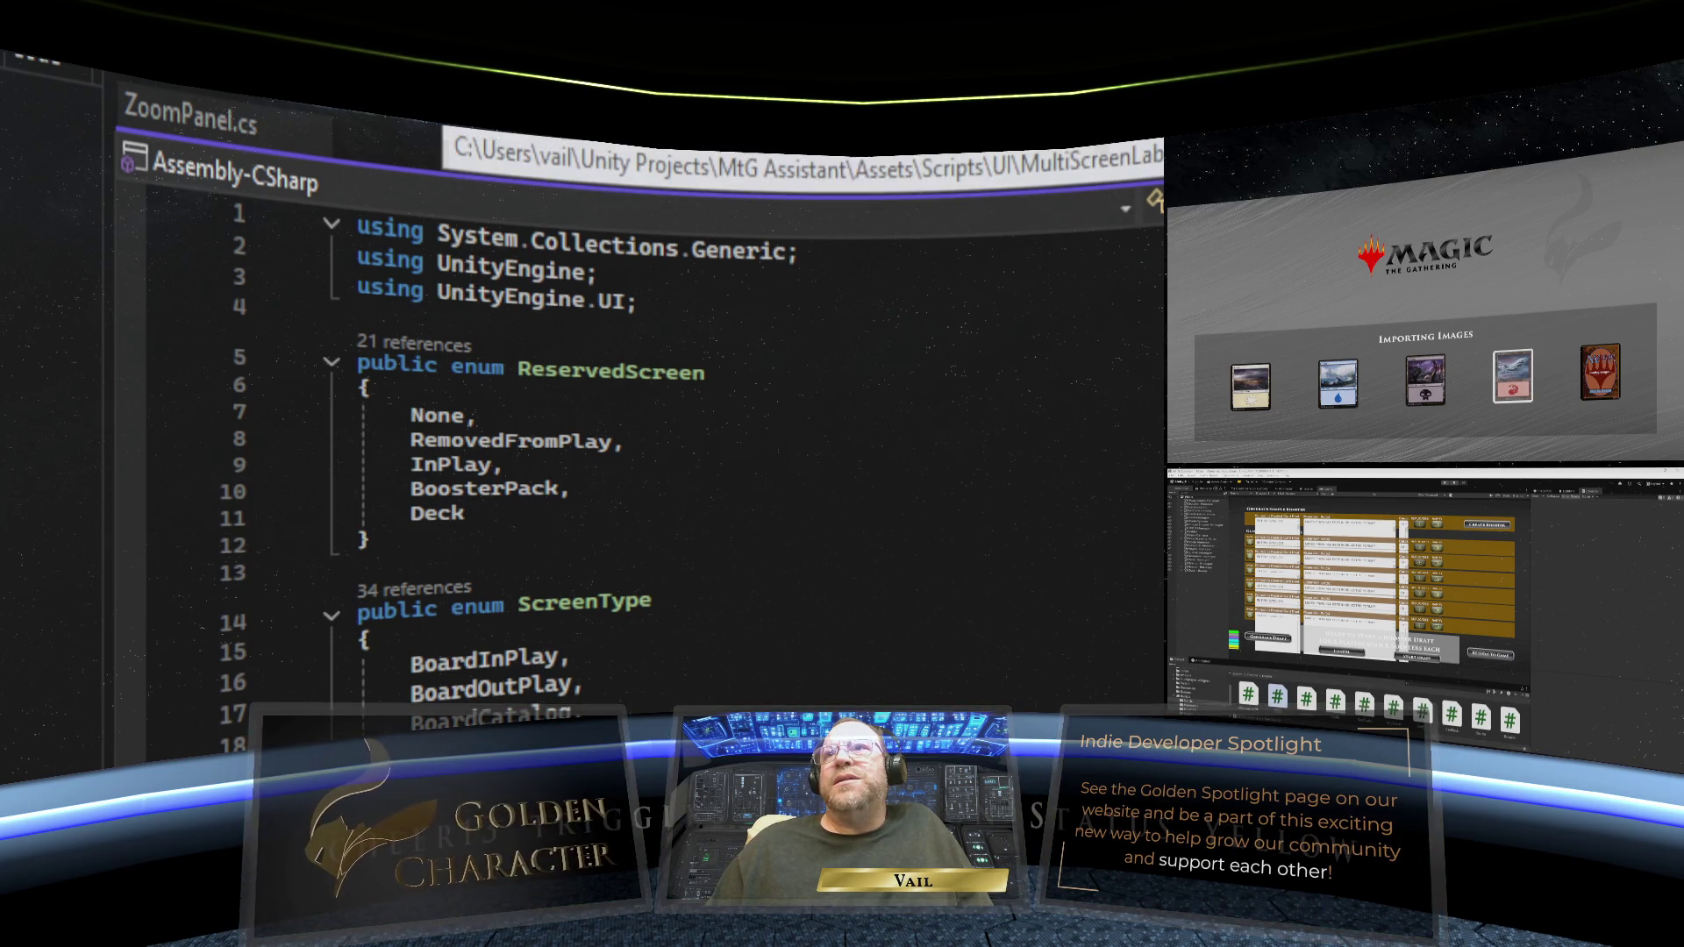
- Review MultiScreenLabel.cs, checking its Start ShowLabel(false) call and UpdateLabel text code
click(439, 114)
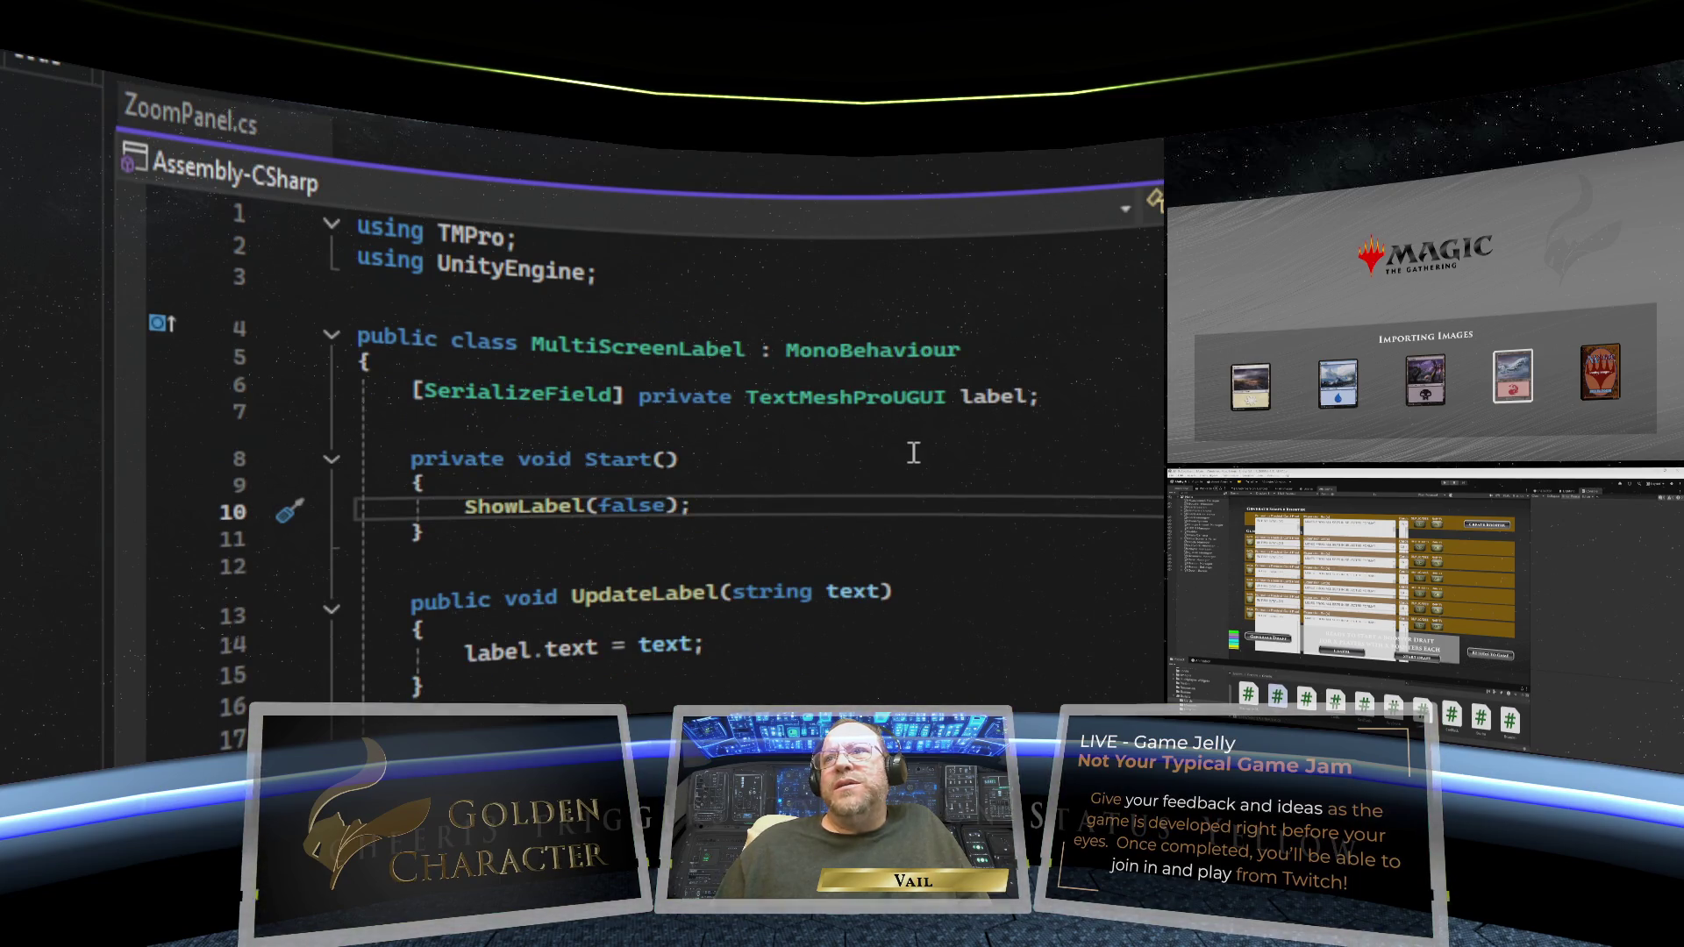
scroll(913, 453, down, 1)
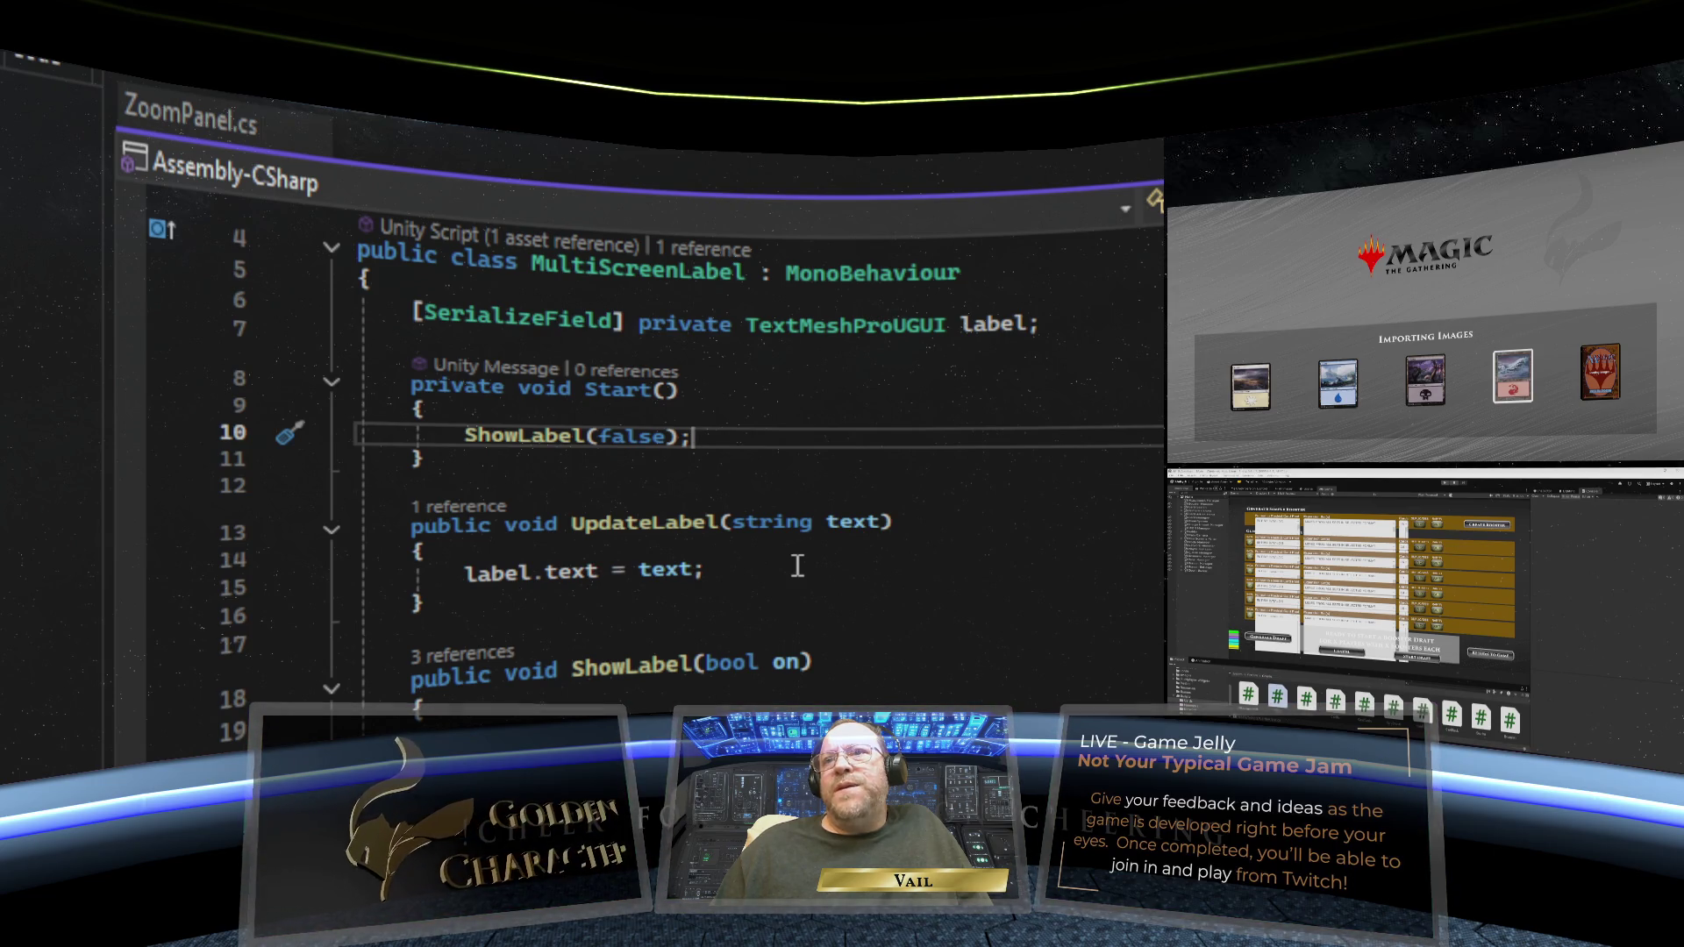
scroll(797, 565, down, 2)
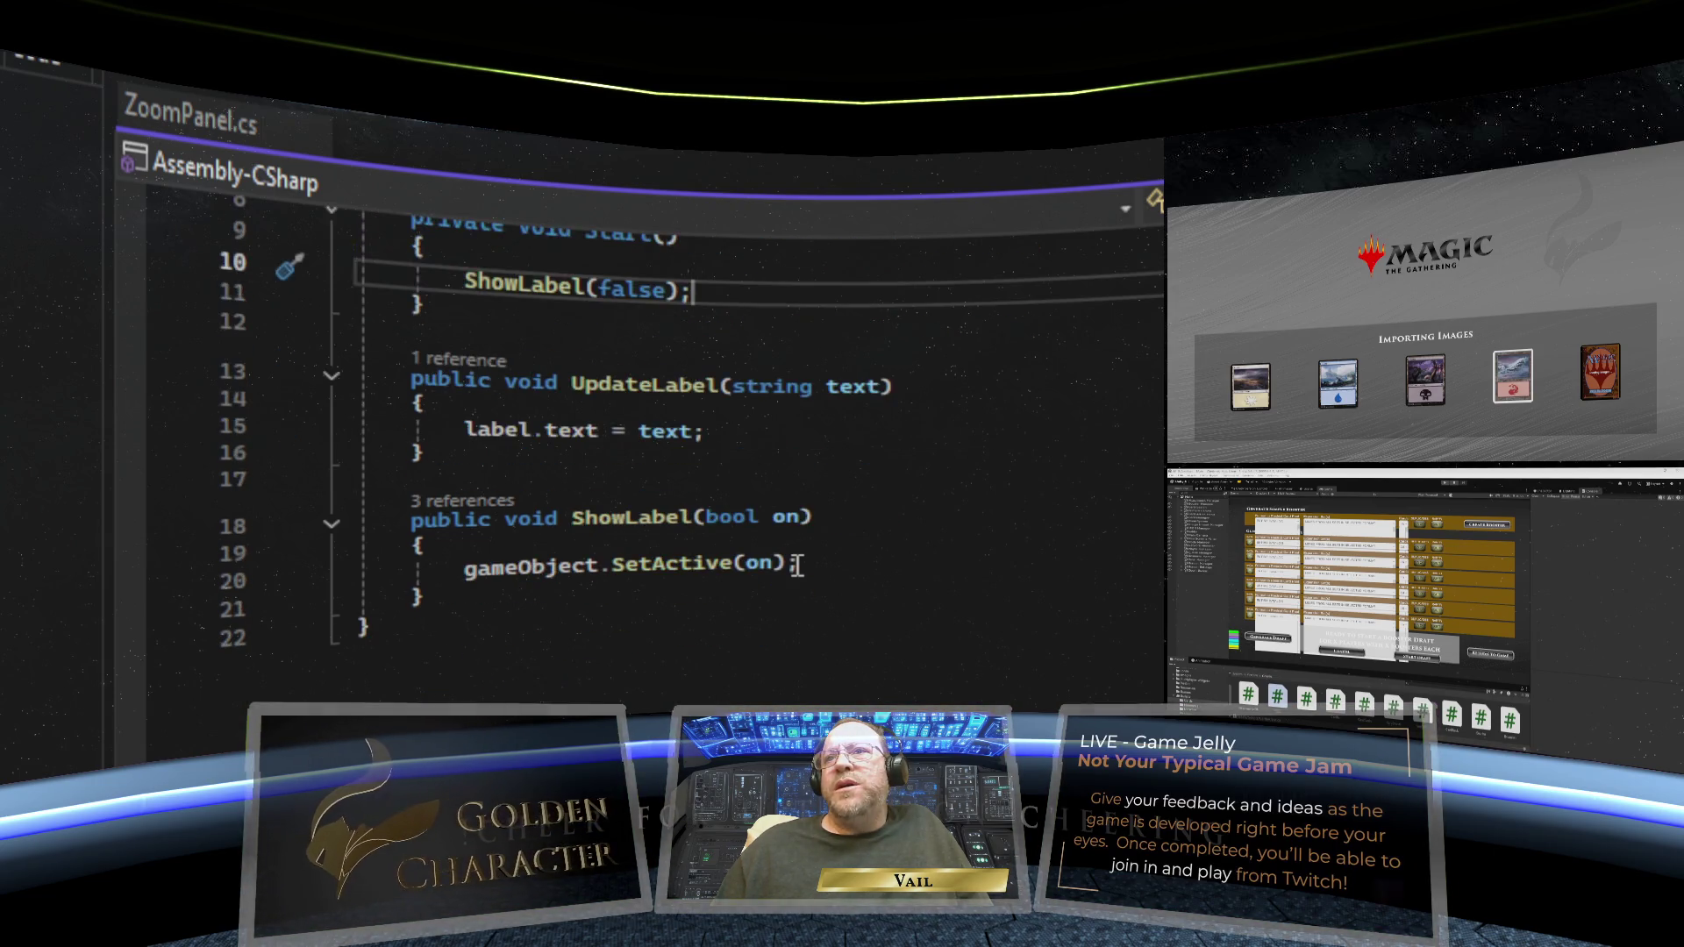
scroll(797, 565, up, 3)
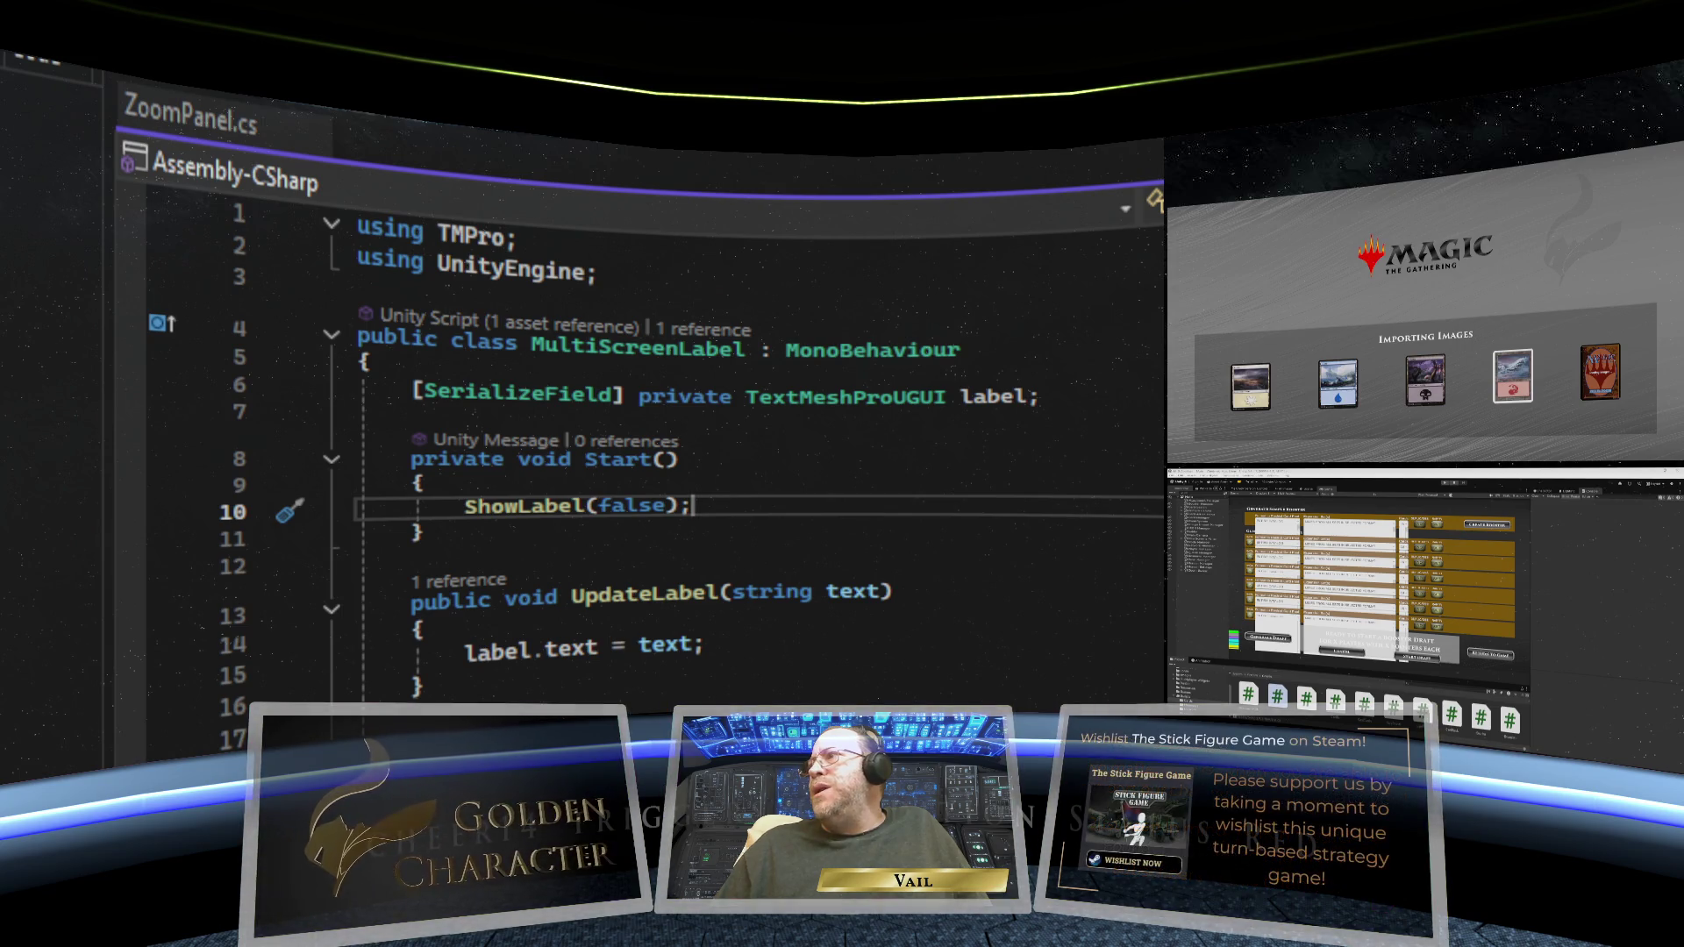
key(ctrl+Tab)
- Scroll through MiniPanel.cs looking for unused fields
scroll(755, 456, down, 2)
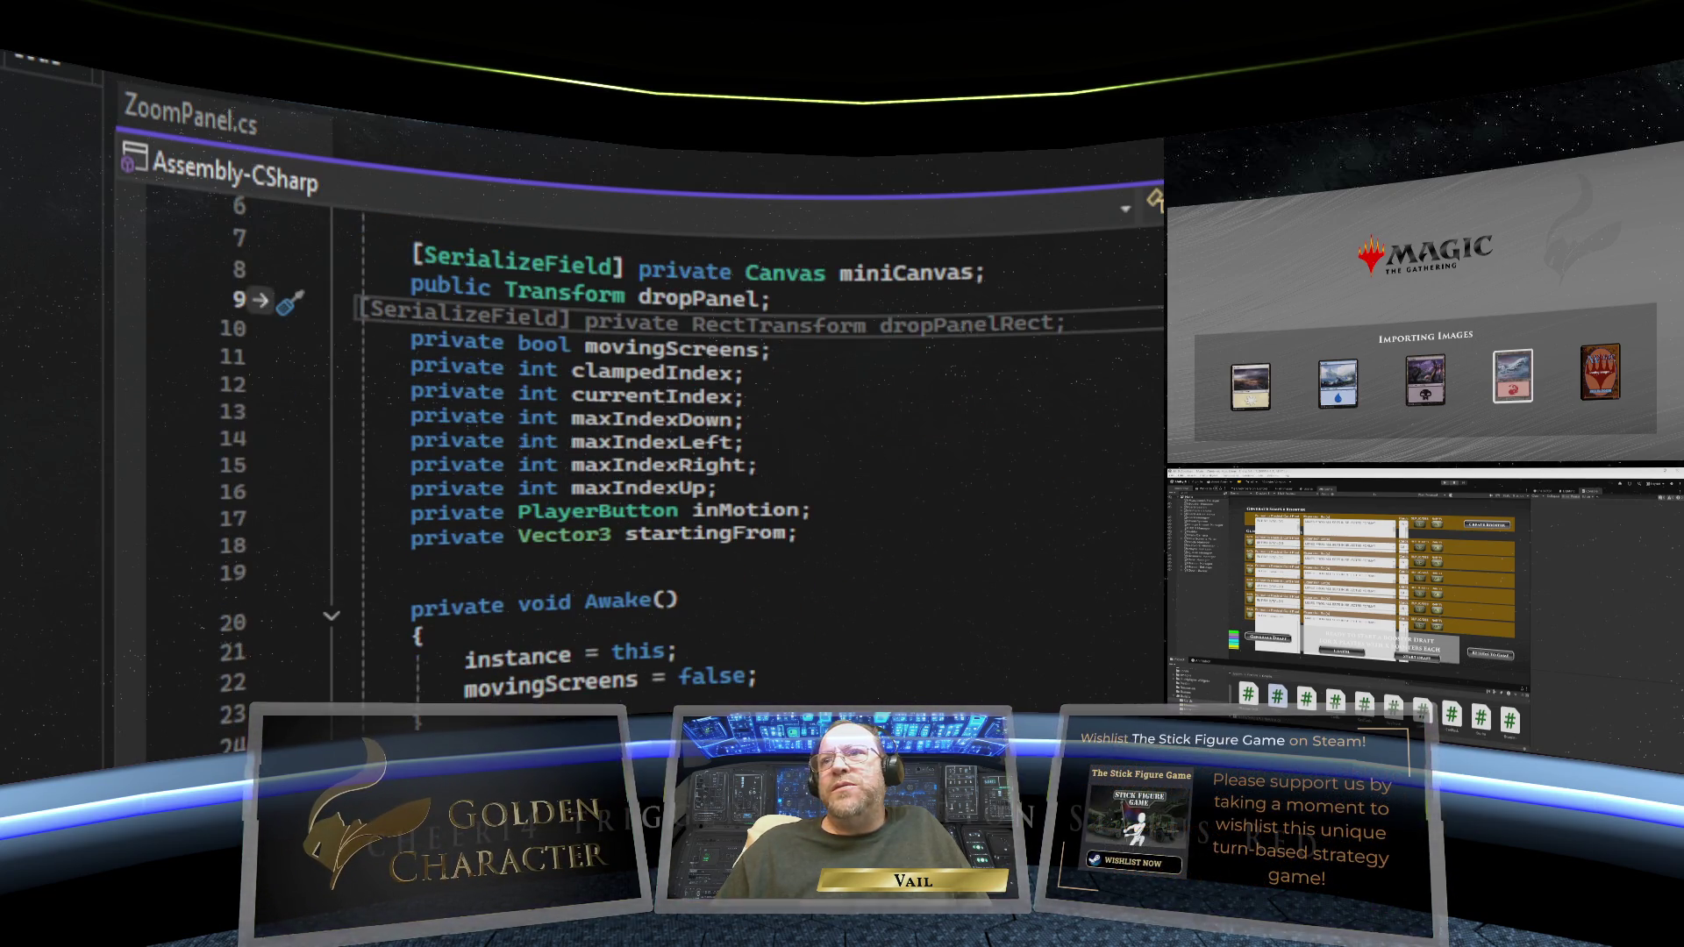
scroll(754, 456, down, 5)
scroll(1037, 513, down, 15)
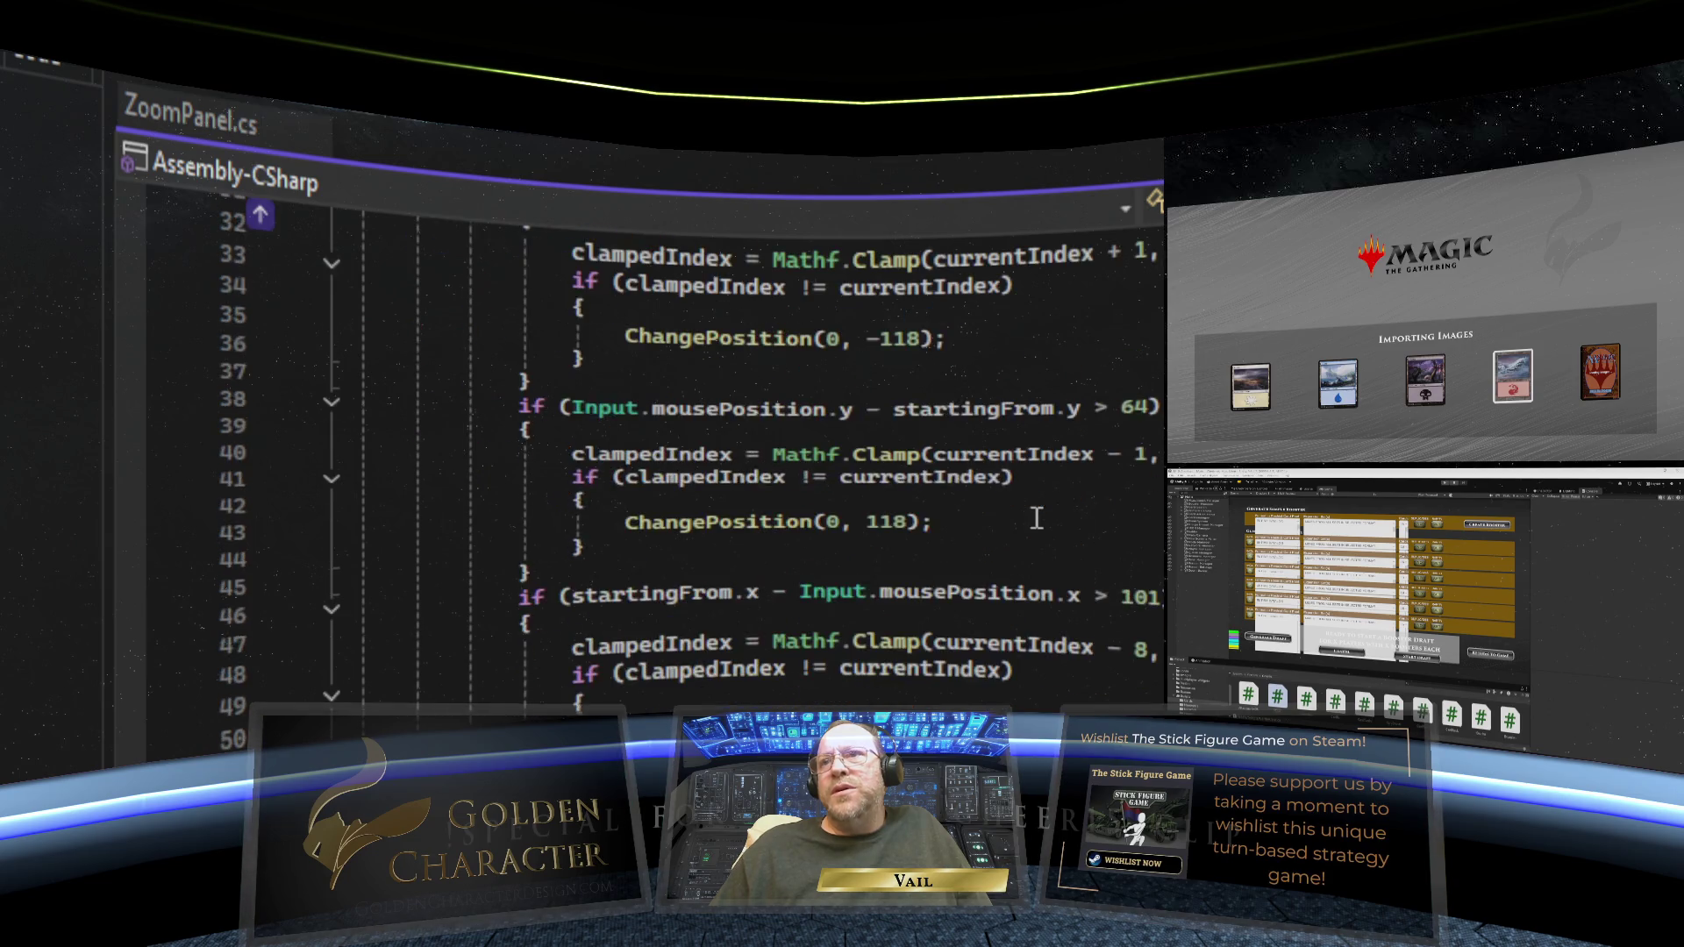
scroll(1036, 507, down, 4)
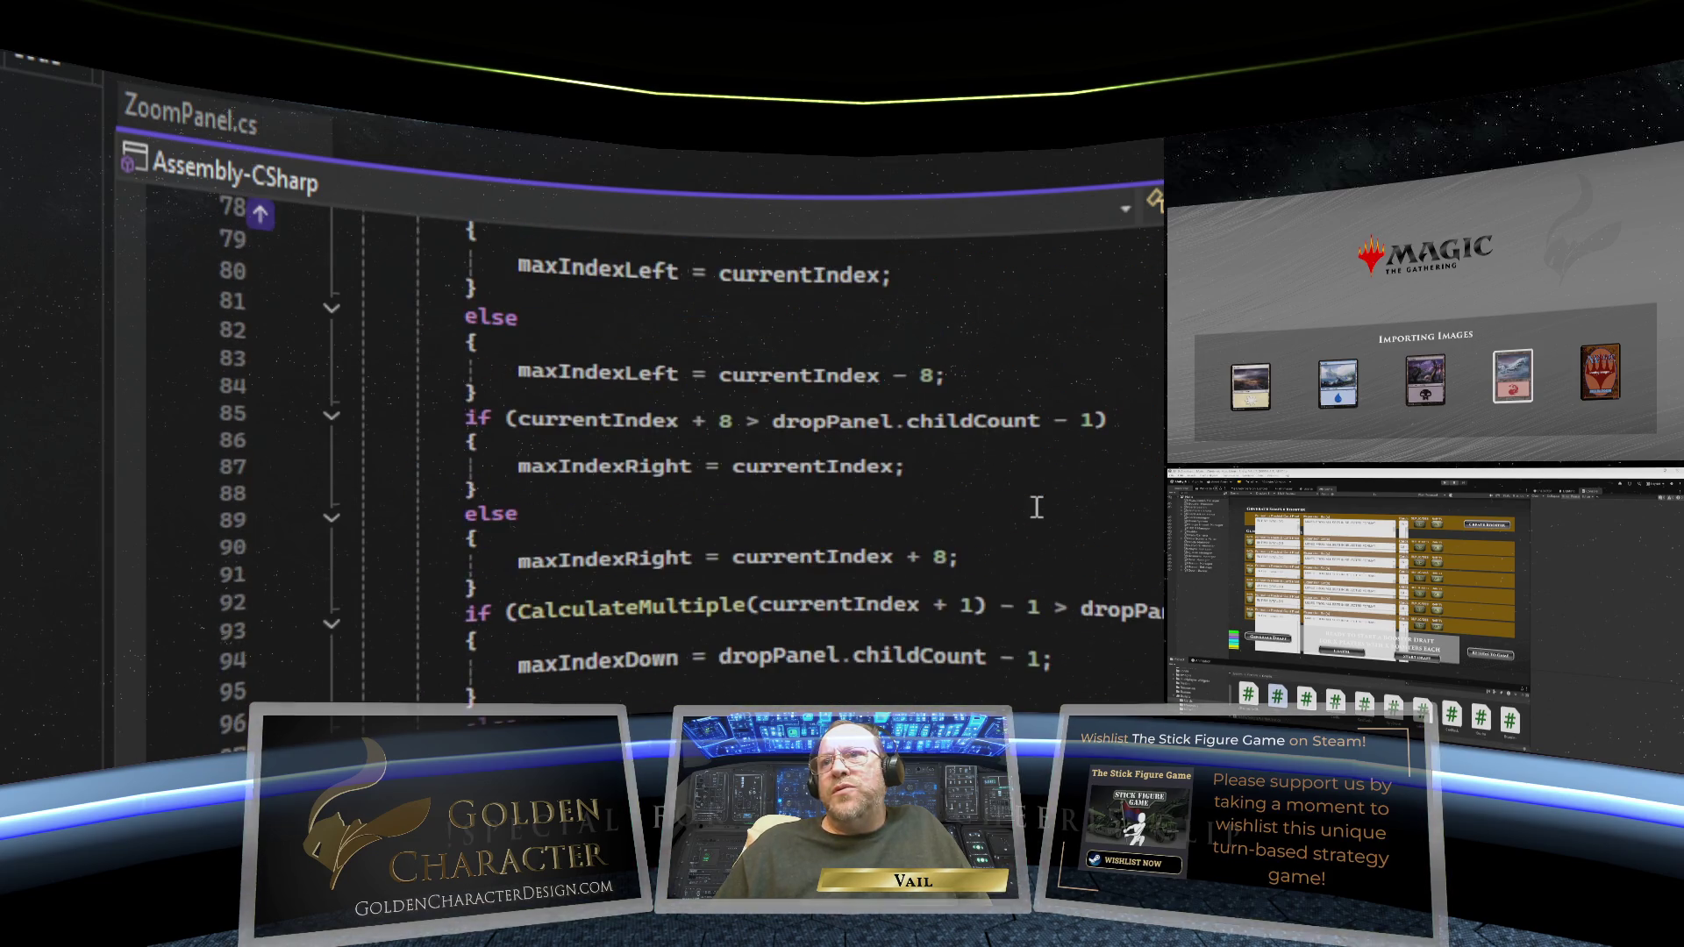
scroll(1036, 508, down, 8)
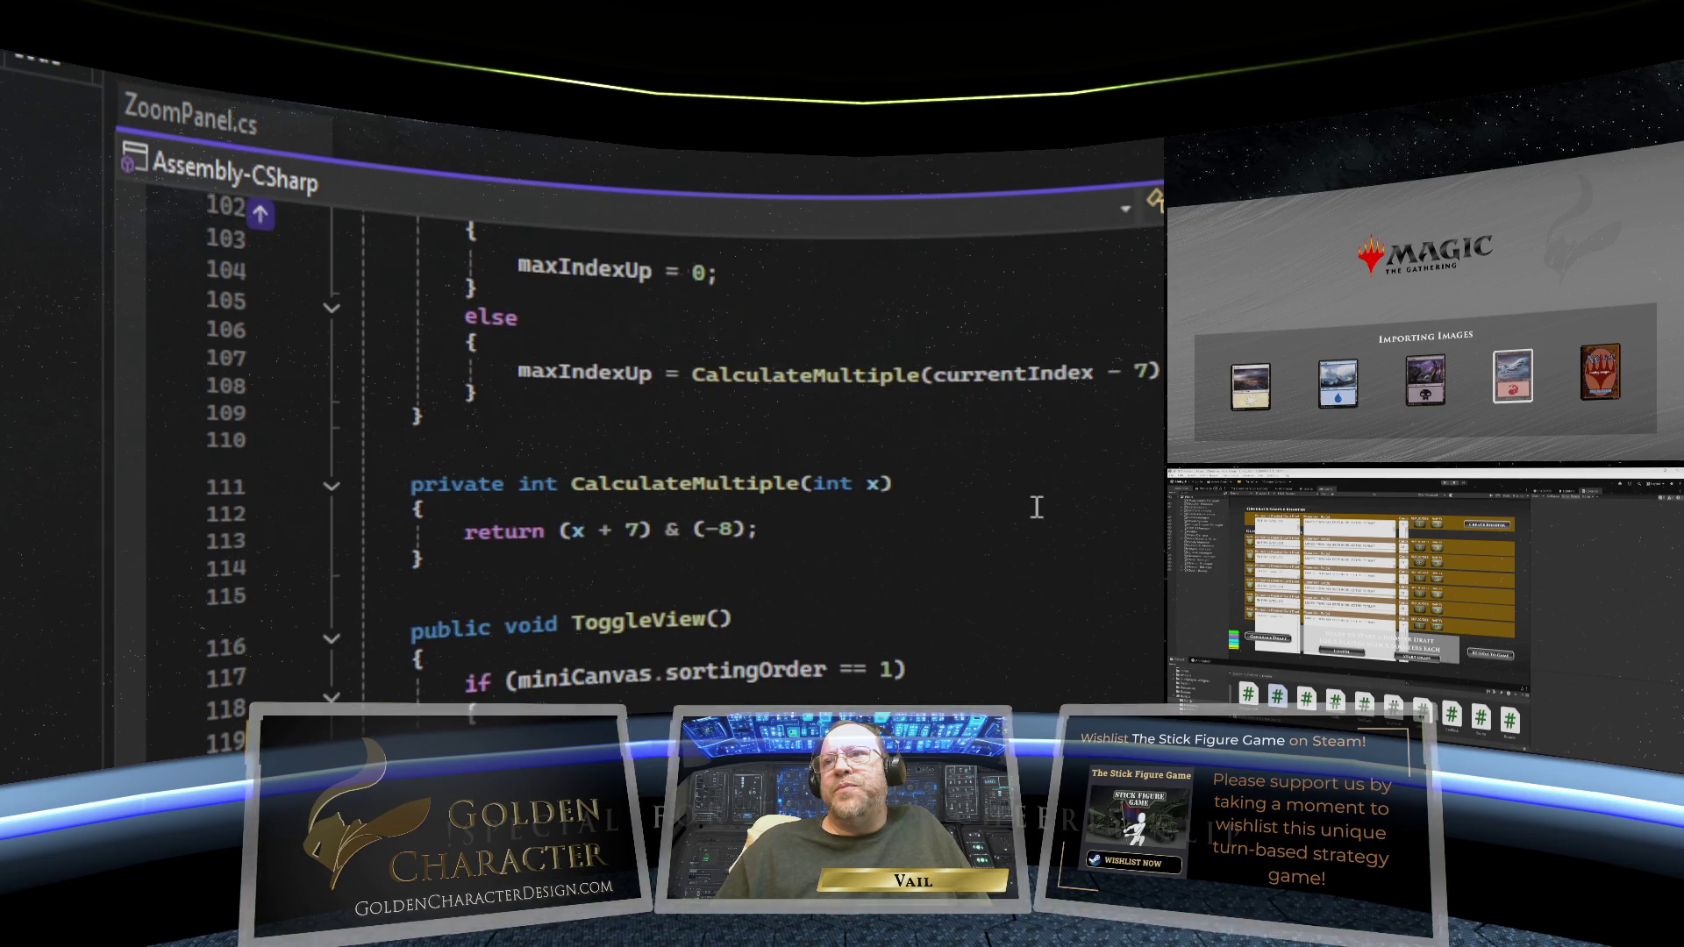
scroll(1037, 508, down, 4)
scroll(1037, 508, down, 4)
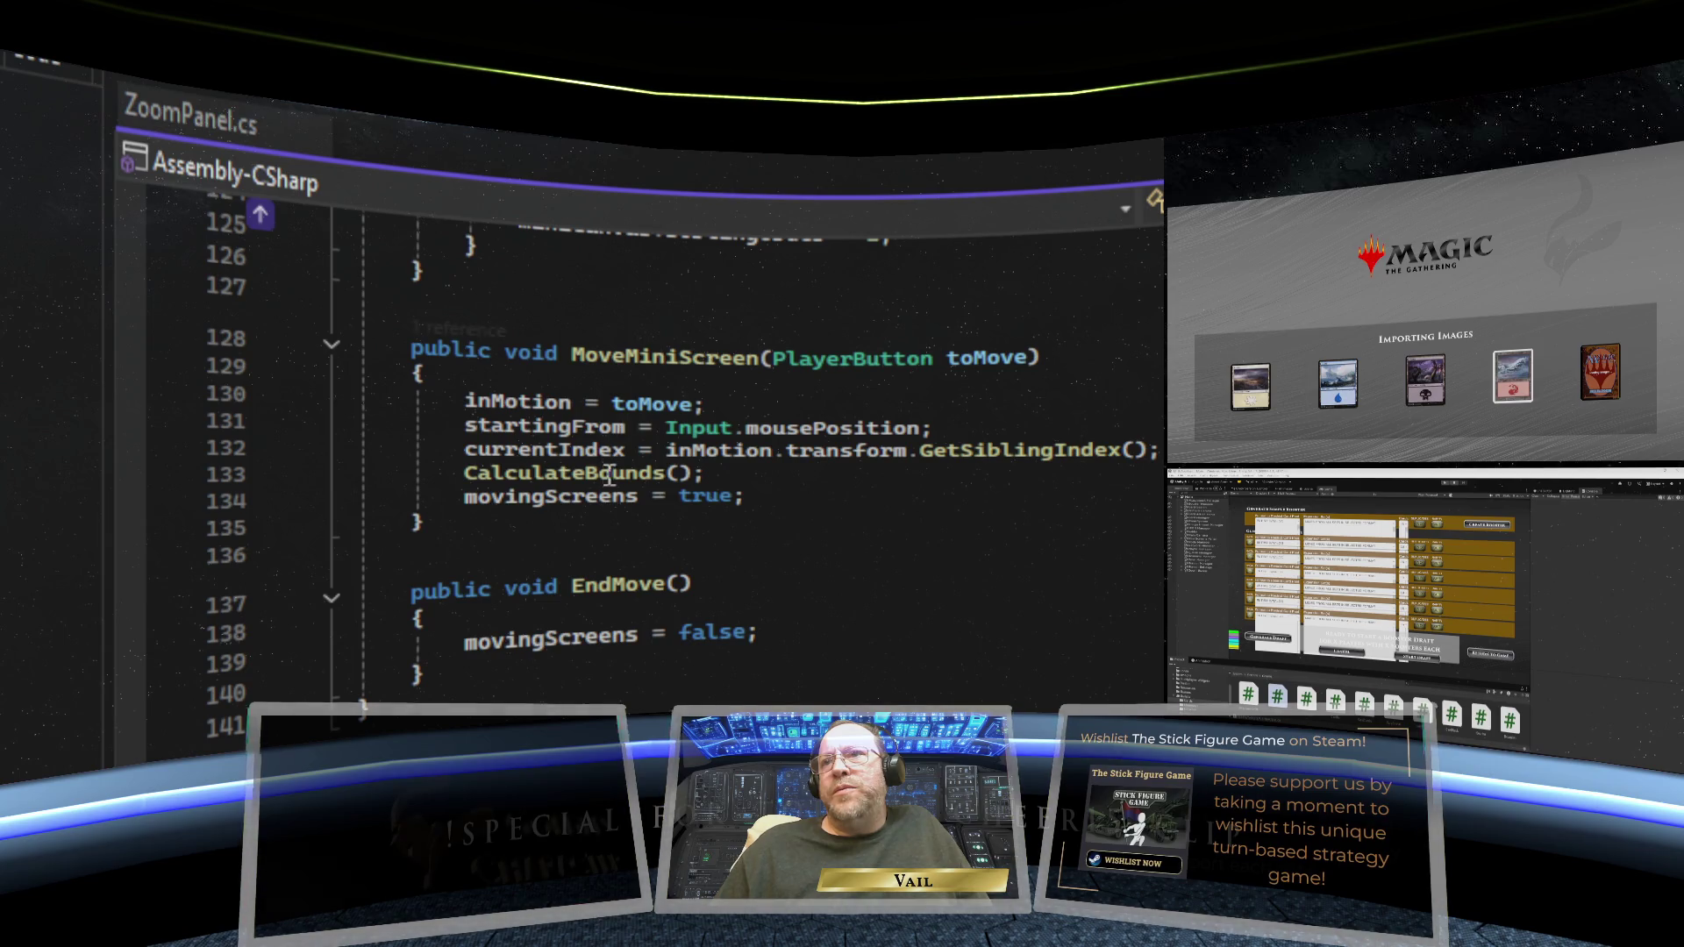
- Cut the unused [SerializeField] private RectTransform dropPanelRect field from MiniPanel
scroll(1109, 583, up, 5)
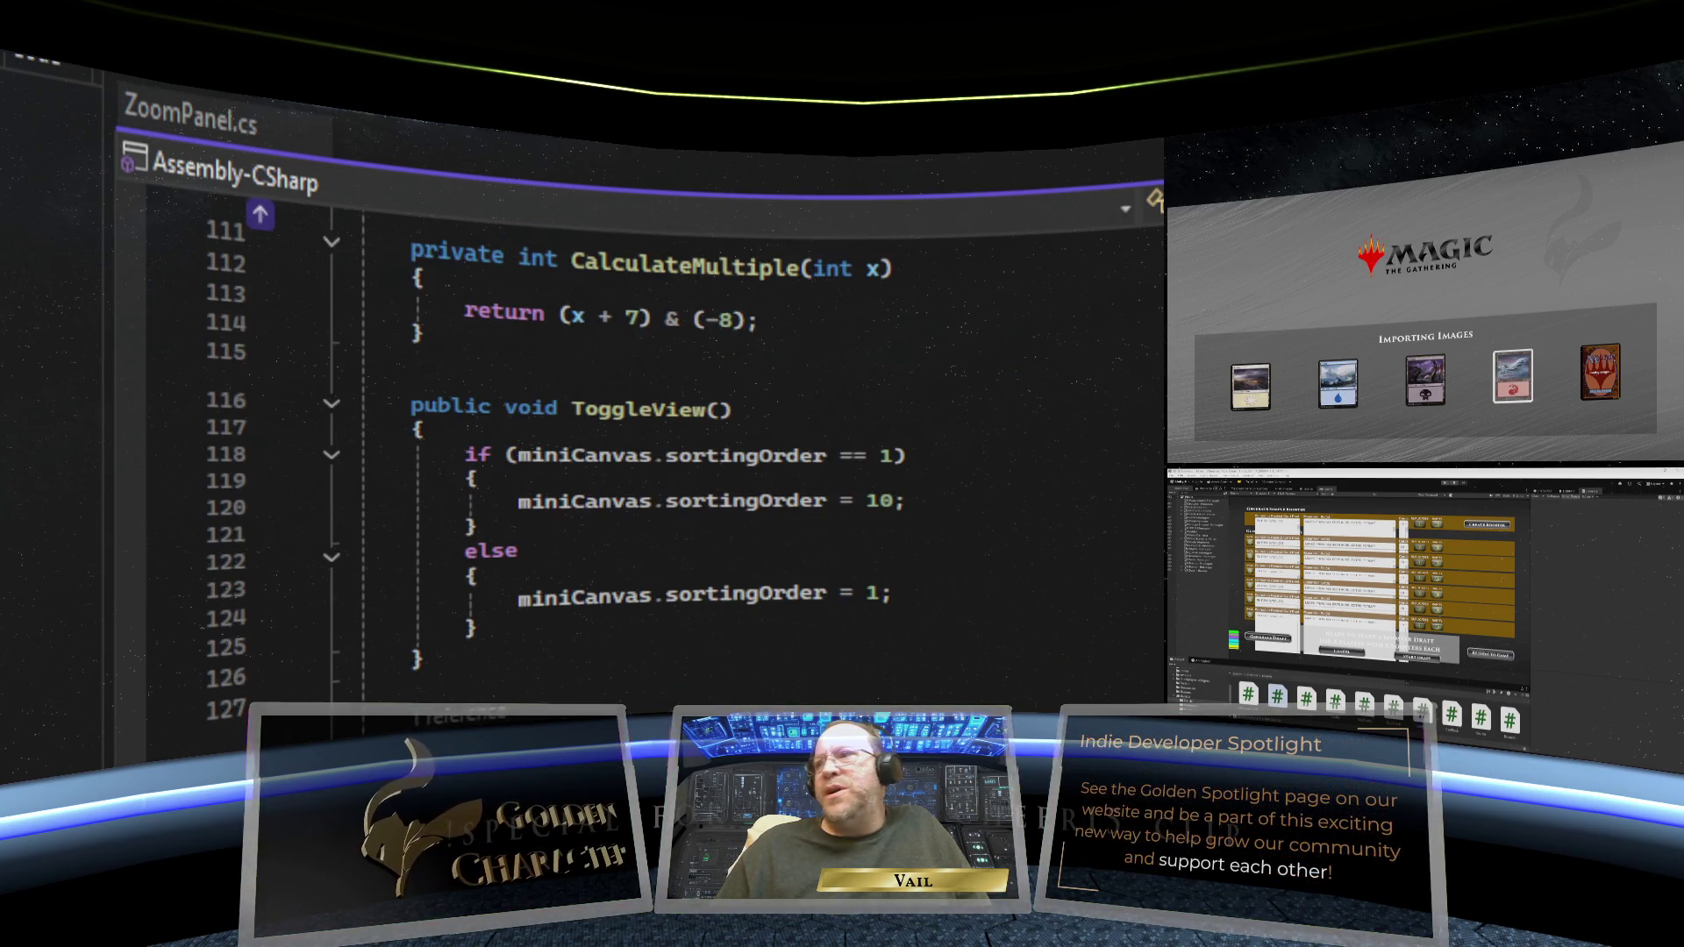
scroll(691, 421, up, 20)
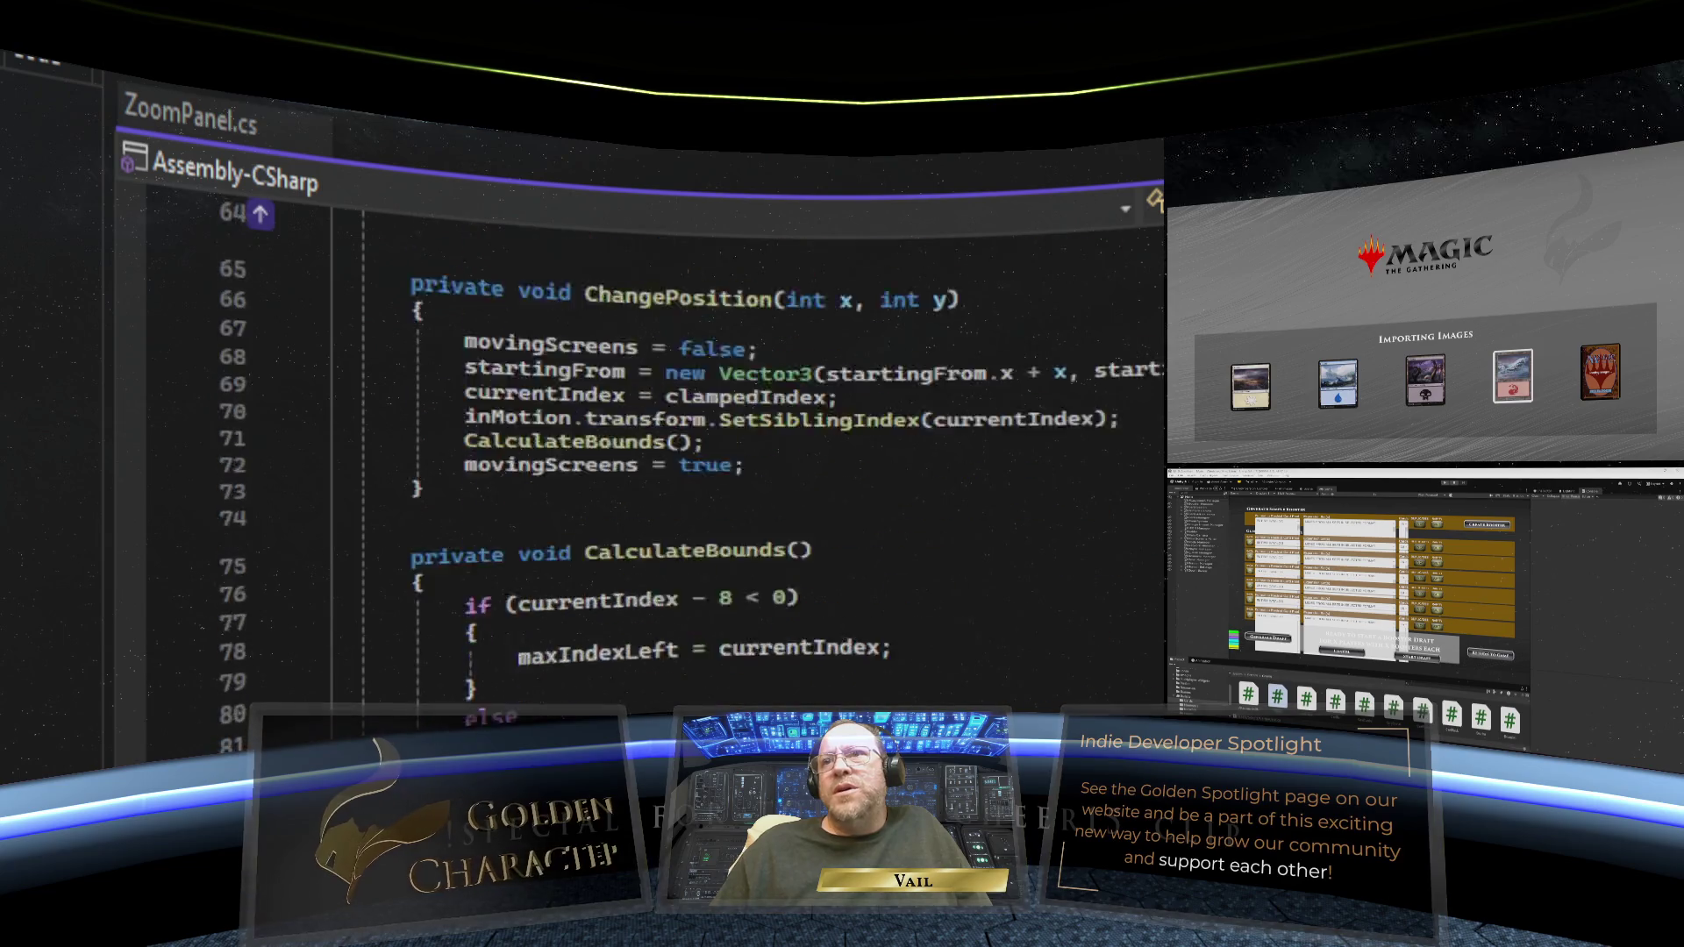
scroll(692, 421, up, 8)
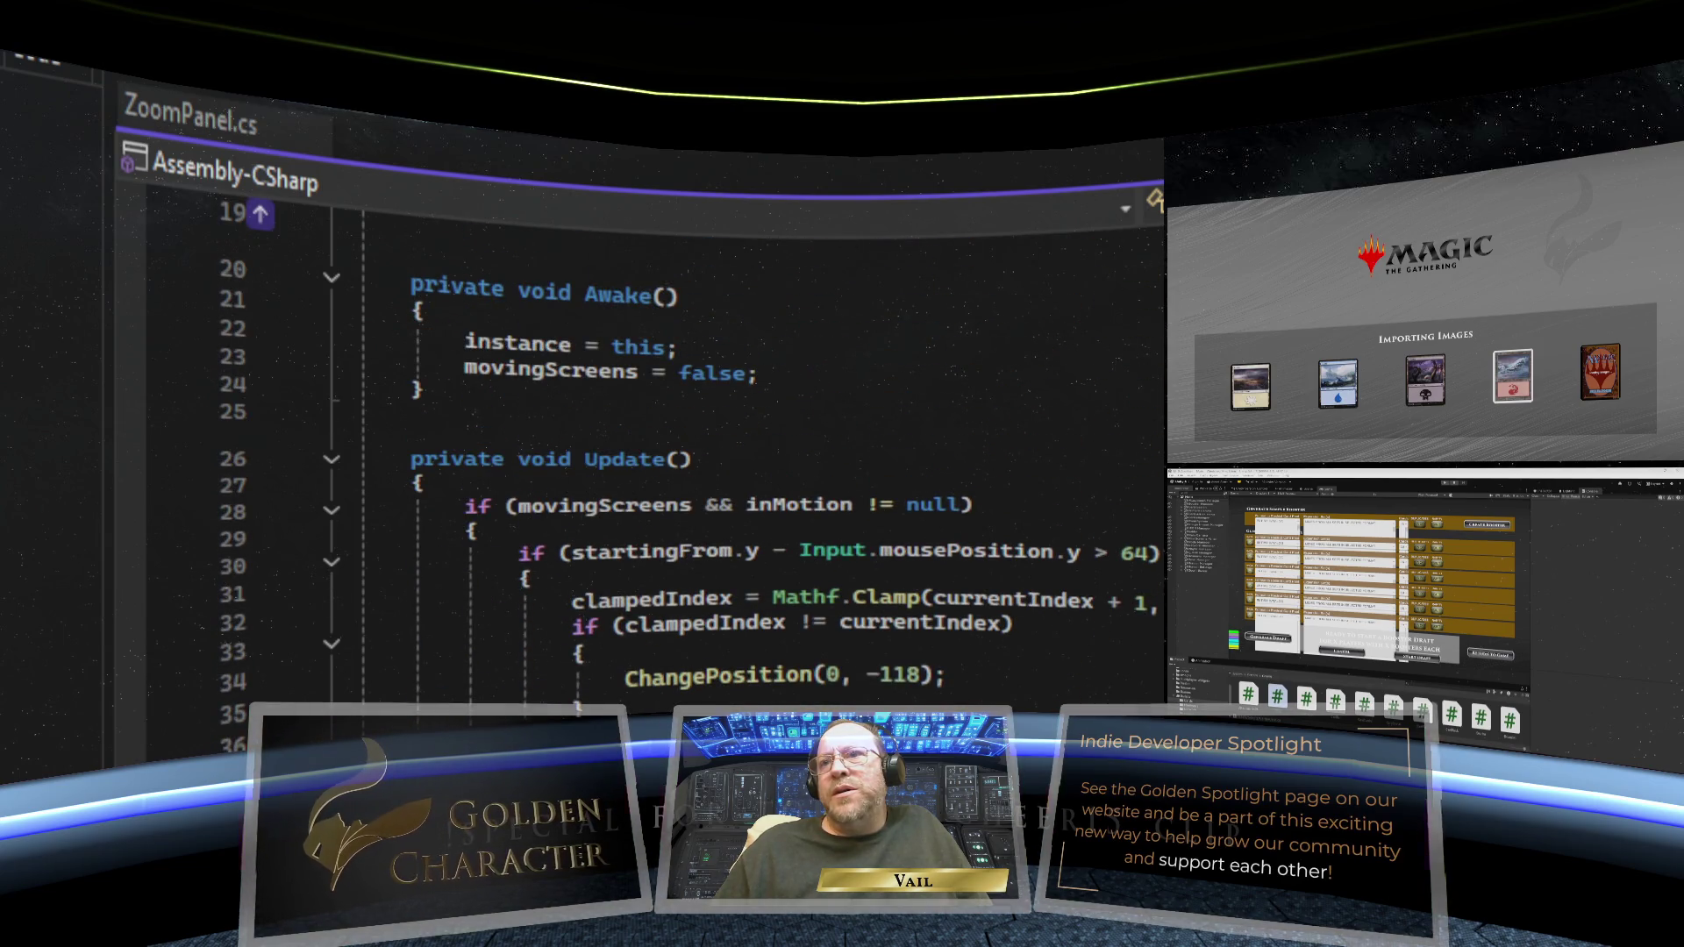
scroll(692, 421, up, 6)
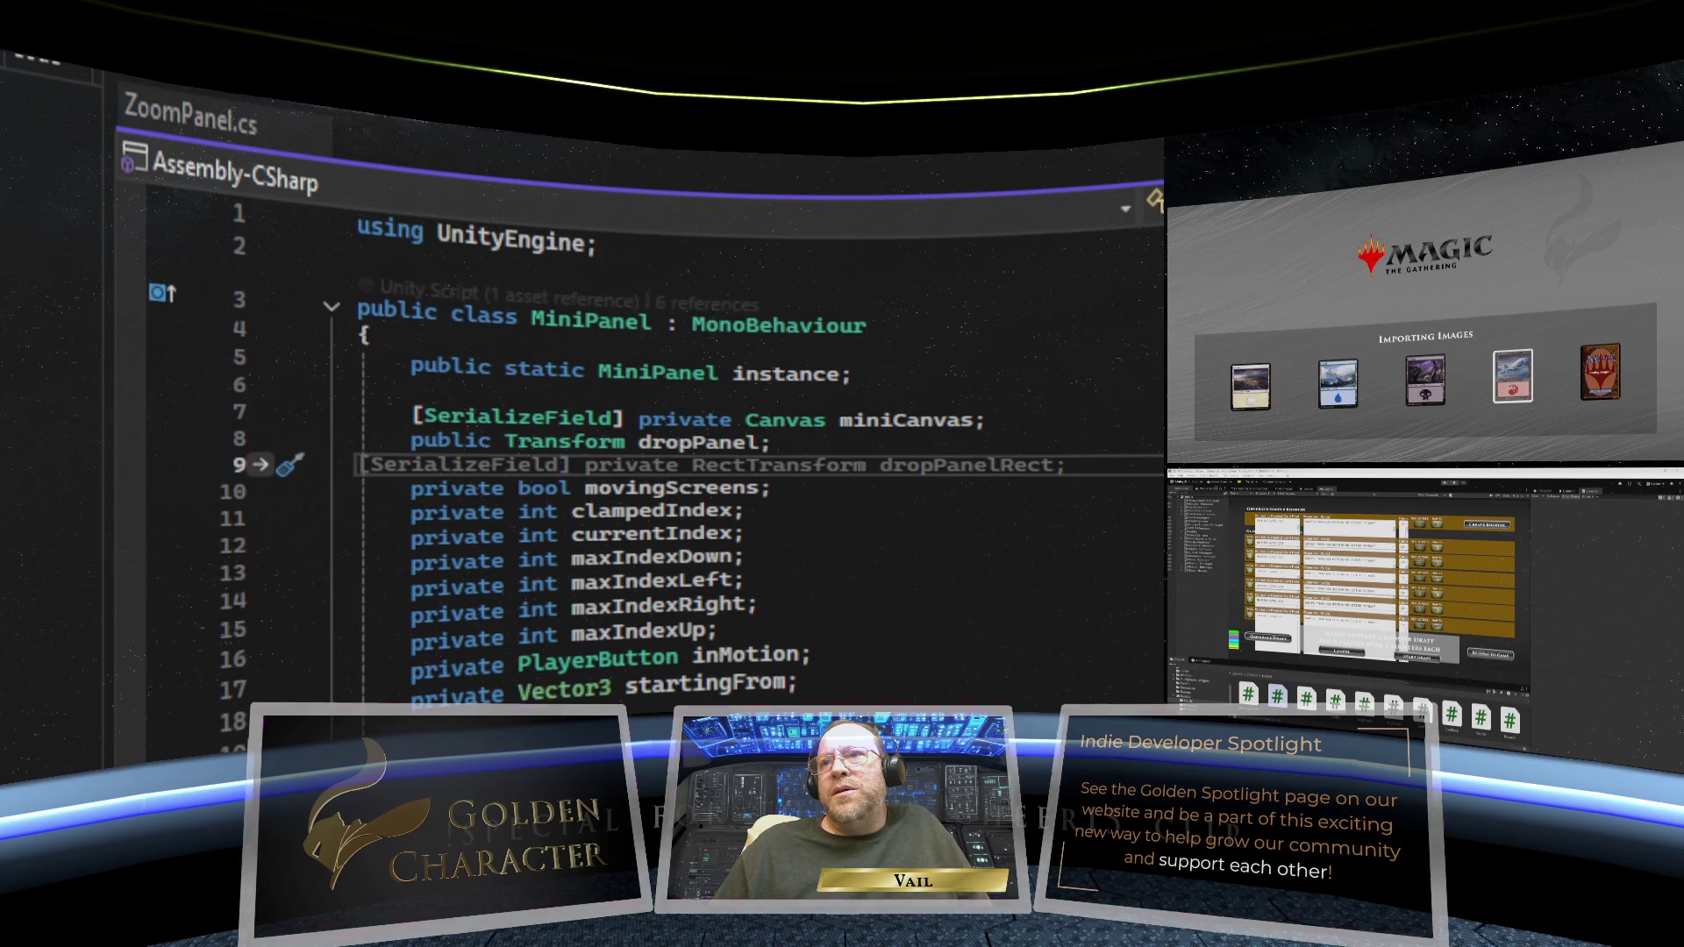
key(ctrl+x)
click(801, 684)
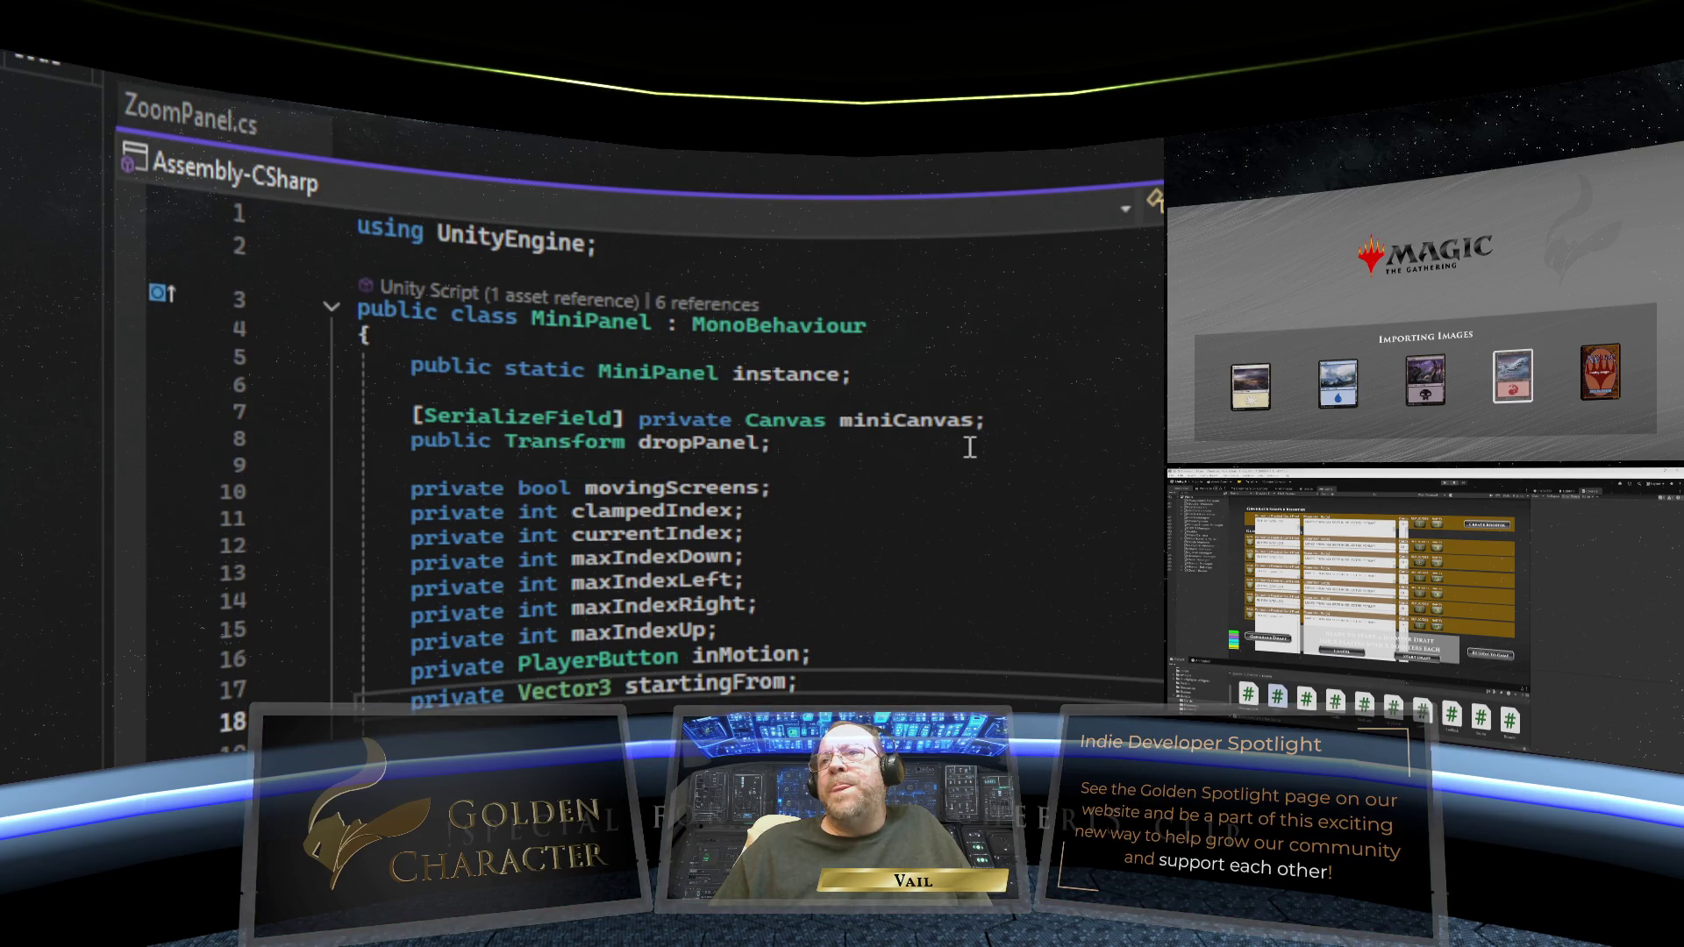
click(964, 452)
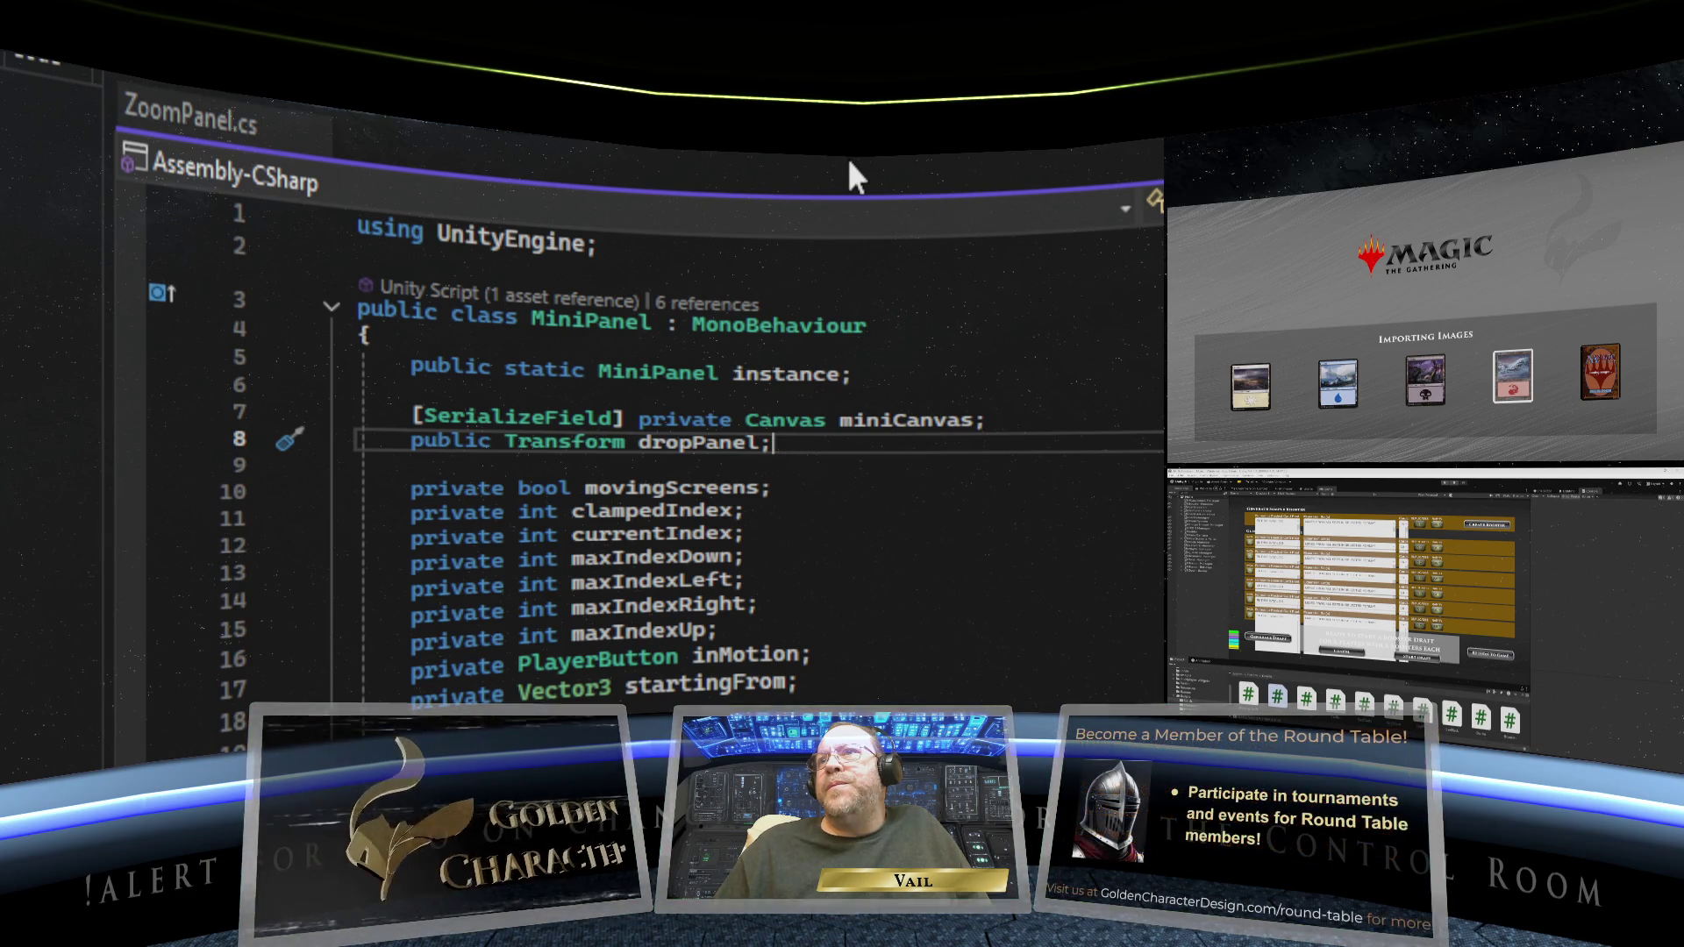
- Scroll through the PlayerScreen script with the ReservedScreen and ScreenType enums toward FormatSelected
click(1098, 146)
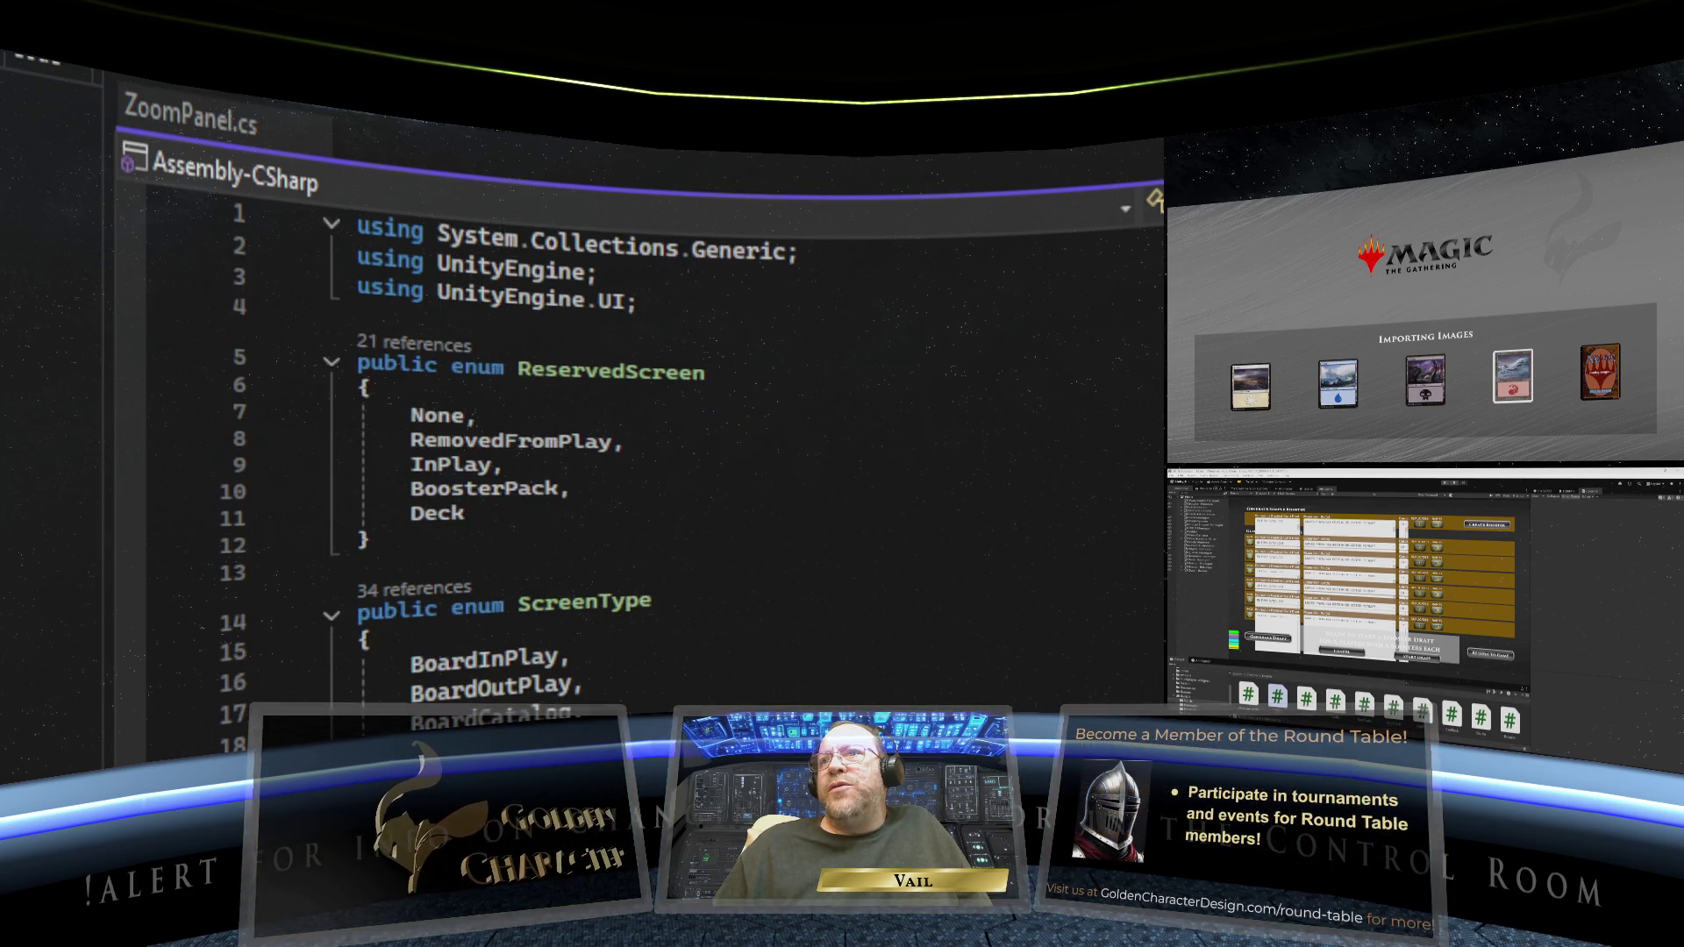
scroll(666, 439, down, 12)
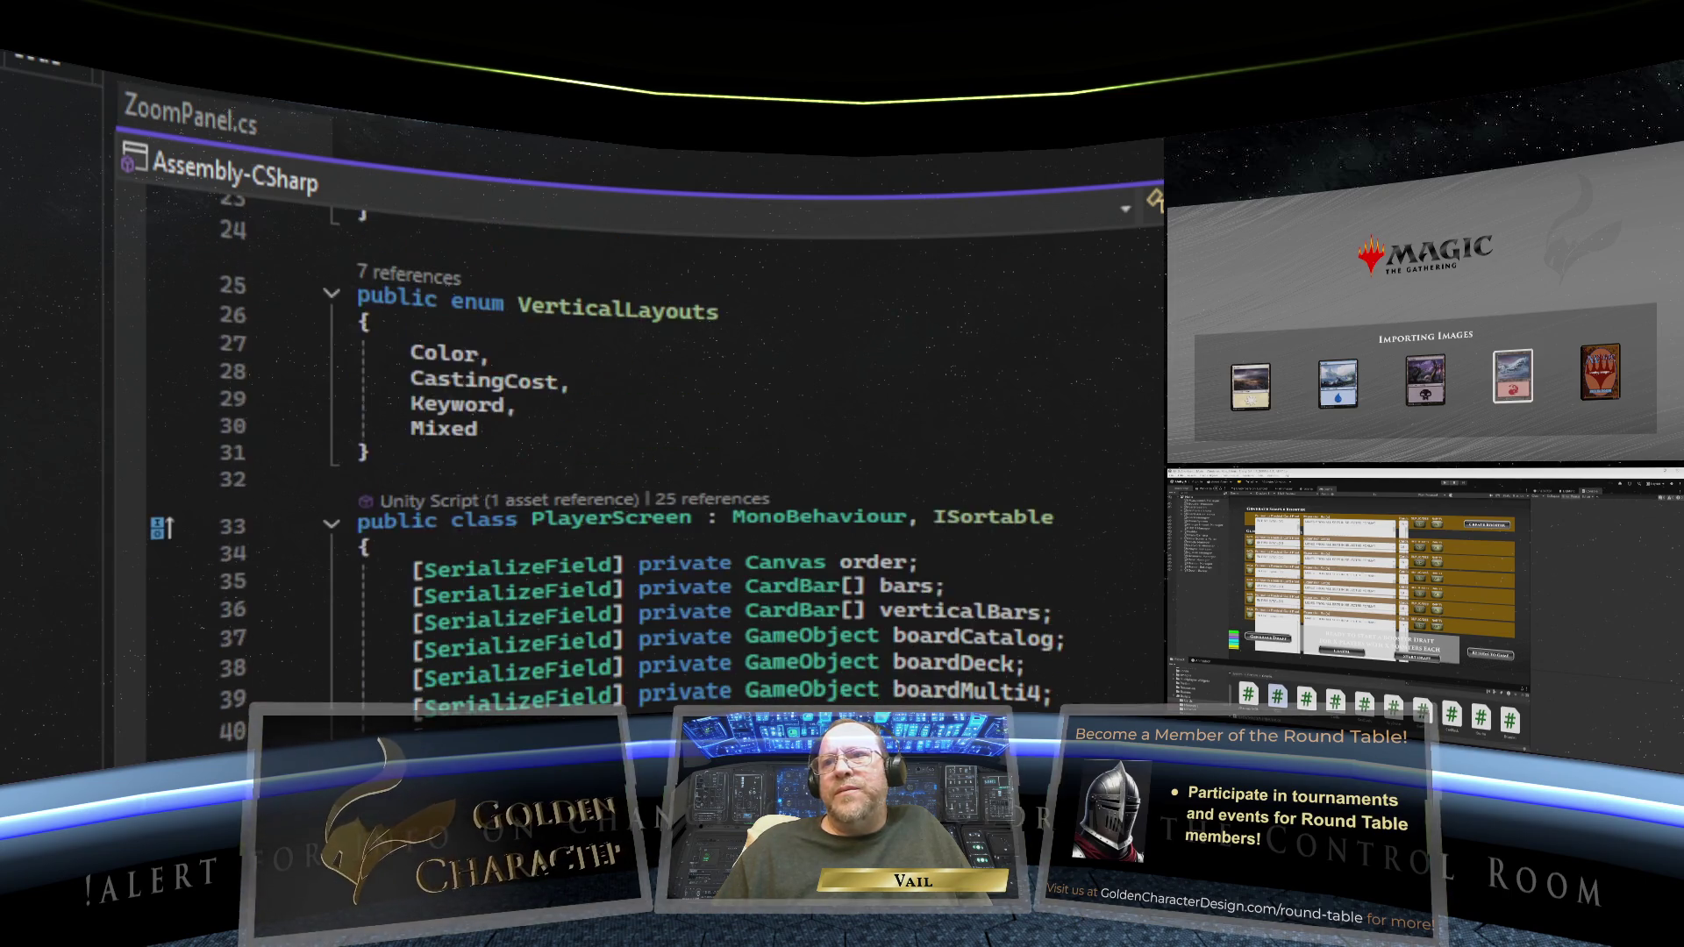
scroll(667, 438, down, 18)
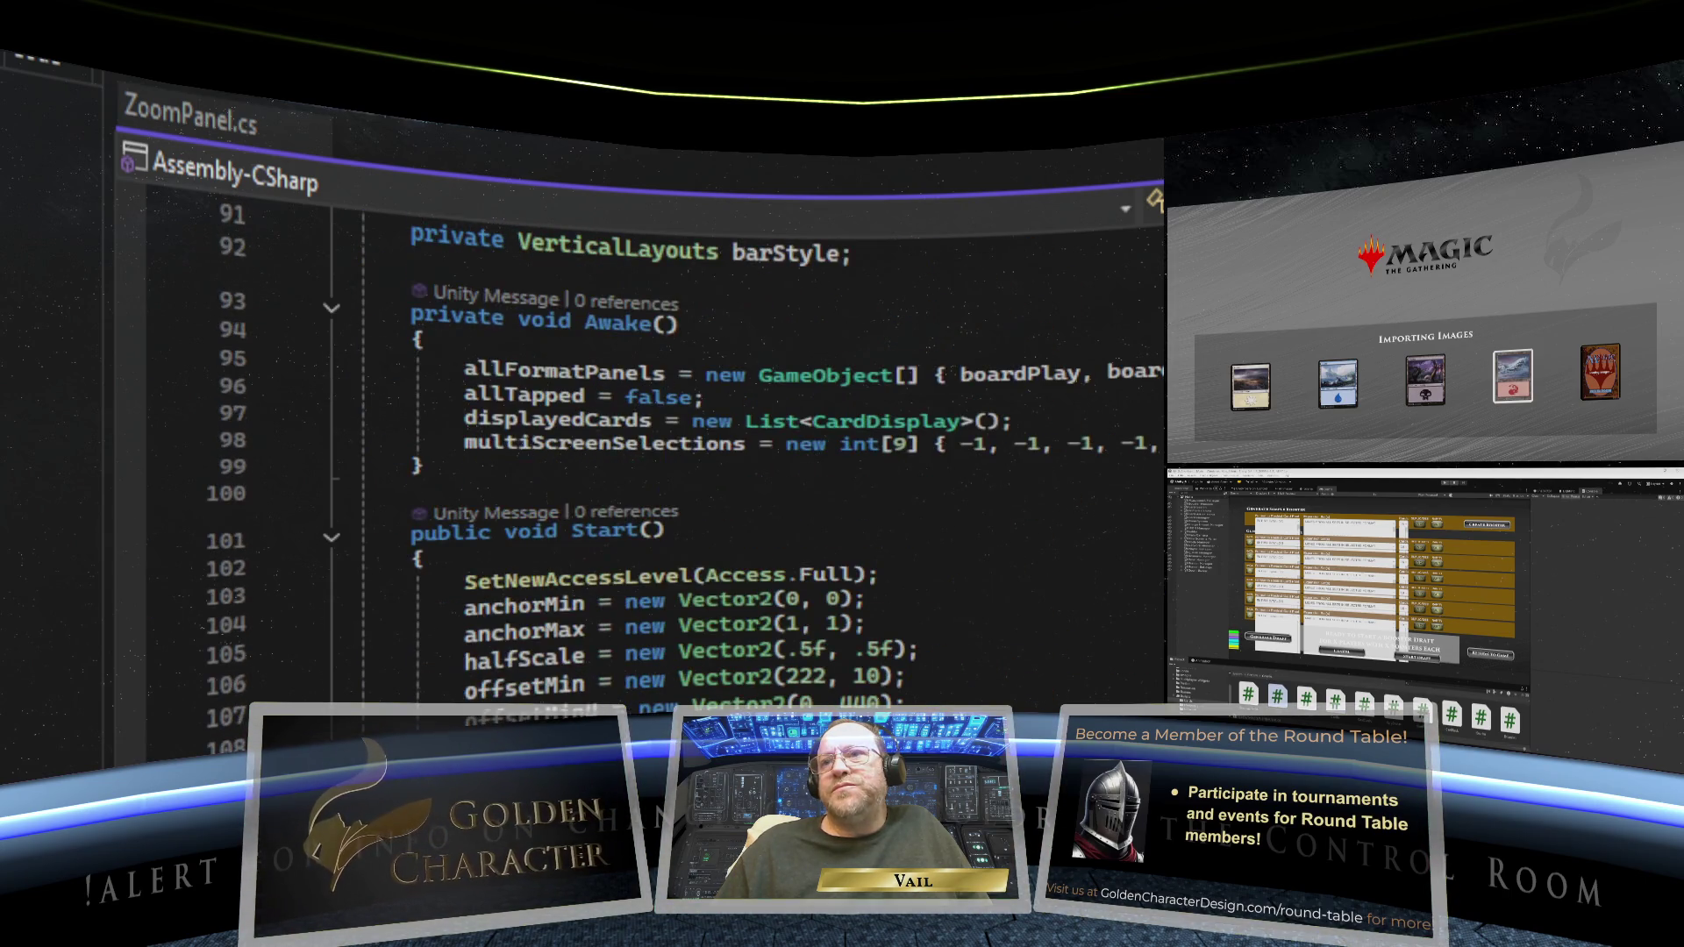
scroll(666, 438, down, 4)
scroll(666, 438, down, 11)
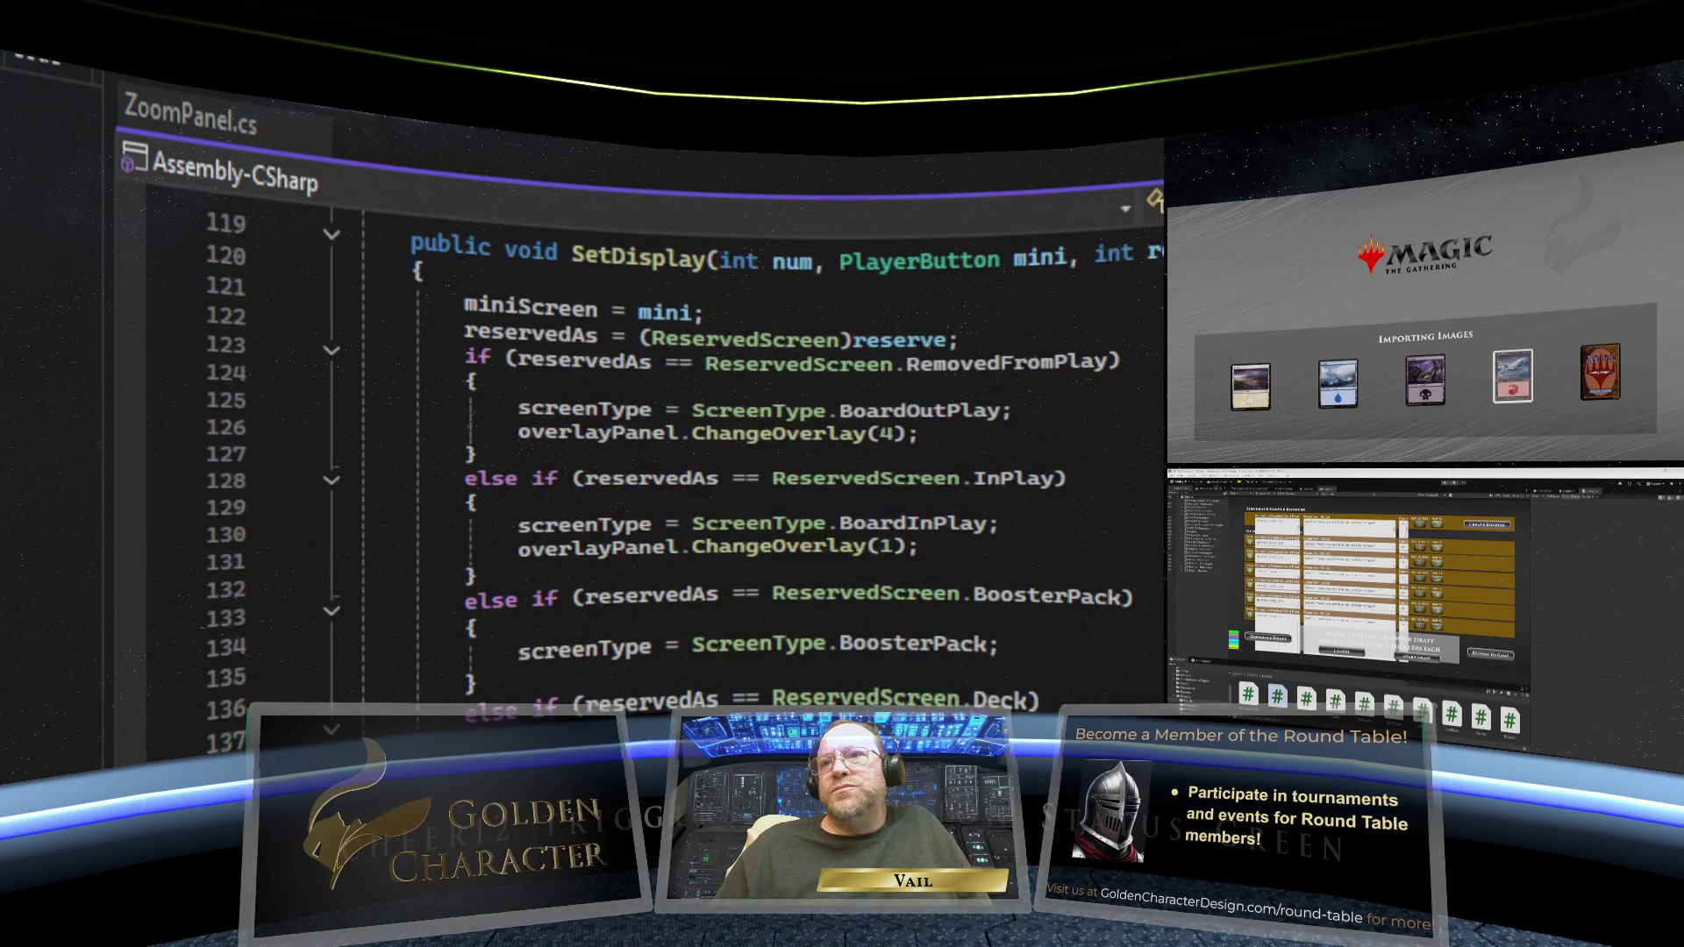
scroll(667, 439, down, 9)
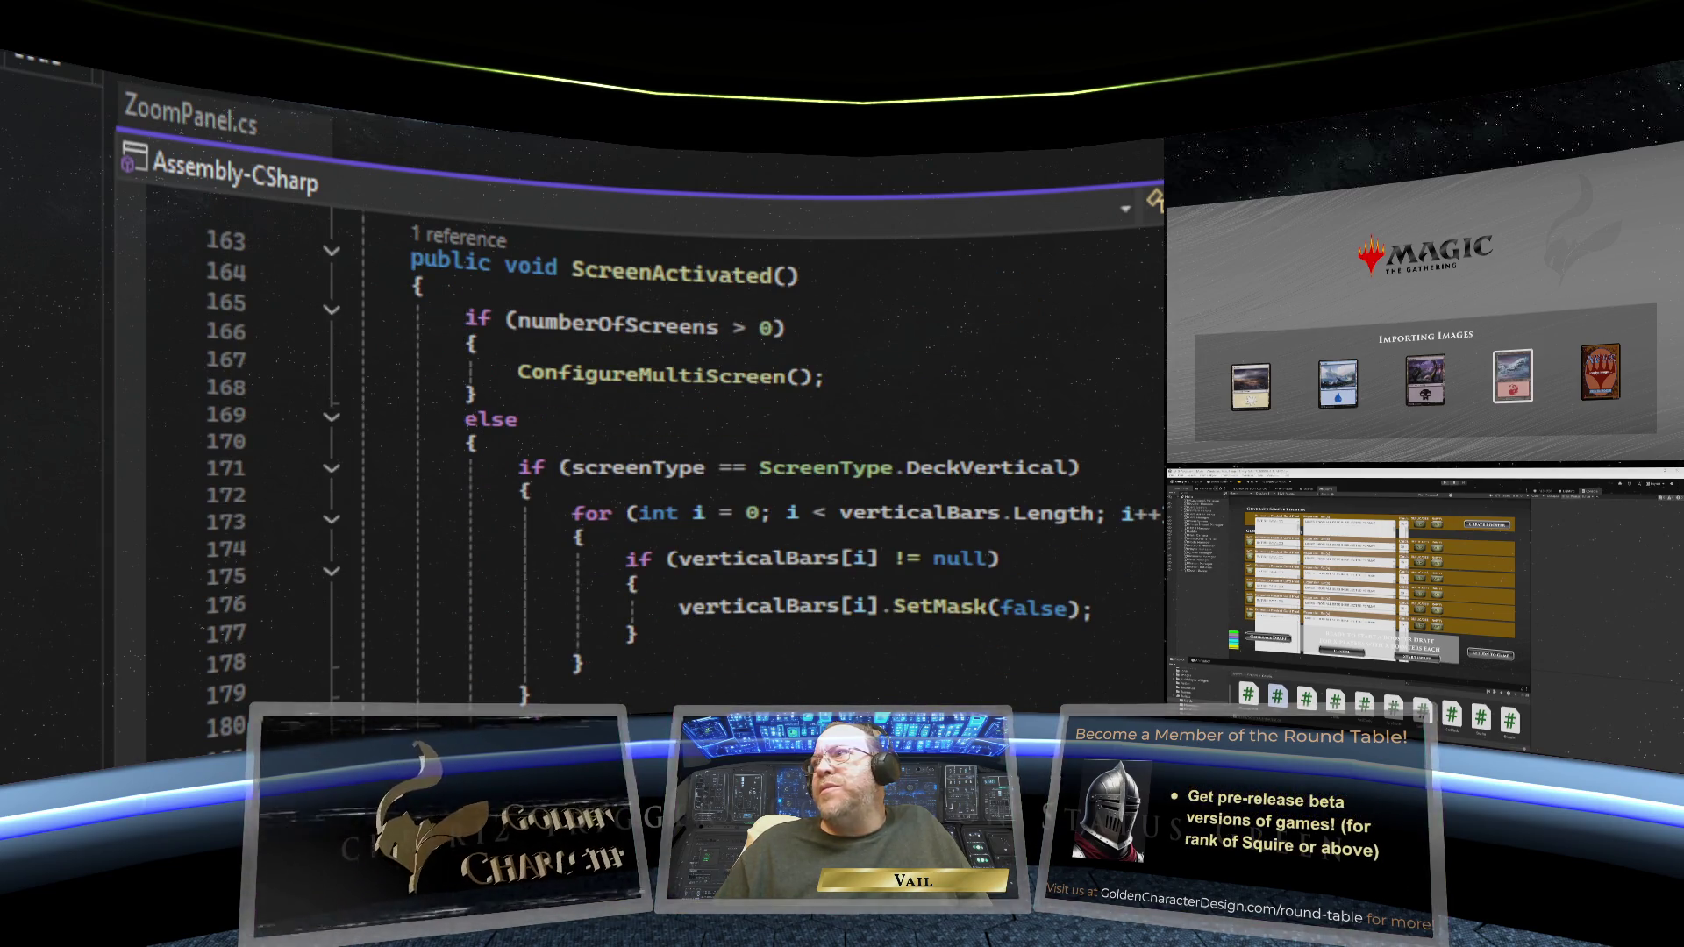
scroll(666, 439, down, 20)
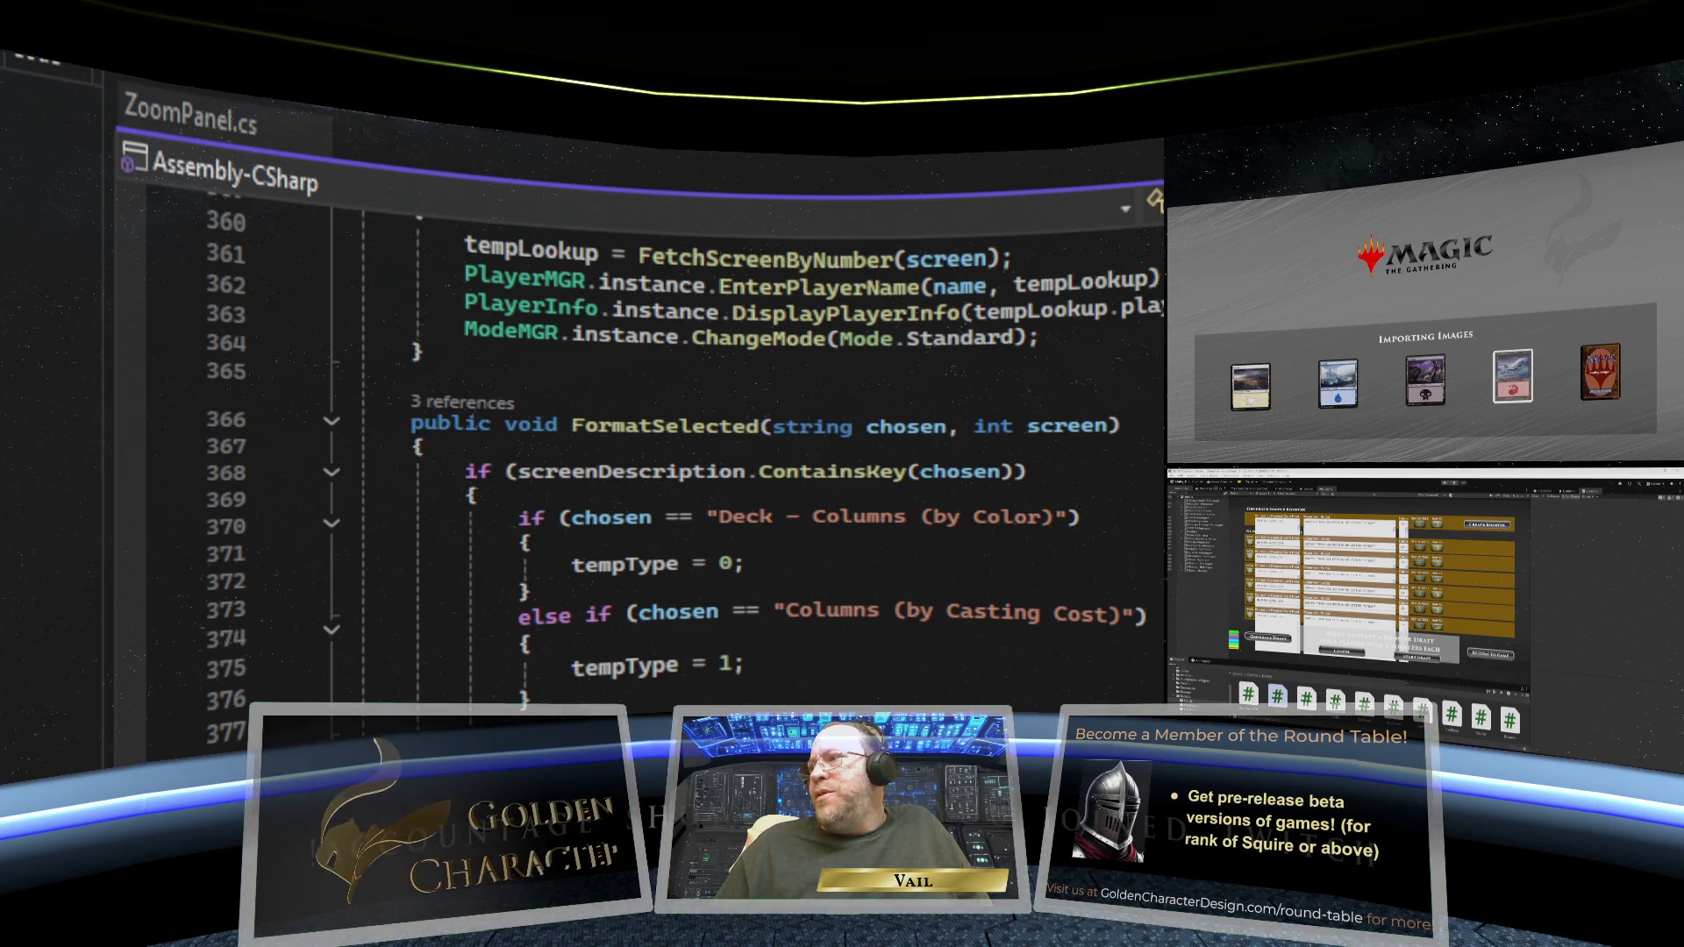
- Check the CodeLens reference counts of the screen-handling methods for unused ones
scroll(666, 439, up, 20)
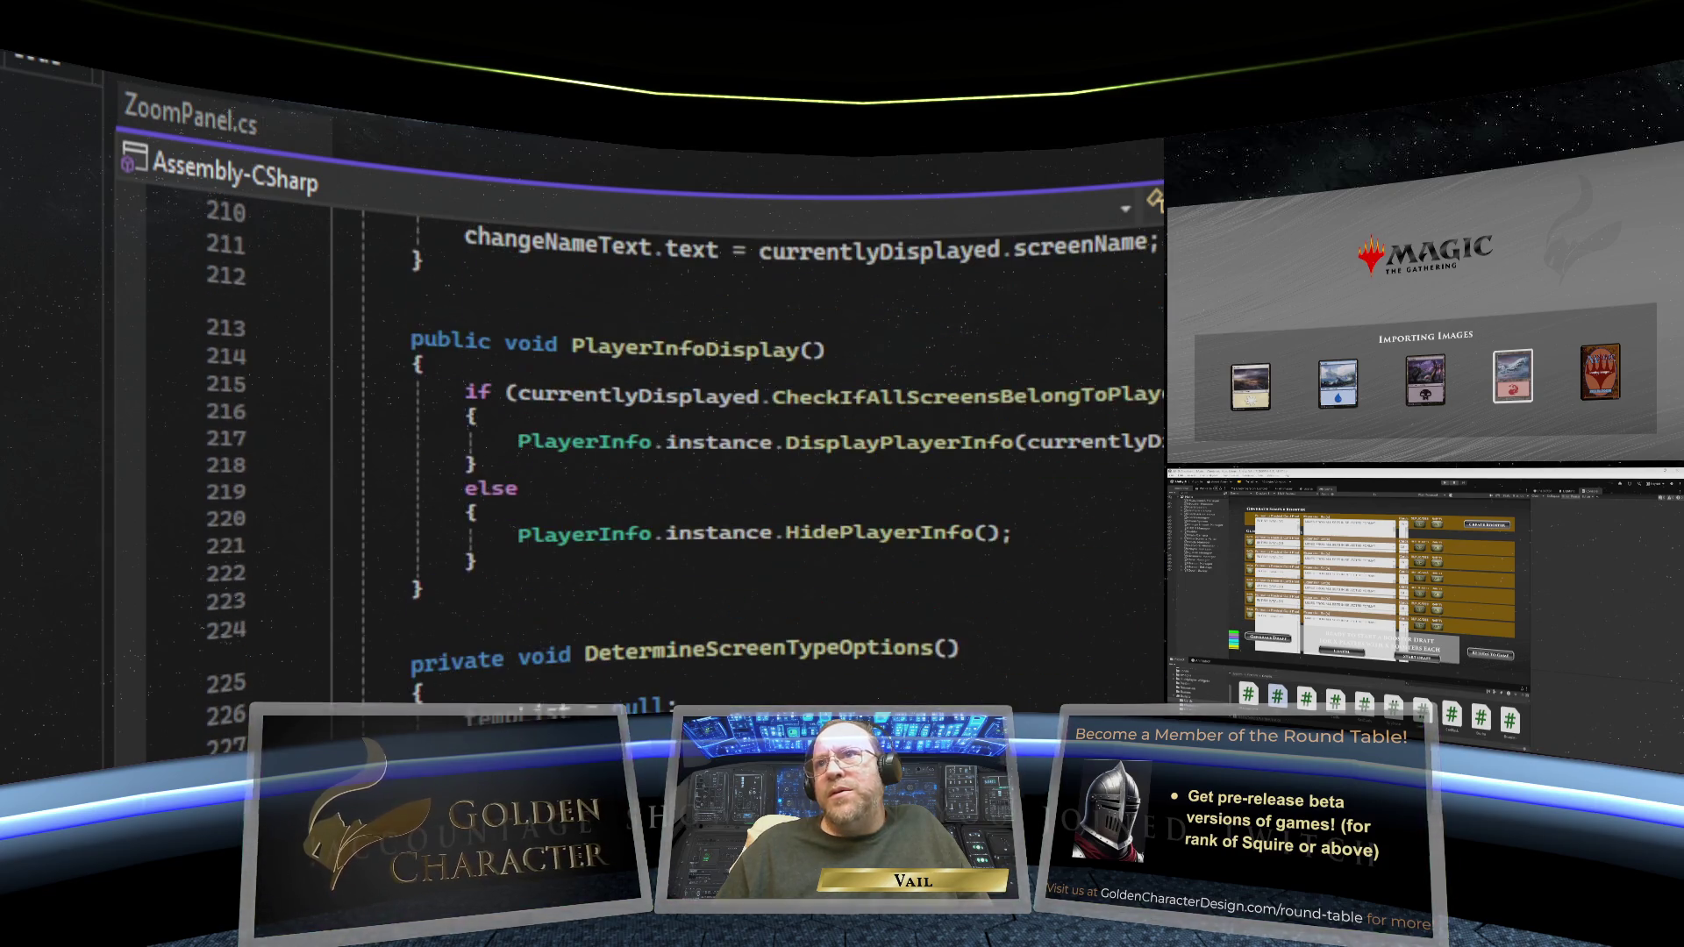
scroll(667, 439, down, 18)
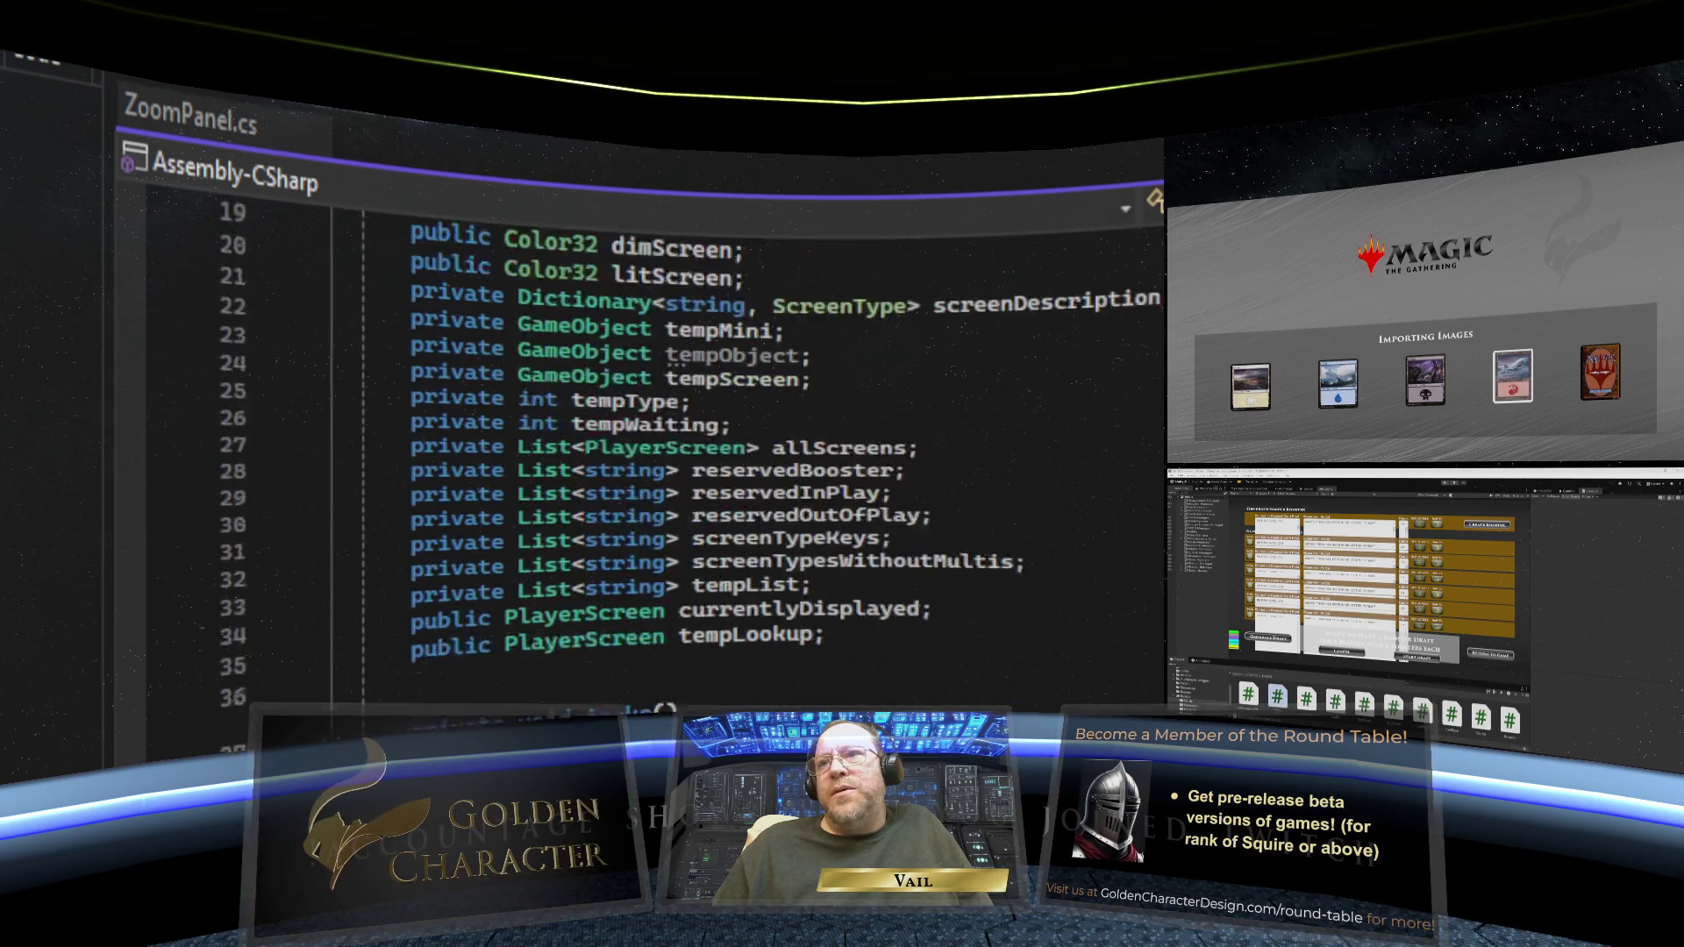
scroll(666, 438, down, 8)
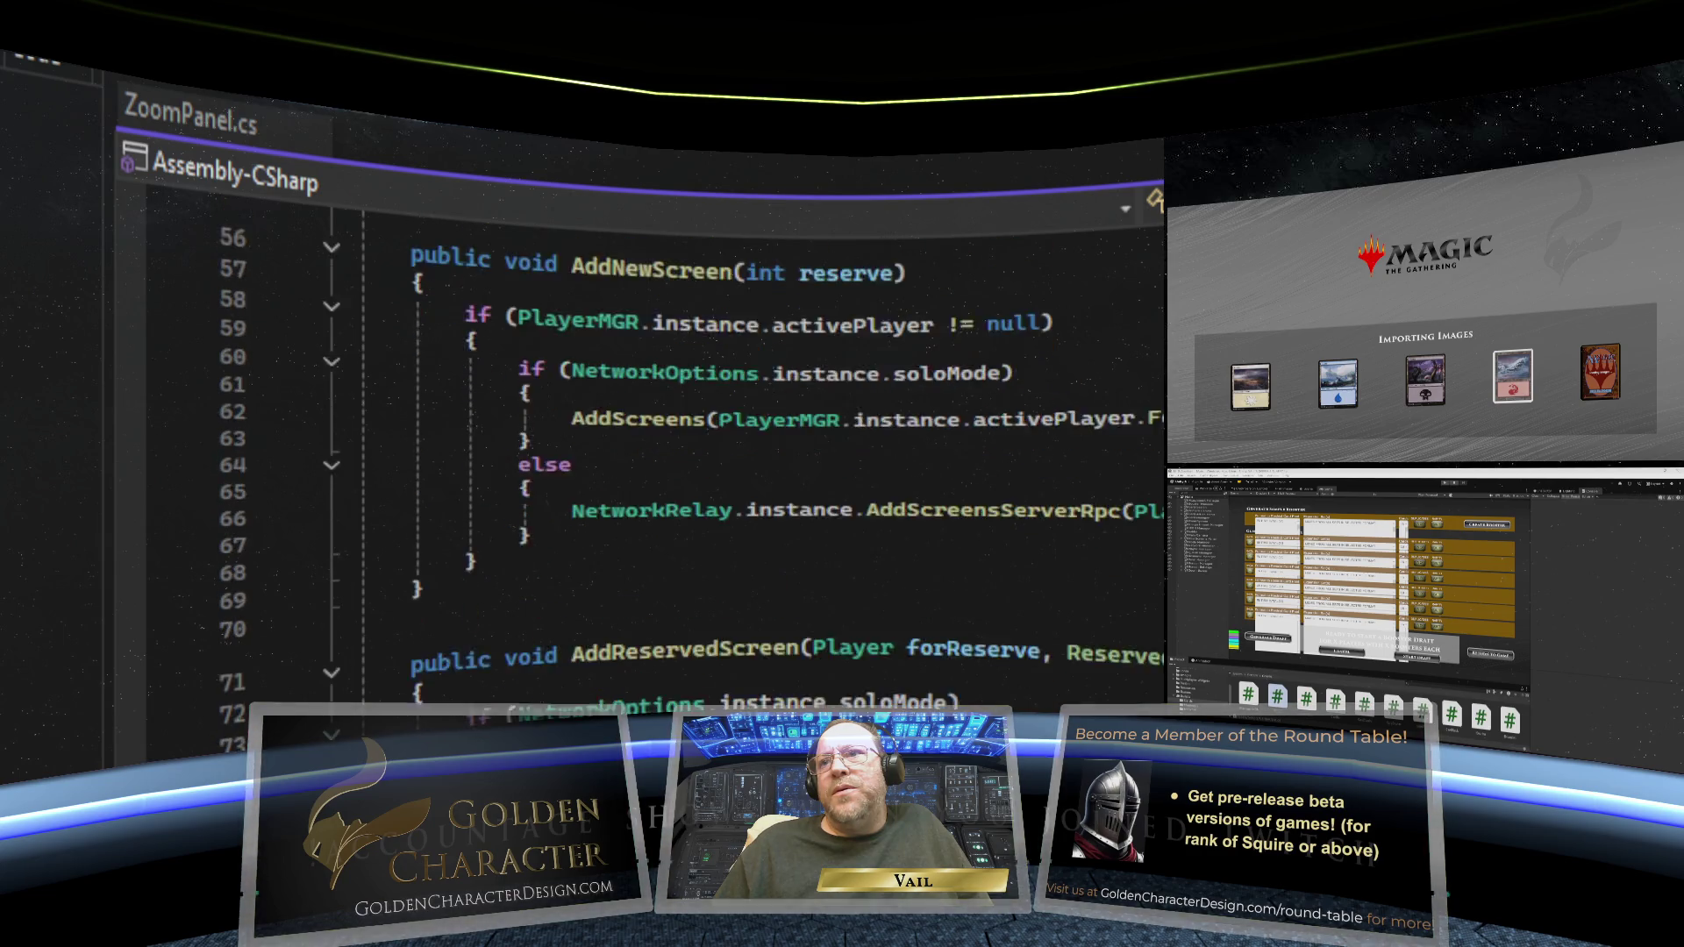
scroll(667, 439, down, 5)
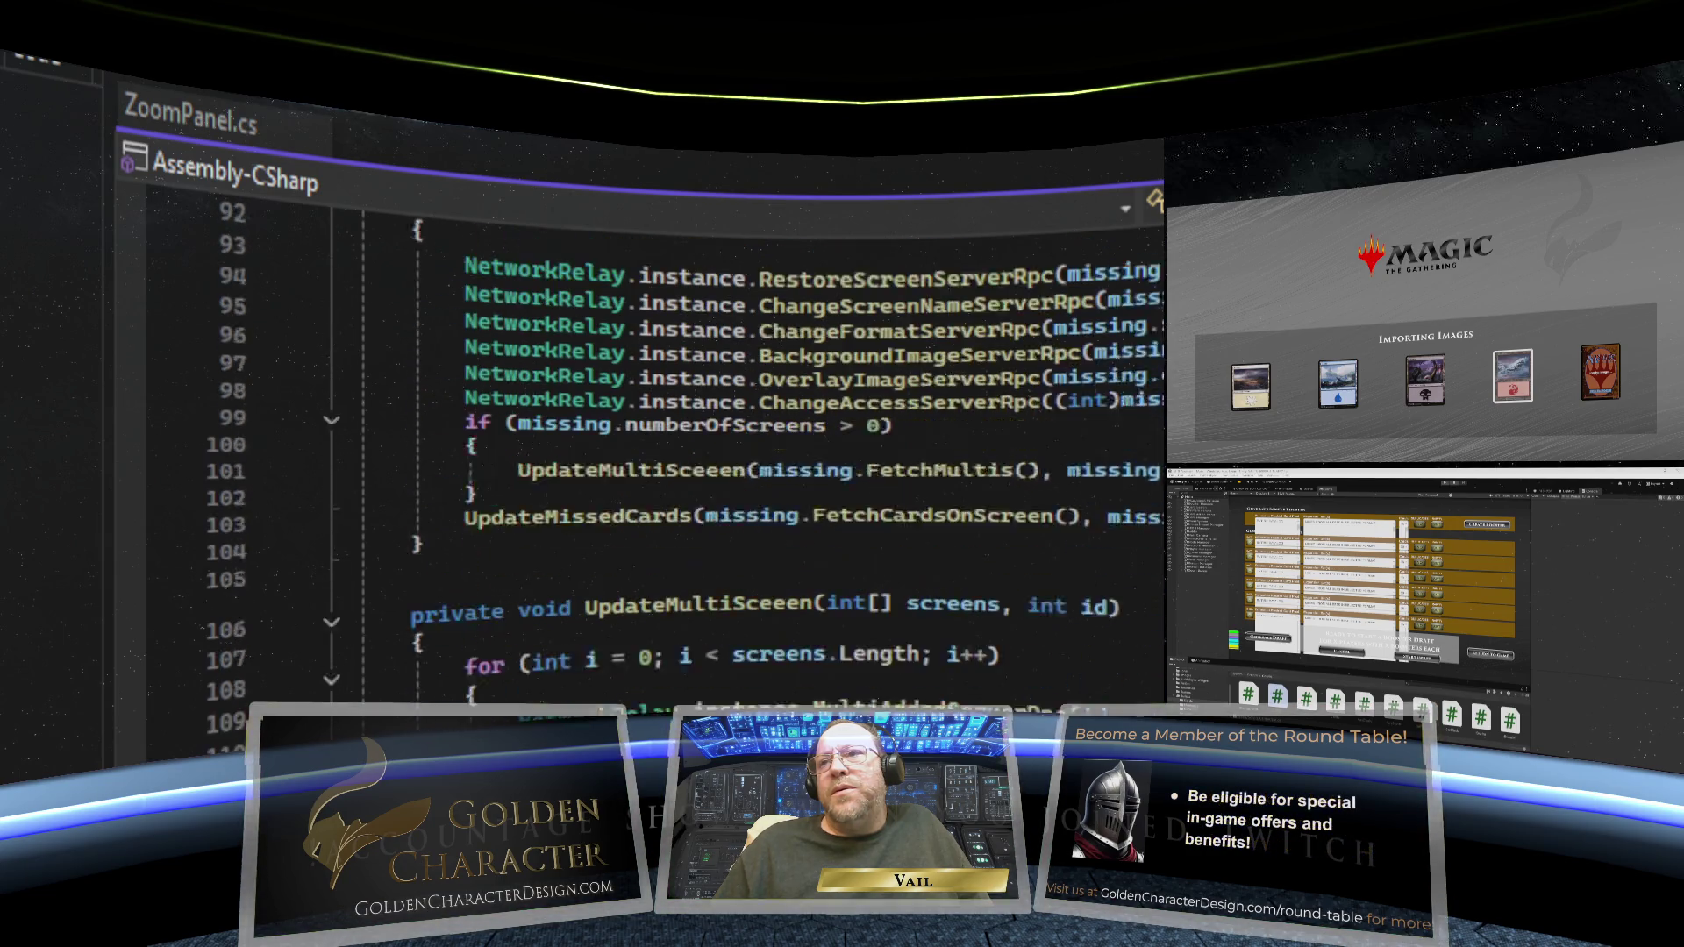
scroll(666, 438, down, 5)
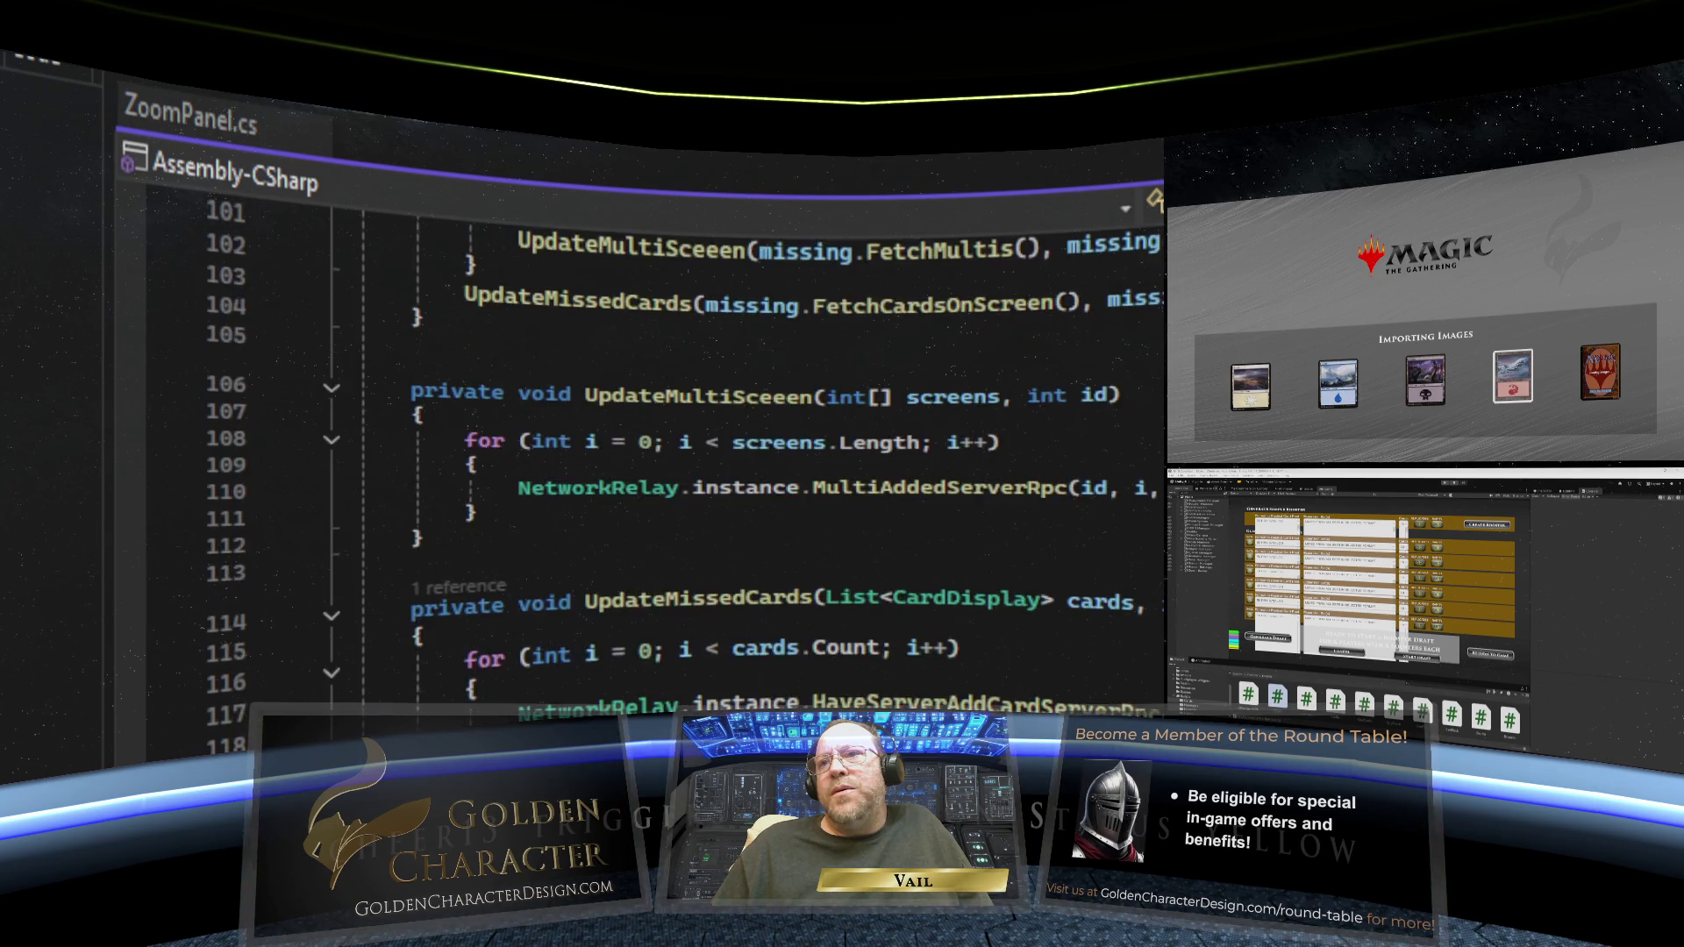
scroll(666, 439, down, 6)
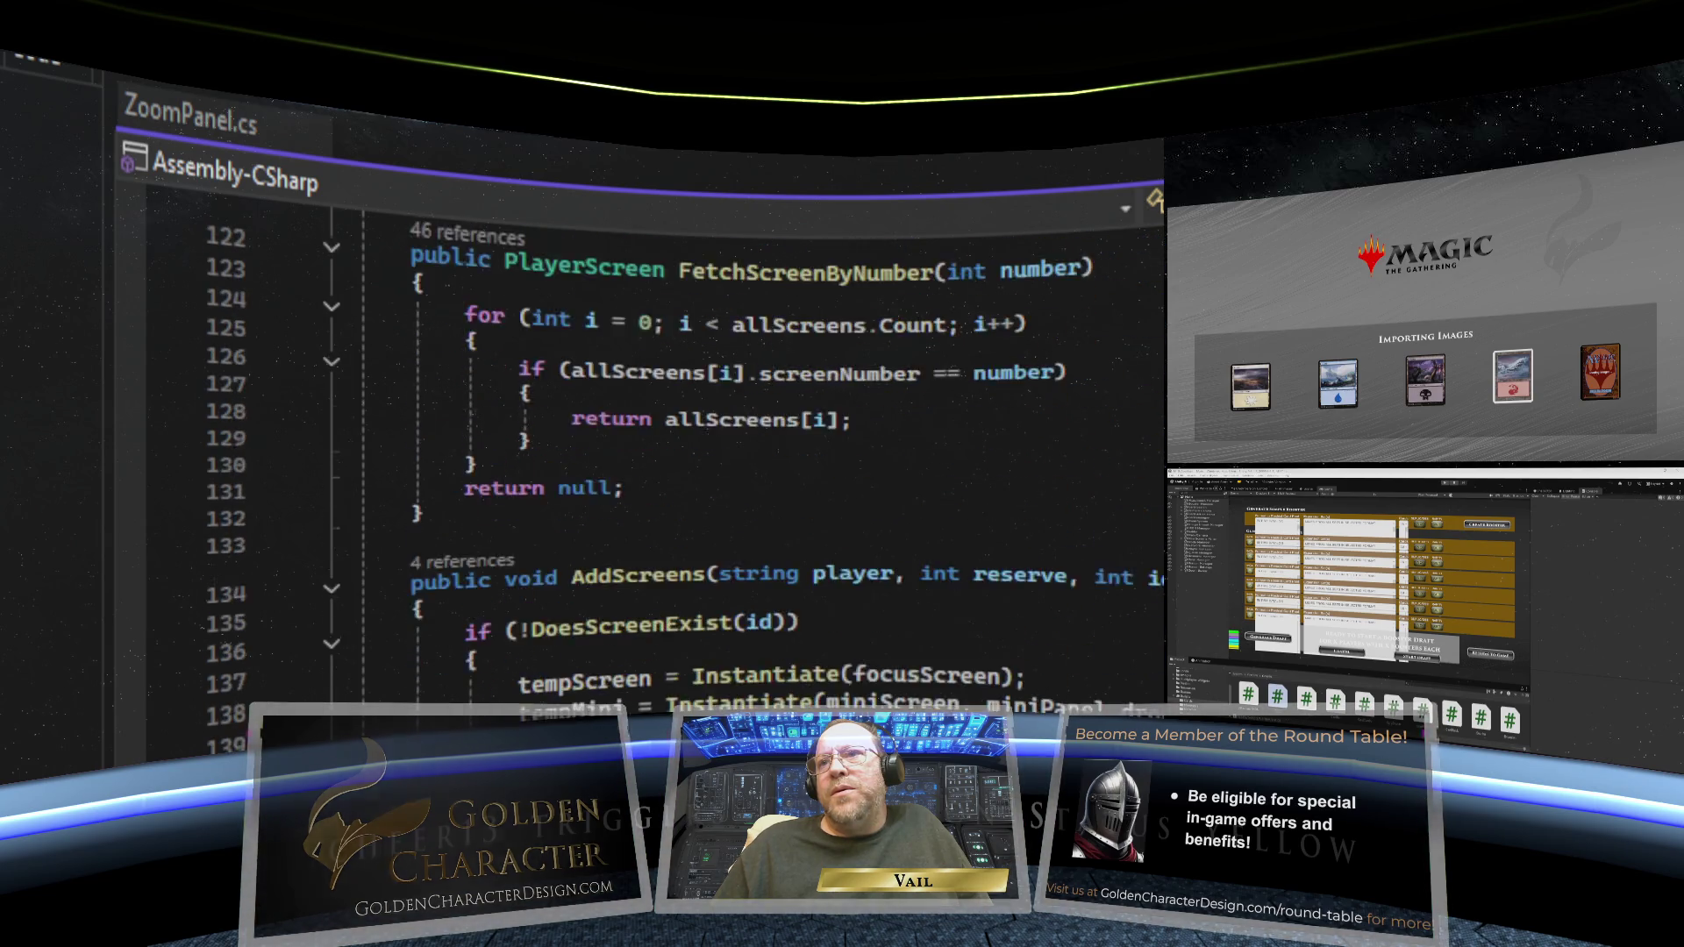
scroll(667, 438, down, 9)
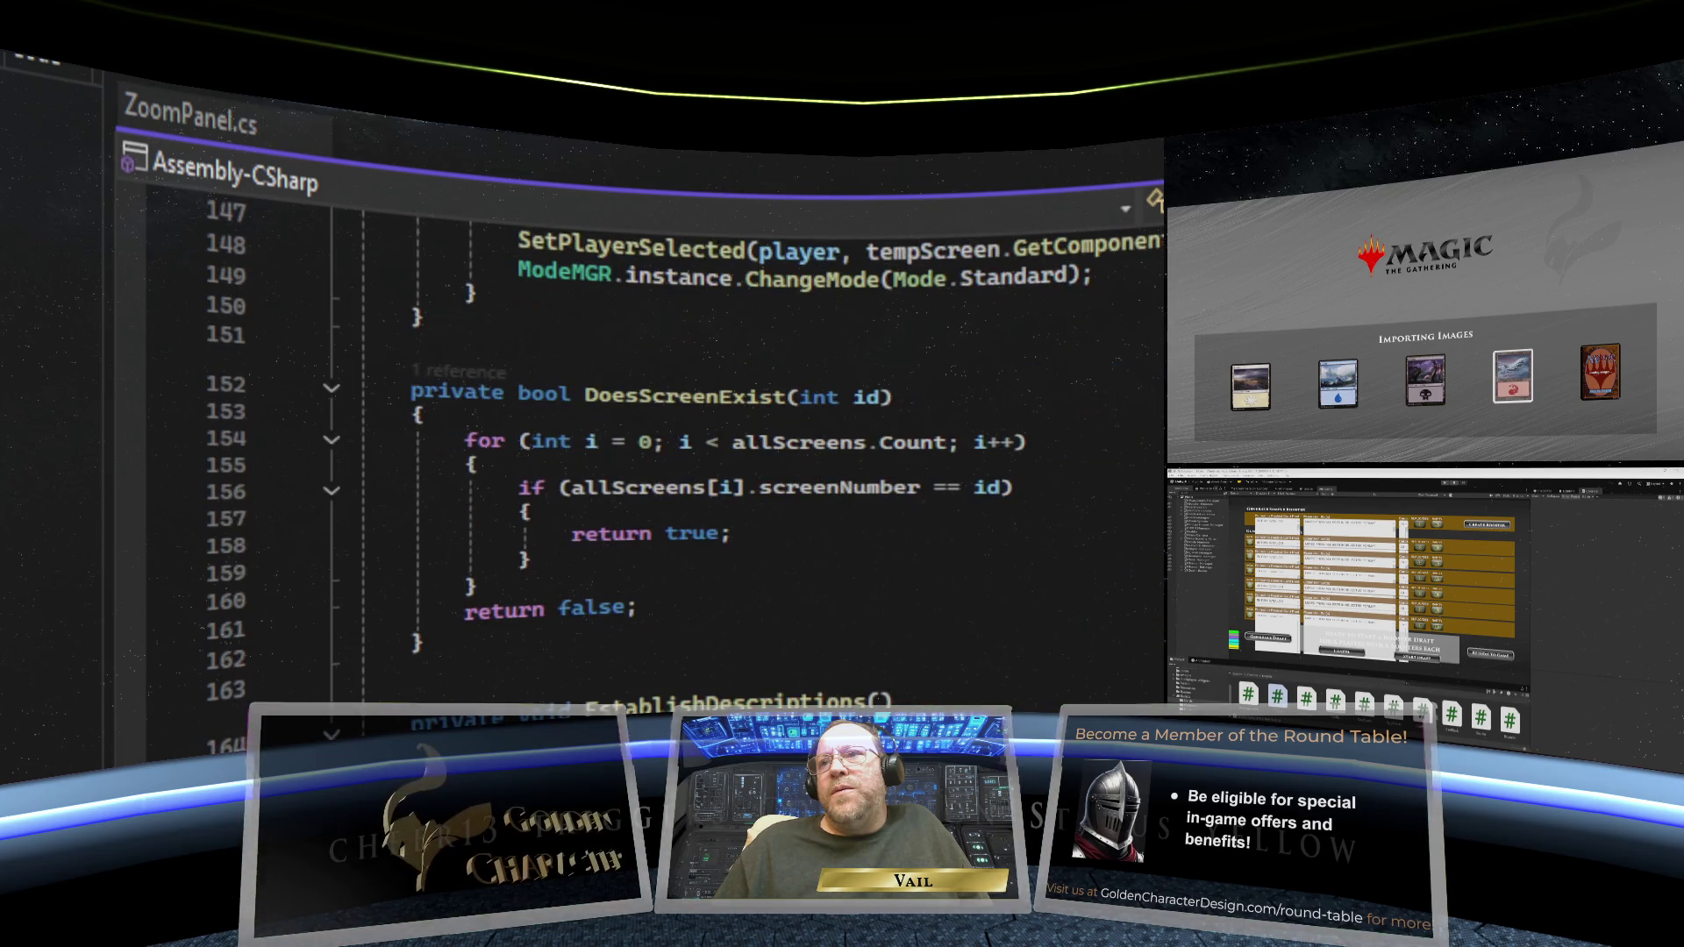
scroll(666, 438, down, 10)
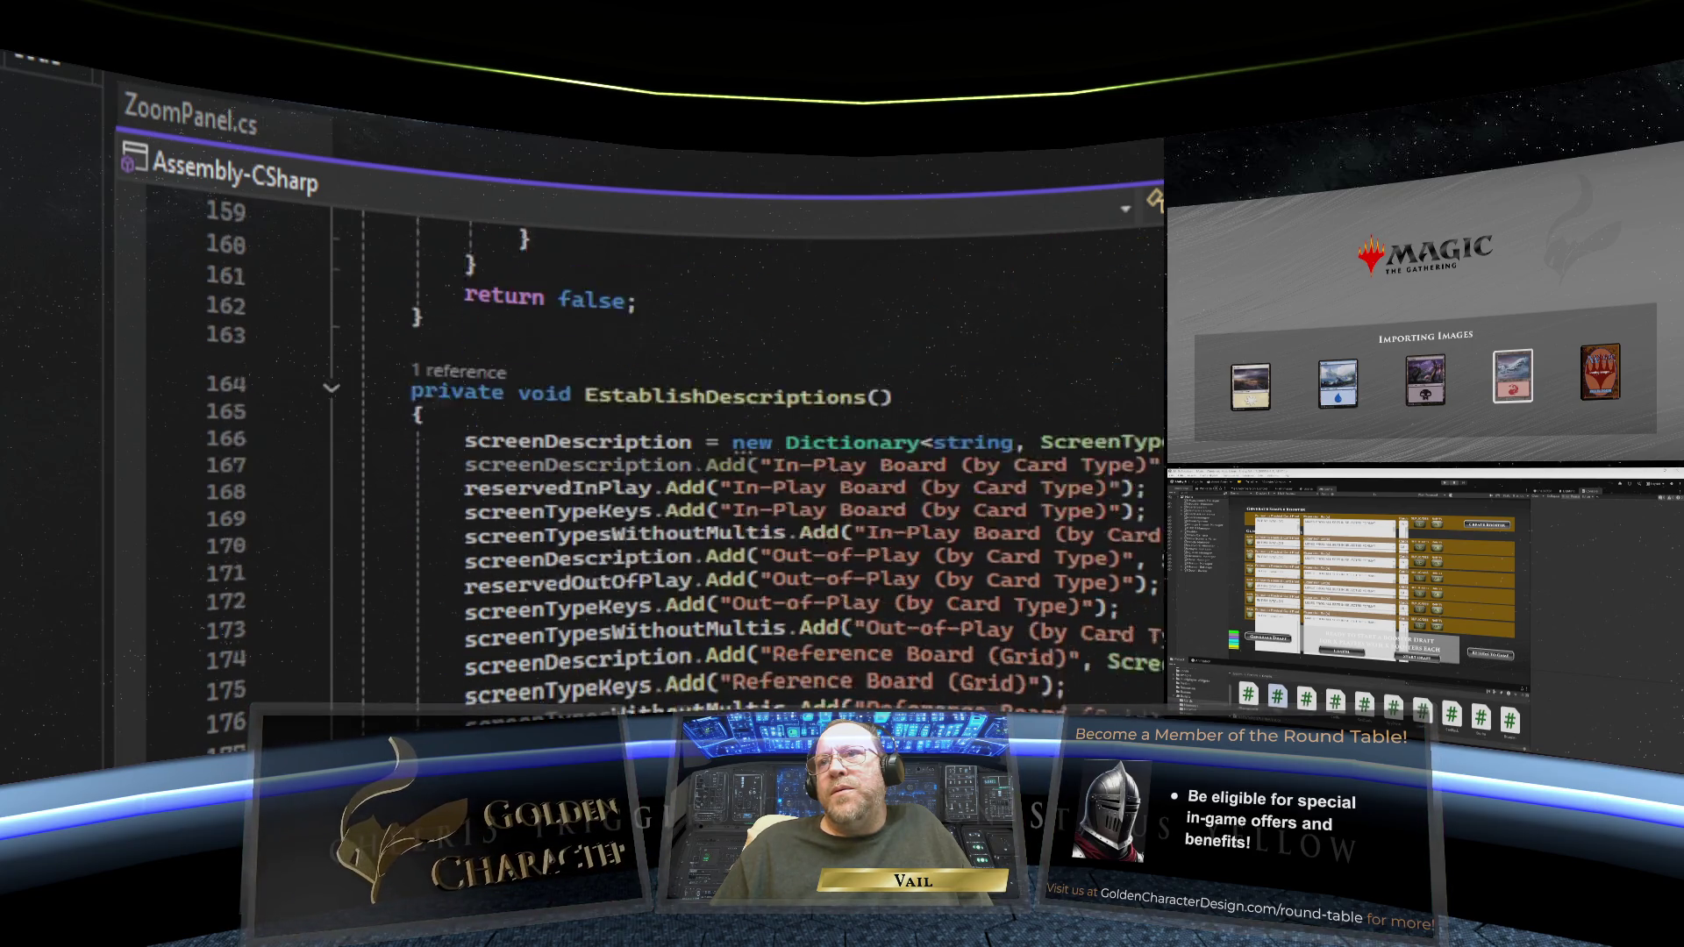
scroll(666, 439, down, 8)
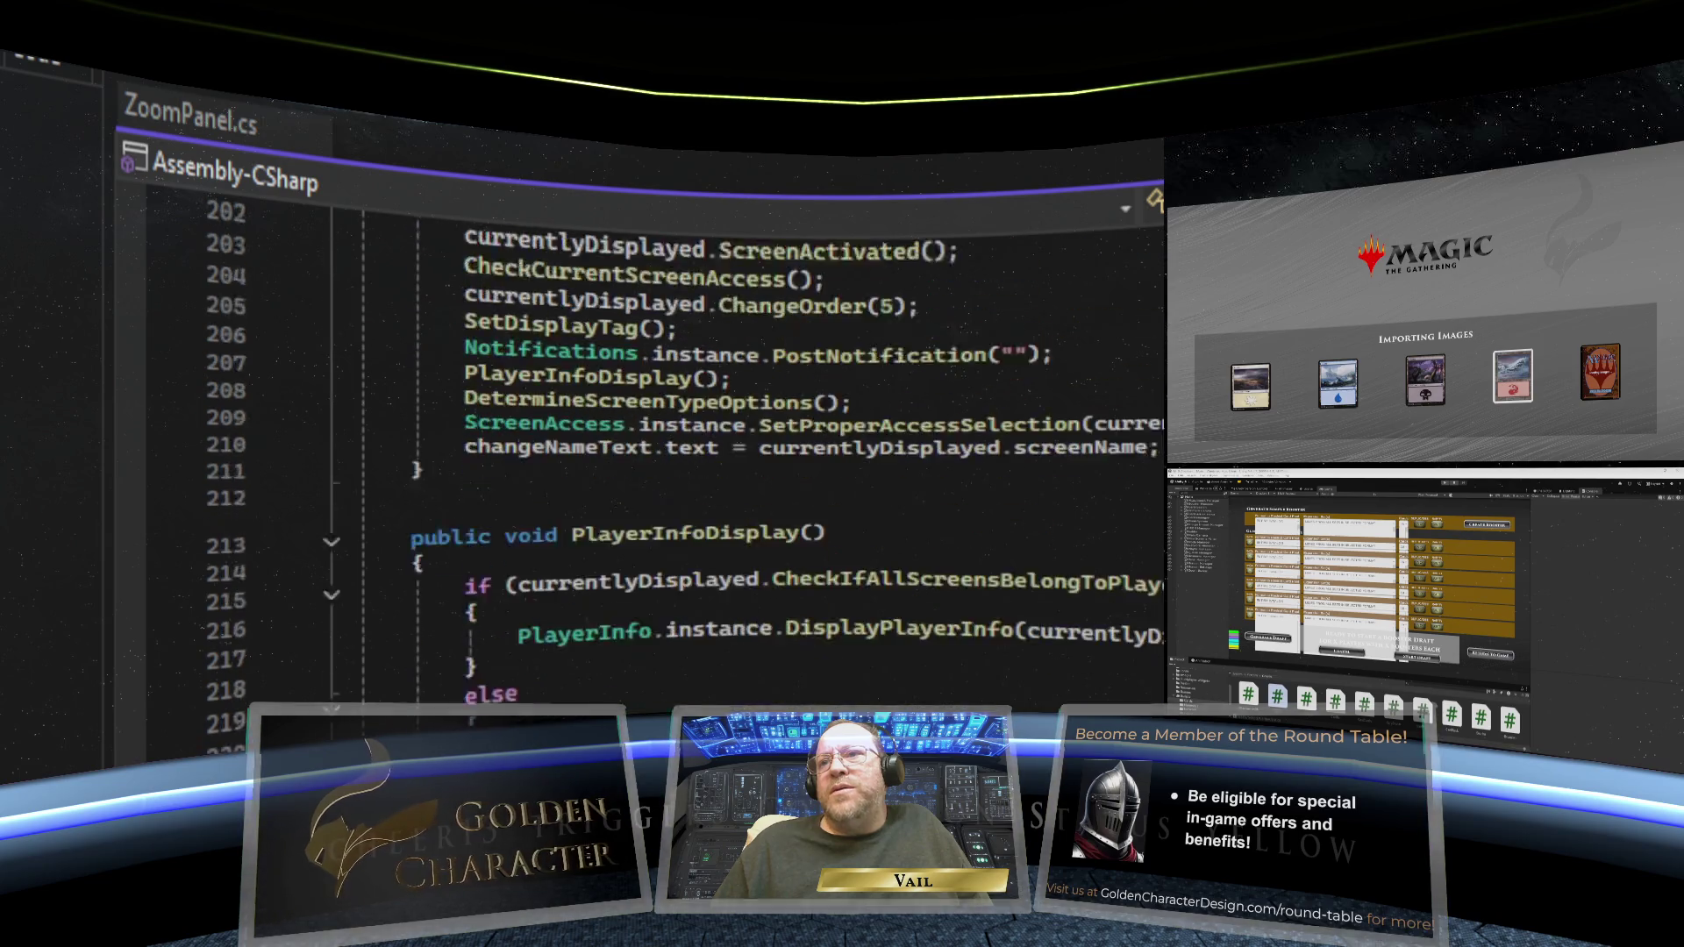
scroll(666, 439, down, 4)
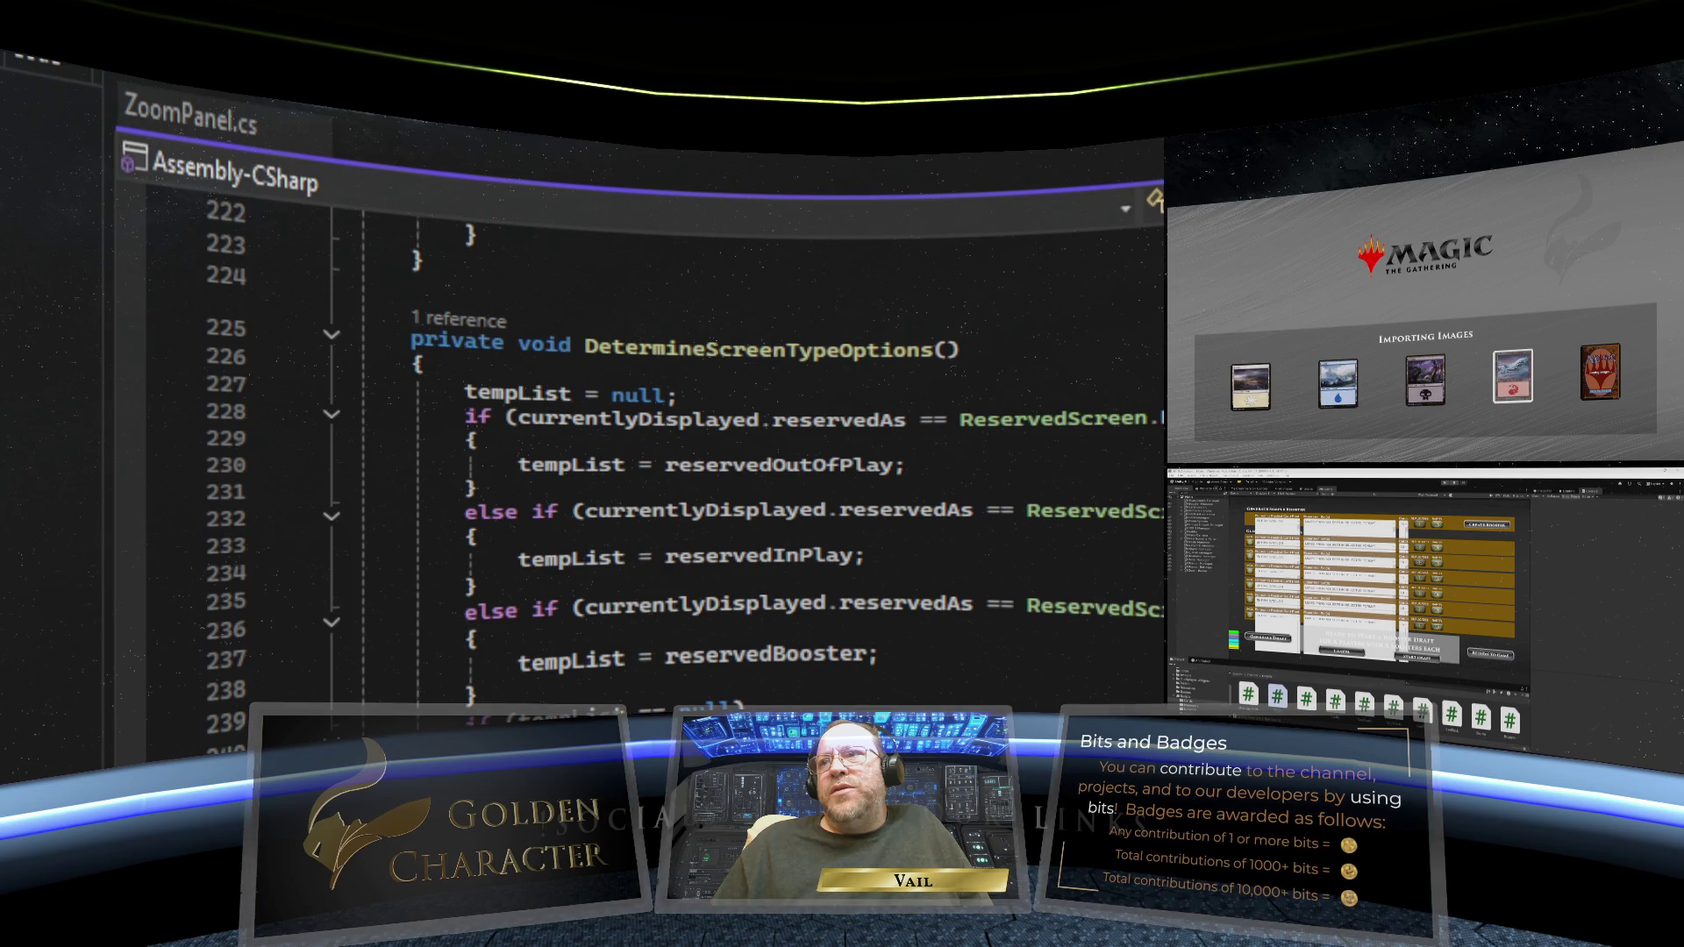
scroll(667, 439, down, 11)
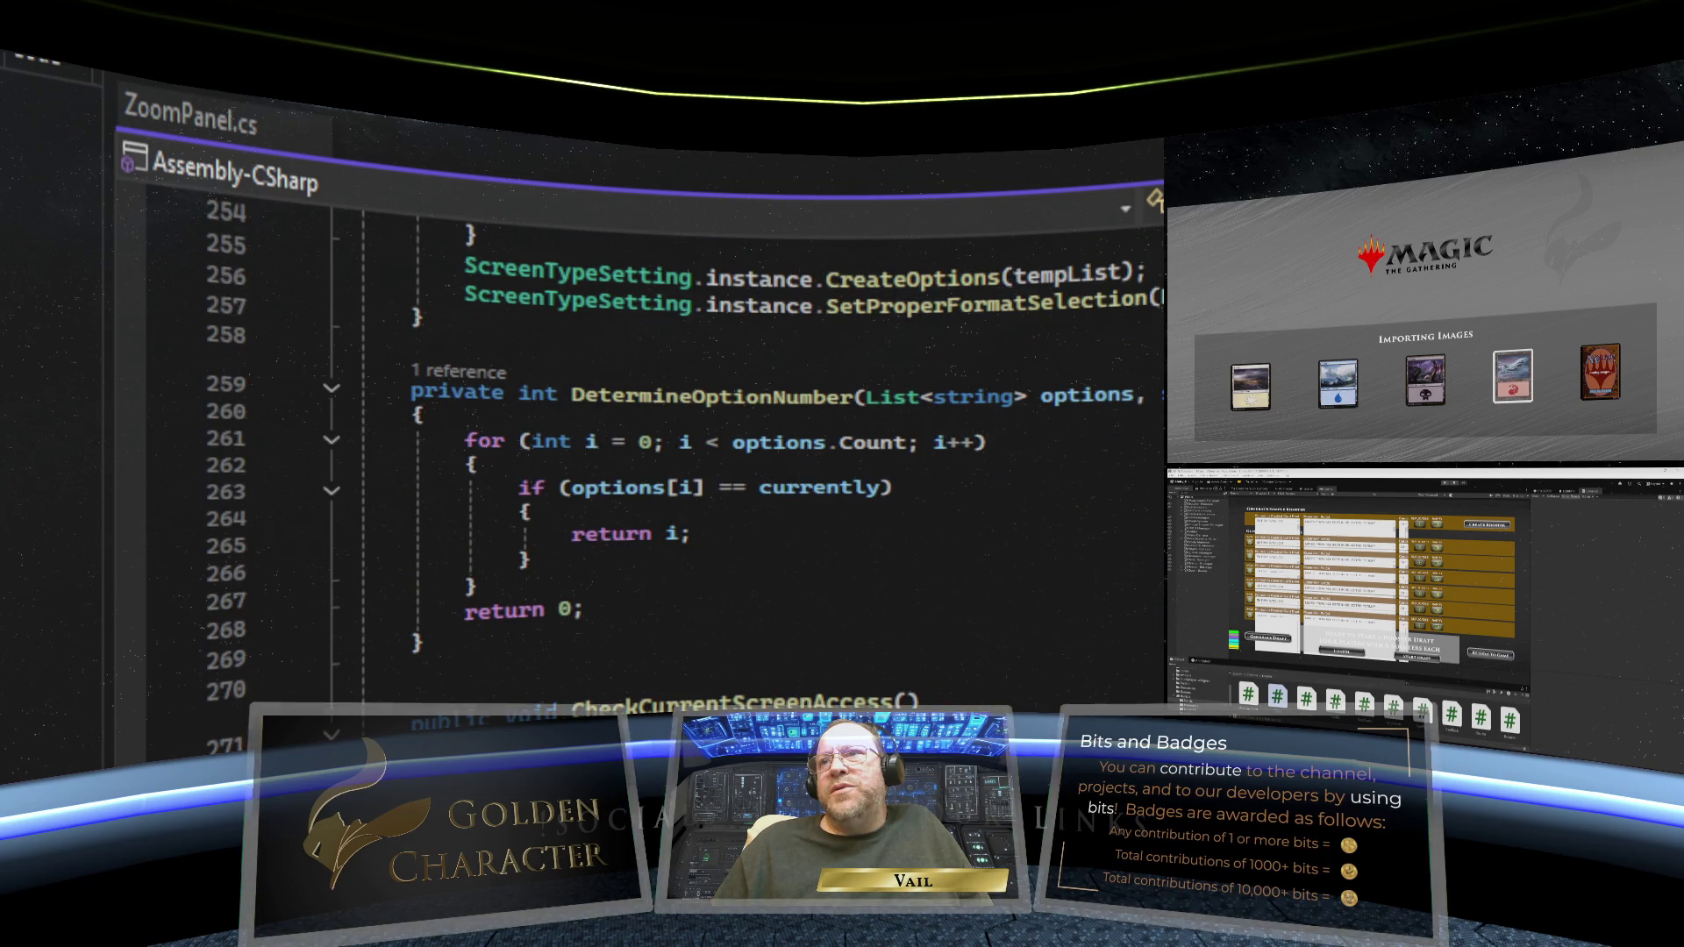
scroll(666, 438, down, 4)
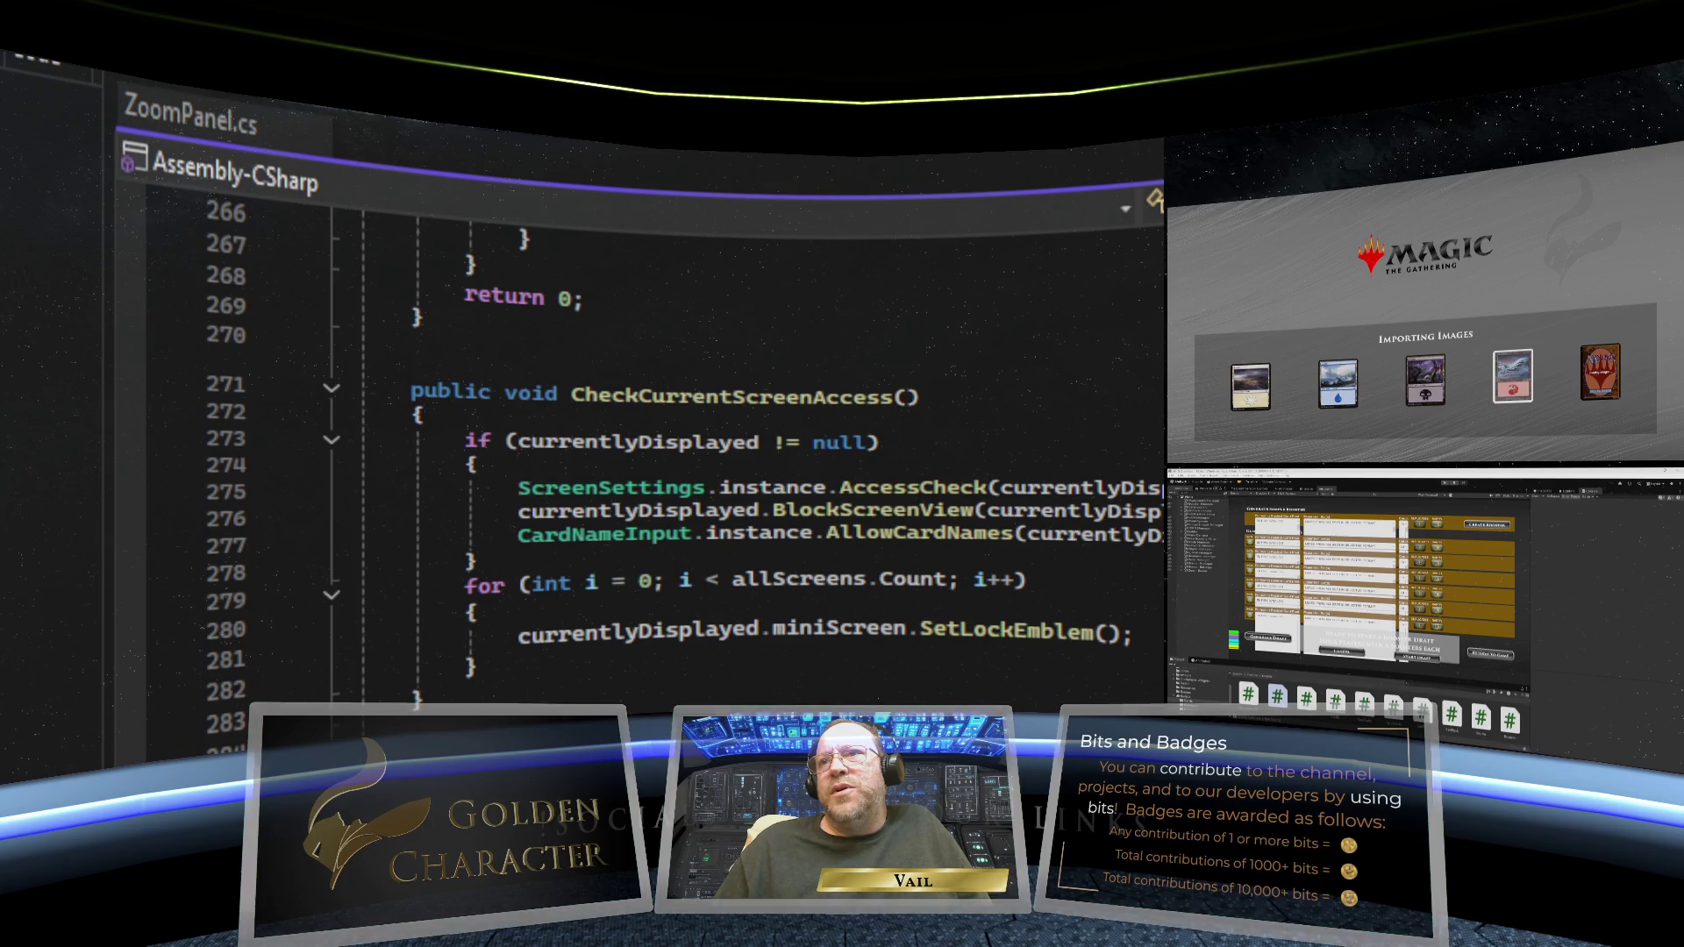
scroll(666, 438, down, 7)
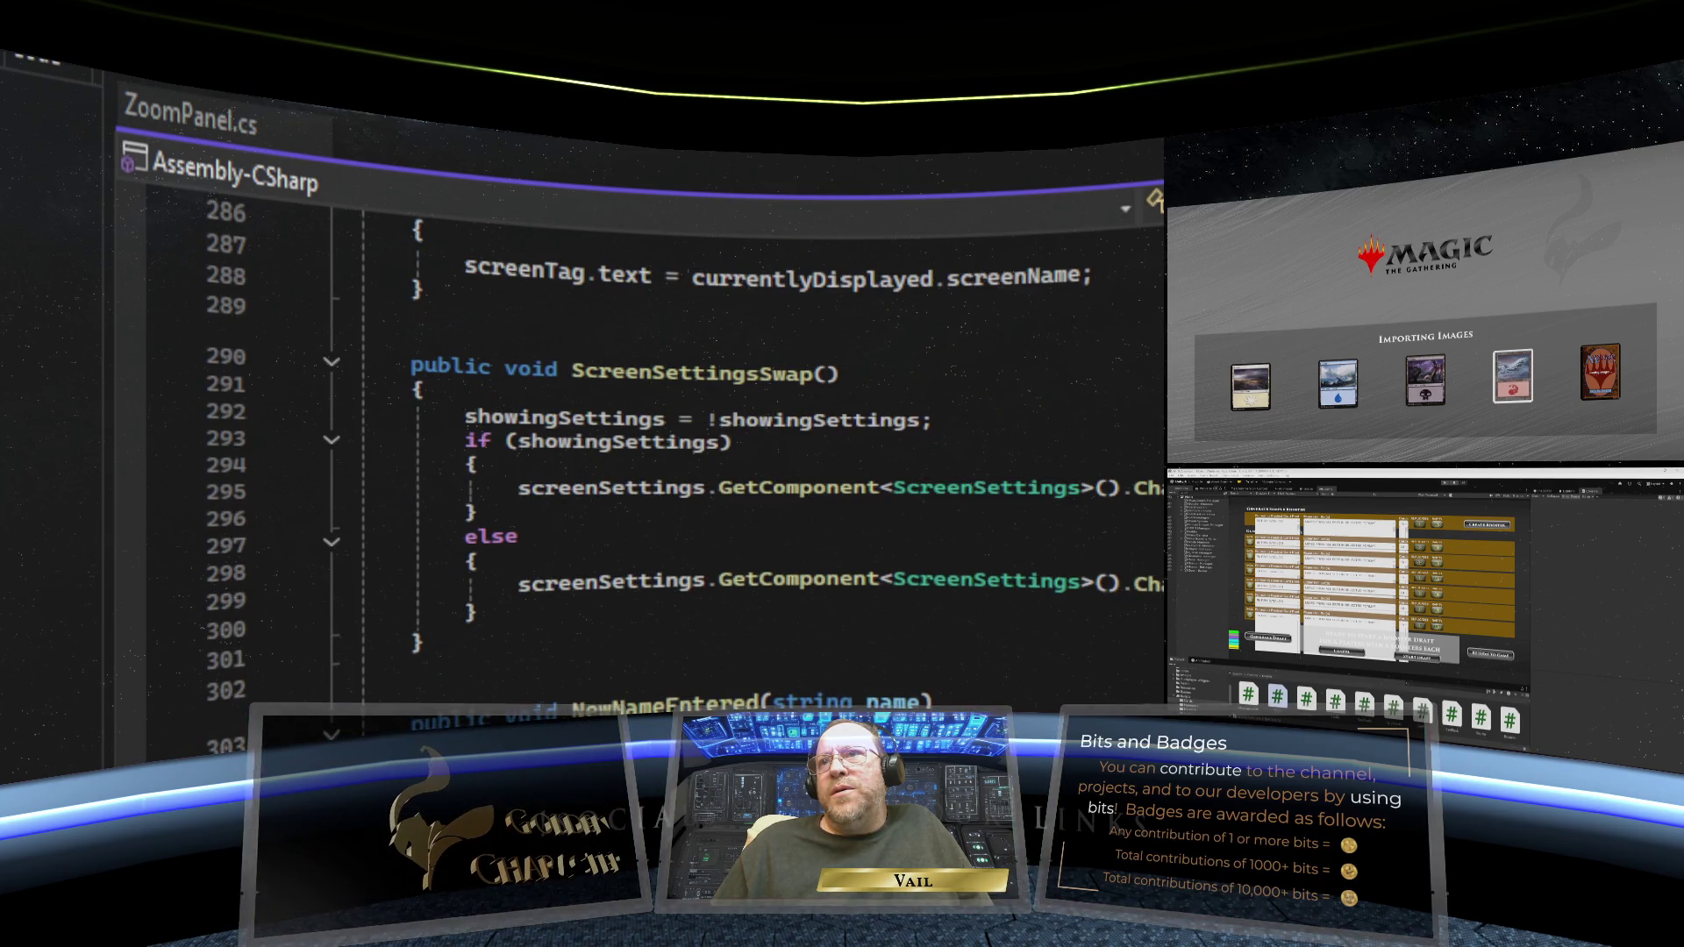
- Go to the ChangeName(string toName) method definition
scroll(666, 438, up, 1)
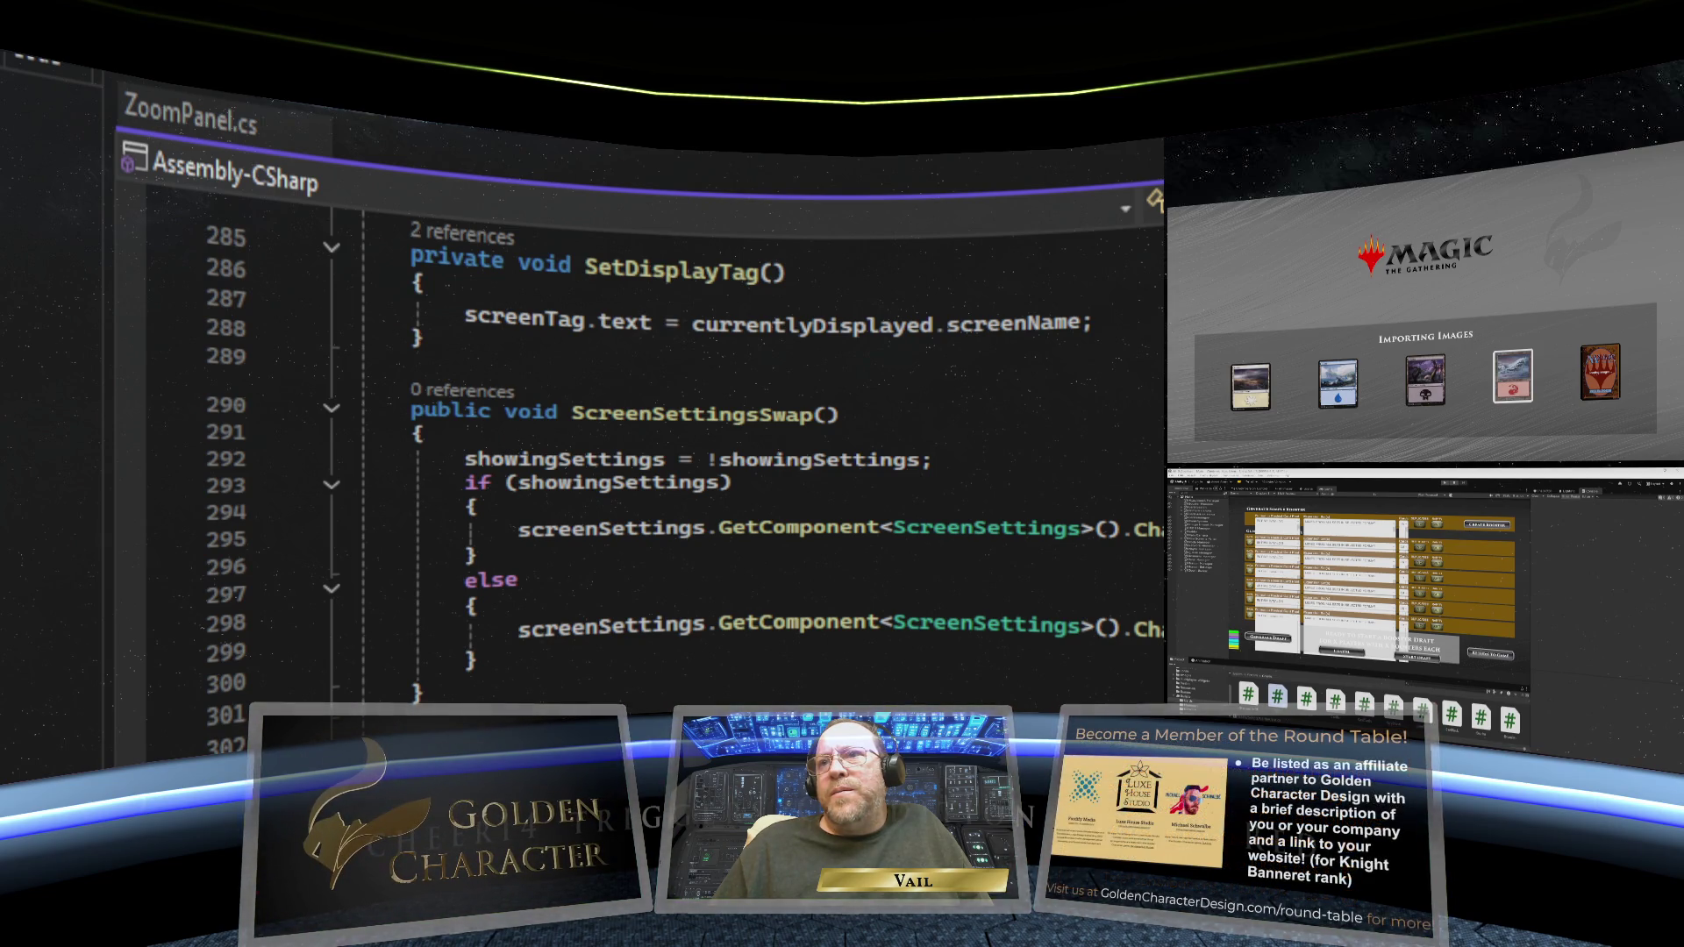
scroll(666, 438, down, 3)
scroll(667, 439, down, 6)
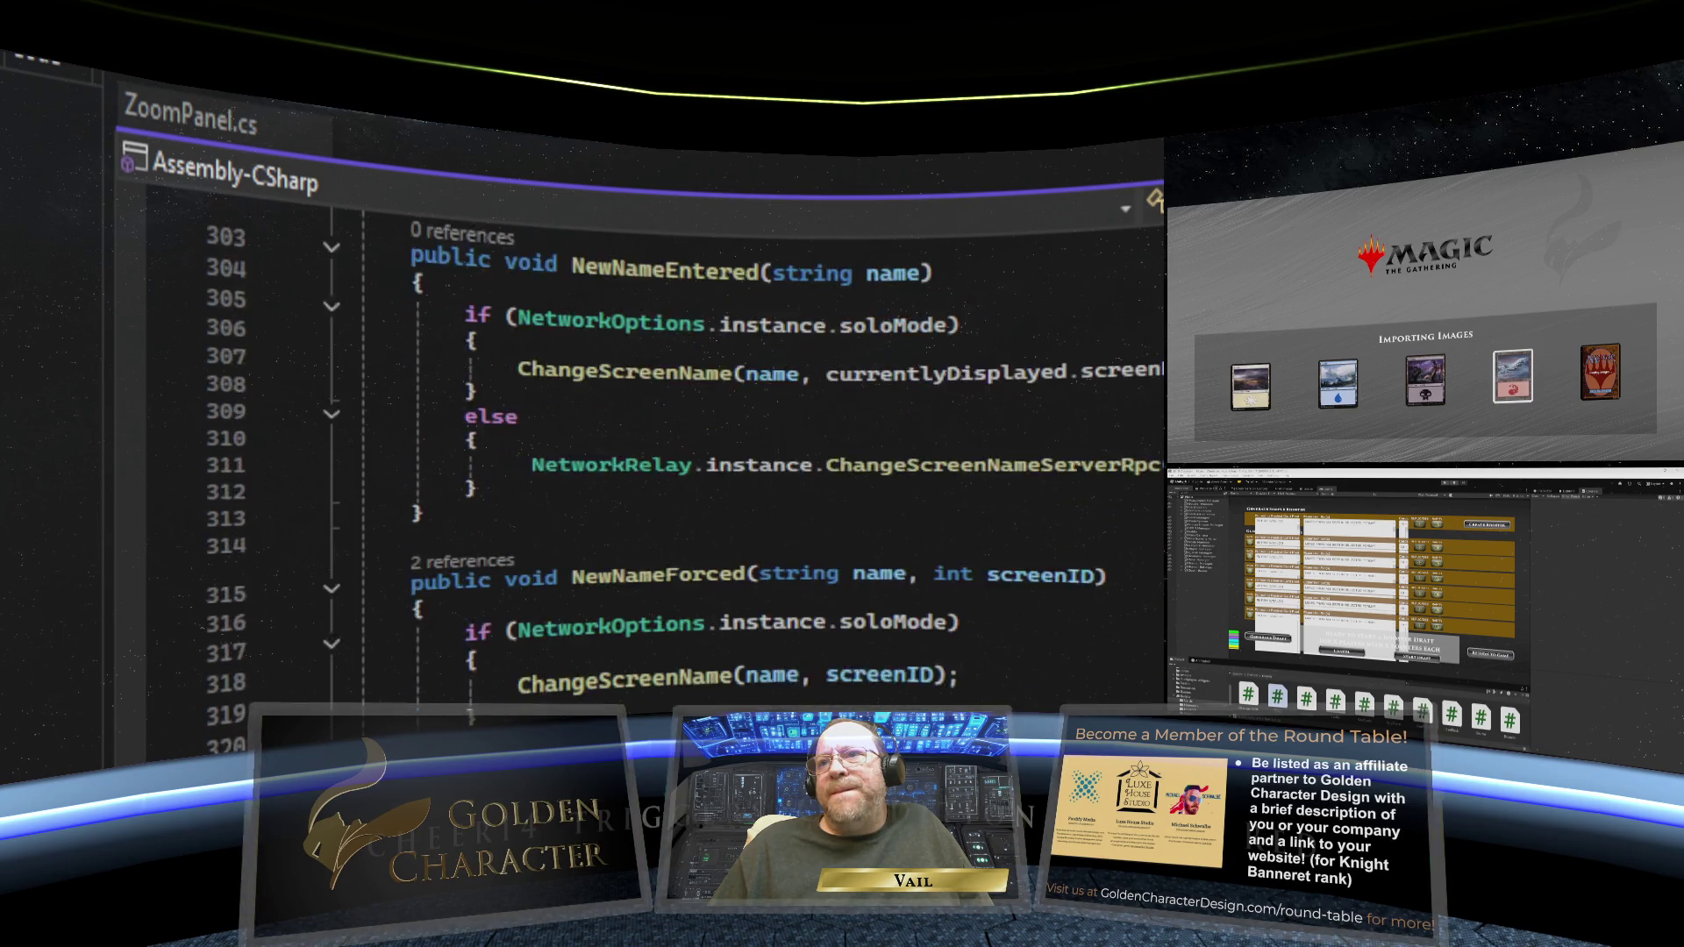
scroll(667, 438, down, 2)
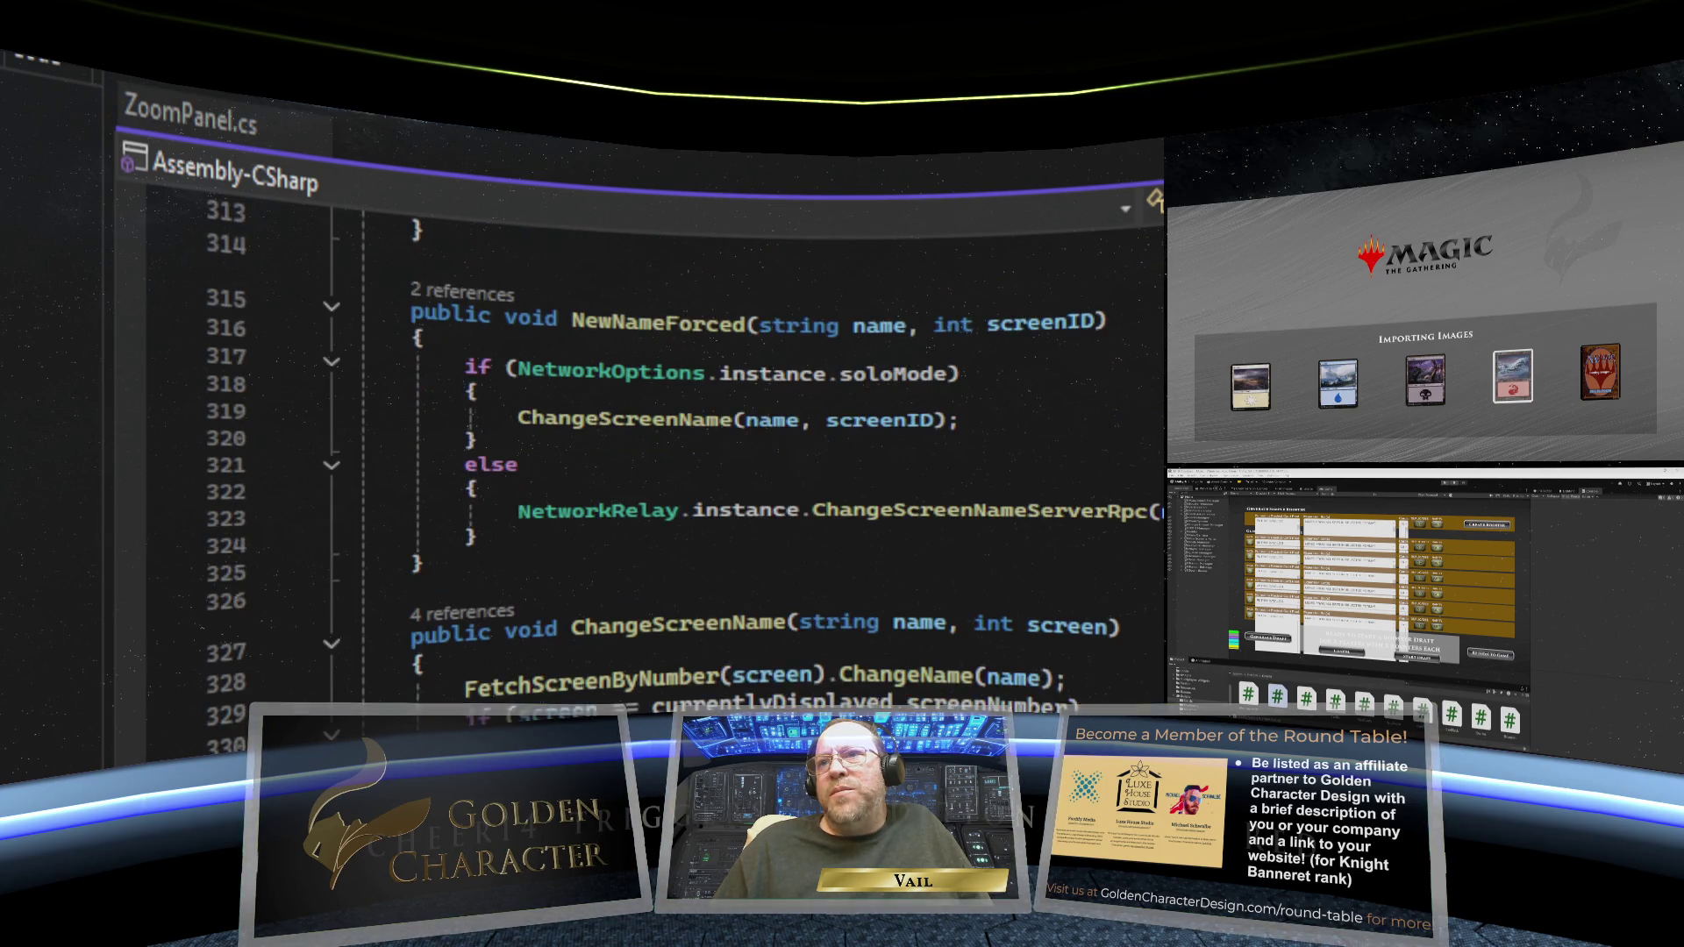
scroll(666, 439, down, 3)
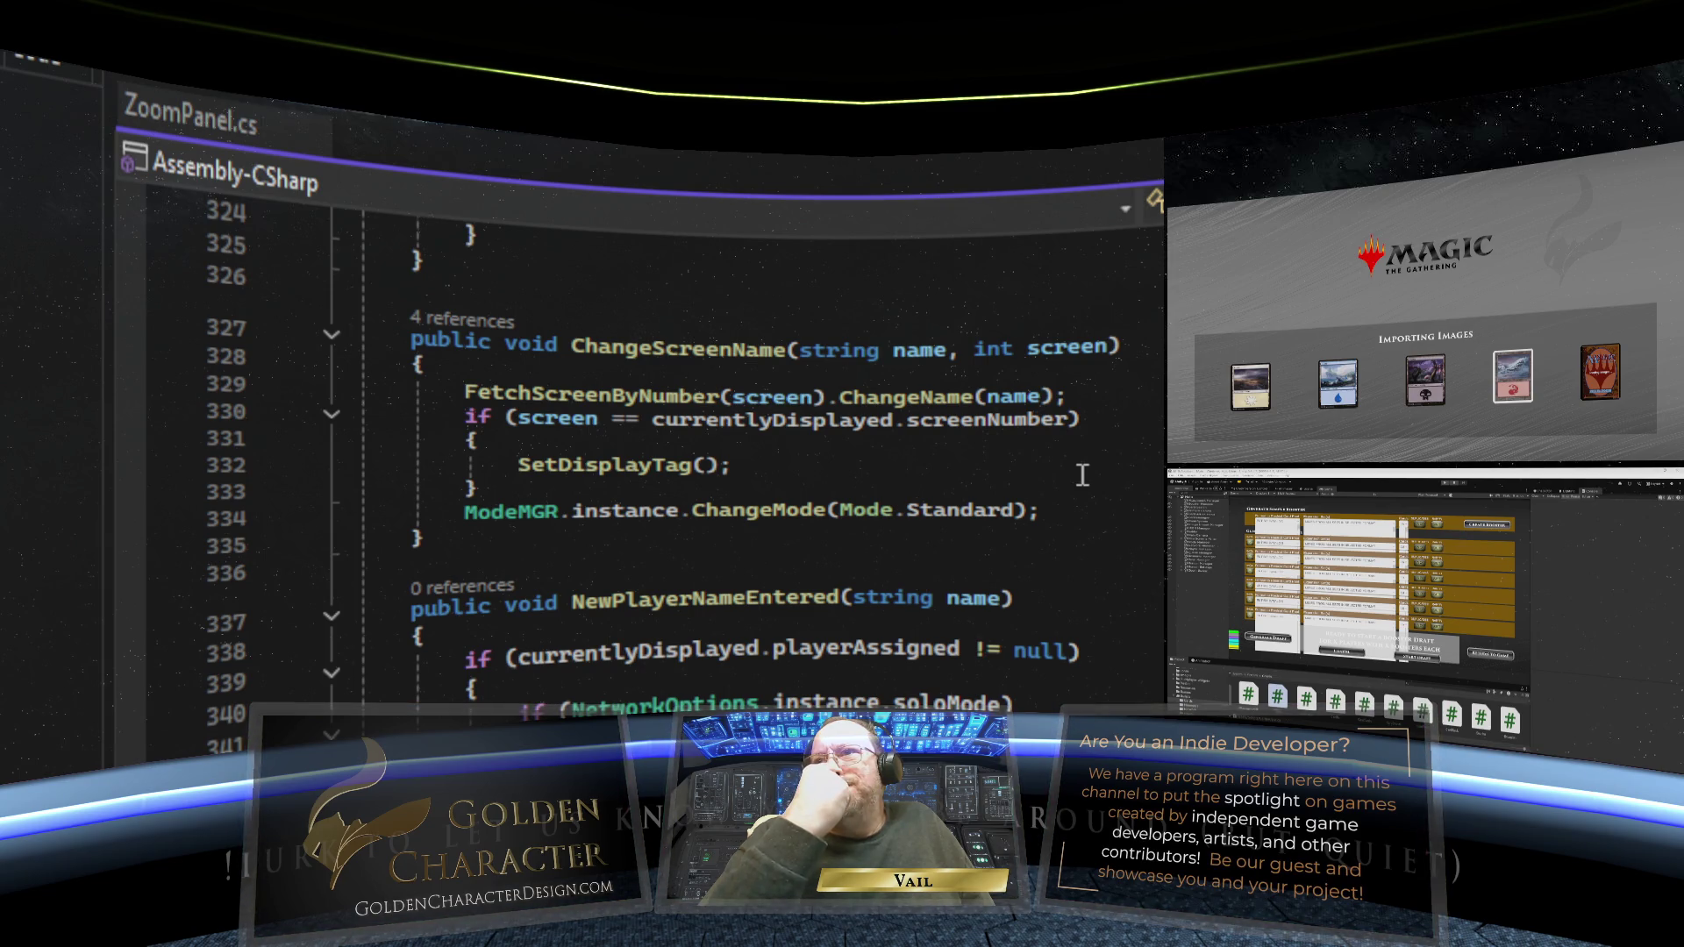
scroll(964, 491, down, 20)
click(827, 513)
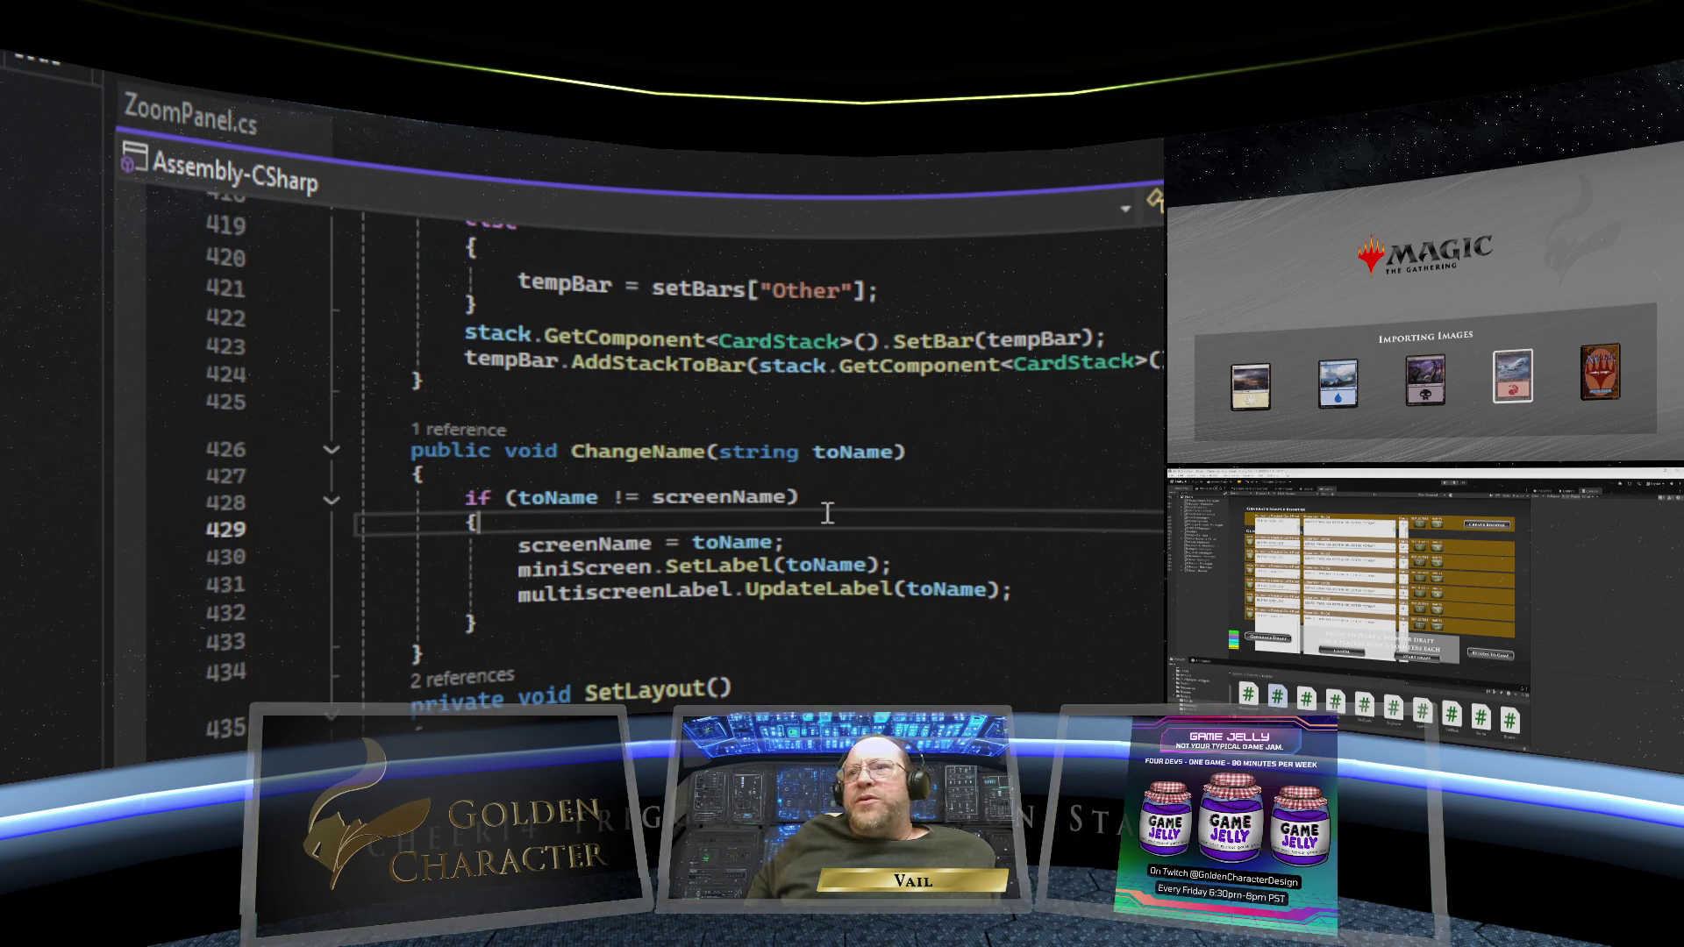
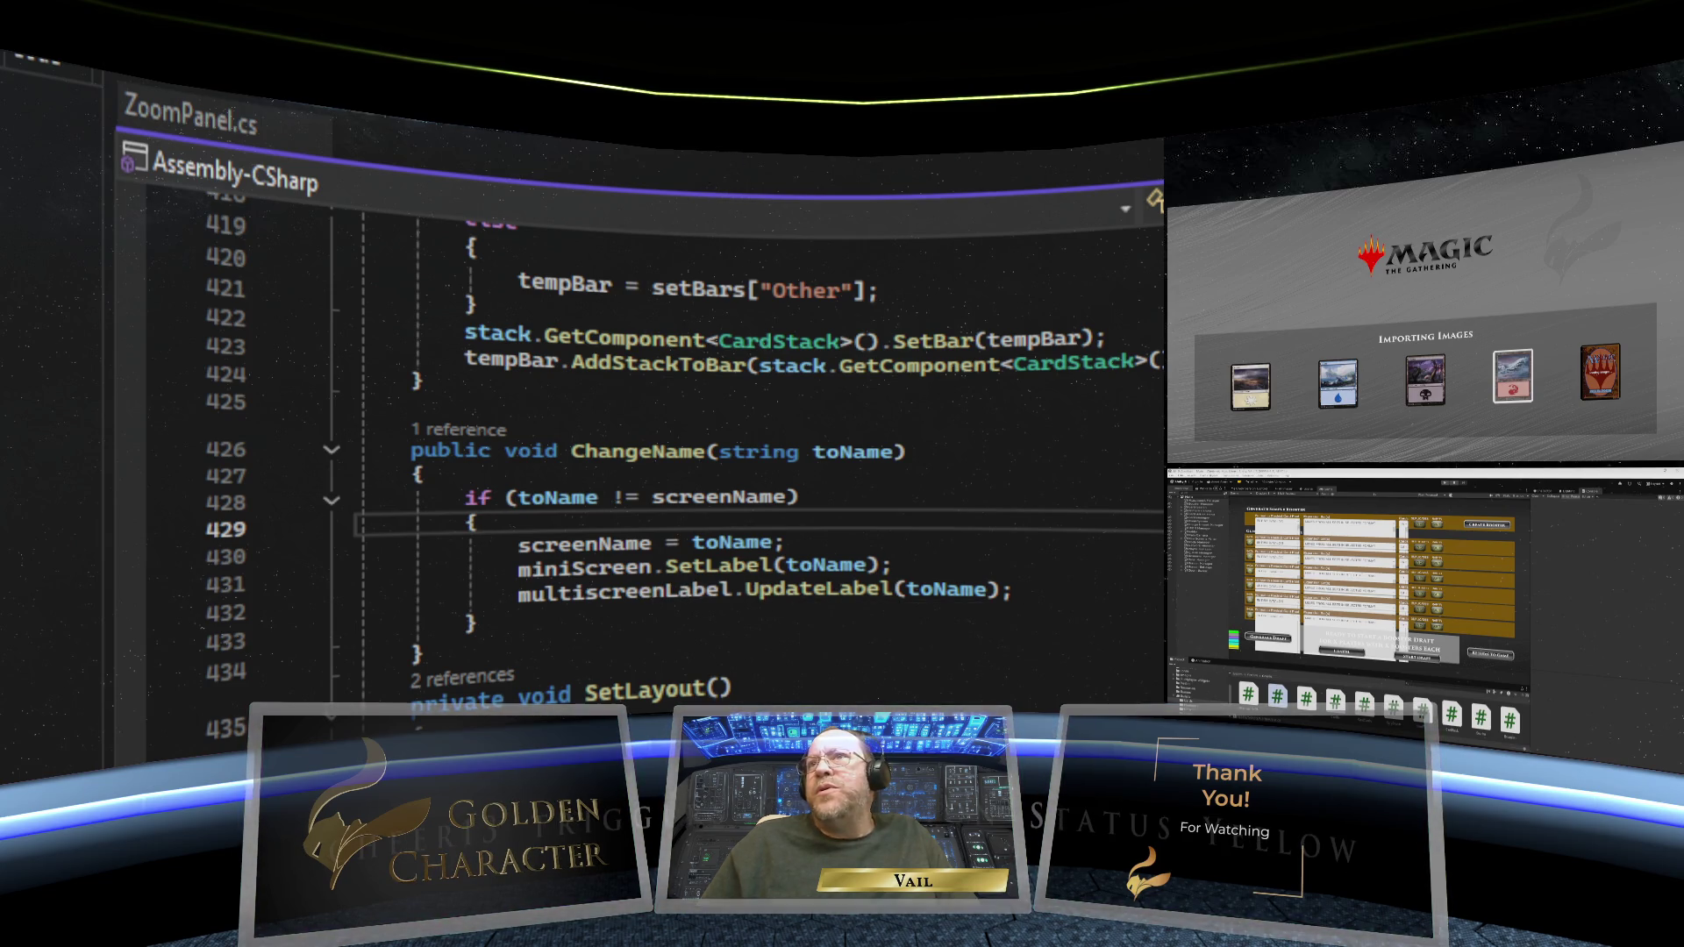
- Check the MultiScreenLabel script, then open a clean indented line after miniScreen.SetLabel in ChangeName
click(614, 147)
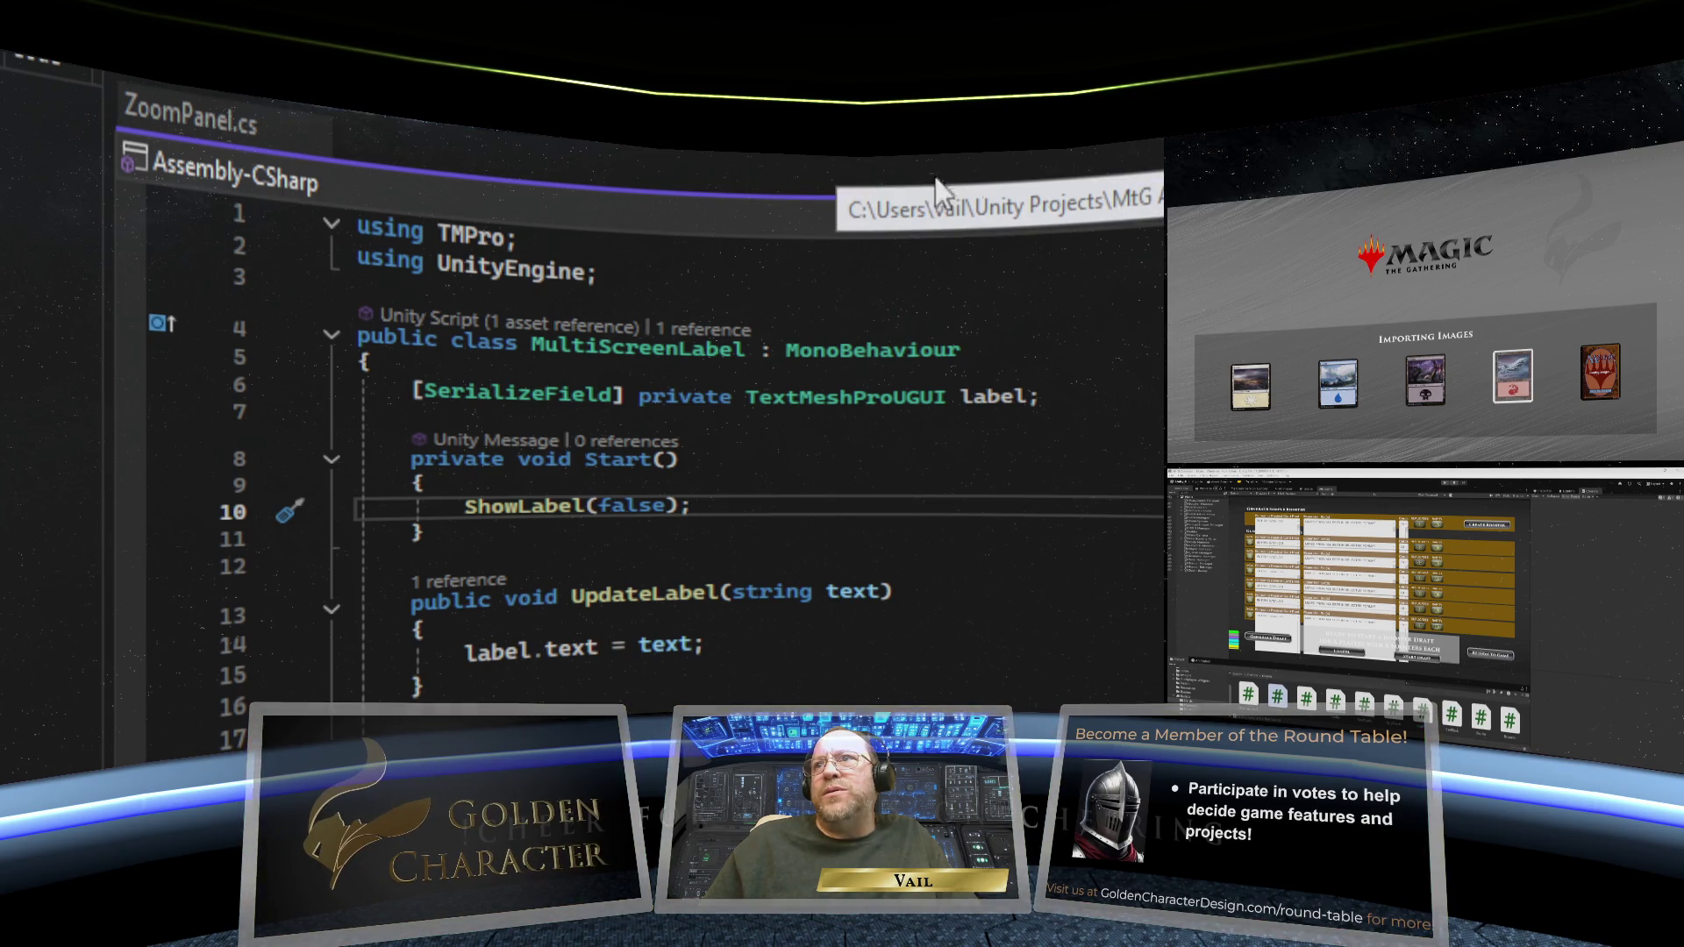
click(843, 149)
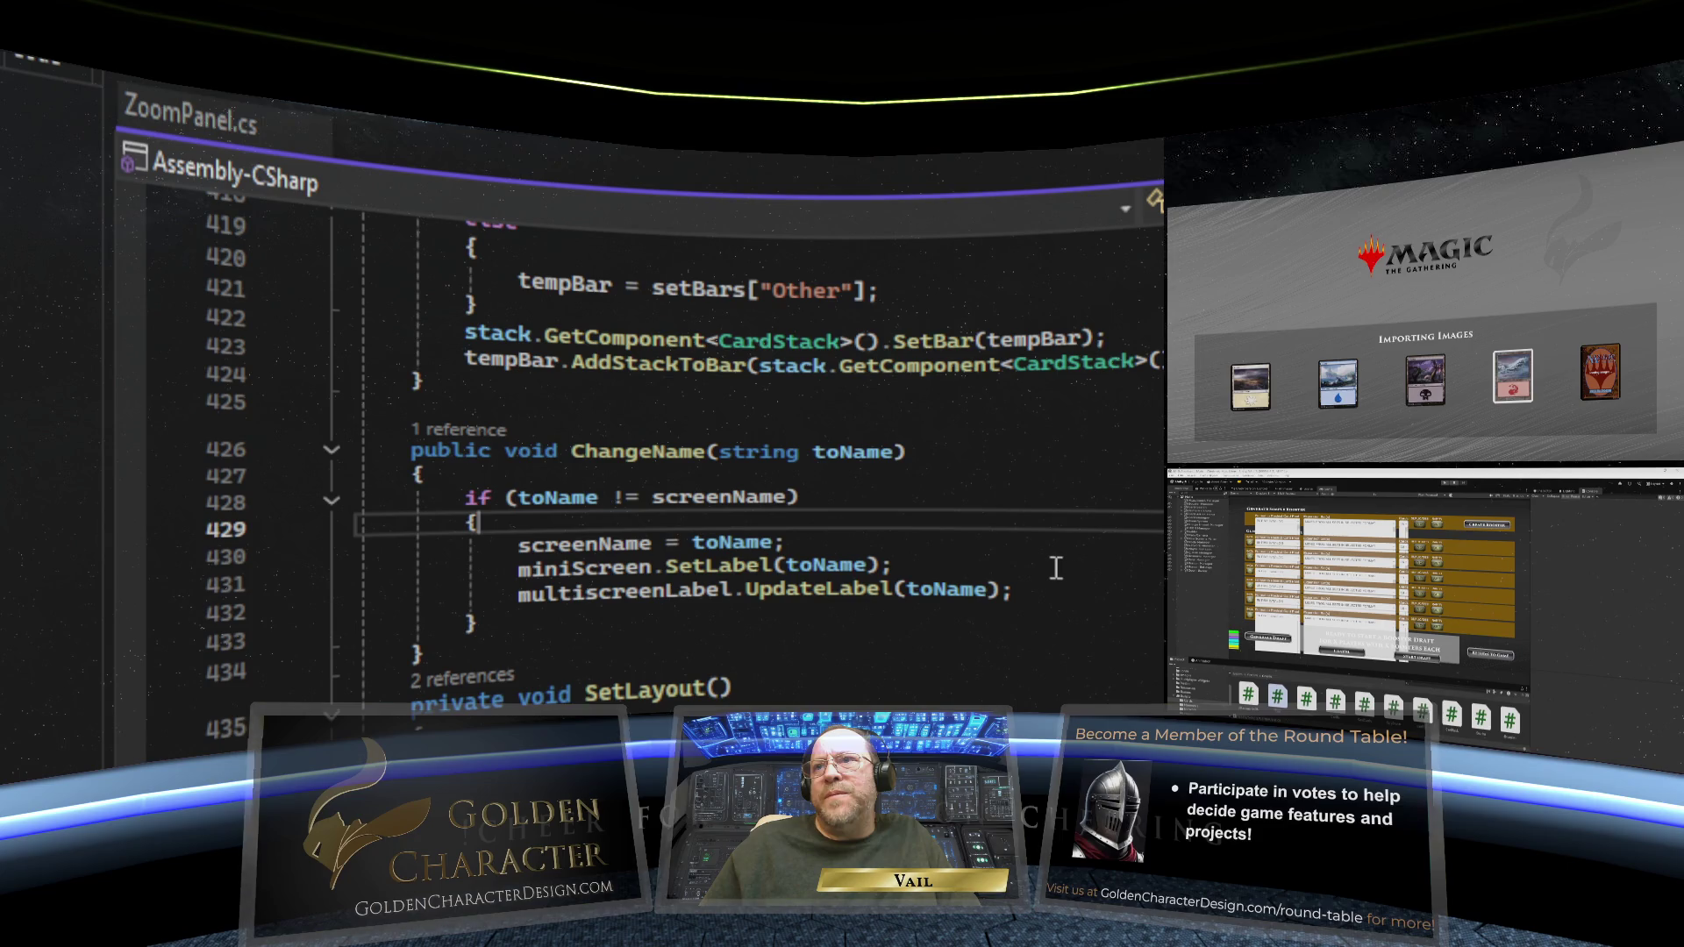
scroll(1016, 541, down, 4)
scroll(945, 421, up, 1)
click(910, 359)
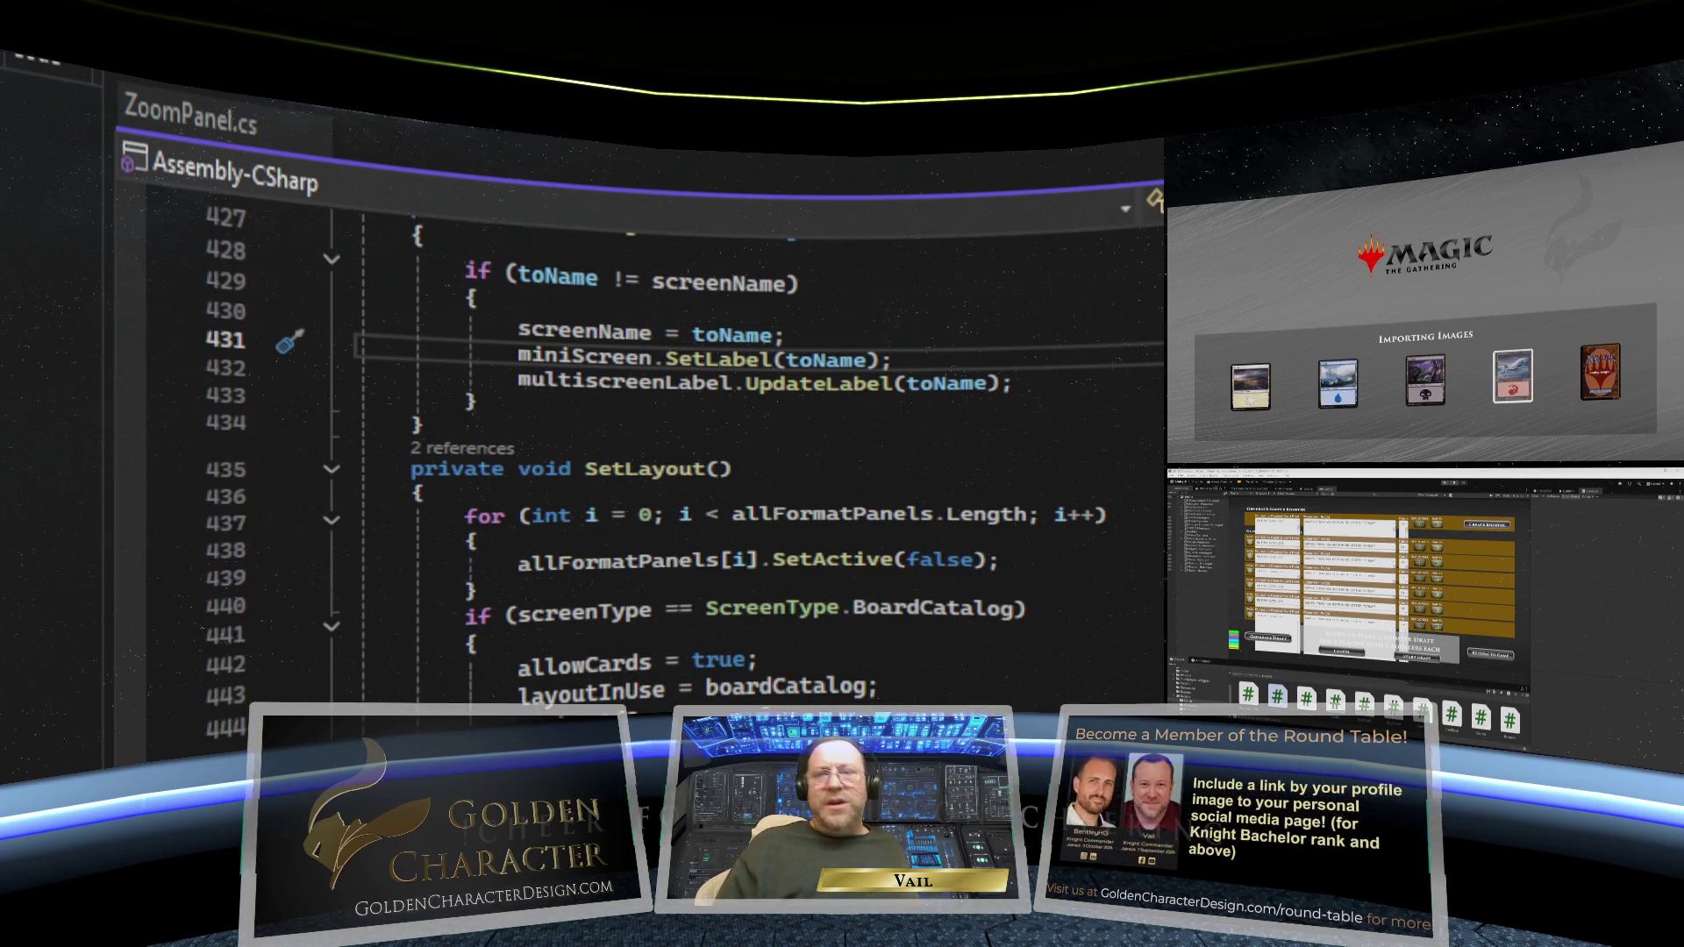
key(Return)
key(Return)
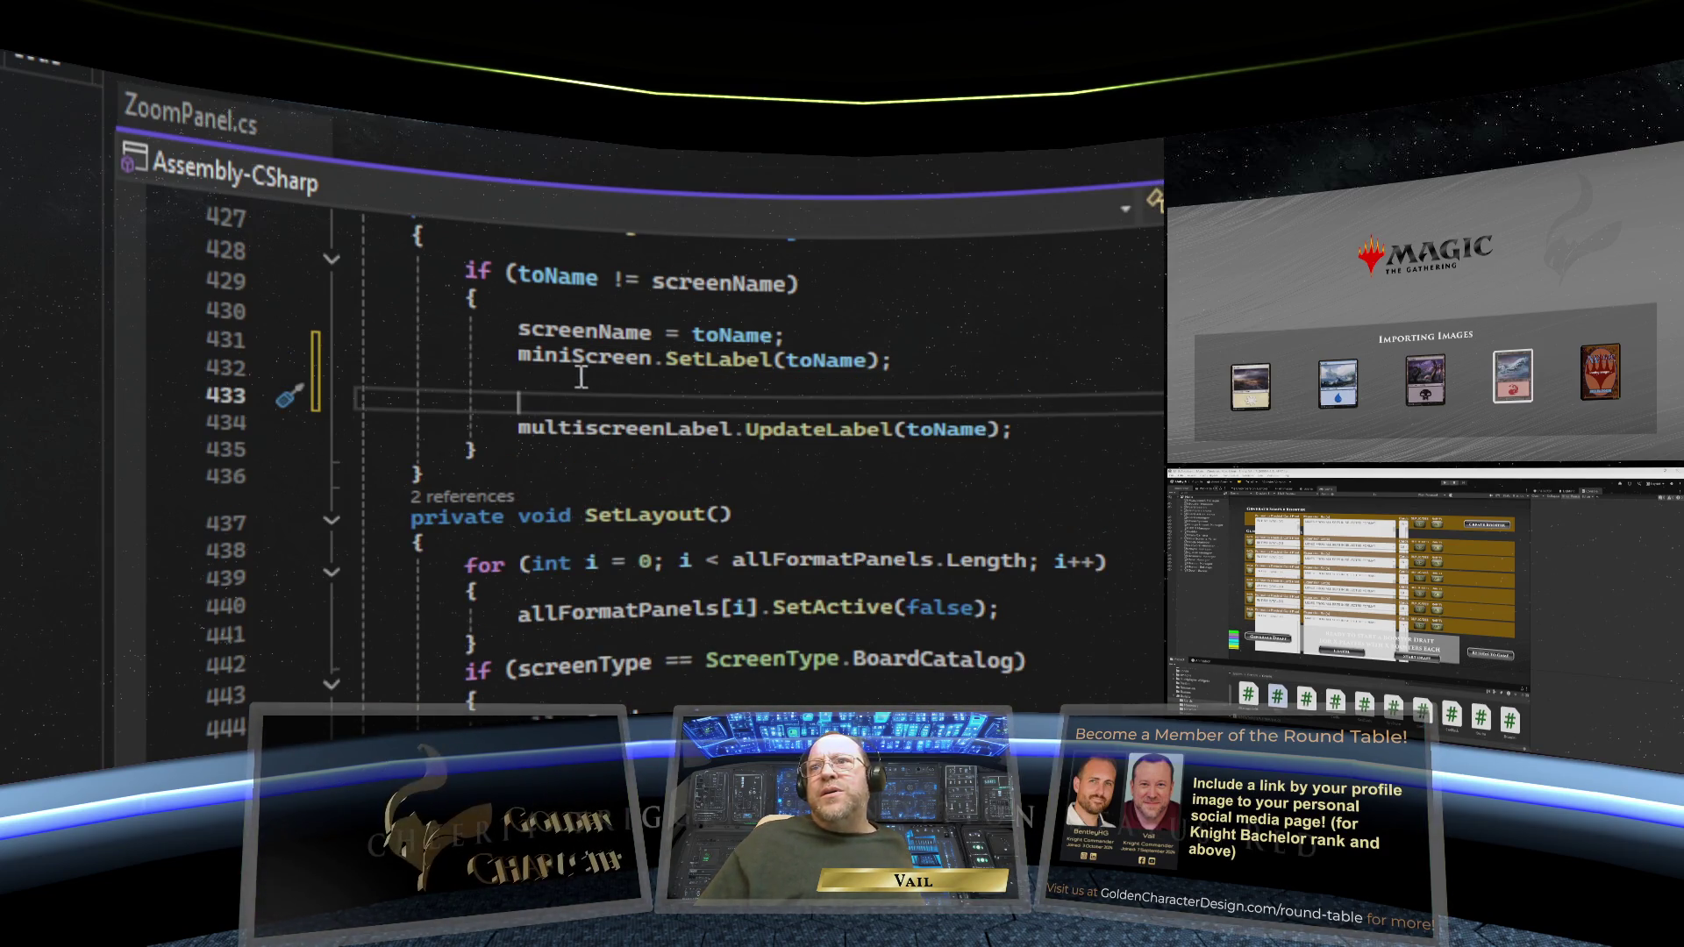
drag(559, 379, 363, 379)
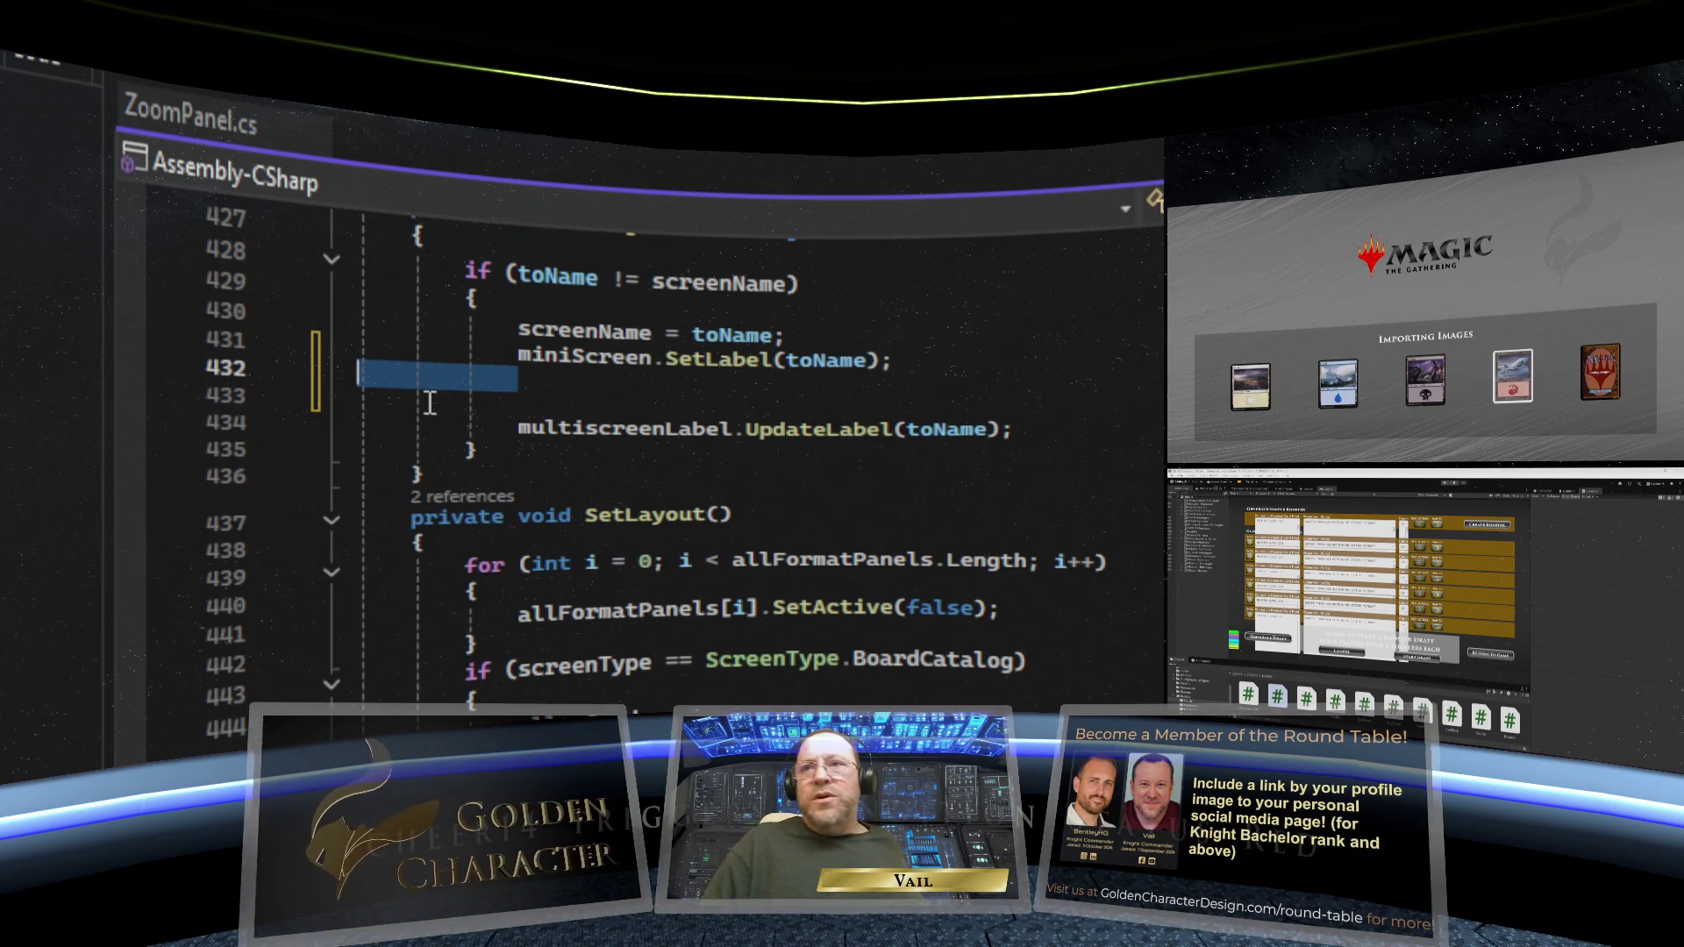
key(BackSpace)
key(BackSpace)
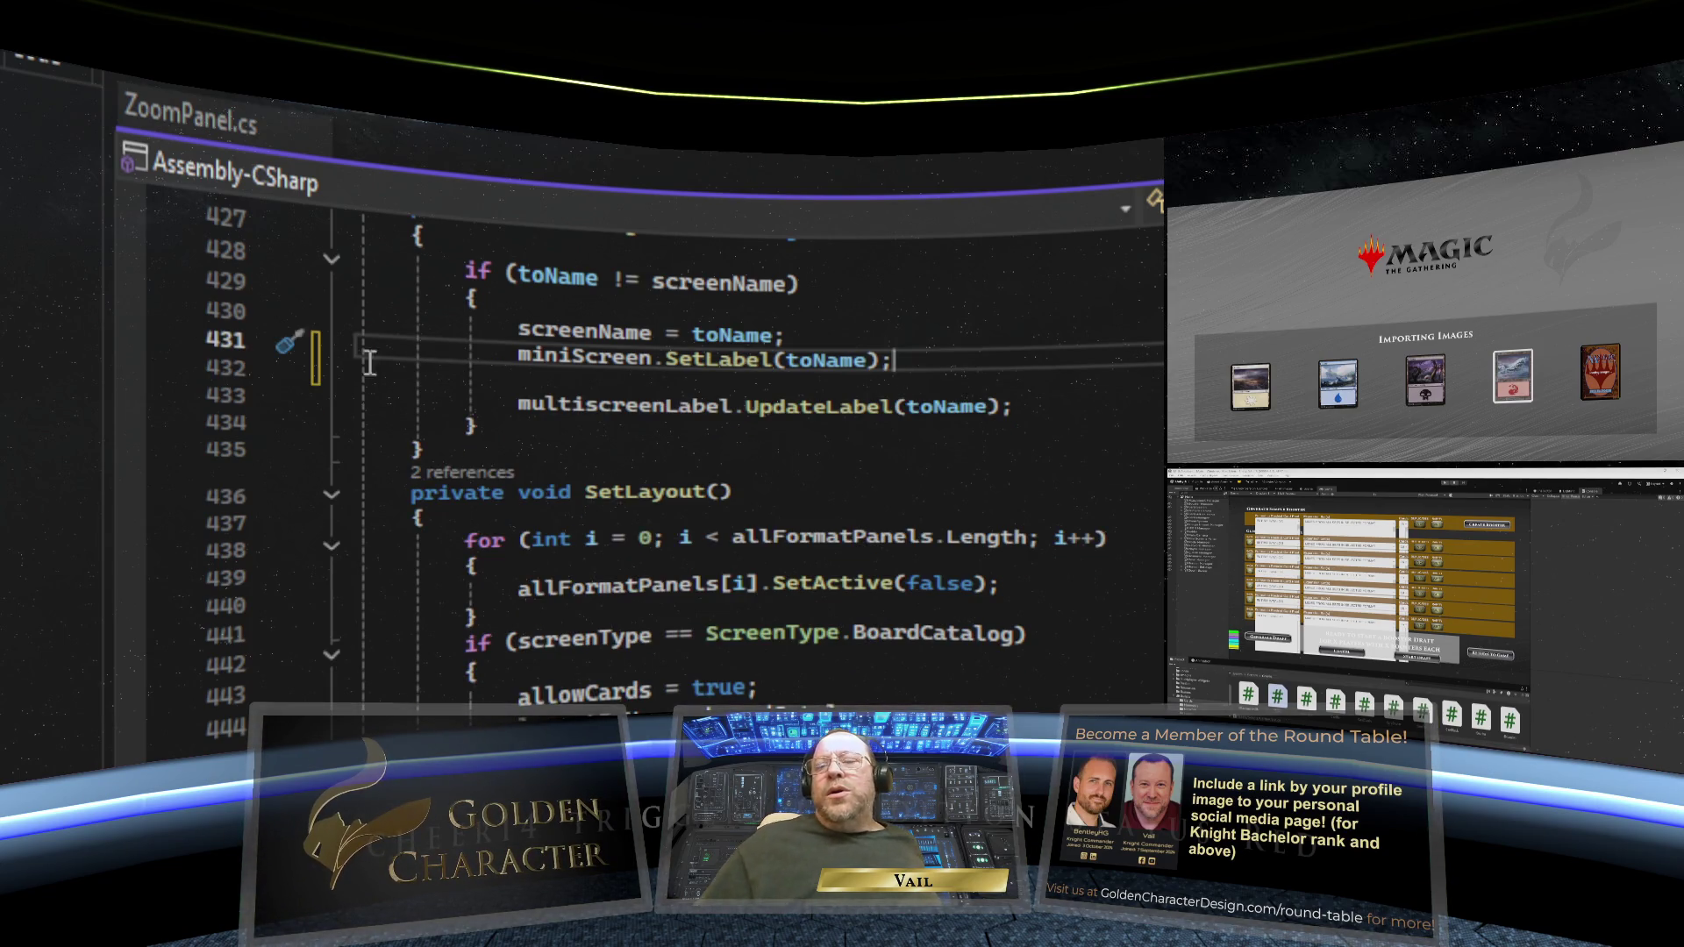
key(Return)
- Write if (reservedAs == ReservedScreen.InPlay) { } with IntelliSense and expand its braces
text(if ()
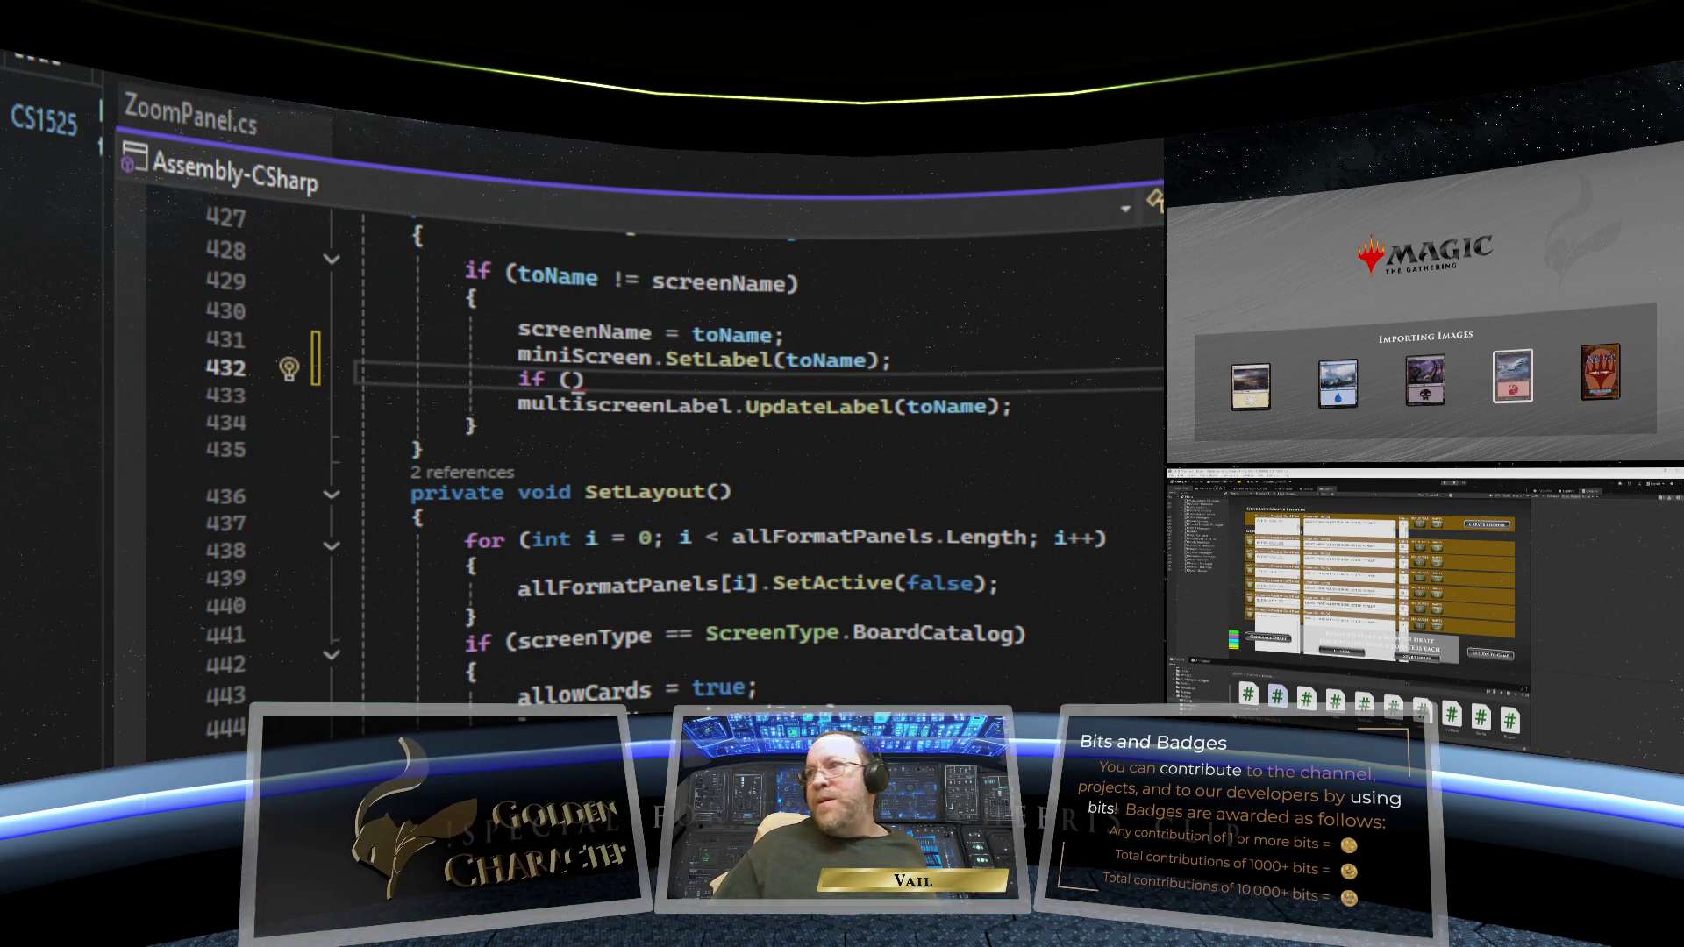
text(e)
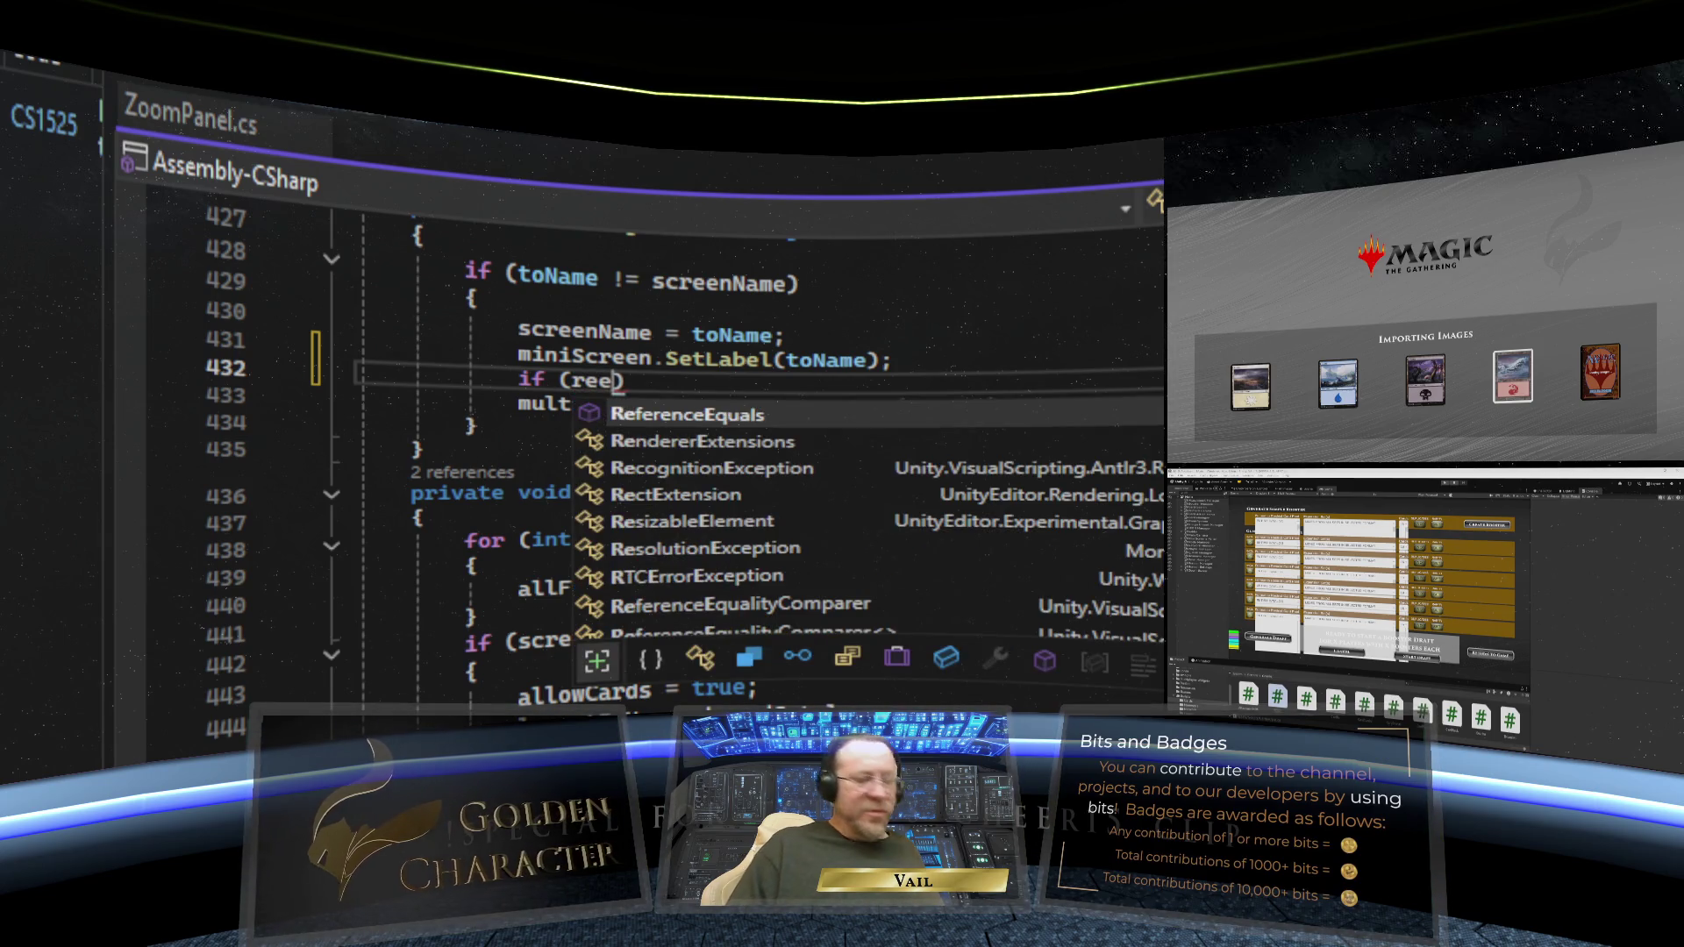
key(BackSpace)
key(BackSpace)
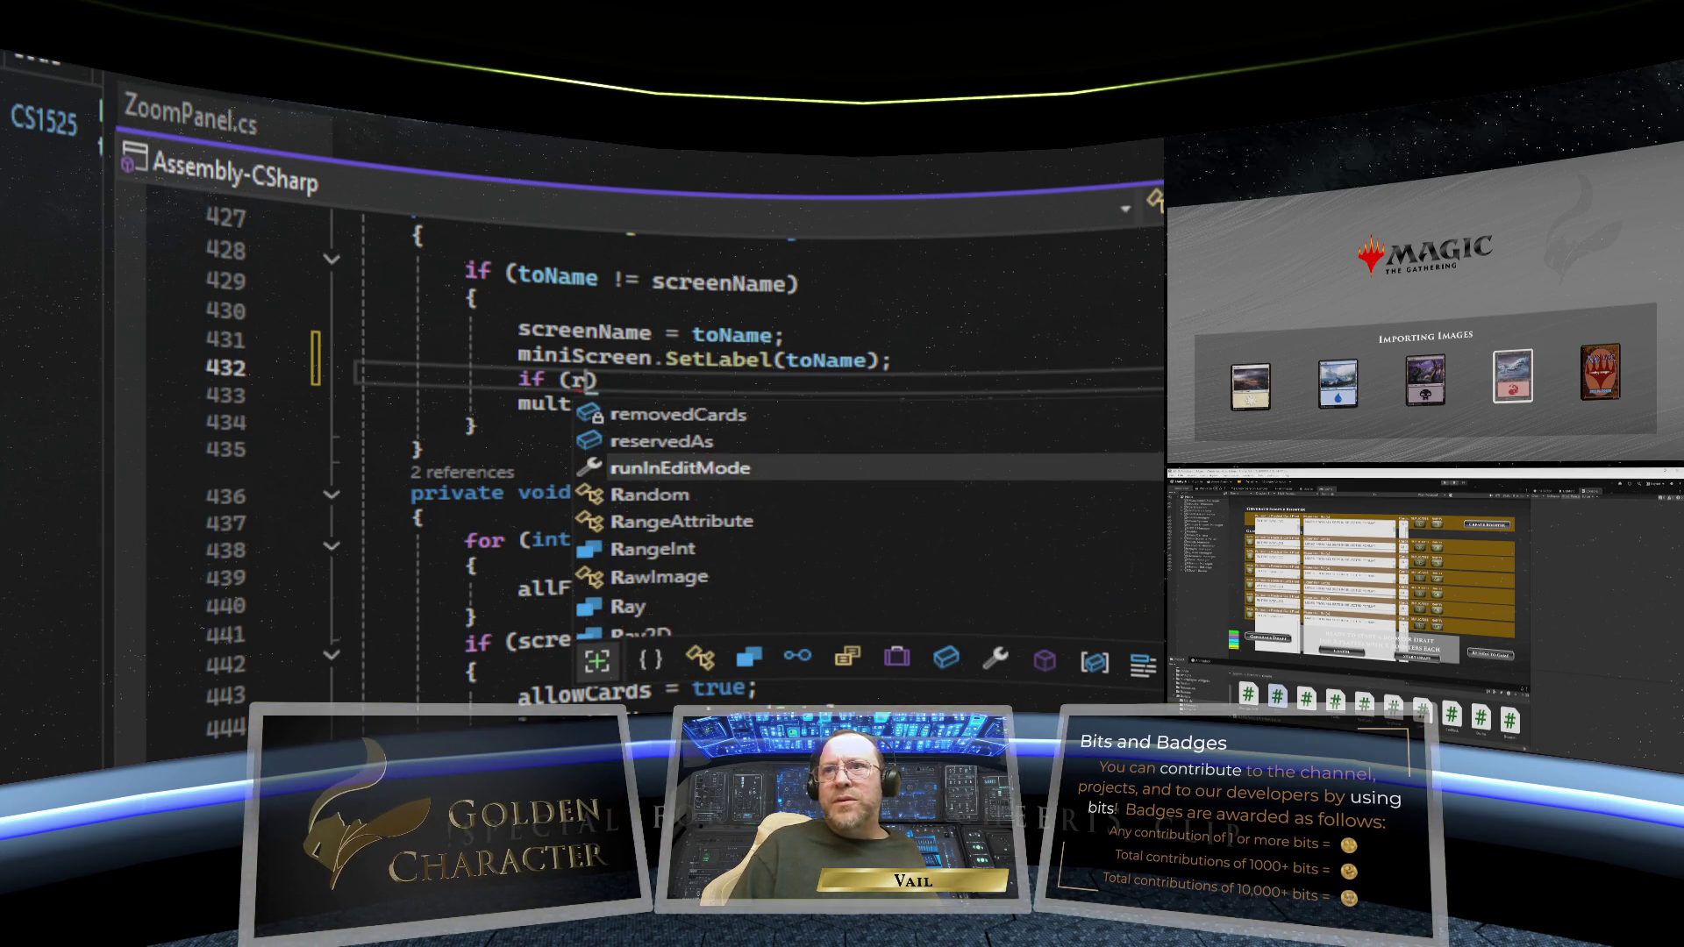
text(e)
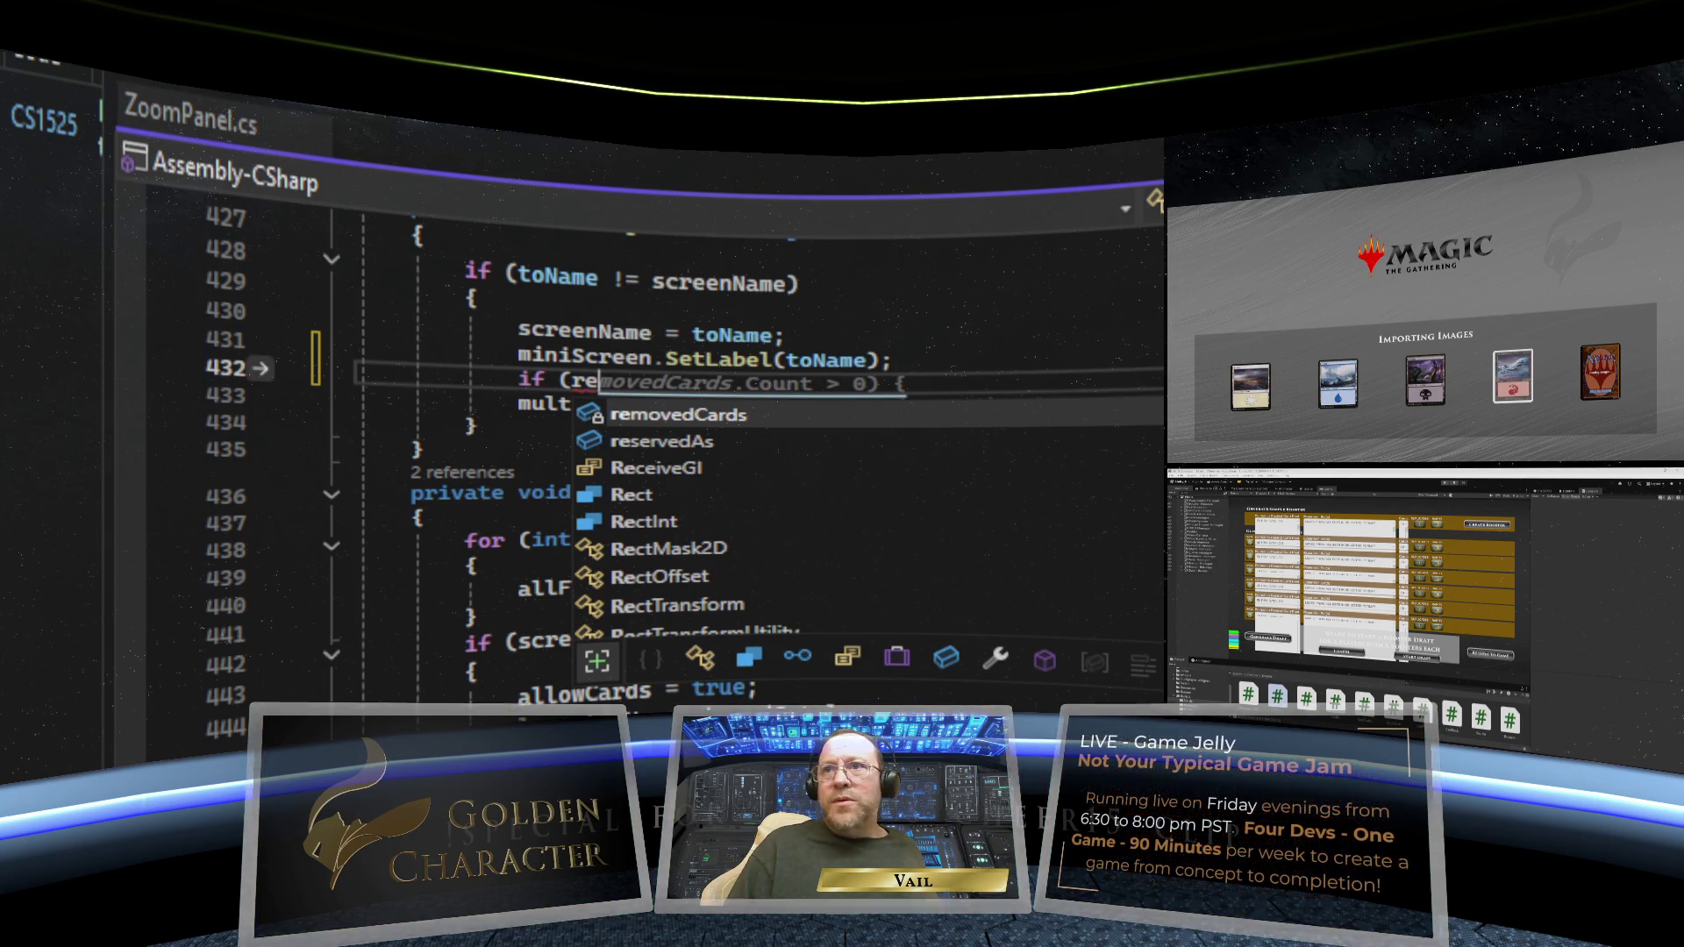
text(ser)
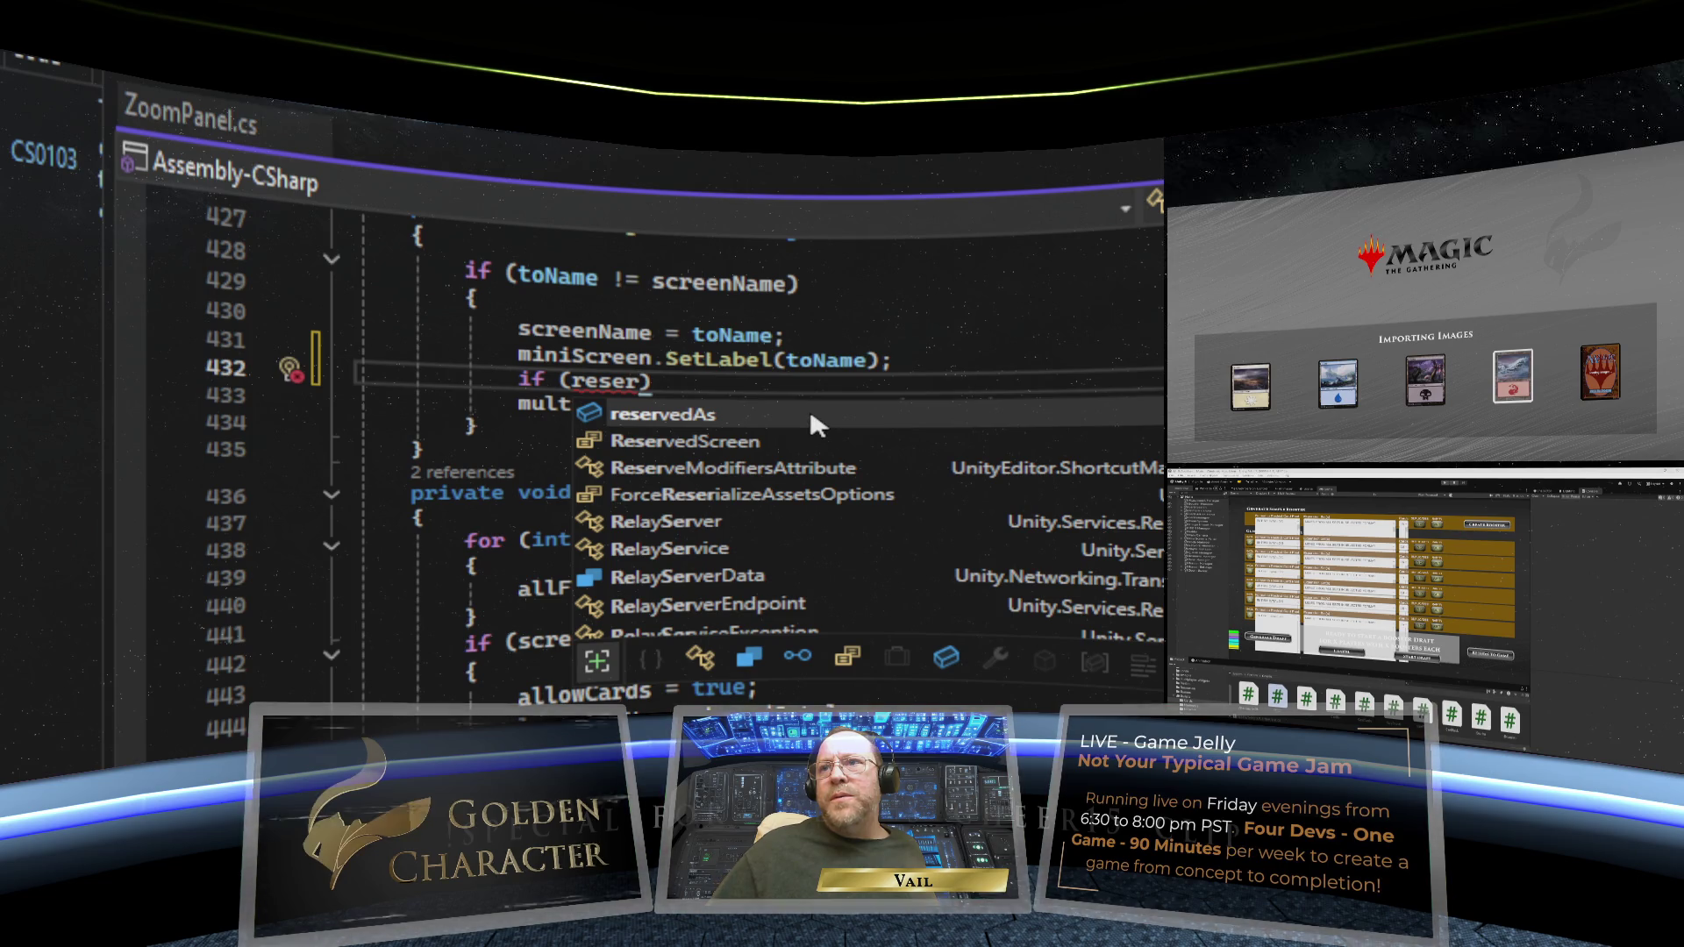
key(Tab)
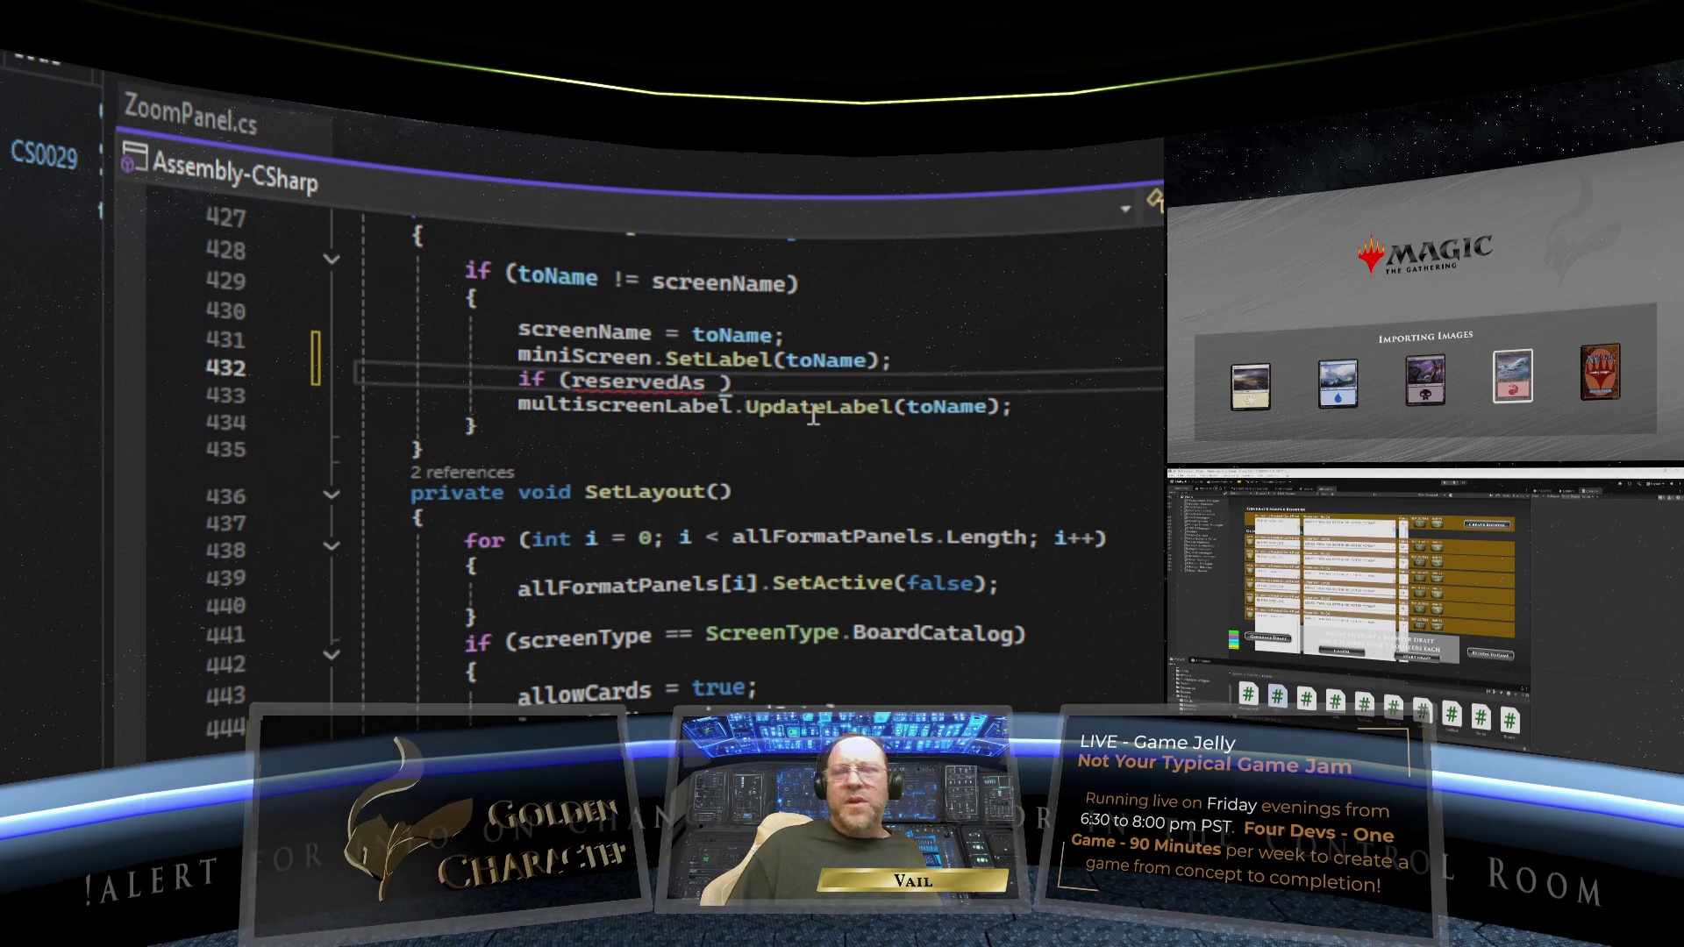
text(==)
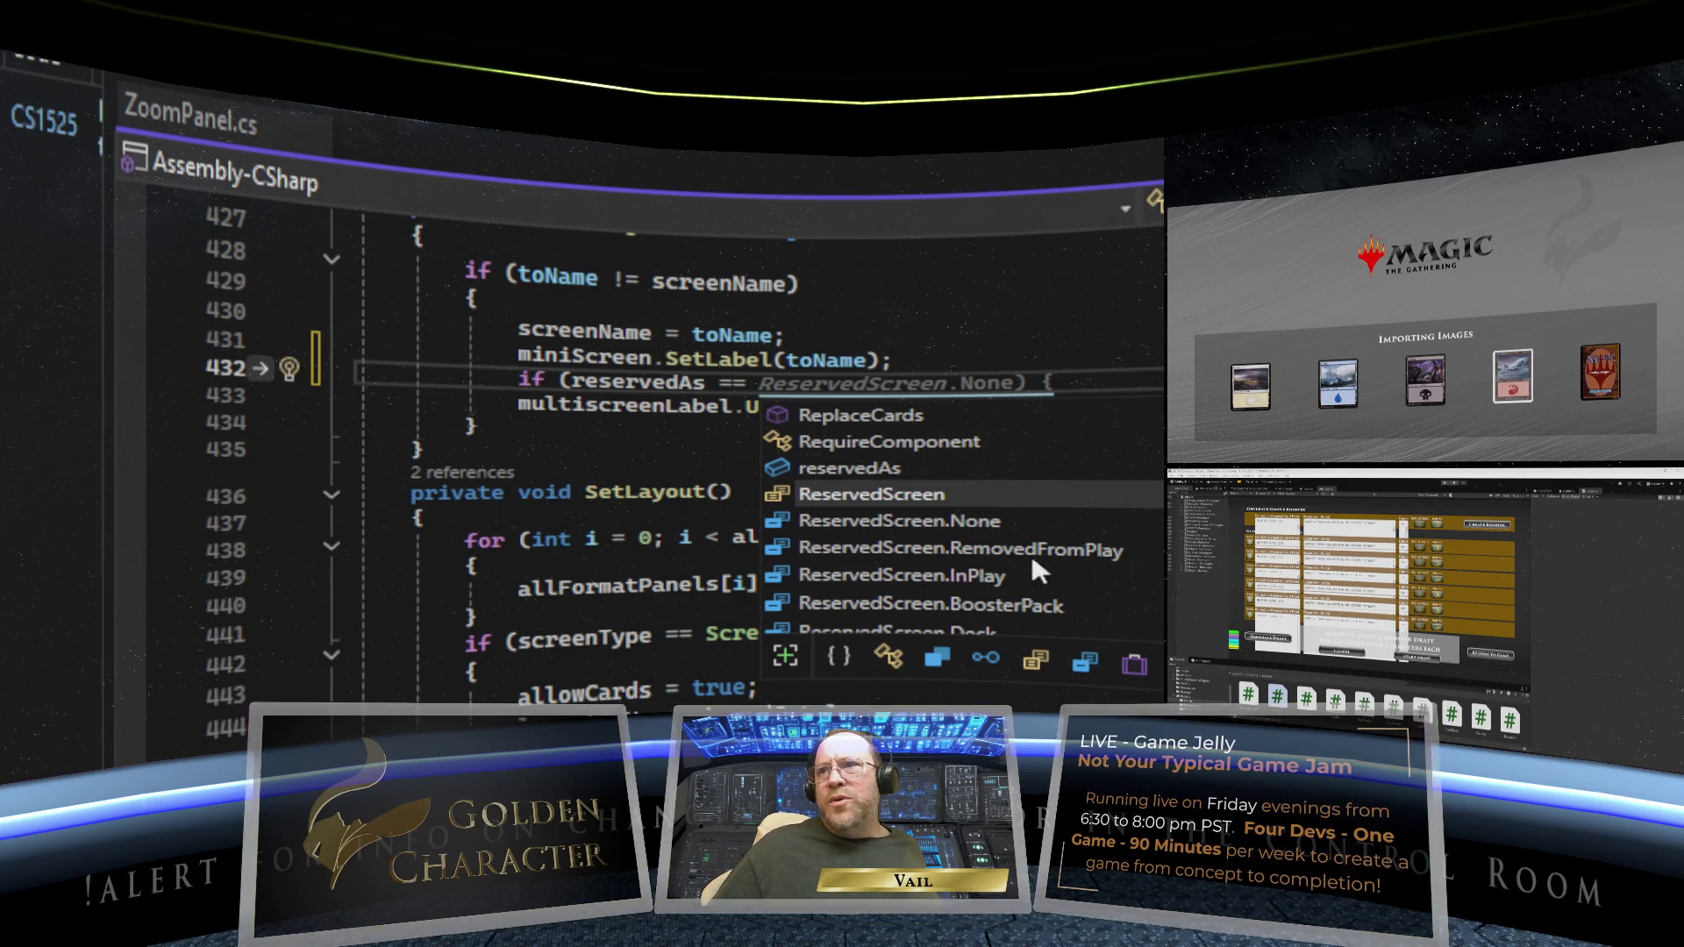
double_click(998, 574)
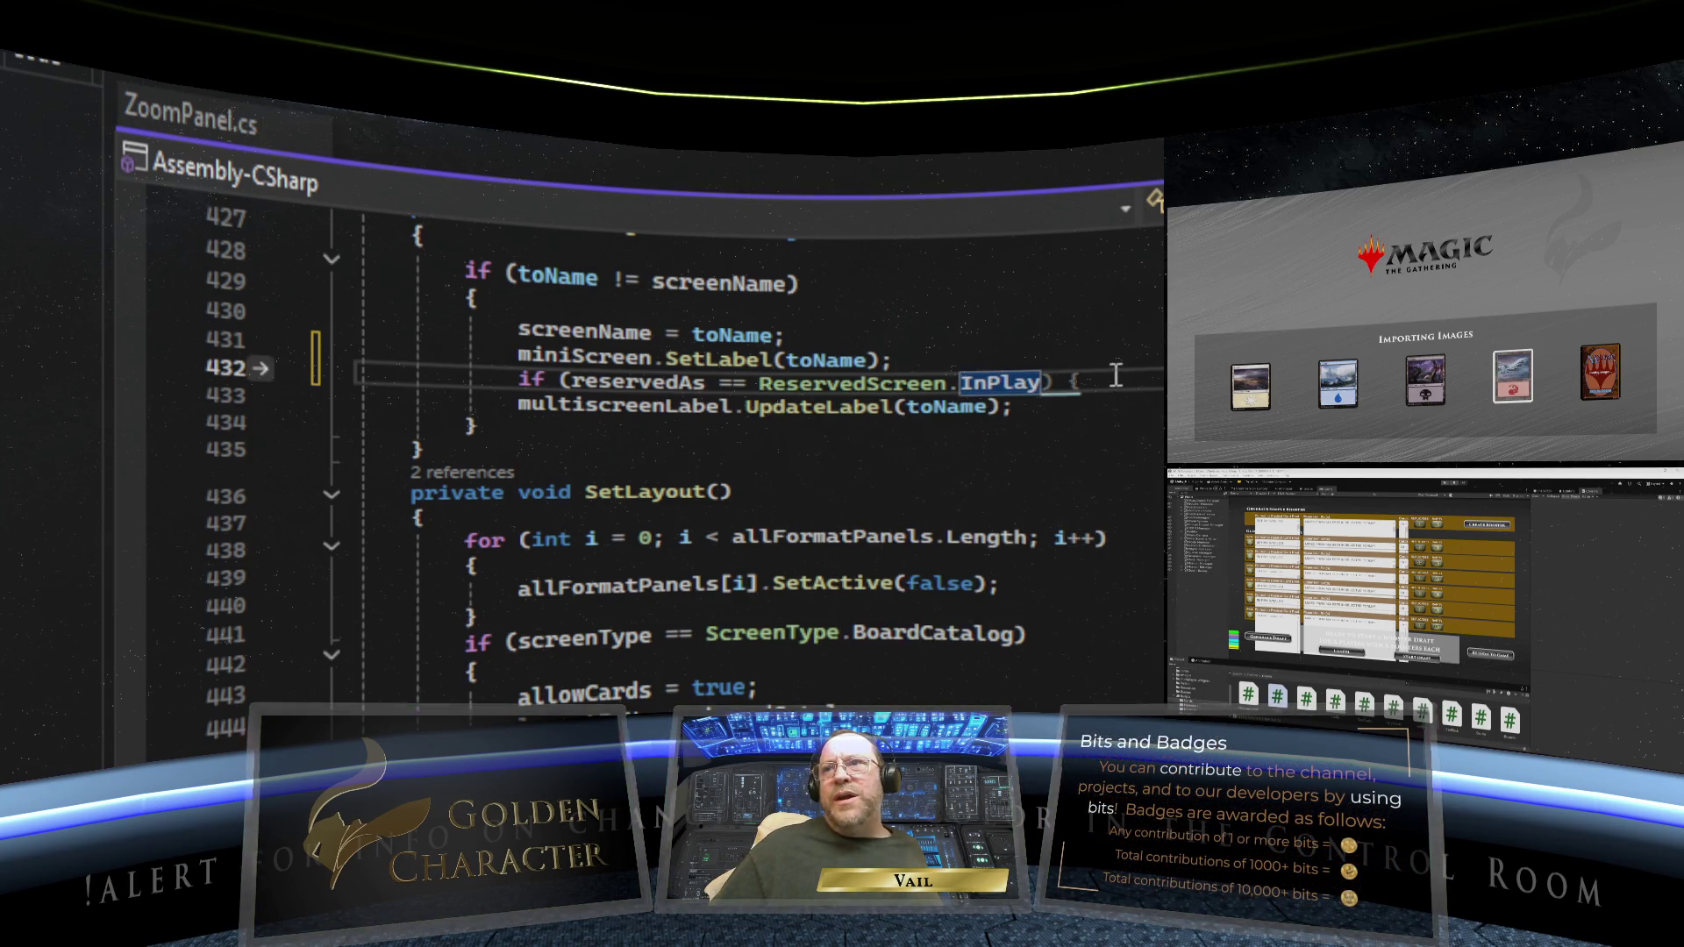
text() { })
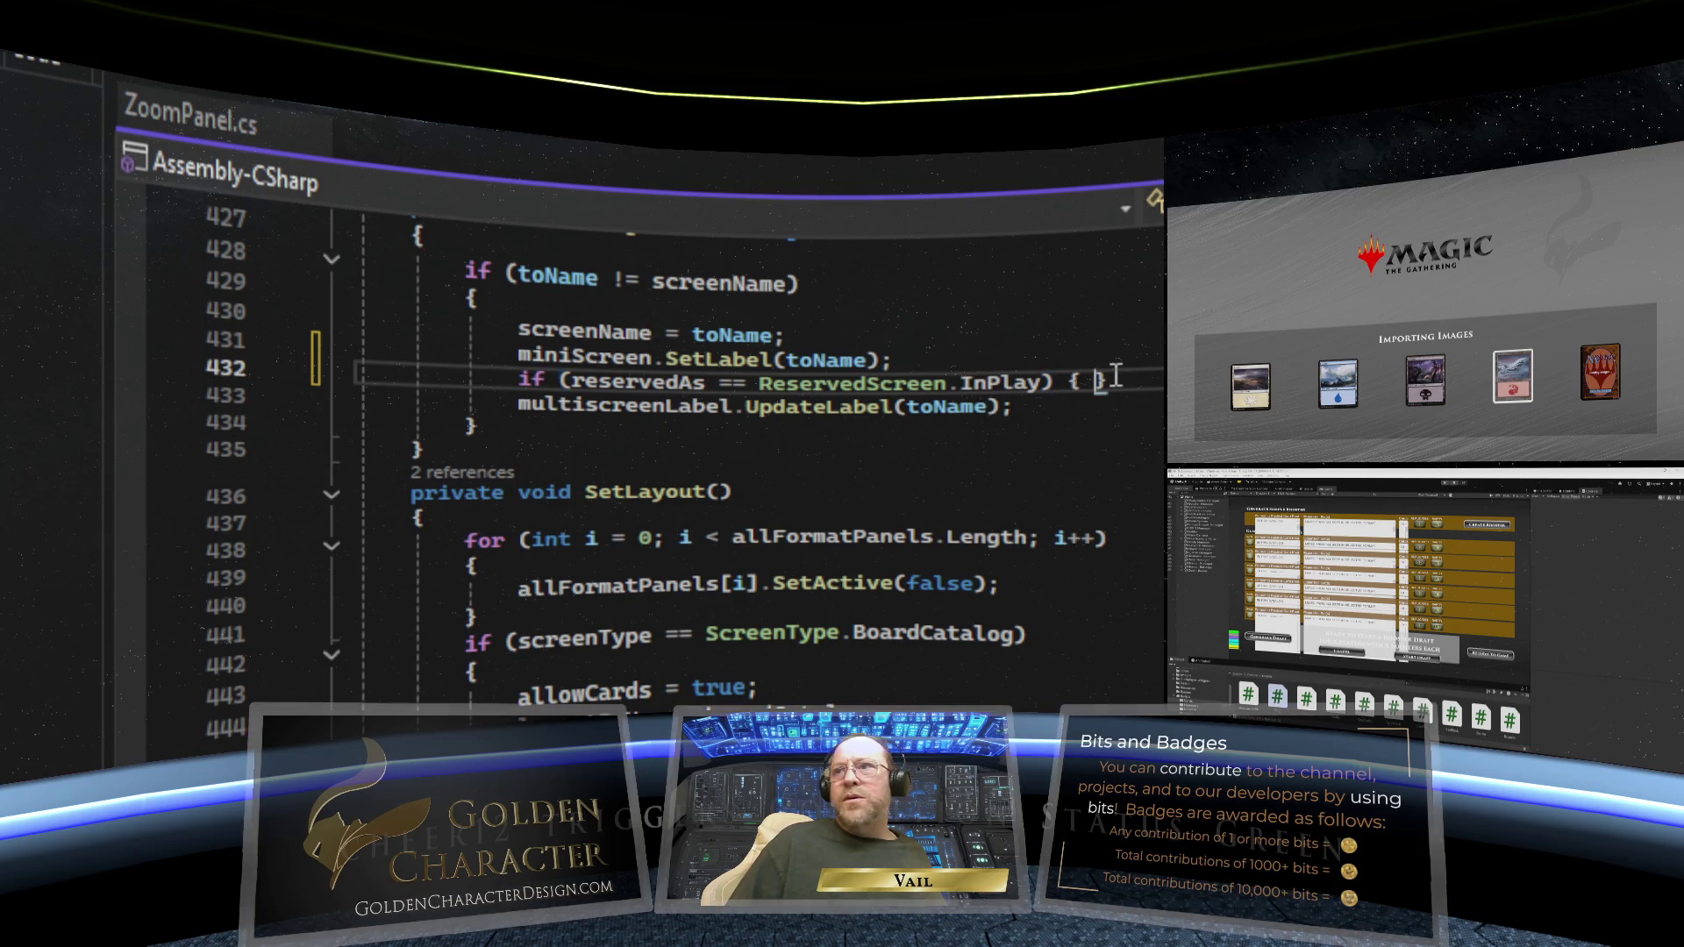
key(Return)
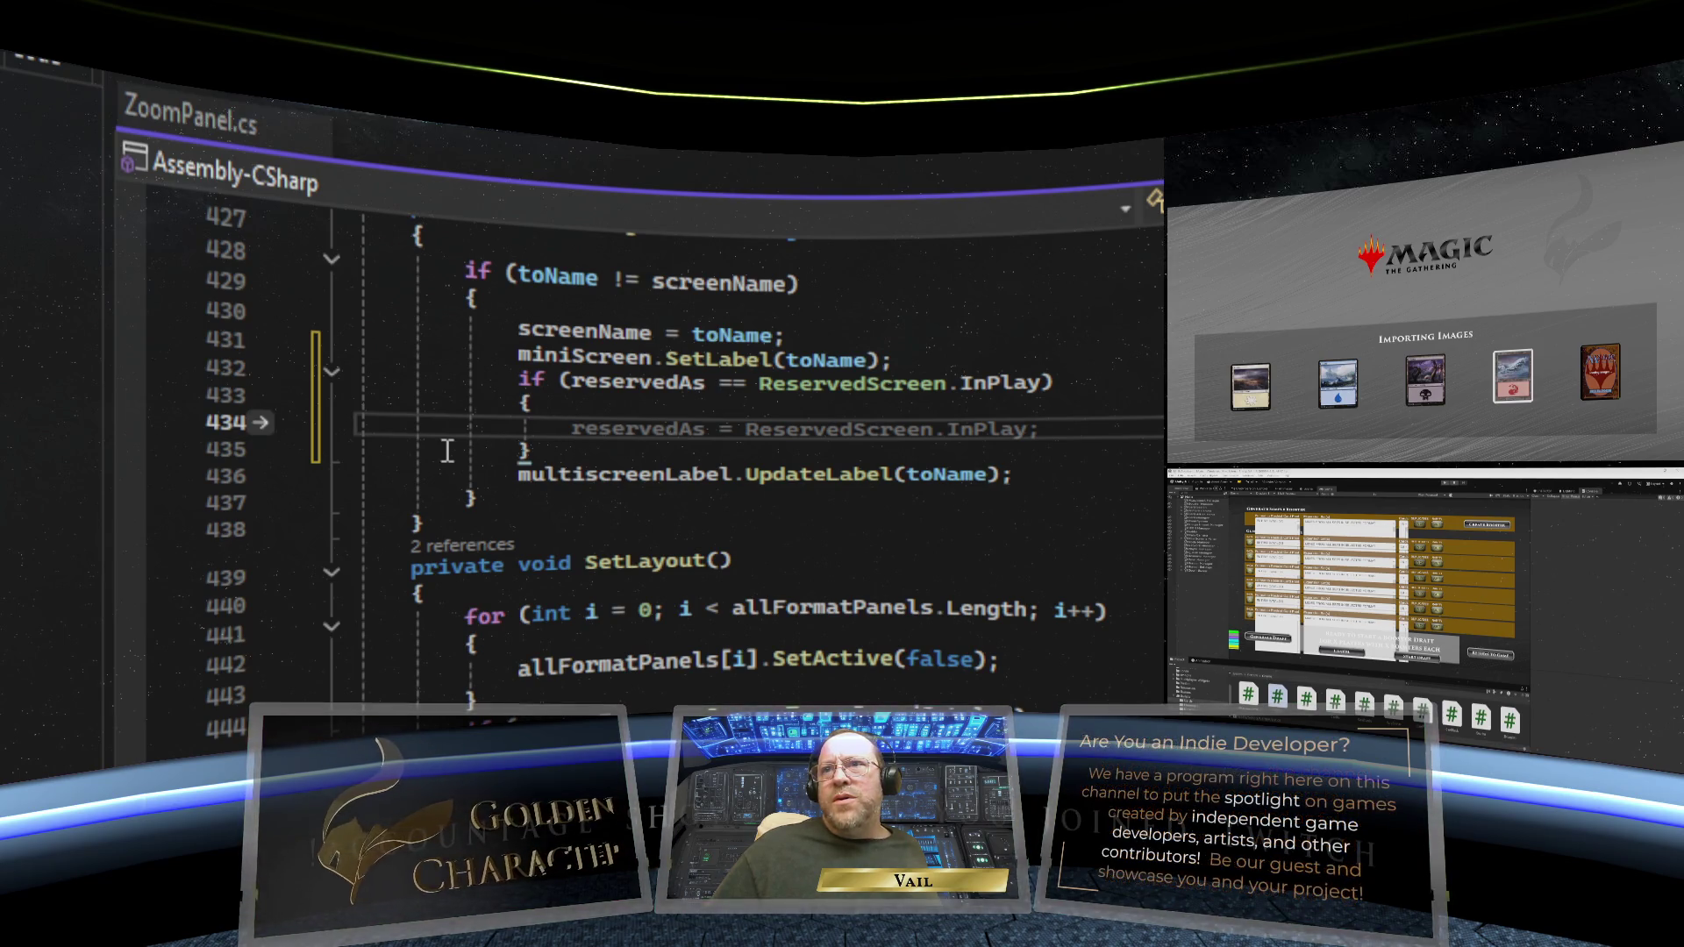
- Add an else block after the if that wraps the multiscreenLabel.UpdateLabel(toName) line
click(548, 450)
key(Return)
text(else)
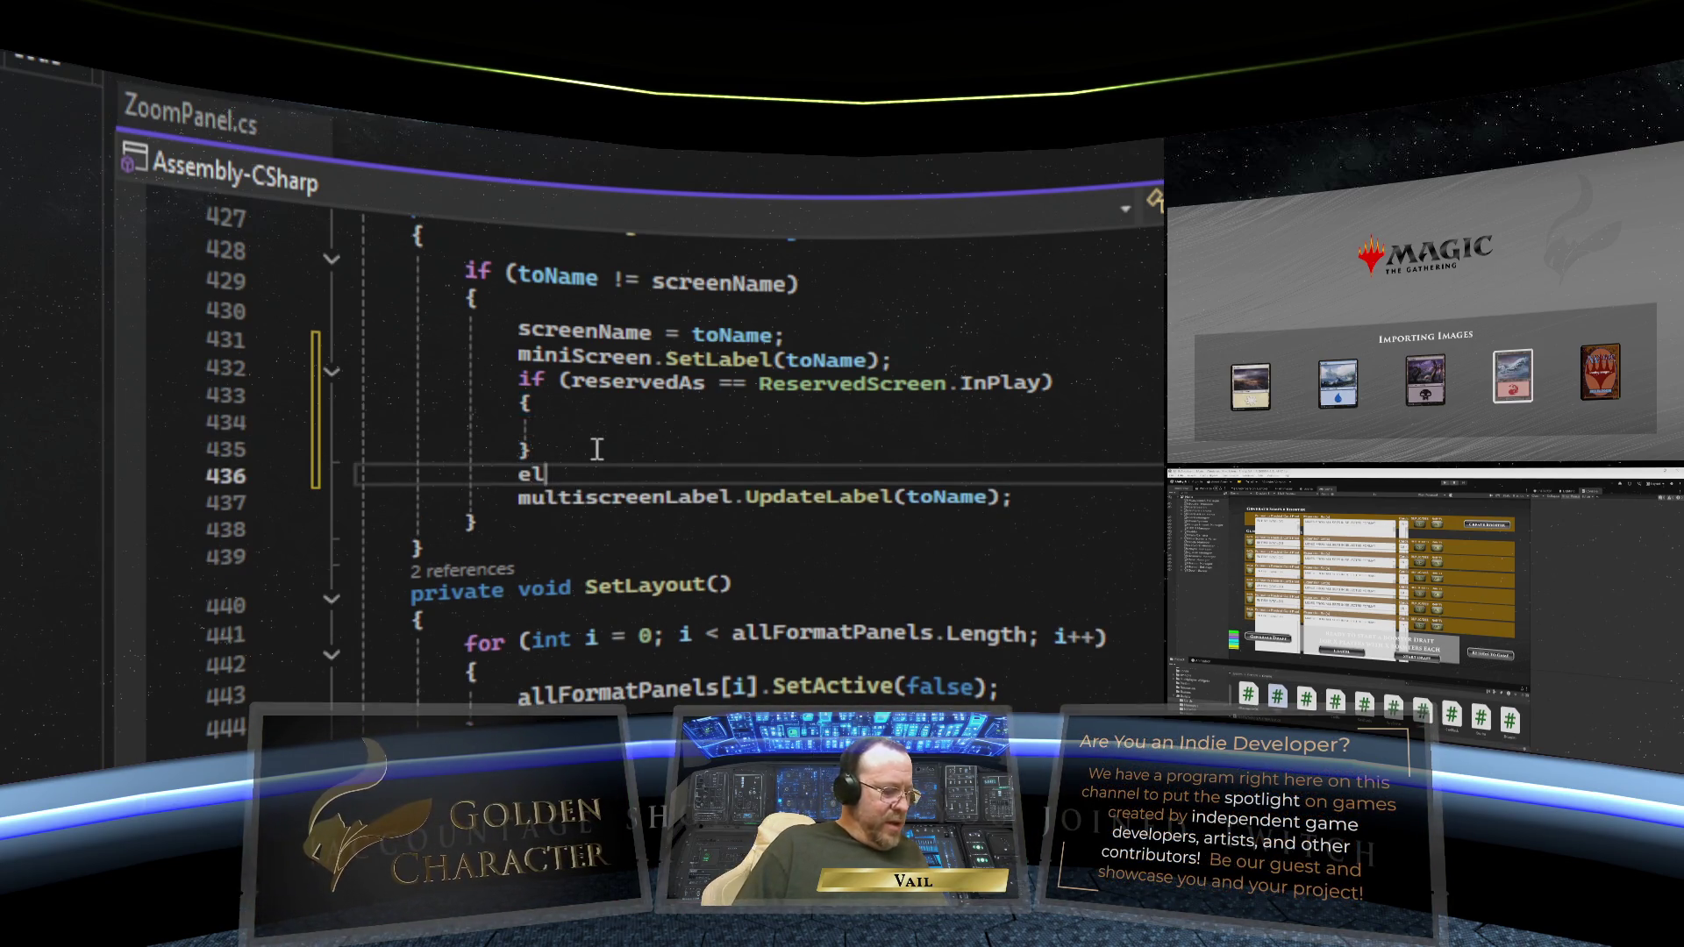
key(Escape)
text({)
key(Return)
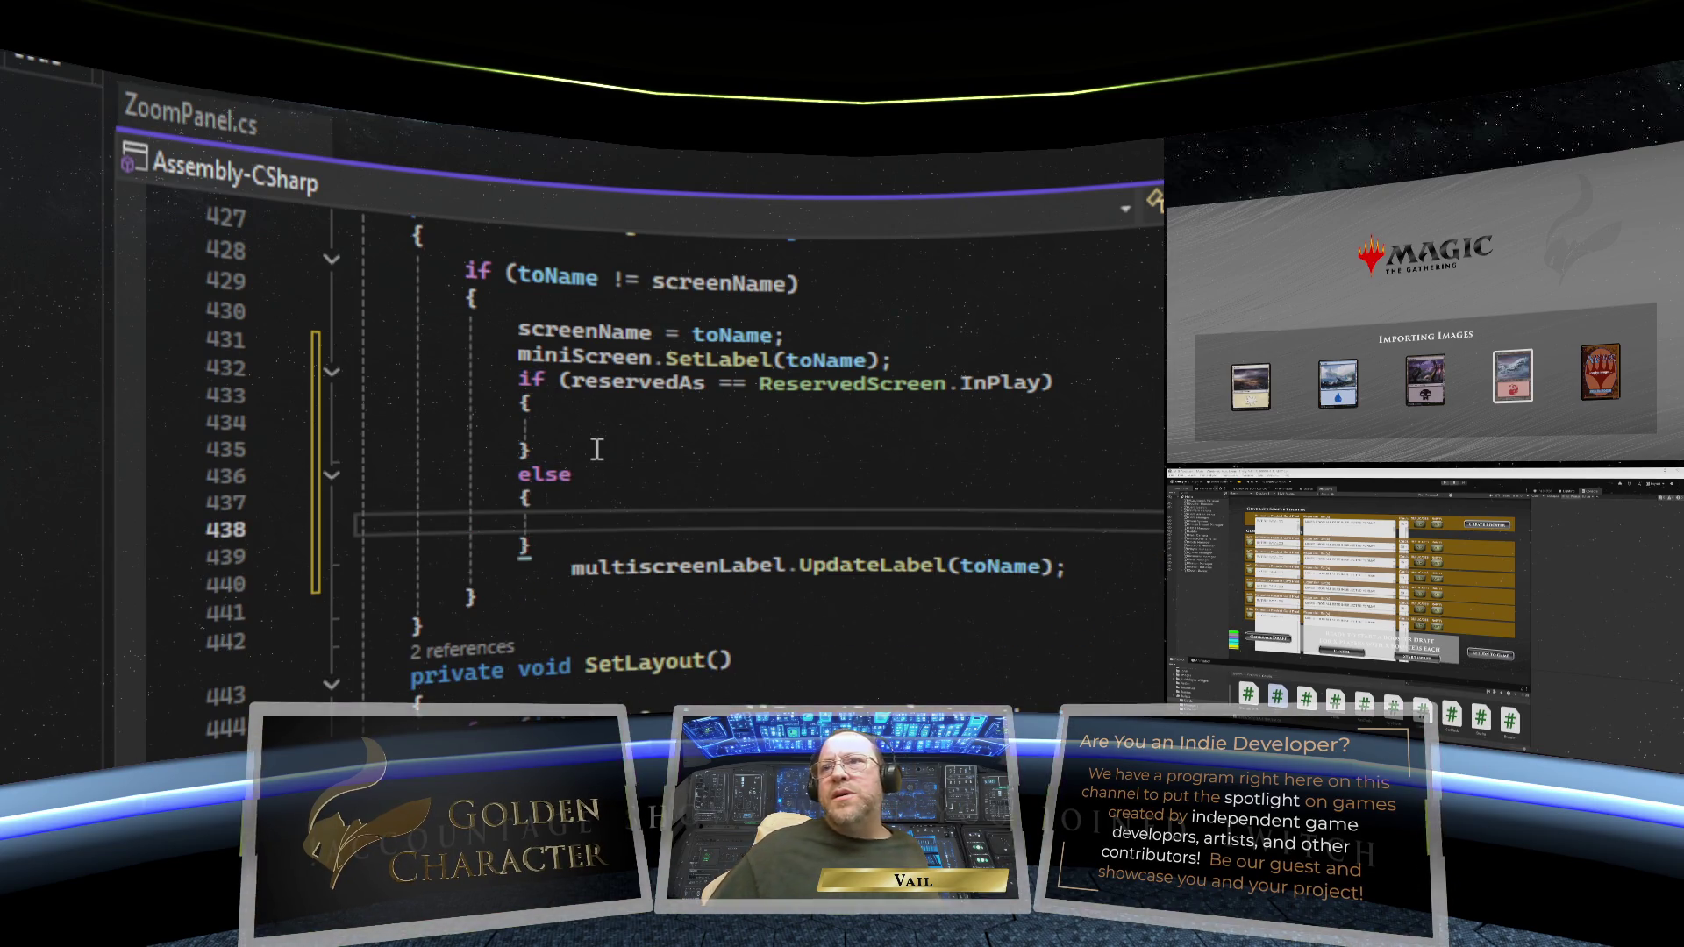
drag(530, 547, 372, 548)
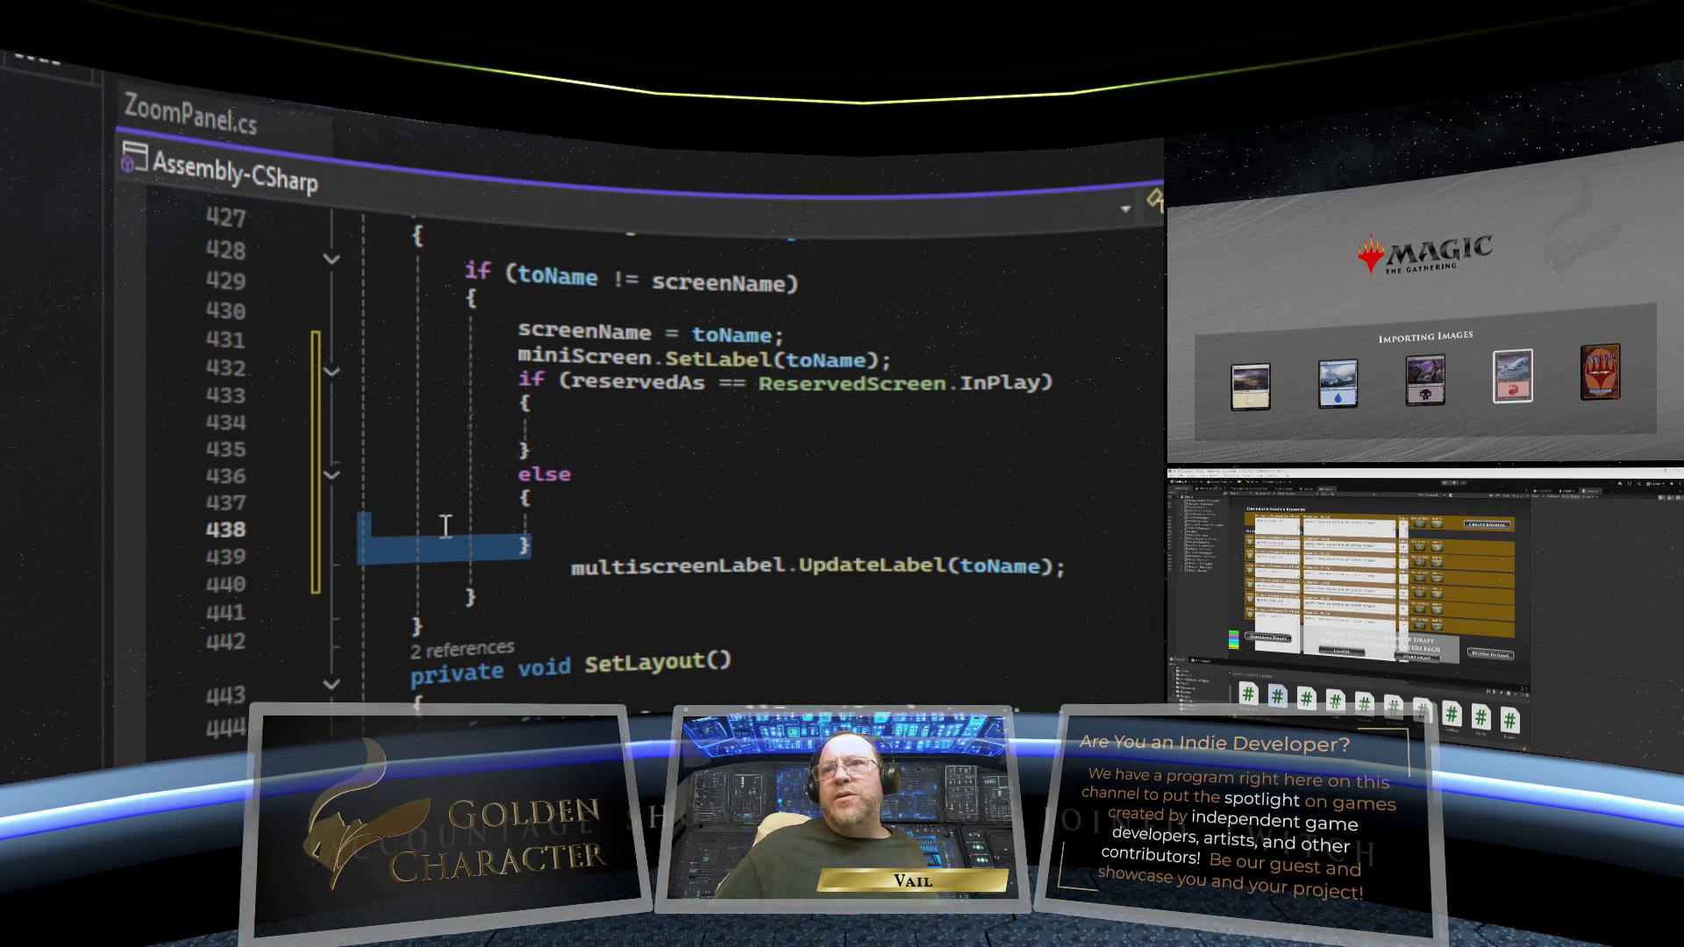
key(BackSpace)
key(BackSpace)
key(BackSpace)
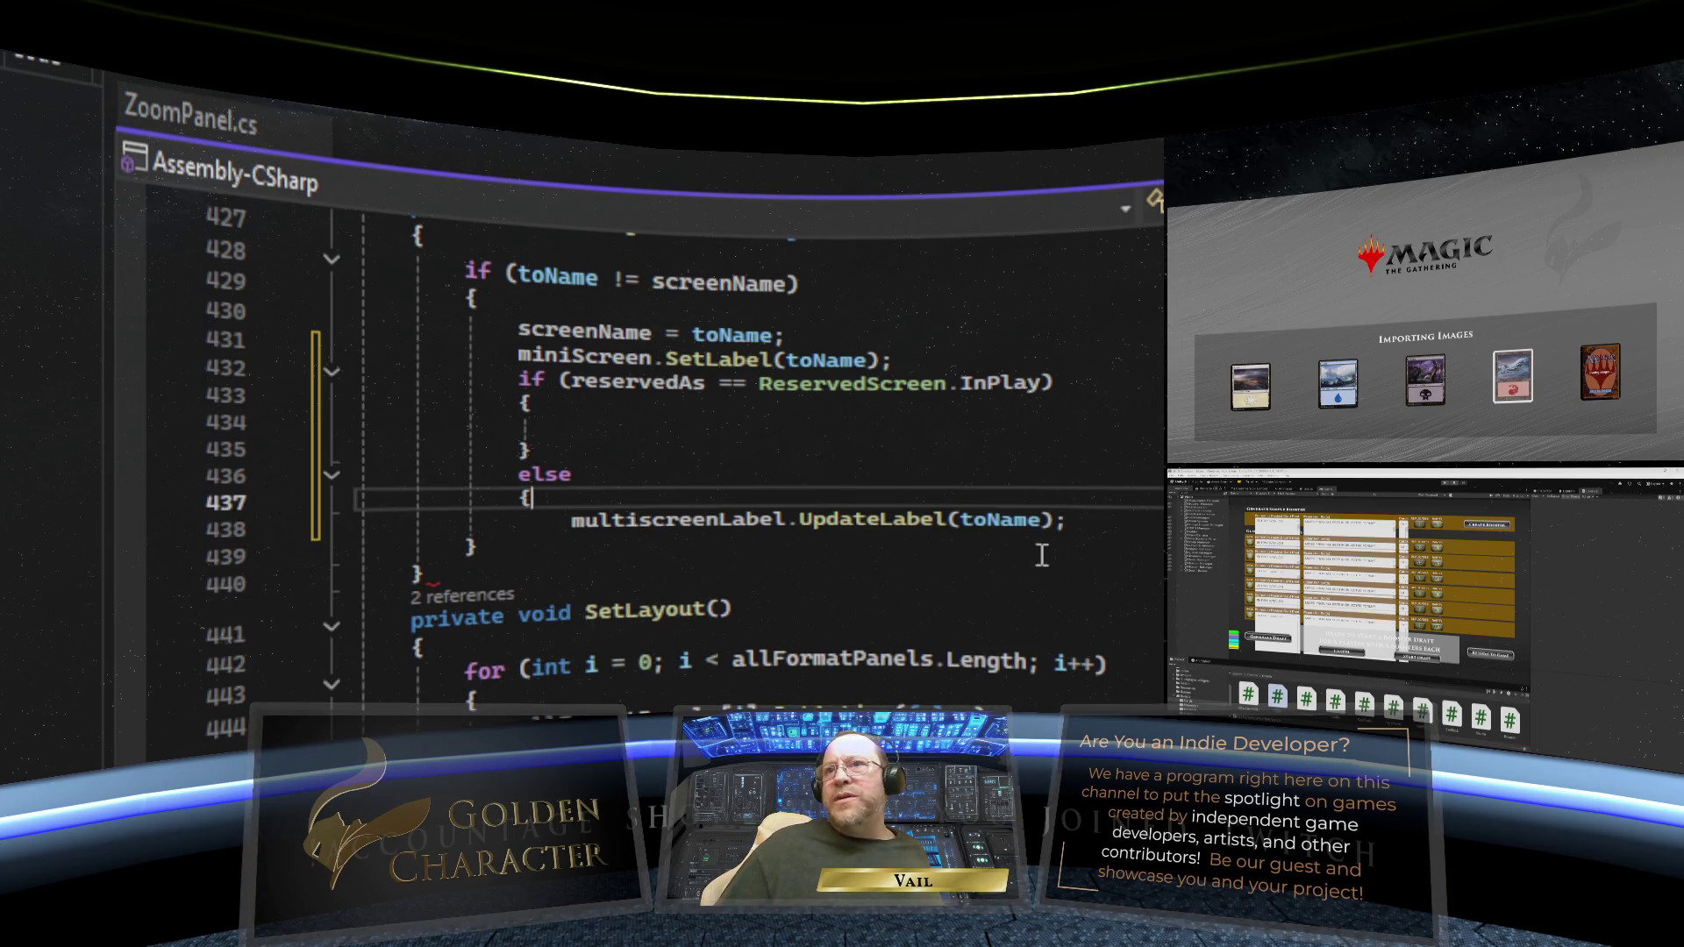
click(1068, 521)
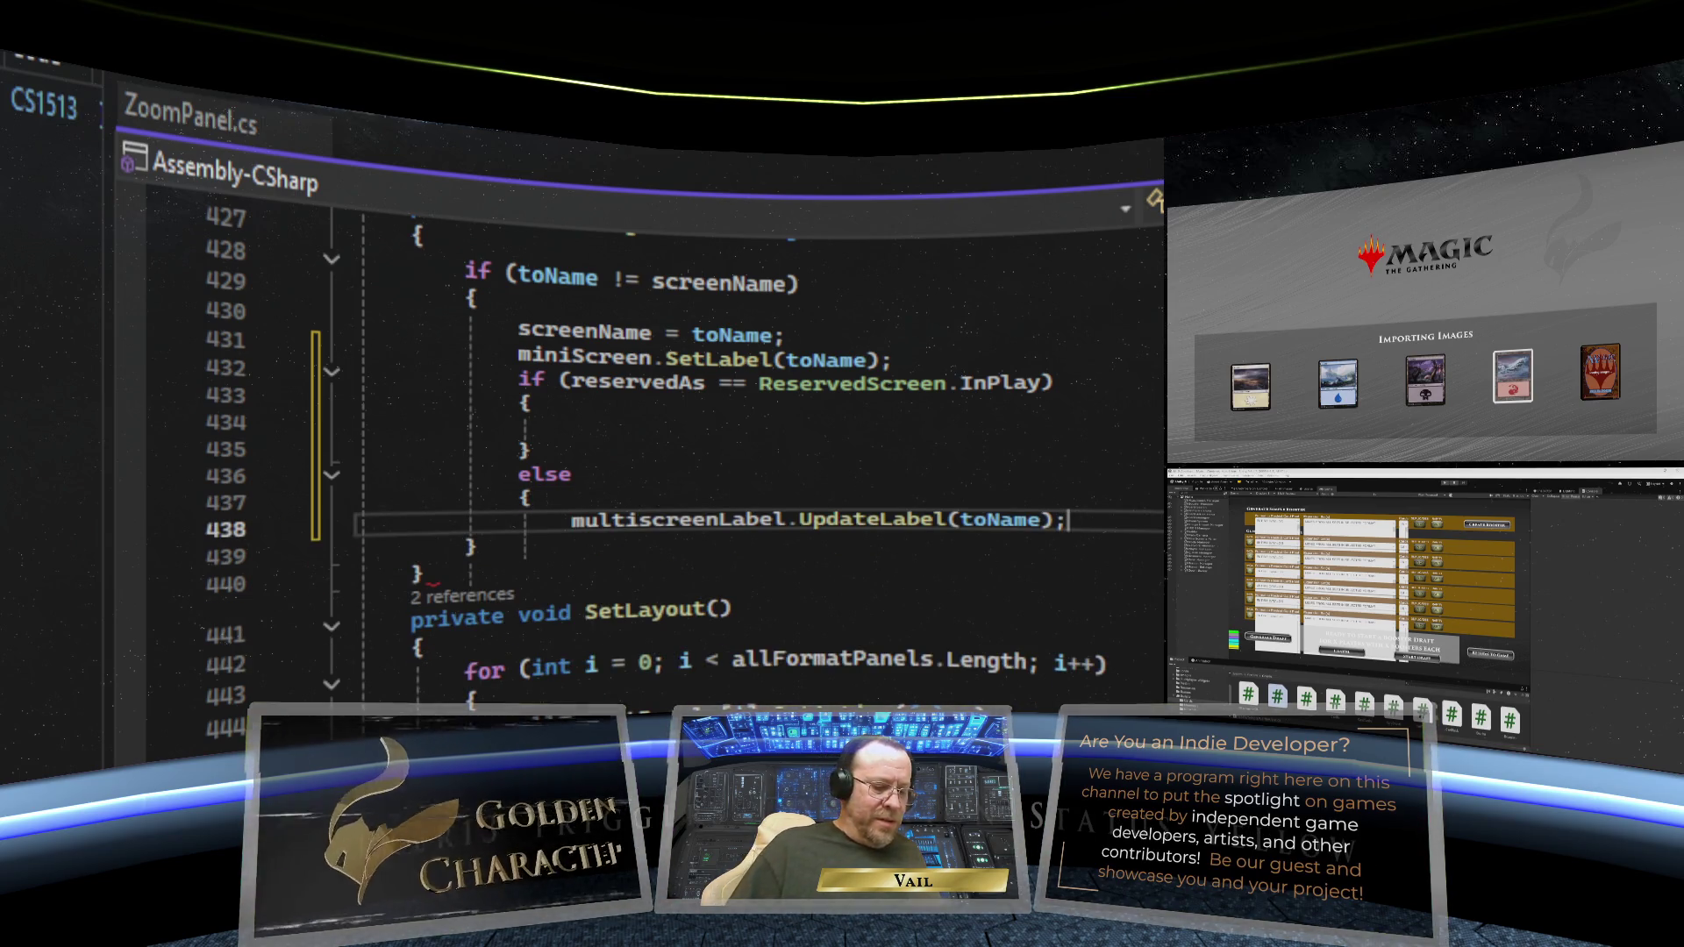
key(Return)
text(})
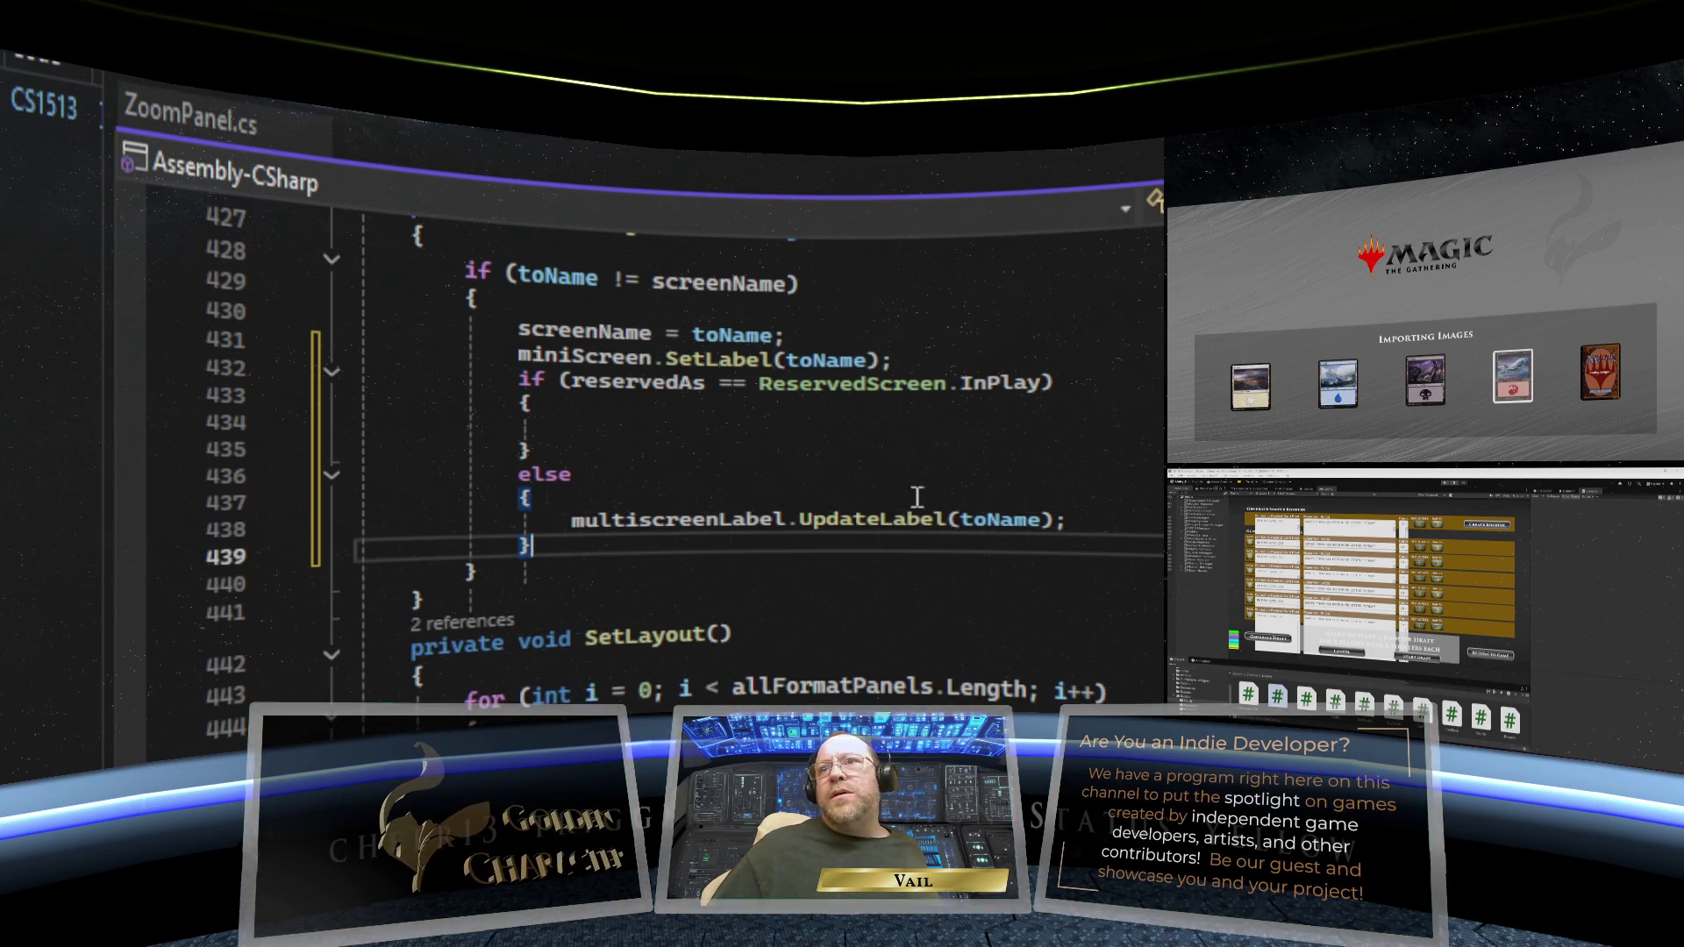
- Copy the UpdateLabel(toName) call and paste it into the InPlay if block
click(801, 447)
drag(1065, 520, 571, 519)
key(ctrl+c)
right_click(725, 523)
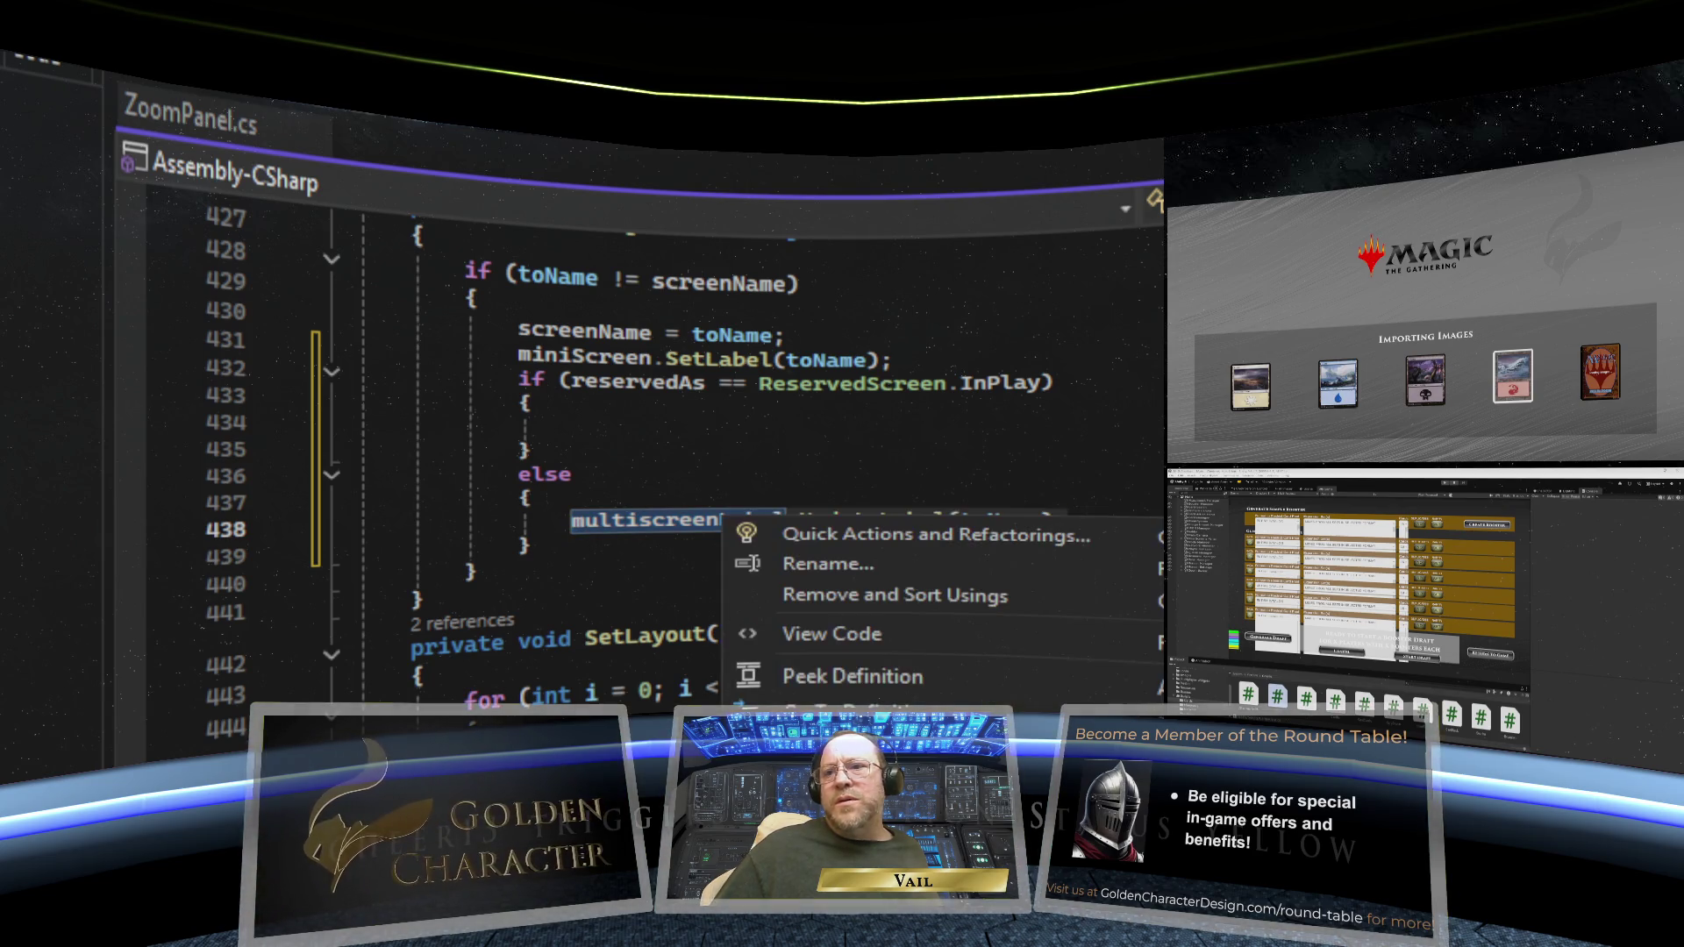
click(637, 621)
click(626, 425)
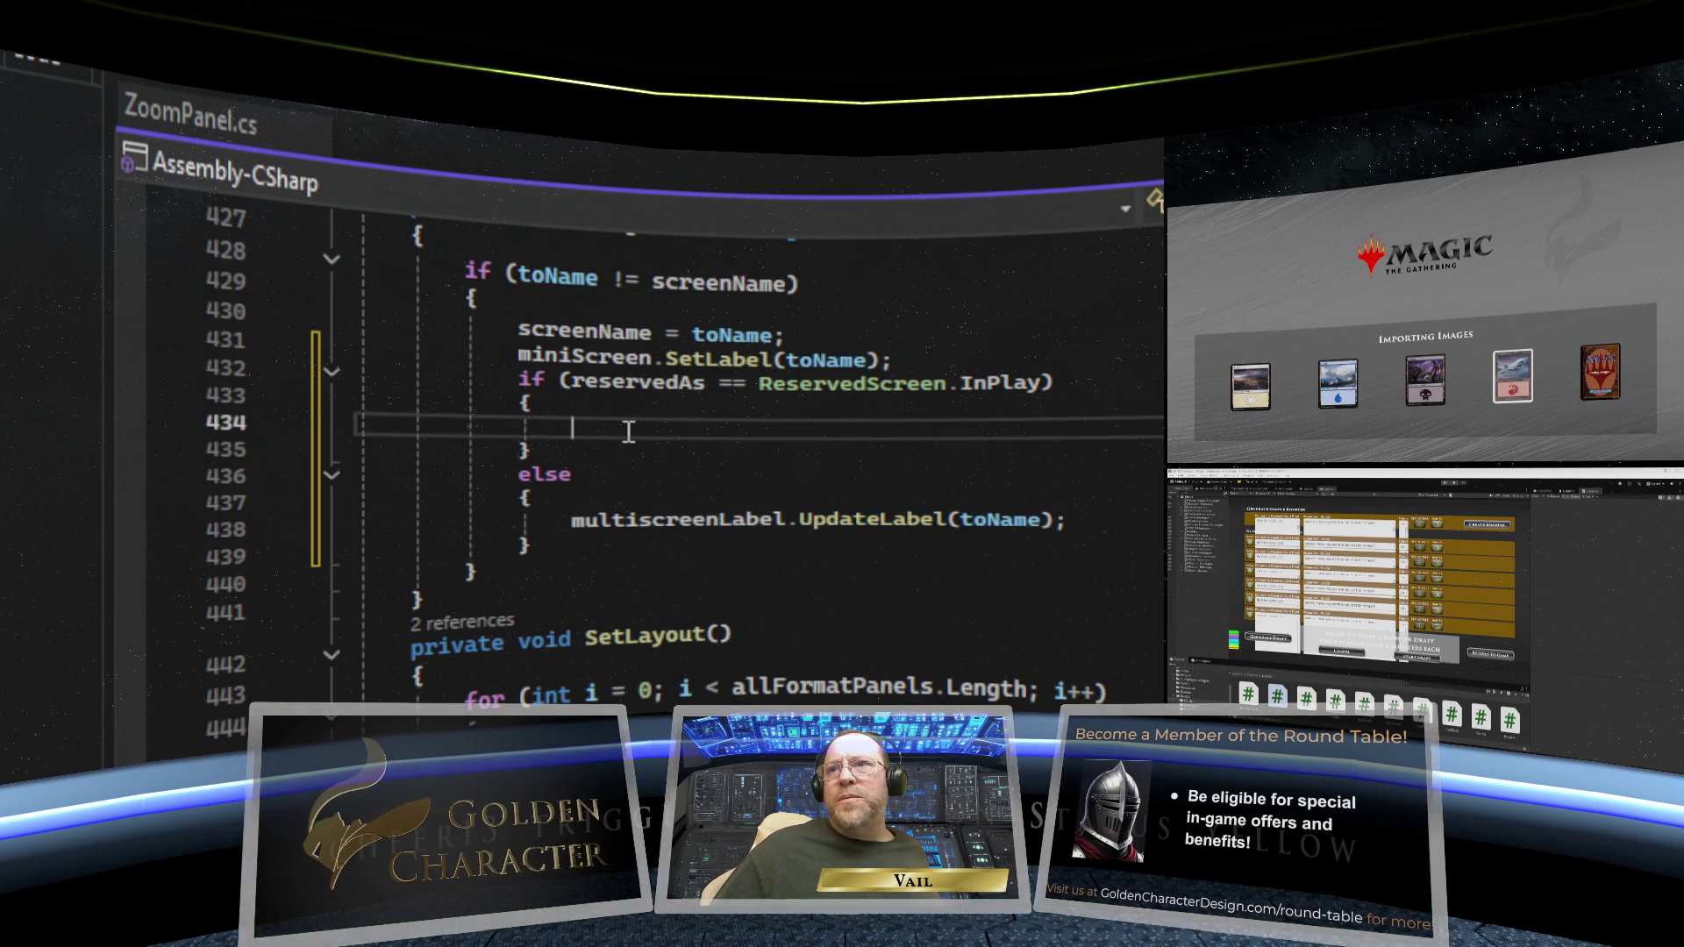
right_click(625, 426)
key(ctrl+v)
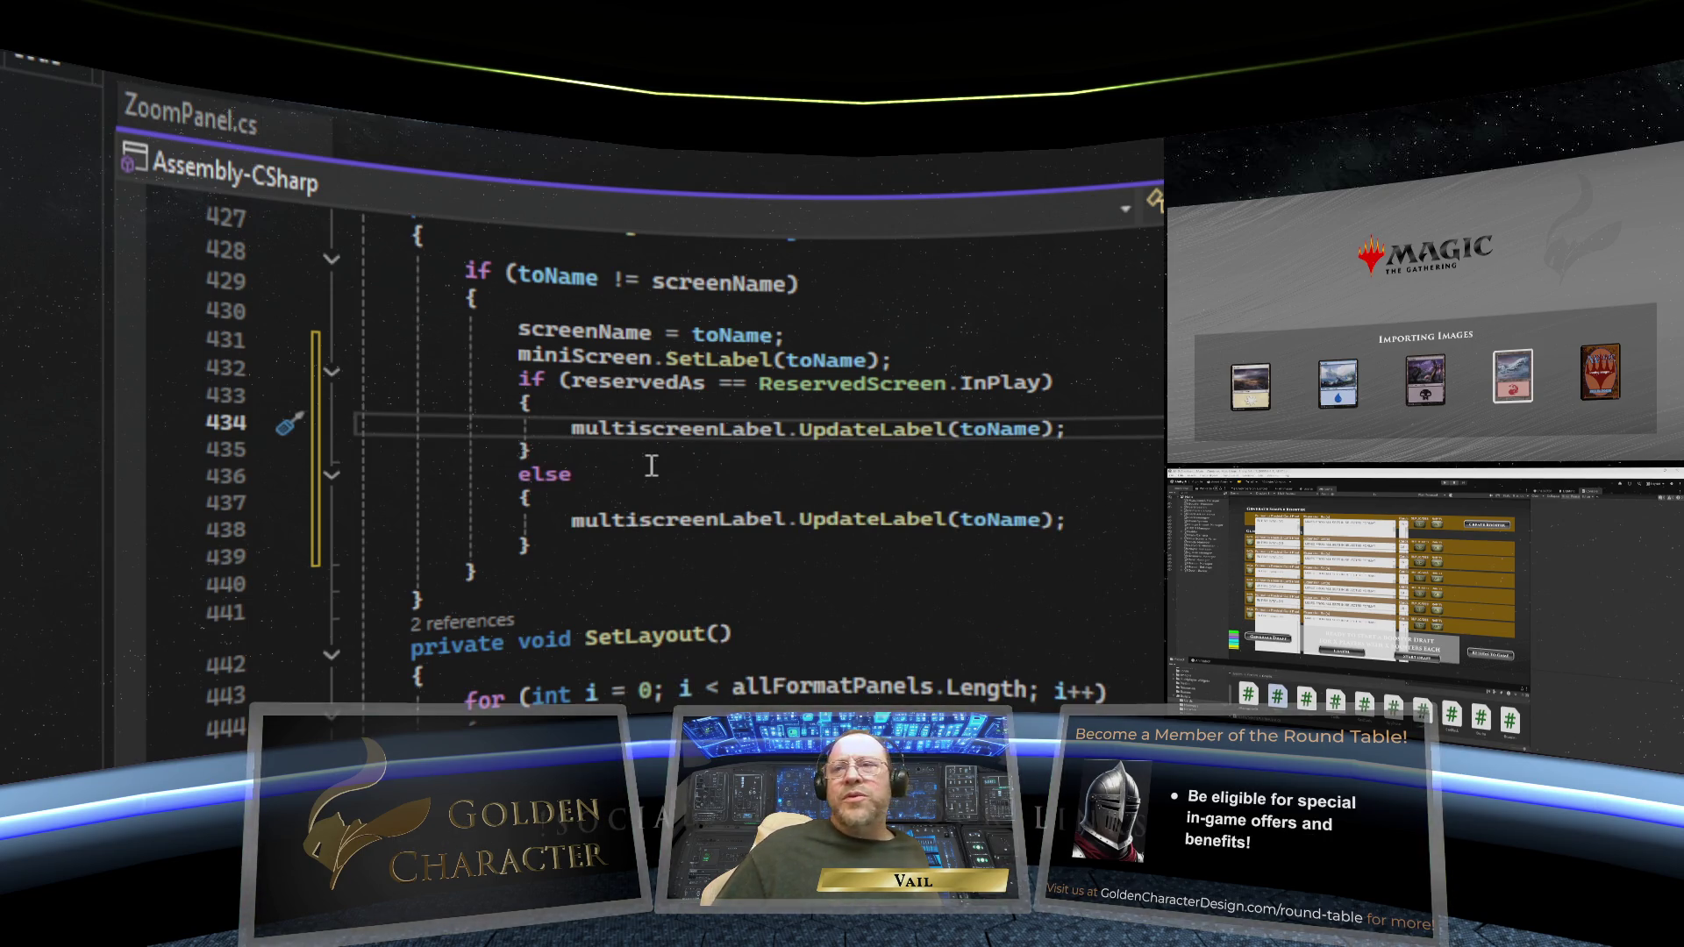
mouse_move(818, 436)
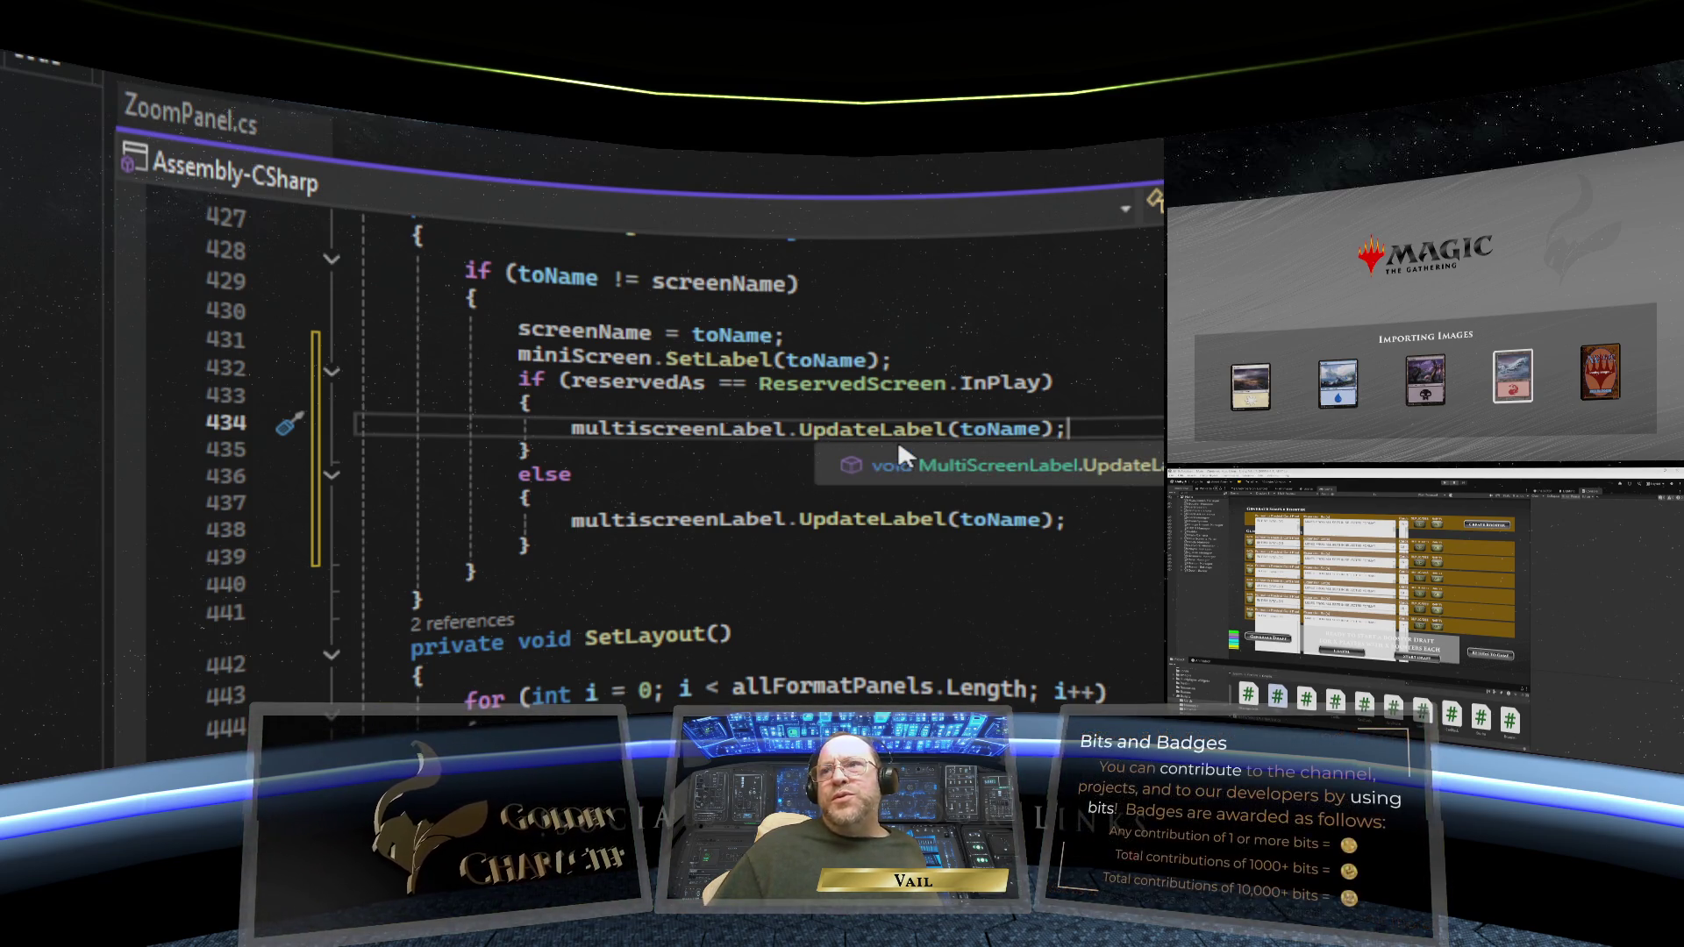
mouse_move(969, 432)
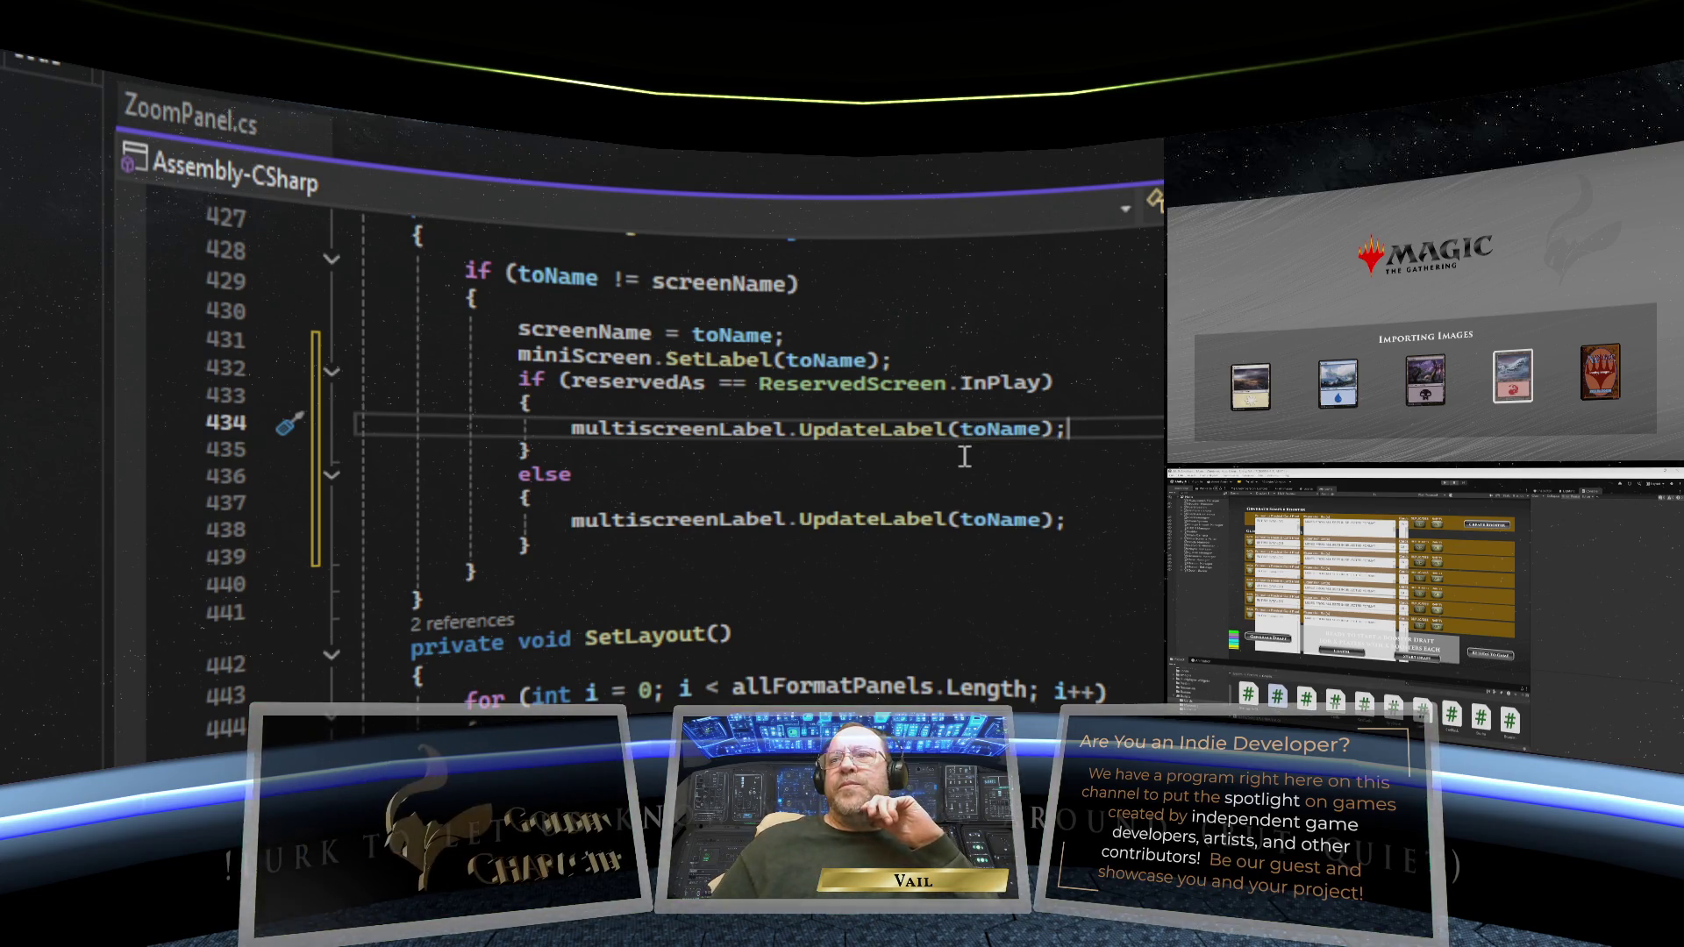
- Append + " (" to toName in the InPlay branch's UpdateLabel call
click(962, 431)
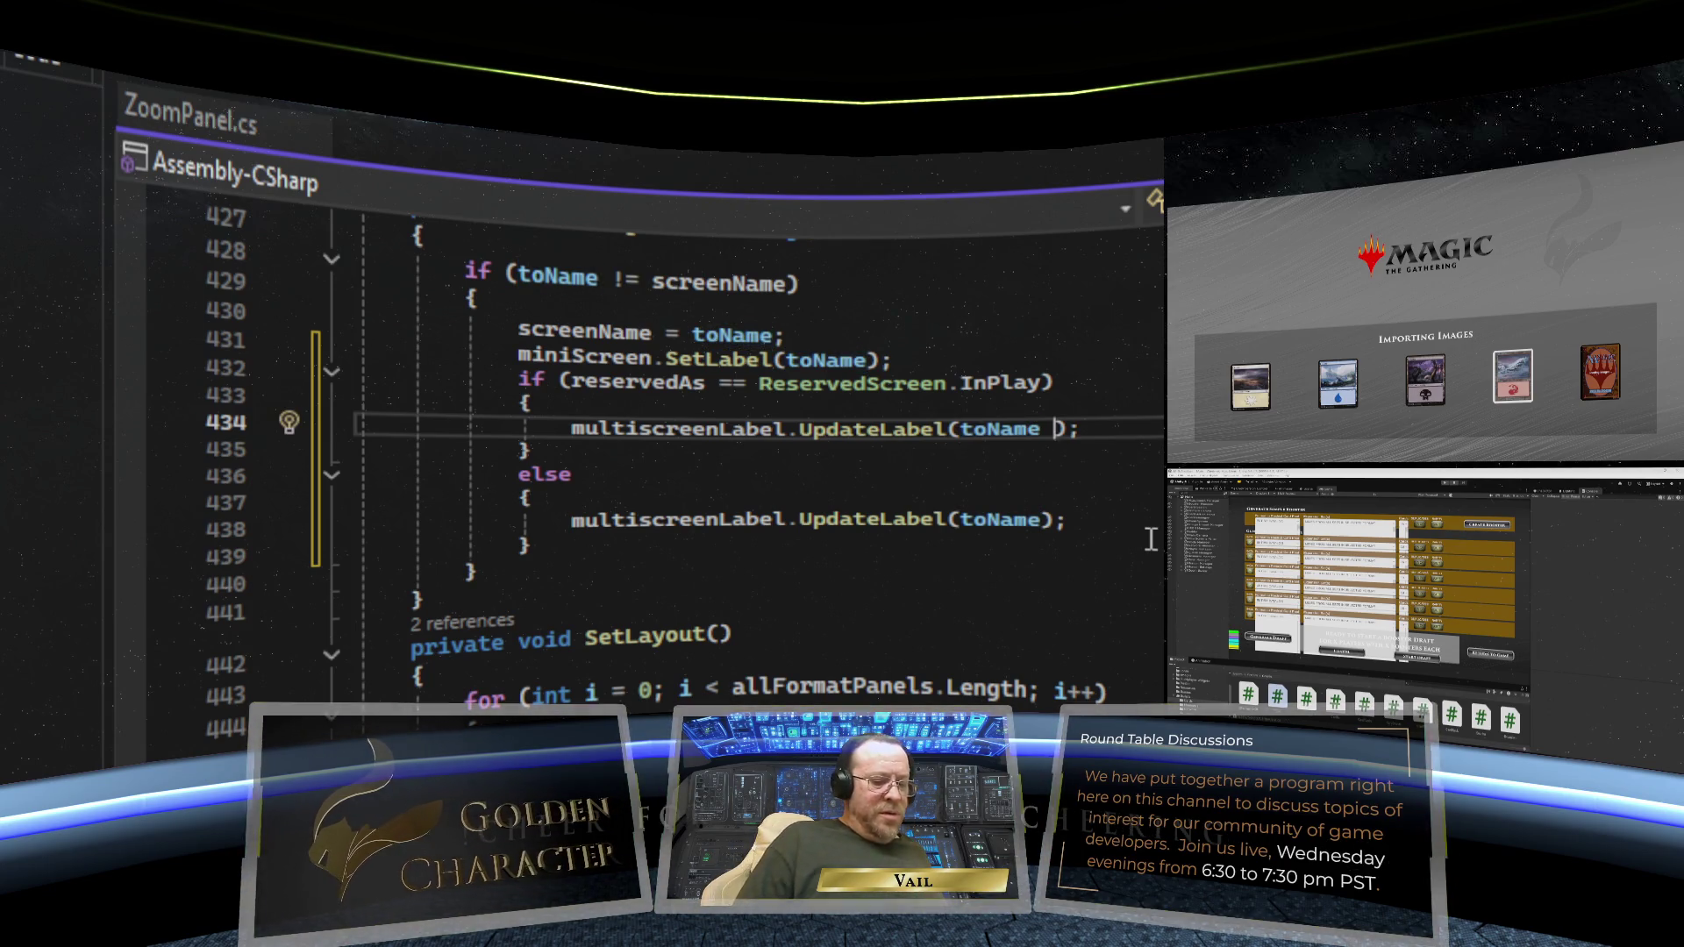
text(+ ")
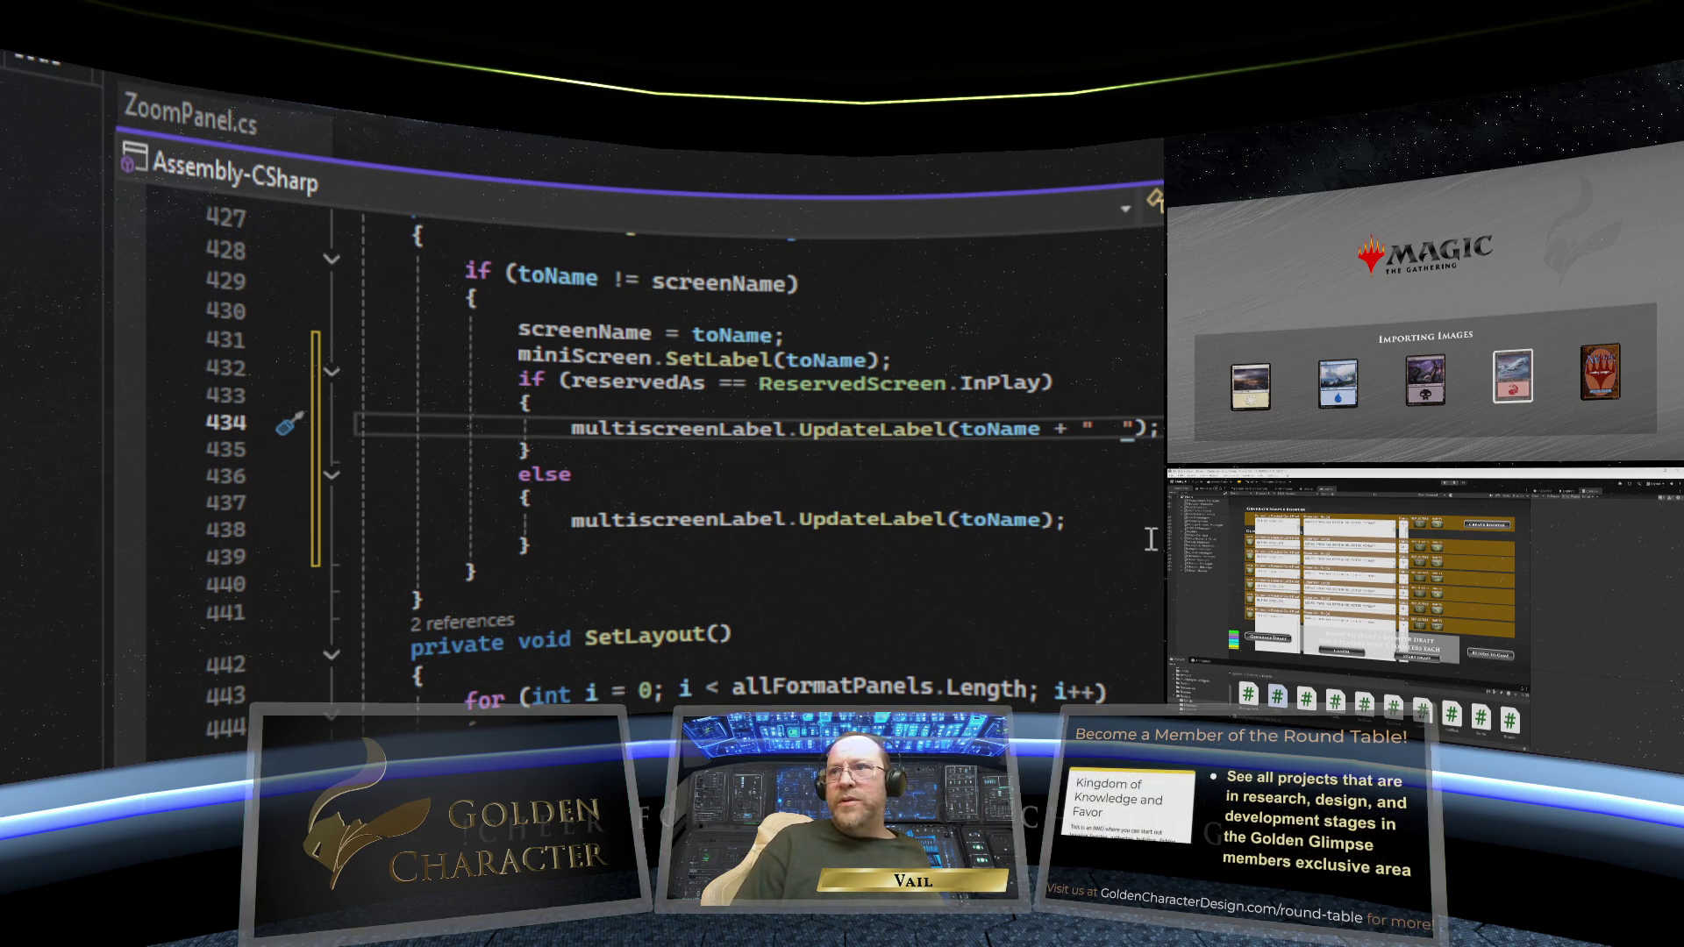
text(  ()
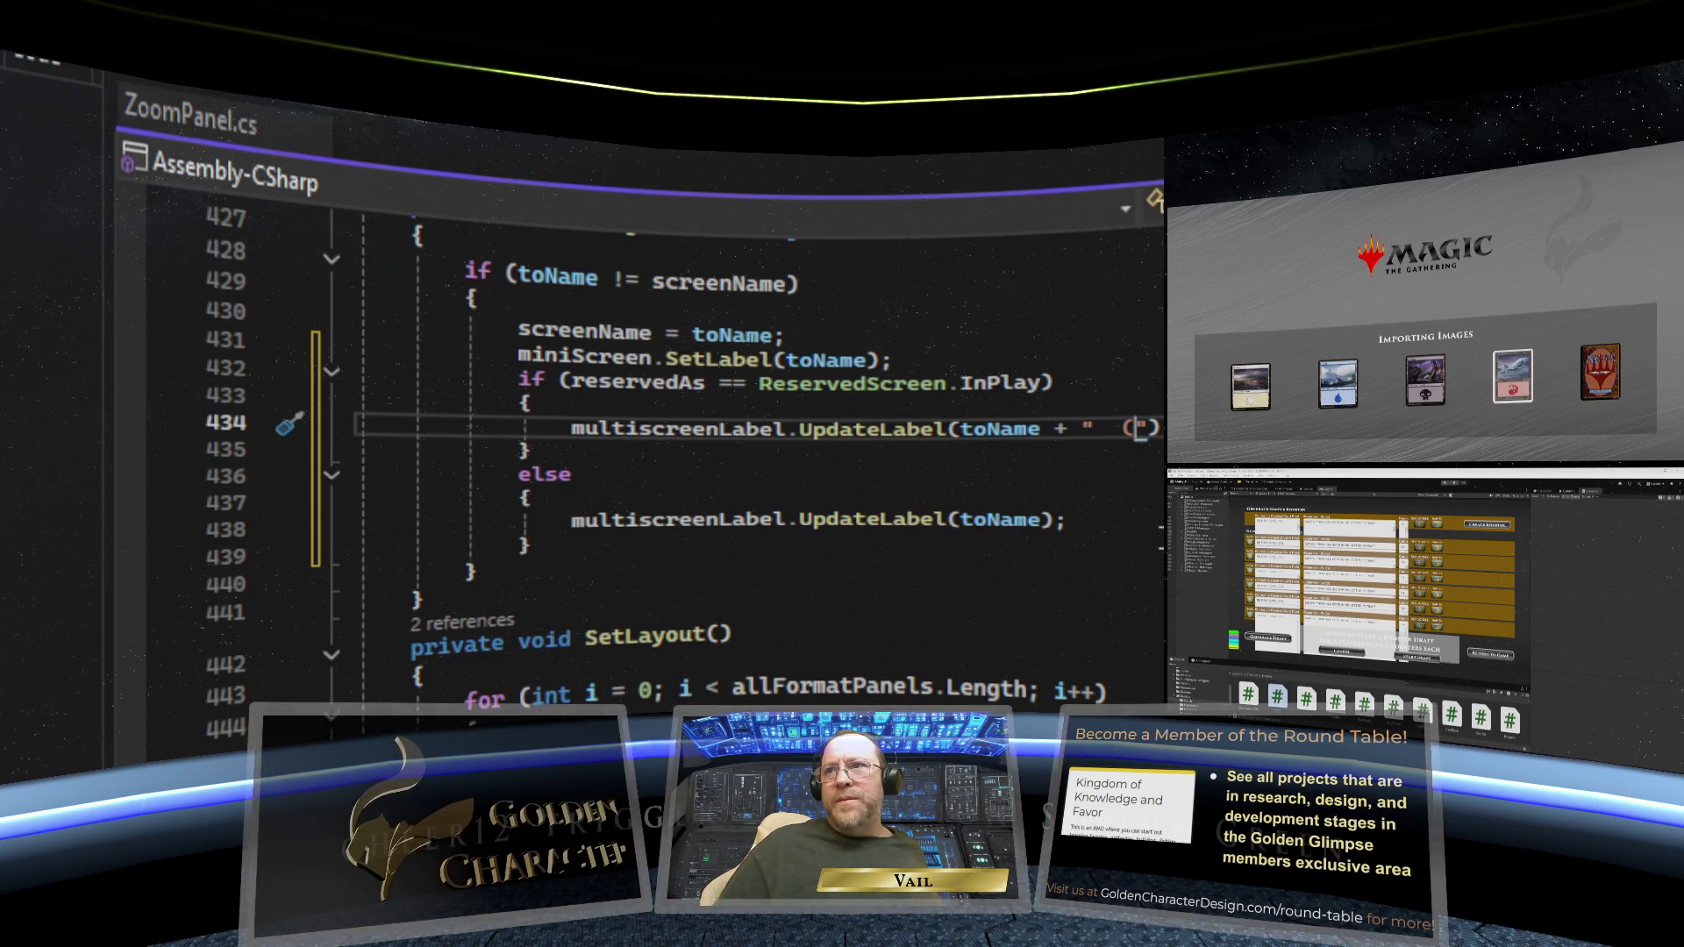
text(")
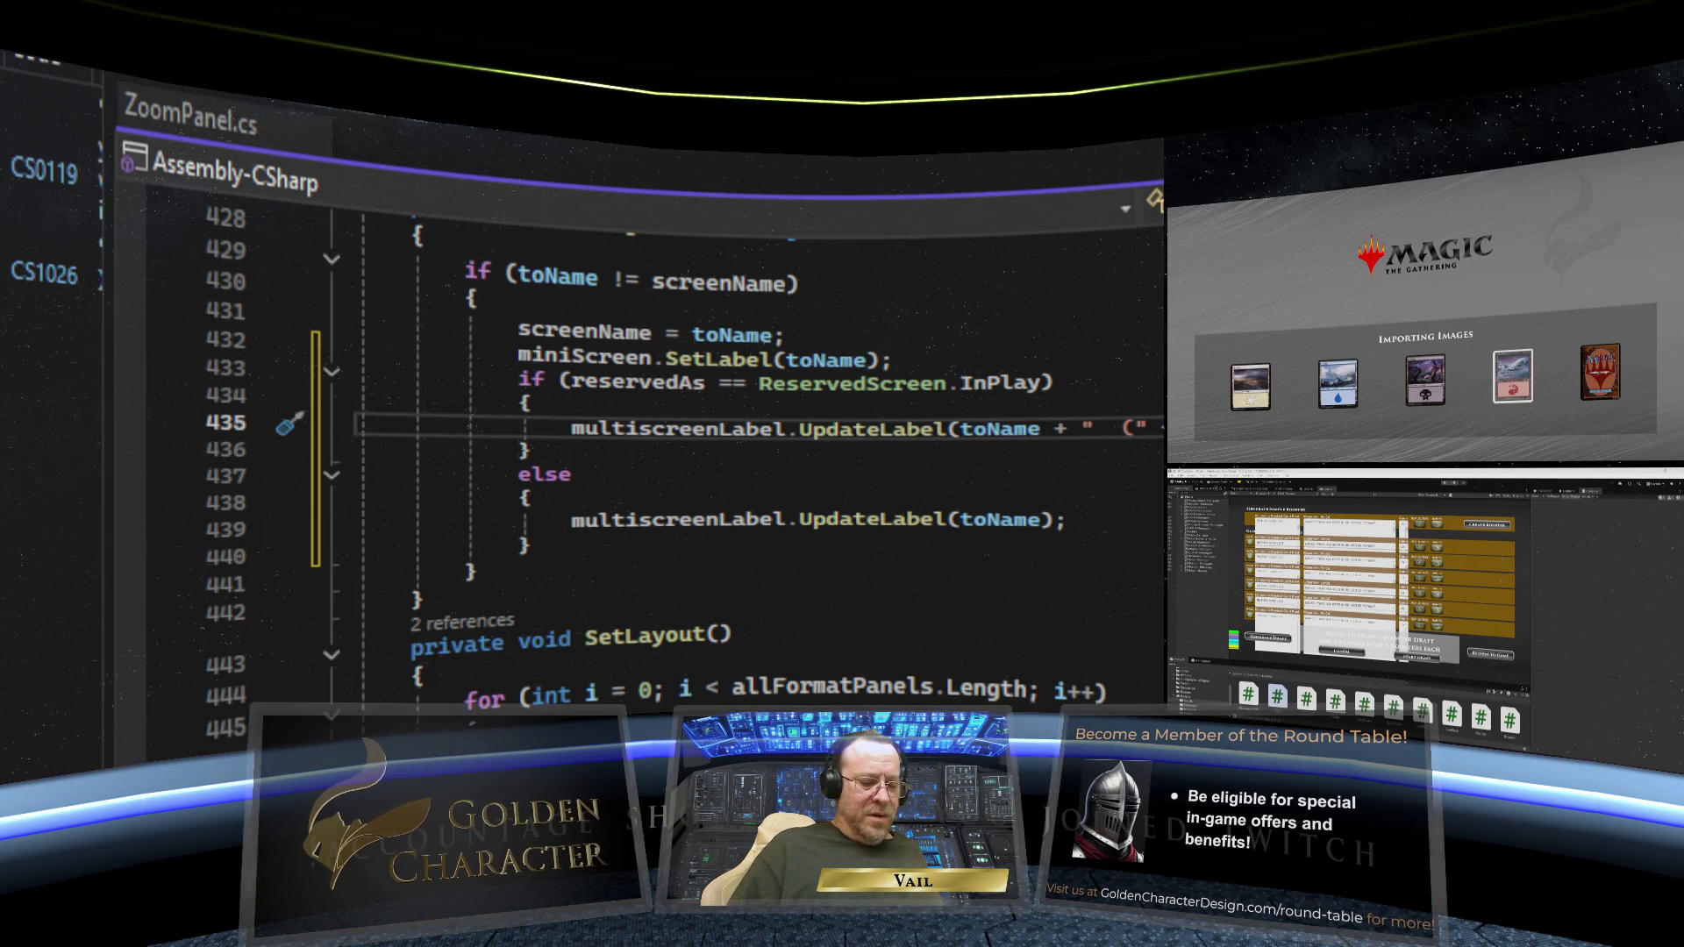
- Delete the using UnityEngine.AdaptivePerformance; line at the top of ZoomPanel.cs, then scroll back to ChangeName
click(953, 429)
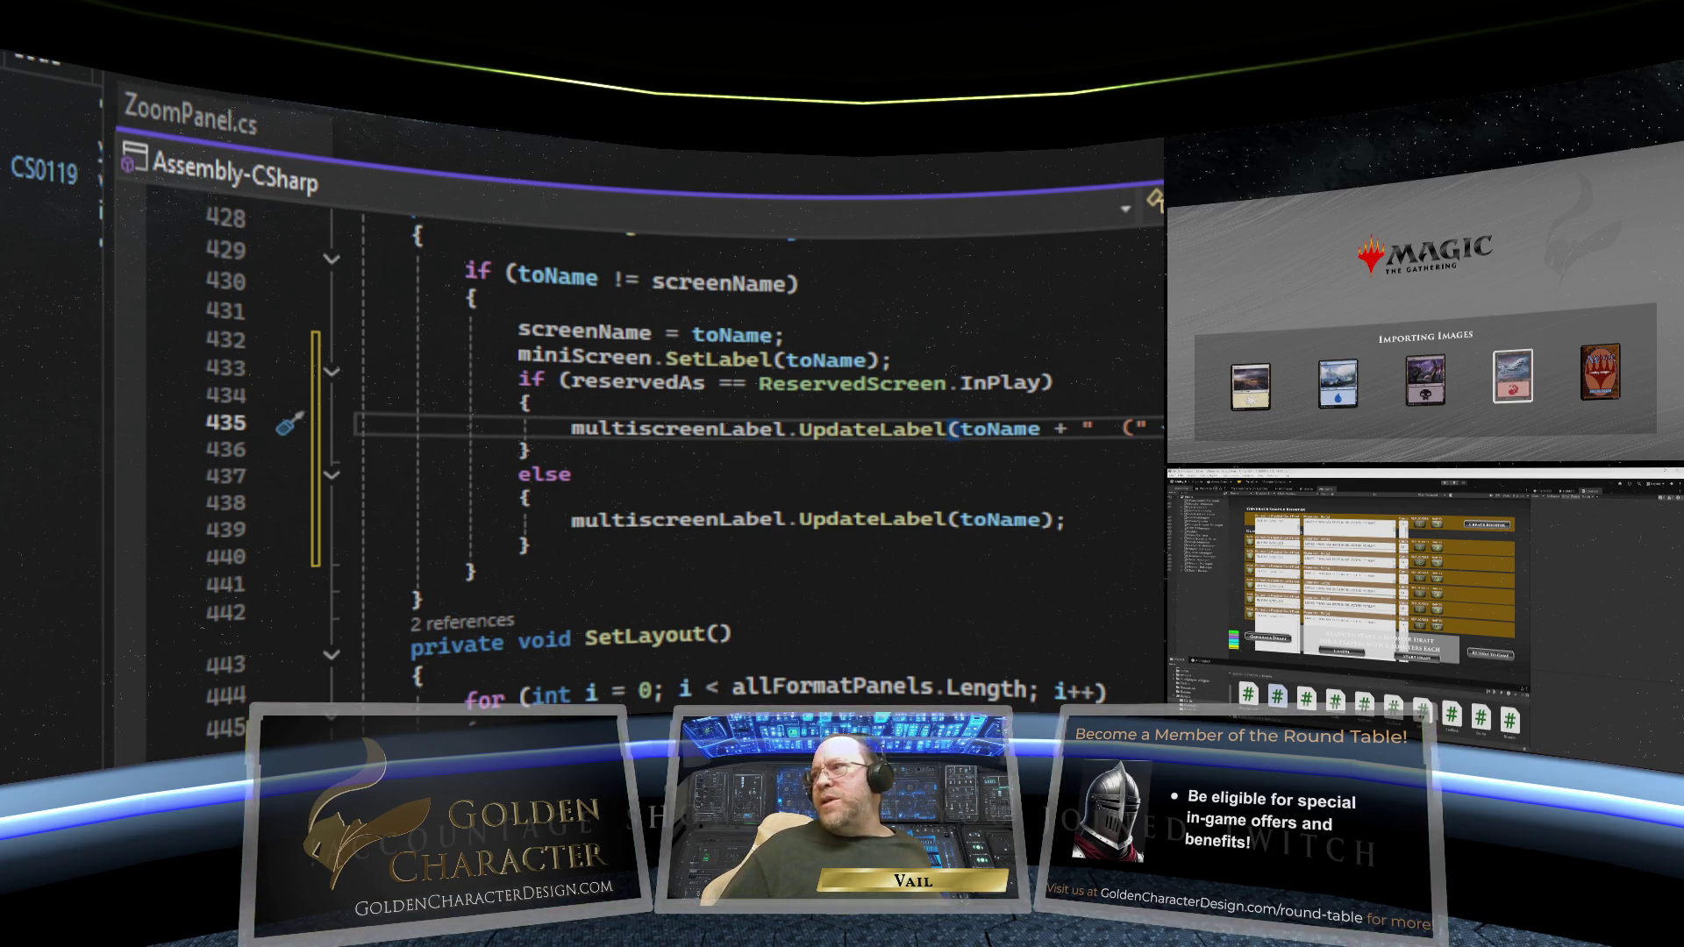
key(ctrl+Home)
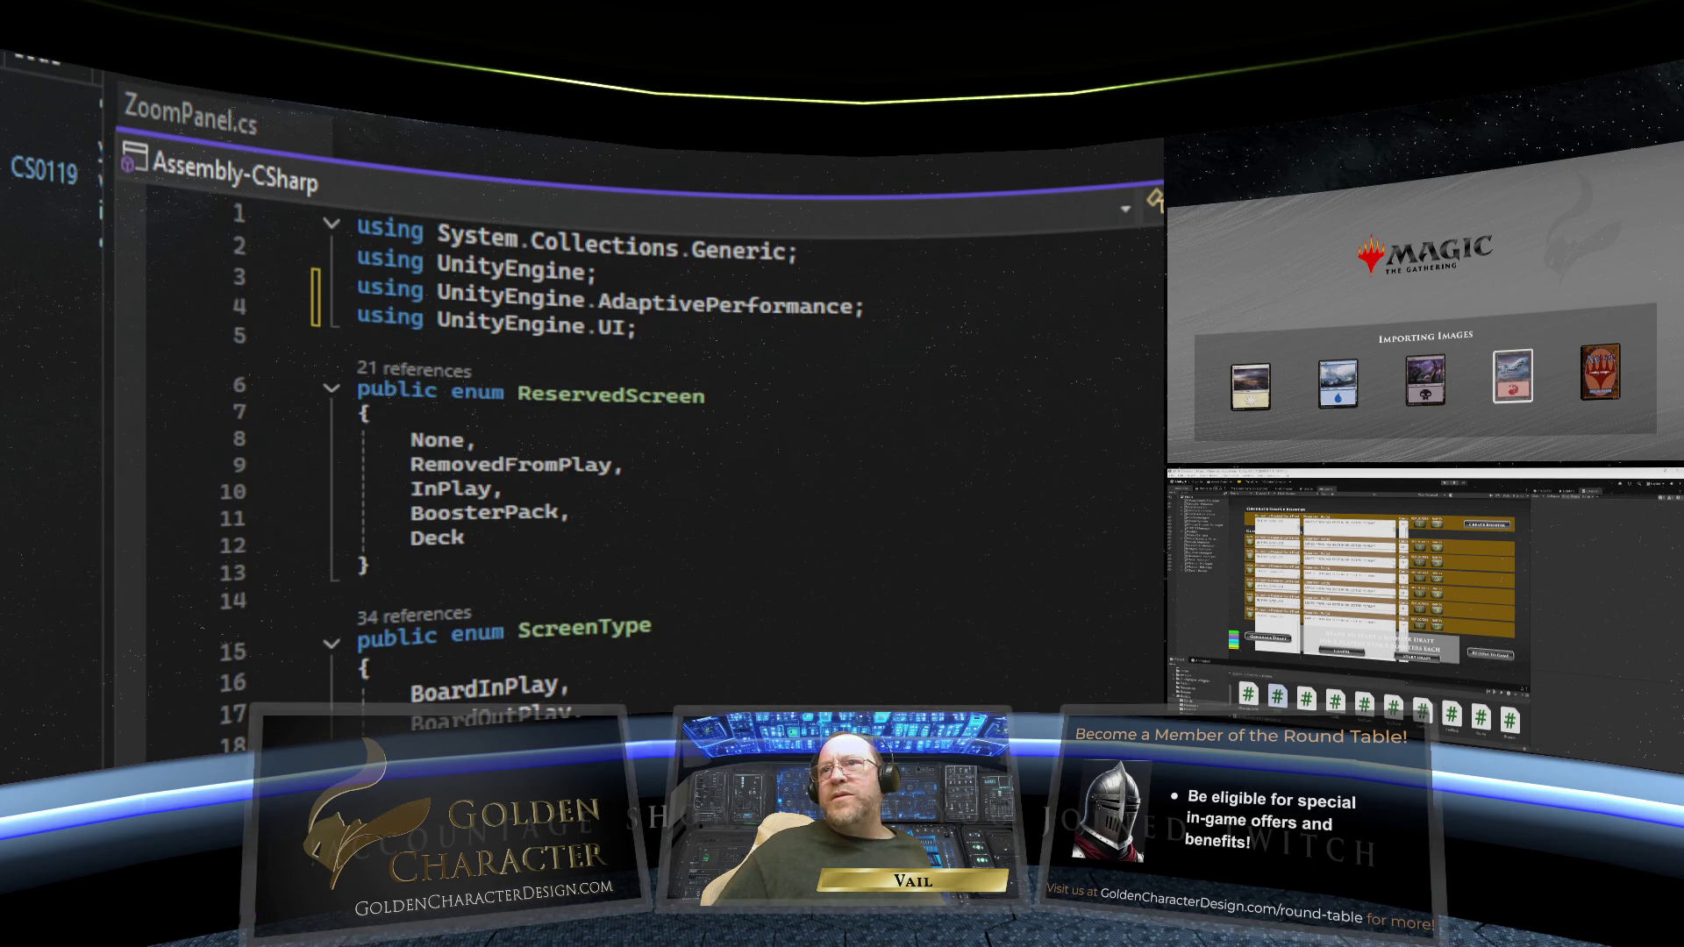
drag(879, 307, 320, 290)
key(BackSpace)
key(BackSpace)
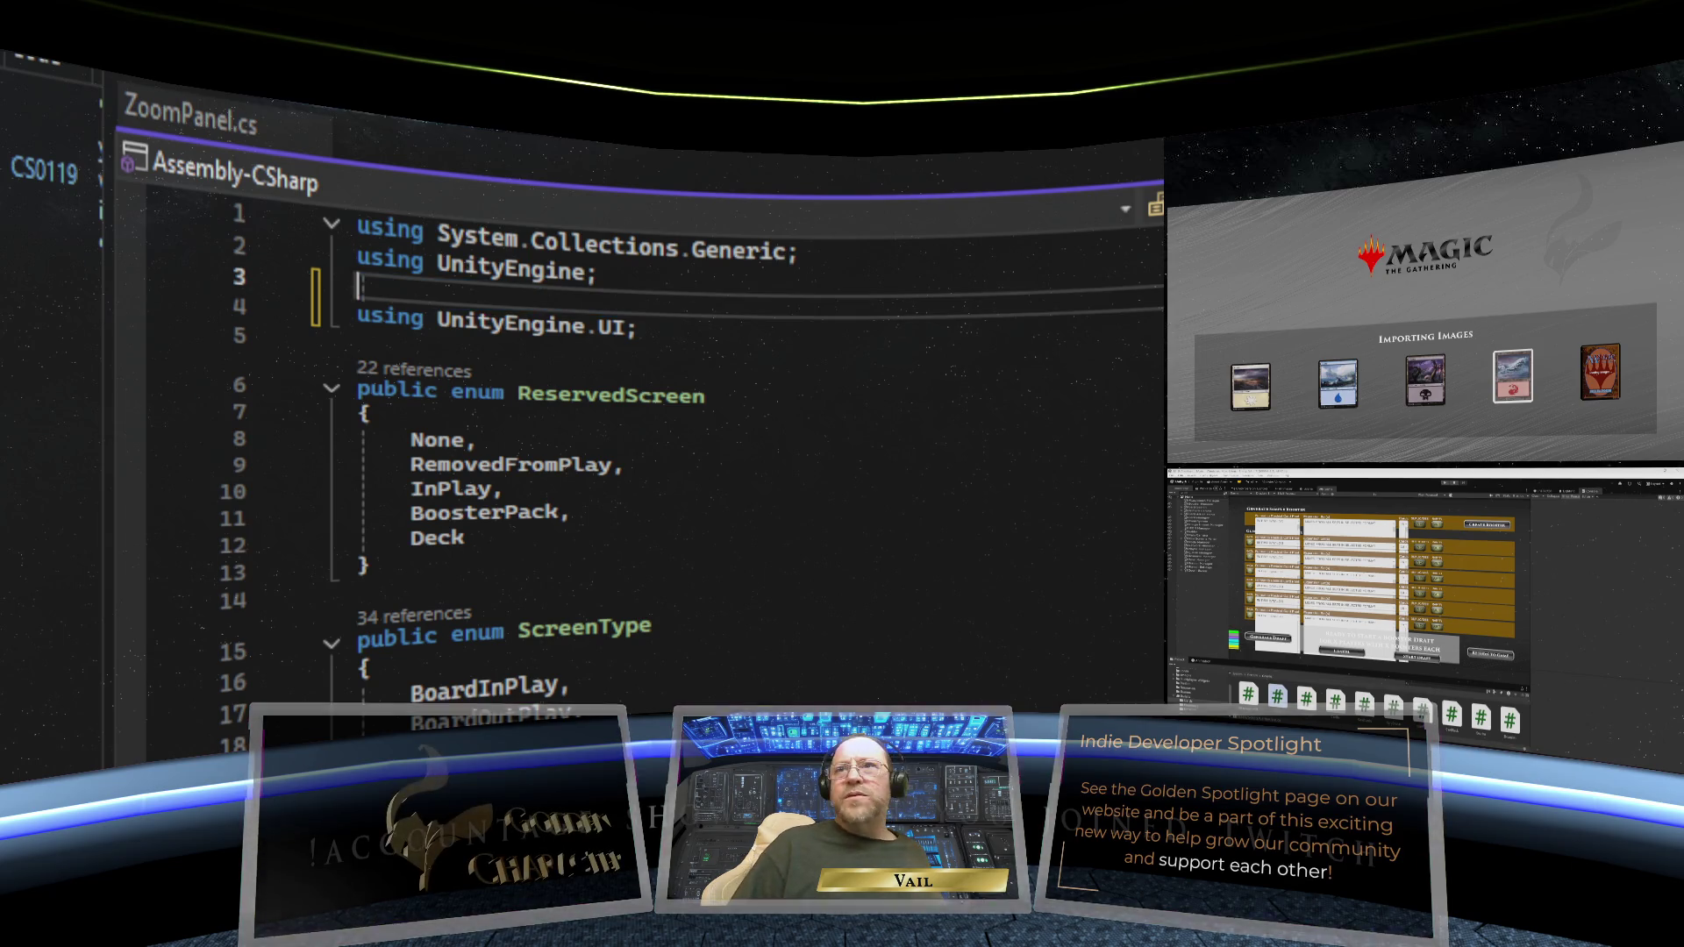
scroll(1150, 606, down, 20)
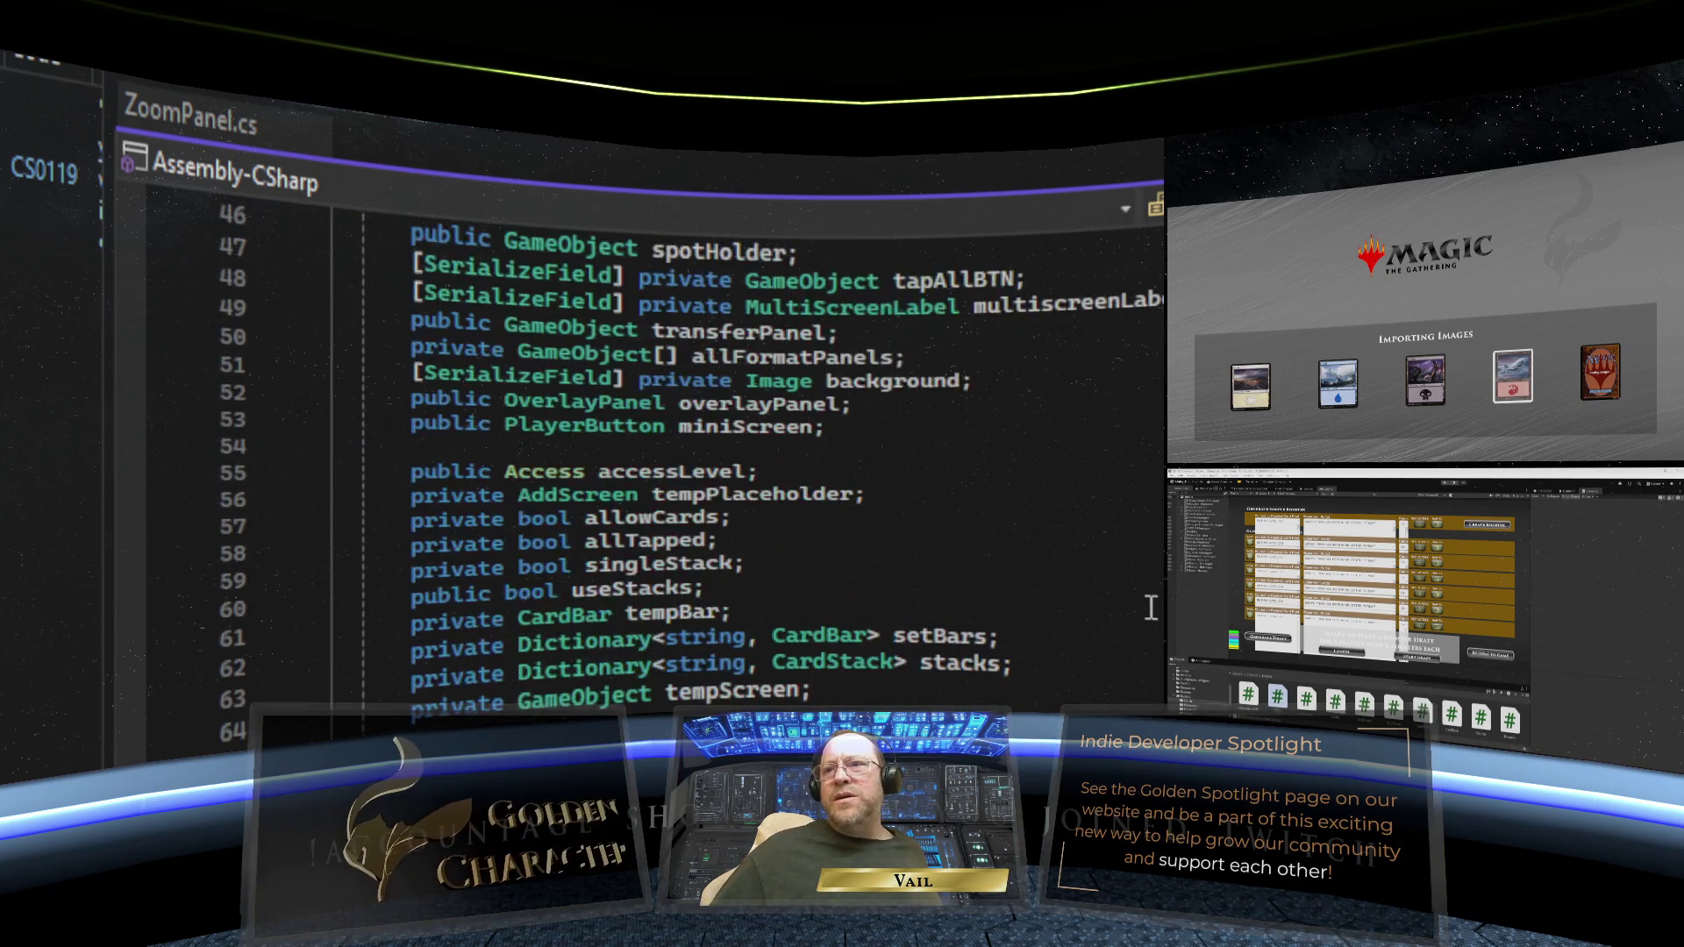
scroll(1150, 606, down, 20)
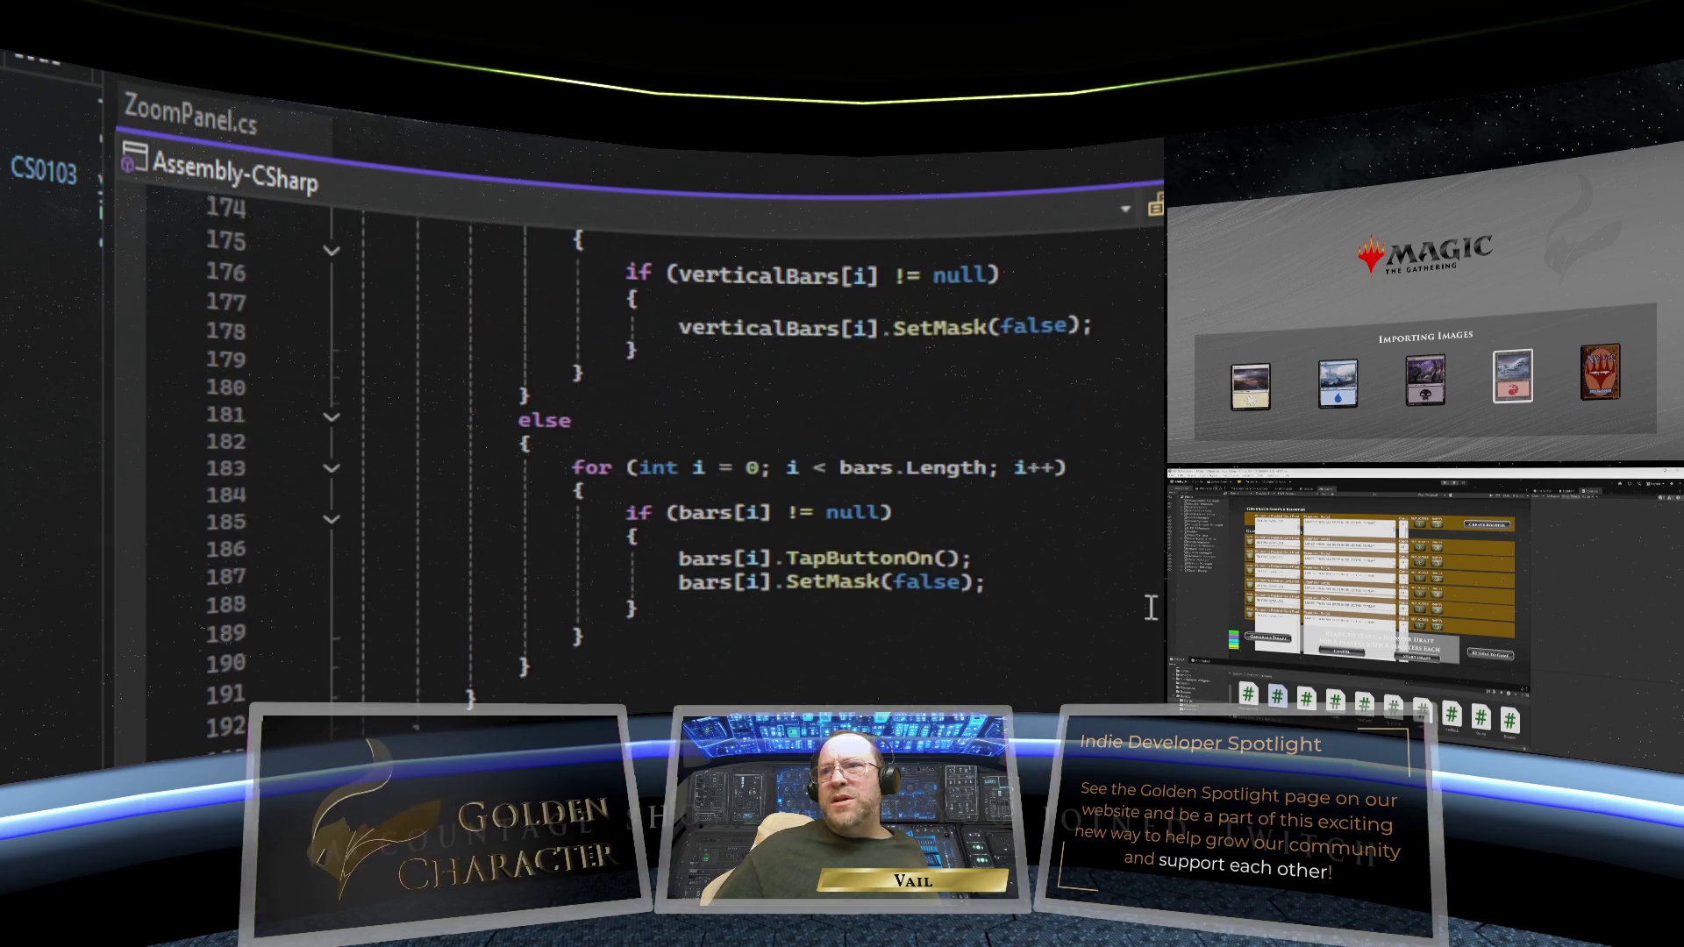
scroll(1150, 607, down, 20)
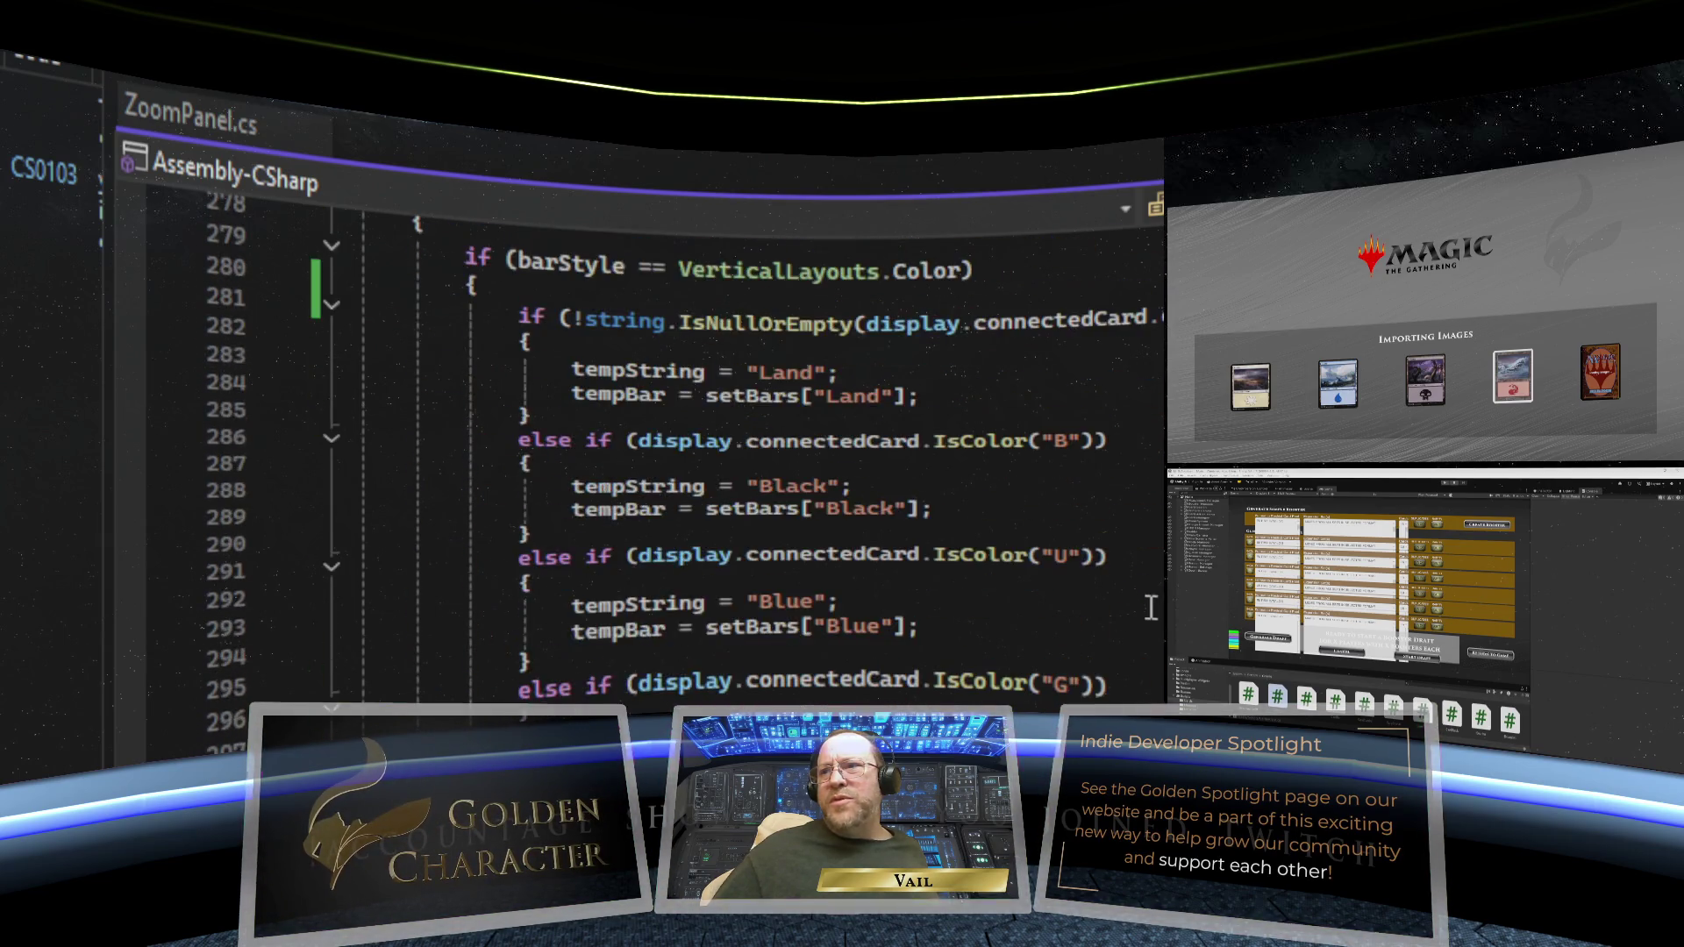
scroll(1150, 607, down, 20)
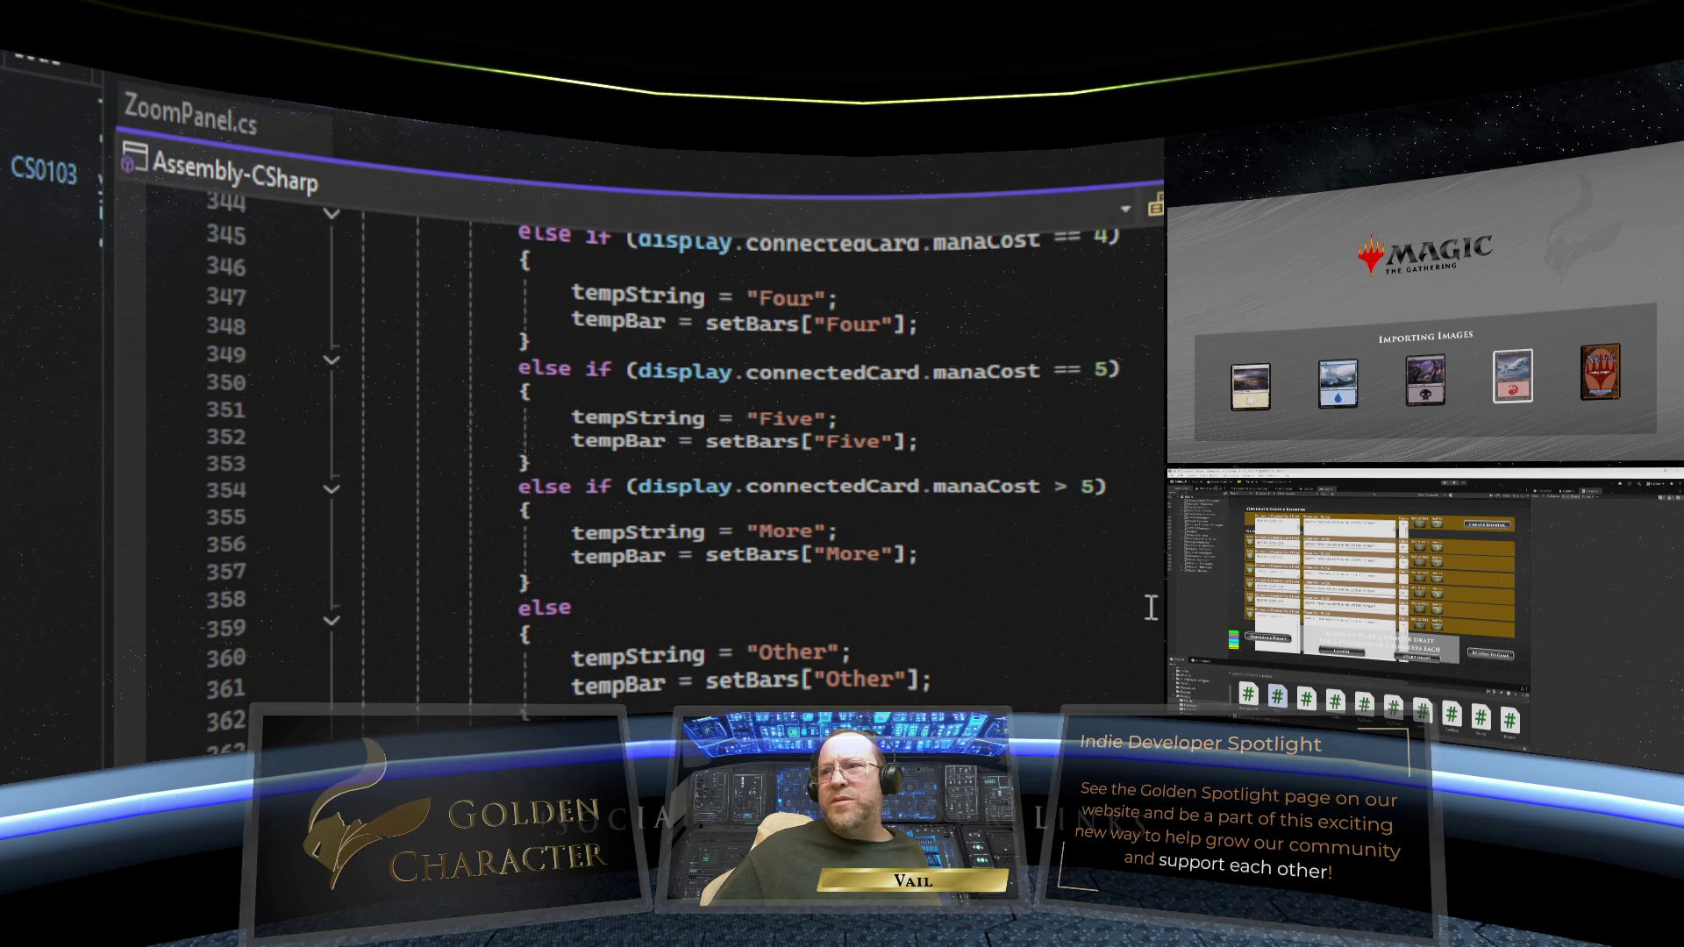
scroll(1151, 607, down, 18)
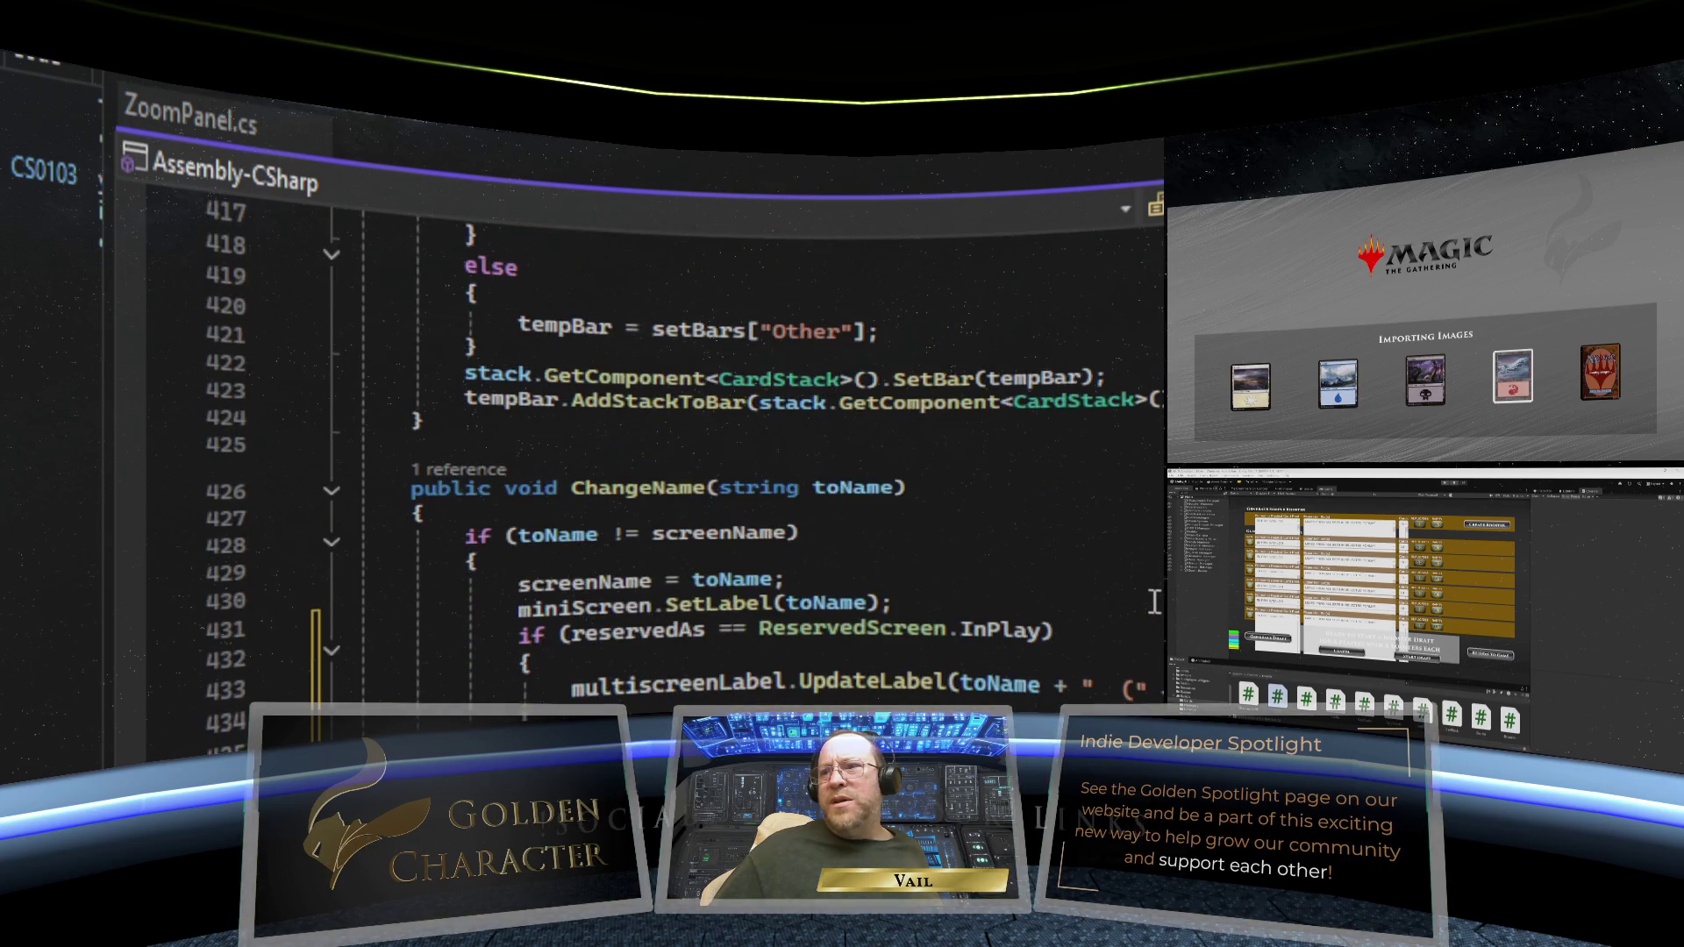
scroll(1154, 602, down, 2)
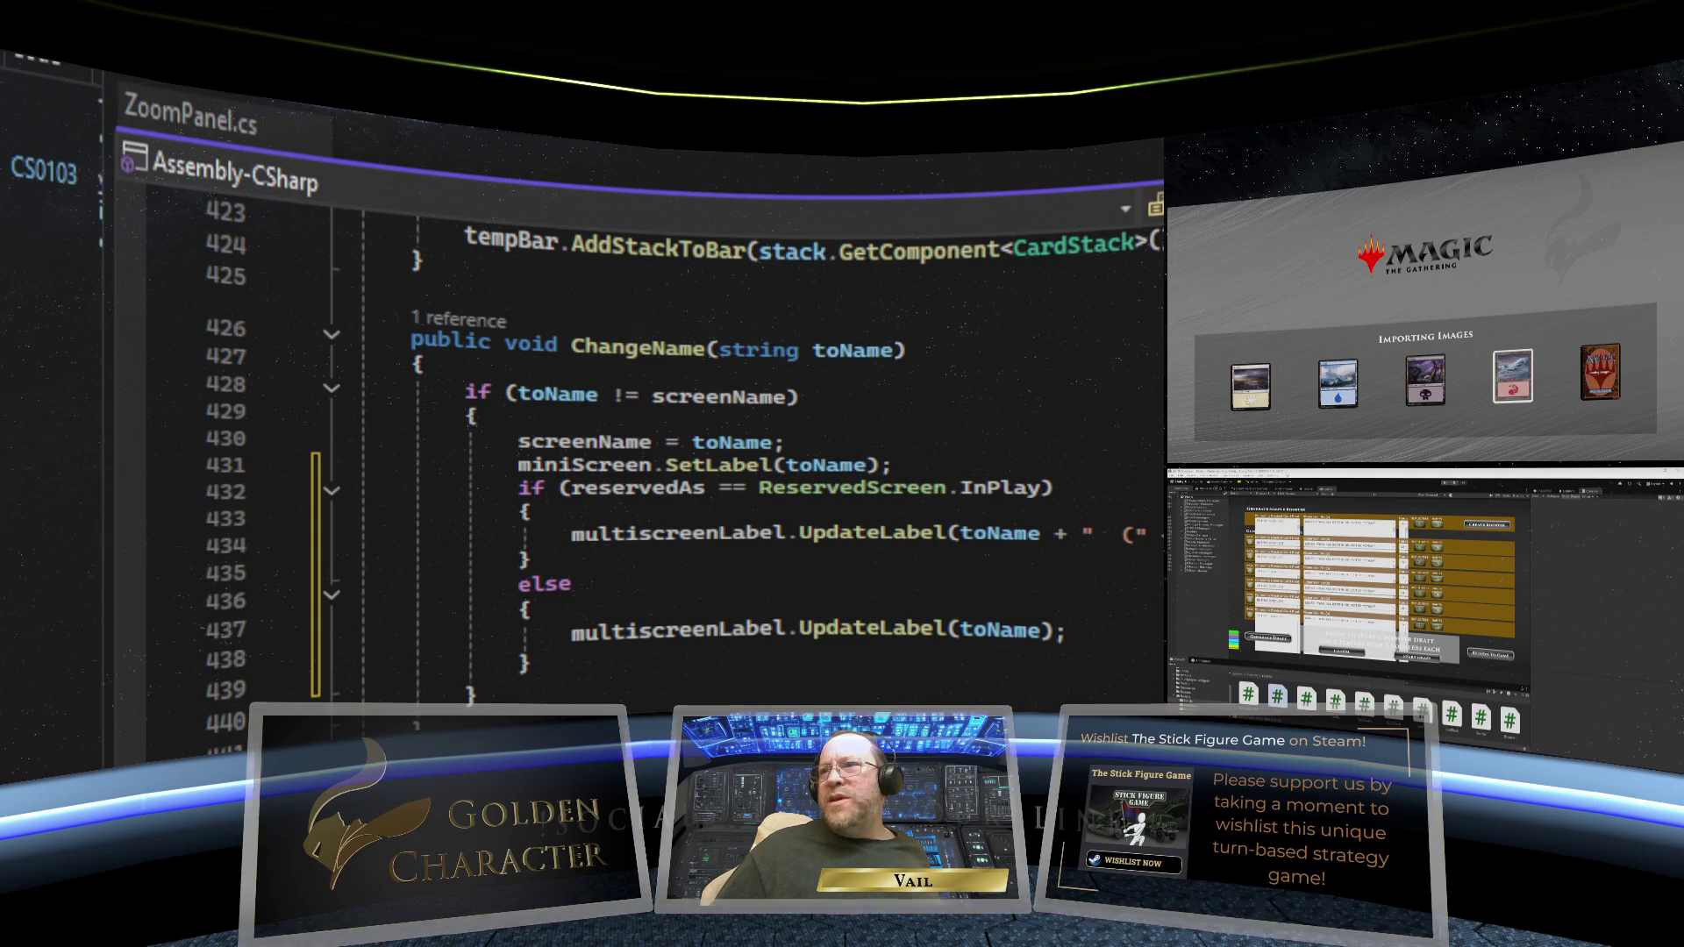
- Review the ChangeName if/else, save ZoomPanel.cs, and switch to the Unity editor
click(877, 533)
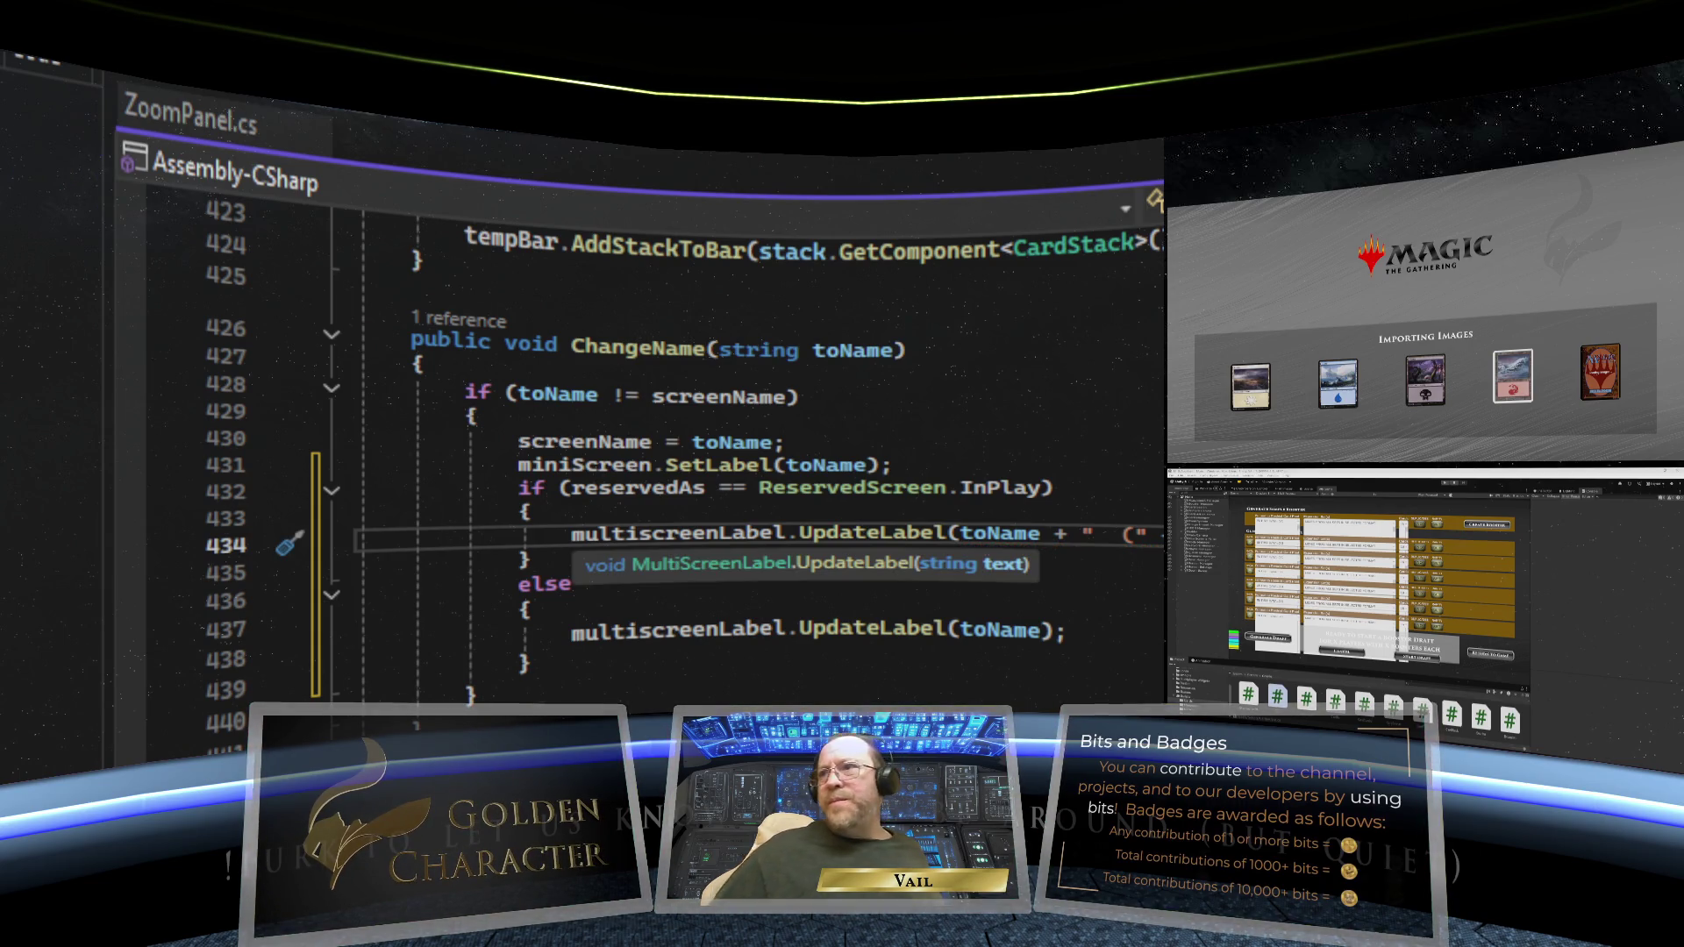
click(1067, 629)
key(Up)
key(Up)
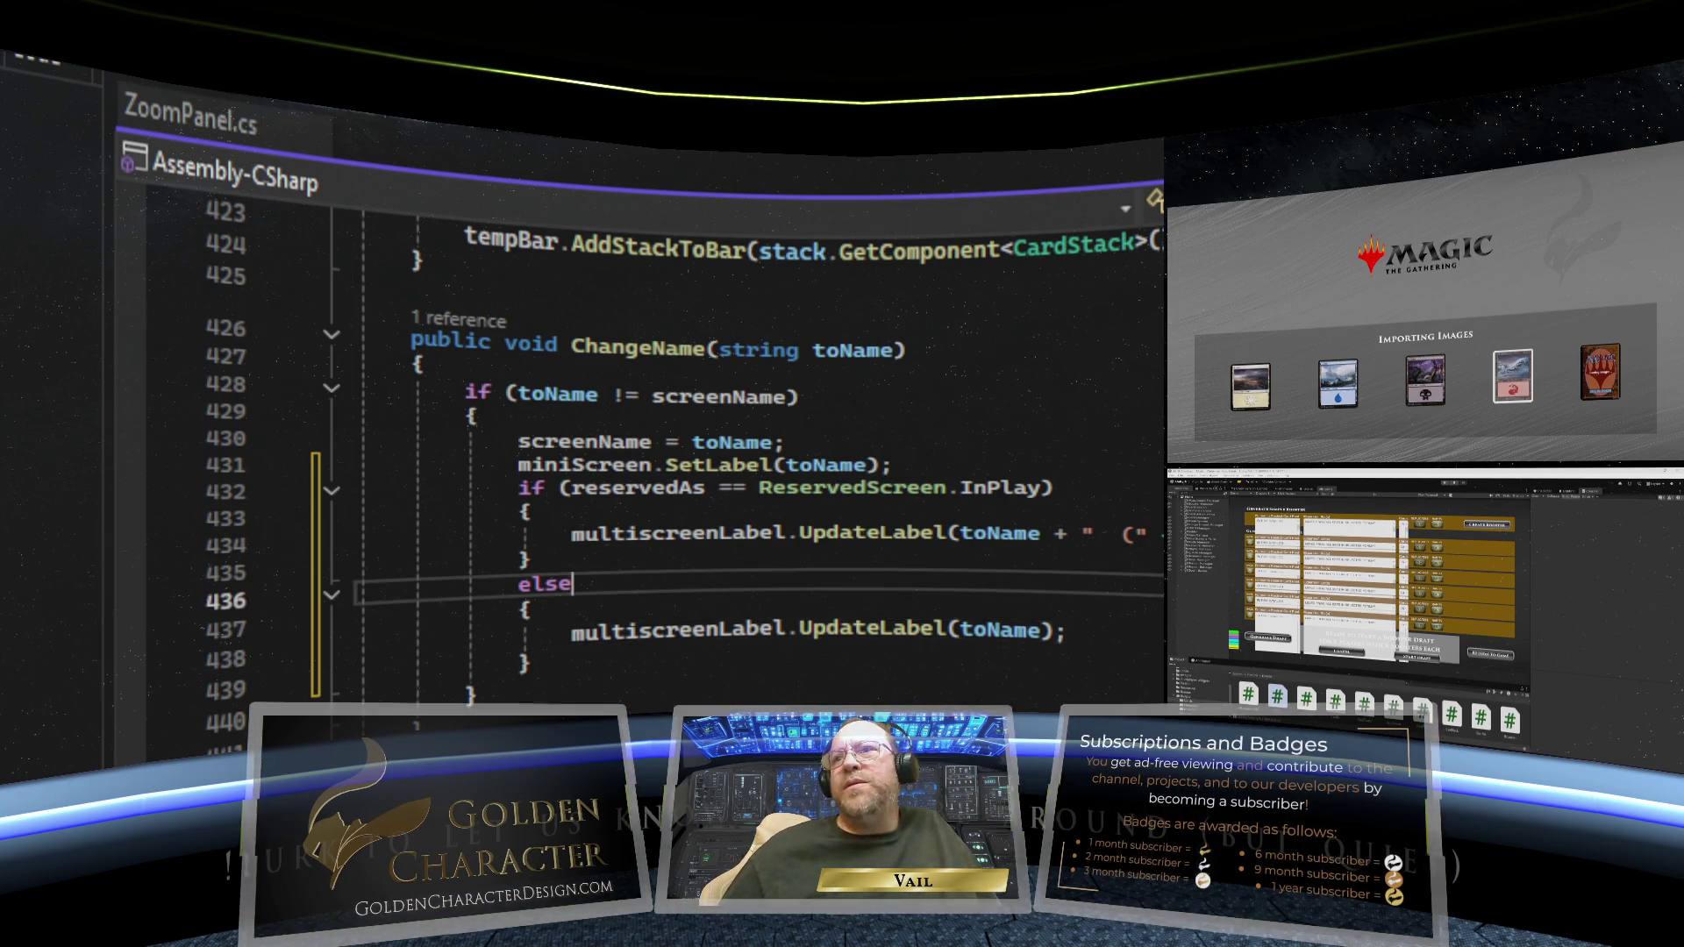
key(ctrl+s)
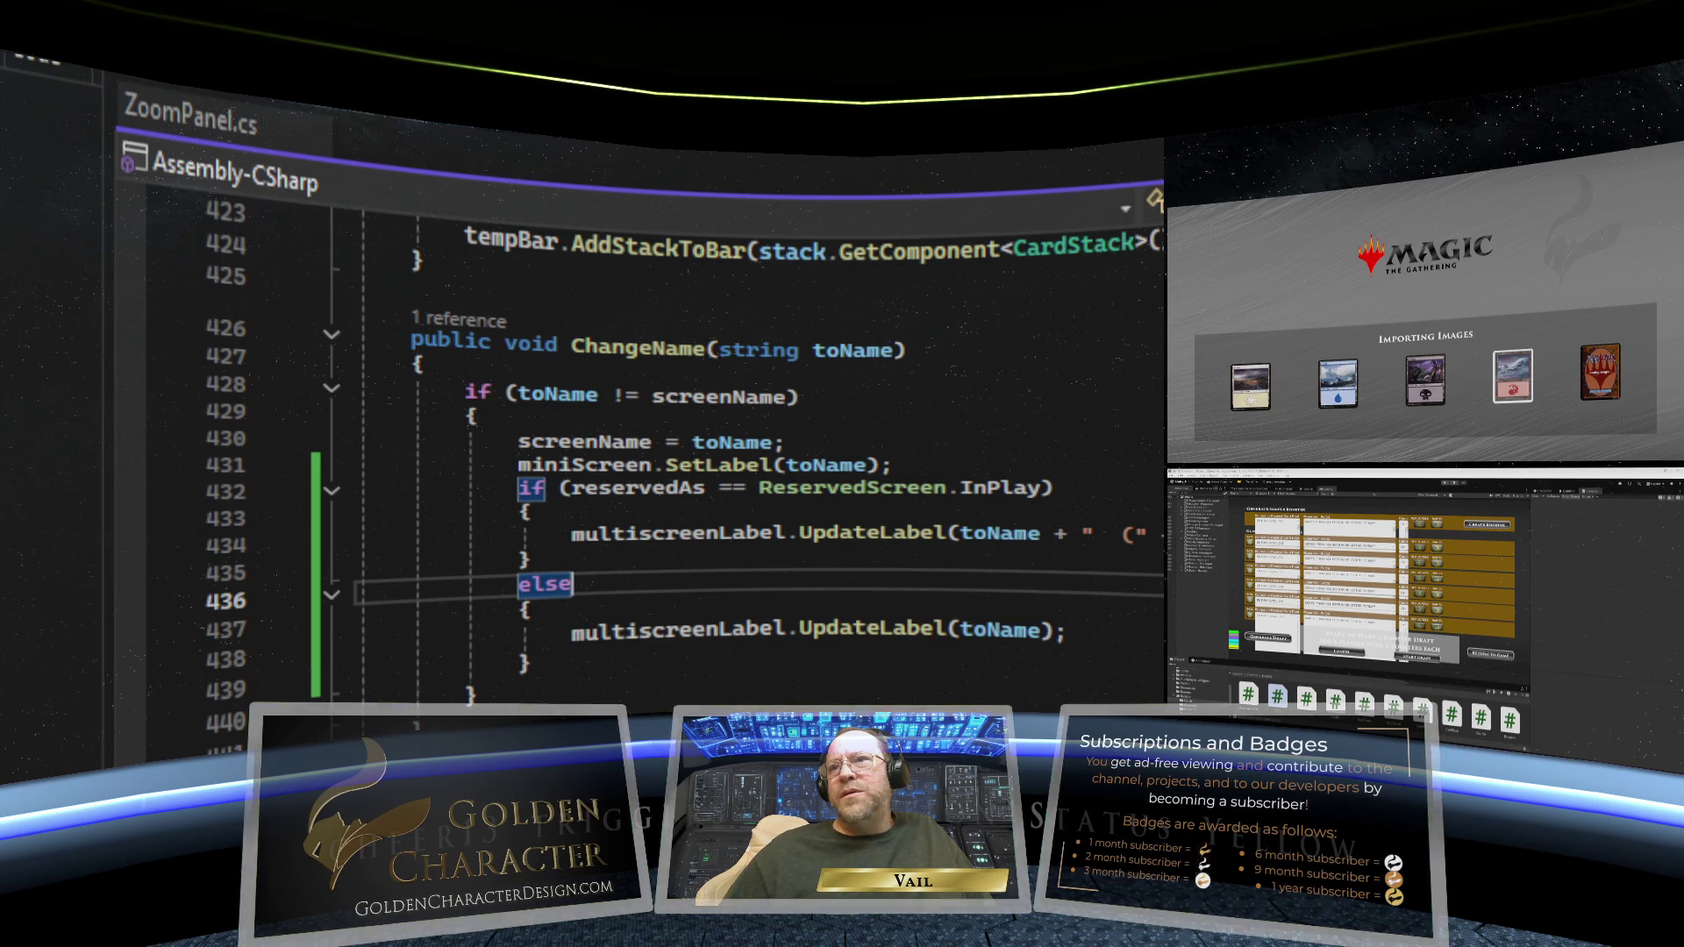
click(530, 664)
scroll(701, 438, up, 3)
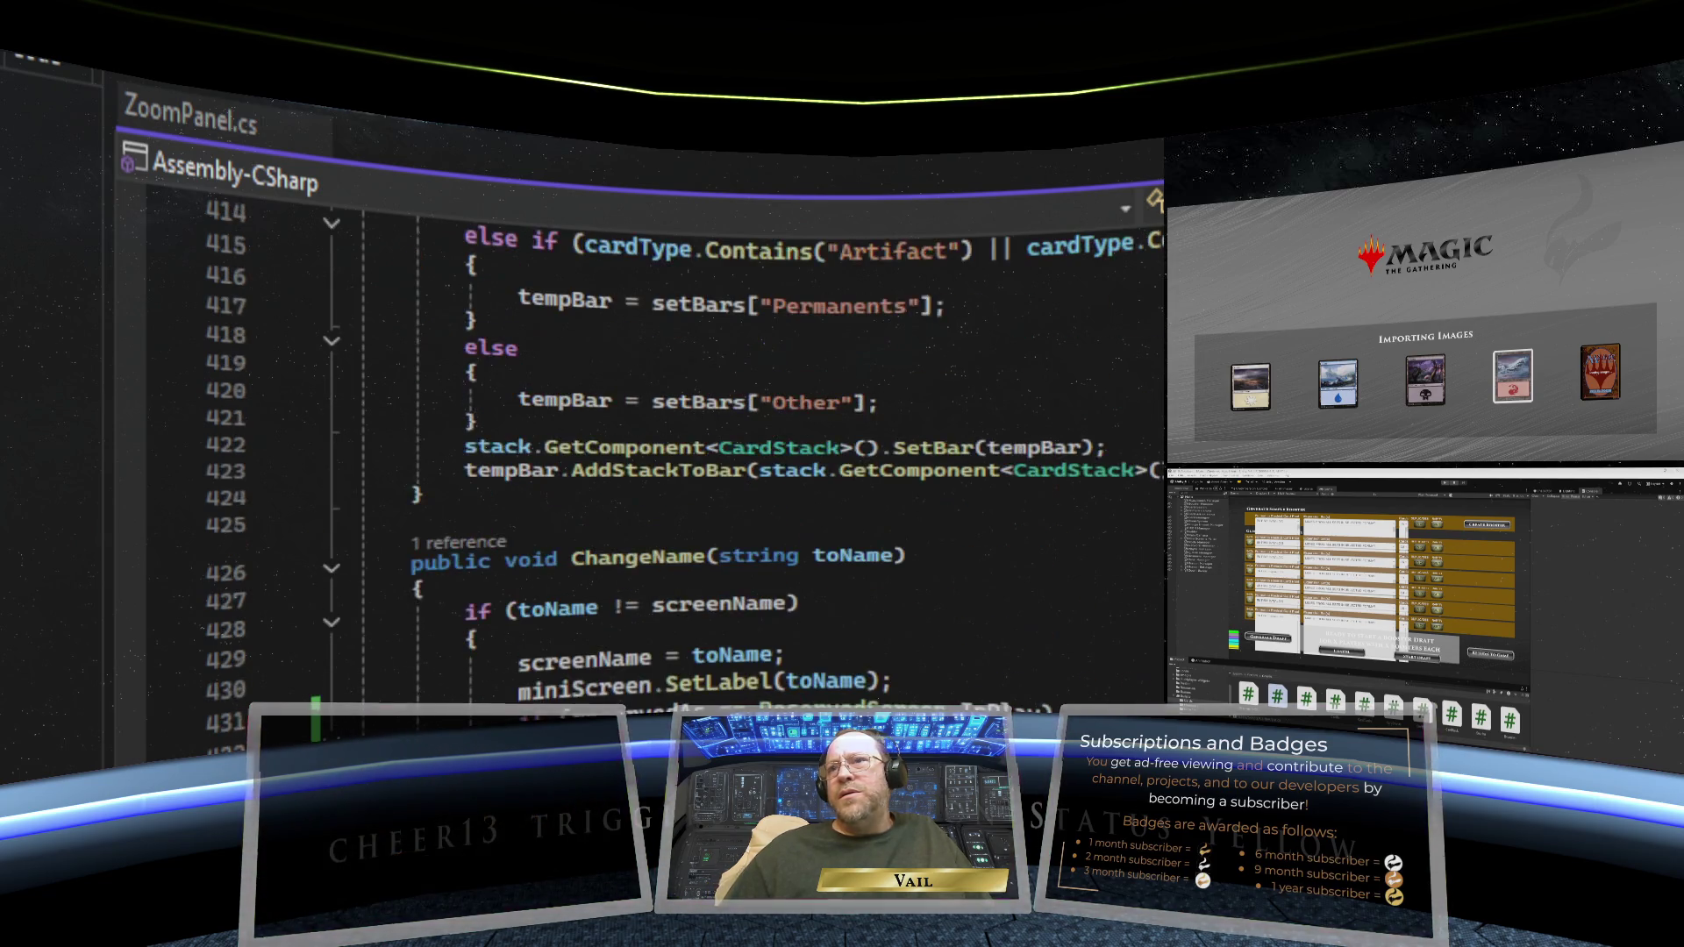
scroll(702, 438, down, 2)
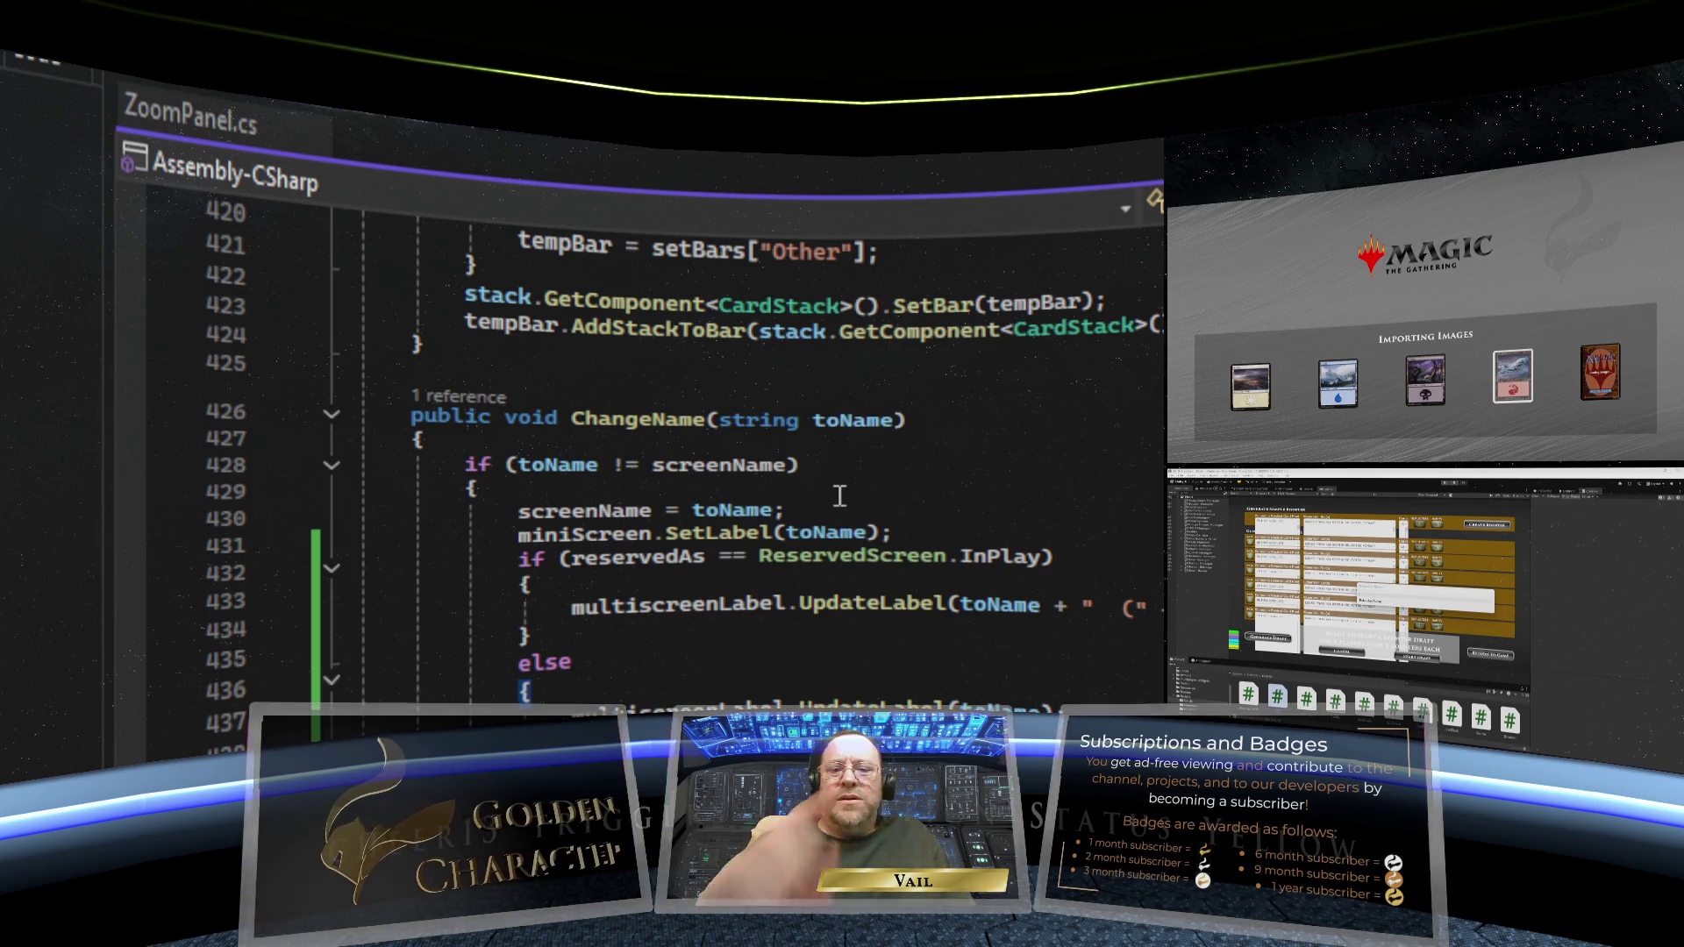
key(alt+Tab)
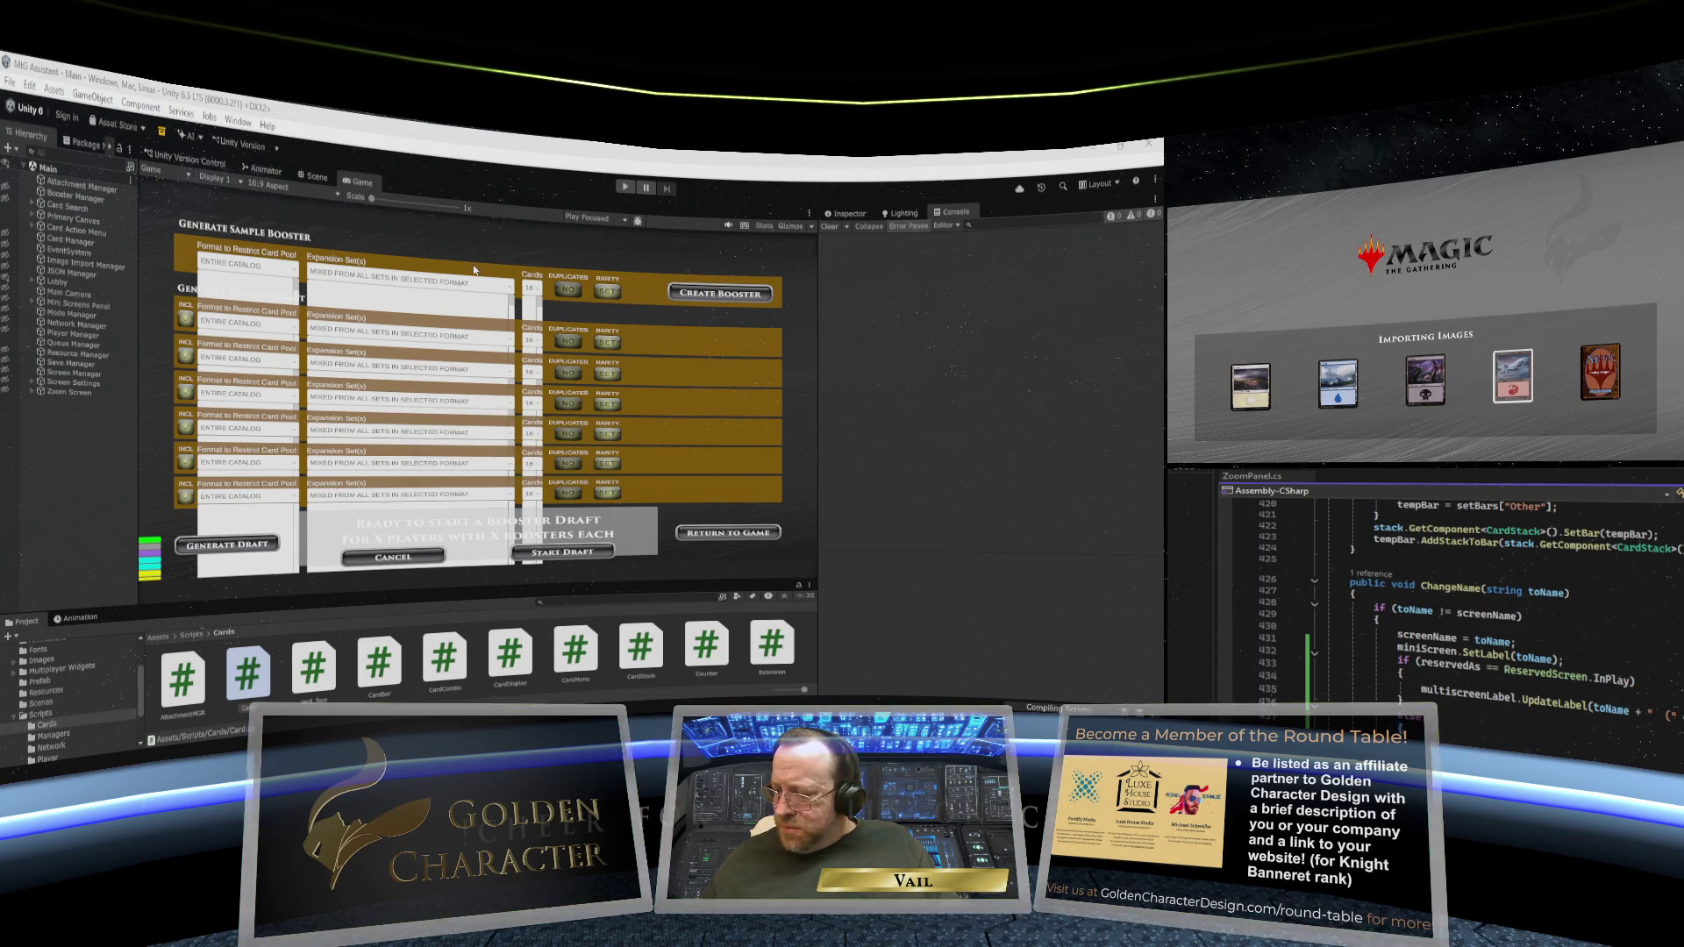
- Maximize the Game view and start Play mode
right_click(362, 186)
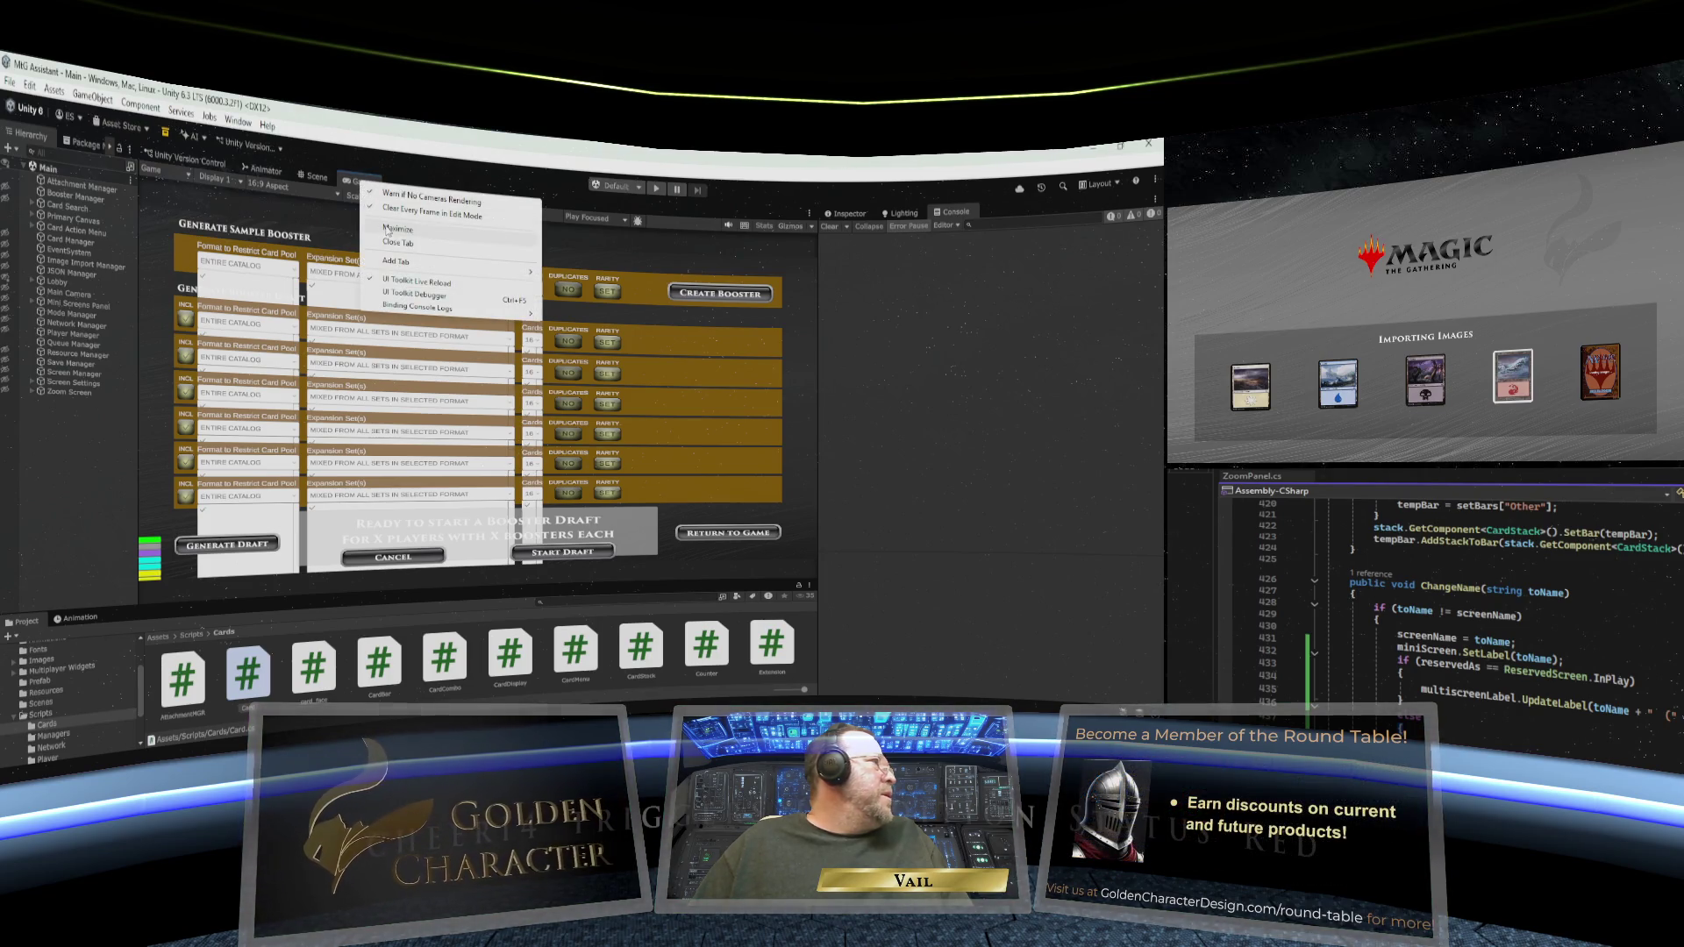
click(386, 228)
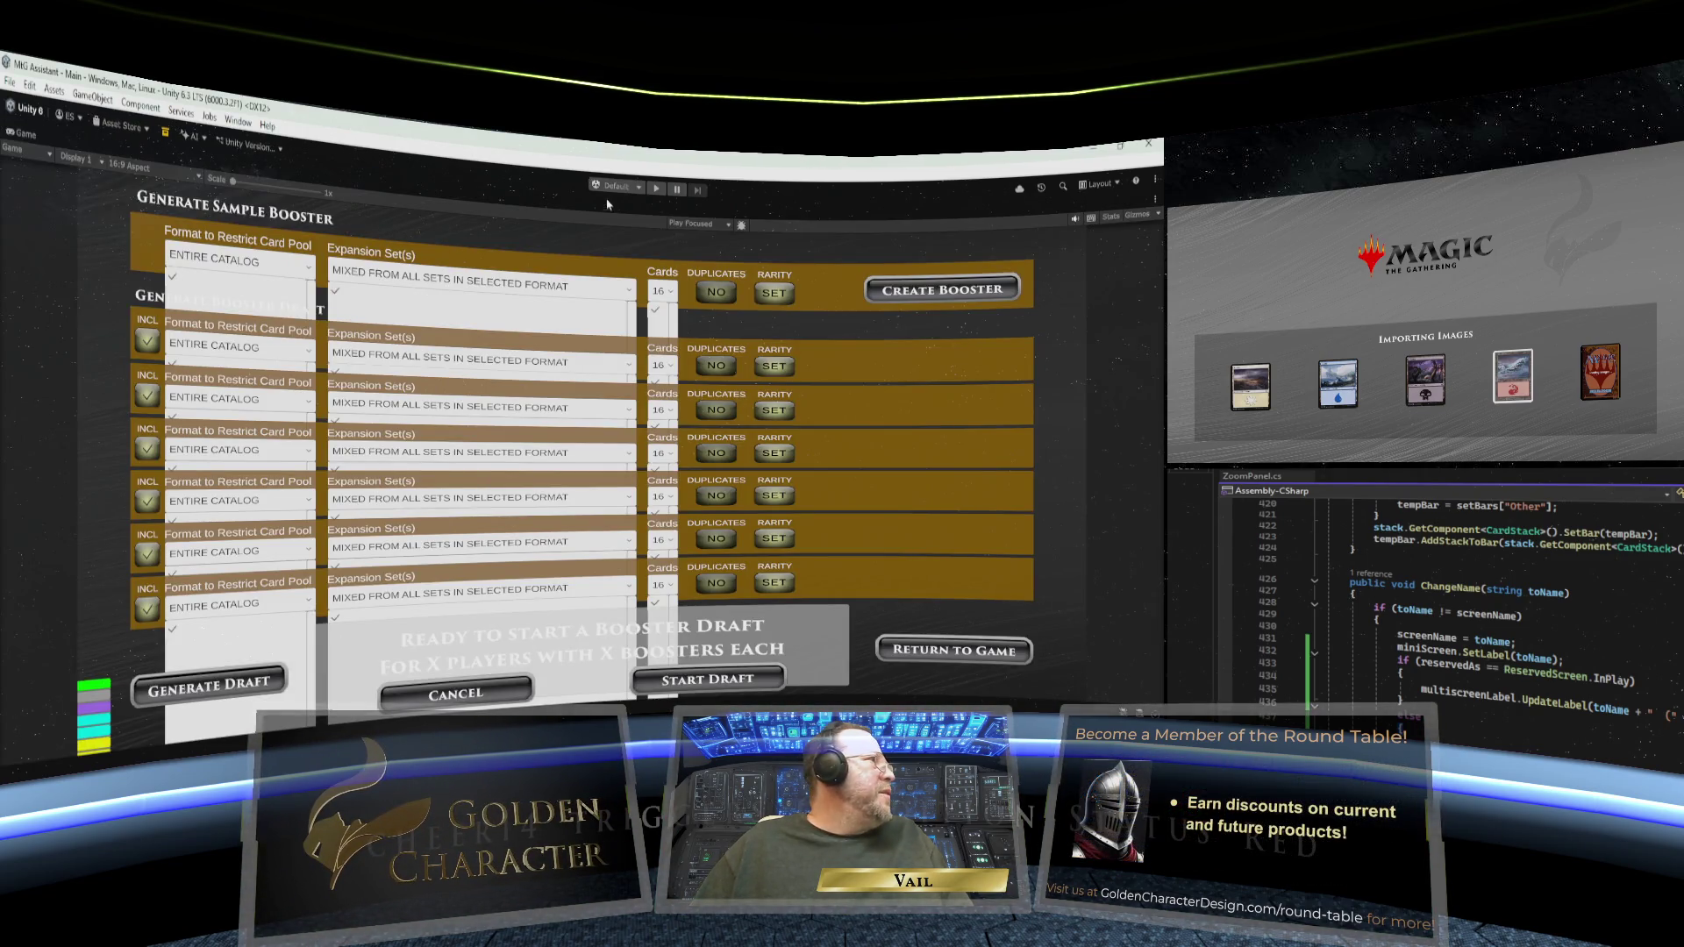
click(656, 189)
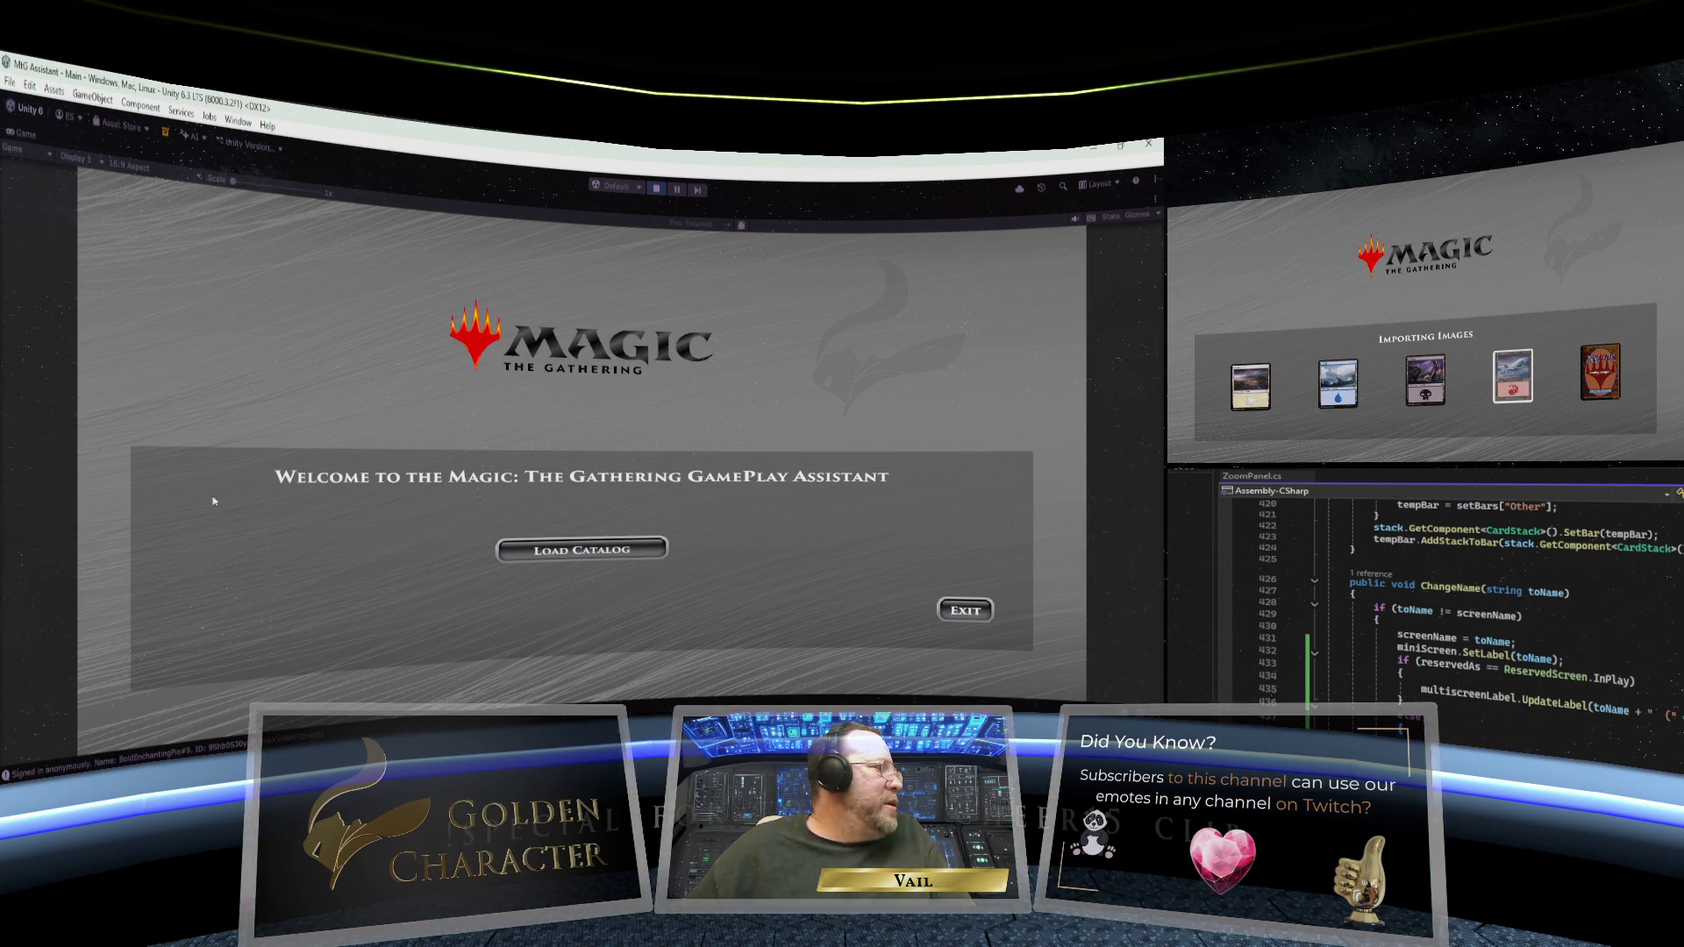
- Load the catalog, start a Single Computer Session, and create a first player profile
click(583, 549)
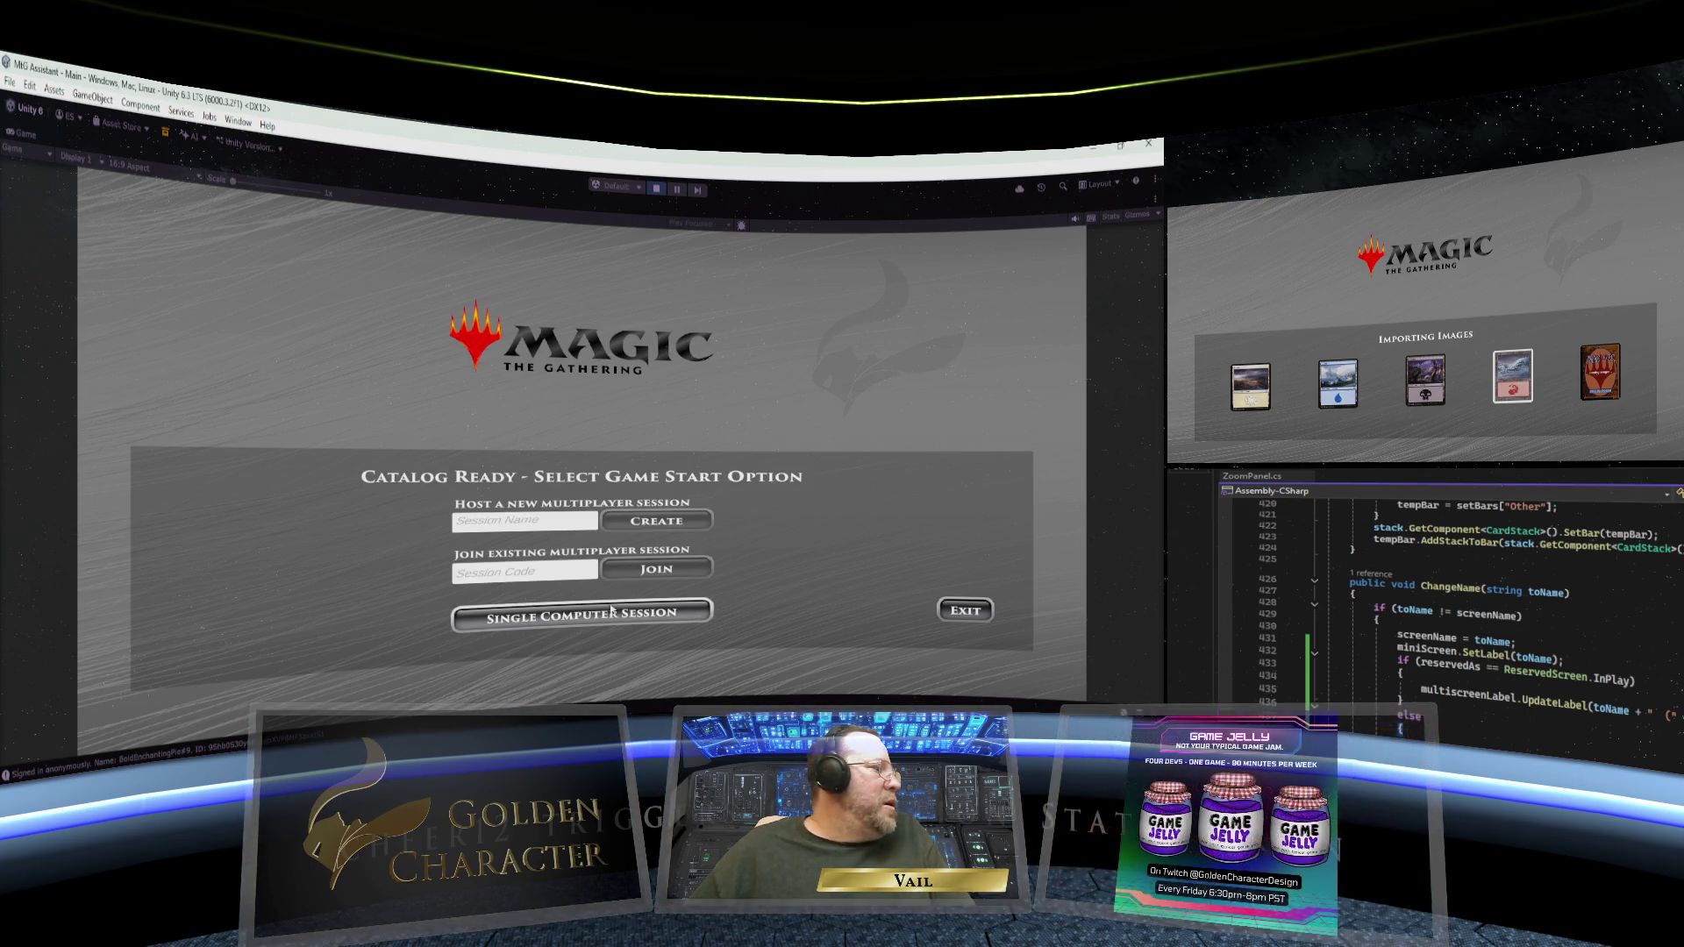
click(608, 614)
click(530, 576)
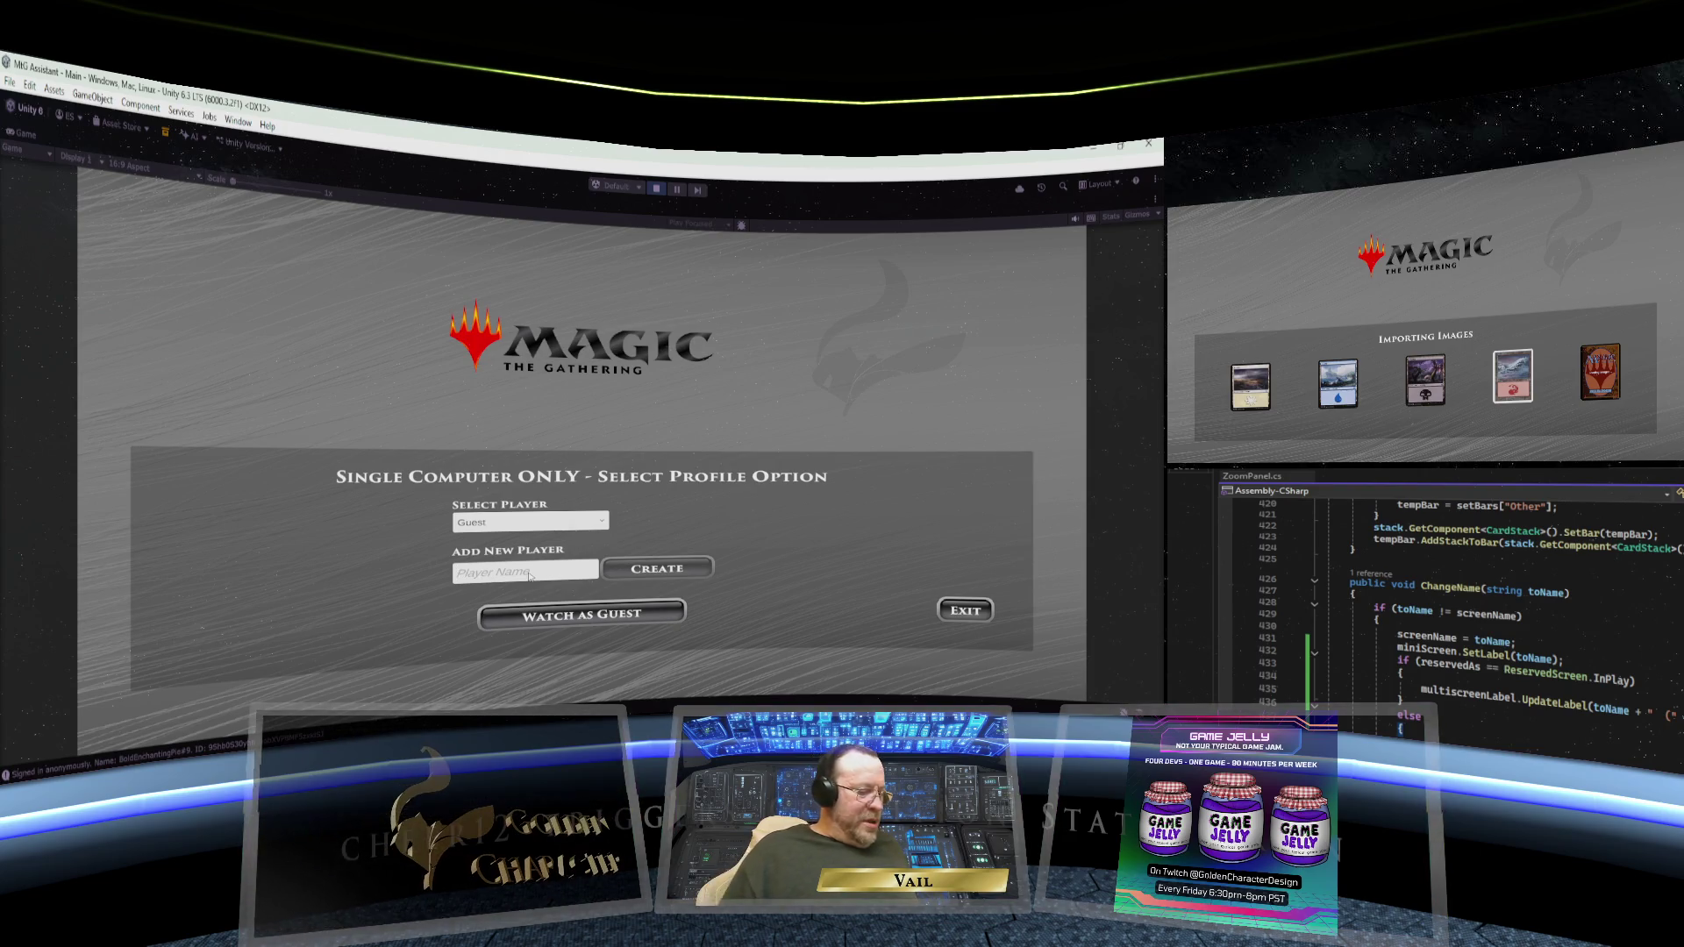
text(Vail)
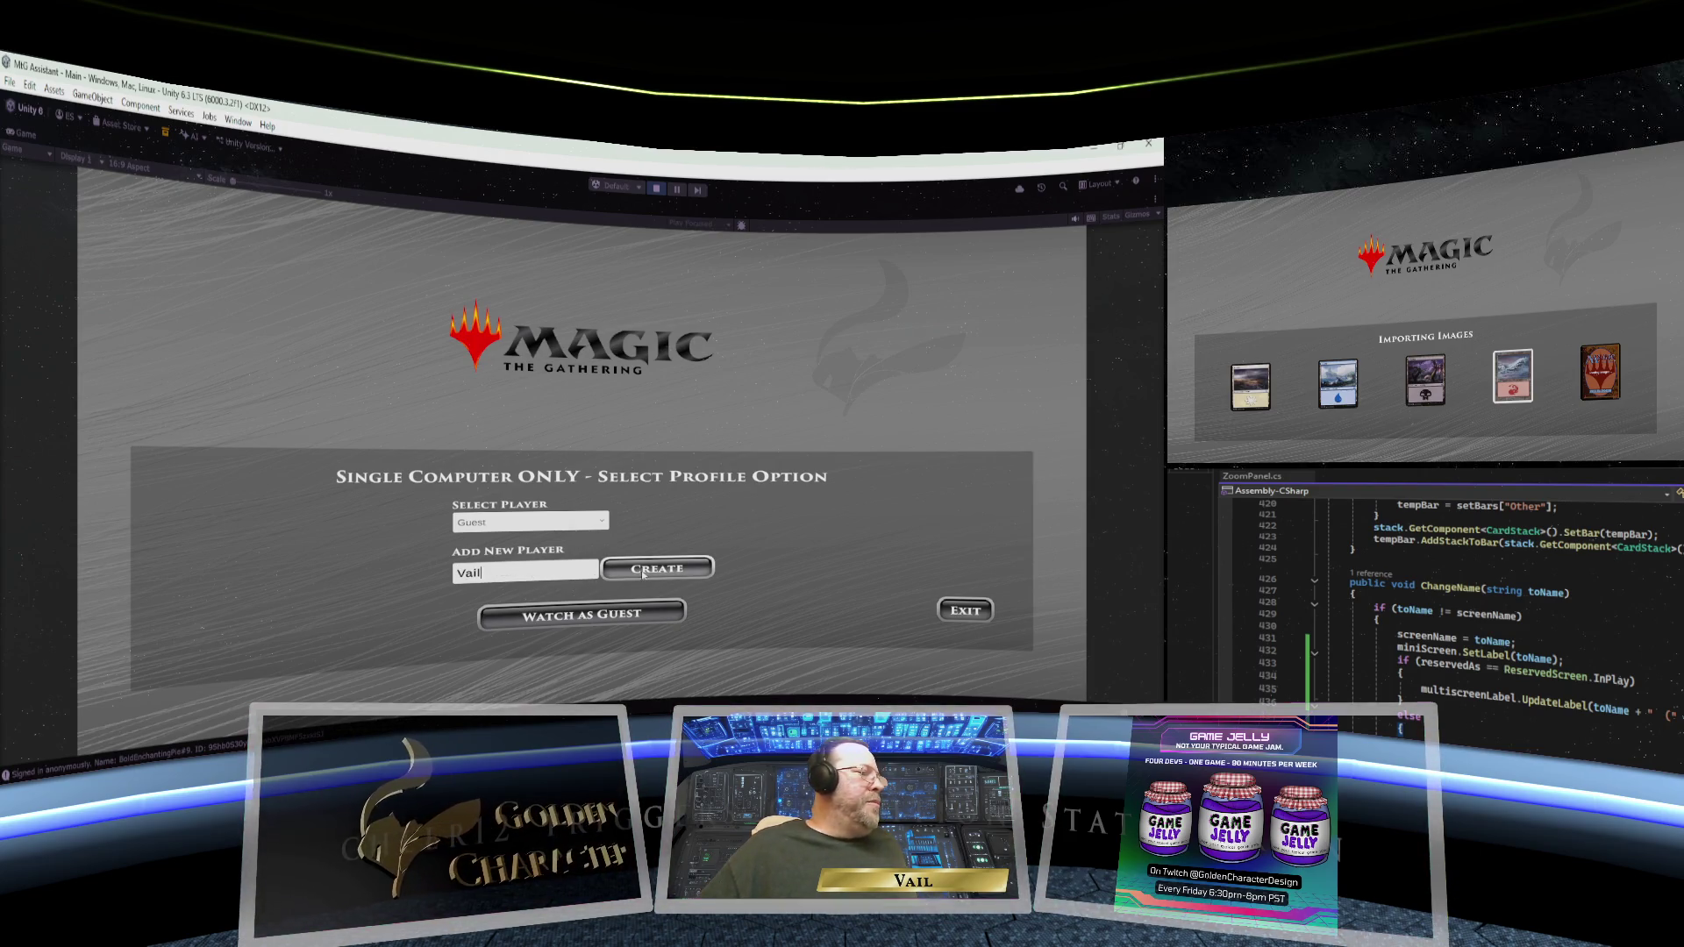
click(656, 568)
- Create a second player profile named Golden Character
click(478, 578)
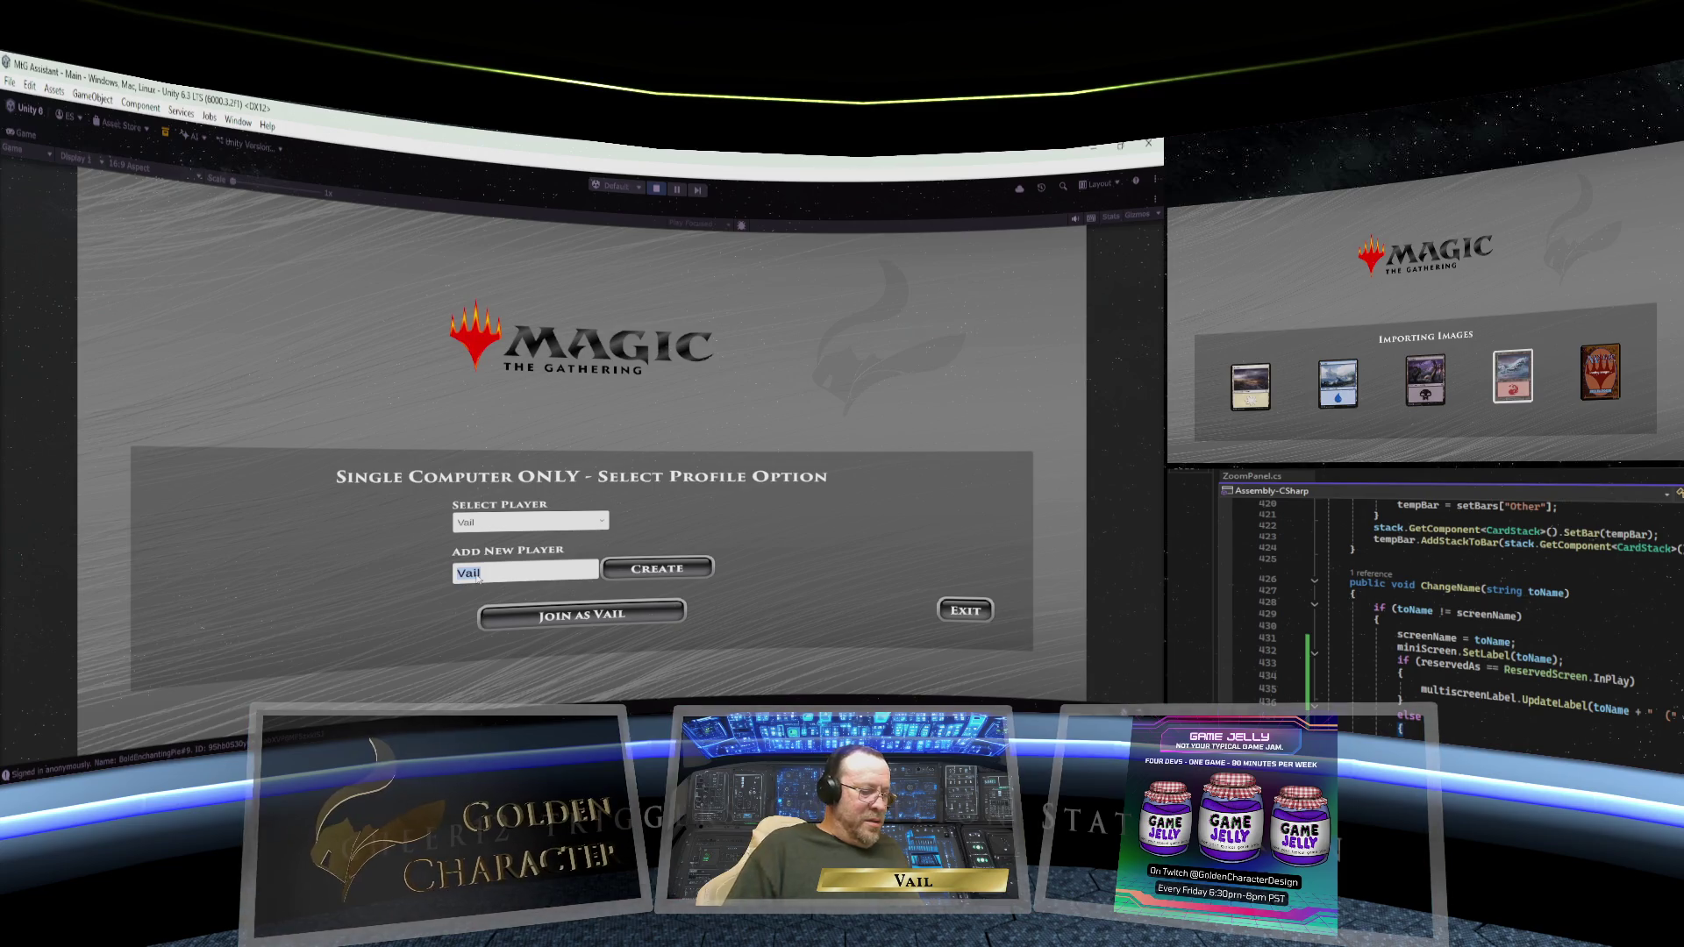
text(Golden Charac)
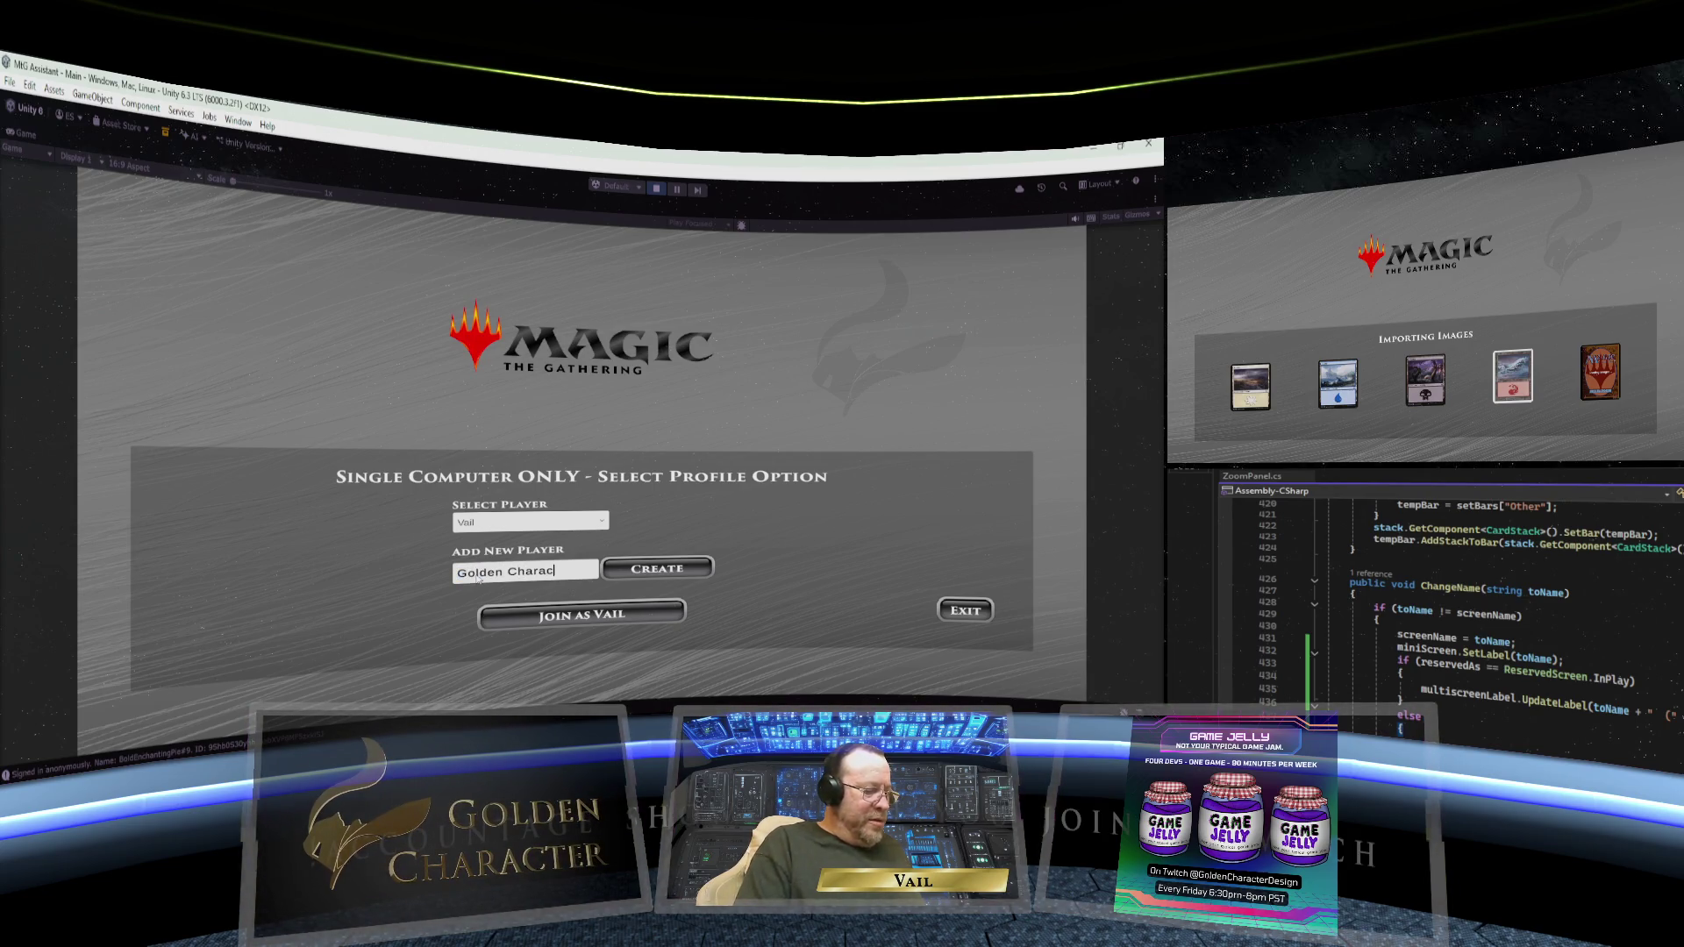
text(t)
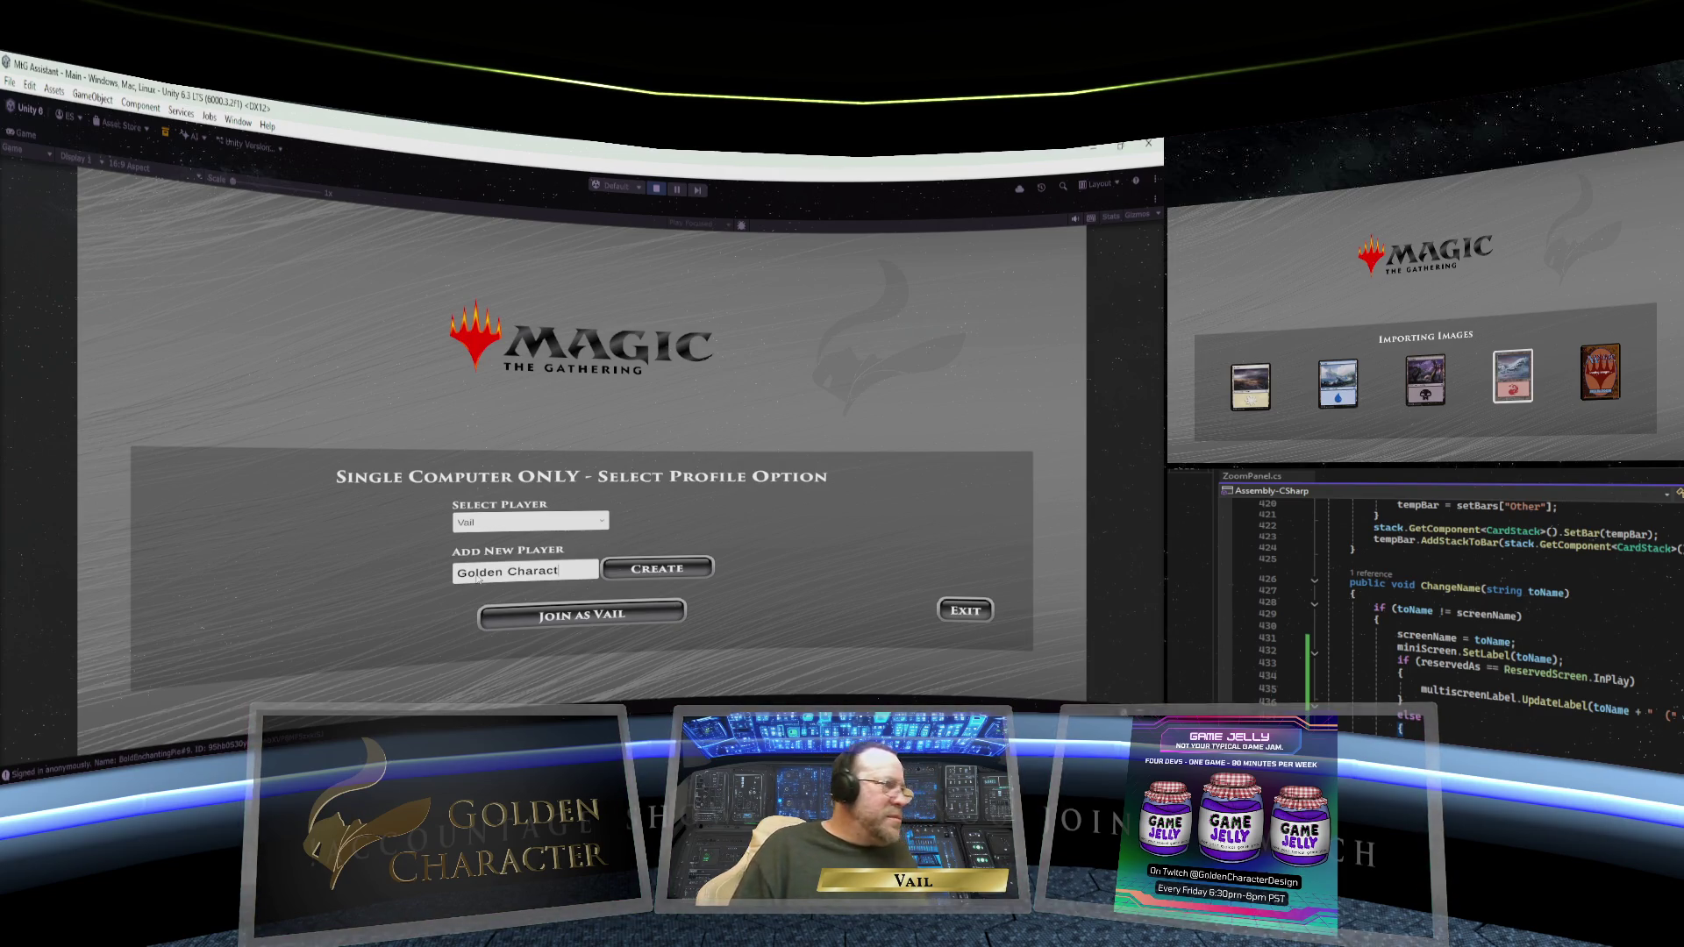
text(er)
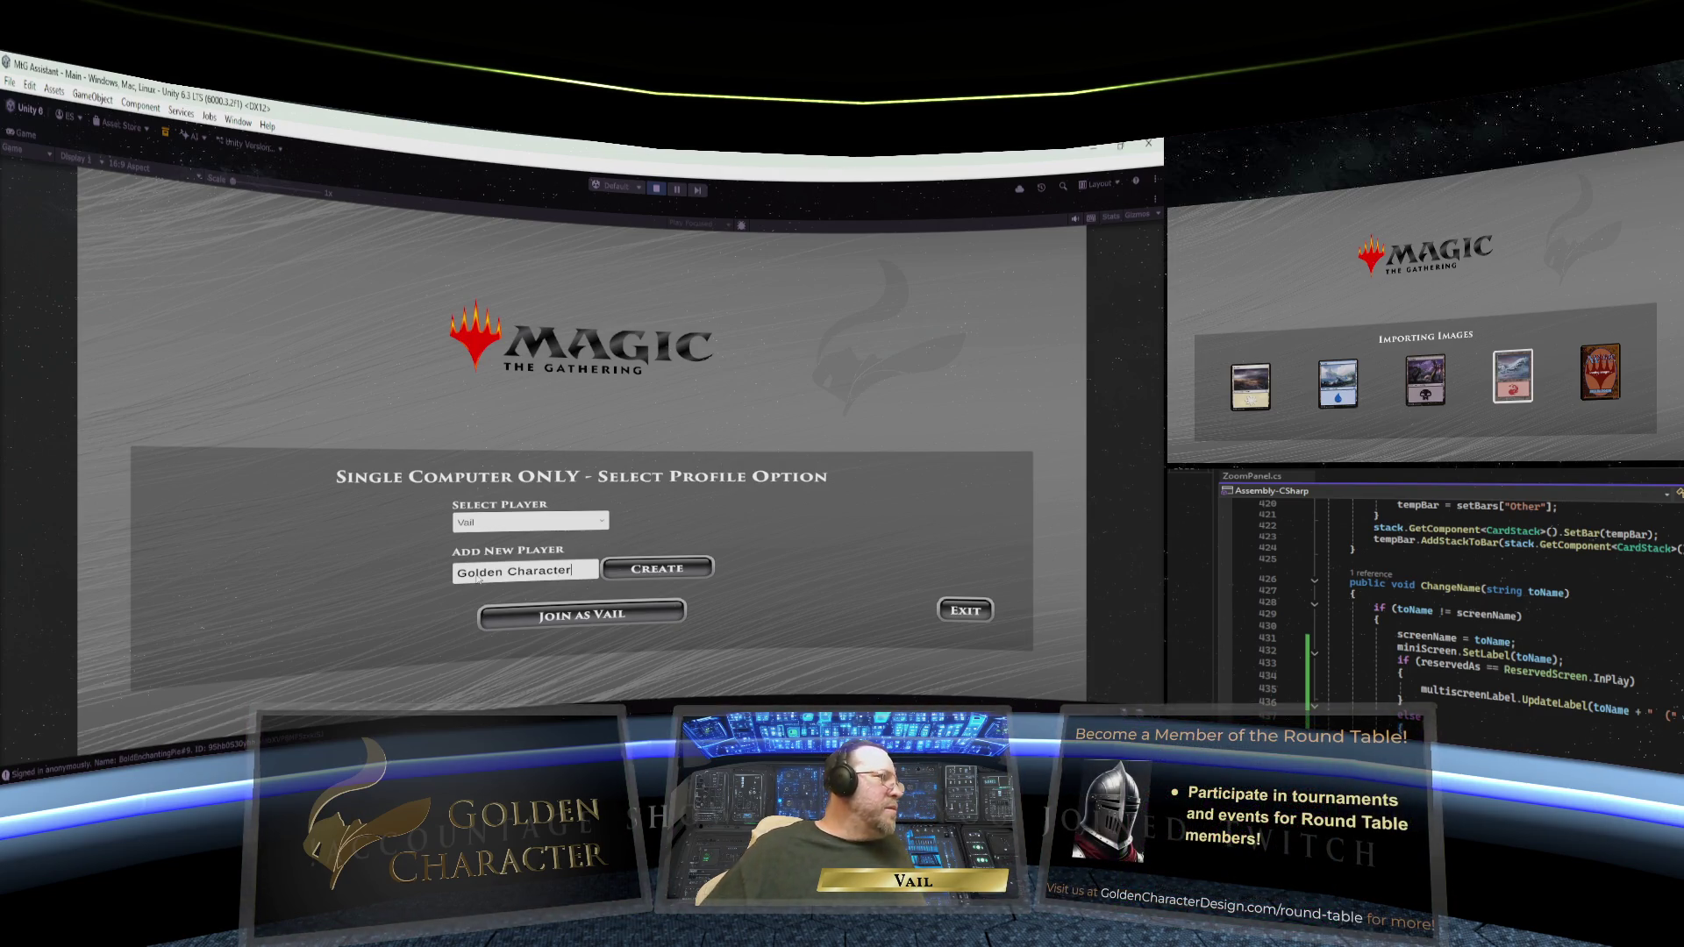
drag(565, 575, 524, 579)
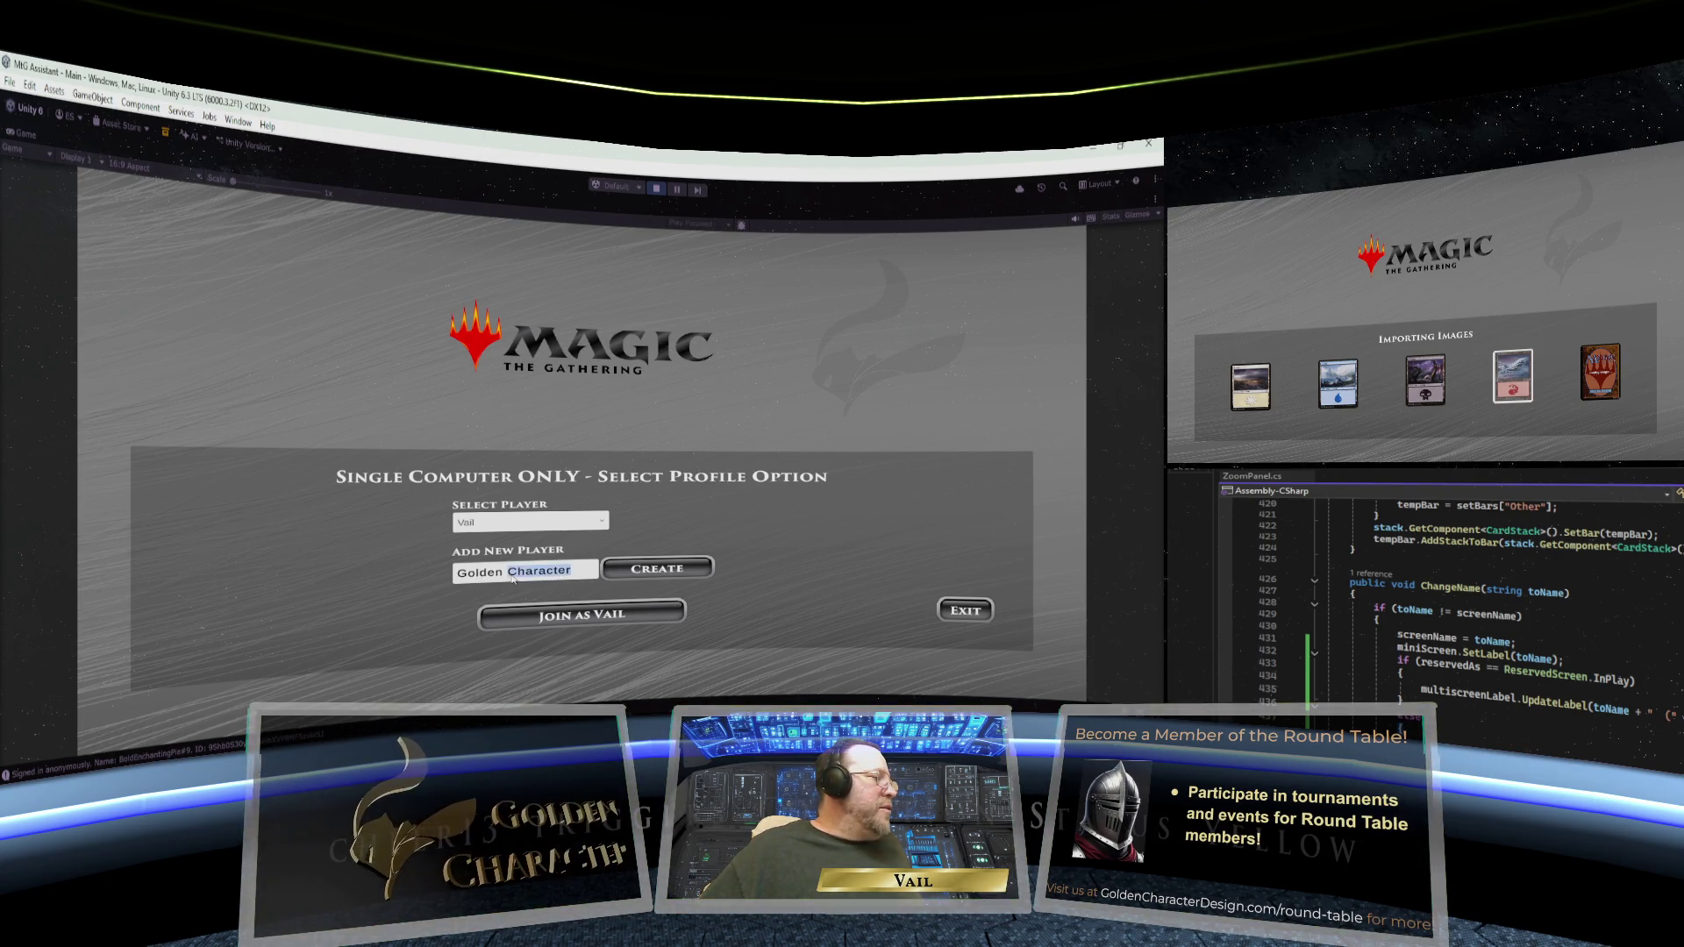
key(BackSpace)
text(hac)
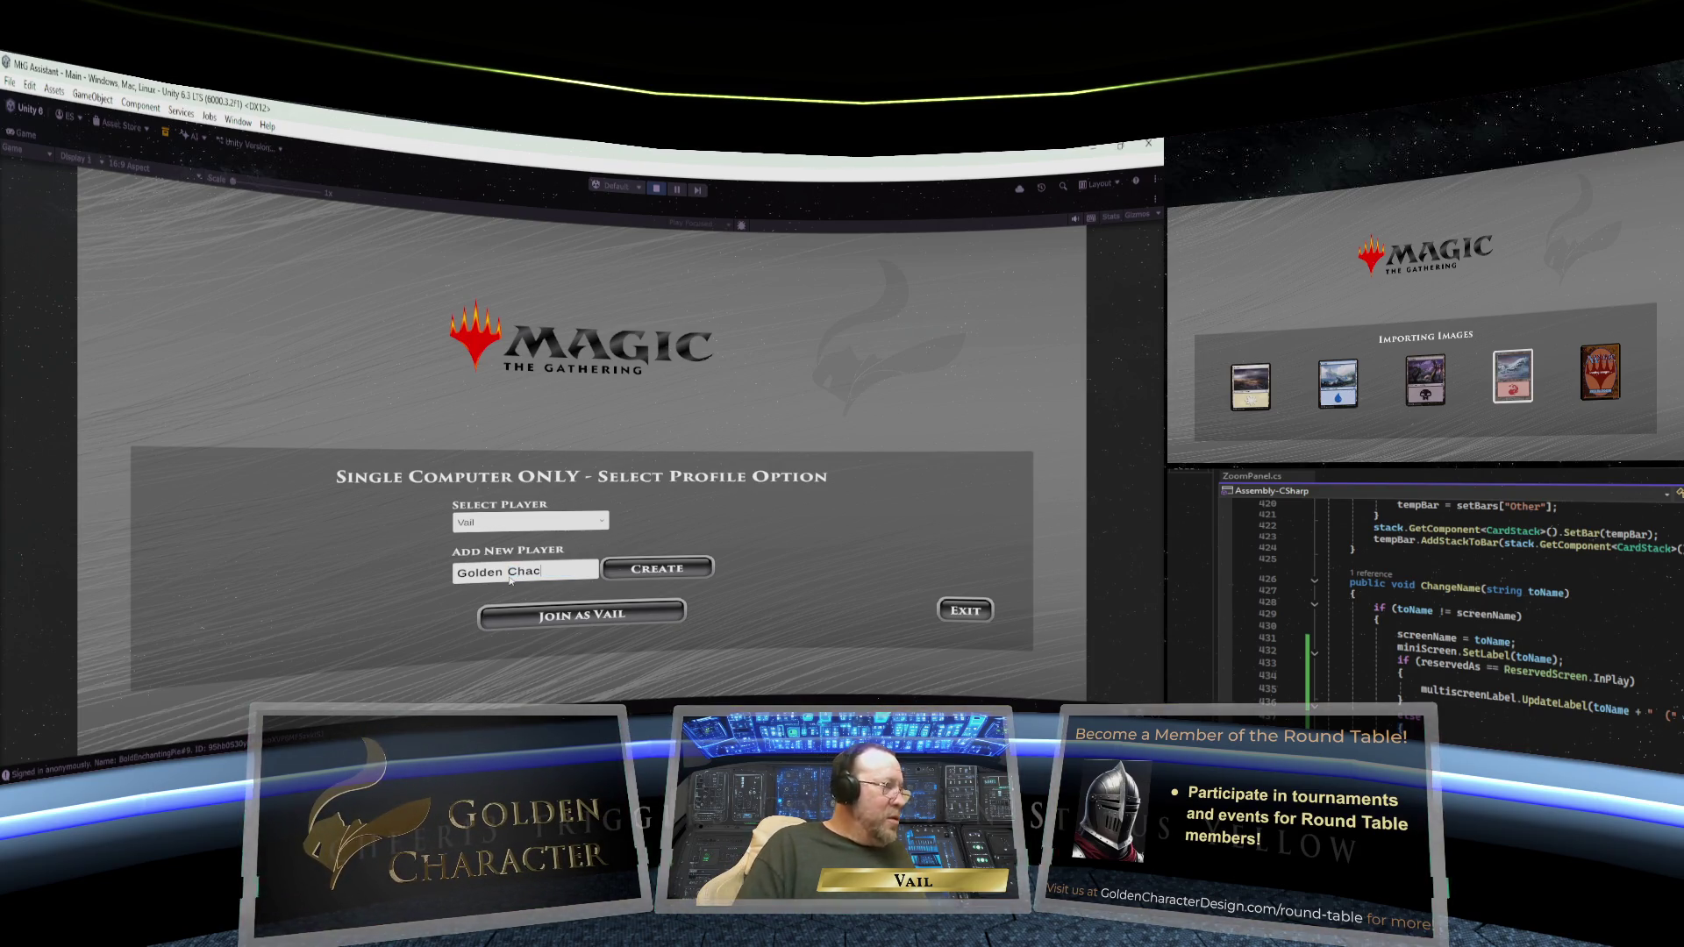
key(BackSpace)
text(racter)
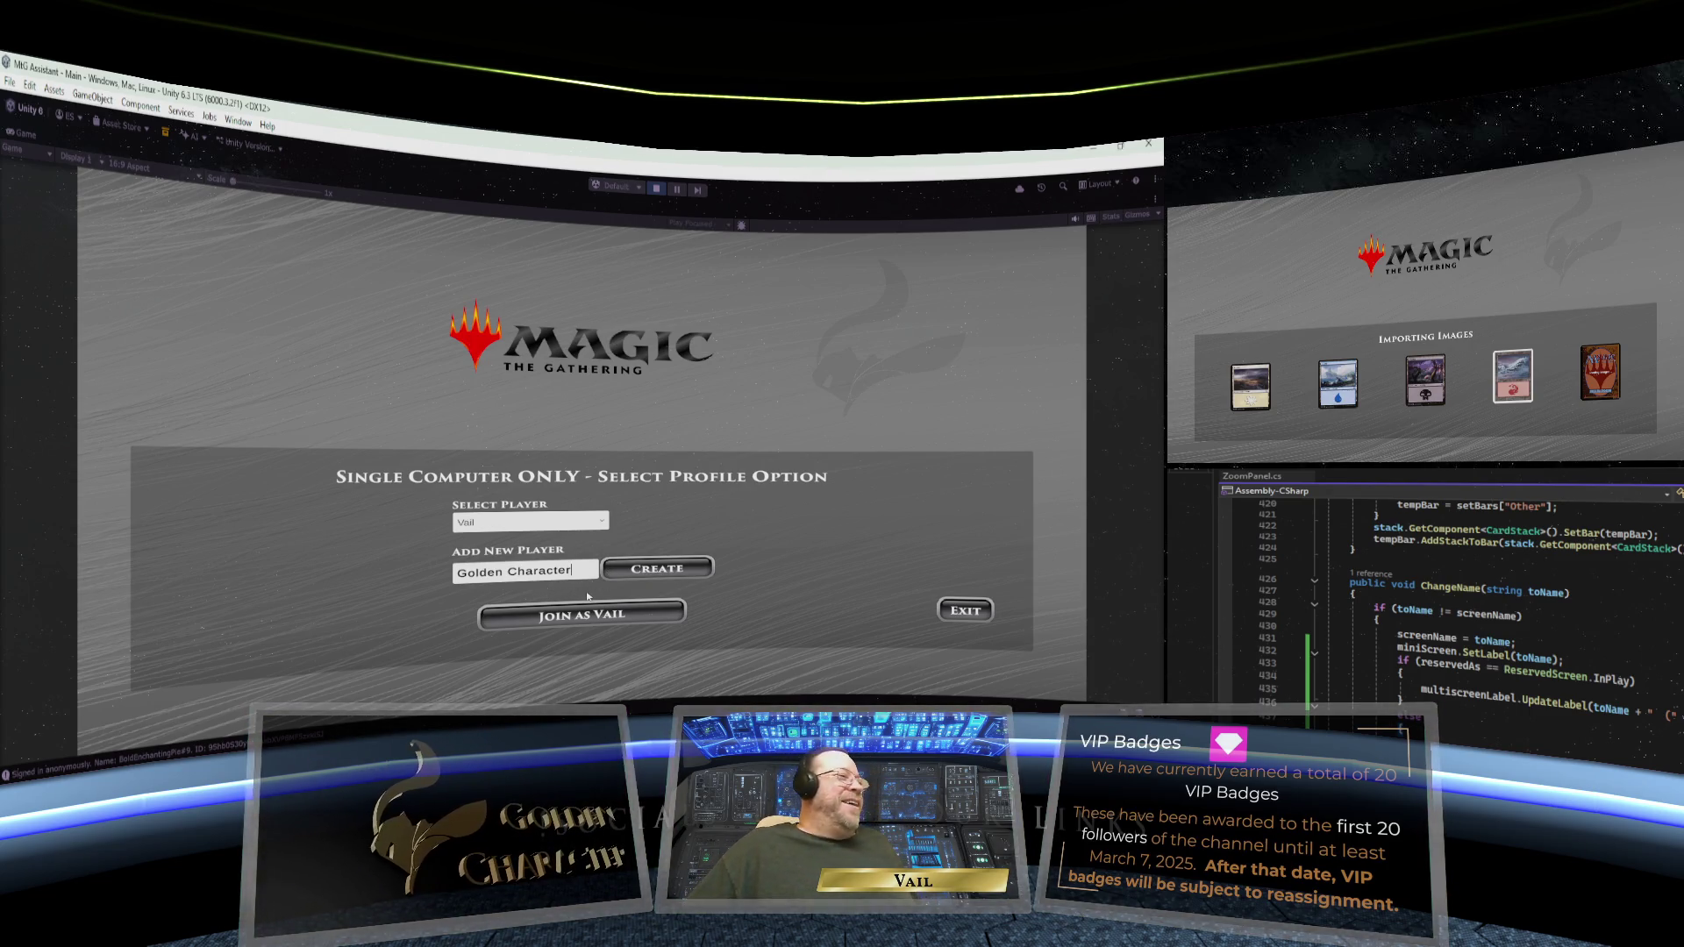
click(657, 568)
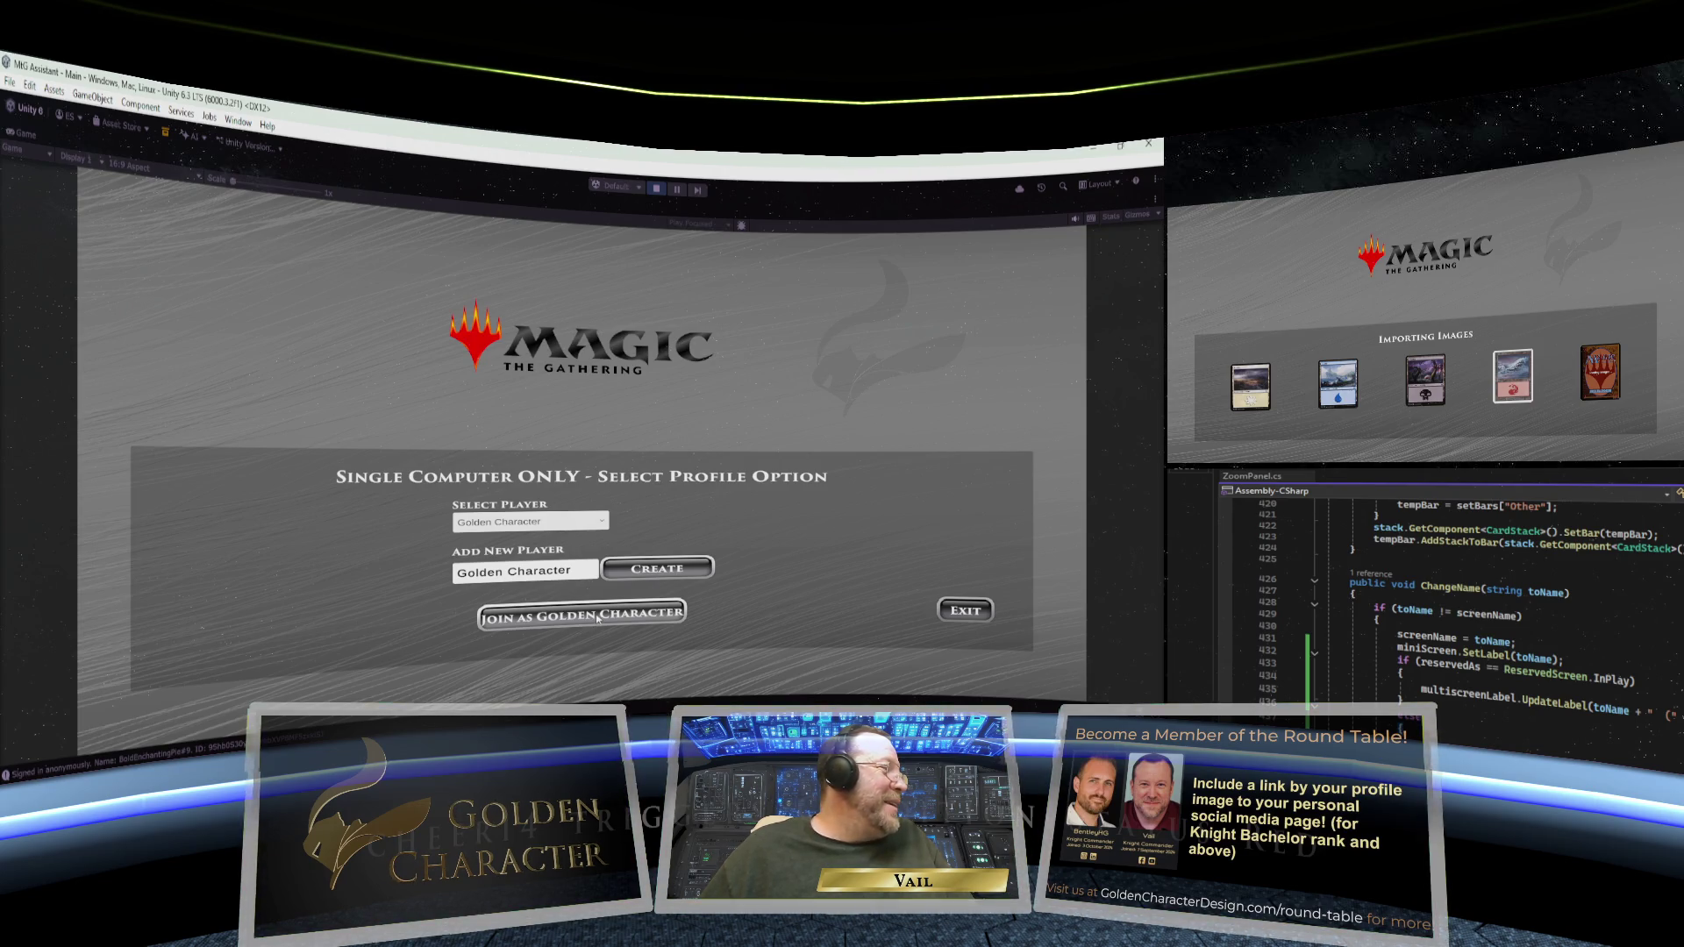
- Join as Golden Character and give its In Play board the fiery card-art background
click(596, 618)
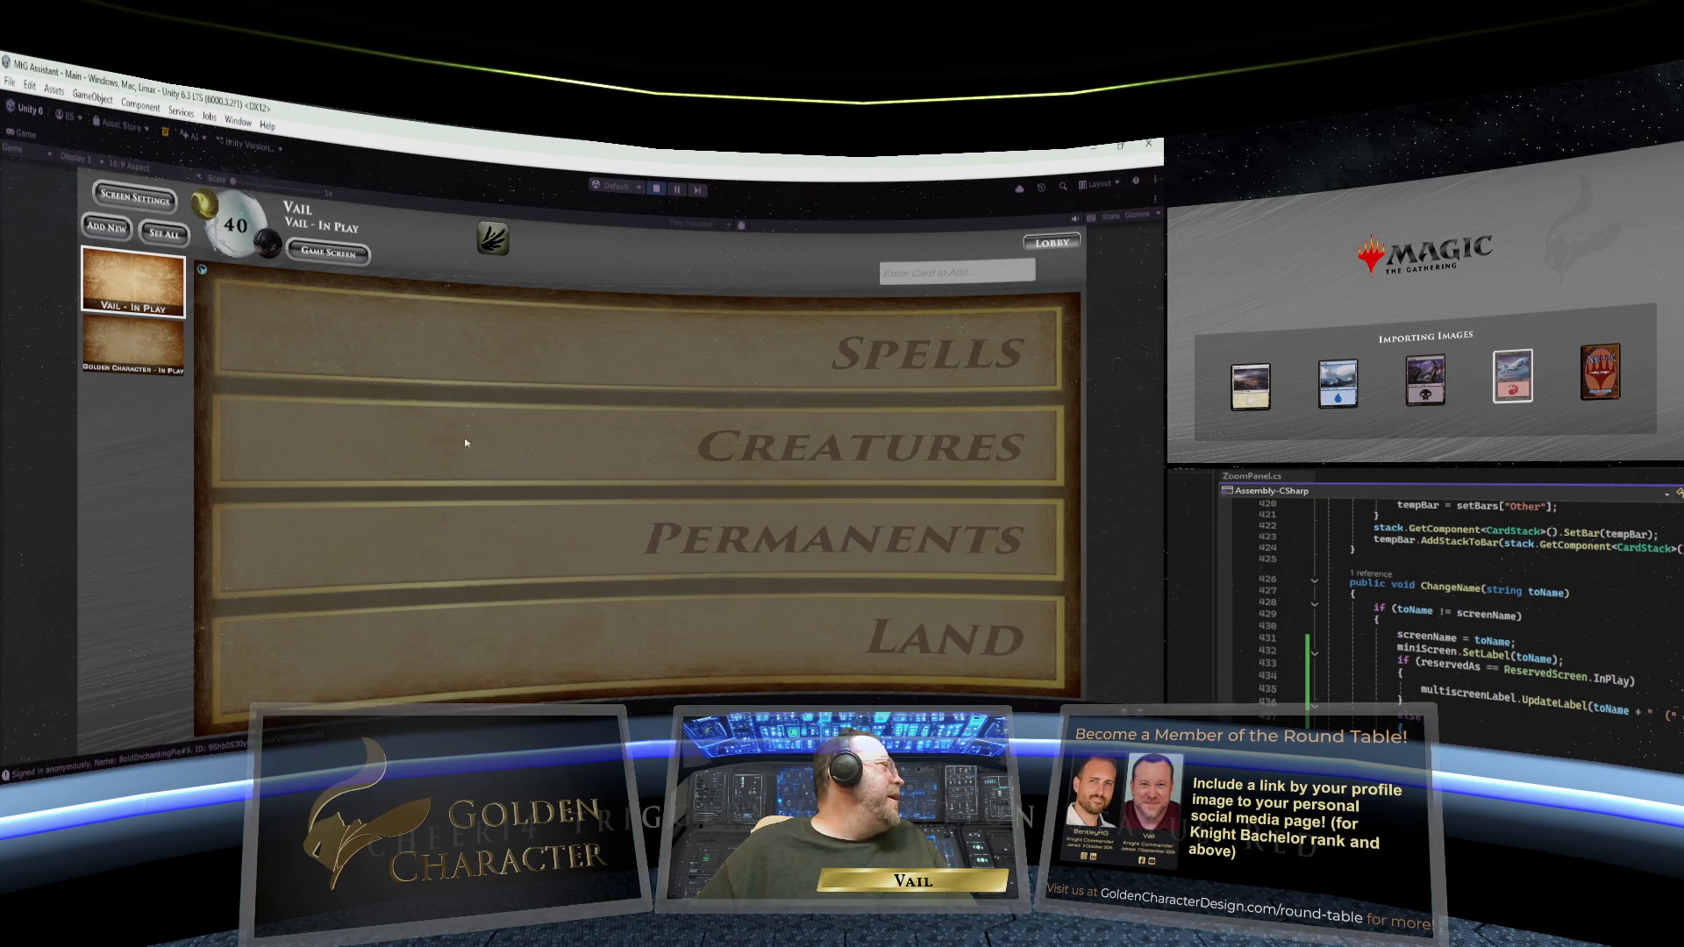
click(134, 196)
scroll(526, 458, down, 10)
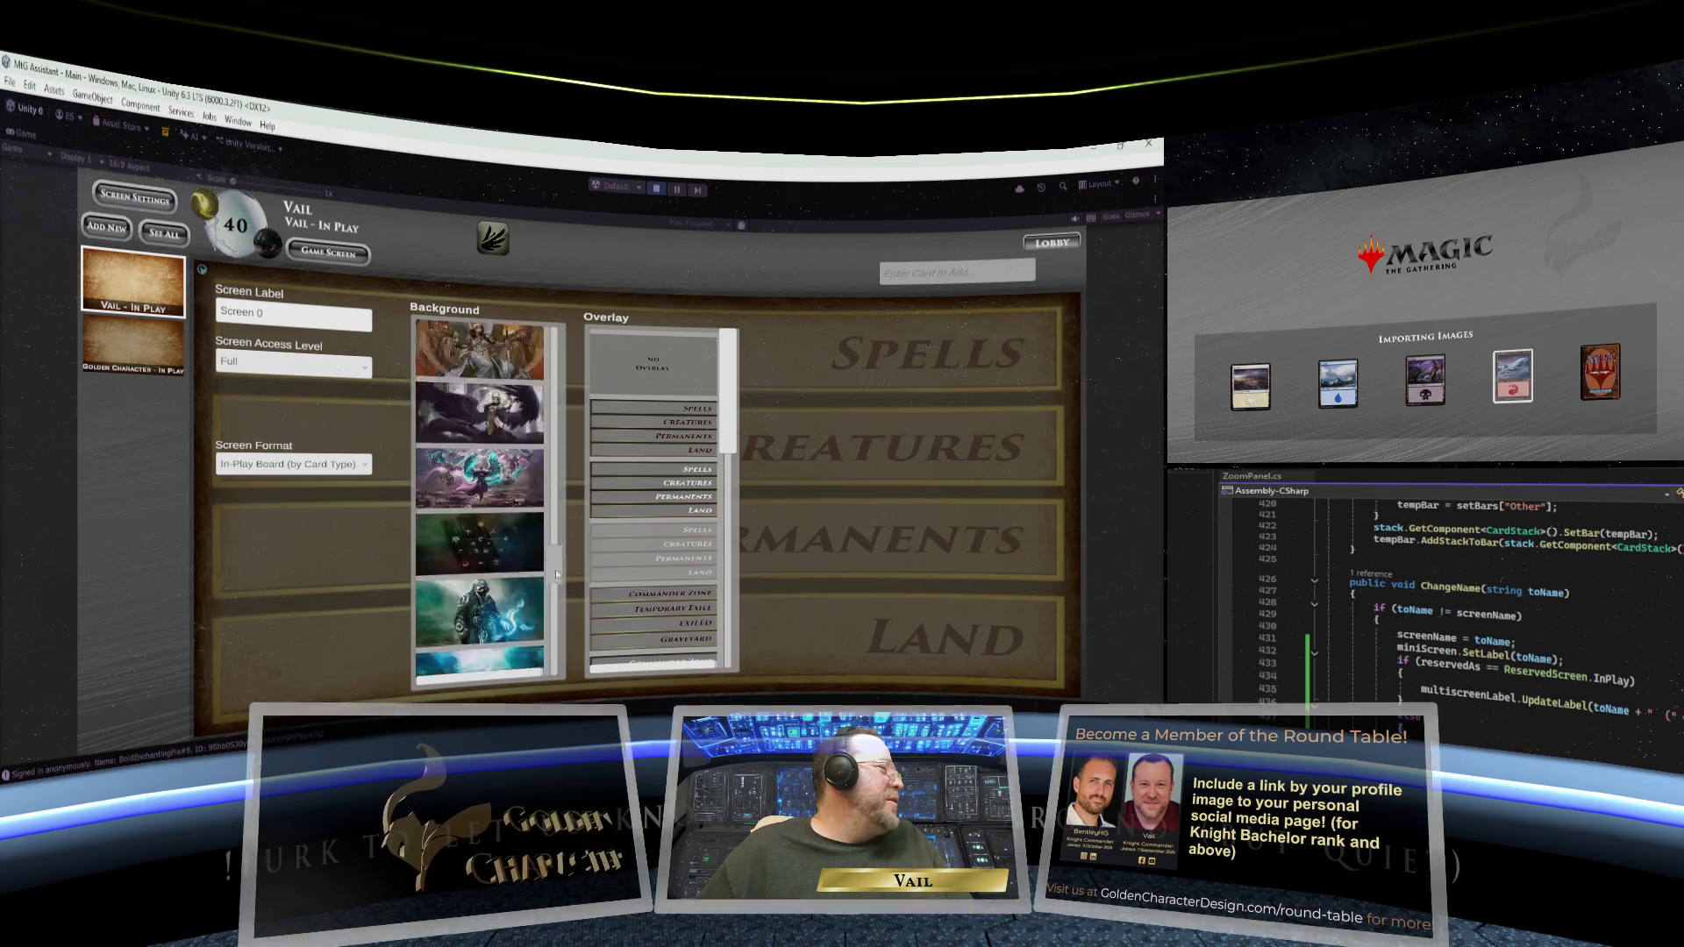
click(107, 344)
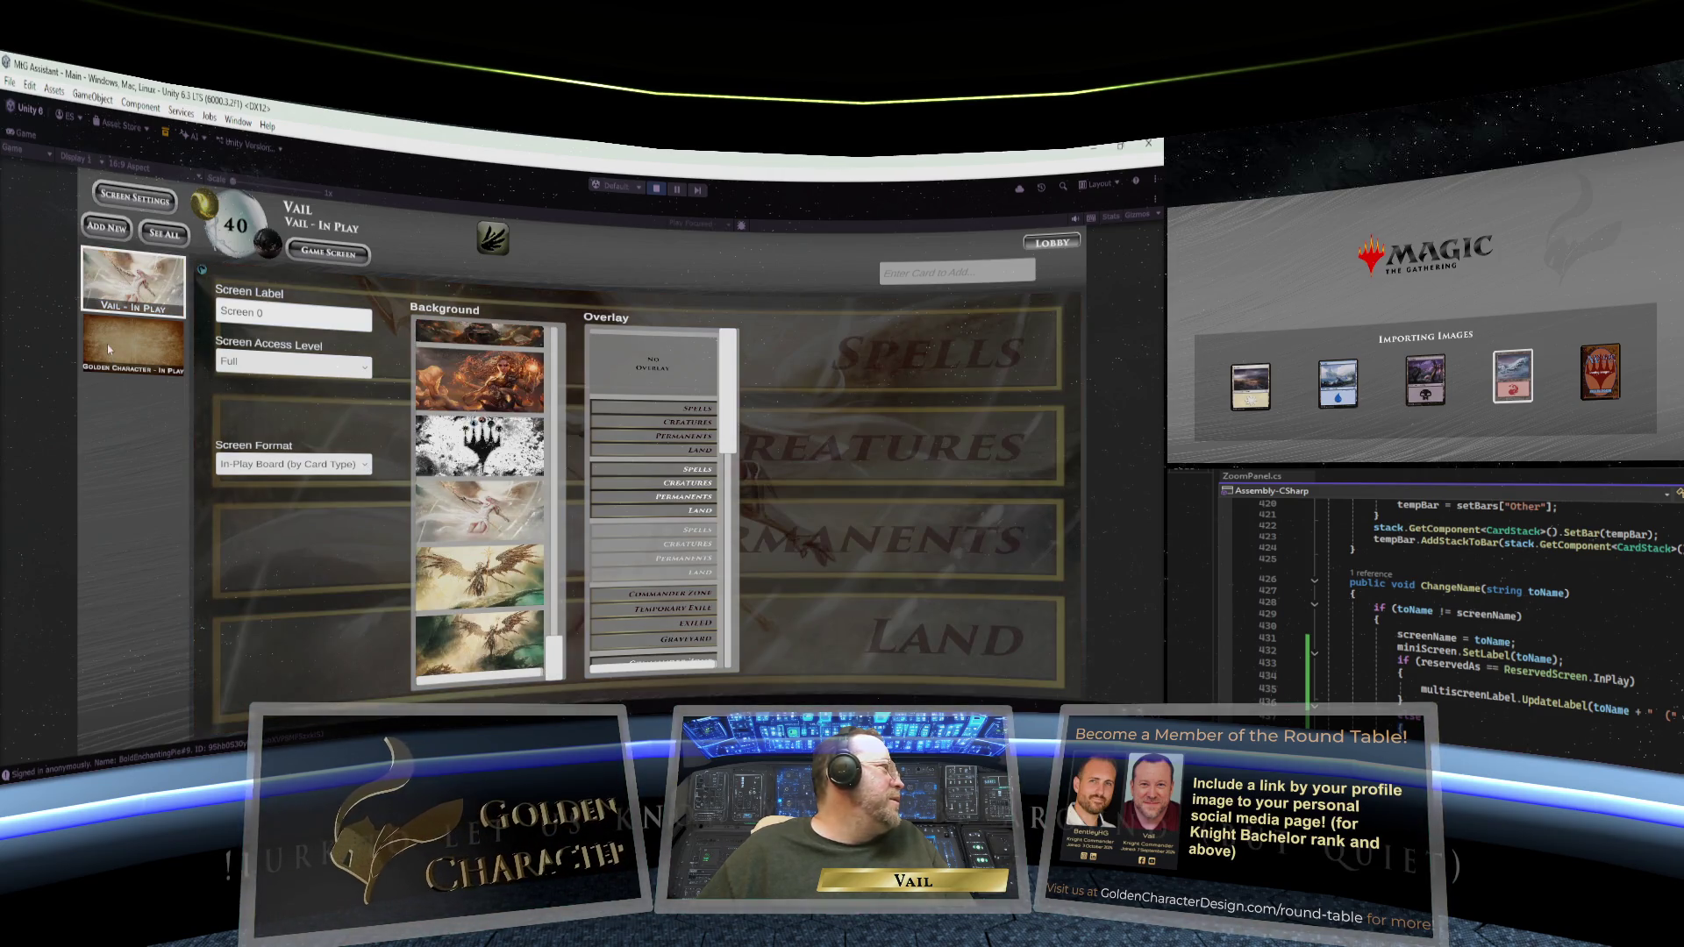
drag(556, 531, 554, 549)
click(485, 486)
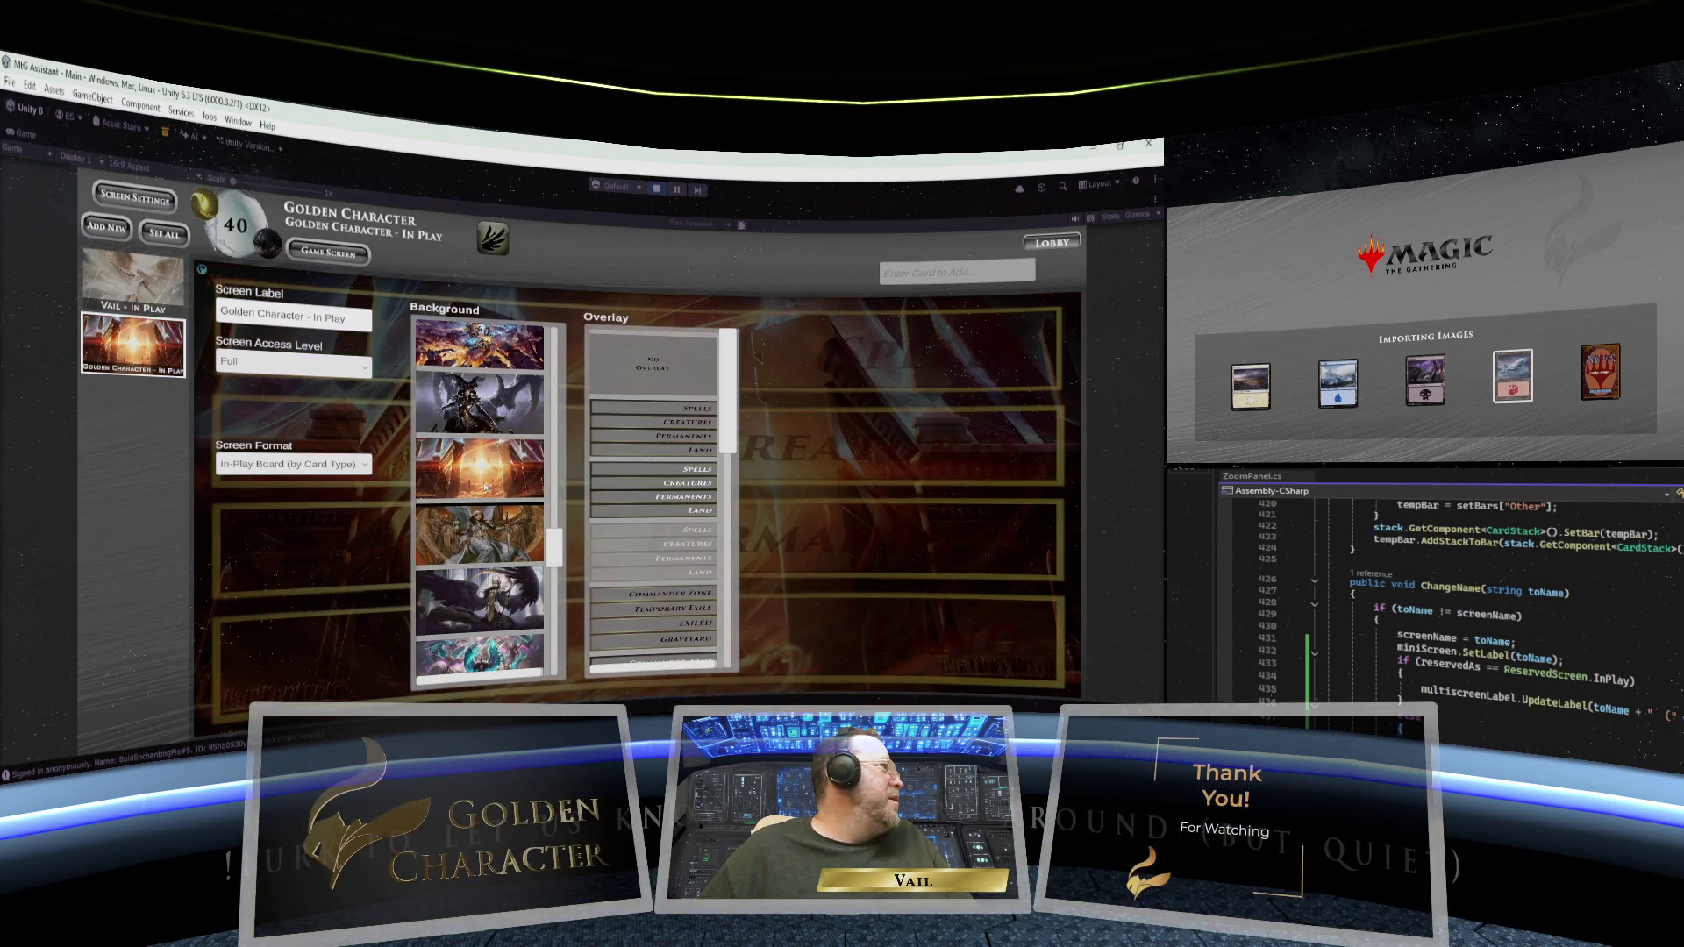
click(134, 197)
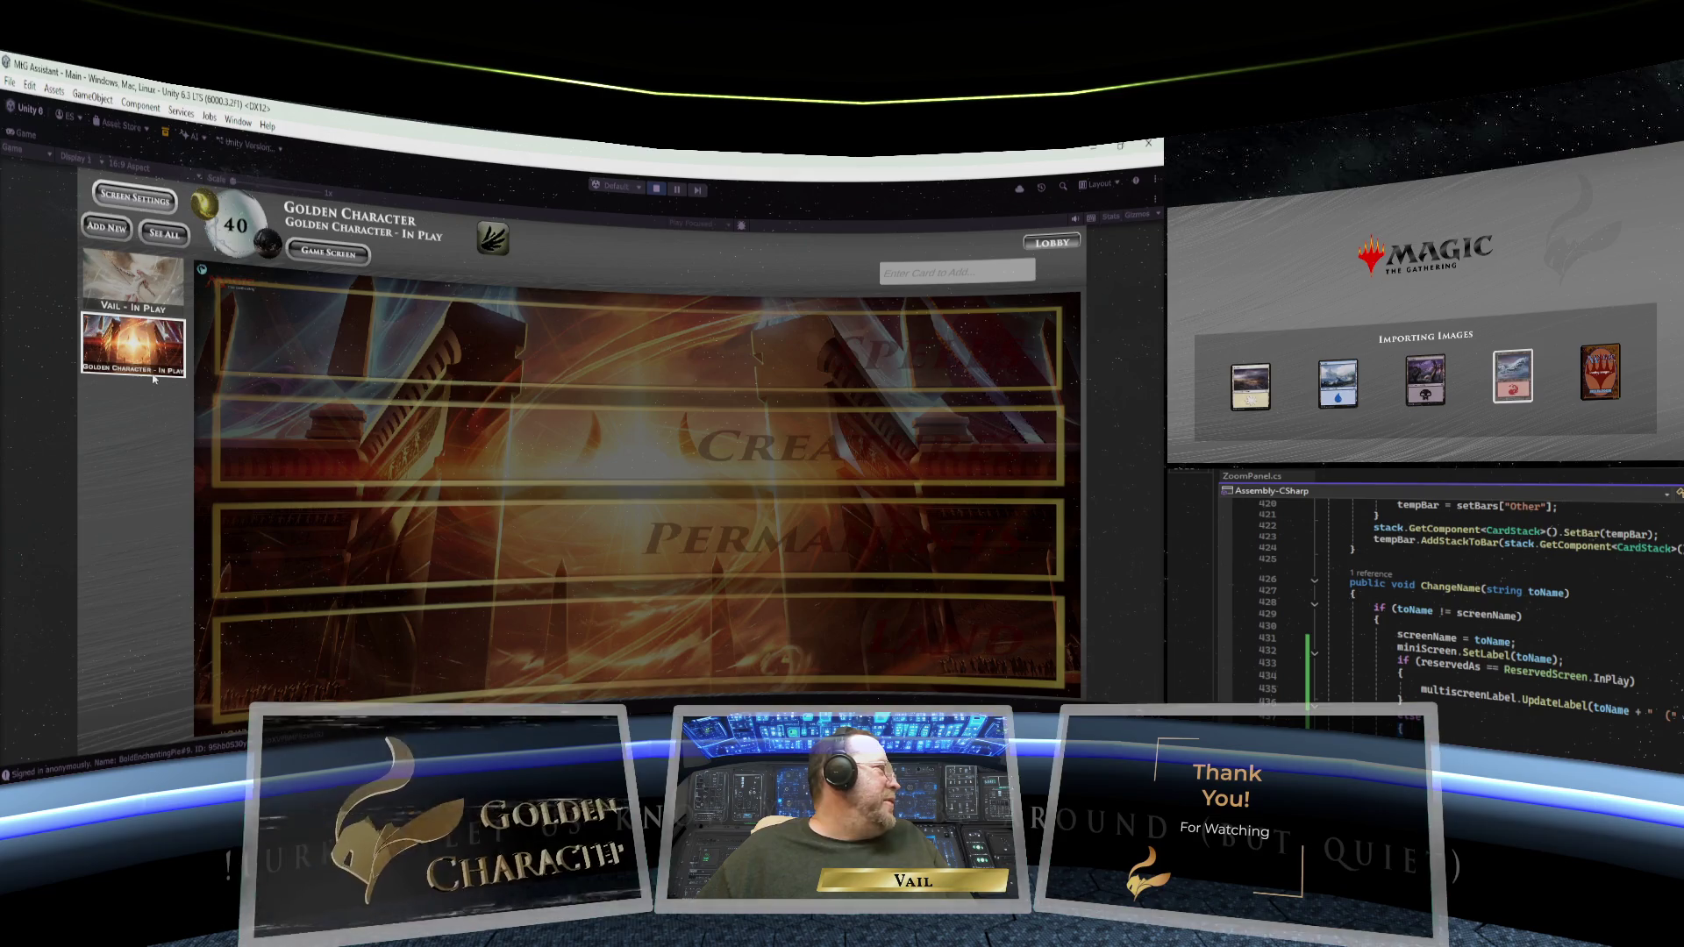
- Add Serra Angel to the first player's In Play board, exile it temporarily, and add a blank screen
click(135, 285)
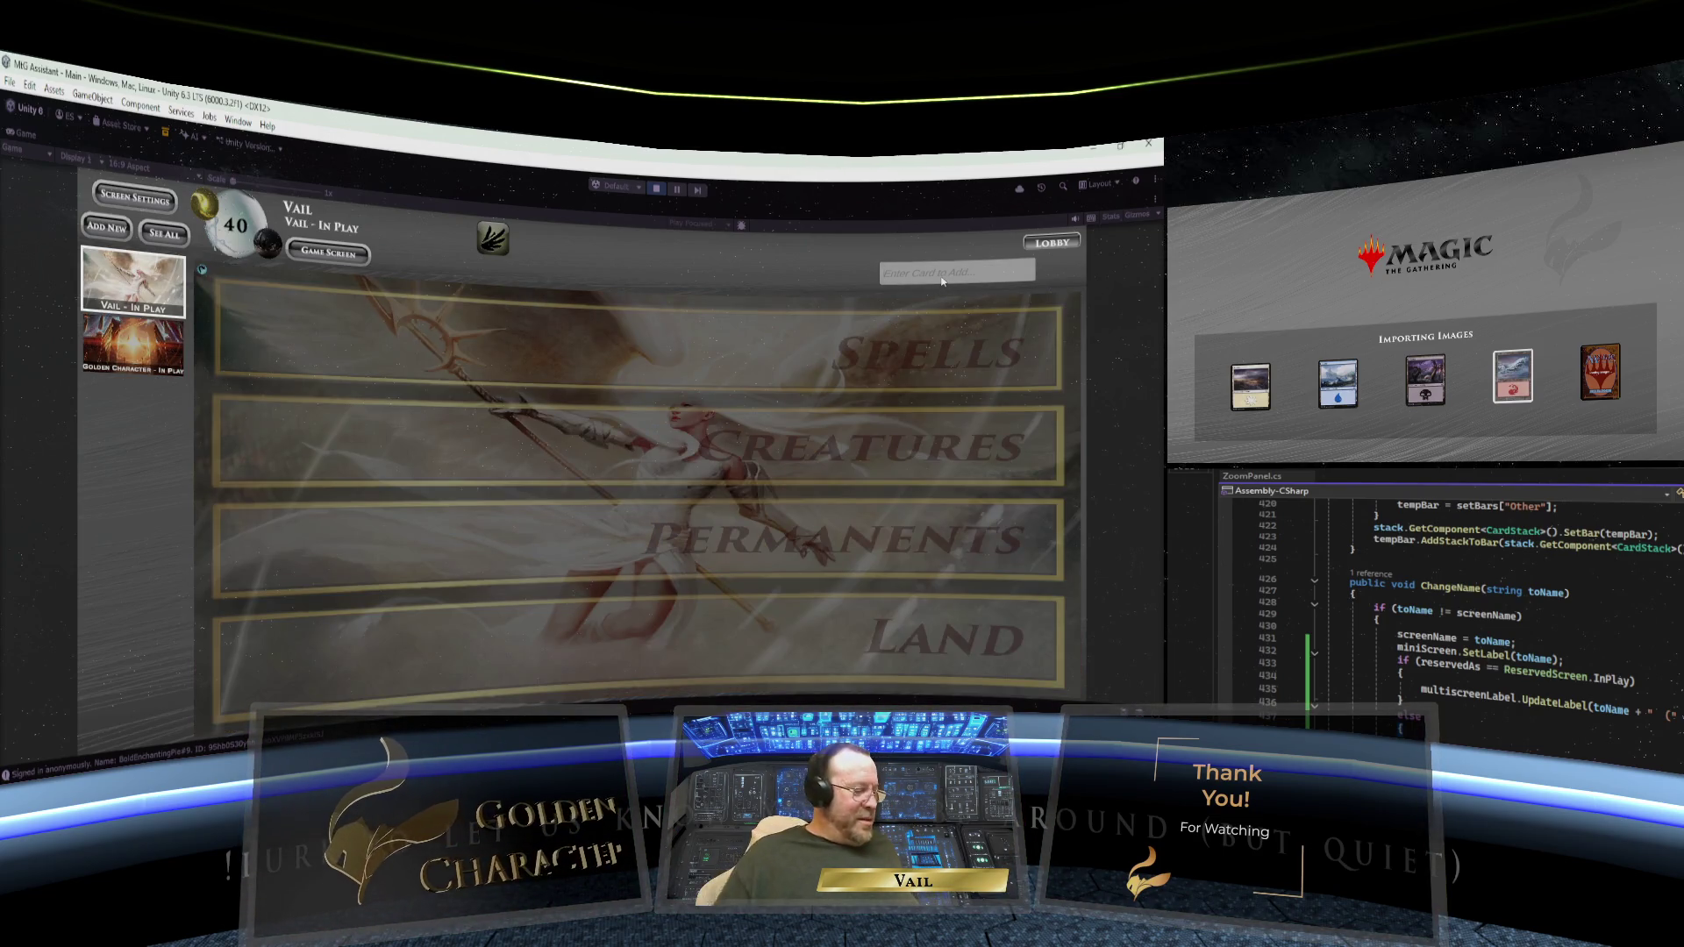
text(Serra )
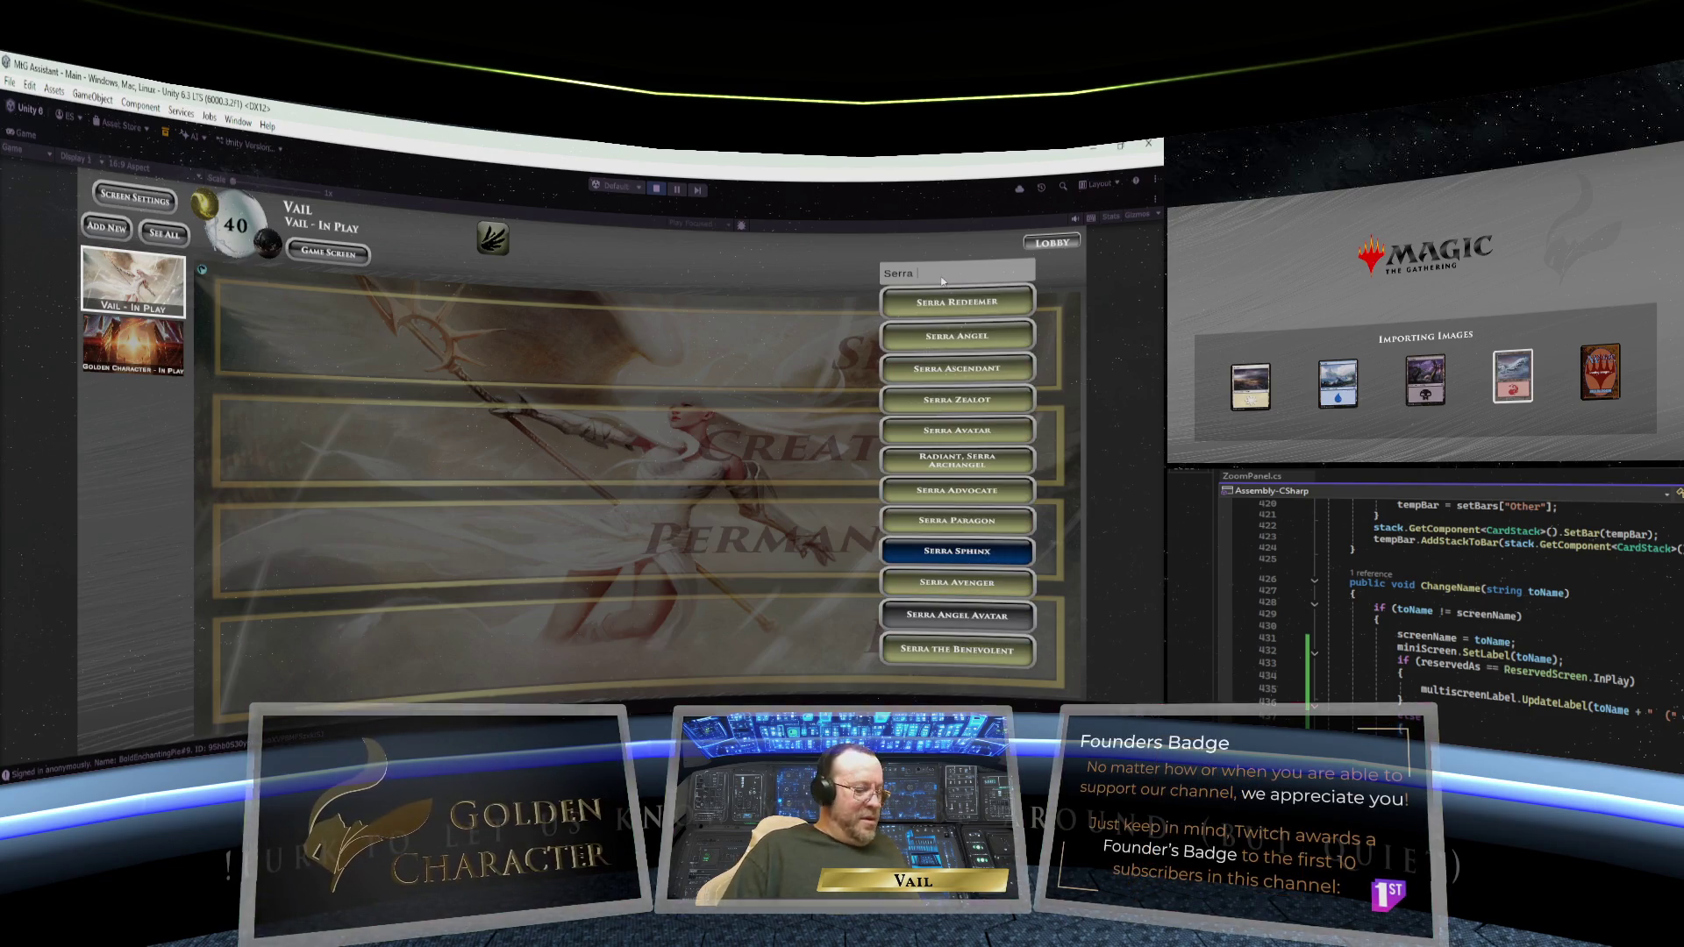
text(An)
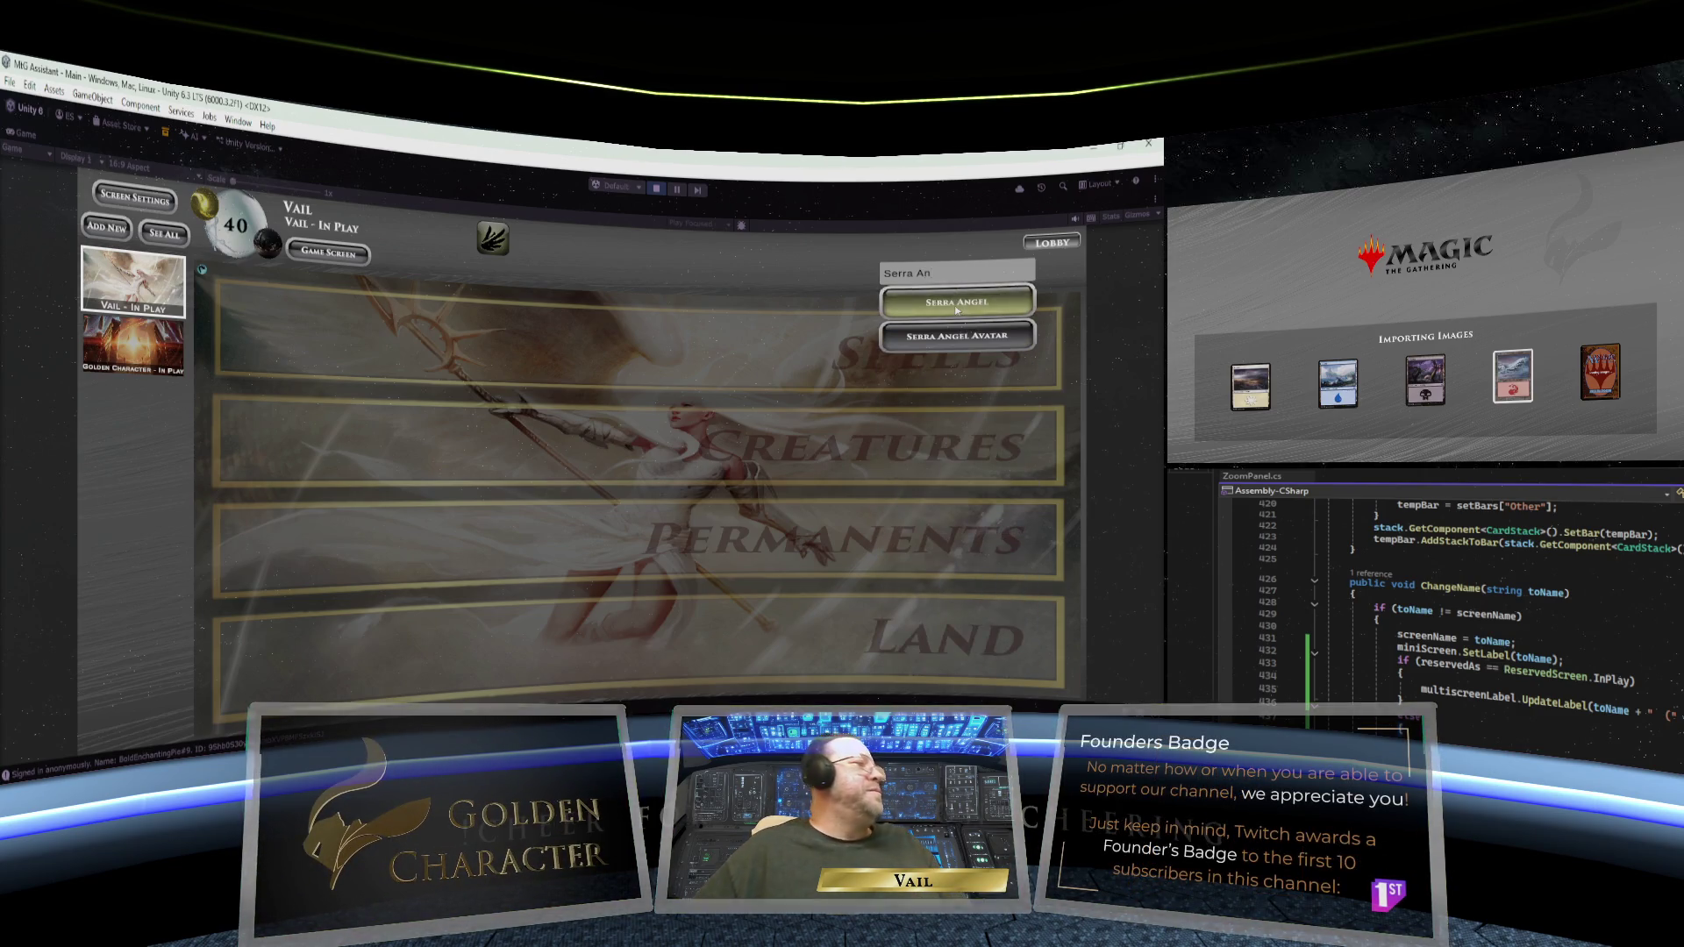
click(956, 301)
right_click(245, 430)
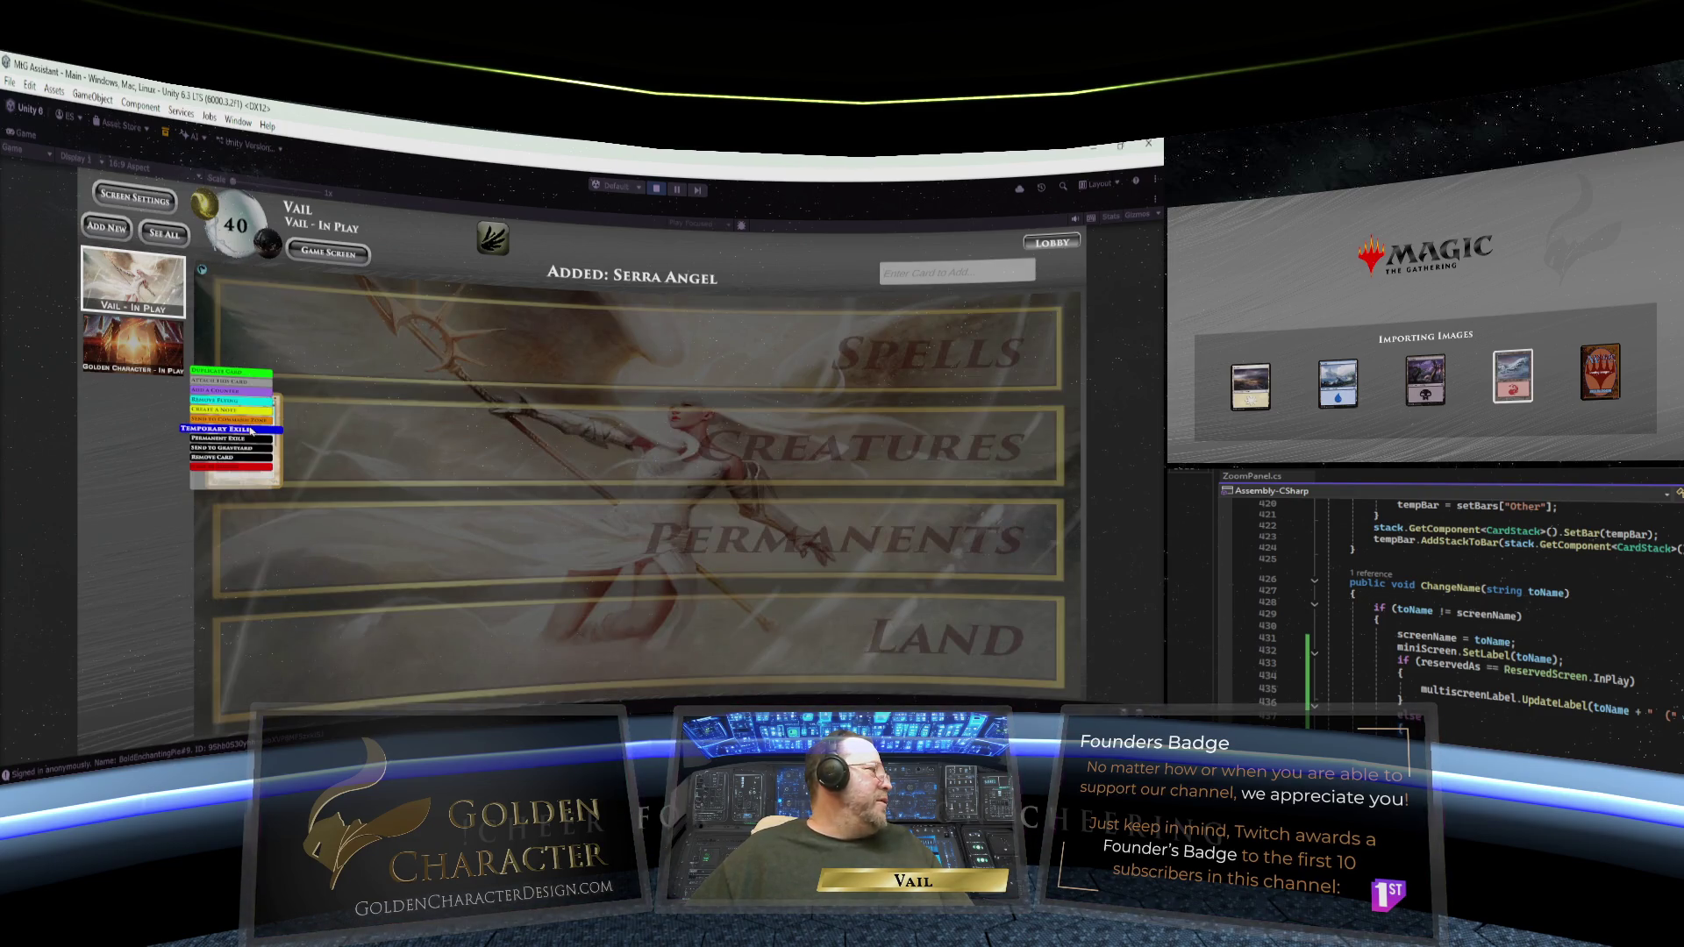
click(252, 430)
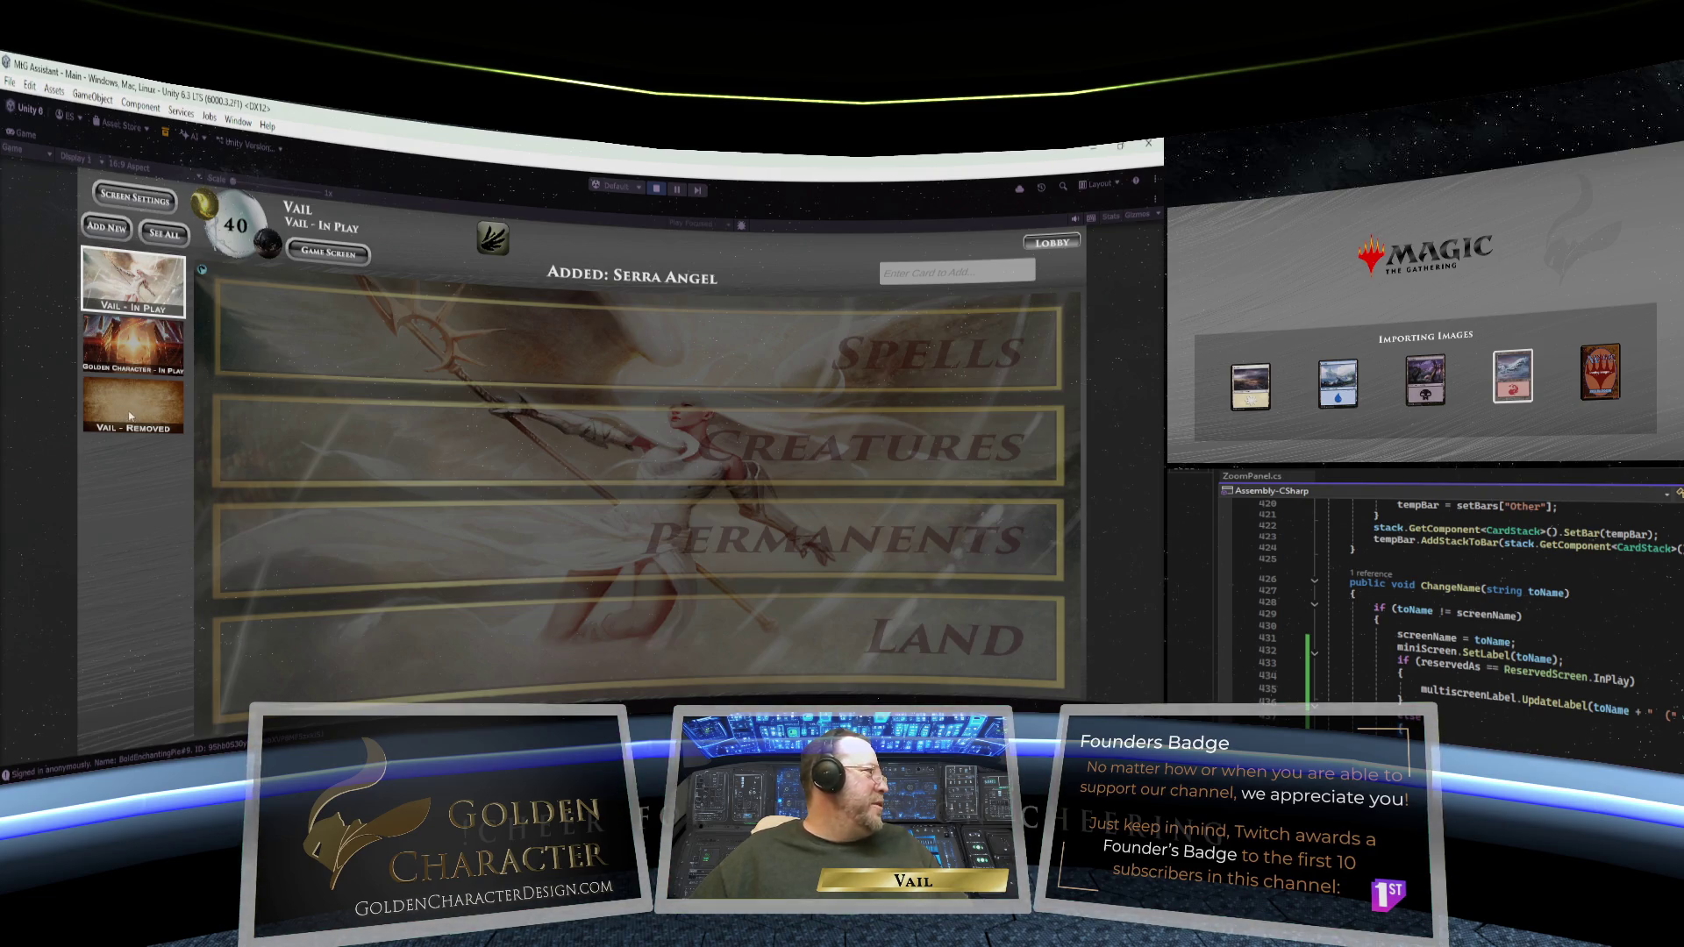
click(108, 230)
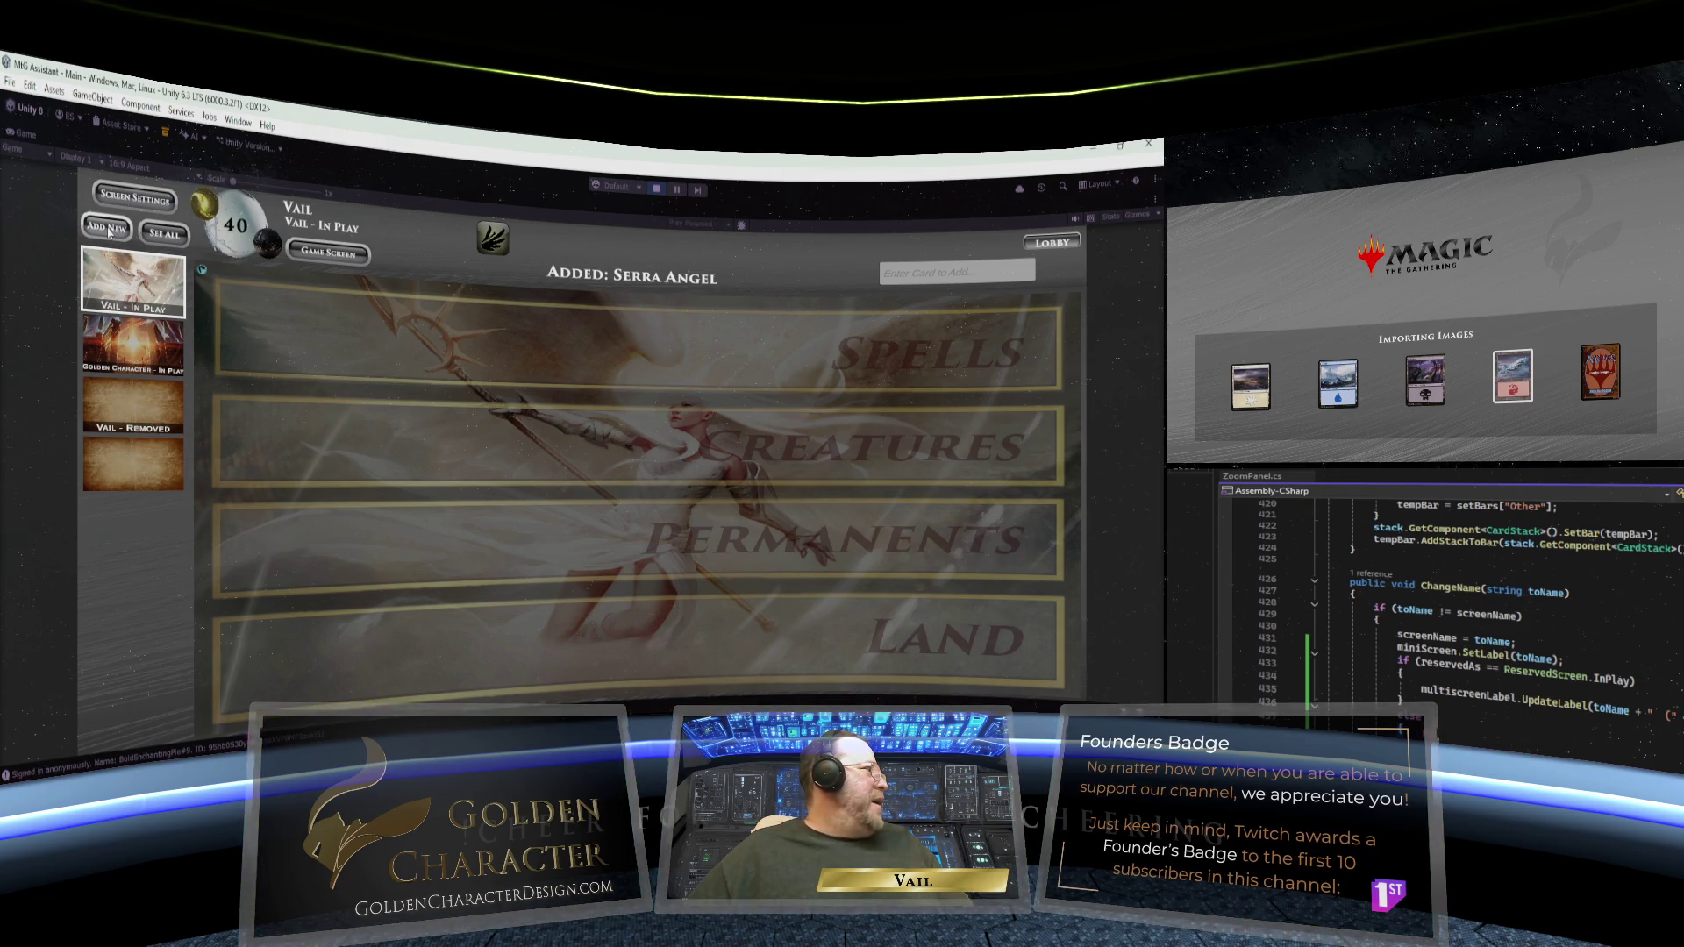
click(134, 443)
click(151, 207)
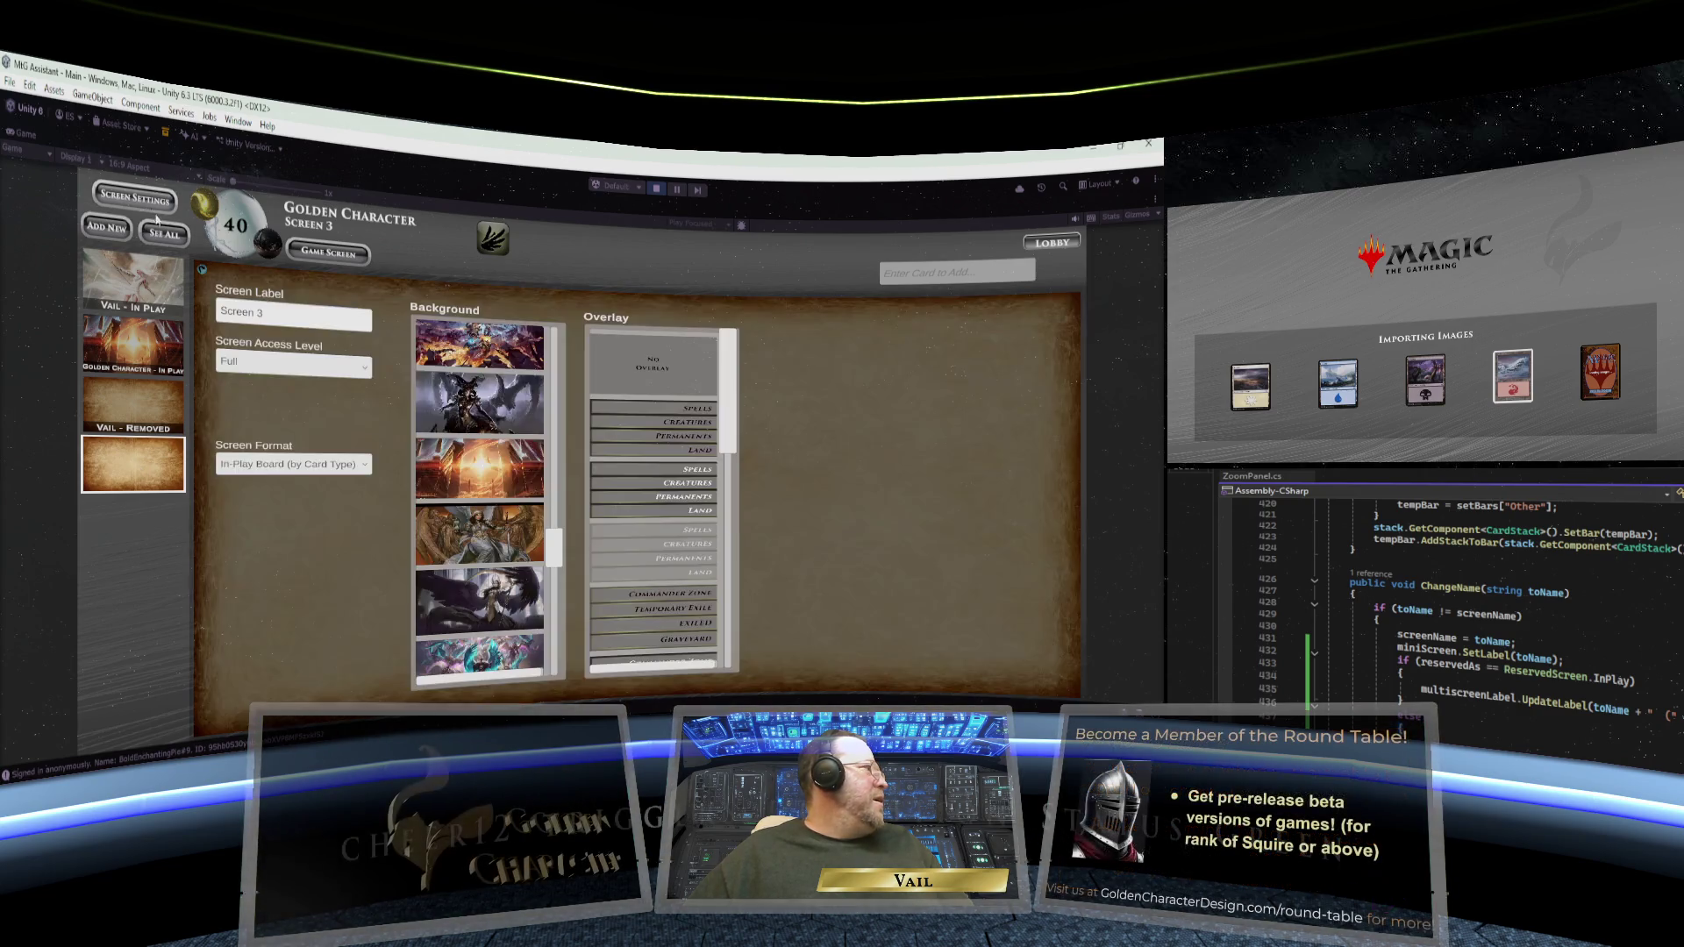
- Rename the new screen to Multi-View and set its format to Multiple Screens x4
click(291, 319)
text(Multi-)
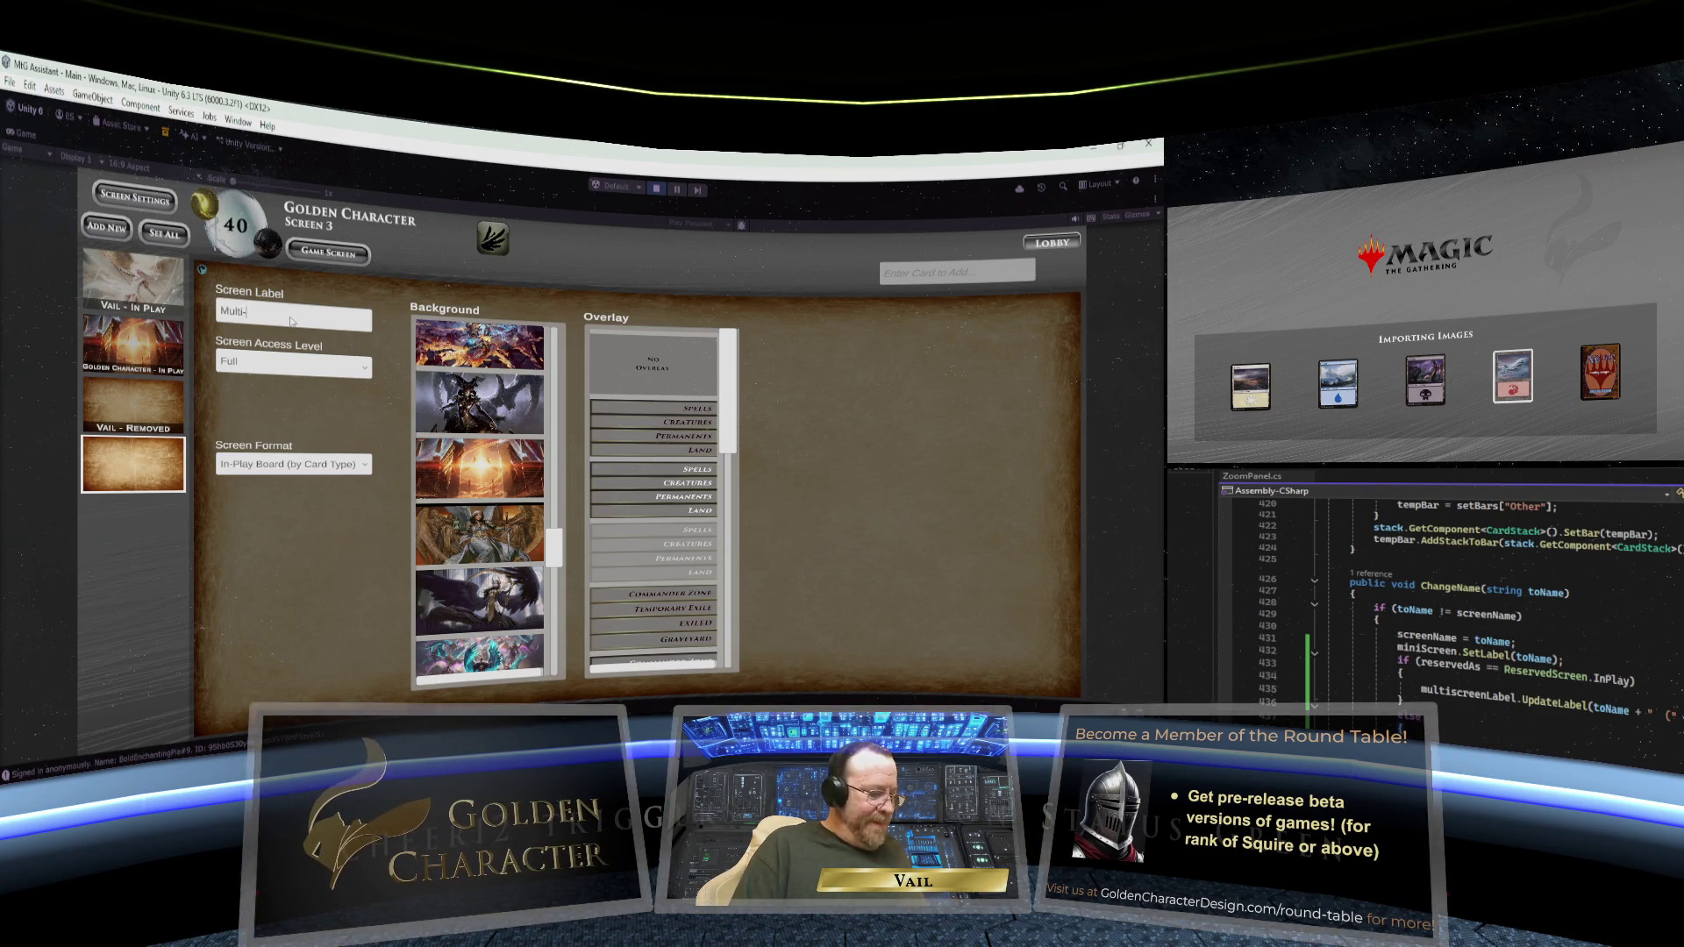
text(View)
key(Return)
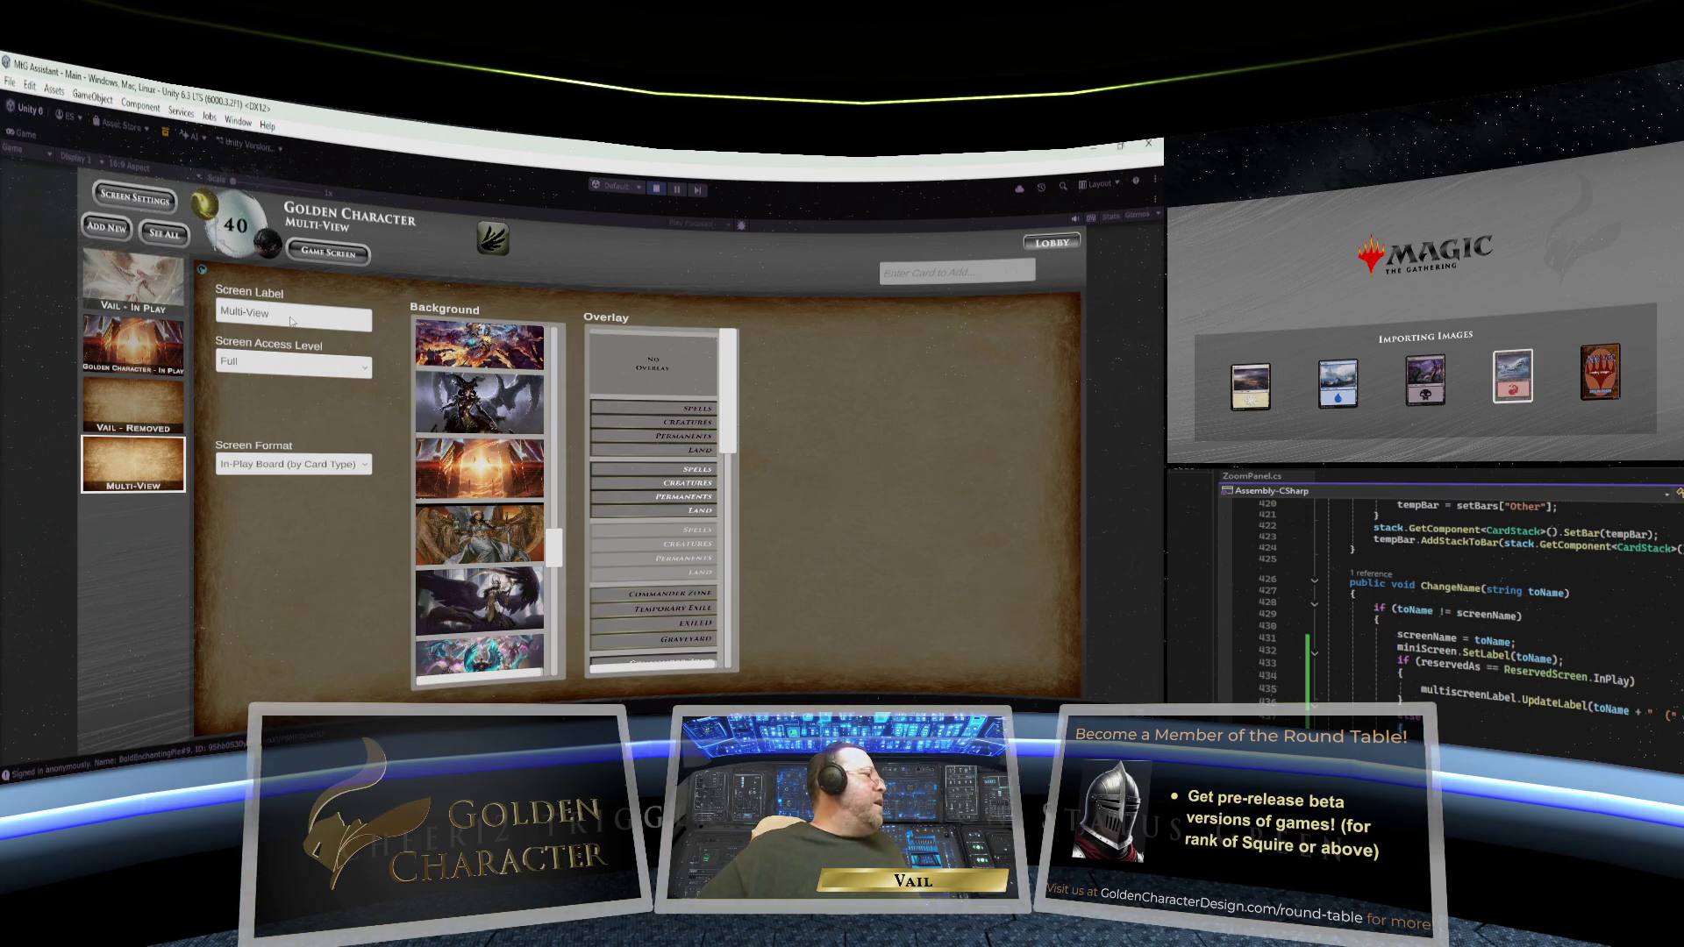
click(323, 465)
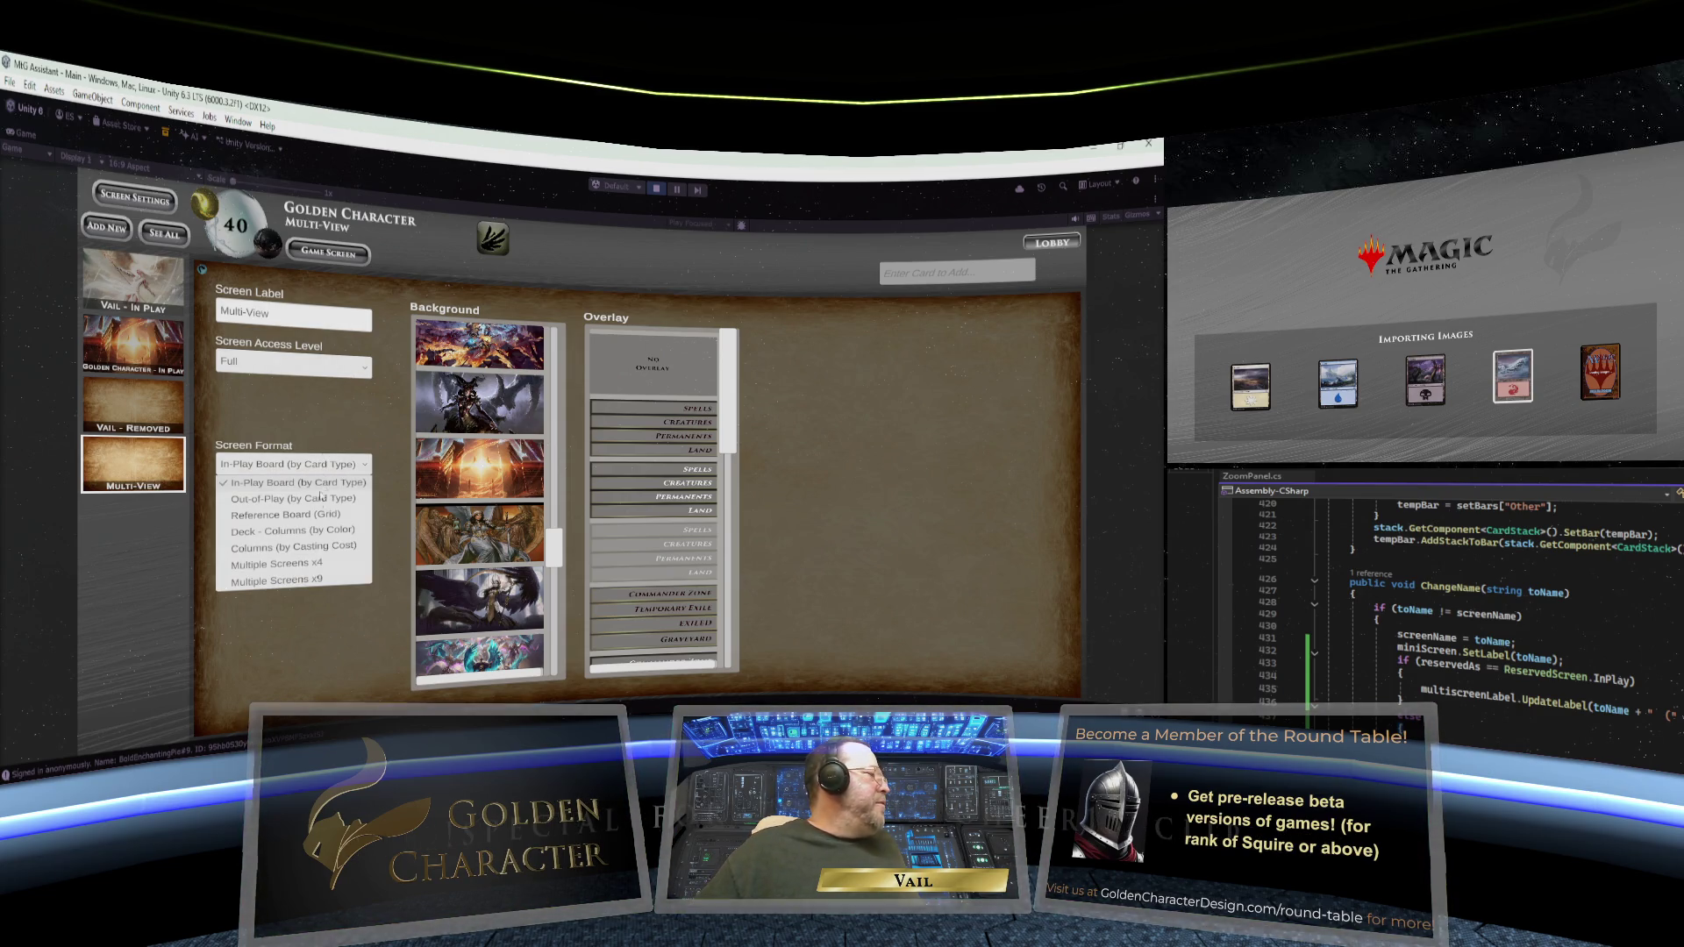
click(306, 563)
scroll(527, 526, up, 5)
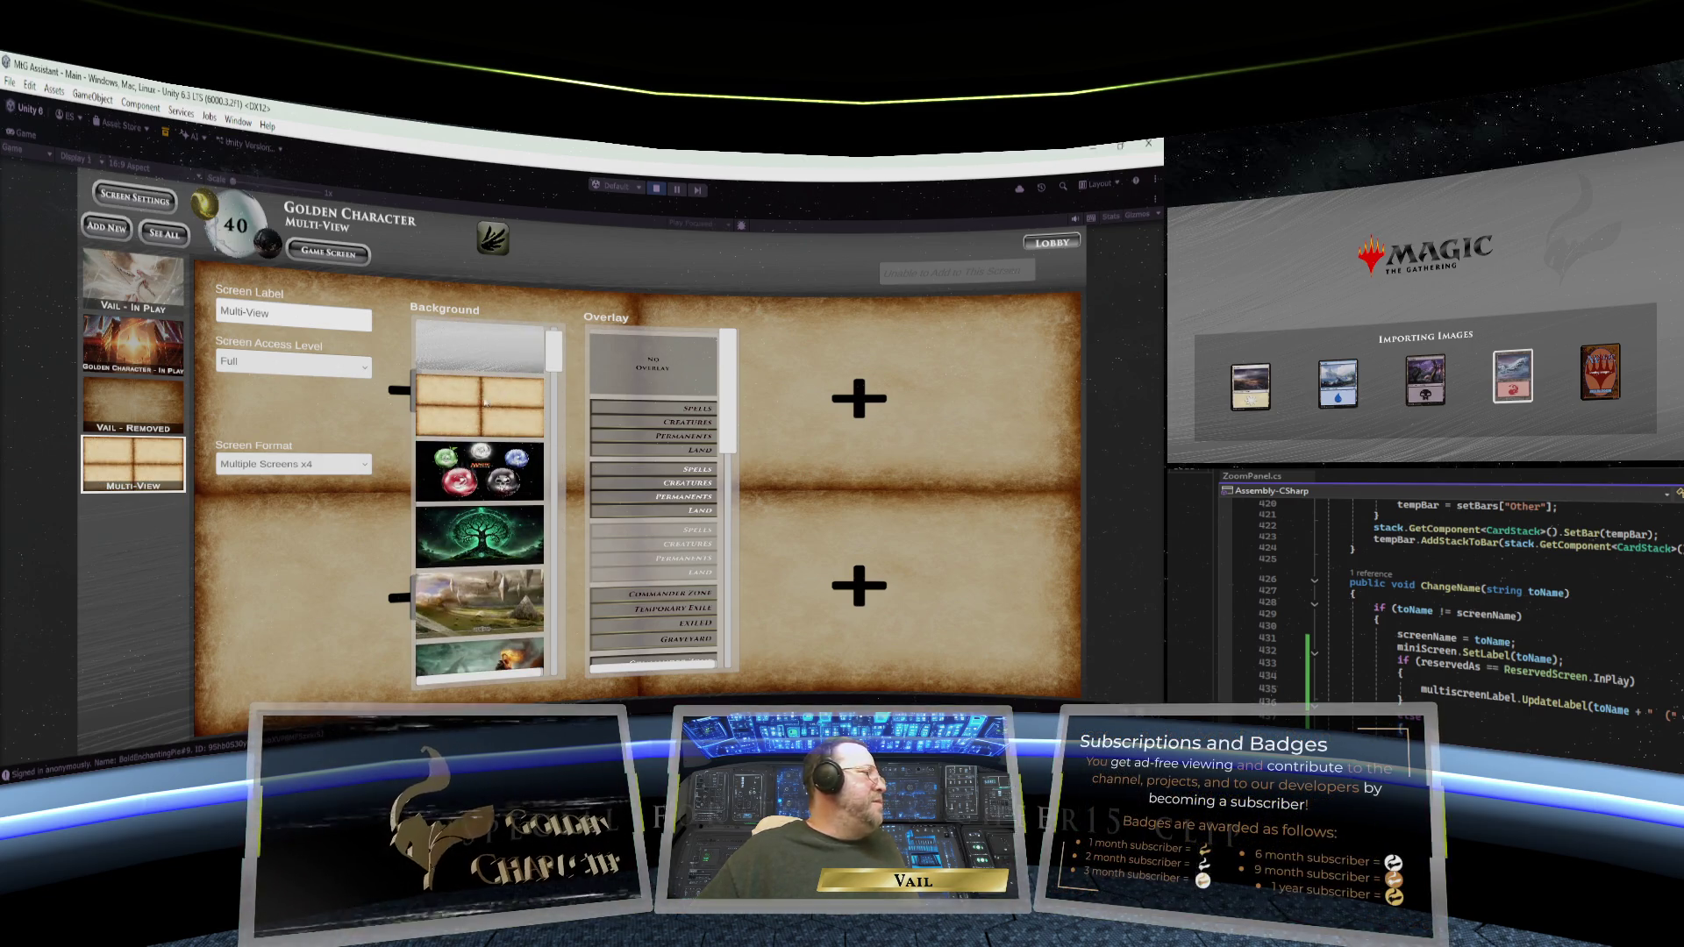
click(134, 197)
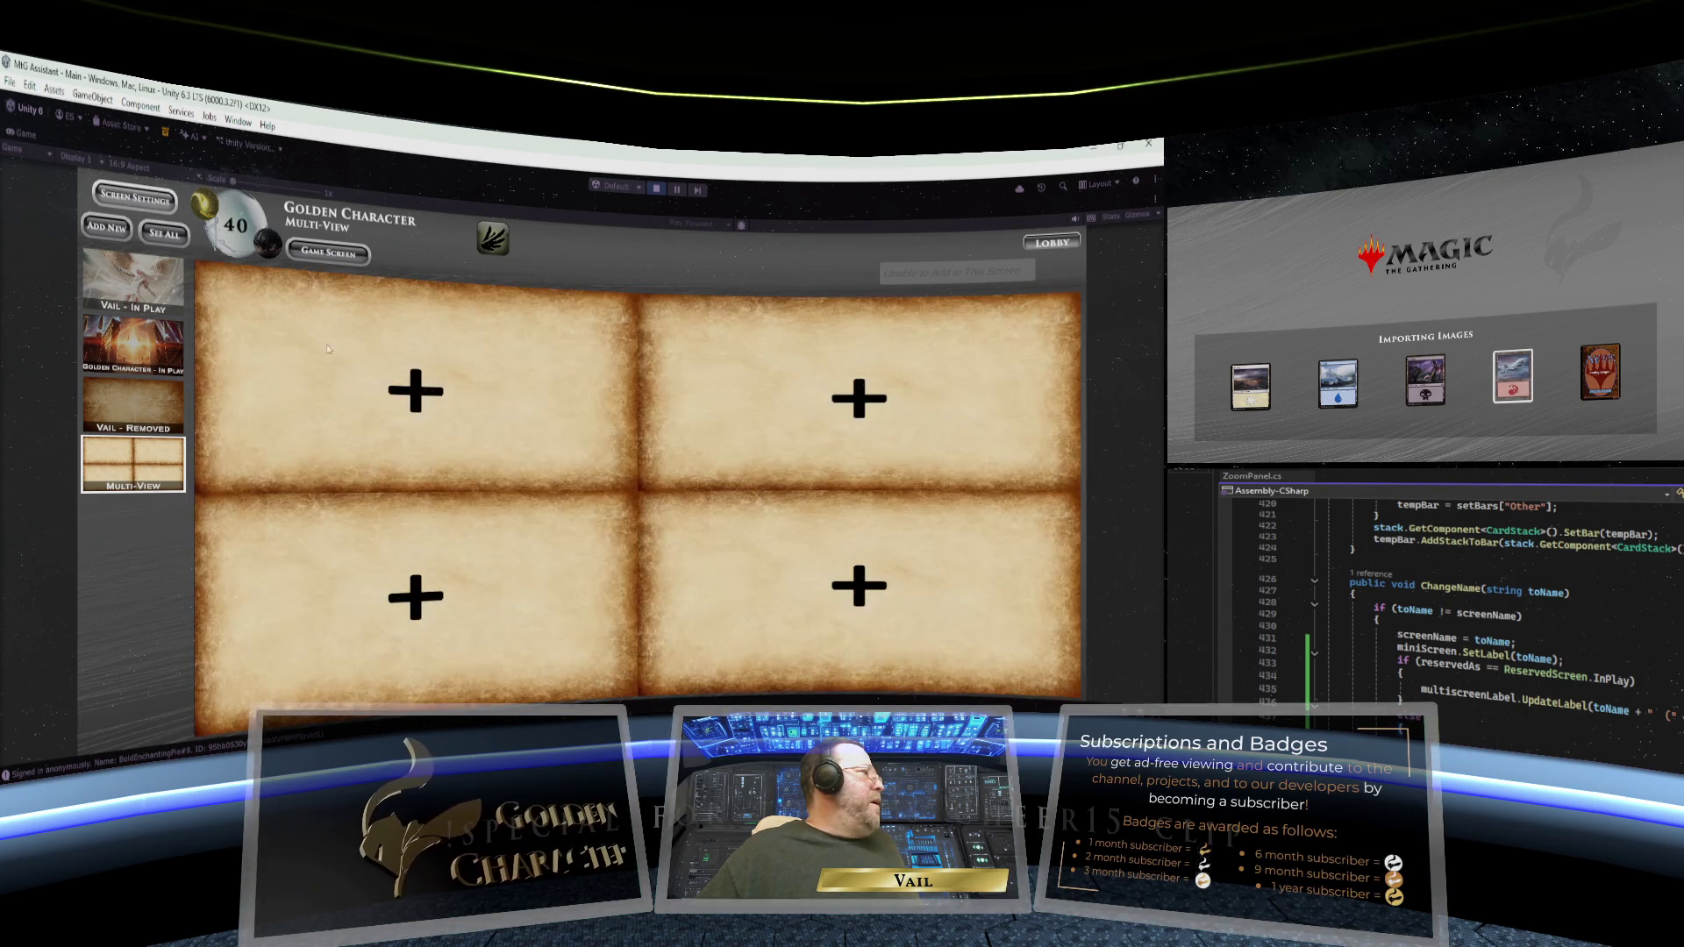
- Fill the top-left slot with the first player's In Play board and bottom-left with Removed
click(415, 390)
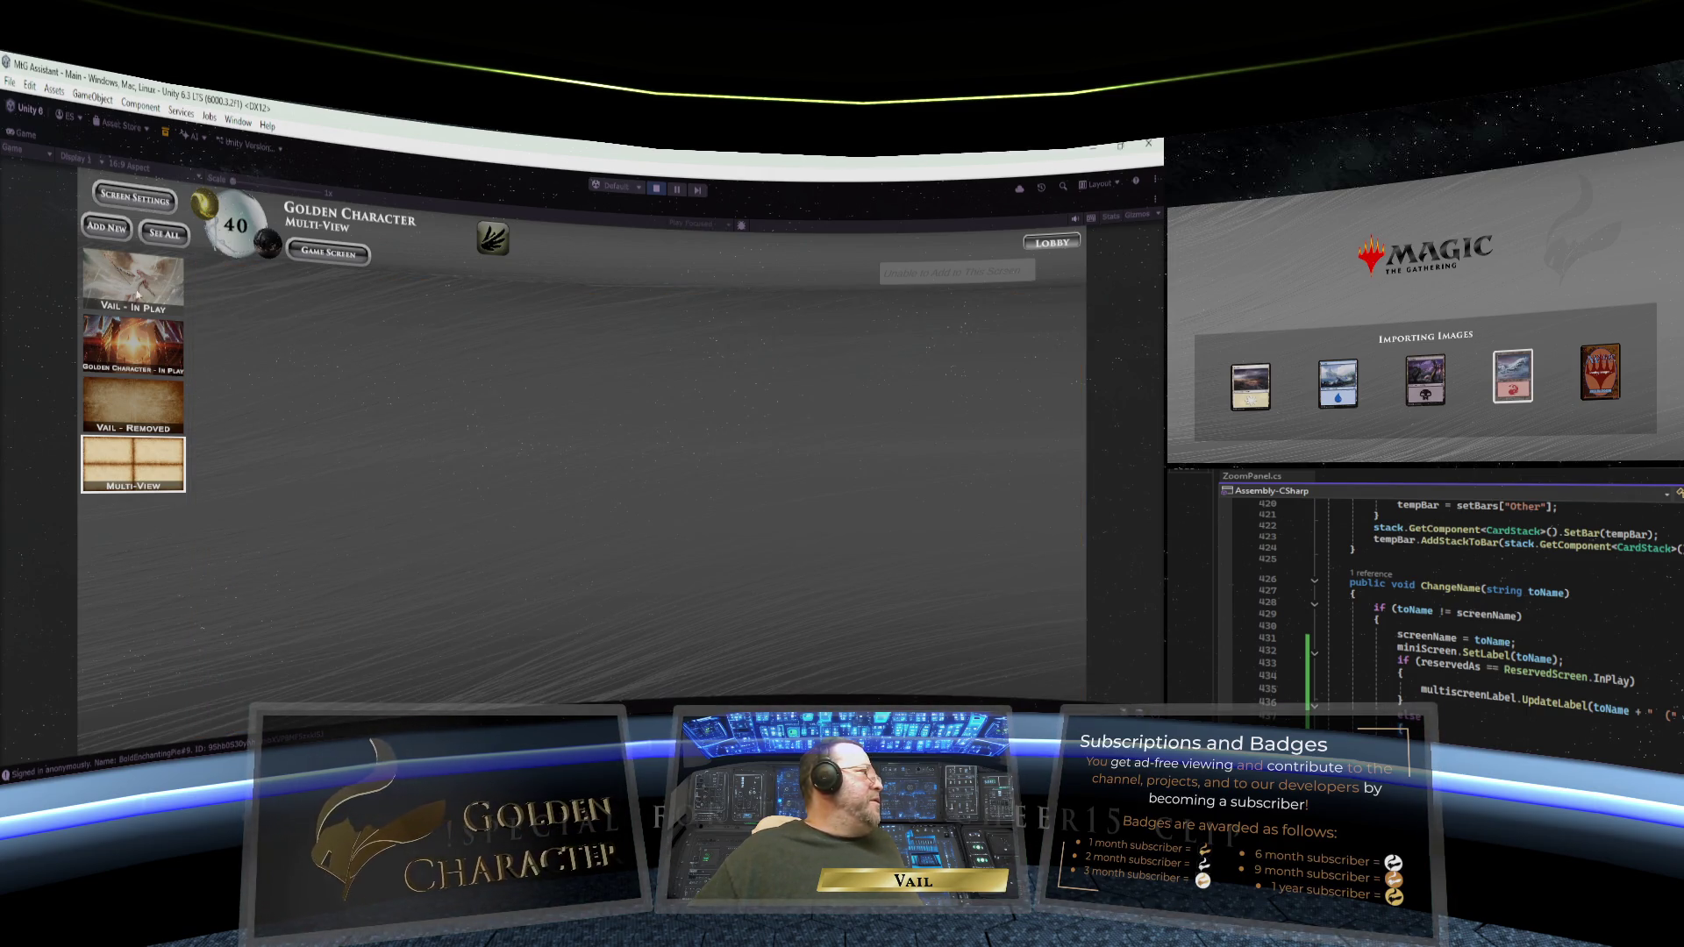
click(134, 292)
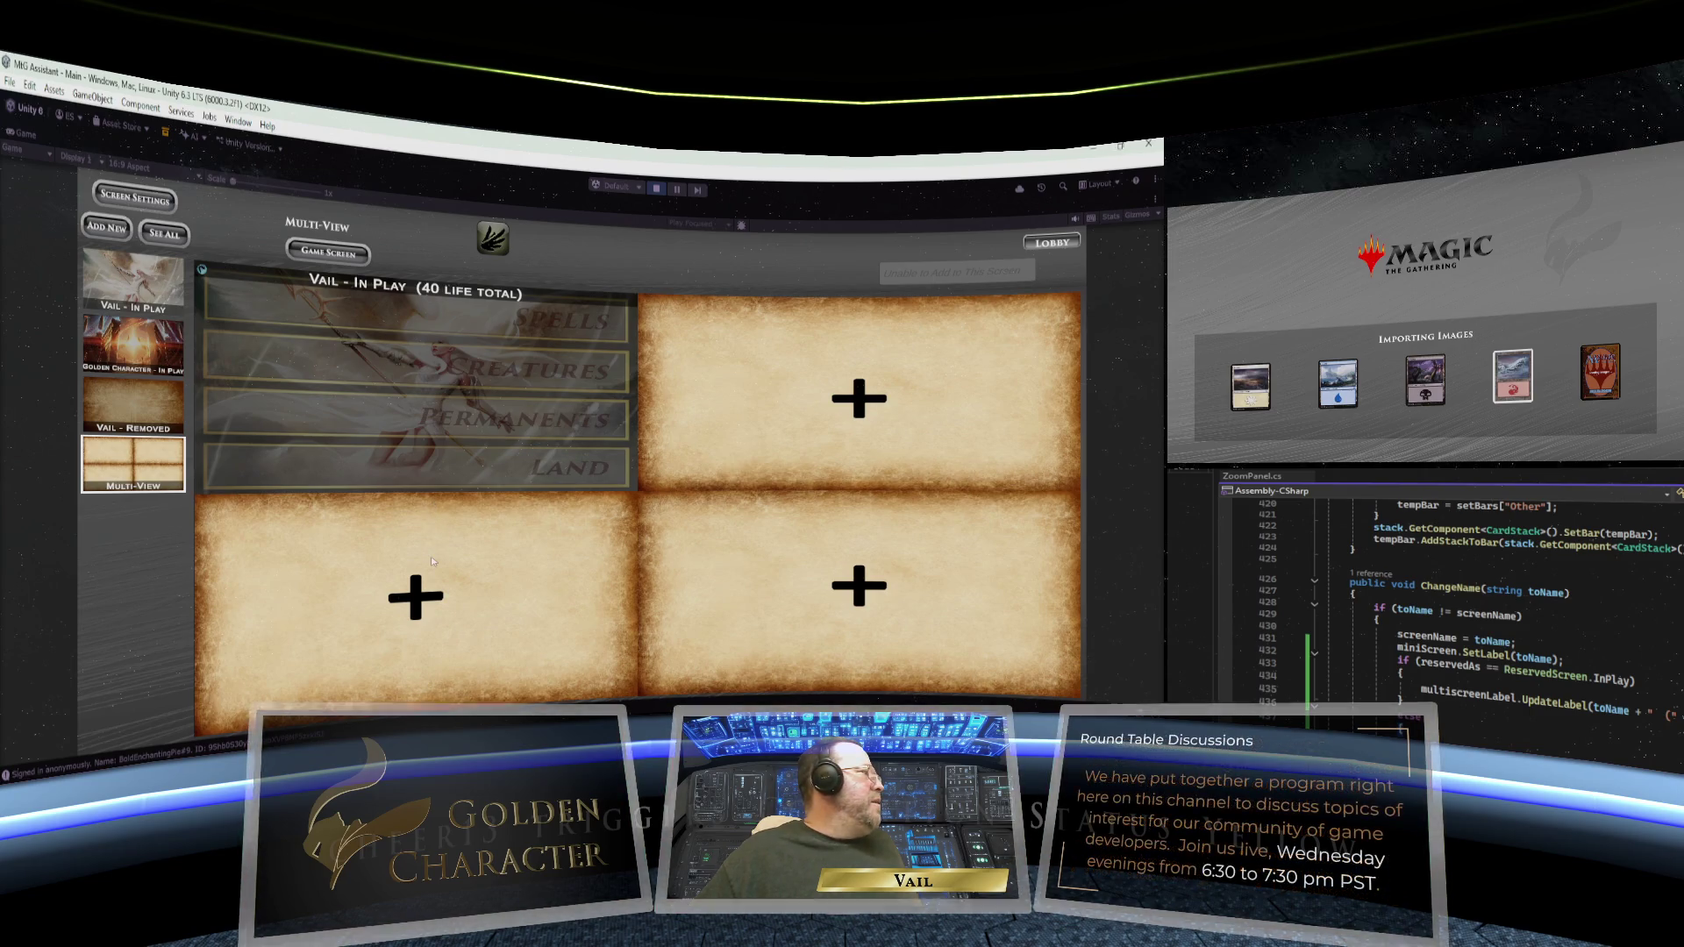
click(124, 398)
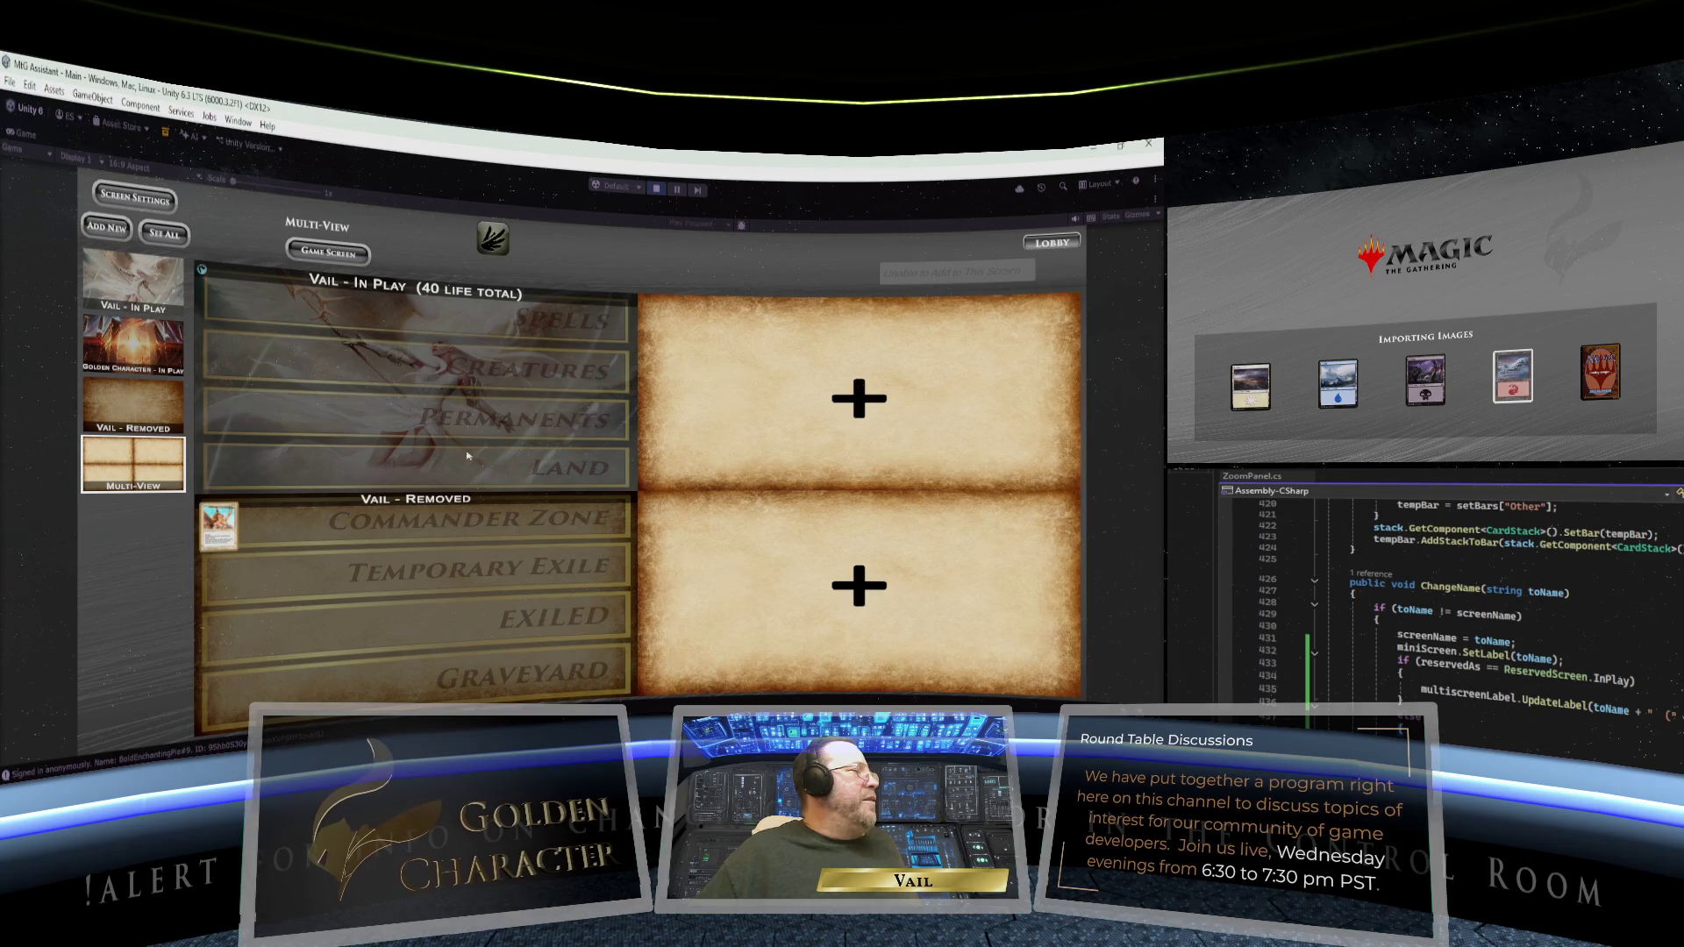
click(857, 398)
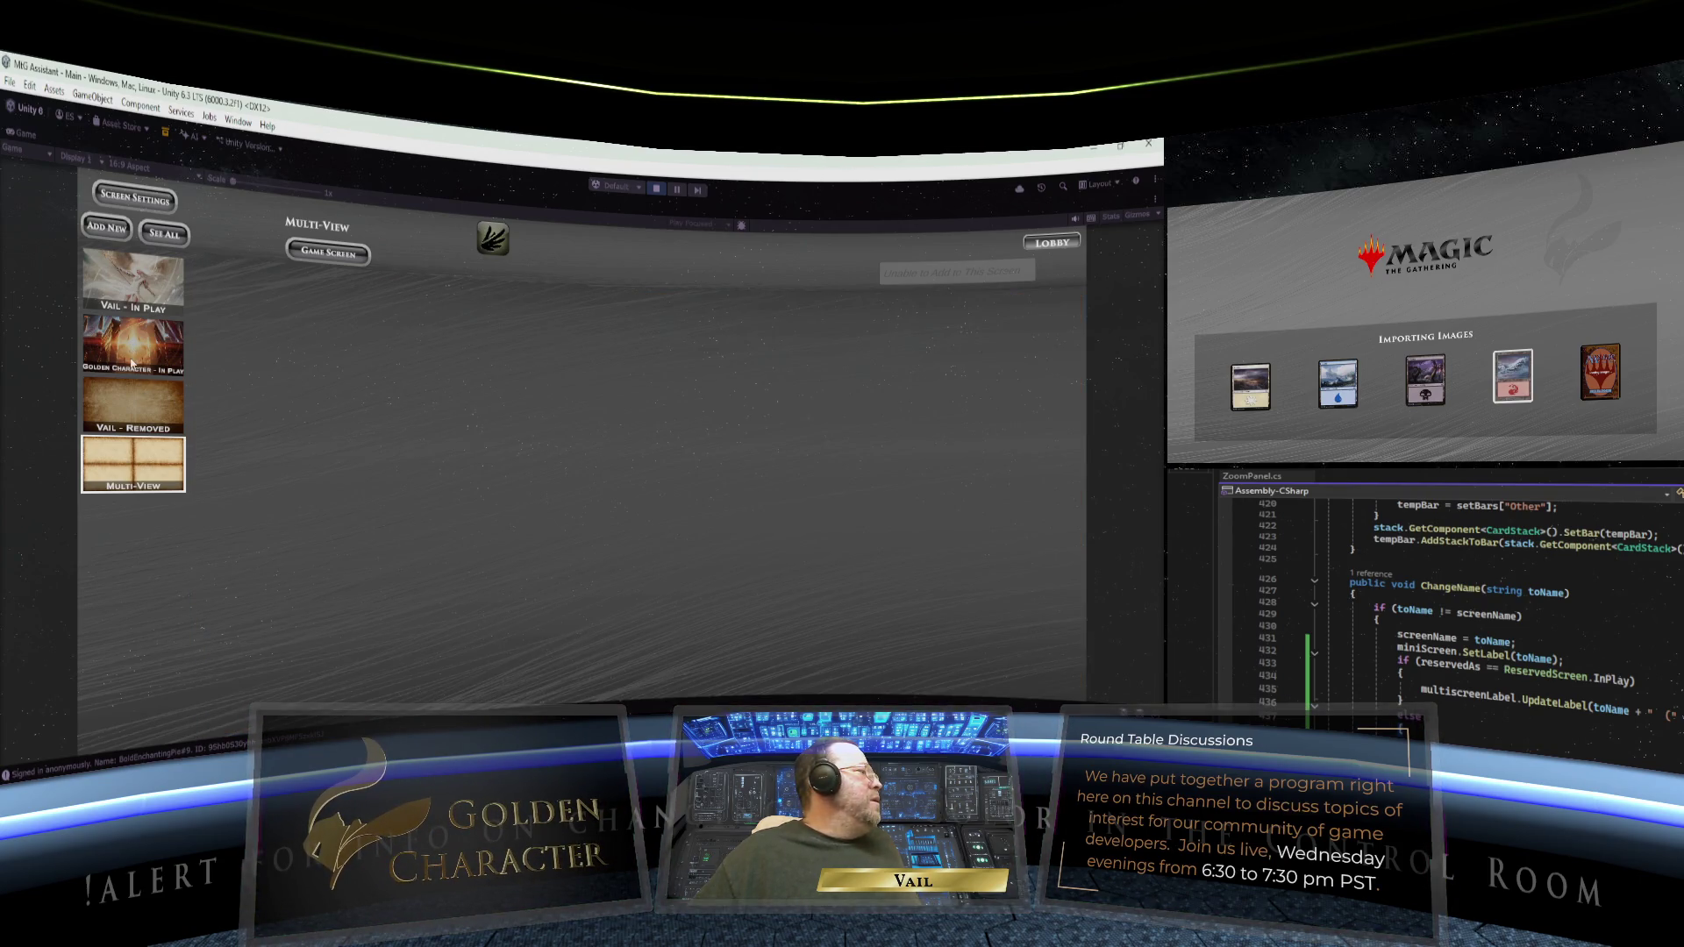
- Put Golden Character's In Play board upper-right, raise the first player's life to 44, then stop play
click(131, 360)
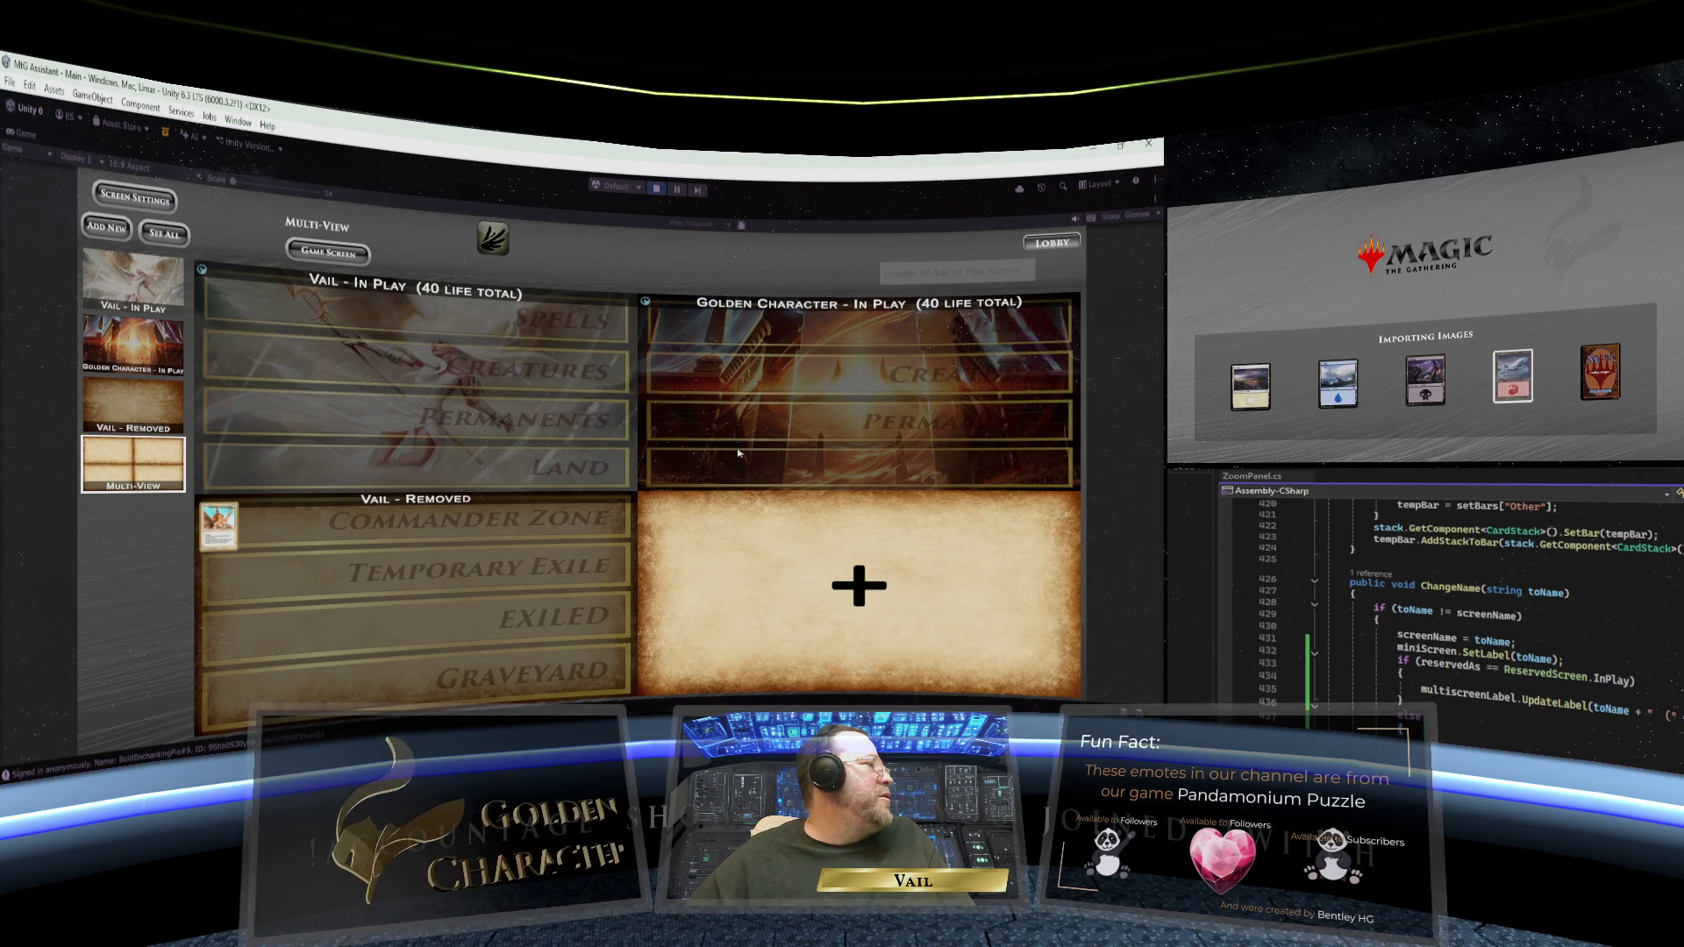
click(132, 294)
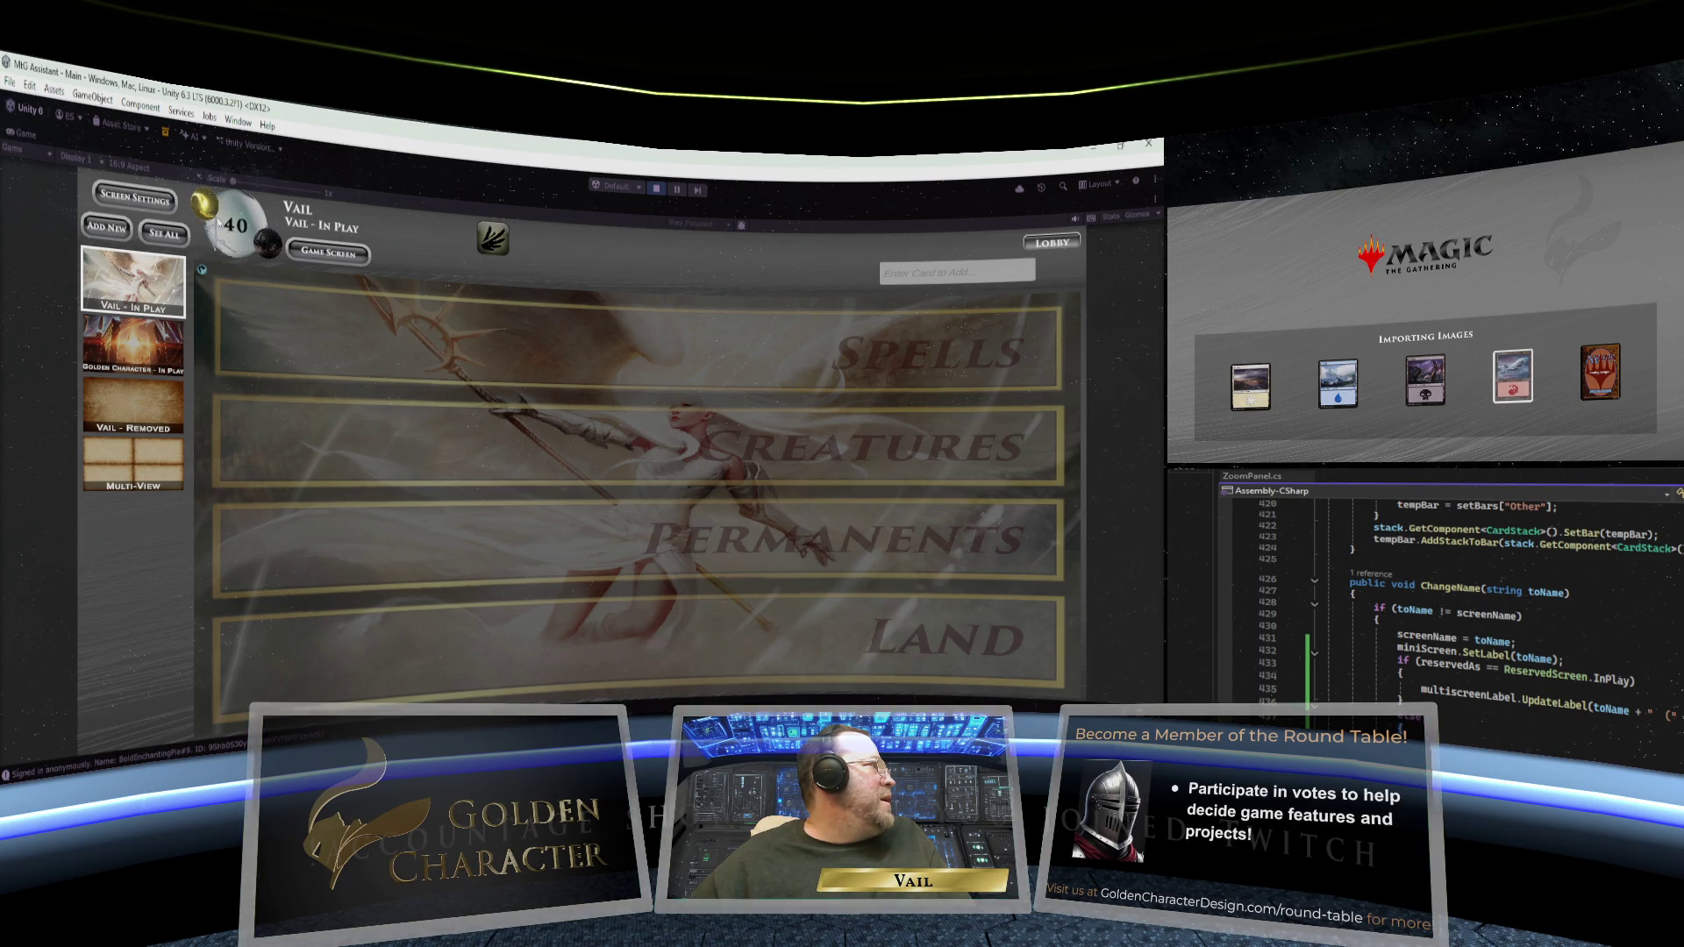
click(205, 205)
click(207, 207)
click(208, 208)
click(210, 210)
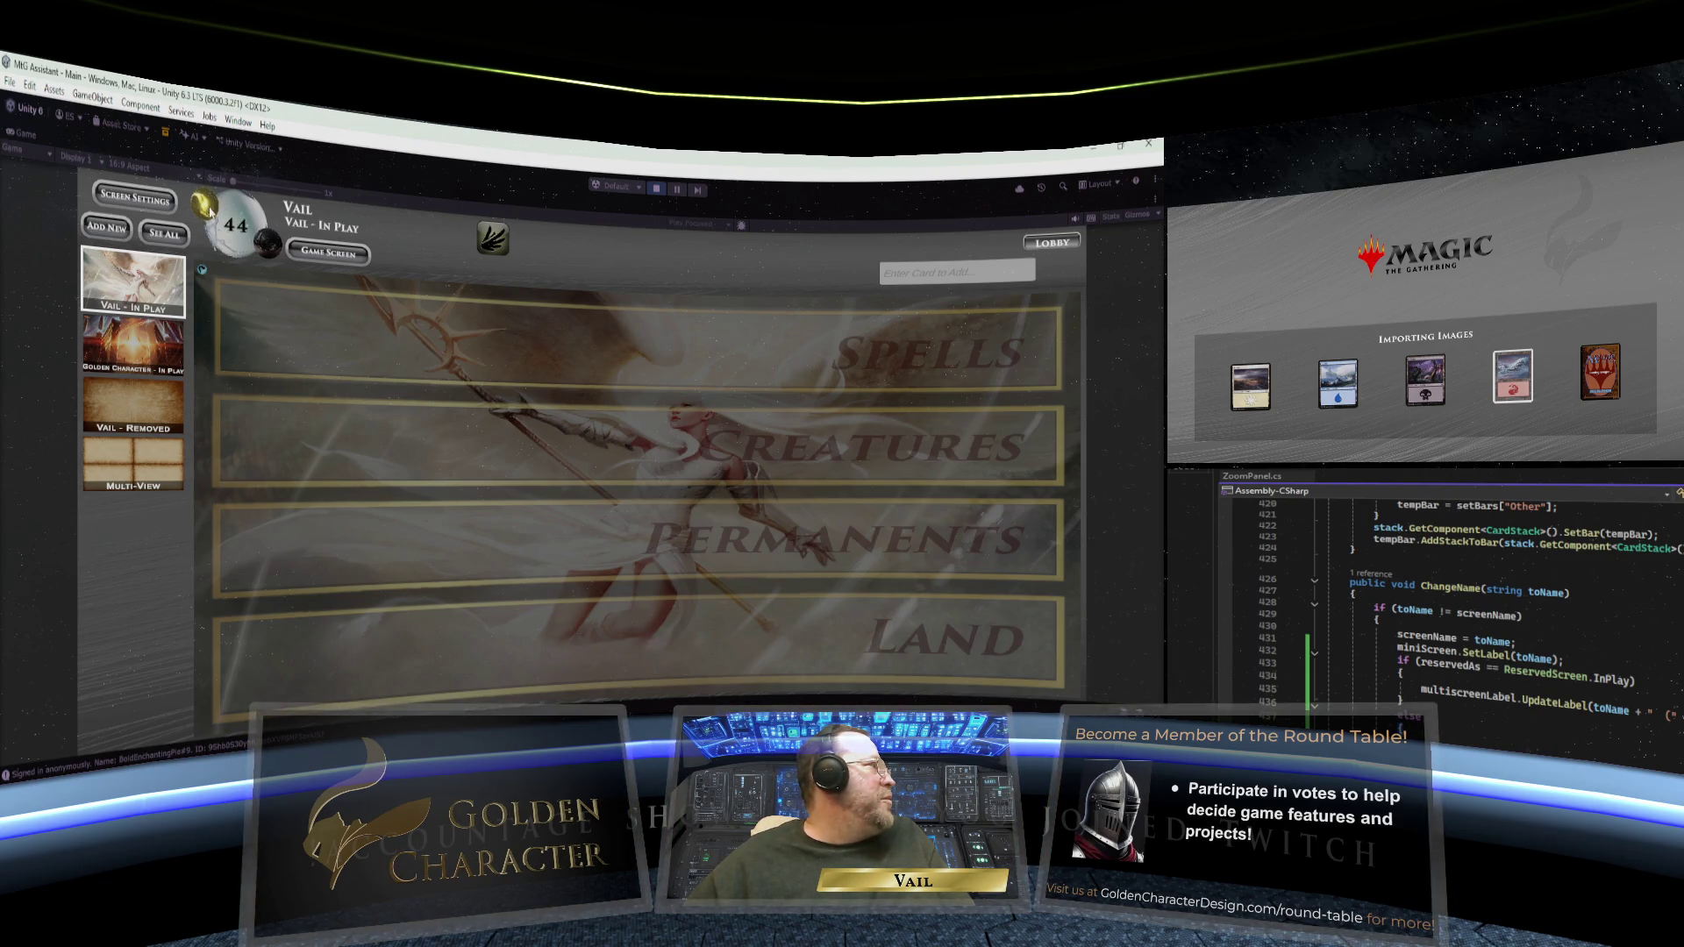
click(130, 463)
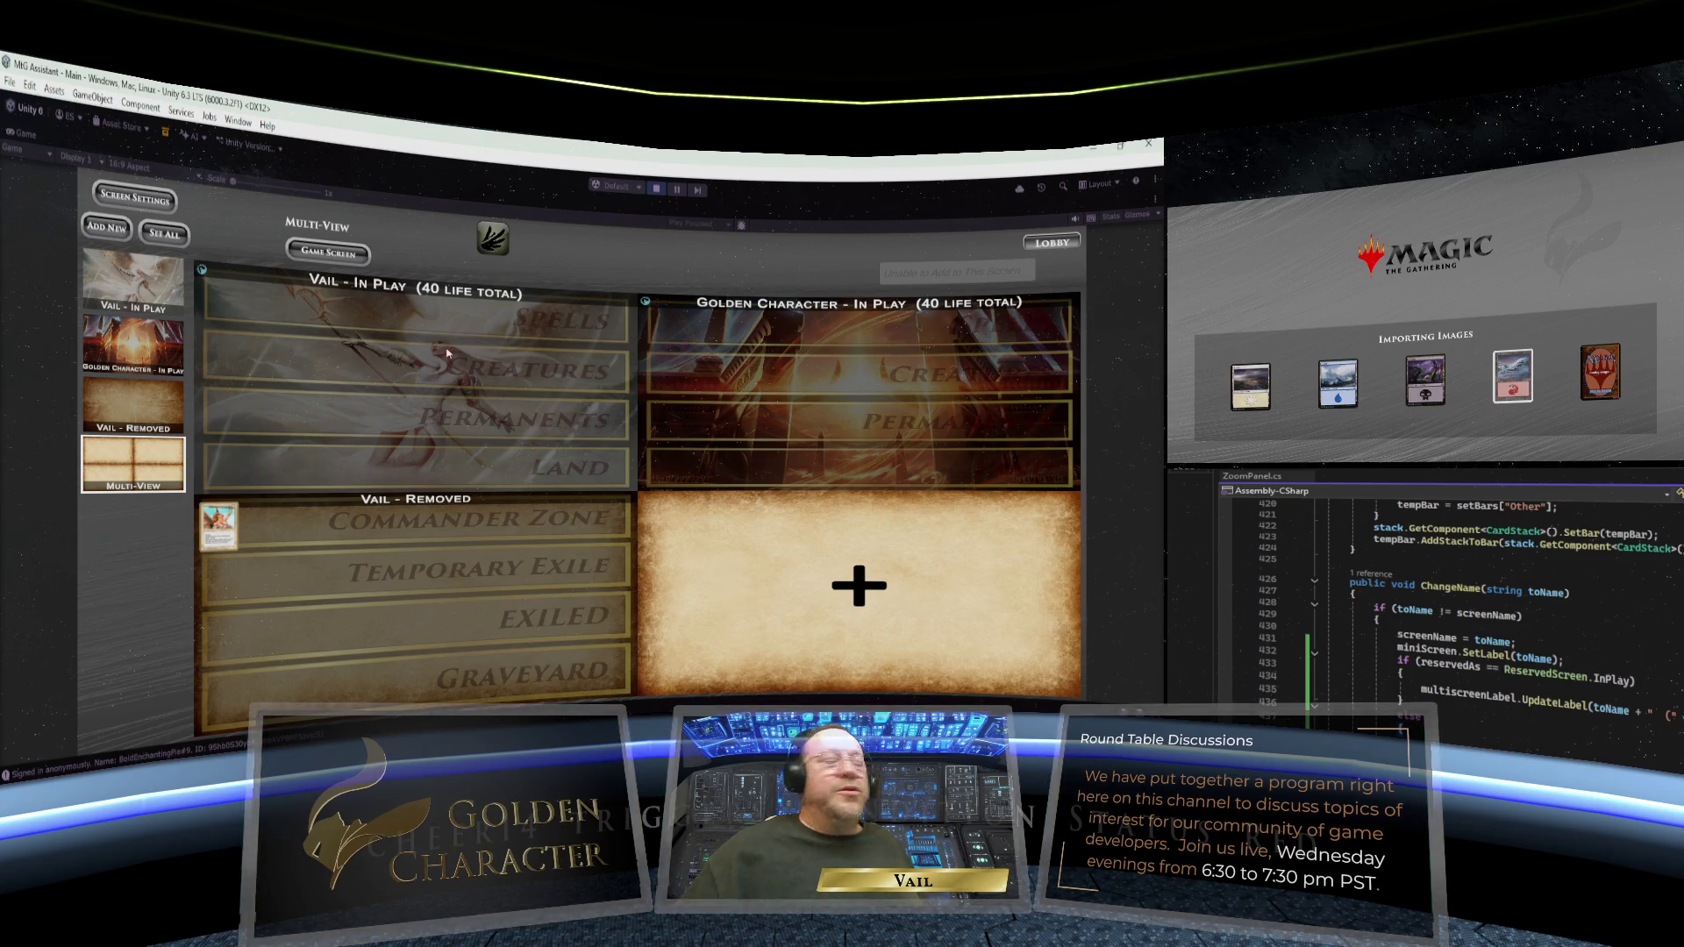
click(653, 190)
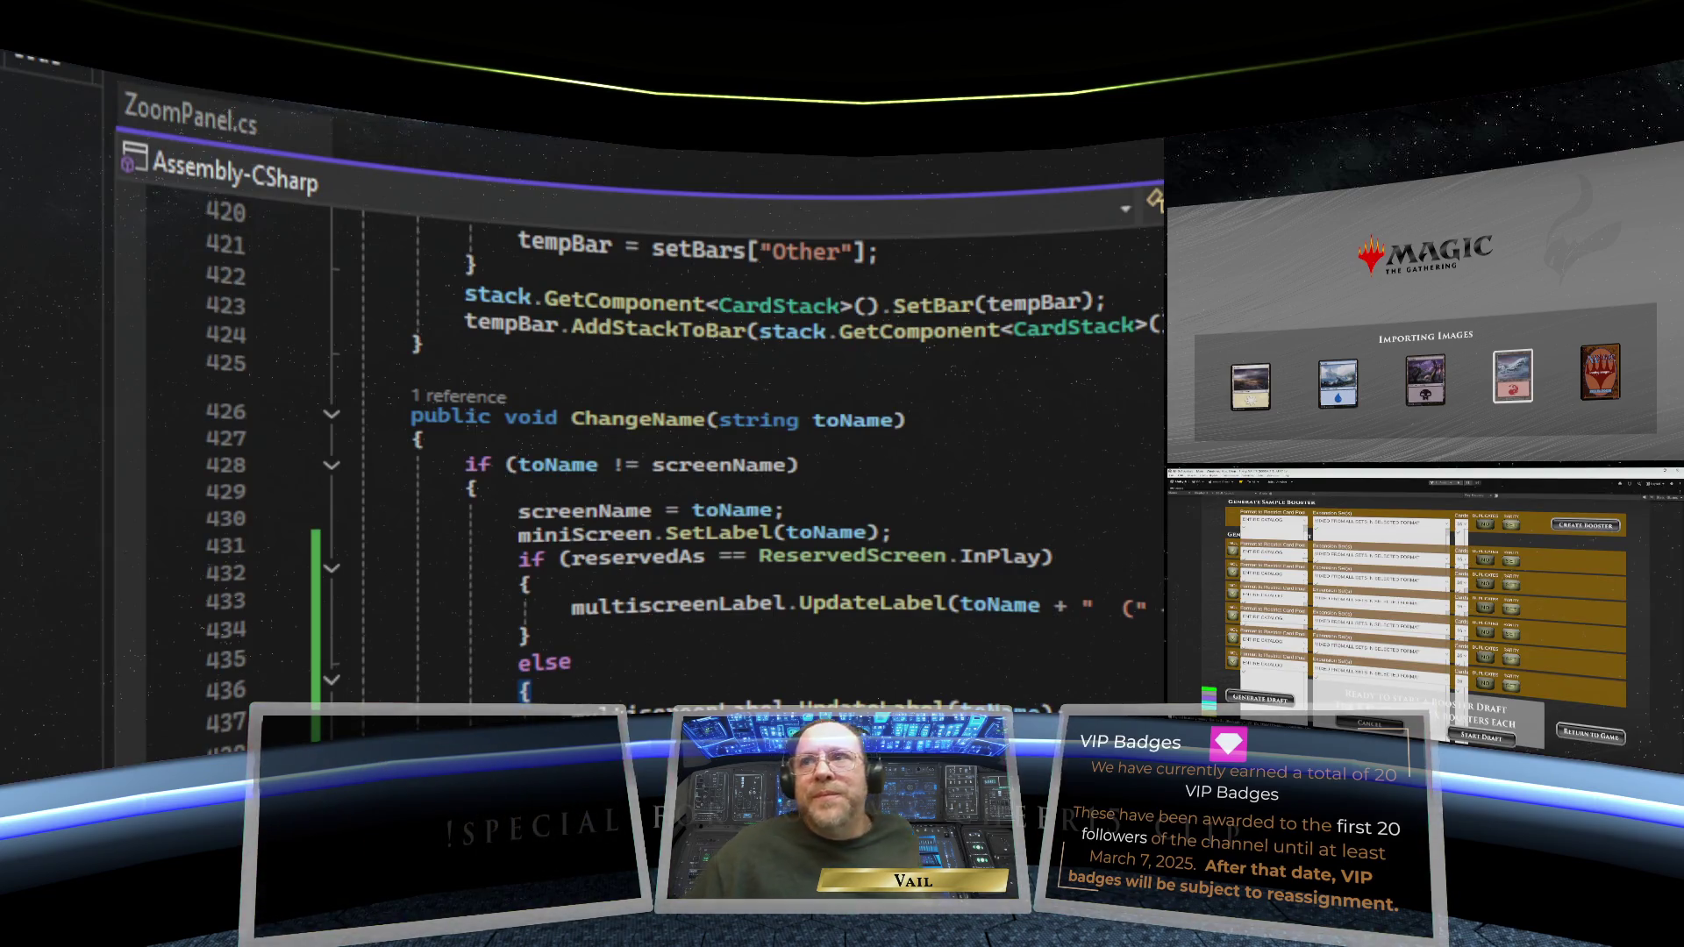
- Scroll ZoomPanel.cs to reveal ChangeName's InPlay suffix branch and its plain-toName else branch
scroll(1008, 481, down, 1)
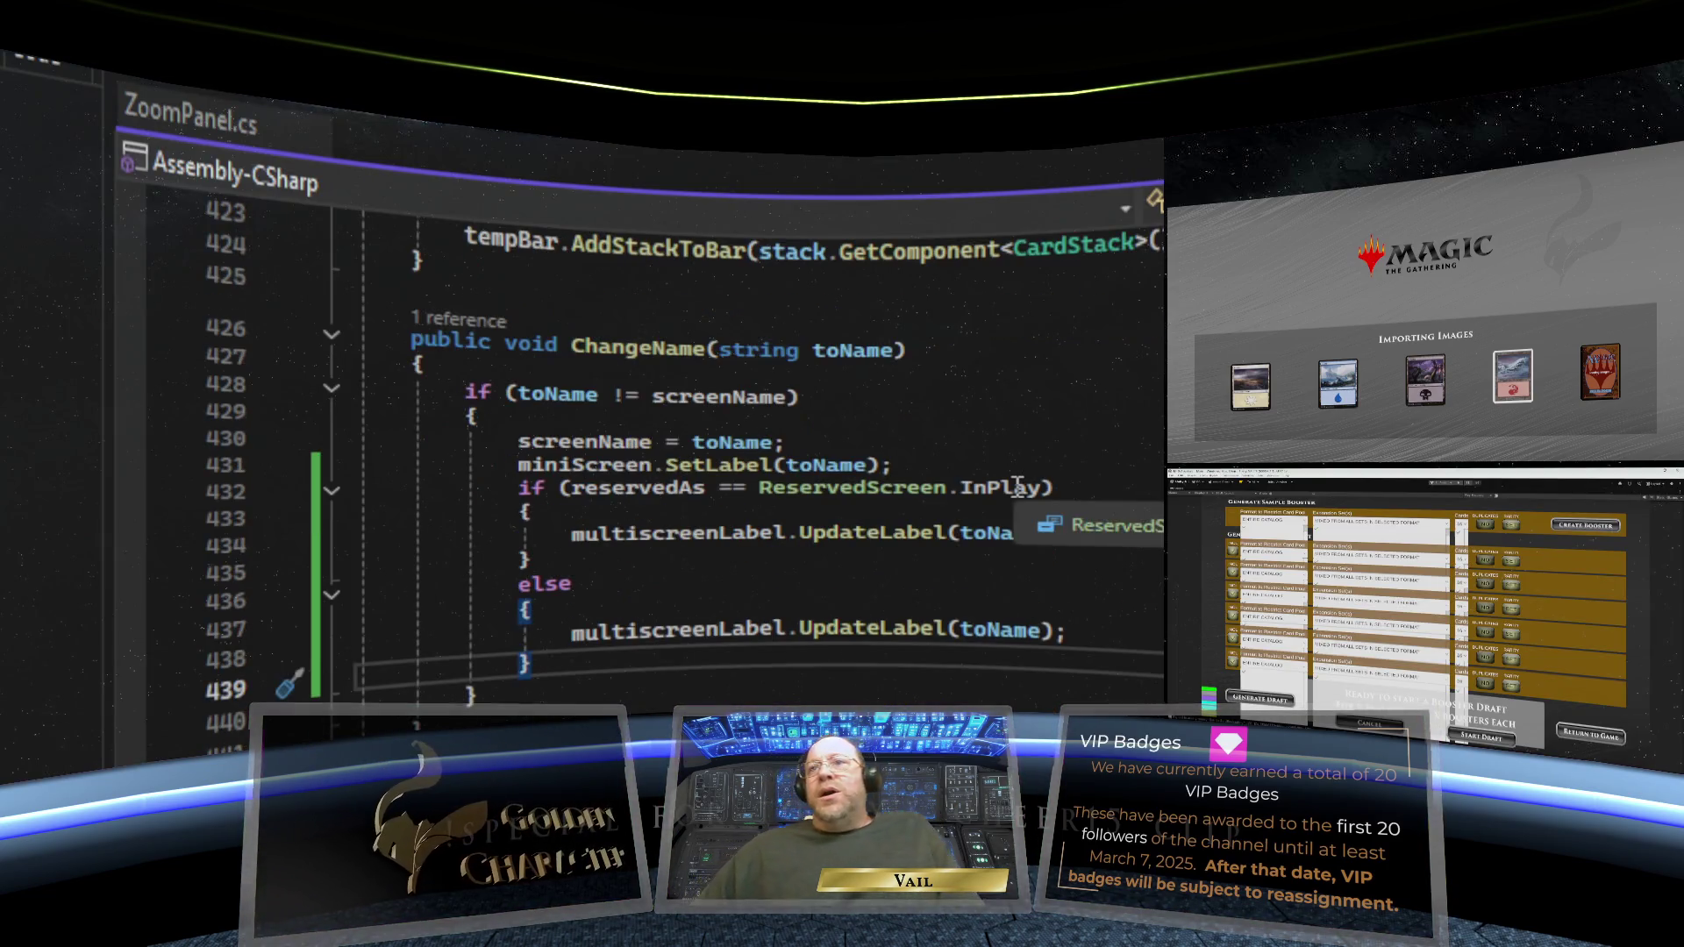